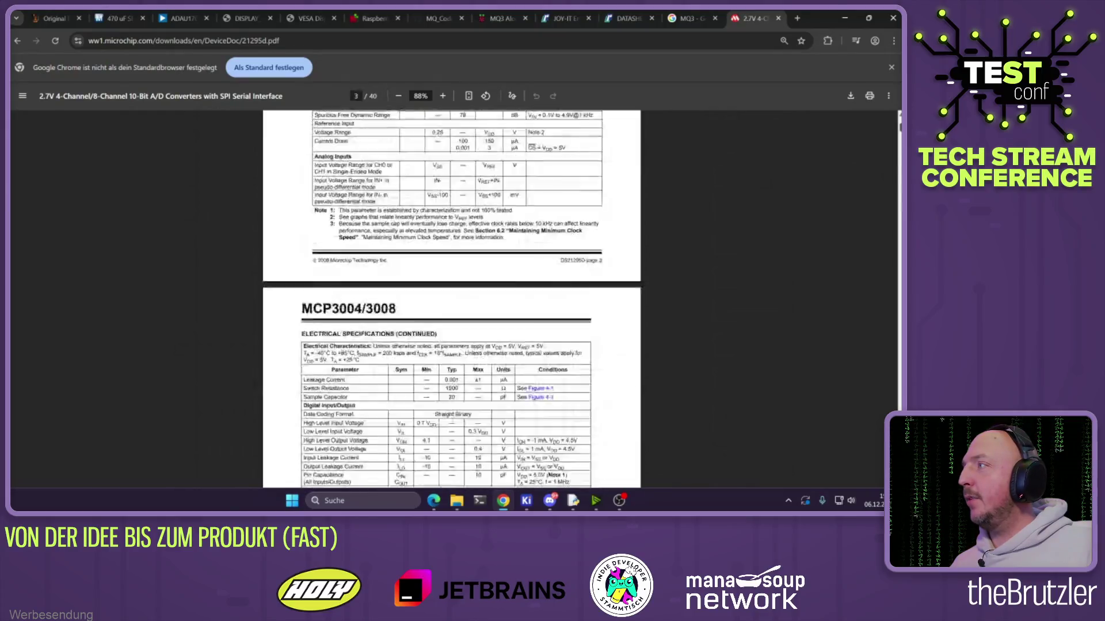
Search Google for 'MCP3008 evaluation board' and open the Amazon development board result
{"action": "double_click", "coordinate": [573, 165]}
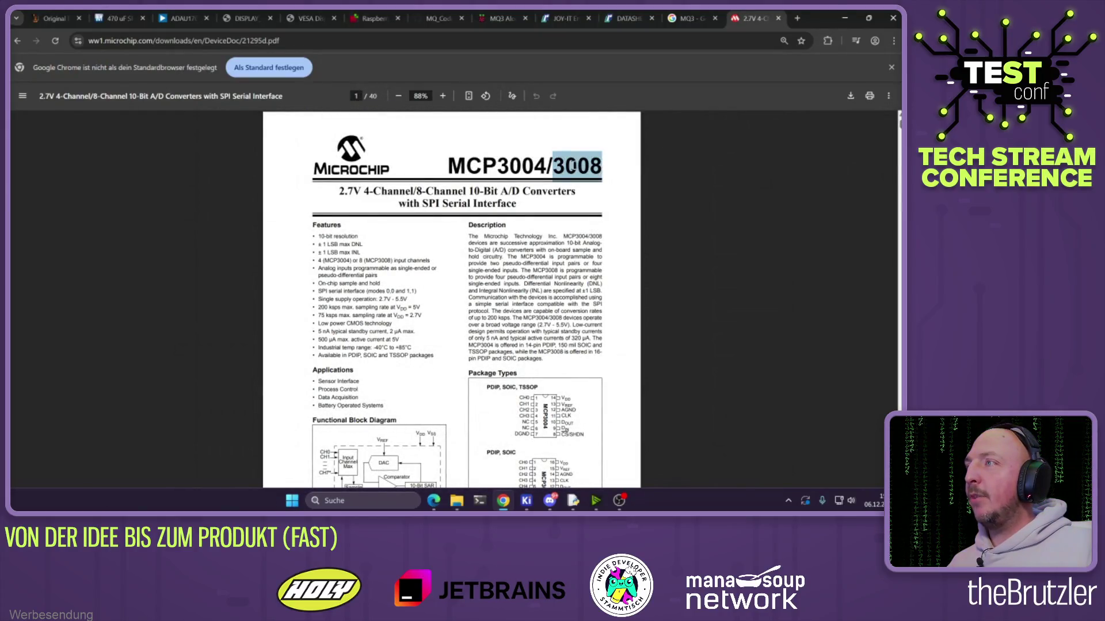
{"action": "double_click", "coordinate": [463, 165]}
{"action": "key", "text": "ctrl+c"}
{"action": "left_click", "coordinate": [451, 41]}
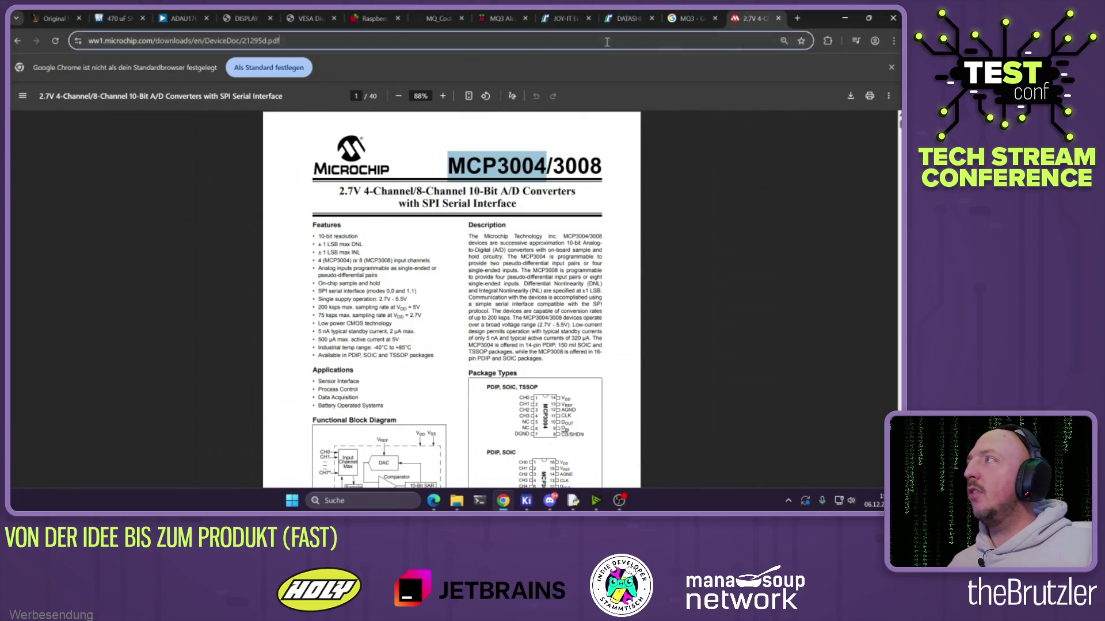
{"action": "key", "text": "ctrl+v"}
{"action": "key", "text": "BackSpace"}
{"action": "type", "text": "8"}
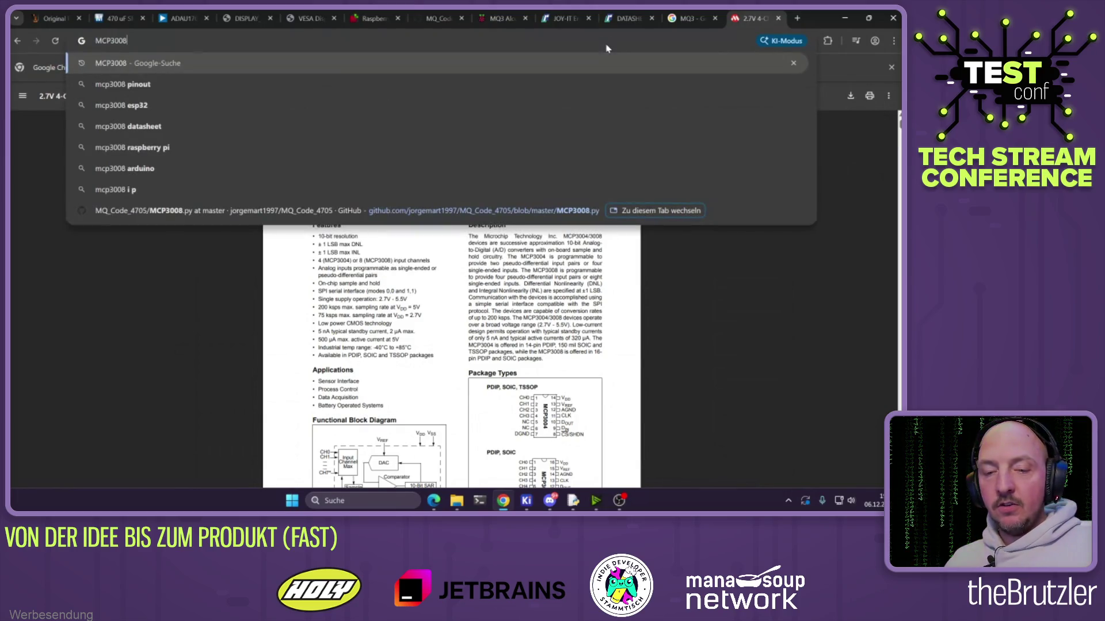
{"action": "type", "text": " evalu"}
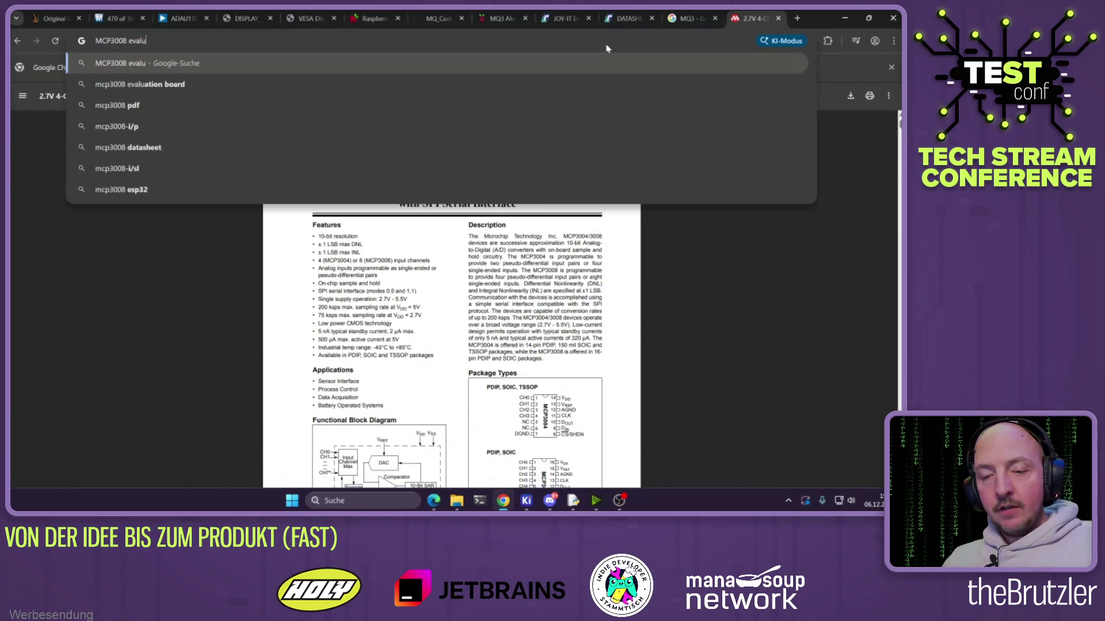
{"action": "type", "text": "ation board"}
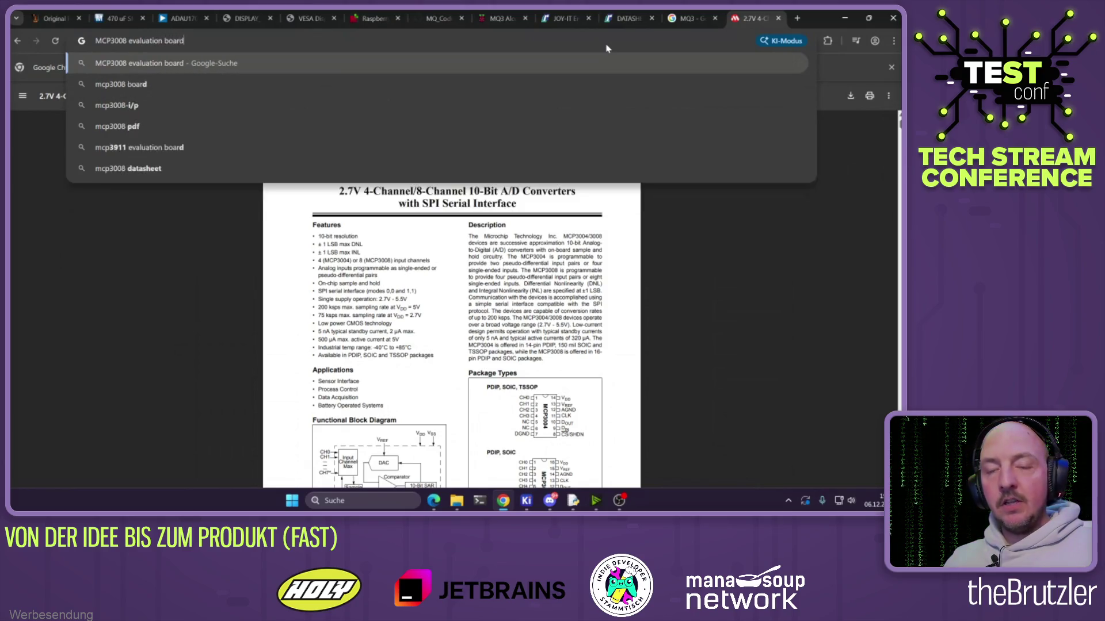
{"action": "key", "text": "Return"}
{"action": "left_click", "coordinate": [174, 201]}
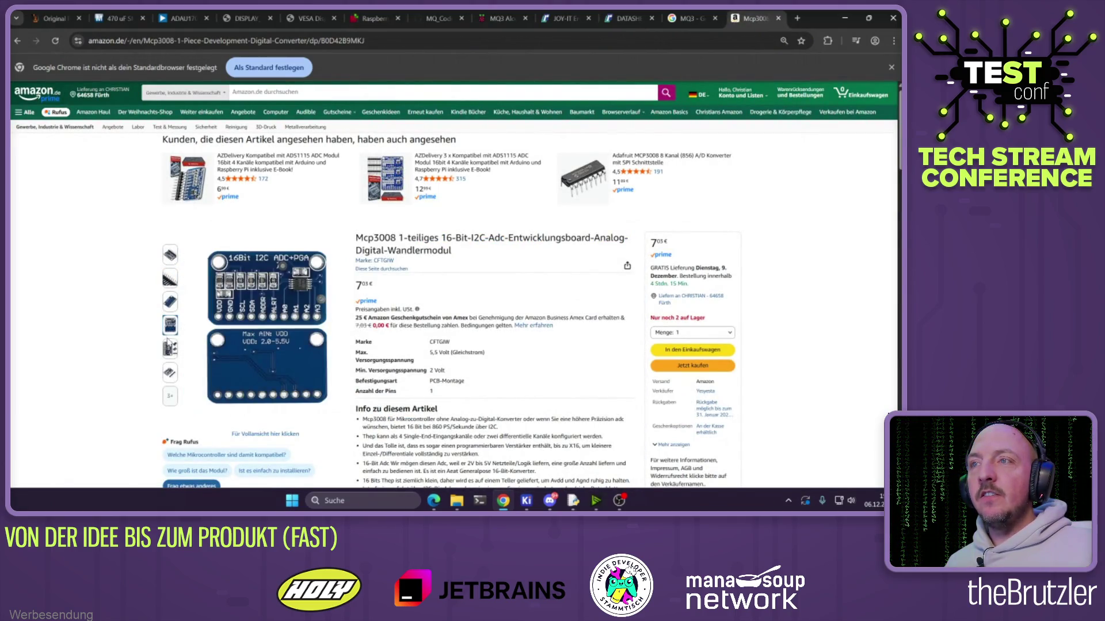
Scroll the Amazon MCP3008 board listing, then return to the Google results
{"action": "scroll", "coordinate": [258, 323], "scroll_direction": "down", "scroll_amount": 4}
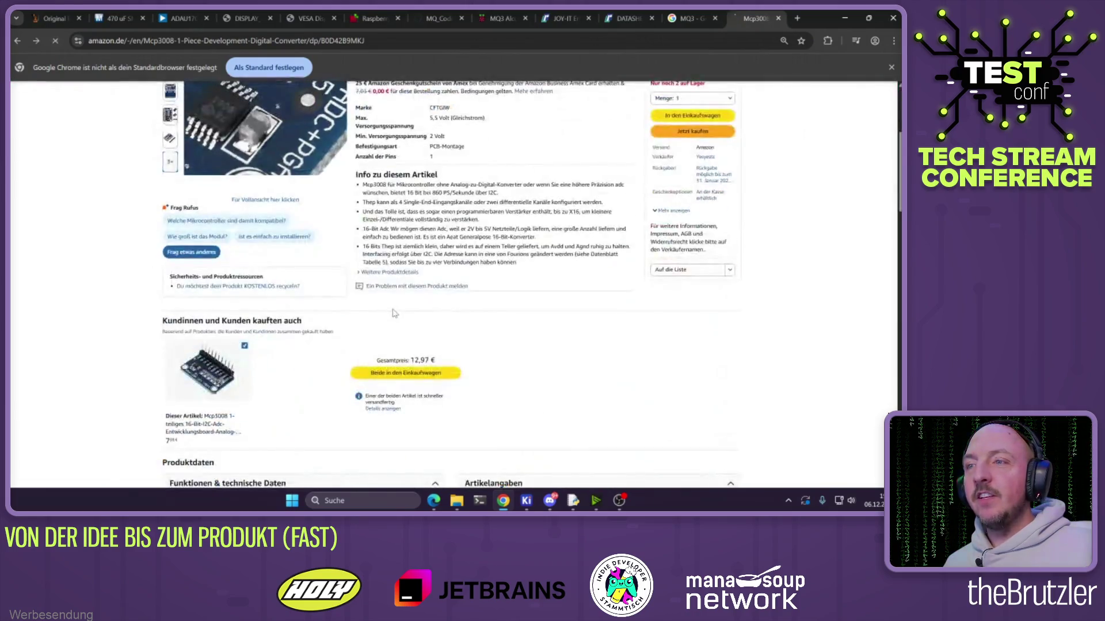
{"action": "key", "text": "alt+Left"}
Open Microchip's MCP3XXX evaluation kit user's guide PDF from the search results
{"action": "left_click", "coordinate": [192, 286]}
{"action": "scroll", "coordinate": [486, 268], "scroll_direction": "down", "scroll_amount": 20}
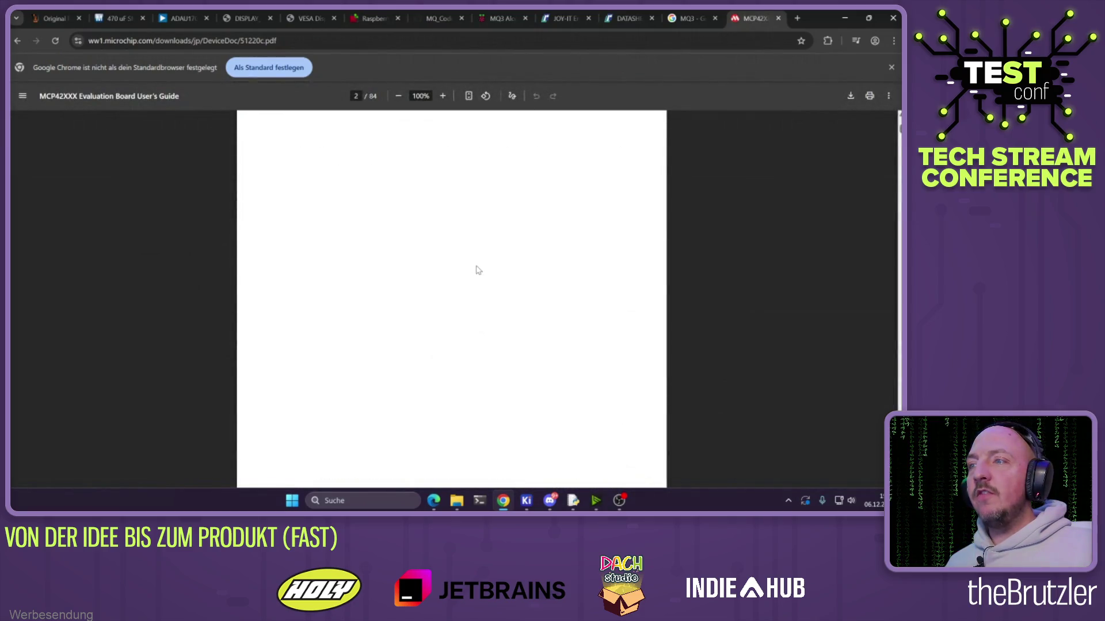
{"action": "scroll", "coordinate": [486, 266], "scroll_direction": "down", "scroll_amount": 4}
{"action": "scroll", "coordinate": [487, 266], "scroll_direction": "up", "scroll_amount": 5}
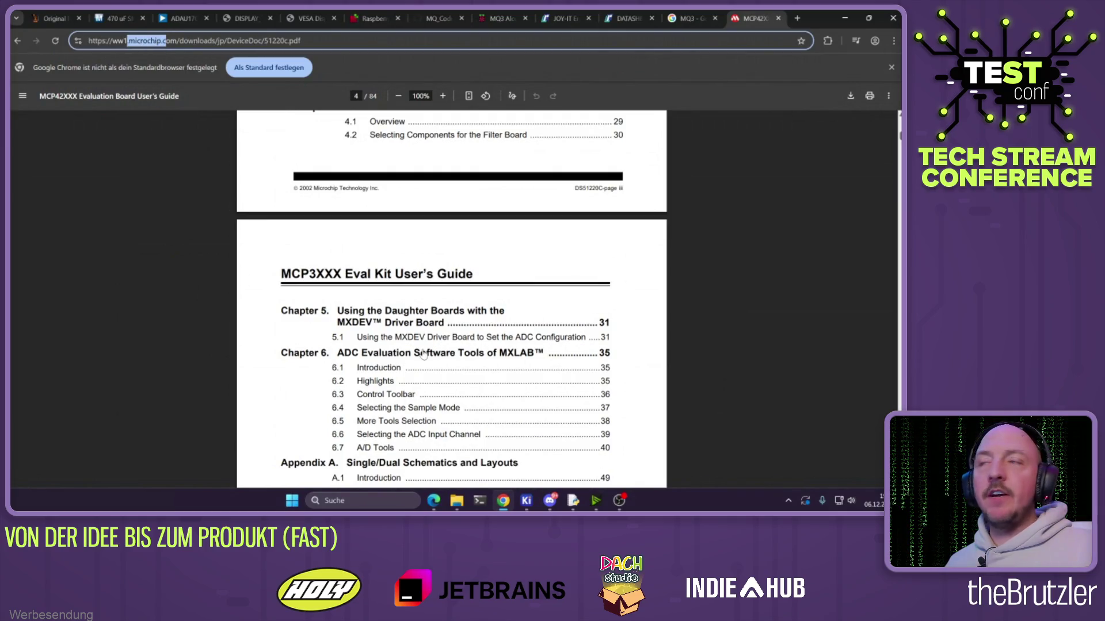
Jump to section 5.1 from the table of contents and browse the board schematics
{"action": "left_click", "coordinate": [343, 339]}
{"action": "scroll", "coordinate": [388, 331], "scroll_direction": "down", "scroll_amount": 3}
{"action": "scroll", "coordinate": [389, 332], "scroll_direction": "down", "scroll_amount": 20}
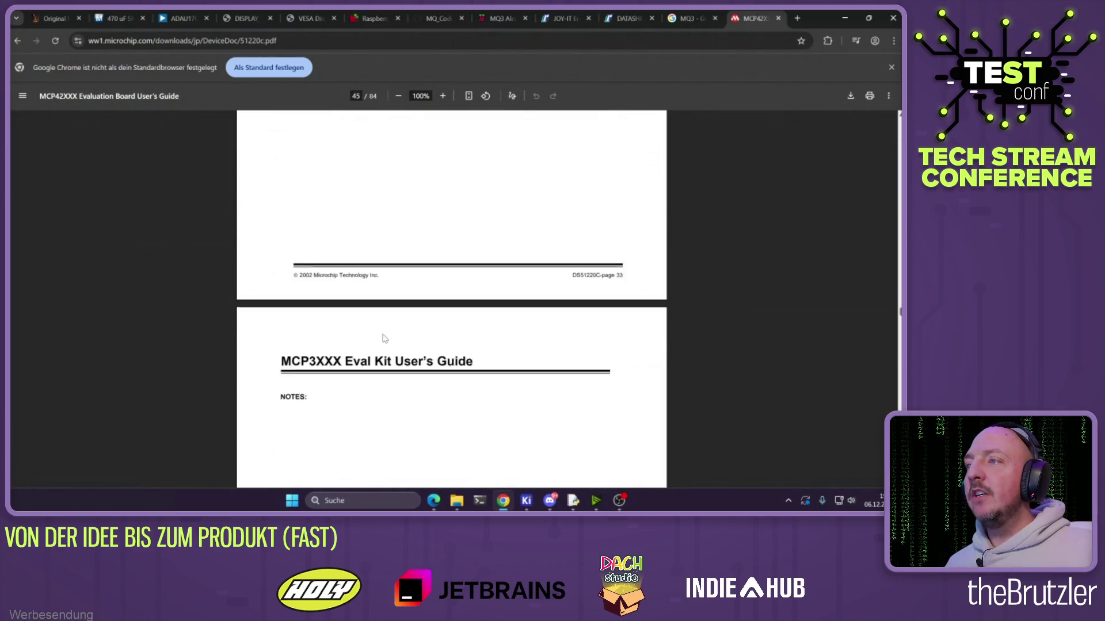
{"action": "scroll", "coordinate": [452, 299], "scroll_direction": "down", "scroll_amount": 20}
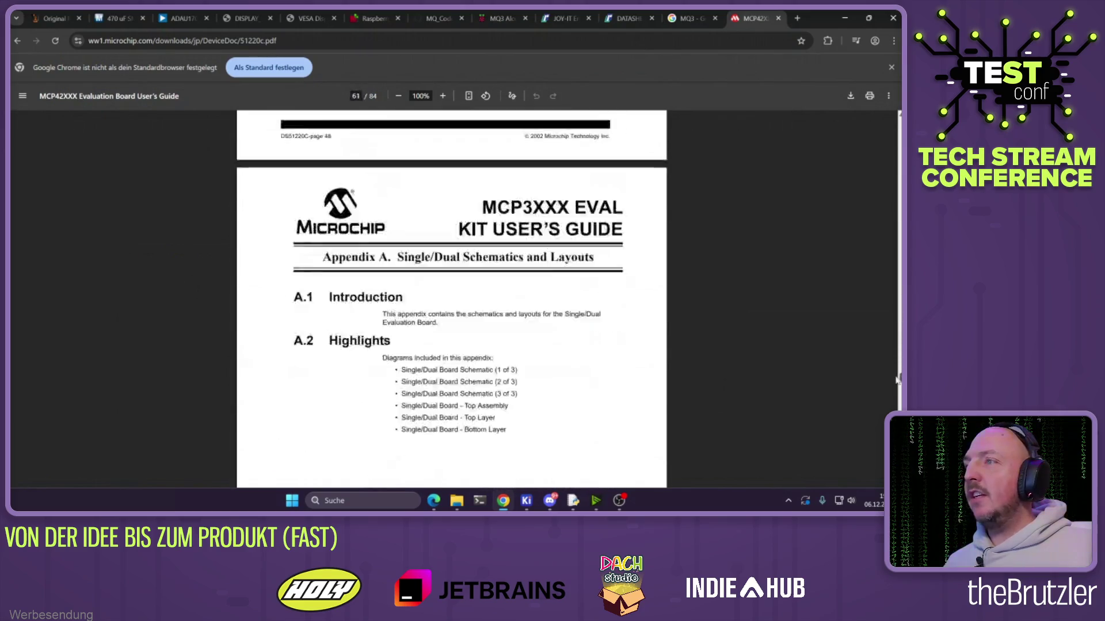
{"action": "scroll", "coordinate": [495, 280], "scroll_direction": "up", "scroll_amount": 20}
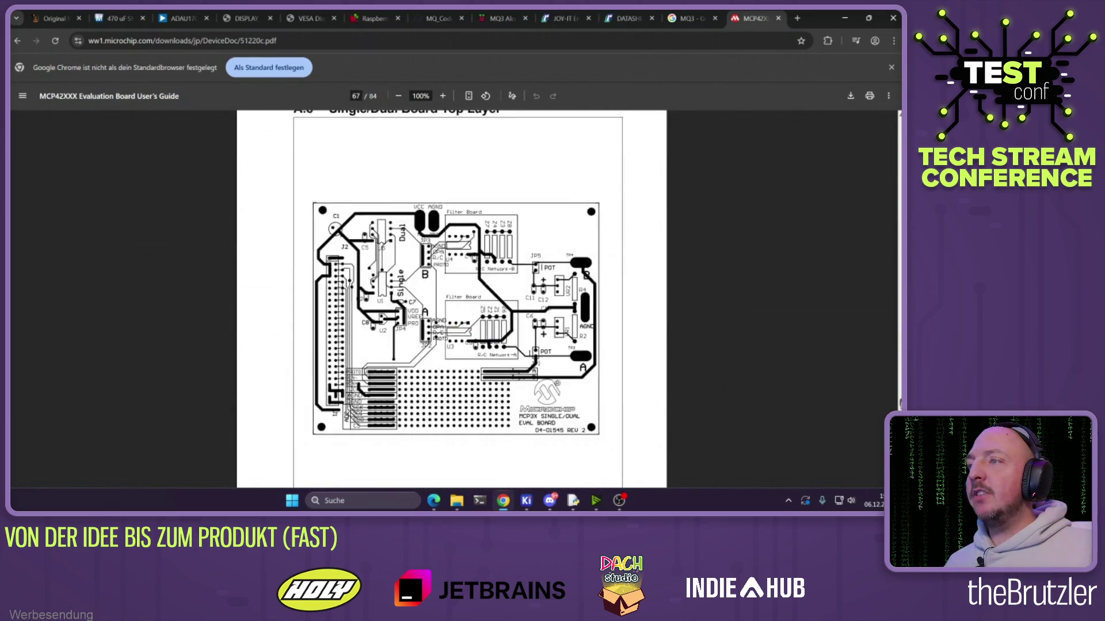
{"action": "scroll", "coordinate": [495, 280], "scroll_direction": "down", "scroll_amount": 5, "text": "ctrl"}
{"action": "scroll", "coordinate": [494, 280], "scroll_direction": "up", "scroll_amount": 10}
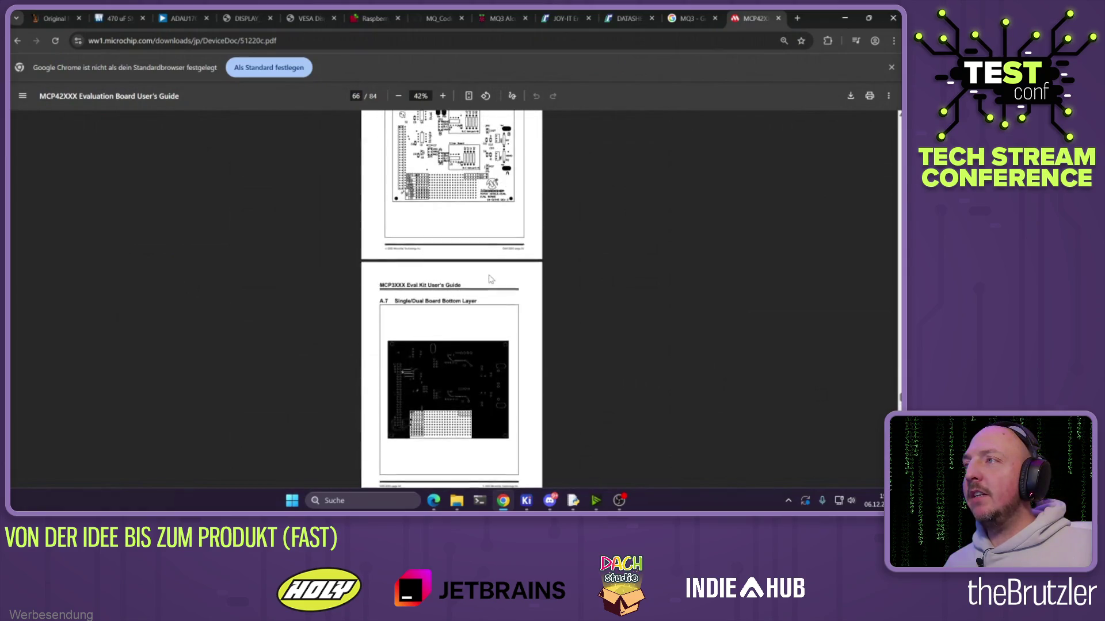
{"action": "scroll", "coordinate": [488, 279], "scroll_direction": "up", "scroll_amount": 5, "text": "ctrl"}
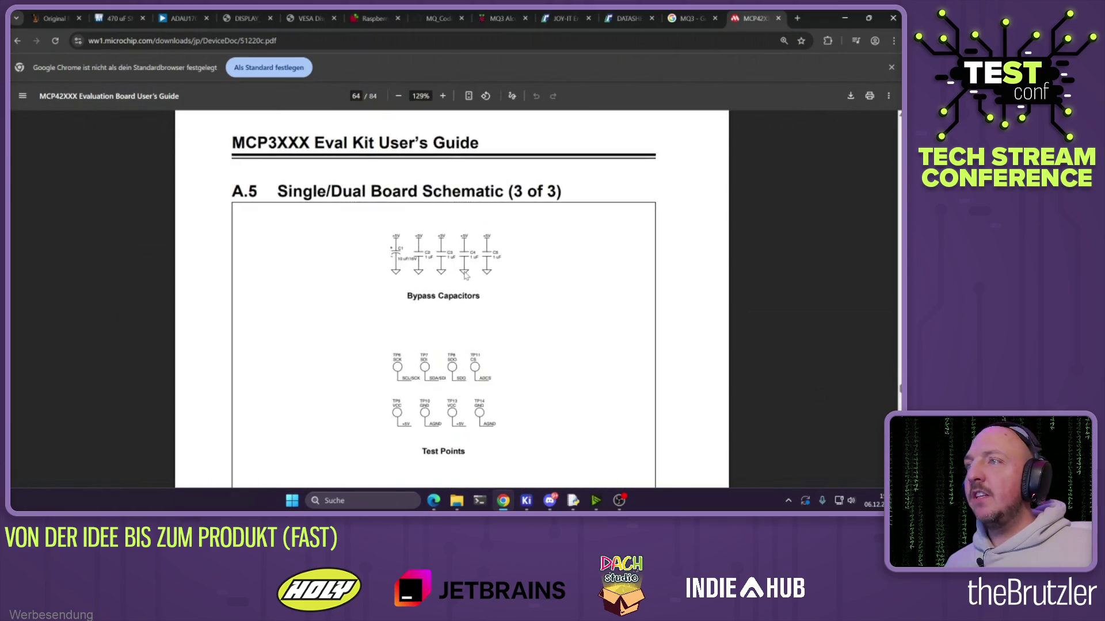
{"action": "scroll", "coordinate": [466, 275], "scroll_direction": "up", "scroll_amount": 10}
{"action": "scroll", "coordinate": [465, 270], "scroll_direction": "down", "scroll_amount": 4}
{"action": "scroll", "coordinate": [463, 267], "scroll_direction": "up", "scroll_amount": 5}
{"action": "scroll", "coordinate": [464, 268], "scroll_direction": "up", "scroll_amount": 1}
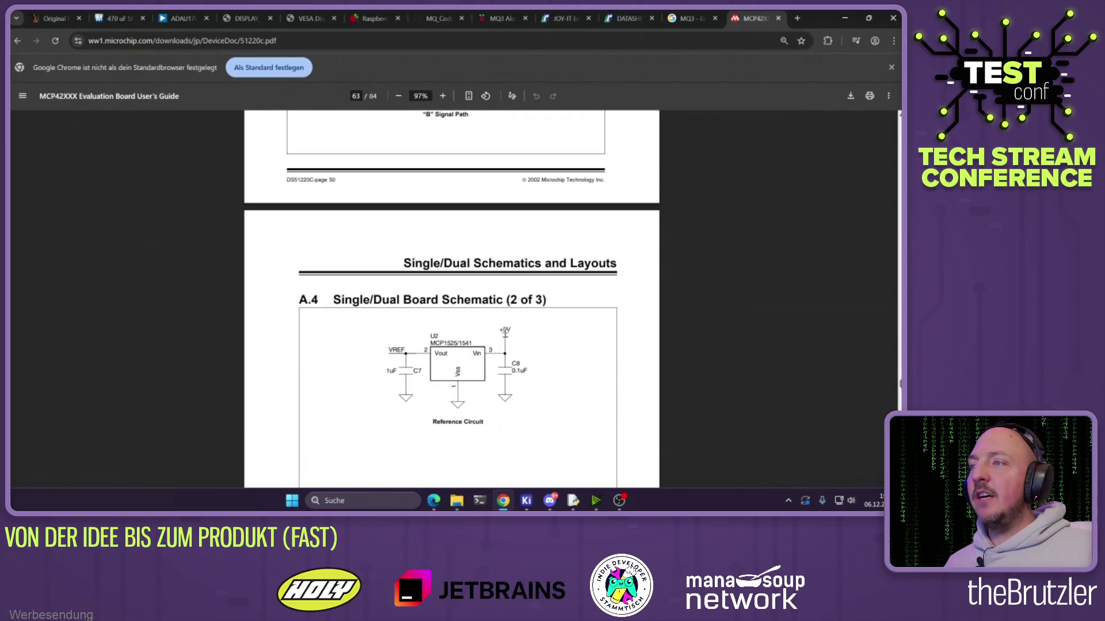
Highlight the VREF label in the reference circuit schematic
{"action": "left_click_drag", "start_coordinate": [387, 350], "coordinate": [408, 348]}
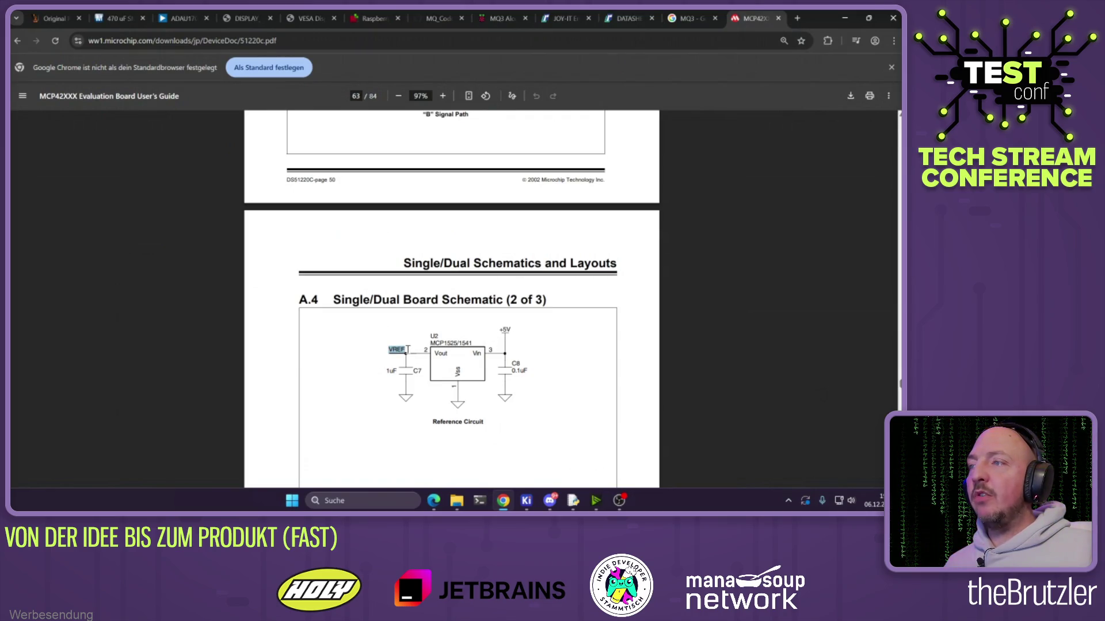
{"action": "scroll", "coordinate": [455, 356], "scroll_direction": "up", "scroll_amount": 6}
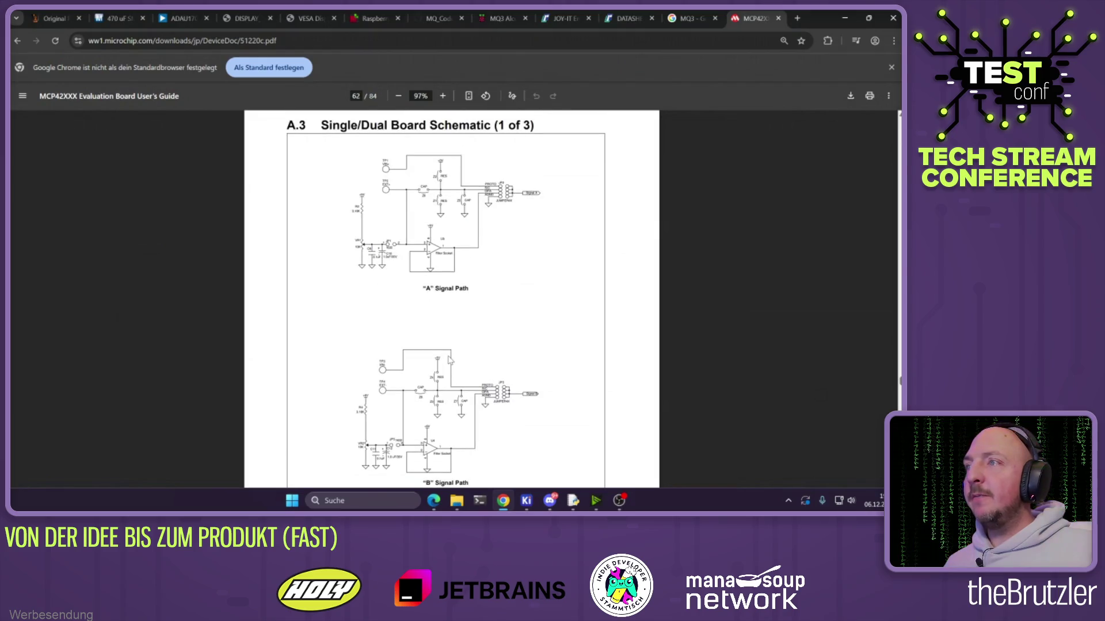
{"action": "scroll", "coordinate": [443, 352], "scroll_direction": "down", "scroll_amount": 20}
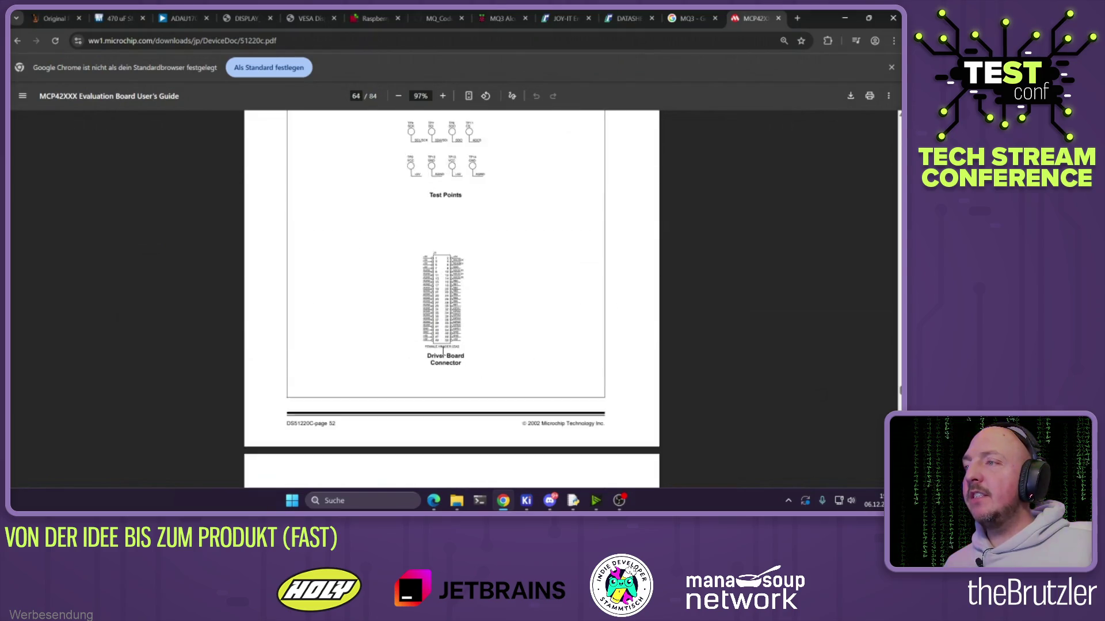
{"action": "scroll", "coordinate": [443, 351], "scroll_direction": "up", "scroll_amount": 4}
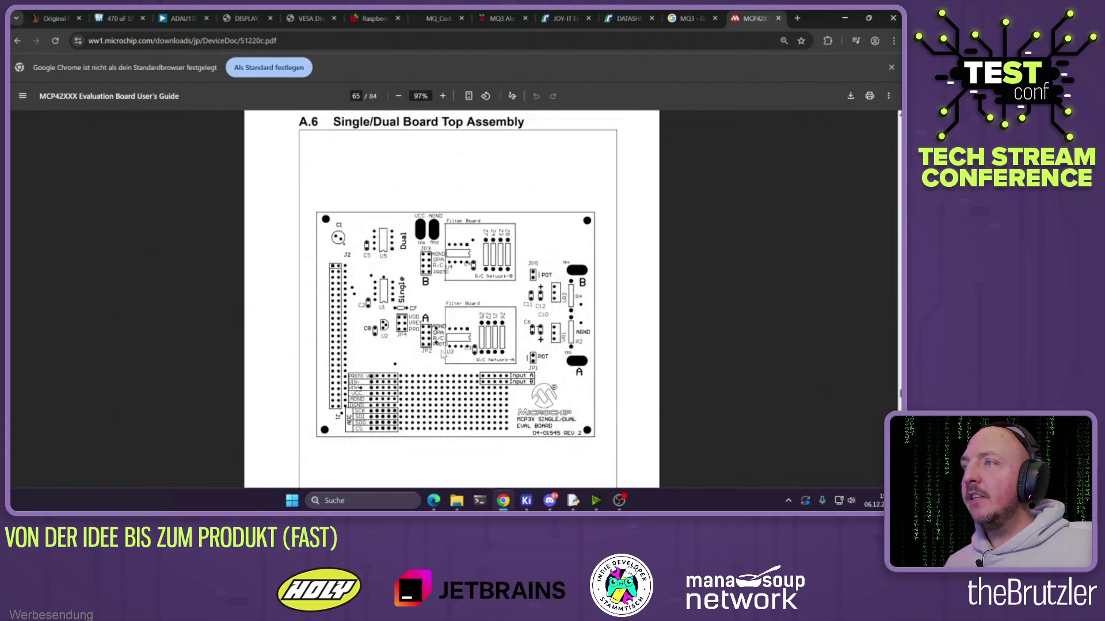
Switch to the KiCad schematic editor window from the taskbar
{"action": "left_click", "coordinate": [526, 501]}
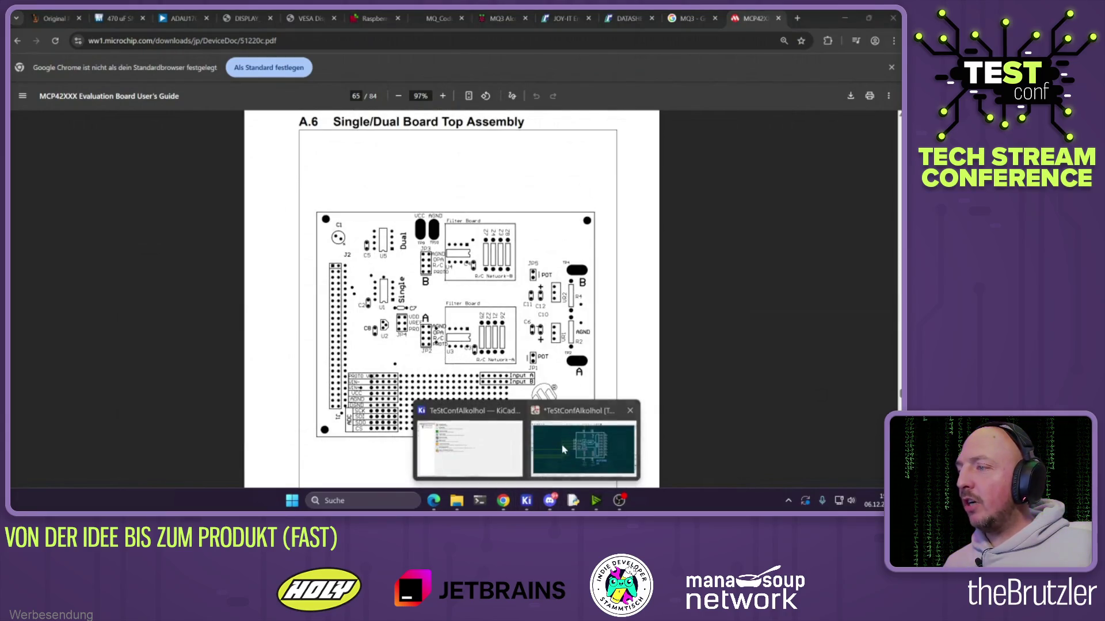
{"action": "left_click", "coordinate": [564, 450]}
{"action": "scroll", "coordinate": [441, 286], "scroll_direction": "down", "scroll_amount": 2}
{"action": "scroll", "coordinate": [440, 286], "scroll_direction": "up", "scroll_amount": 3, "text": "shift"}
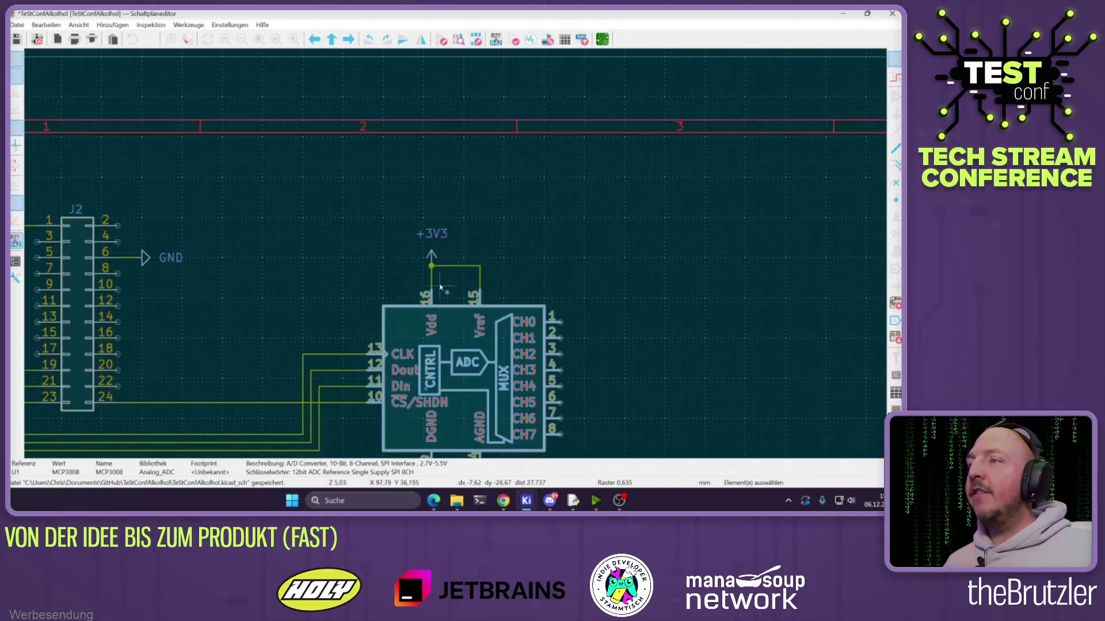
Deselect the MCP3008 symbol and bring Chrome's evaluation board guide back to front
{"action": "left_click", "coordinate": [407, 240]}
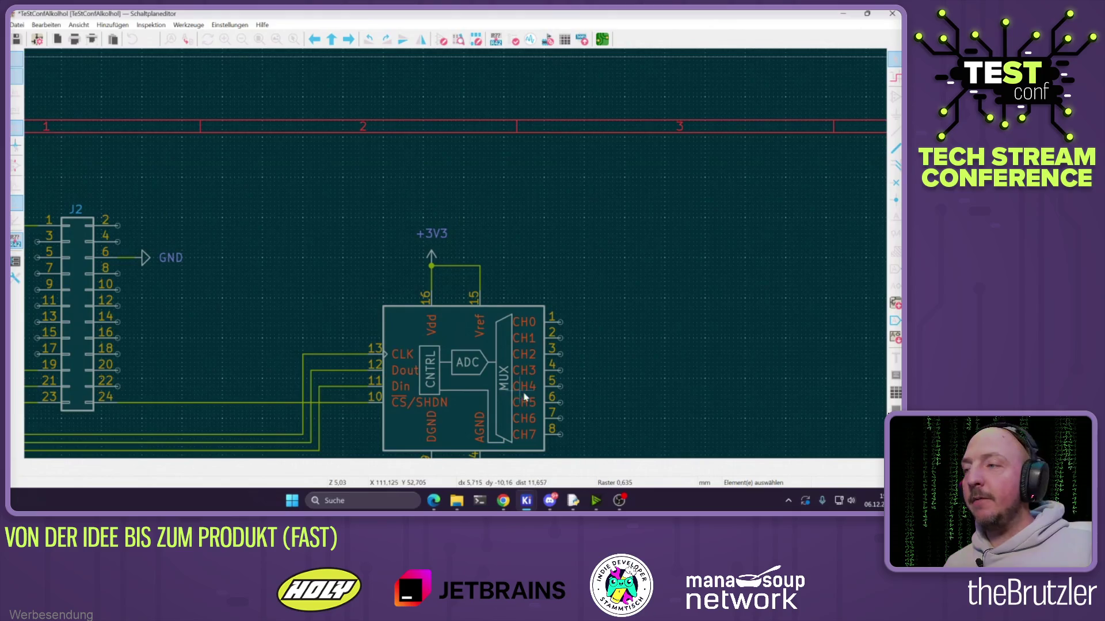
{"action": "mouse_move", "coordinate": [503, 501]}
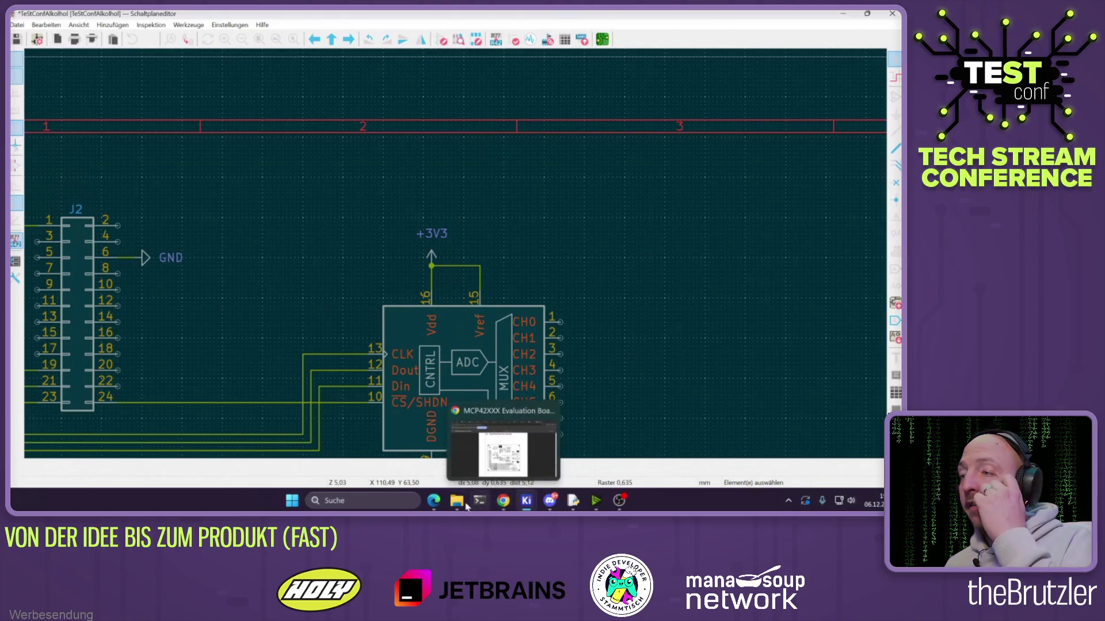
{"action": "mouse_move", "coordinate": [439, 505]}
{"action": "left_click", "coordinate": [503, 500]}
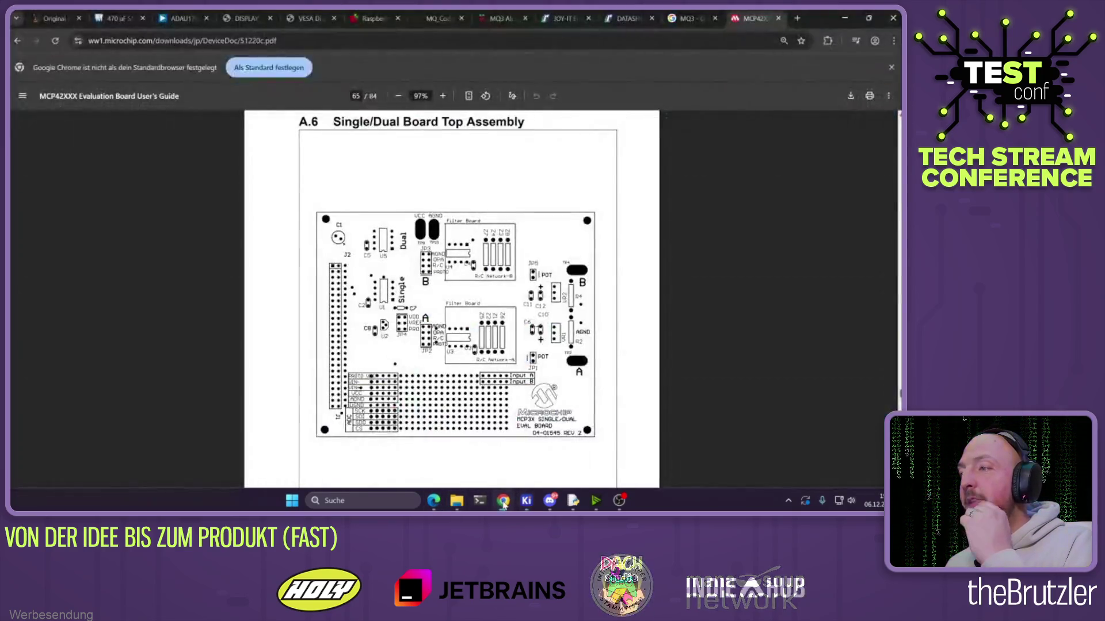
Scroll the guide to Chapter 1: Product Overview and Installation
{"action": "scroll", "coordinate": [470, 293], "scroll_direction": "down", "scroll_amount": 4}
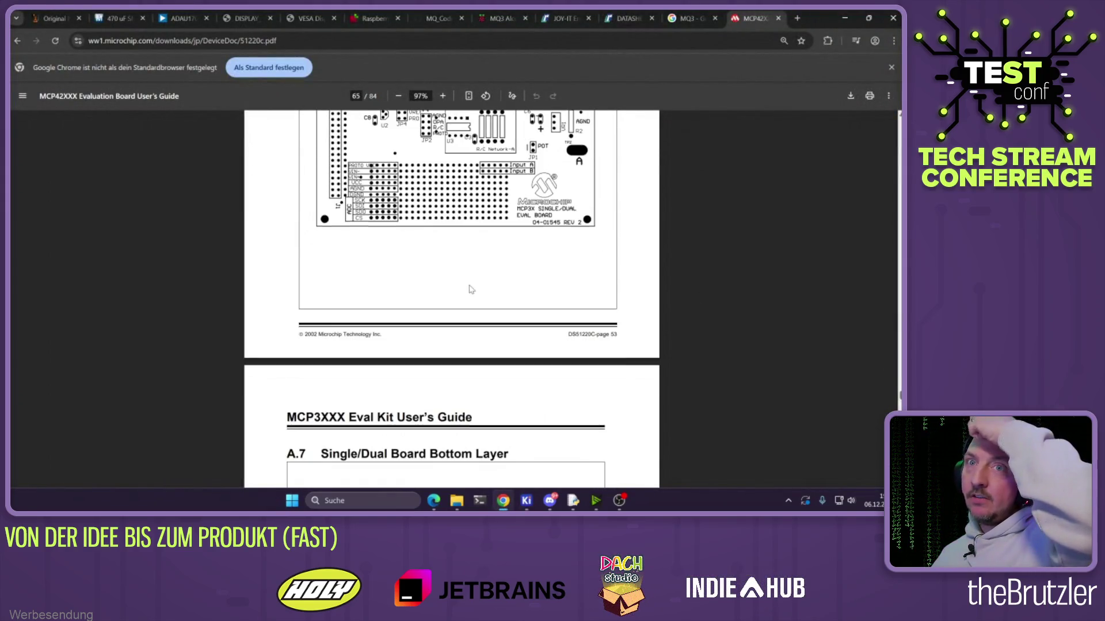
{"action": "scroll", "coordinate": [470, 289], "scroll_direction": "down", "scroll_amount": 9}
{"action": "scroll", "coordinate": [470, 287], "scroll_direction": "down", "scroll_amount": 9}
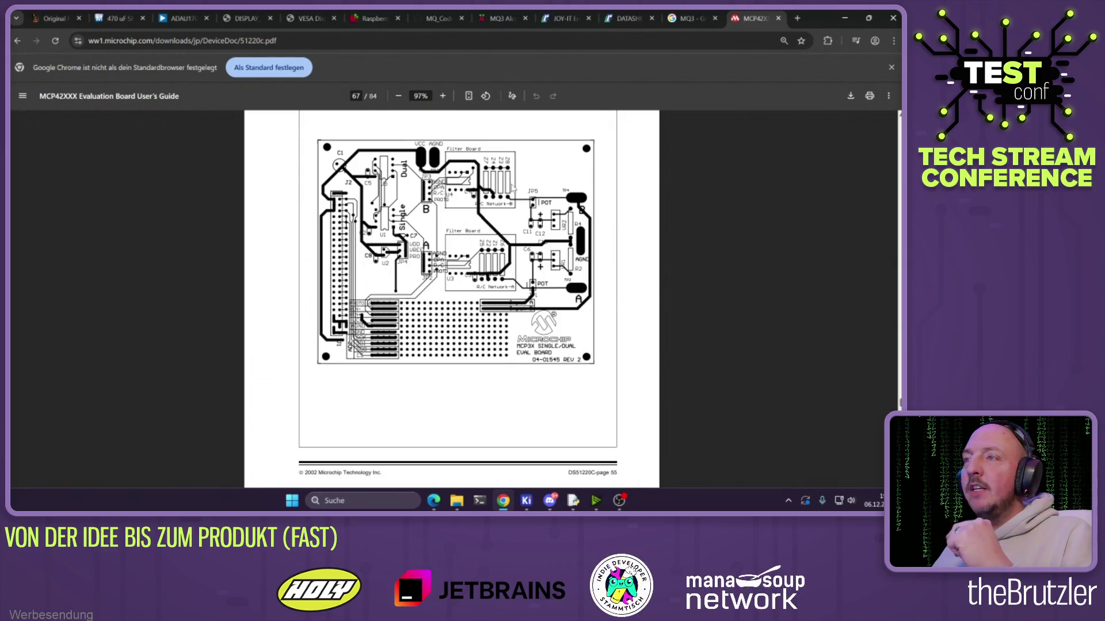
{"action": "mouse_move", "coordinate": [900, 406]}
{"action": "left_mouse_down"}
{"action": "mouse_move", "coordinate": [899, 132]}
{"action": "mouse_move", "coordinate": [900, 171]}
{"action": "left_mouse_up"}
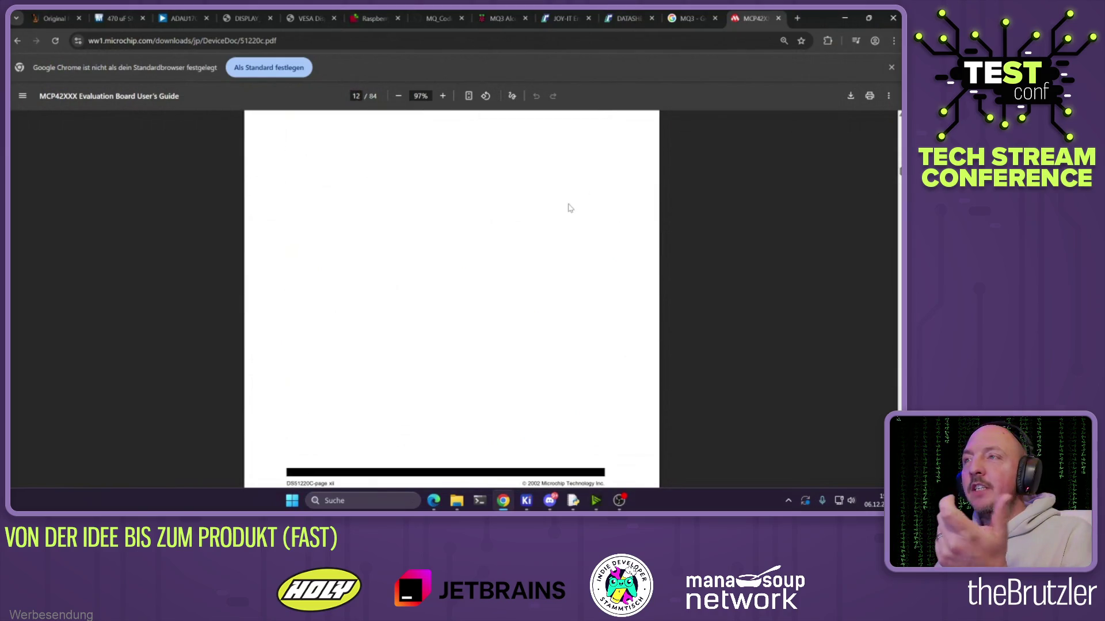
{"action": "scroll", "coordinate": [546, 218], "scroll_direction": "down", "scroll_amount": 6}
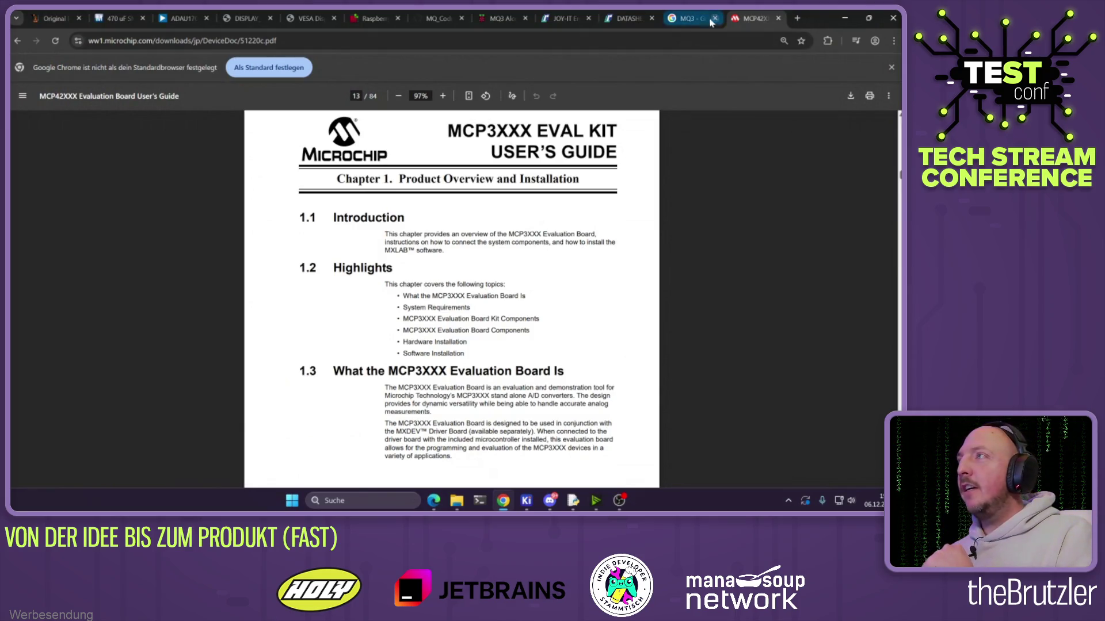
Minimise Chrome to view the KiCad schematic, then restore the browser
{"action": "left_click", "coordinate": [843, 18]}
{"action": "scroll", "coordinate": [365, 252], "scroll_direction": "down", "scroll_amount": 2}
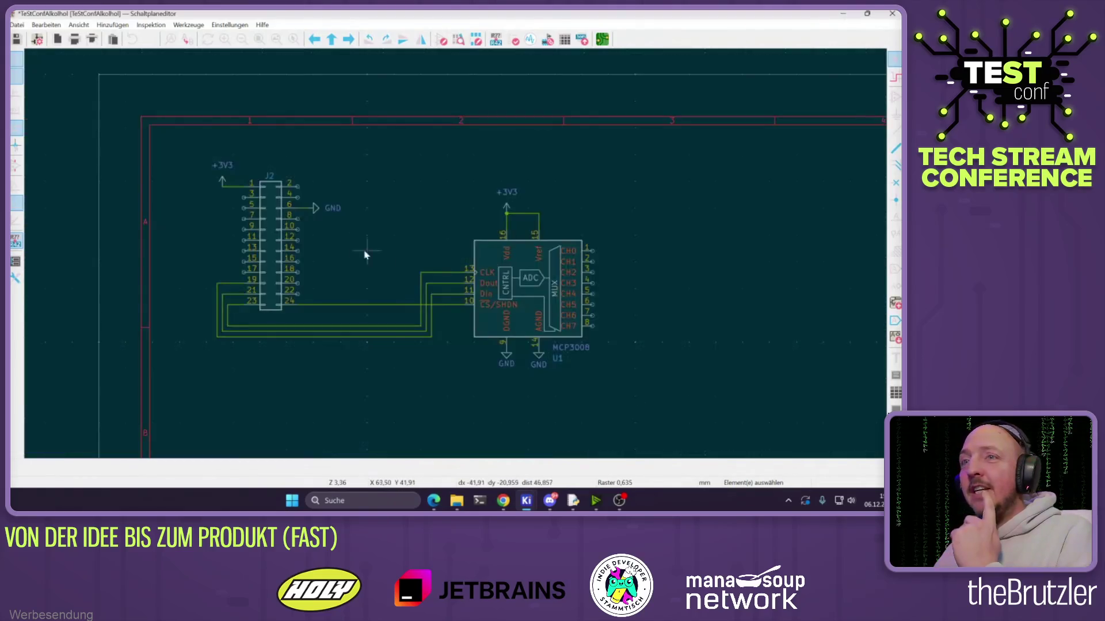
{"action": "scroll", "coordinate": [365, 251], "scroll_direction": "up", "scroll_amount": 5}
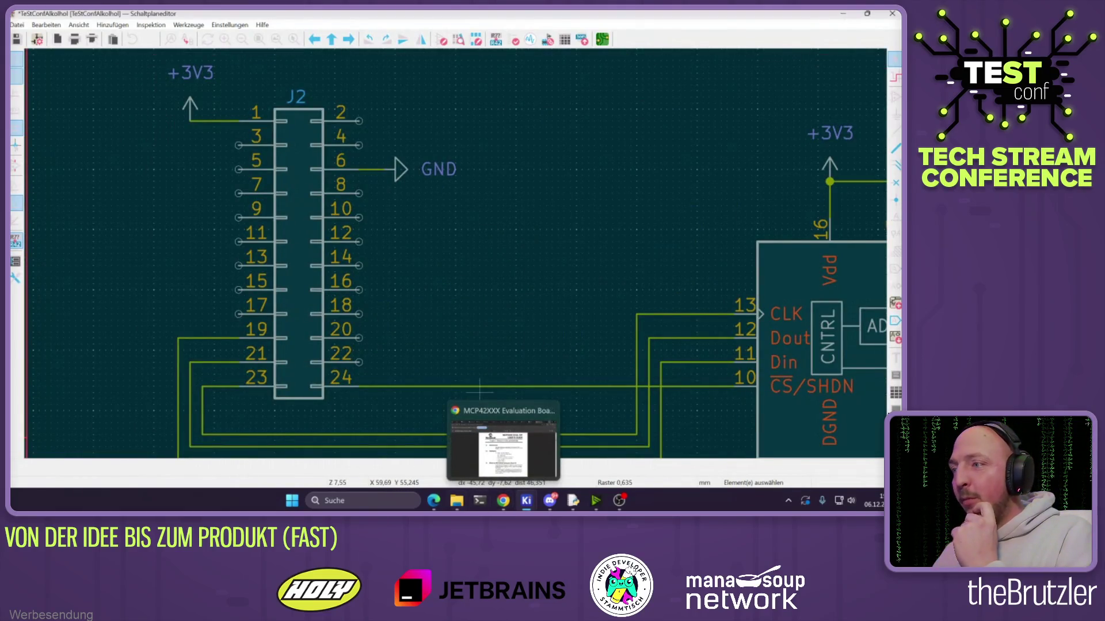
{"action": "left_click", "coordinate": [434, 501]}
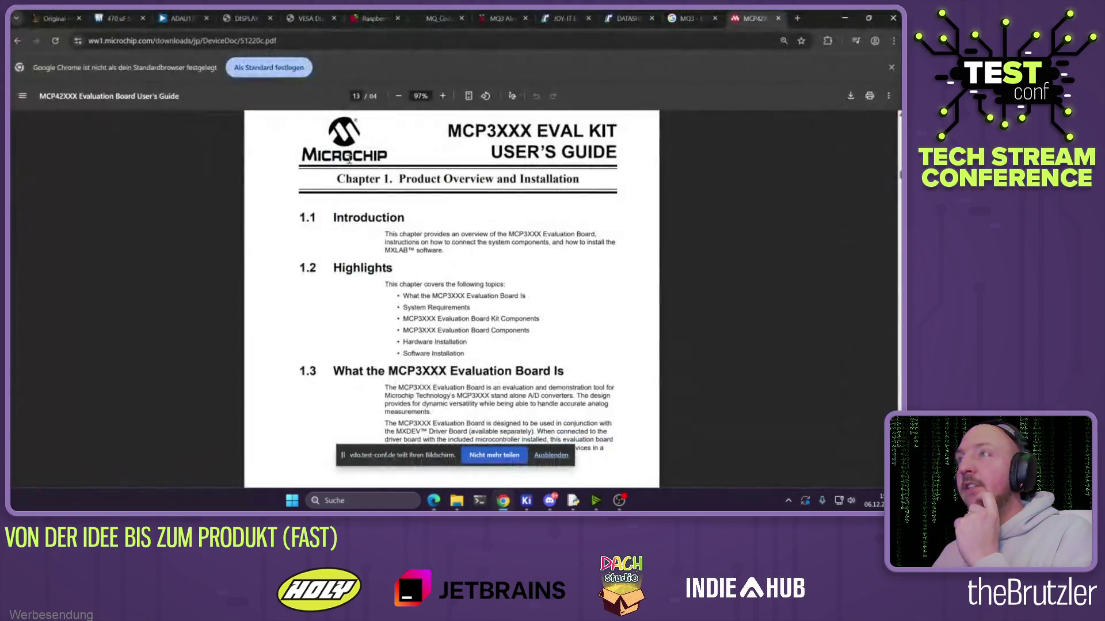
Check the Raspberry Pi GPIO pins on pinout.xyz, then minimise Chrome to show the schematic
{"action": "left_click", "coordinate": [503, 501]}
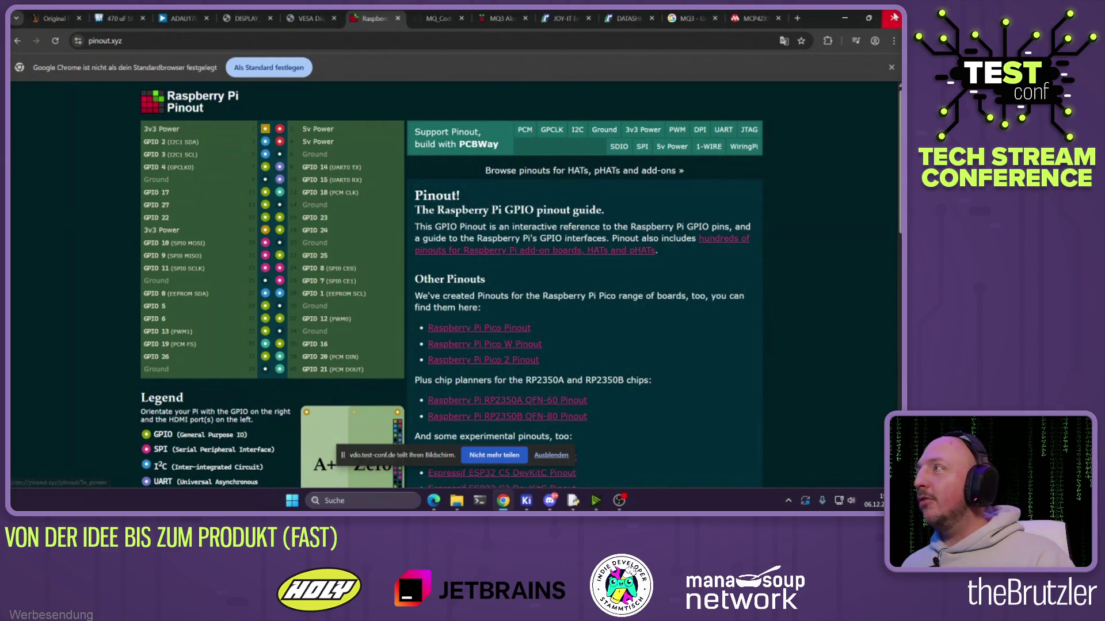
{"action": "left_click", "coordinate": [846, 20]}
{"action": "scroll", "coordinate": [426, 237], "scroll_direction": "down", "scroll_amount": 3}
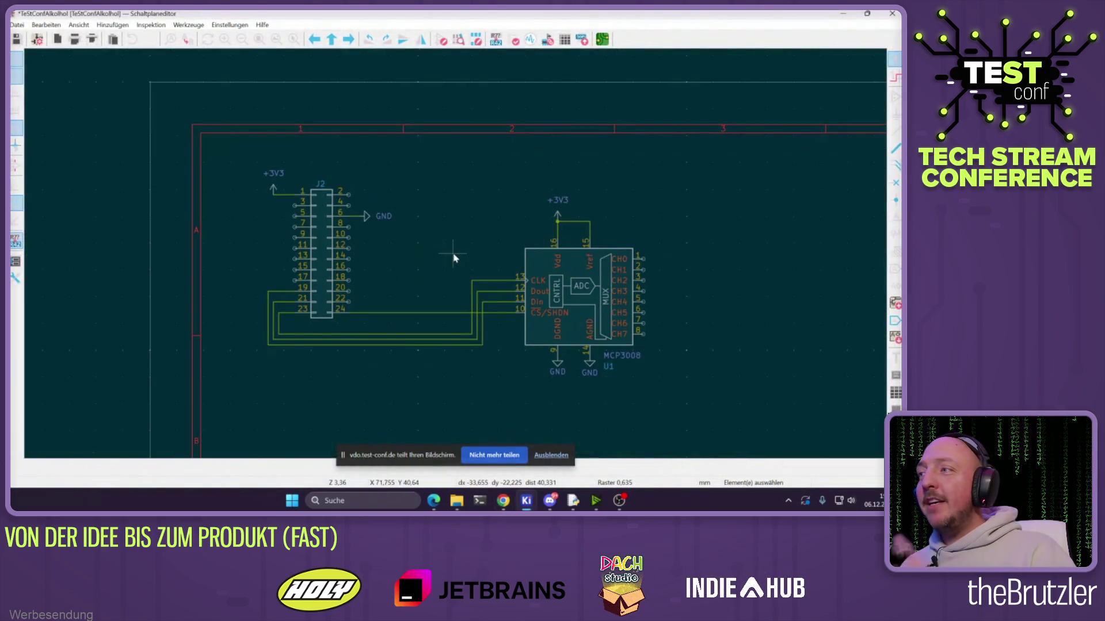
Replace the +3V3-to-Vref wire with a horizontal inductor L1 between +3V3 and Vref
{"action": "scroll", "coordinate": [499, 235], "scroll_direction": "up", "scroll_amount": 3}
{"action": "left_click", "coordinate": [492, 231]}
{"action": "key", "text": "Delete"}
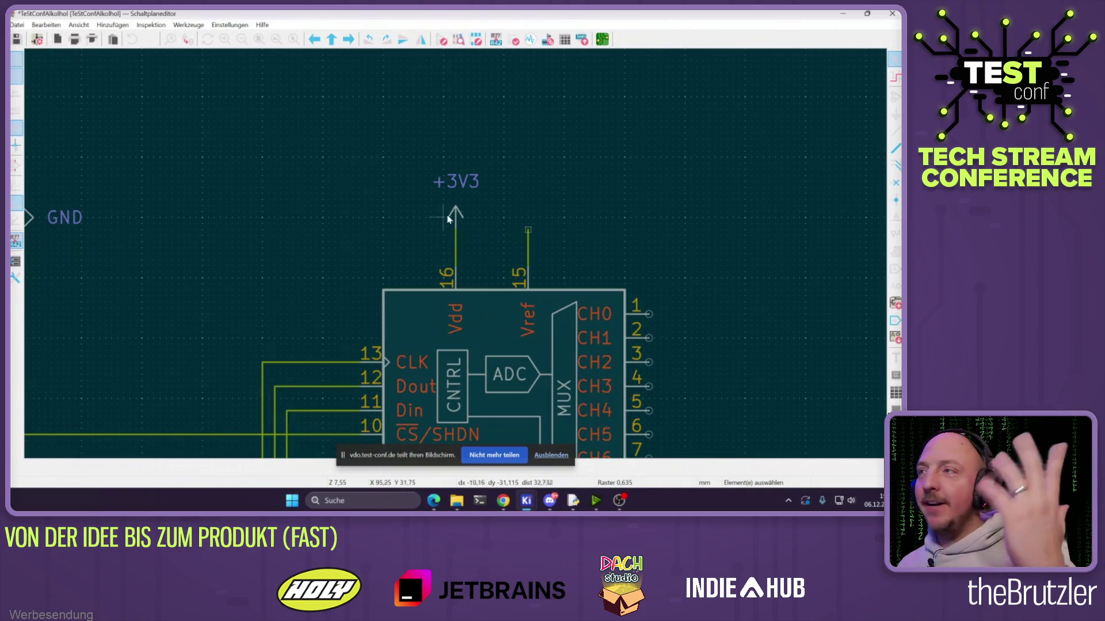
{"action": "key", "text": "a"}
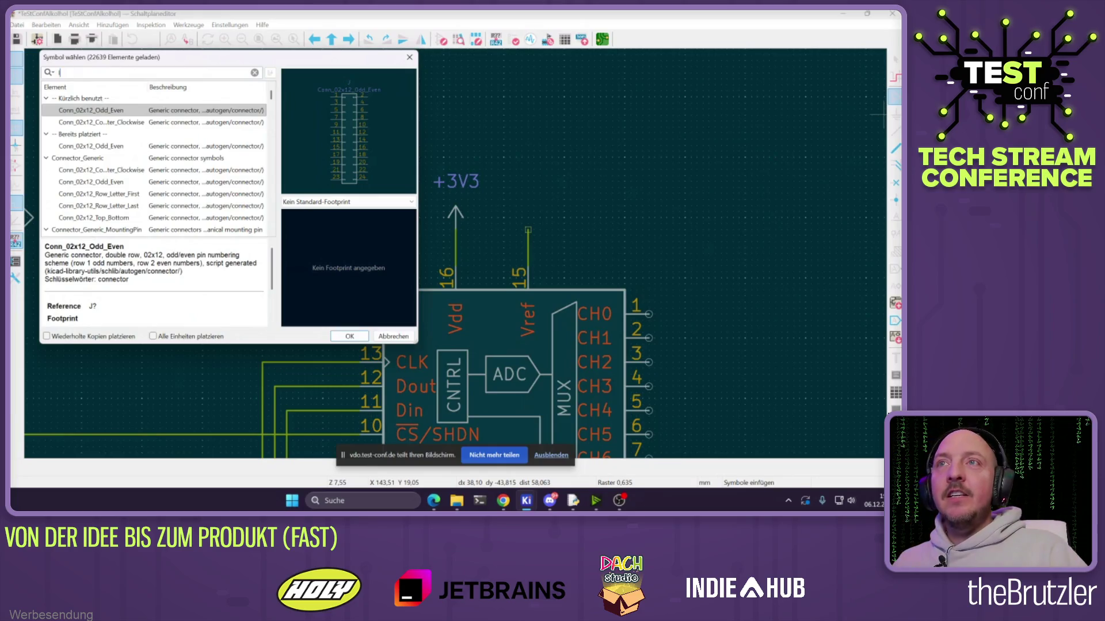
{"action": "type", "text": "l"}
{"action": "key", "text": "Return"}
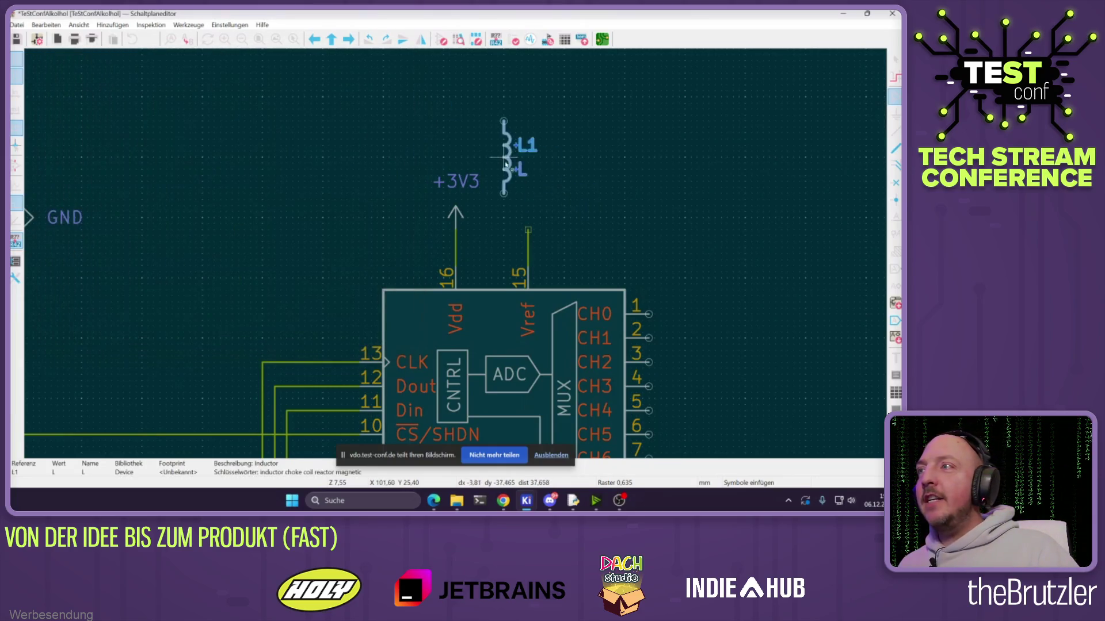
{"action": "key", "text": "r"}
{"action": "left_click", "coordinate": [490, 126]}
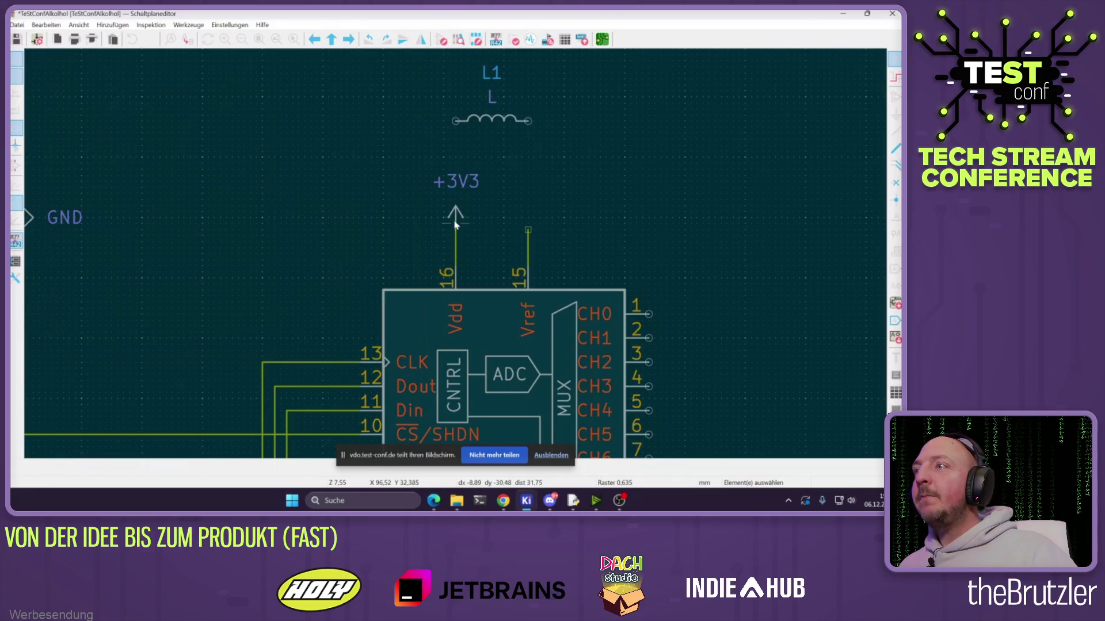
{"action": "left_click_drag", "start_coordinate": [456, 229], "coordinate": [455, 122]}
{"action": "left_click", "coordinate": [518, 152]}
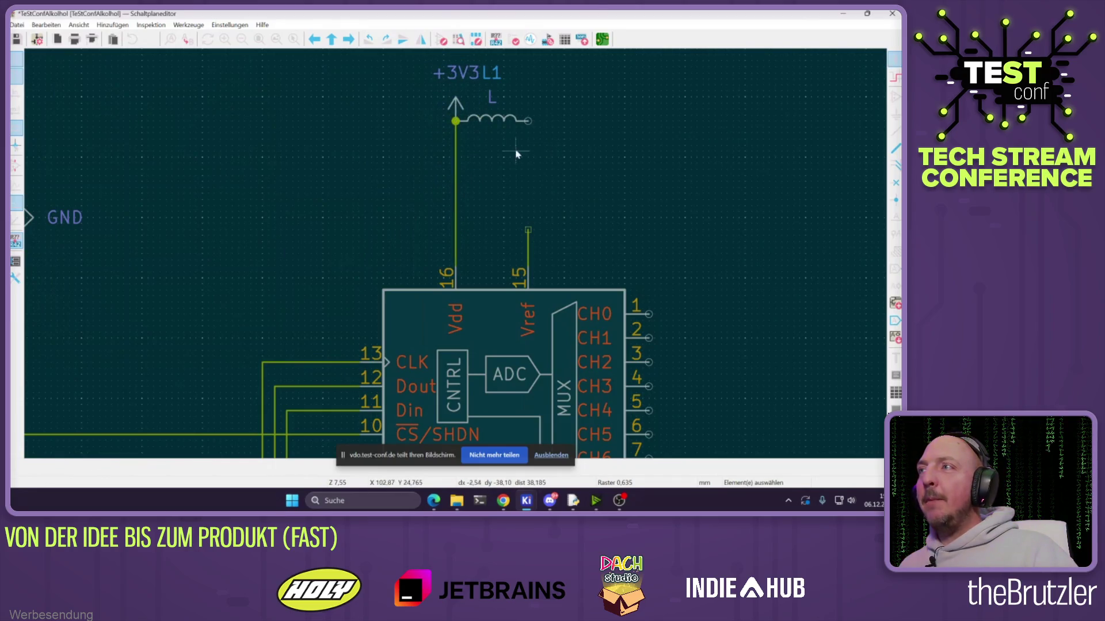
{"action": "key", "text": "w"}
{"action": "left_click", "coordinate": [528, 122]}
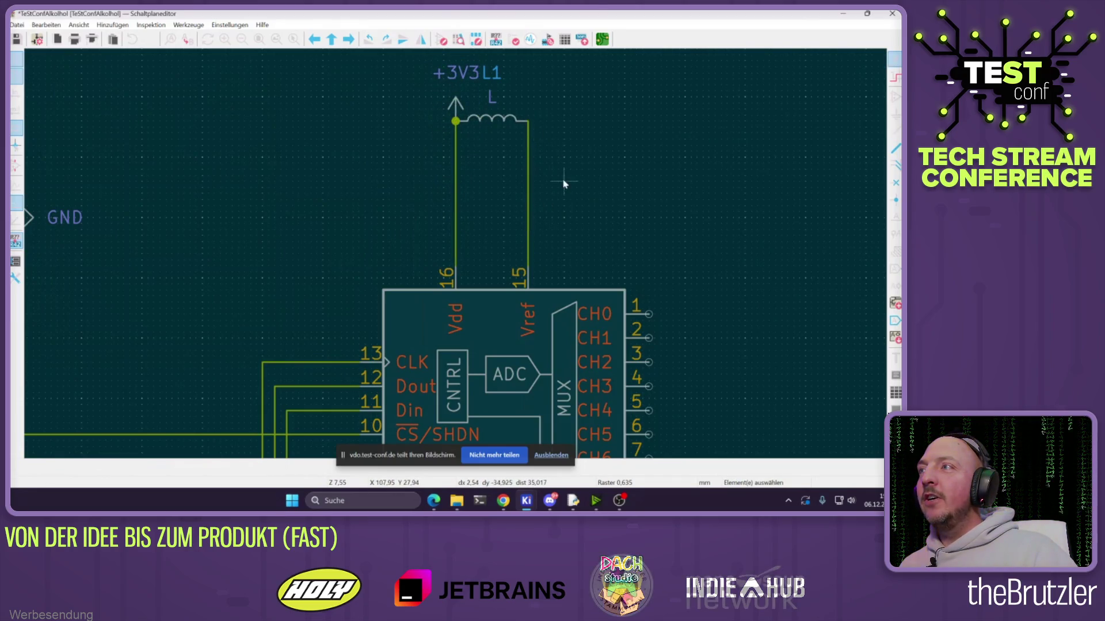
Place unpolarized capacitor C1 at L1's right pin and repeat it for C2 and C3
{"action": "left_click", "coordinate": [894, 97]}
{"action": "left_click", "coordinate": [461, 195]}
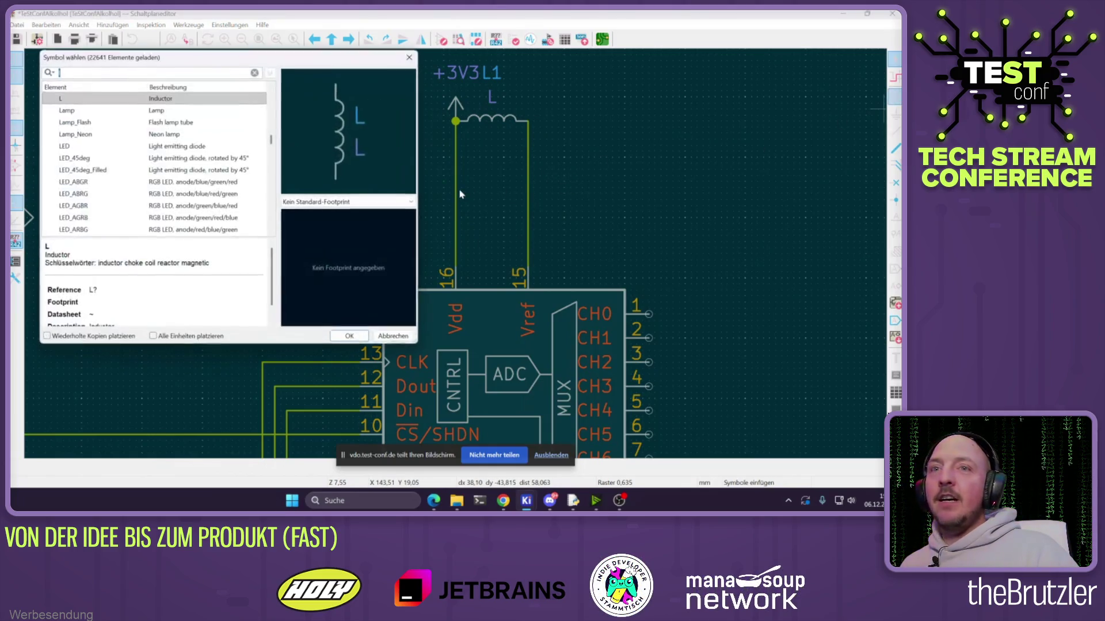
{"action": "type", "text": "c"}
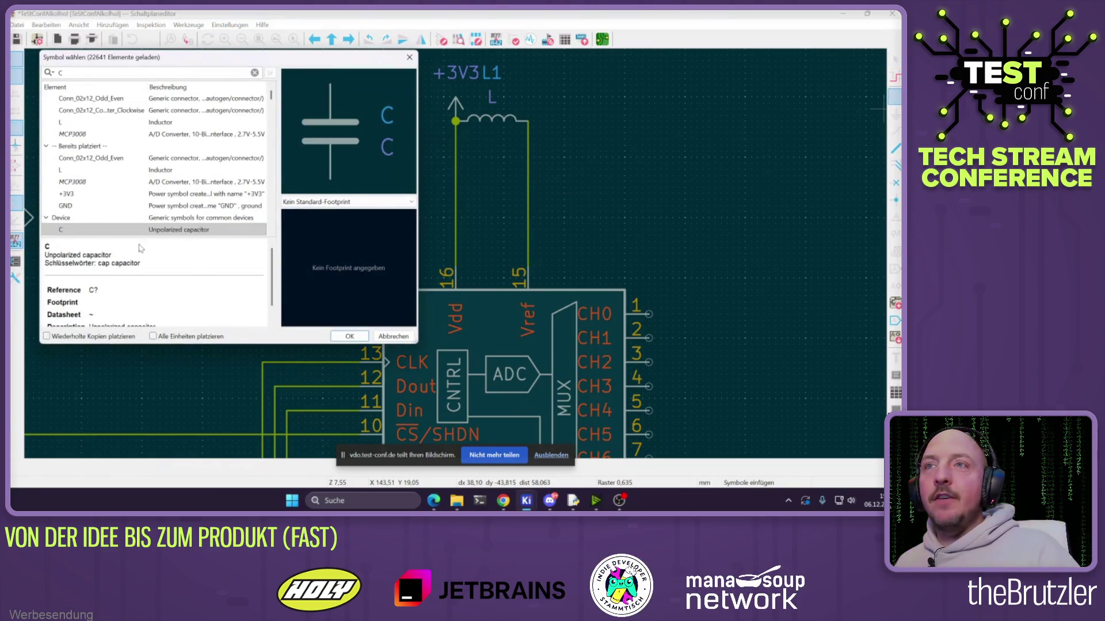
{"action": "double_click", "coordinate": [63, 231]}
{"action": "key", "text": "r"}
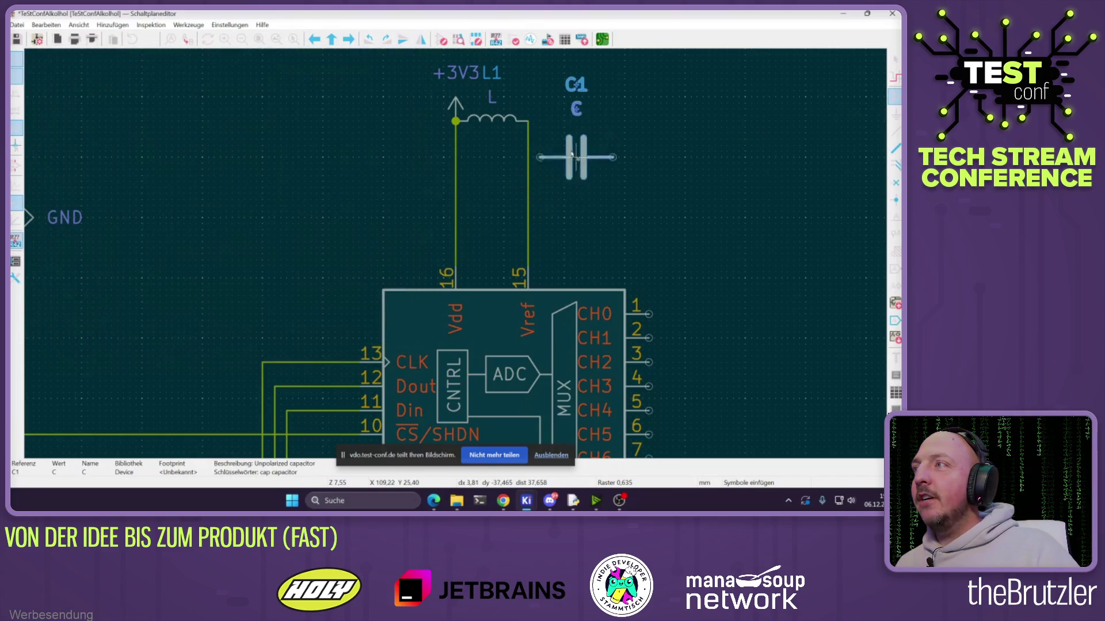
{"action": "left_click", "coordinate": [562, 129]}
{"action": "scroll", "coordinate": [456, 246], "scroll_direction": "down", "scroll_amount": 5}
{"action": "scroll", "coordinate": [455, 244], "scroll_direction": "up", "scroll_amount": 5}
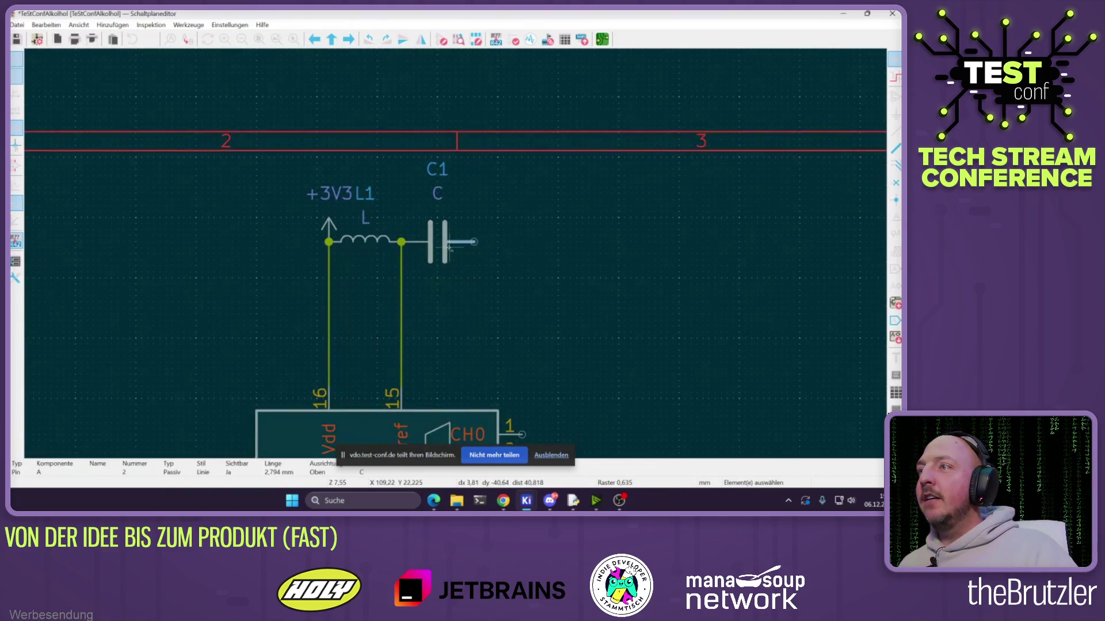
{"action": "key", "text": "Insert"}
{"action": "key", "text": "Insert"}
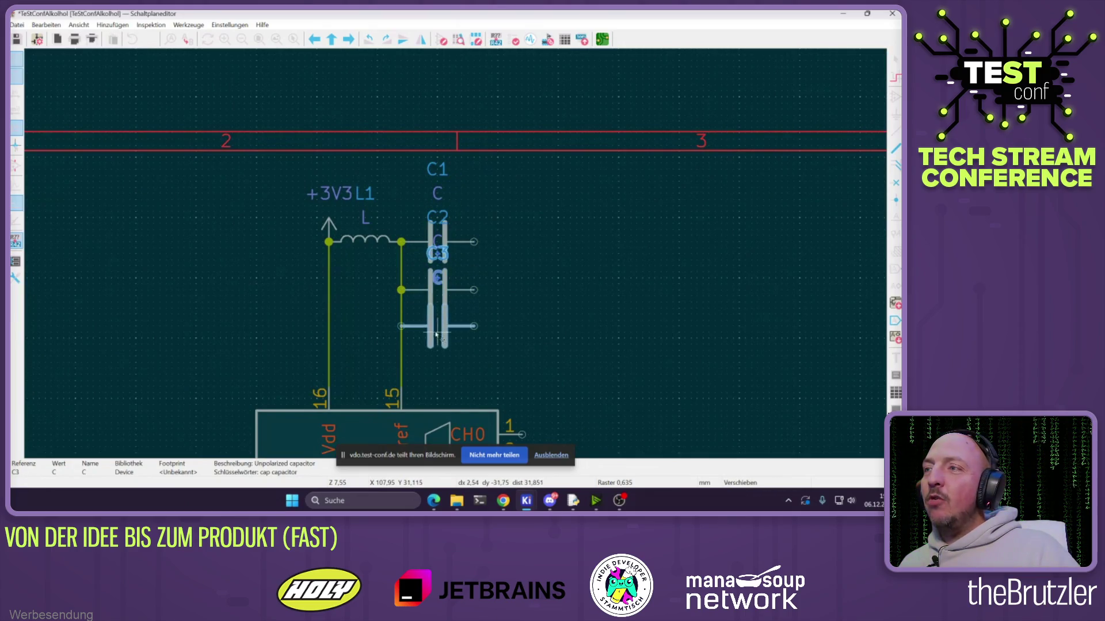
Space C2 and C3 down the Vref wire with their reference and value labels beside them
{"action": "left_click_drag", "start_coordinate": [451, 340], "coordinate": [436, 376]}
{"action": "left_click", "coordinate": [436, 376]}
{"action": "left_click_drag", "start_coordinate": [437, 326], "coordinate": [459, 360]}
{"action": "left_click", "coordinate": [438, 310]}
{"action": "mouse_move", "coordinate": [438, 310]}
{"action": "left_mouse_down"}
{"action": "mouse_move", "coordinate": [396, 365]}
{"action": "mouse_move", "coordinate": [417, 367]}
{"action": "left_mouse_up"}
{"action": "left_click_drag", "start_coordinate": [437, 242], "coordinate": [459, 280]}
{"action": "left_click", "coordinate": [458, 280]}
{"action": "left_click", "coordinate": [438, 217]}
{"action": "mouse_move", "coordinate": [437, 217]}
{"action": "left_mouse_down"}
{"action": "mouse_move", "coordinate": [415, 279]}
{"action": "mouse_move", "coordinate": [437, 308]}
{"action": "left_mouse_up"}
{"action": "left_click", "coordinate": [417, 279]}
{"action": "left_click", "coordinate": [438, 308]}
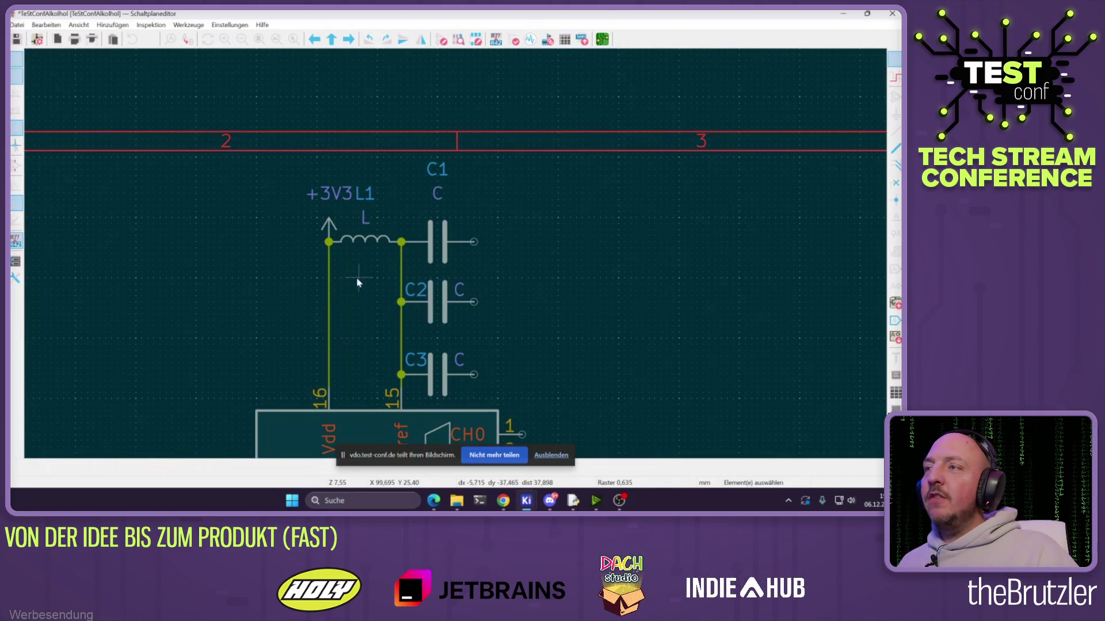
Reposition C1's value and reference labels, then begin entering C3's value
{"action": "left_click", "coordinate": [358, 242]}
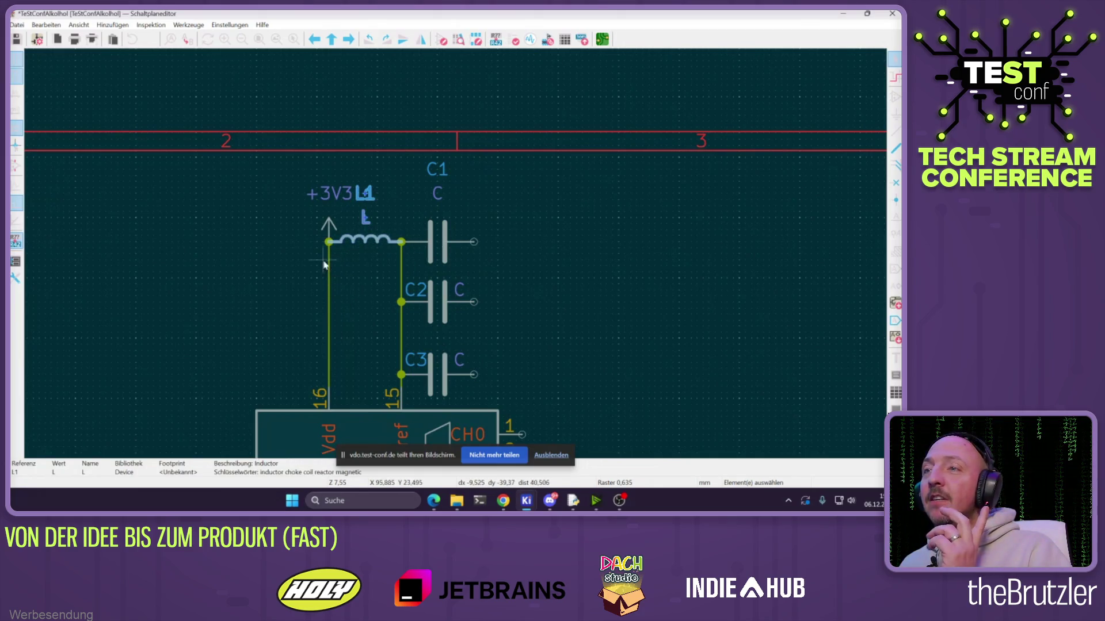
{"action": "left_click", "coordinate": [417, 242]}
{"action": "left_click", "coordinate": [437, 194]}
{"action": "left_click_drag", "start_coordinate": [436, 194], "coordinate": [463, 233]}
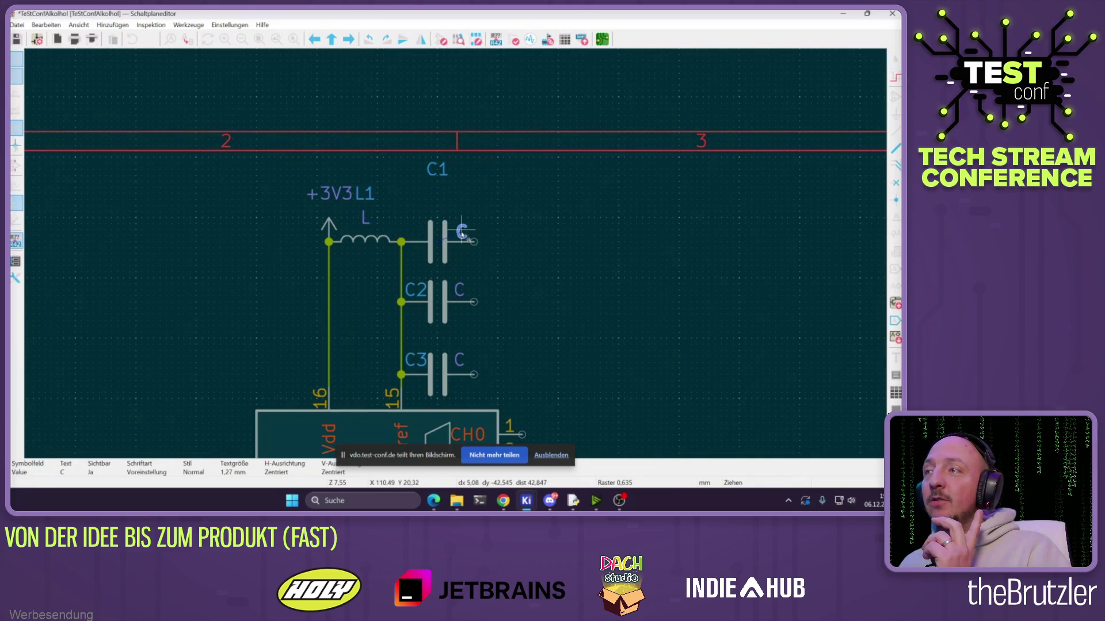
{"action": "left_click", "coordinate": [436, 168]}
{"action": "left_click_drag", "start_coordinate": [437, 169], "coordinate": [412, 229]}
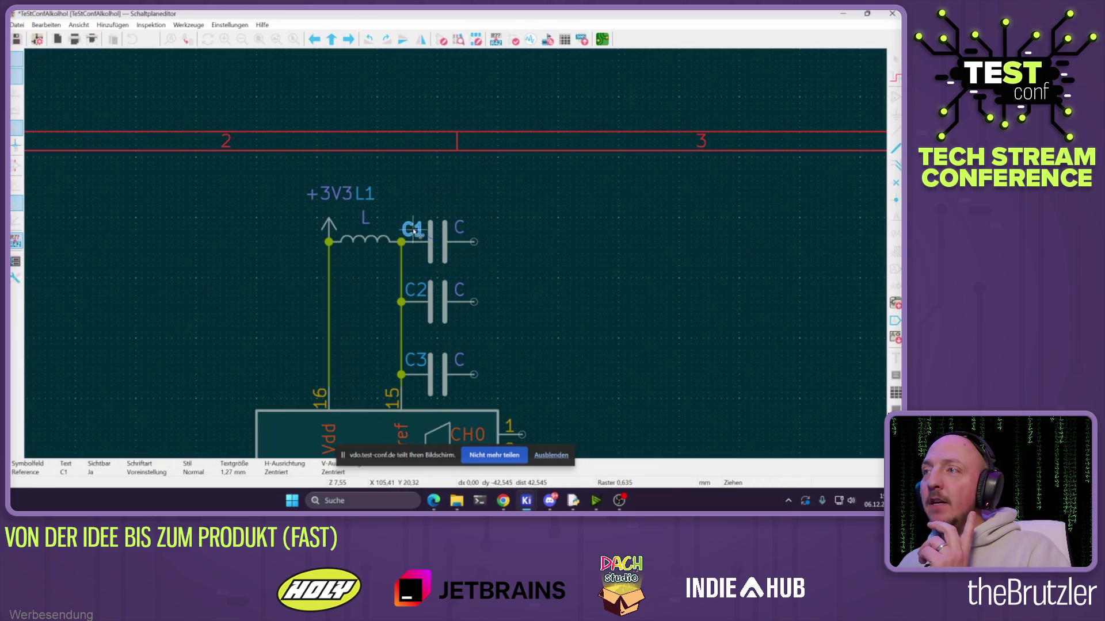
{"action": "double_click", "coordinate": [433, 372]}
{"action": "type", "text": "10p"}
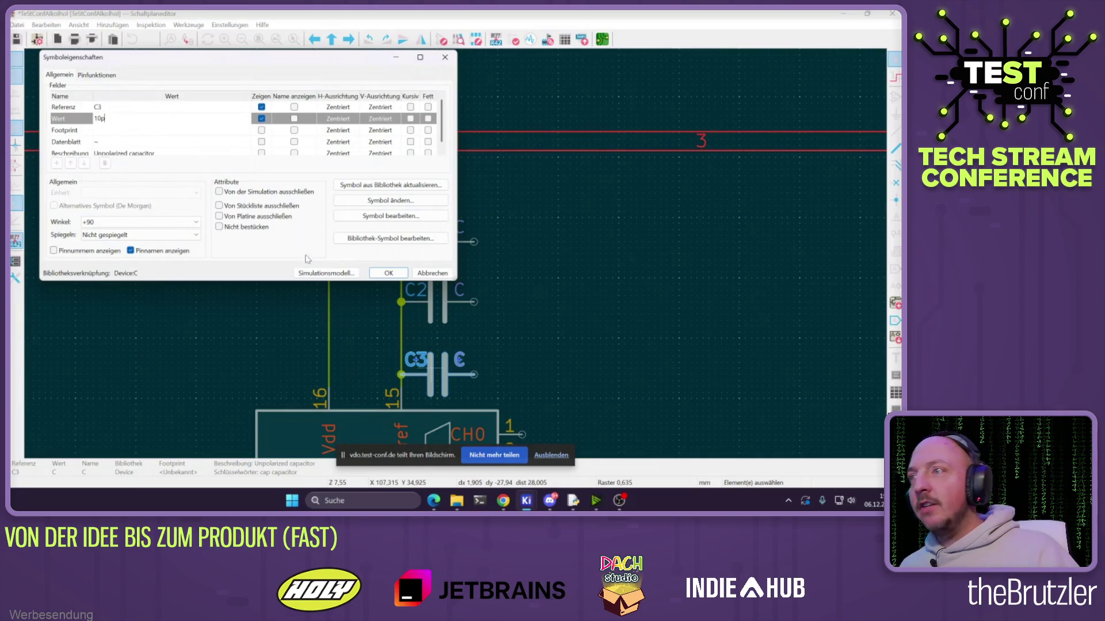
Set C3's value to 10p and C2's value to 100n
{"action": "left_click", "coordinate": [389, 273]}
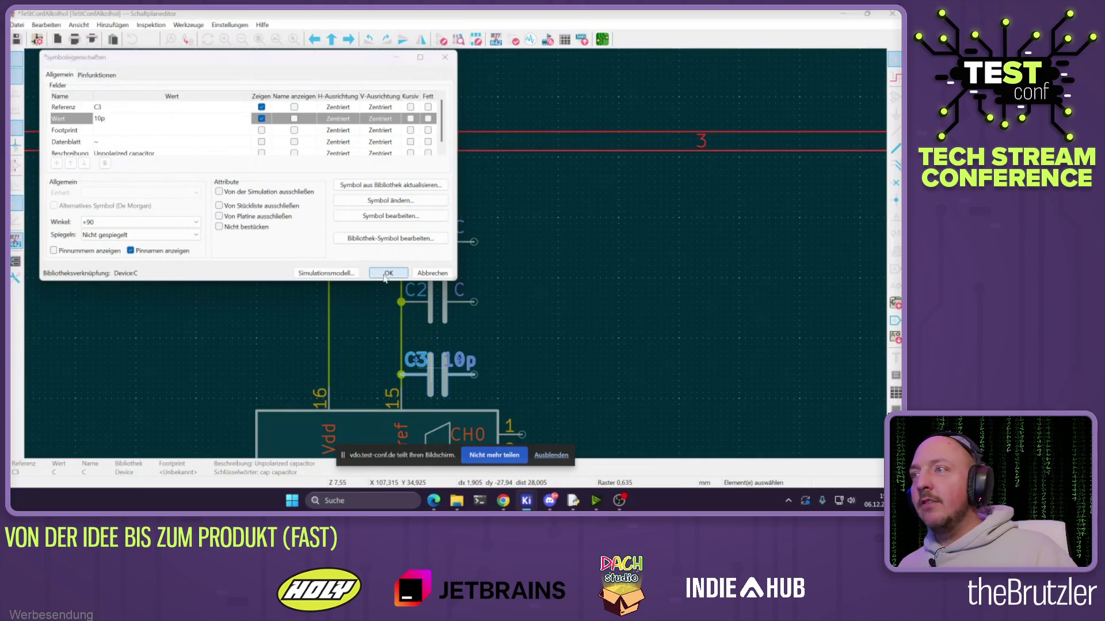
{"action": "double_click", "coordinate": [454, 302]}
{"action": "left_click", "coordinate": [106, 119]}
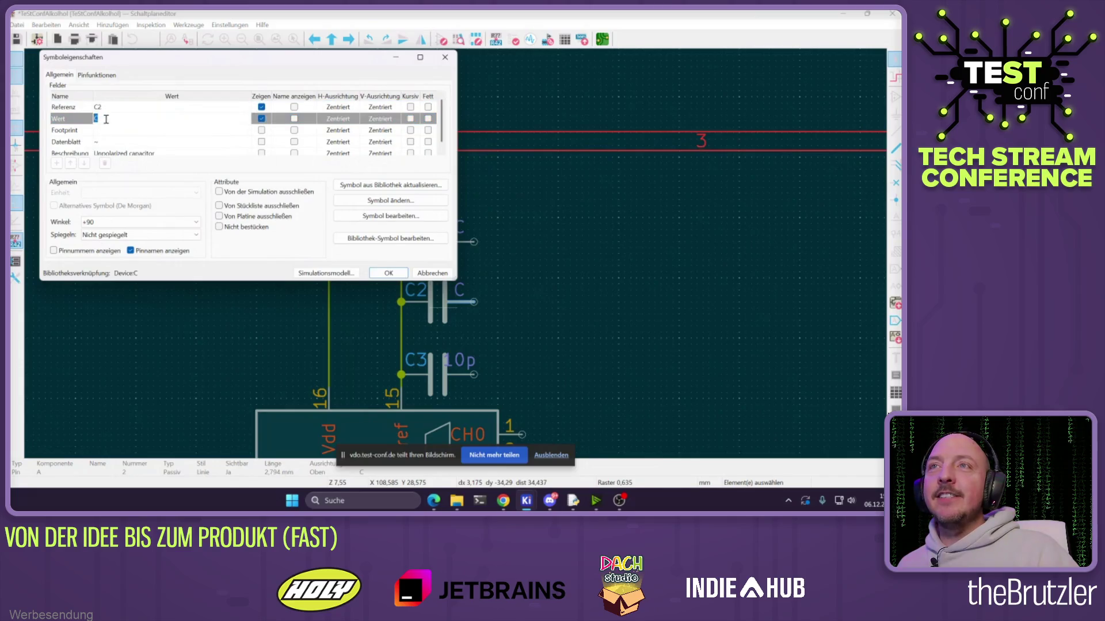
{"action": "type", "text": "100n"}
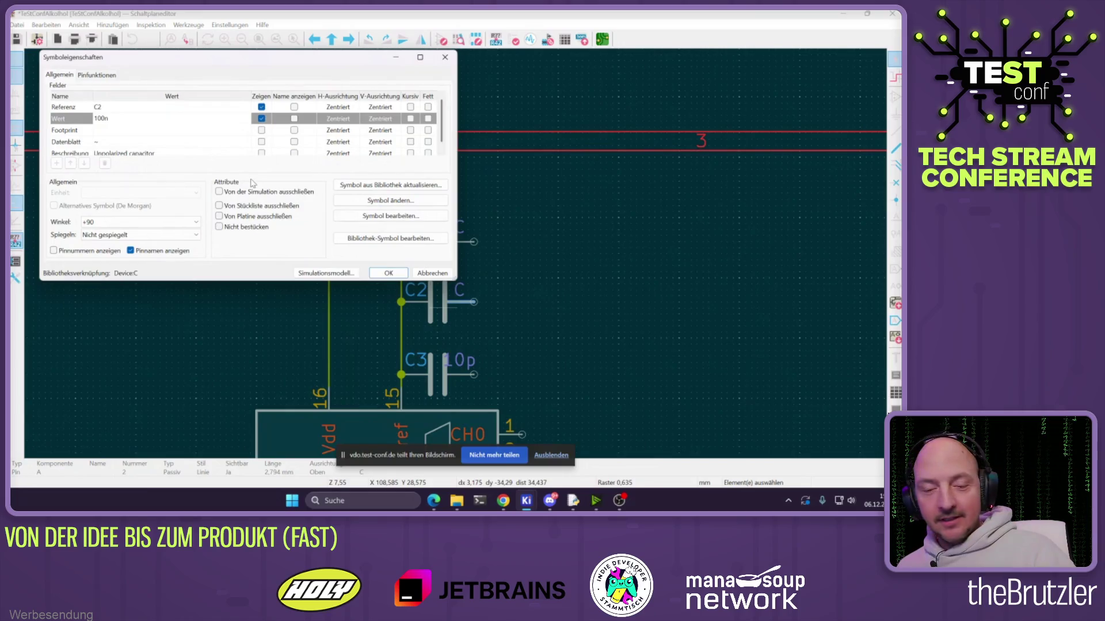
{"action": "left_click", "coordinate": [388, 273]}
Set C1's value to 10u
{"action": "double_click", "coordinate": [428, 250]}
{"action": "key", "text": "Escape"}
{"action": "double_click", "coordinate": [427, 250]}
{"action": "left_click", "coordinate": [110, 119]}
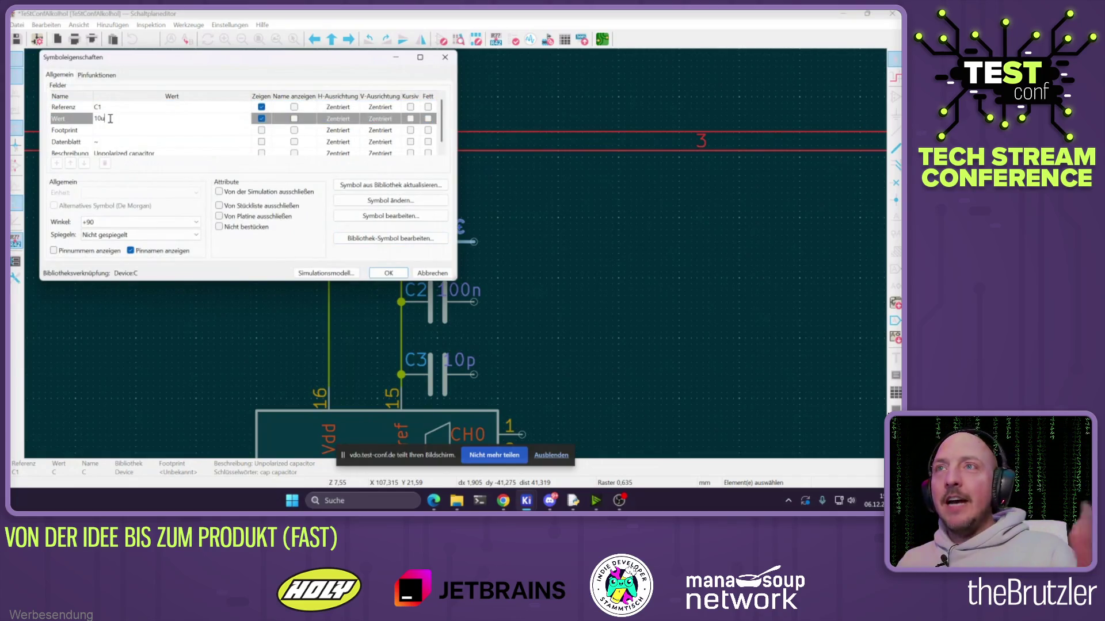
{"action": "left_click", "coordinate": [385, 274]}
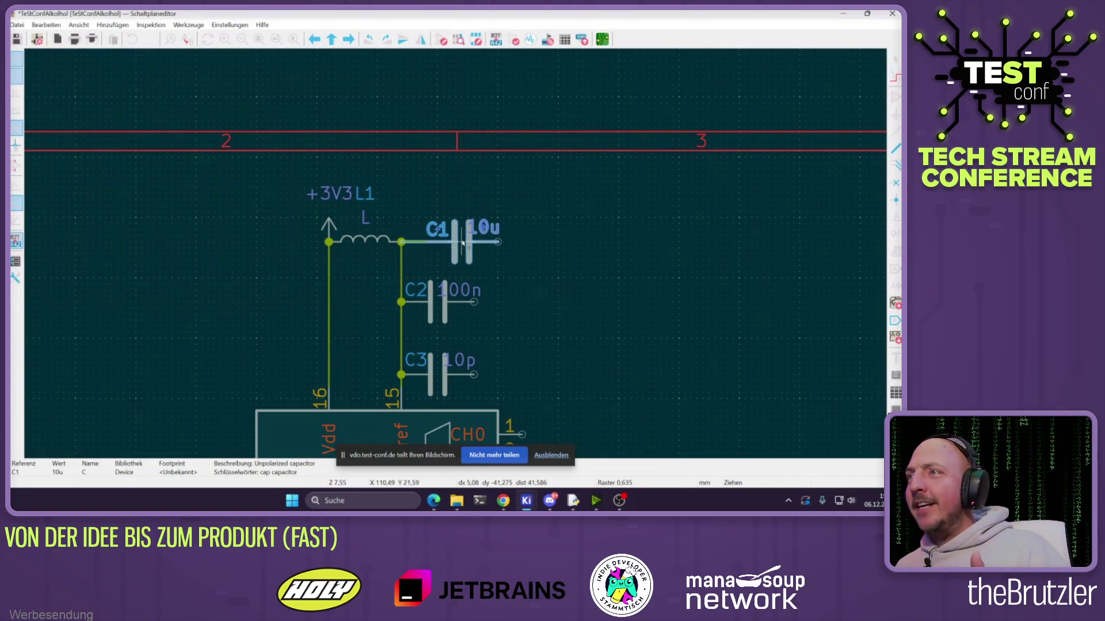
{"action": "left_click", "coordinate": [450, 243]}
Align capacitors C1, C2 and C3 in one column
{"action": "left_click_drag", "start_coordinate": [446, 308], "coordinate": [458, 308]}
{"action": "left_click", "coordinate": [437, 374]}
{"action": "left_click_drag", "start_coordinate": [437, 374], "coordinate": [449, 374]}
{"action": "left_click", "coordinate": [545, 325]}
Shift the 100n, 10u and 10p value labels to the right of their capacitors
{"action": "left_click", "coordinate": [471, 290]}
{"action": "left_click_drag", "start_coordinate": [471, 292], "coordinate": [483, 291]}
{"action": "left_click_drag", "start_coordinate": [475, 230], "coordinate": [480, 228]}
{"action": "left_click", "coordinate": [470, 361]}
{"action": "left_click_drag", "start_coordinate": [471, 361], "coordinate": [478, 361]}
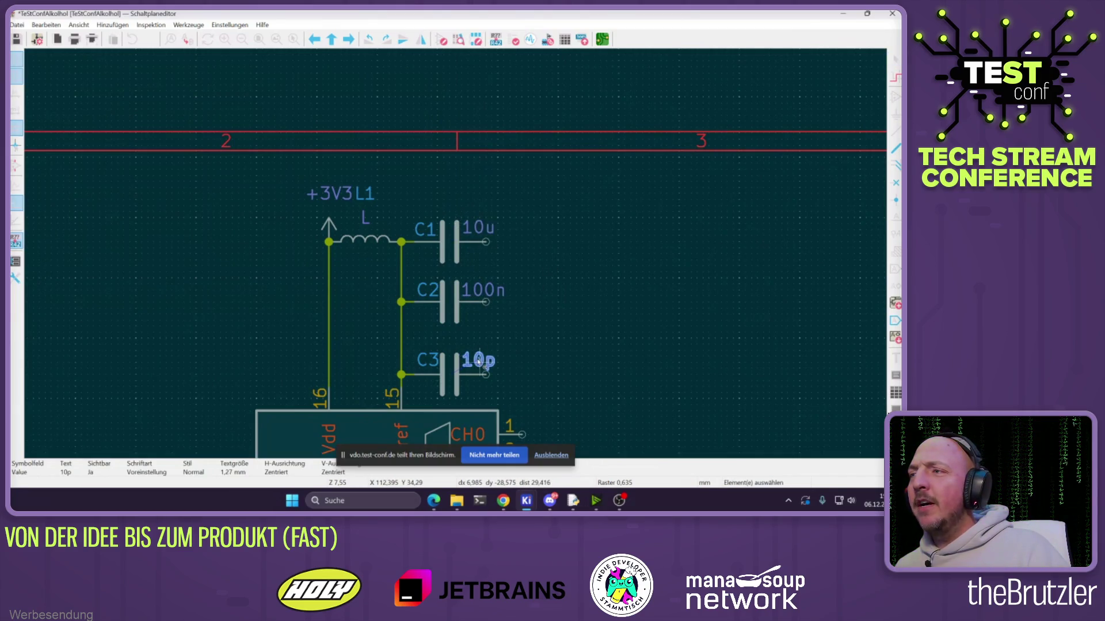
{"action": "scroll", "coordinate": [403, 276], "scroll_direction": "down", "scroll_amount": 4}
{"action": "scroll", "coordinate": [443, 265], "scroll_direction": "up", "scroll_amount": 3}
Rotate the GND symbol to face C1's pin with its text reading horizontally
{"action": "left_click", "coordinate": [440, 277]}
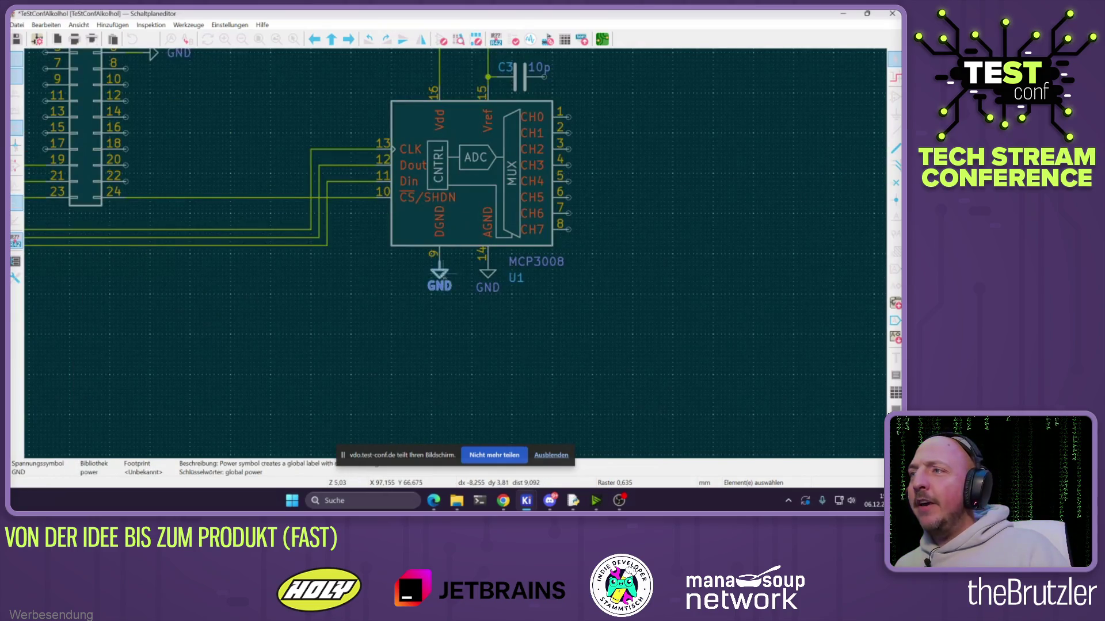
{"action": "scroll", "coordinate": [440, 277], "scroll_direction": "down", "scroll_amount": 3}
{"action": "scroll", "coordinate": [478, 115], "scroll_direction": "up", "scroll_amount": 4}
{"action": "key", "text": "r"}
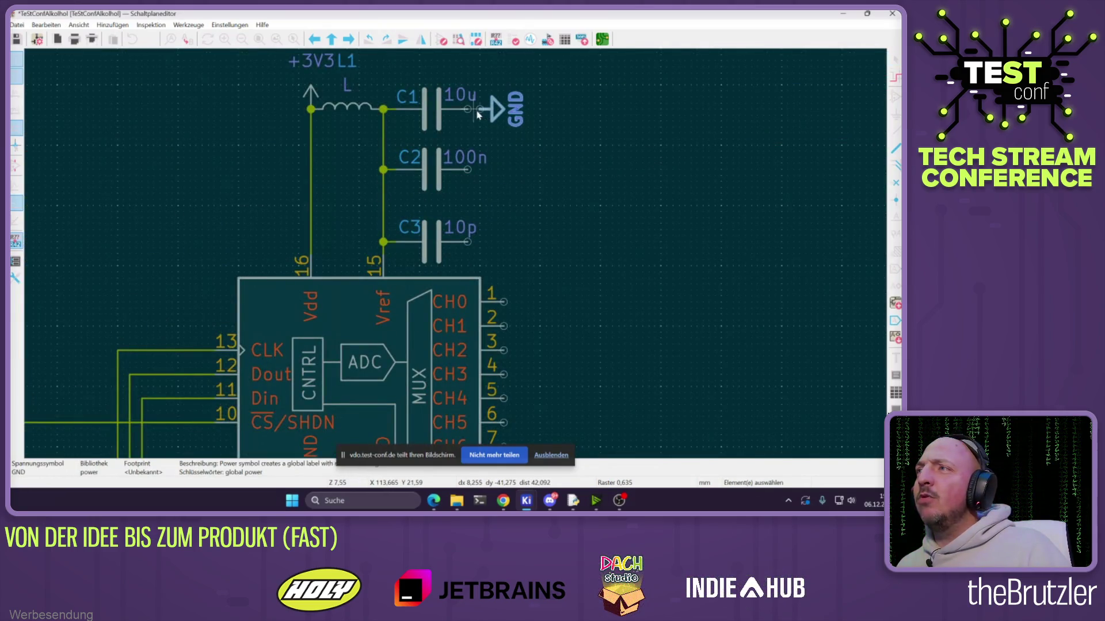
{"action": "left_click", "coordinate": [504, 112]}
{"action": "key", "text": "r"}
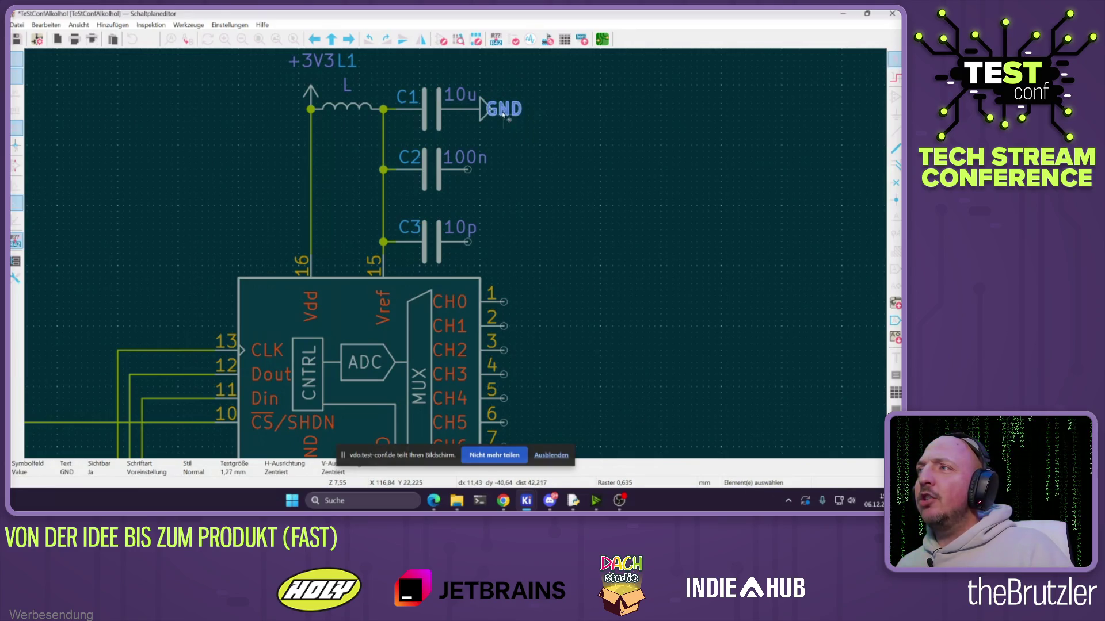
{"action": "double_click", "coordinate": [486, 109]}
{"action": "left_click", "coordinate": [432, 273]}
Duplicate the GND symbol onto the right pins of C2 and C3
{"action": "key", "text": "ctrl+d"}
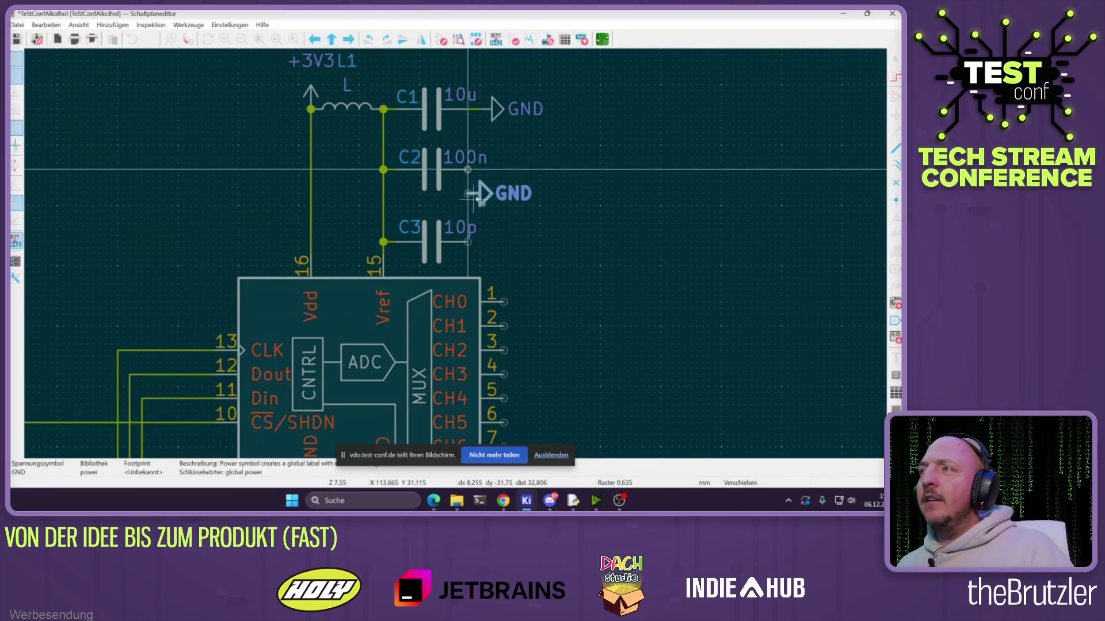
{"action": "left_click", "coordinate": [468, 170]}
{"action": "key", "text": "ctrl+d"}
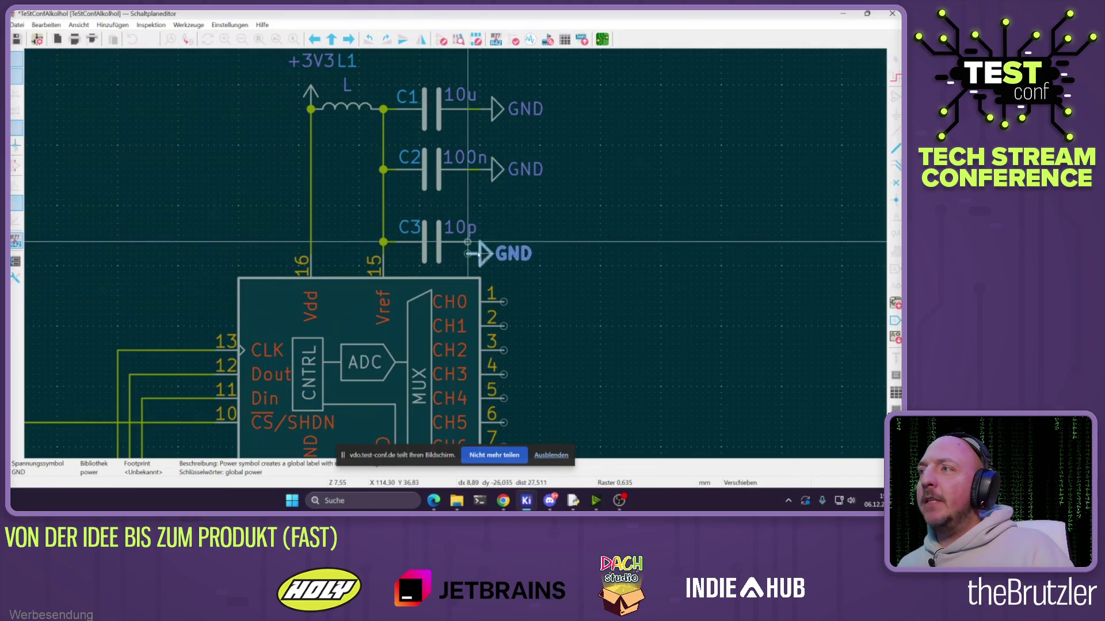
{"action": "left_click", "coordinate": [469, 242]}
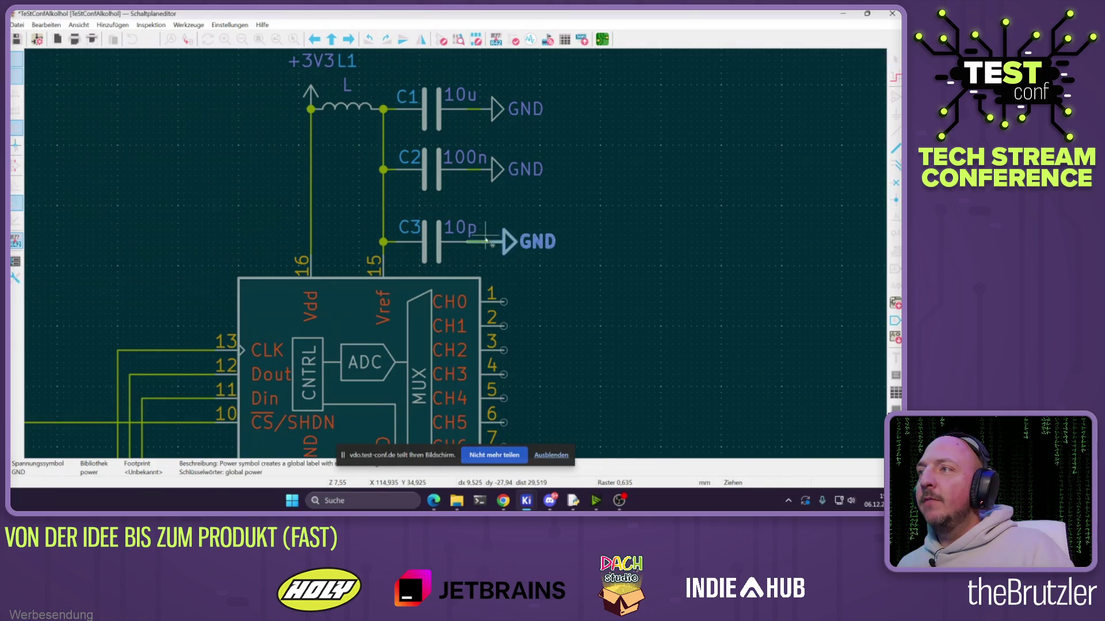
{"action": "left_click", "coordinate": [518, 200]}
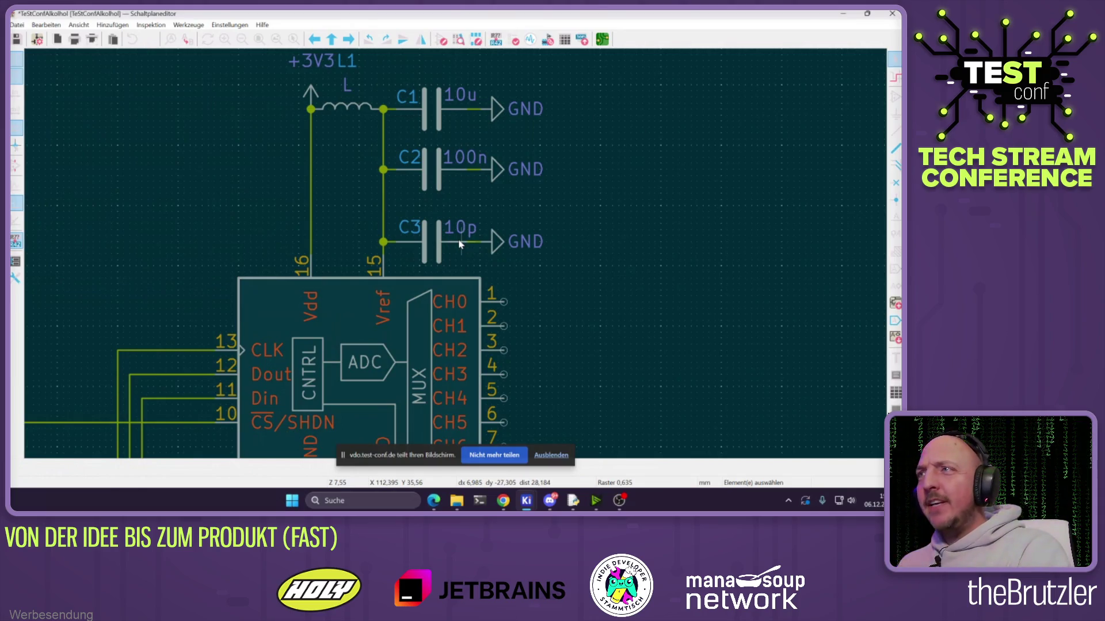
Move the C3 reference label beside capacitor C3
{"action": "double_click", "coordinate": [407, 240]}
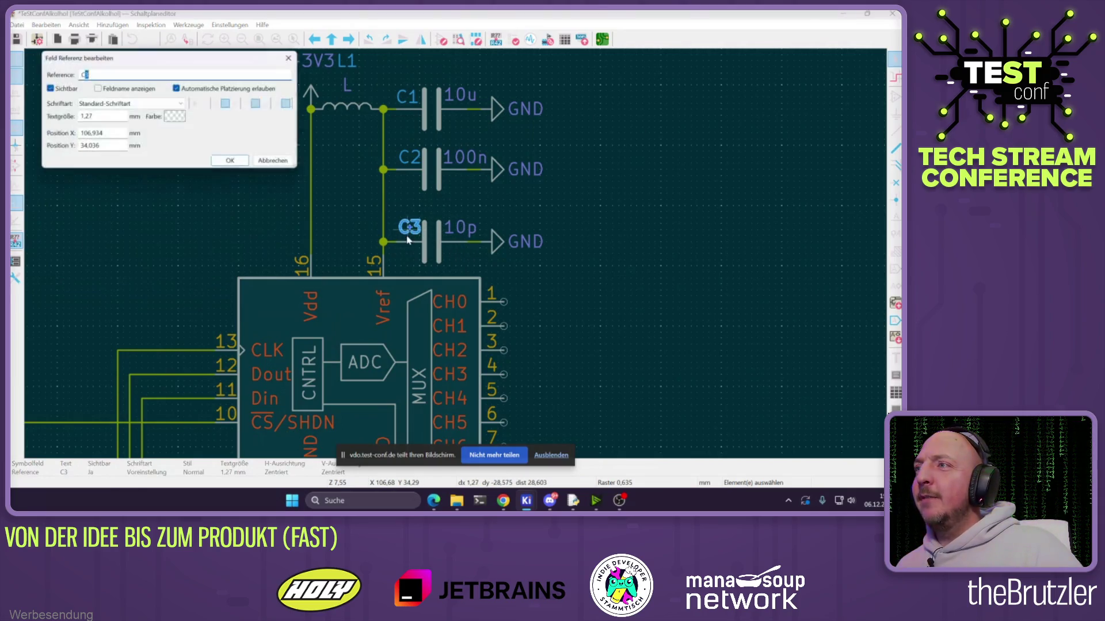
{"action": "key", "text": "Escape"}
{"action": "key", "text": "g"}
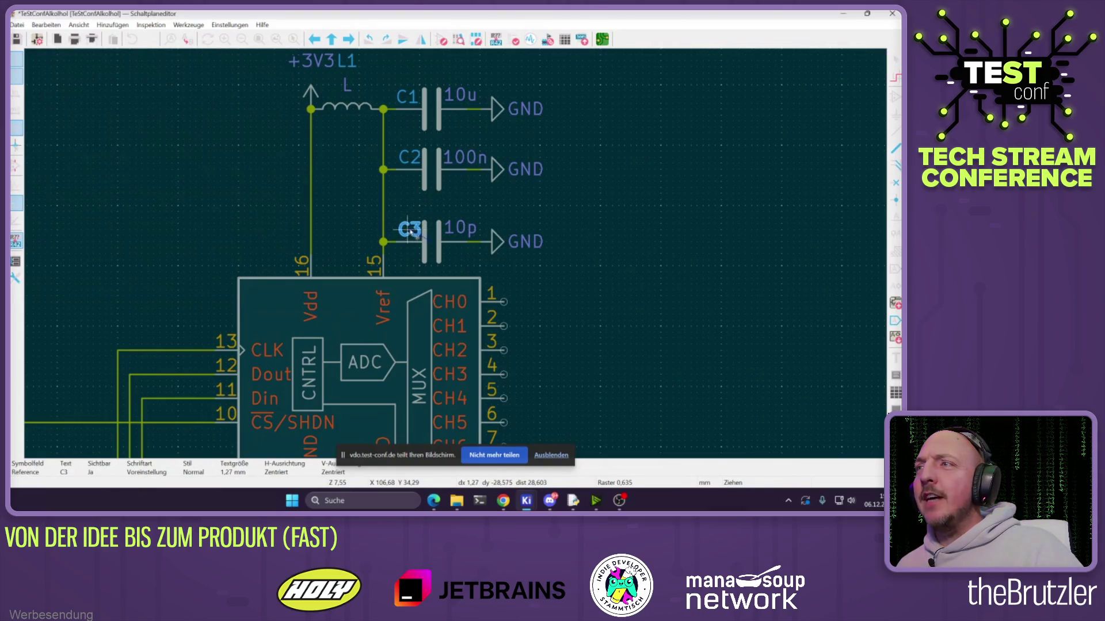
{"action": "left_click", "coordinate": [418, 231]}
{"action": "left_click", "coordinate": [607, 249]}
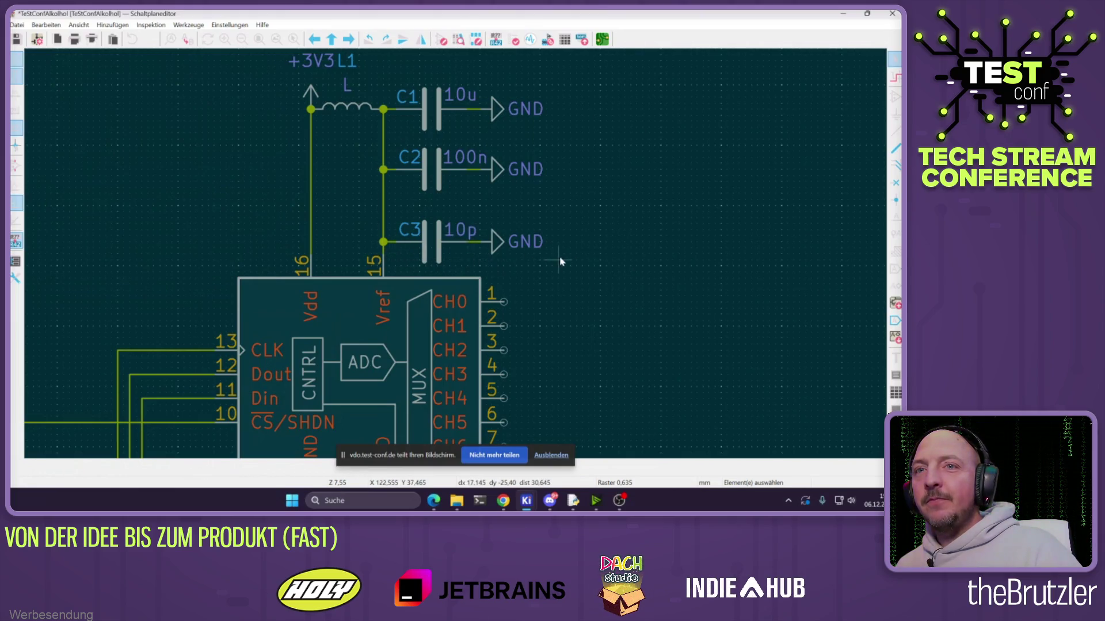
Shift C2 and C1 lower and reattach C1's GND symbol to its wire end
{"action": "key", "text": "g"}
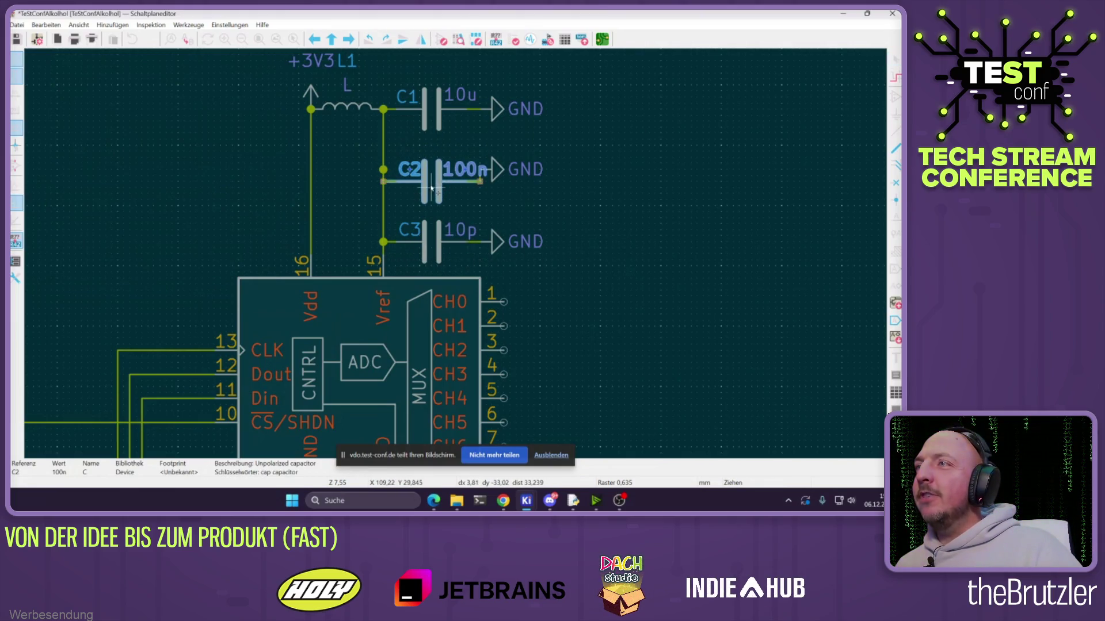
{"action": "left_click", "coordinate": [433, 191]}
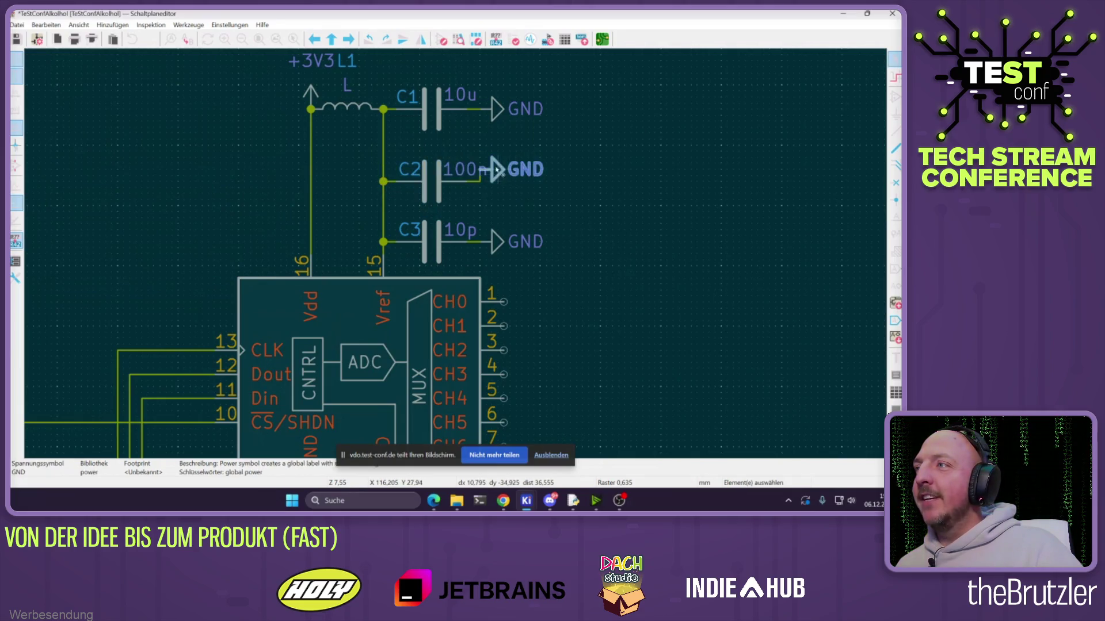
{"action": "left_click", "coordinate": [425, 125]}
{"action": "left_click_drag", "start_coordinate": [425, 126], "coordinate": [425, 138]}
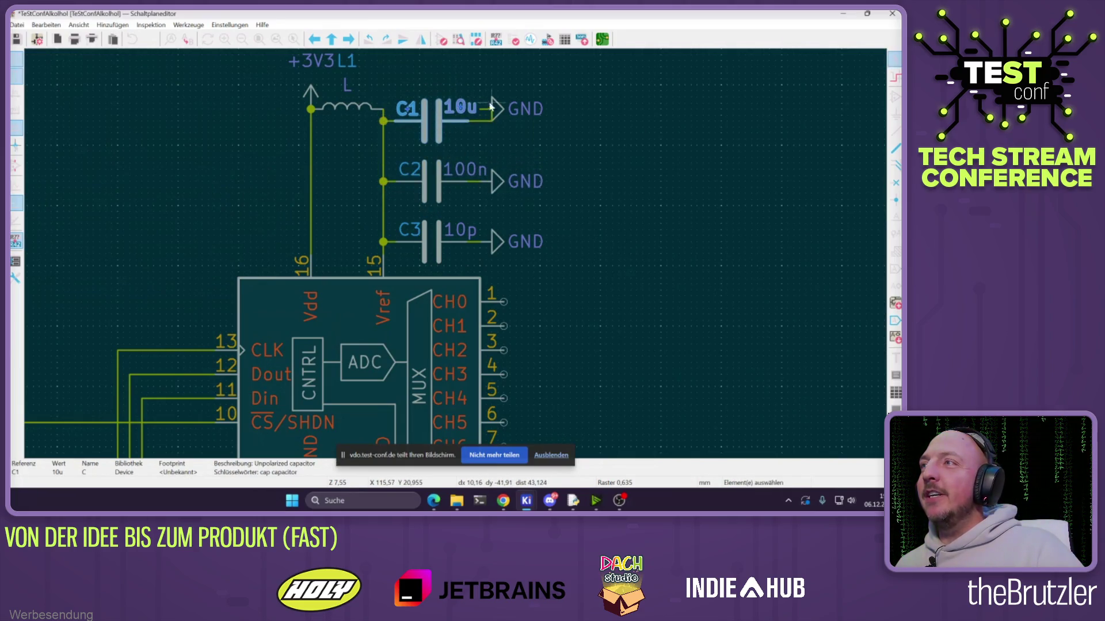
{"action": "key", "text": "g"}
{"action": "left_click", "coordinate": [493, 125]}
Move inductor L1 down onto C1's row below the +3V3 symbol
{"action": "left_click", "coordinate": [336, 111]}
{"action": "left_click_drag", "start_coordinate": [335, 110], "coordinate": [335, 122]}
{"action": "left_click", "coordinate": [304, 115]}
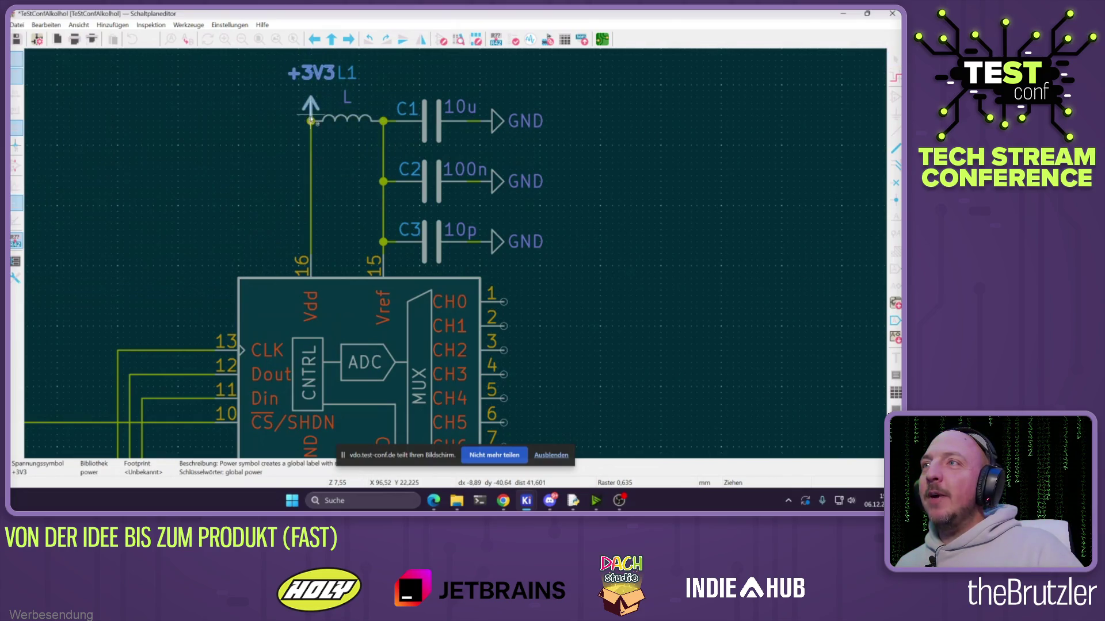
{"action": "left_click", "coordinate": [343, 226]}
{"action": "scroll", "coordinate": [457, 257], "scroll_direction": "down", "scroll_amount": 2}
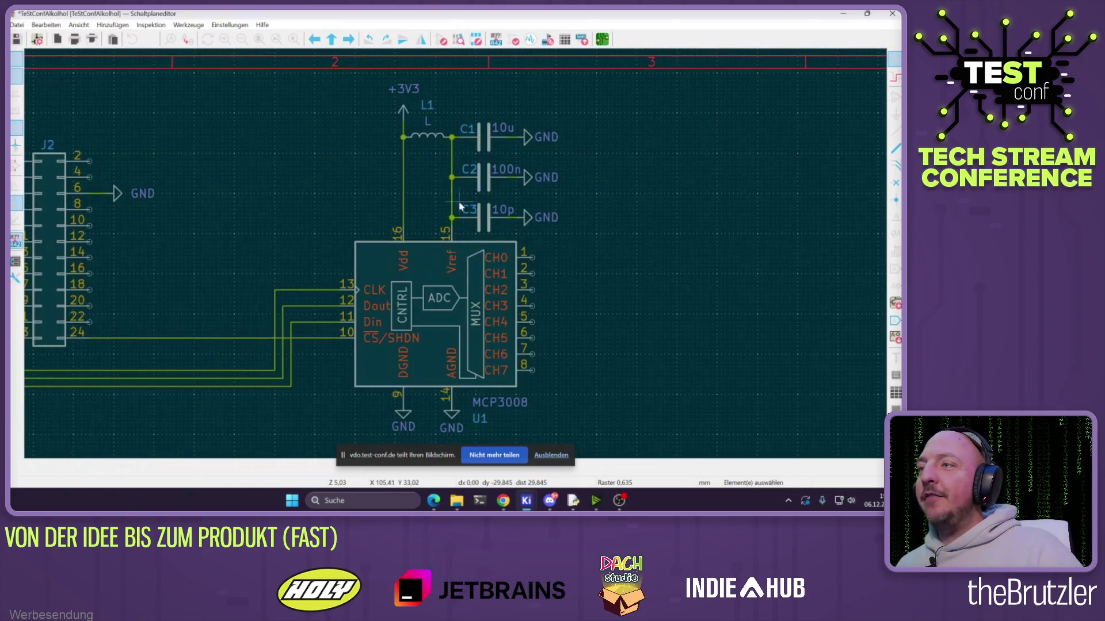
Duplicate capacitor C2 as a new 100n capacitor C4 beside the Vdd wire
{"action": "scroll", "coordinate": [460, 207], "scroll_direction": "down", "scroll_amount": 4}
{"action": "scroll", "coordinate": [435, 227], "scroll_direction": "up", "scroll_amount": 6}
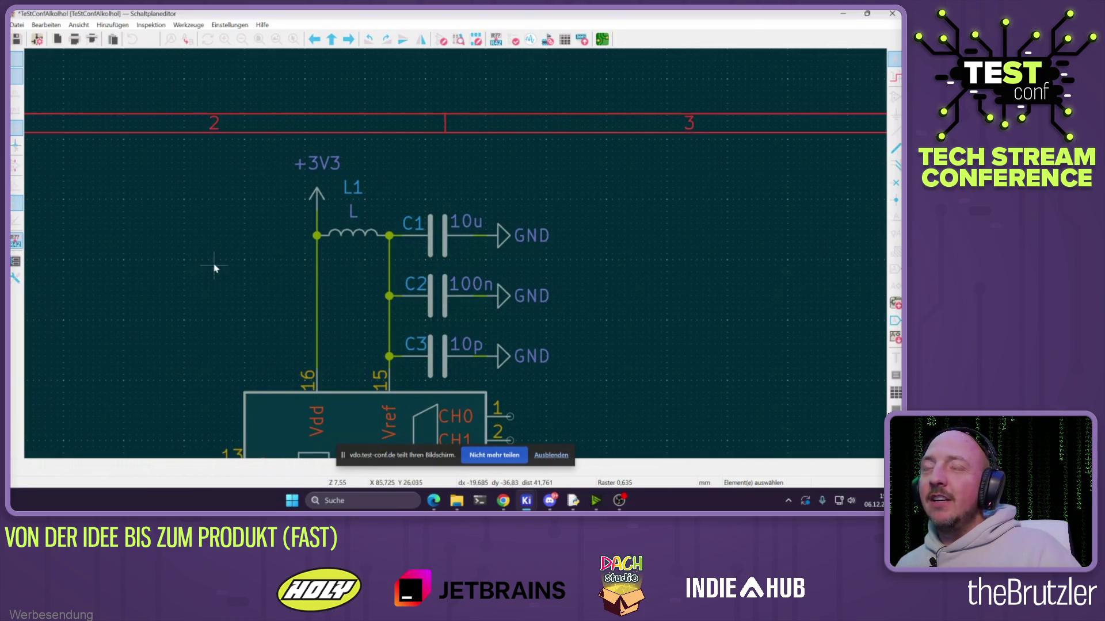
{"action": "left_click", "coordinate": [438, 290]}
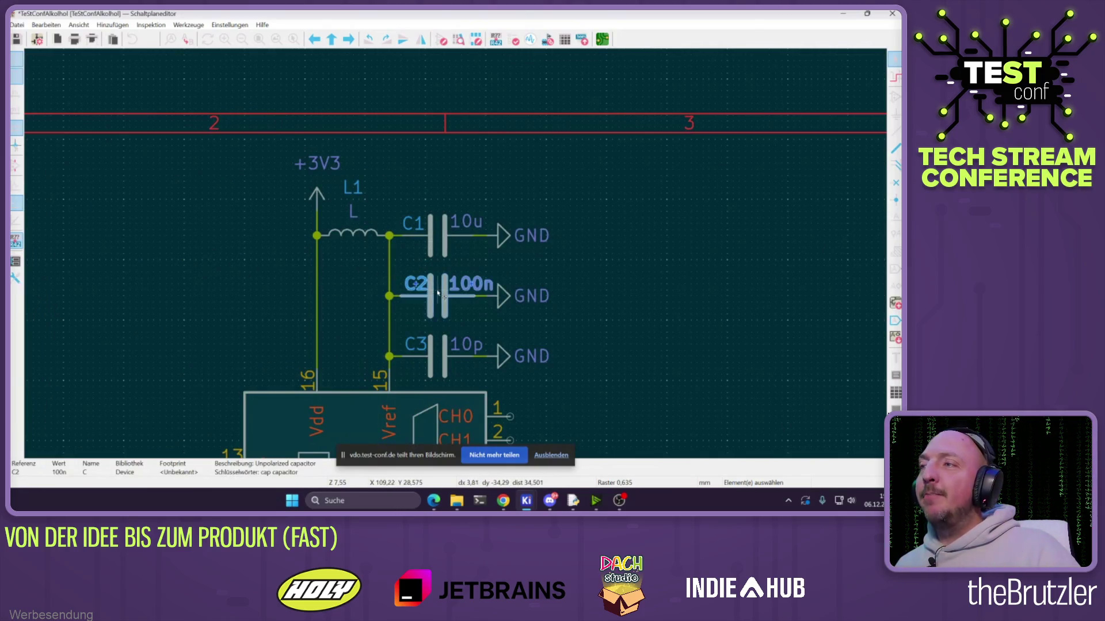
{"action": "key", "text": "ctrl+d"}
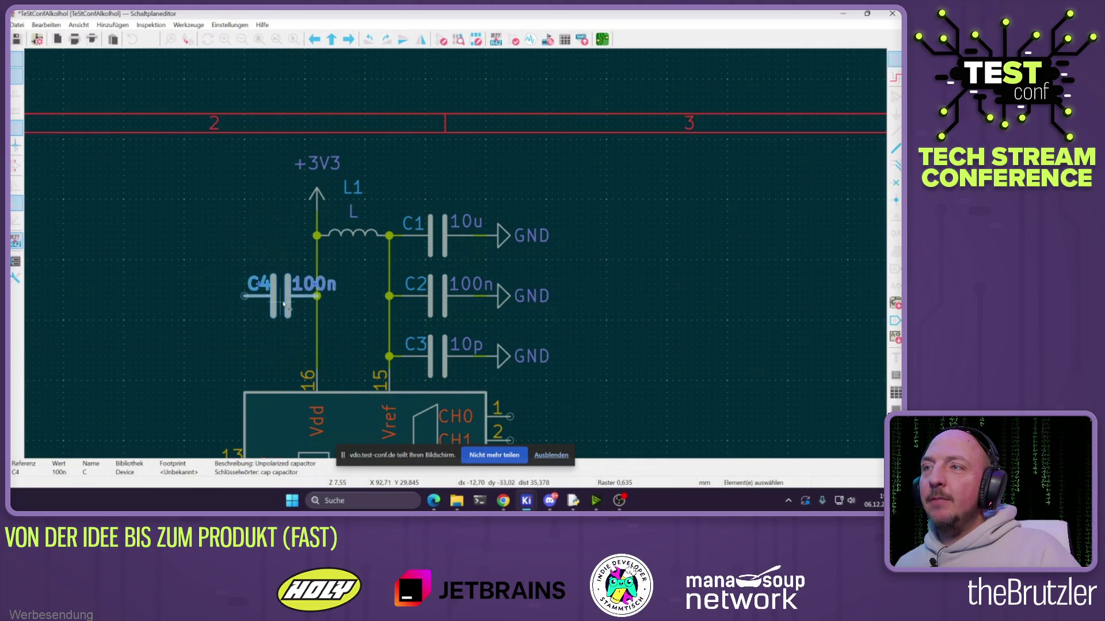
{"action": "left_click", "coordinate": [255, 299]}
{"action": "key", "text": "ctrl+d"}
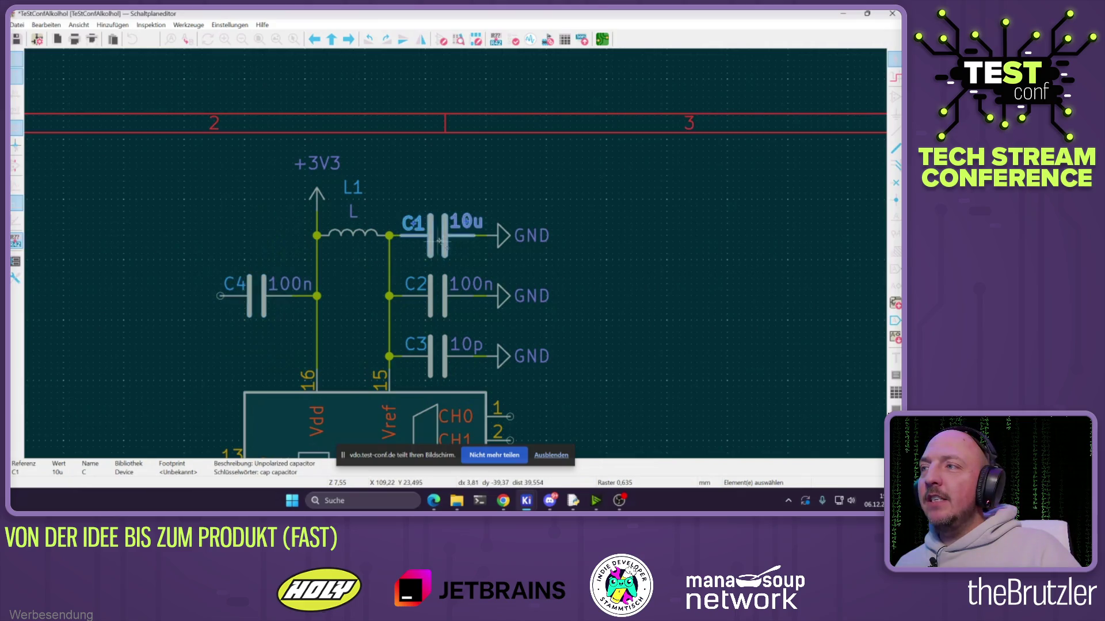
{"action": "key", "text": "Escape"}
Copy C2's GND symbol, rotate it to face left, and attach it to C4's left pin
{"action": "left_click", "coordinate": [521, 296]}
{"action": "key", "text": "ctrl+d"}
{"action": "key", "text": "r"}
{"action": "left_click", "coordinate": [216, 308]}
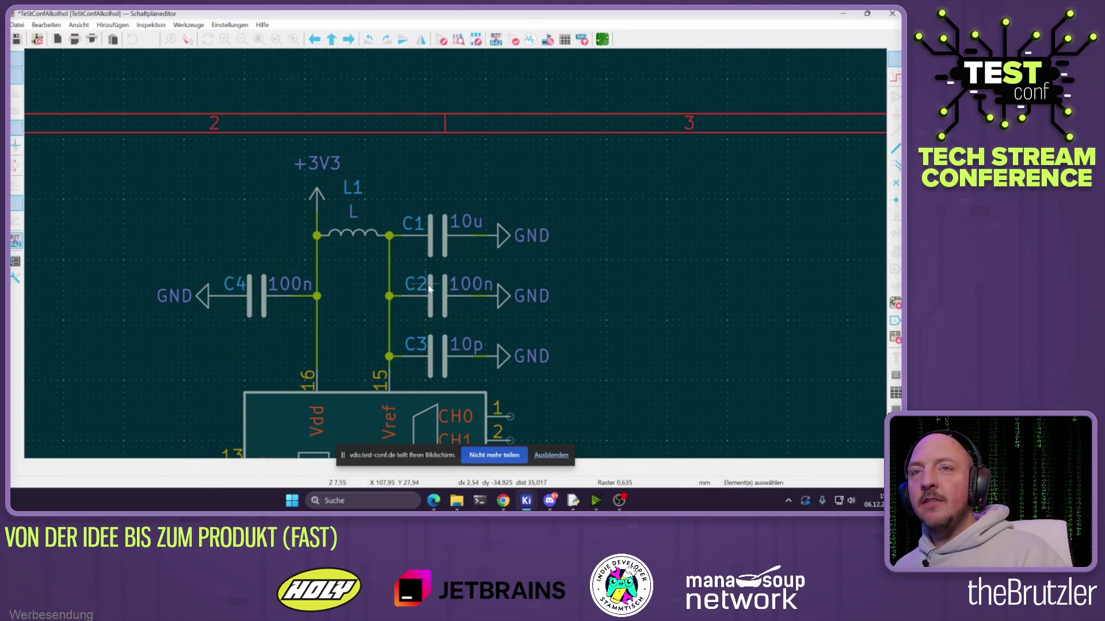
{"action": "scroll", "coordinate": [466, 296], "scroll_direction": "down", "scroll_amount": 2}
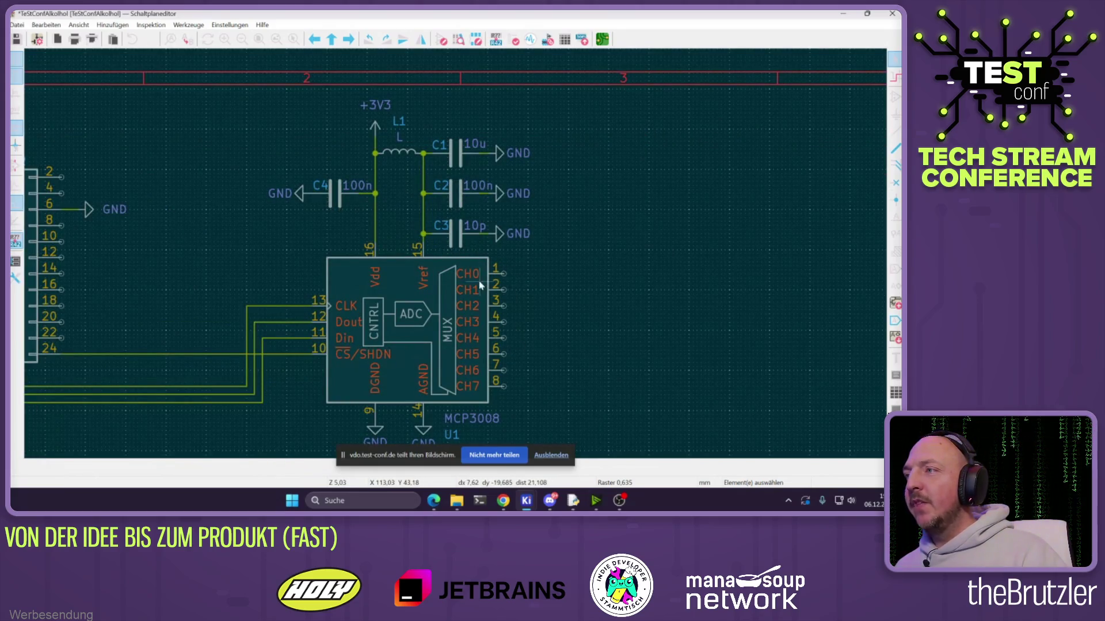
Duplicate C3 as a vertical 10p capacitor C5 and place it right of the channel pins
{"action": "scroll", "coordinate": [547, 301], "scroll_direction": "down", "scroll_amount": 2}
{"action": "scroll", "coordinate": [429, 254], "scroll_direction": "up", "scroll_amount": 4}
{"action": "left_click", "coordinate": [265, 201]}
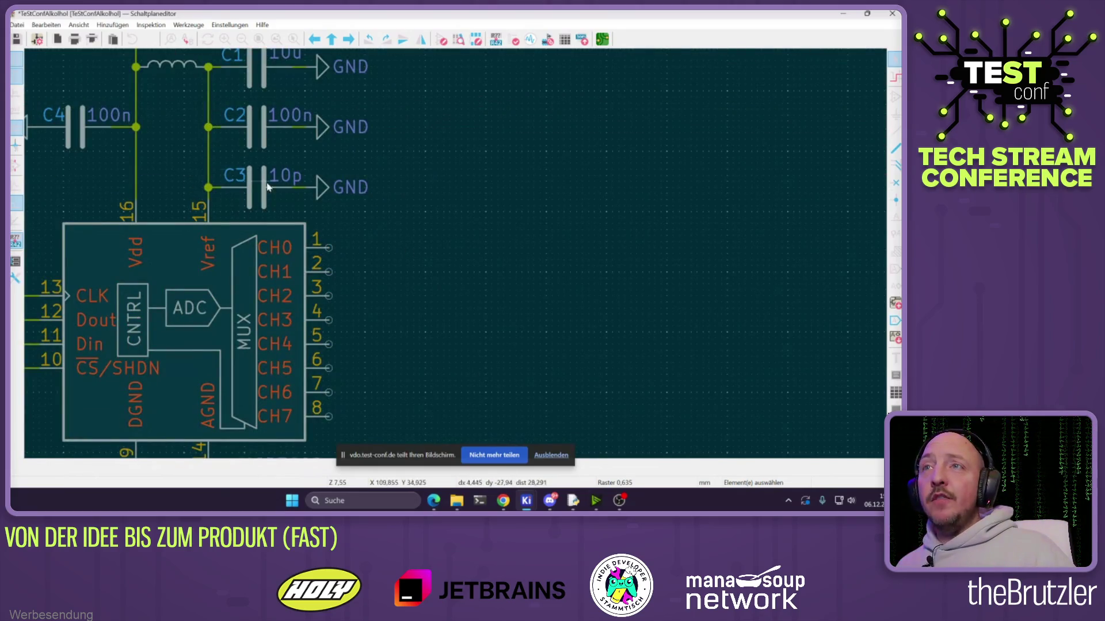
{"action": "key", "text": "ctrl+d"}
{"action": "key", "text": "r"}
{"action": "key", "text": "Escape"}
{"action": "left_click", "coordinate": [264, 138]}
{"action": "key", "text": "ctrl+d"}
{"action": "key", "text": "Escape"}
{"action": "left_click", "coordinate": [266, 194]}
{"action": "key", "text": "ctrl+d"}
{"action": "key", "text": "r"}
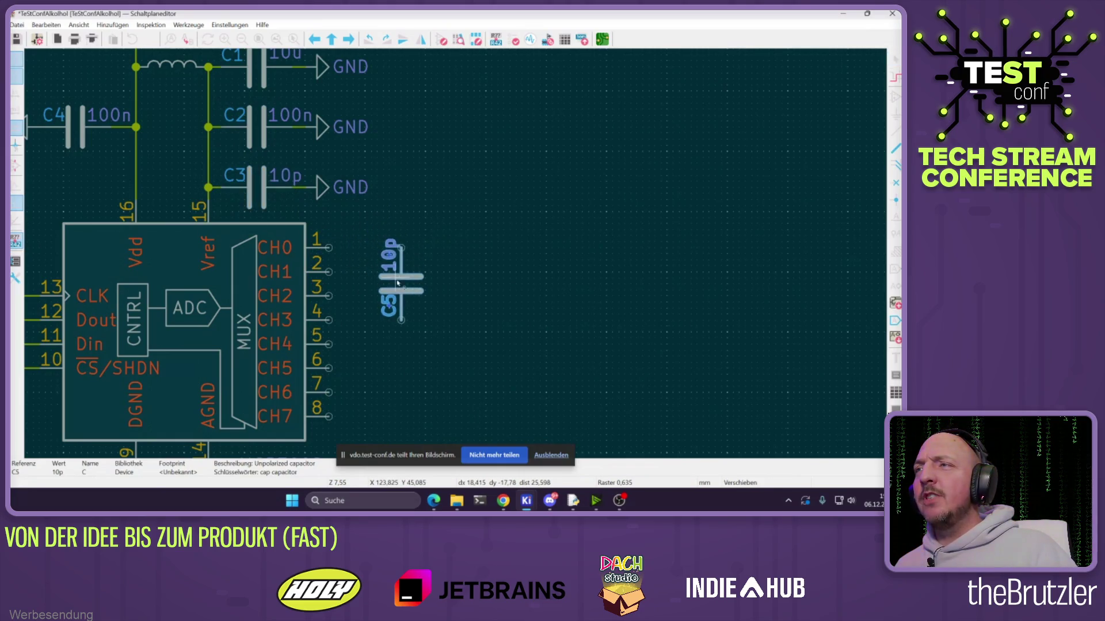
{"action": "left_click", "coordinate": [460, 282]}
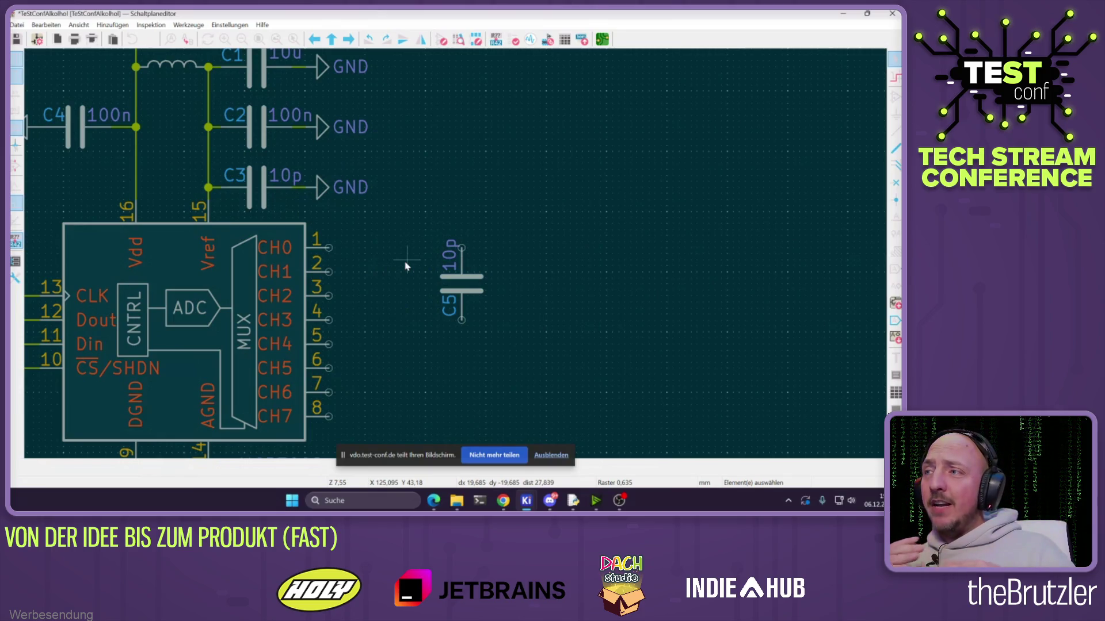
Wire C5's top pin to CH0 pin 1, then bring up the Raspberry Pi pinout page in Chrome
{"action": "key", "text": "w"}
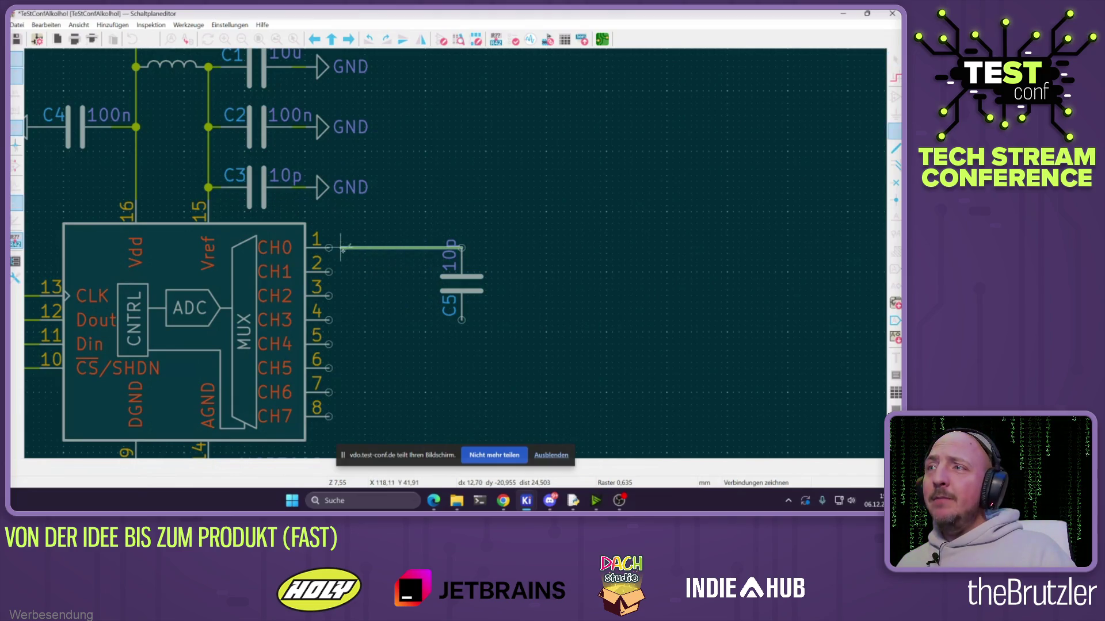
{"action": "left_click", "coordinate": [332, 248]}
{"action": "key", "text": "Escape"}
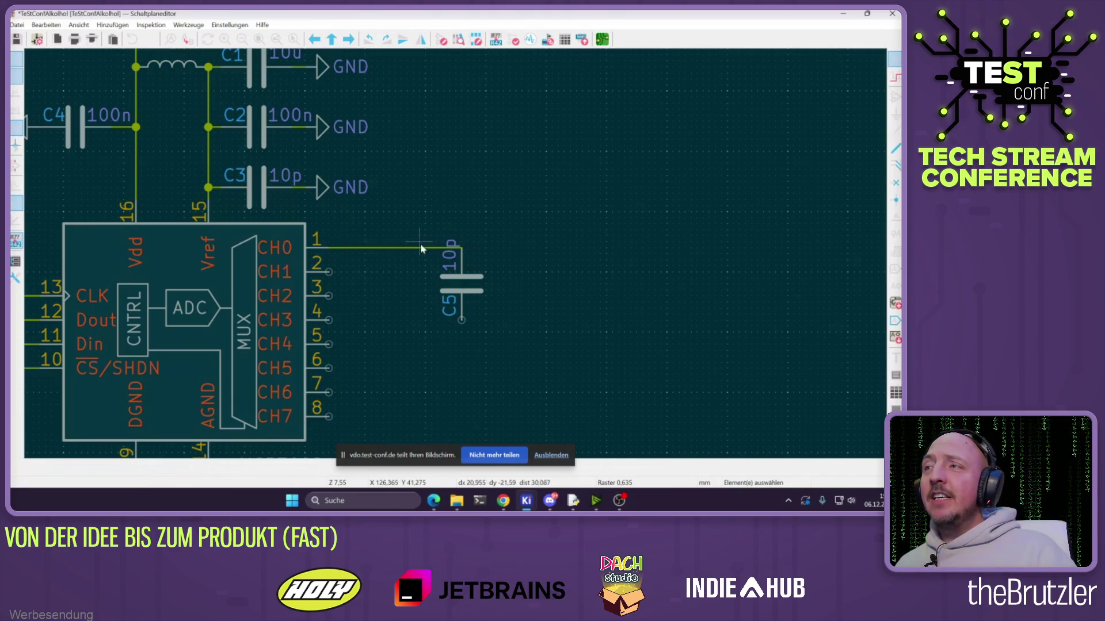
{"action": "left_click", "coordinate": [502, 501]}
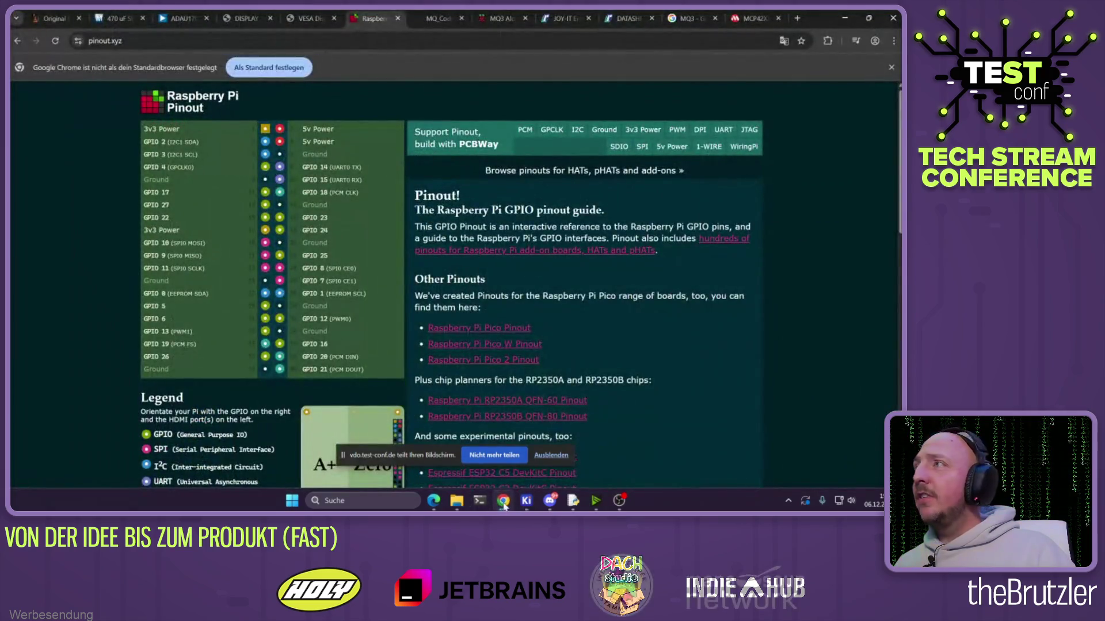
Cycle through the open Chrome tabs and go back to the MCP3008 datasheet
{"action": "left_click", "coordinate": [501, 17]}
{"action": "left_click", "coordinate": [564, 17]}
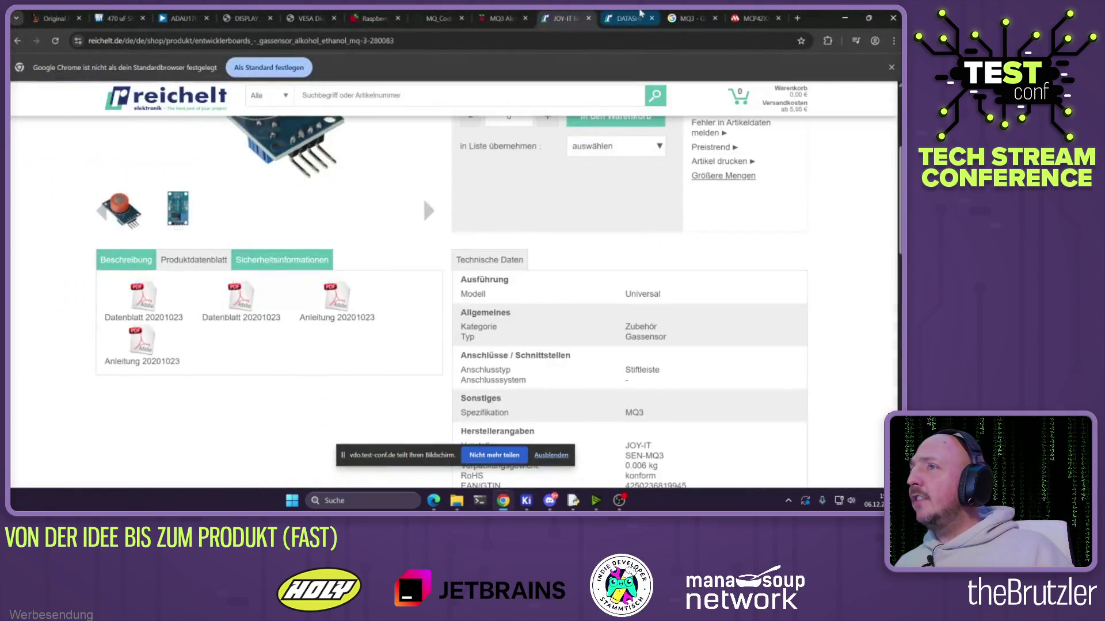
{"action": "left_click", "coordinate": [627, 18]}
{"action": "left_click", "coordinate": [692, 17]}
{"action": "left_click", "coordinate": [748, 19]}
{"action": "scroll", "coordinate": [511, 282], "scroll_direction": "up", "scroll_amount": 1}
{"action": "key", "text": "alt+Left"}
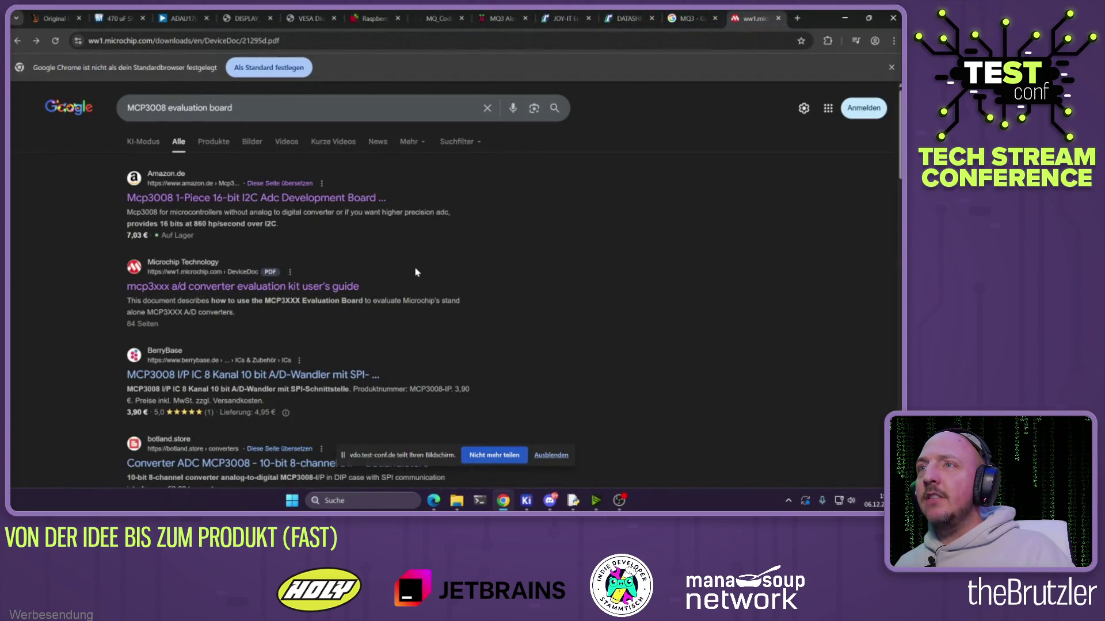
Scroll the MCP3004/3008 datasheet to the Figure 4-1 analog input model
{"action": "scroll", "coordinate": [410, 276], "scroll_direction": "down", "scroll_amount": 20}
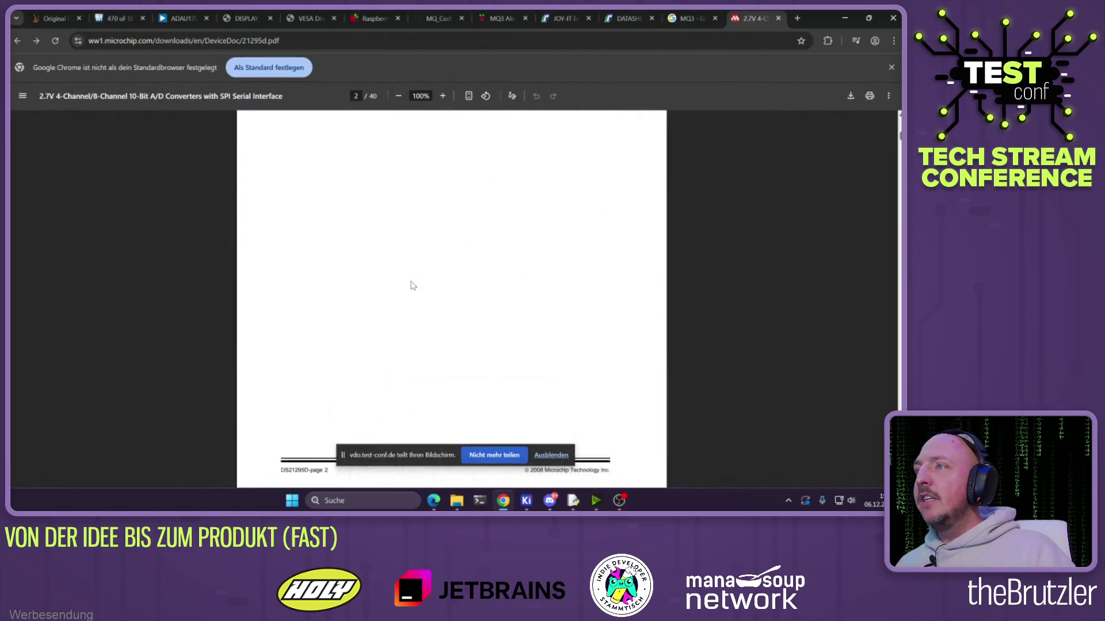
{"action": "scroll", "coordinate": [413, 286], "scroll_direction": "down", "scroll_amount": 15}
{"action": "scroll", "coordinate": [442, 302], "scroll_direction": "up", "scroll_amount": 10}
{"action": "scroll", "coordinate": [441, 302], "scroll_direction": "up", "scroll_amount": 2}
{"action": "scroll", "coordinate": [442, 302], "scroll_direction": "up", "scroll_amount": 1, "text": "ctrl"}
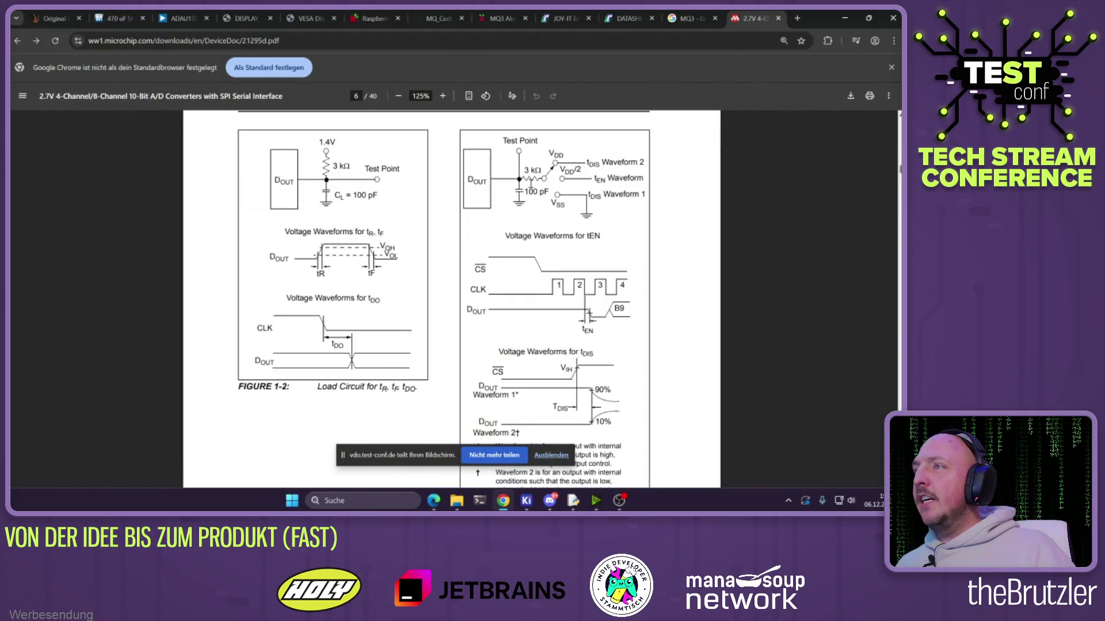
{"action": "scroll", "coordinate": [413, 241], "scroll_direction": "down", "scroll_amount": 20}
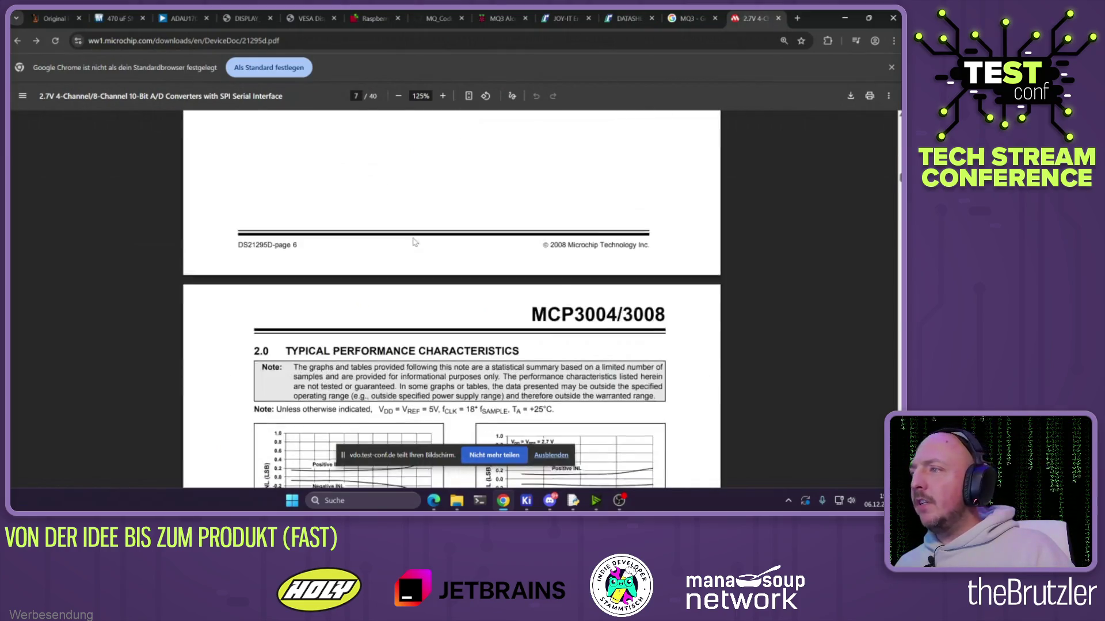
{"action": "scroll", "coordinate": [415, 243], "scroll_direction": "down", "scroll_amount": 5, "text": "ctrl"}
{"action": "scroll", "coordinate": [426, 248], "scroll_direction": "down", "scroll_amount": 20}
{"action": "scroll", "coordinate": [434, 253], "scroll_direction": "down", "scroll_amount": 20}
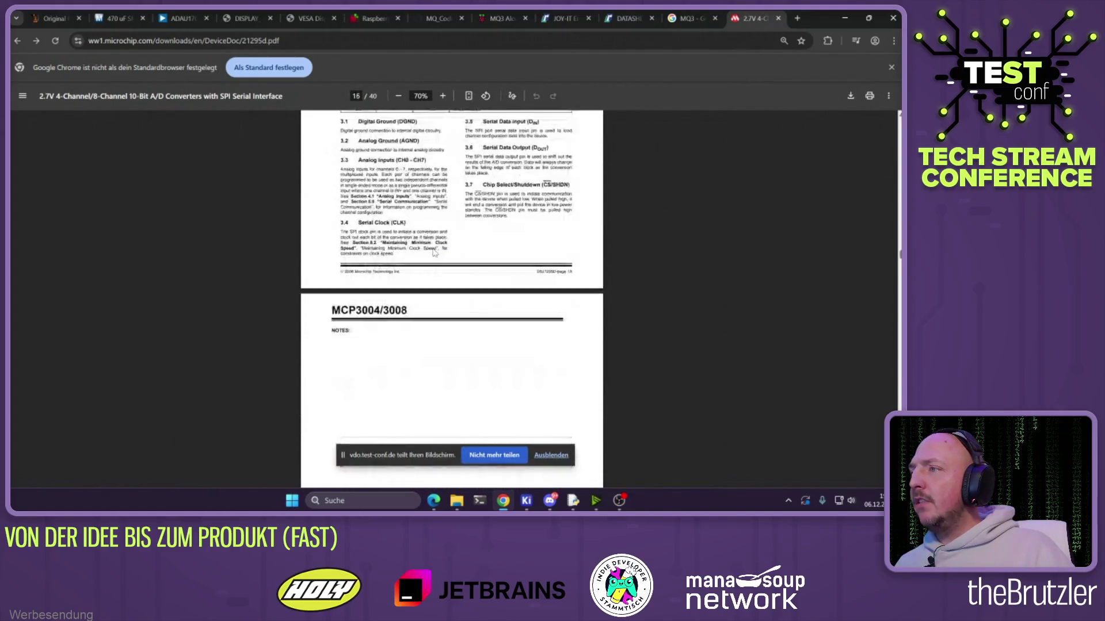
{"action": "scroll", "coordinate": [469, 286], "scroll_direction": "up", "scroll_amount": 3}
{"action": "scroll", "coordinate": [491, 252], "scroll_direction": "down", "scroll_amount": 6}
{"action": "scroll", "coordinate": [491, 252], "scroll_direction": "up", "scroll_amount": 2}
{"action": "scroll", "coordinate": [583, 198], "scroll_direction": "up", "scroll_amount": 3, "text": "ctrl"}
{"action": "scroll", "coordinate": [584, 197], "scroll_direction": "up", "scroll_amount": 1}
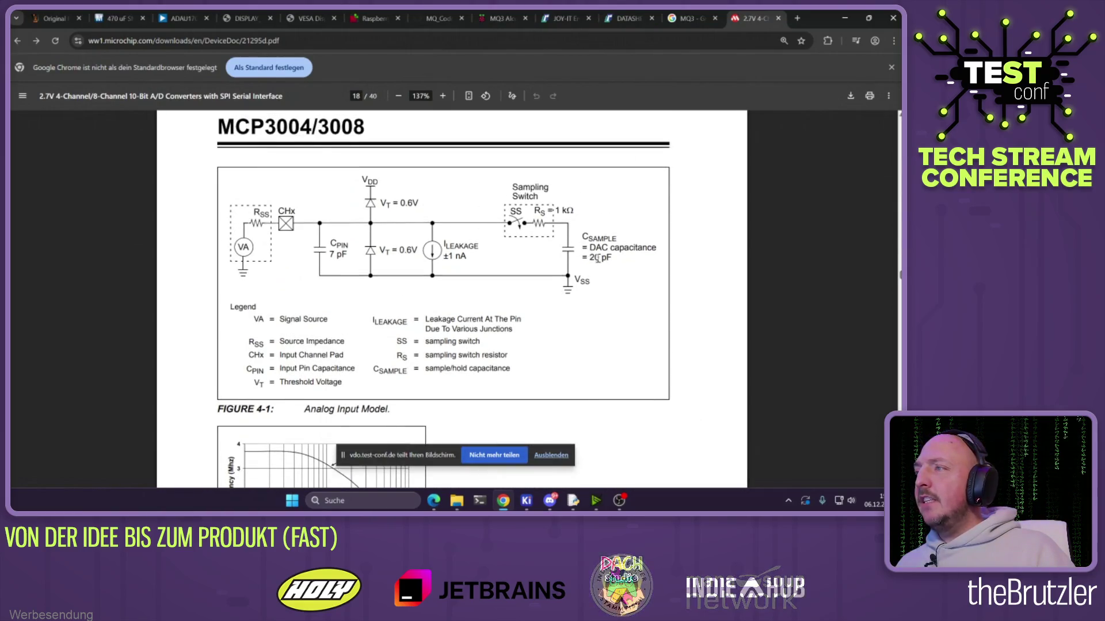
Highlight the 20 pF sampling capacitance in Figure 4-1, then return to the KiCad schematic
{"action": "left_click_drag", "start_coordinate": [594, 260], "coordinate": [613, 257]}
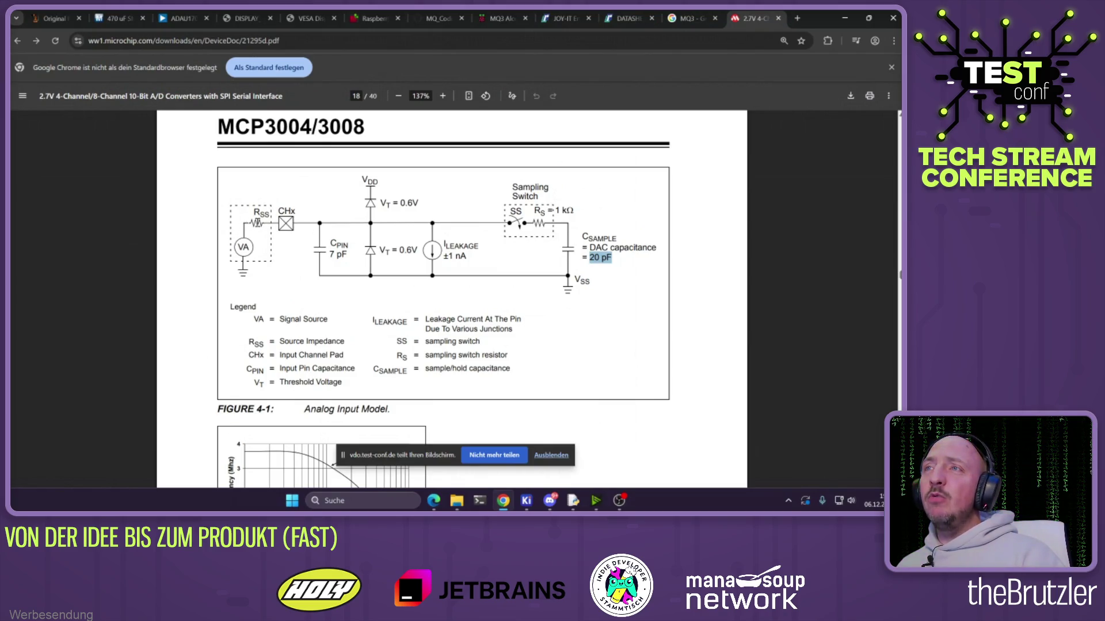
{"action": "left_click", "coordinate": [598, 262]}
{"action": "left_click_drag", "start_coordinate": [594, 258], "coordinate": [607, 273]}
{"action": "left_click", "coordinate": [606, 281]}
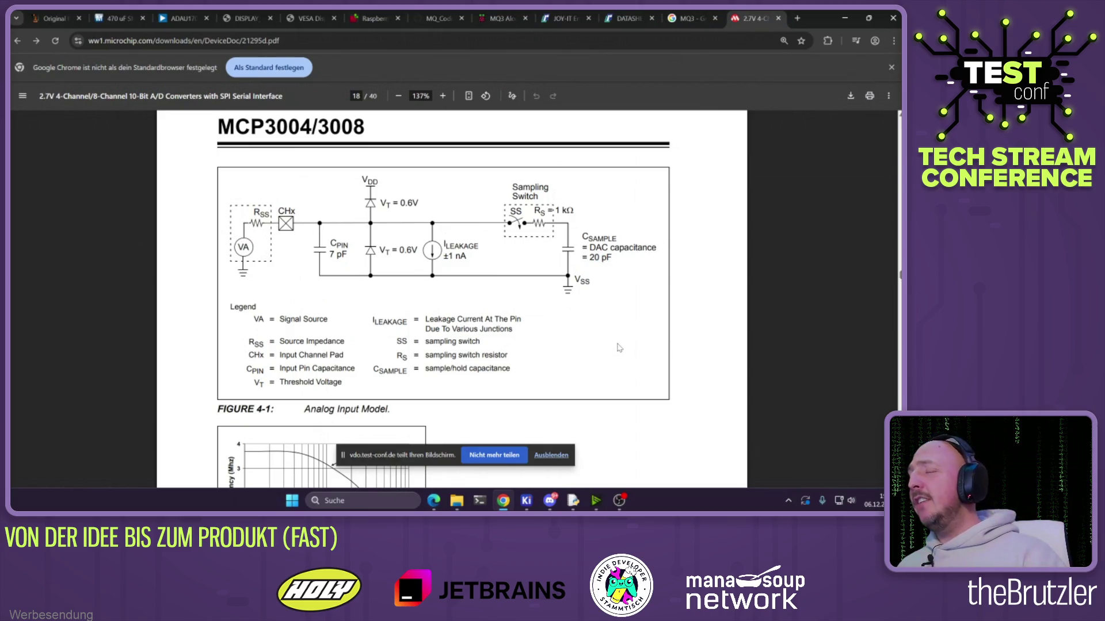
{"action": "mouse_move", "coordinate": [526, 501]}
{"action": "left_click", "coordinate": [584, 443]}
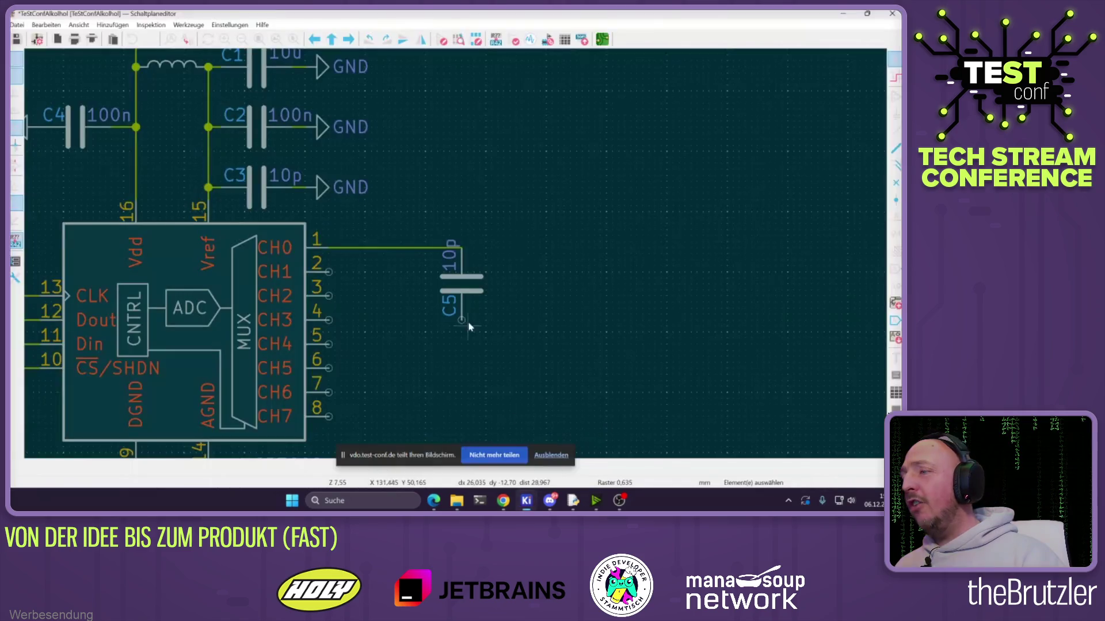
Change capacitor C5's value to 100p
{"action": "double_click", "coordinate": [461, 289]}
{"action": "left_click", "coordinate": [131, 120]}
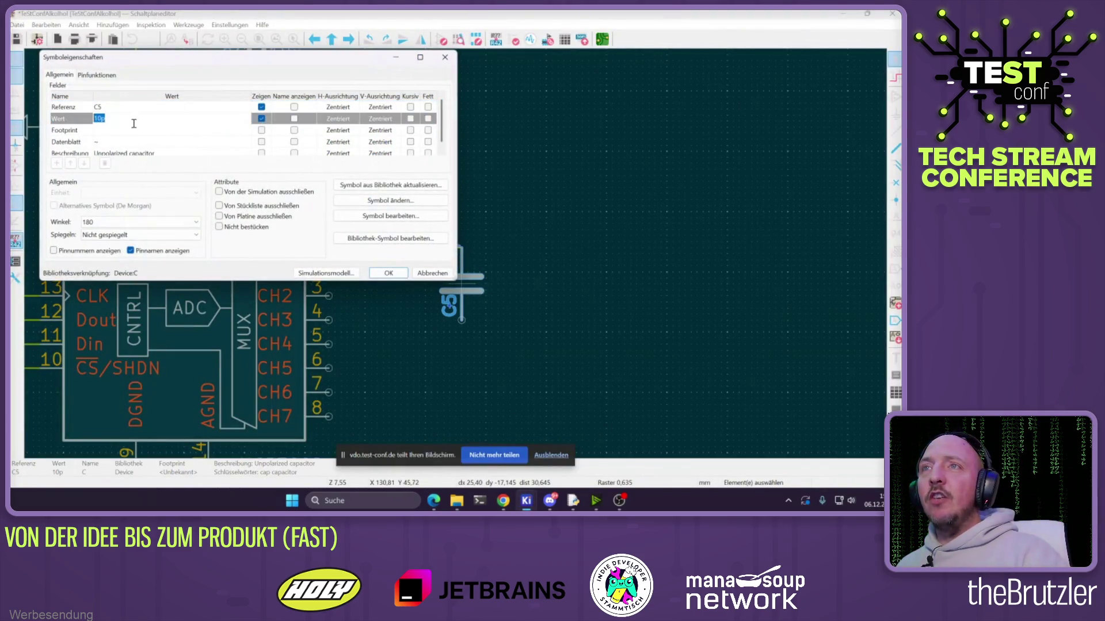
{"action": "type", "text": "100p"}
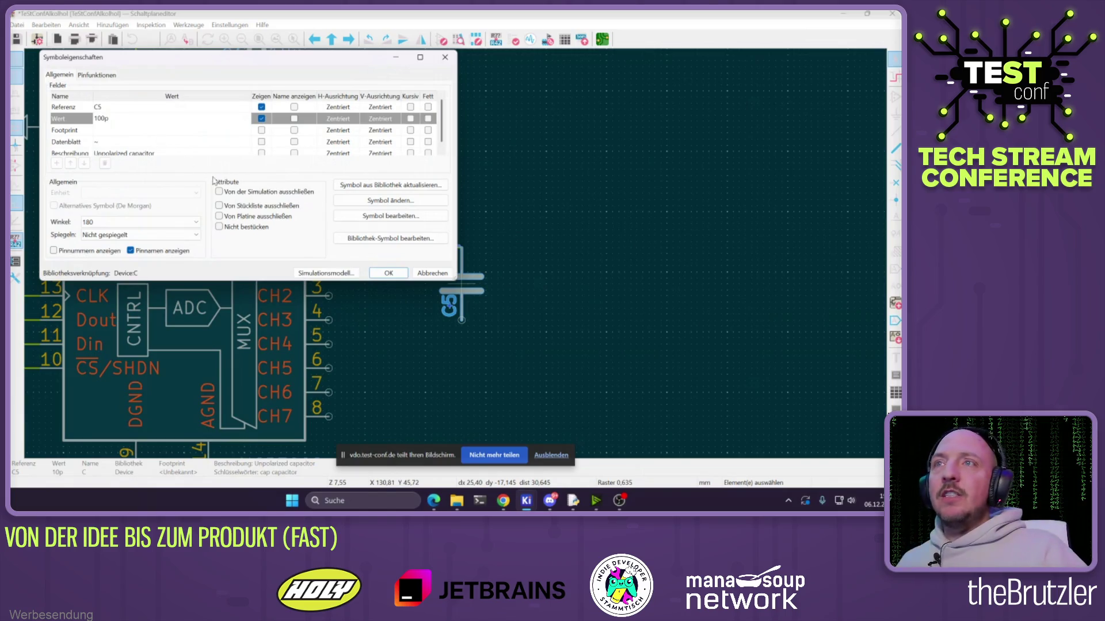
{"action": "left_click", "coordinate": [385, 274]}
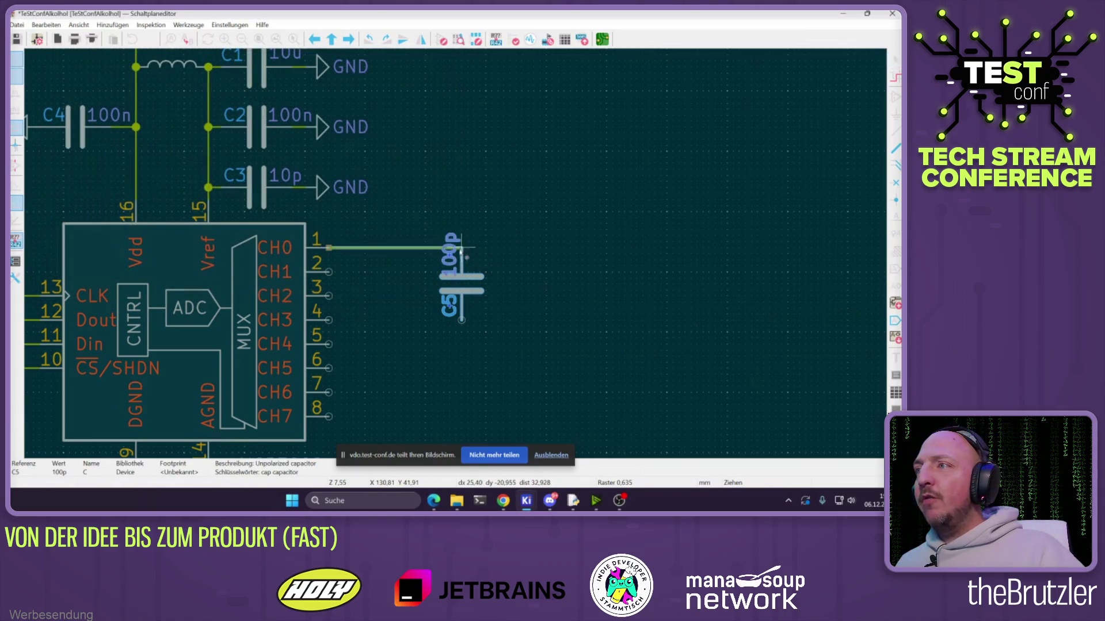
Nudge and rotate C5, repositioning its C5 and 100p labels beside the capacitor
{"action": "mouse_move", "coordinate": [454, 264]}
{"action": "left_mouse_down"}
{"action": "mouse_move", "coordinate": [443, 288]}
{"action": "mouse_move", "coordinate": [466, 274]}
{"action": "mouse_move", "coordinate": [435, 253]}
{"action": "mouse_move", "coordinate": [438, 305]}
{"action": "mouse_move", "coordinate": [458, 266]}
{"action": "left_mouse_up"}
{"action": "key", "text": "r"}
{"action": "left_click", "coordinate": [463, 308]}
{"action": "left_click_drag", "start_coordinate": [436, 309], "coordinate": [449, 305]}
{"action": "left_click", "coordinate": [343, 187]}
Add a downward-pointing GND symbol with horizontal text on C5's lower pin
{"action": "key", "text": "ctrl+d"}
{"action": "key", "text": "r"}
{"action": "left_click", "coordinate": [474, 322]}
{"action": "left_click", "coordinate": [481, 369]}
{"action": "key", "text": "r"}
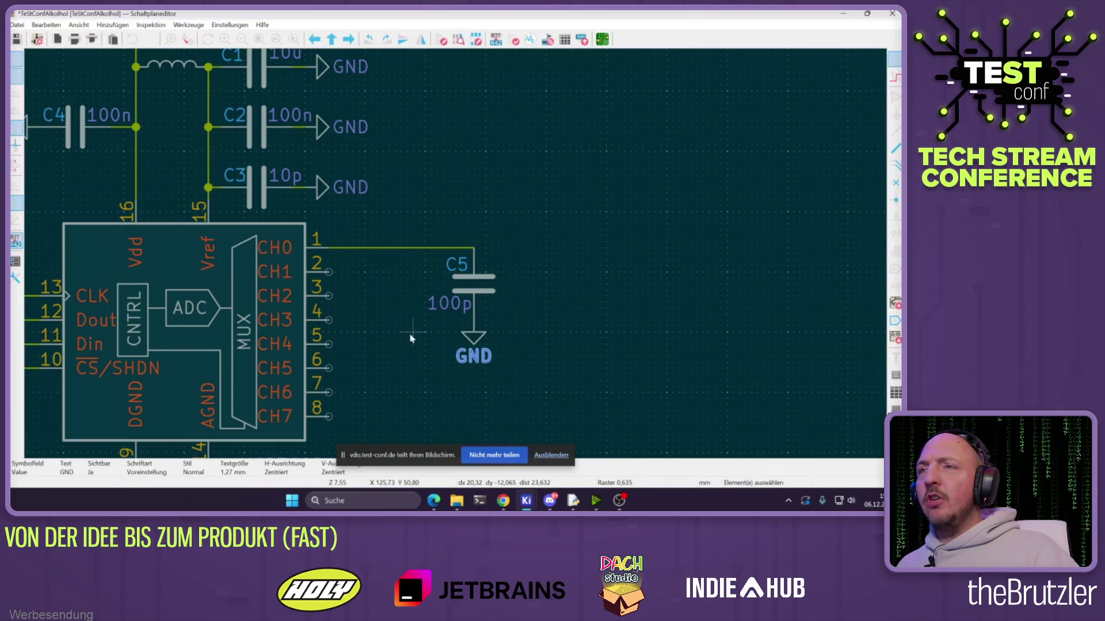
{"action": "scroll", "coordinate": [420, 257], "scroll_direction": "down", "scroll_amount": 3}
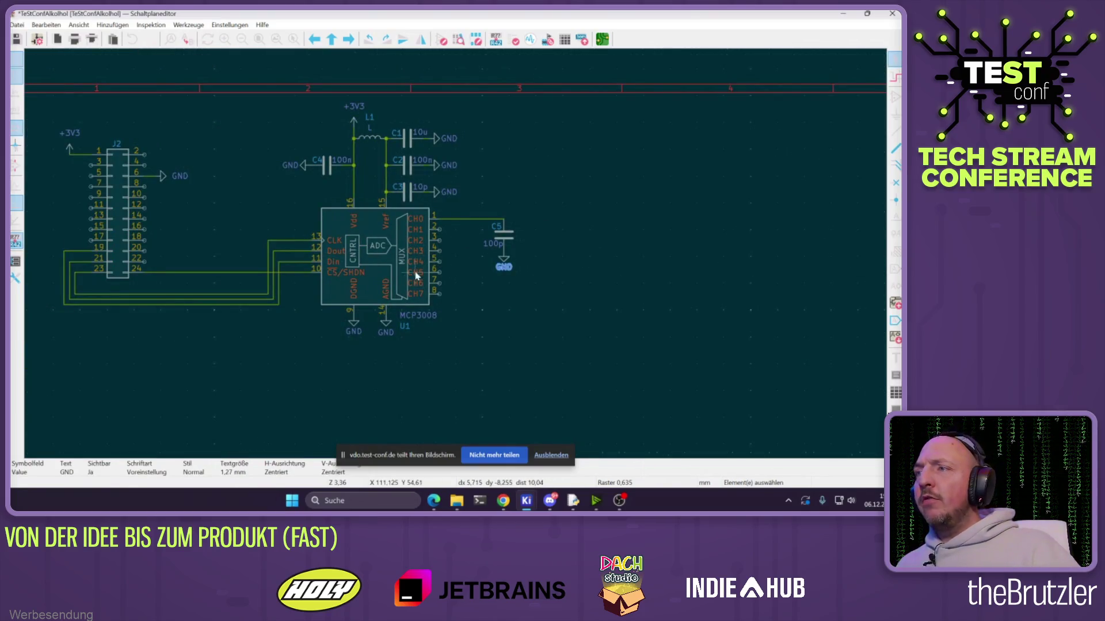
{"action": "left_click", "coordinate": [502, 307]}
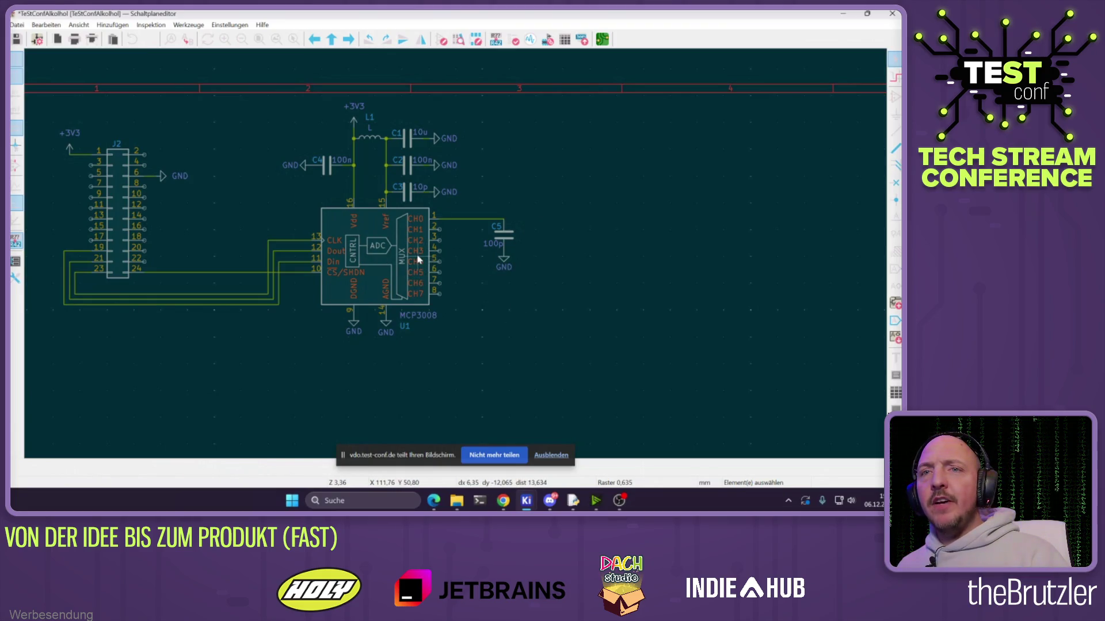
{"action": "left_click", "coordinate": [895, 97]}
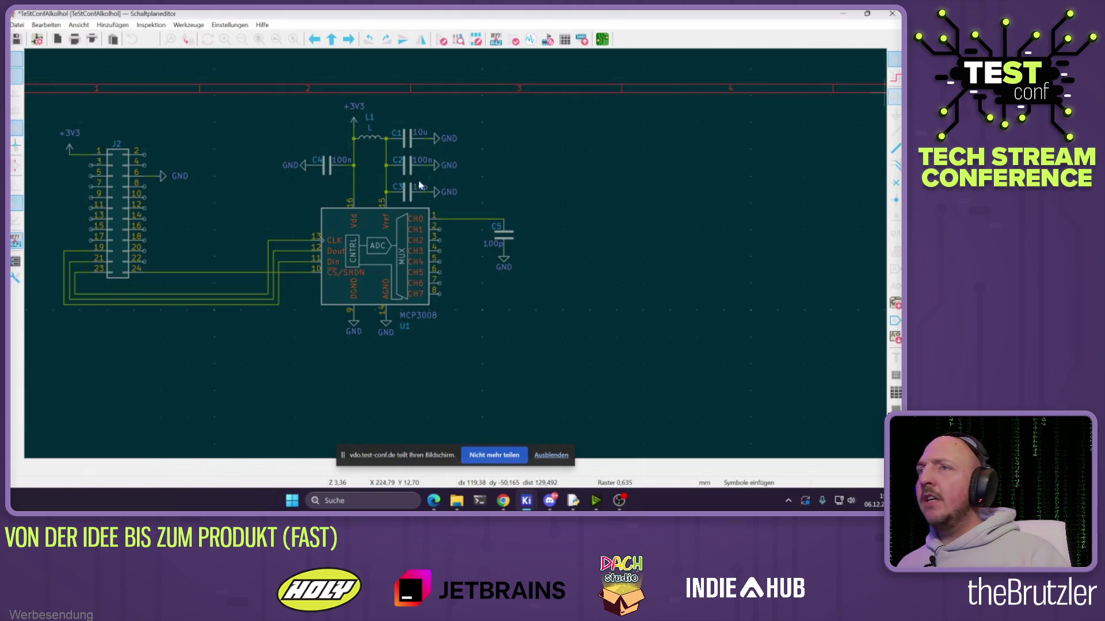
Search 'x04' and place a Conn_01x04_Socket connector J1 to the right of C5
{"action": "left_click", "coordinate": [420, 185]}
{"action": "type", "text": "t"}
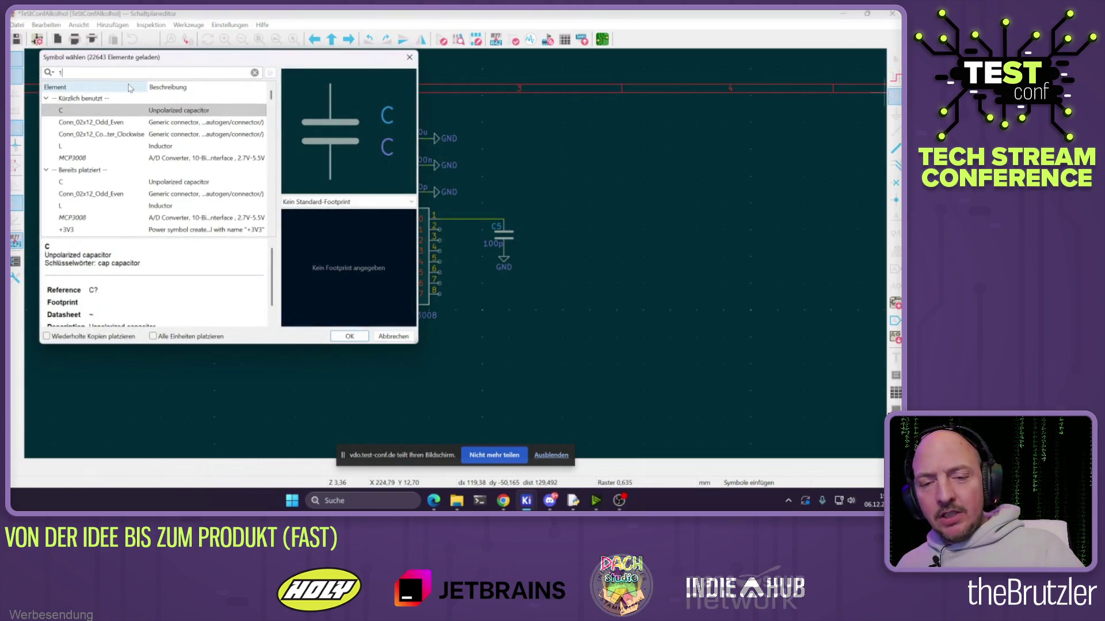
{"action": "type", "text": "x04"}
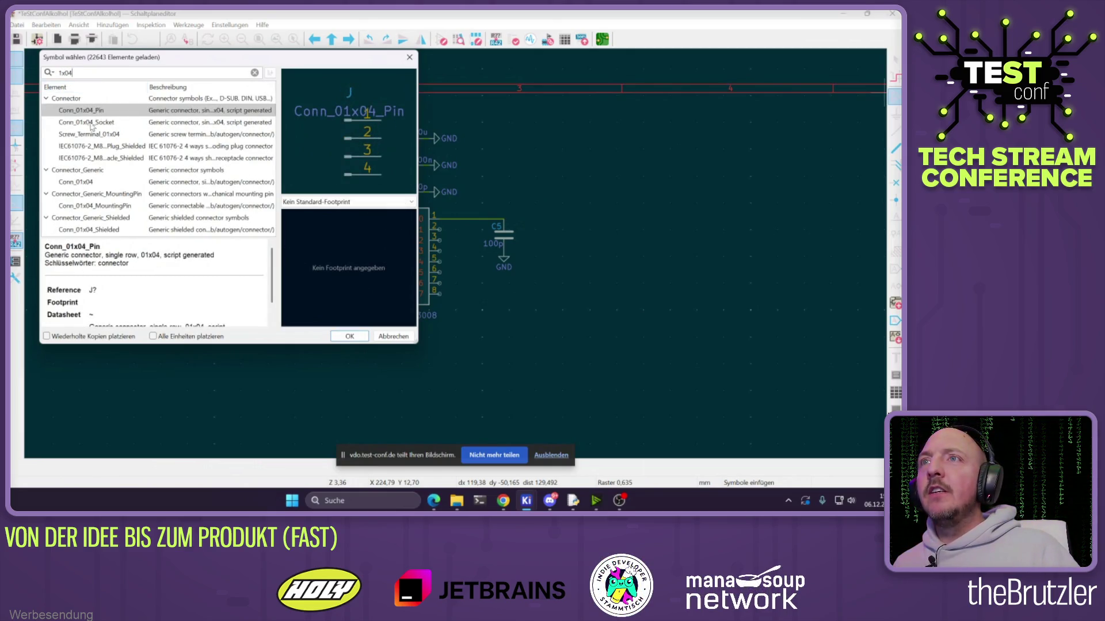
{"action": "double_click", "coordinate": [91, 124]}
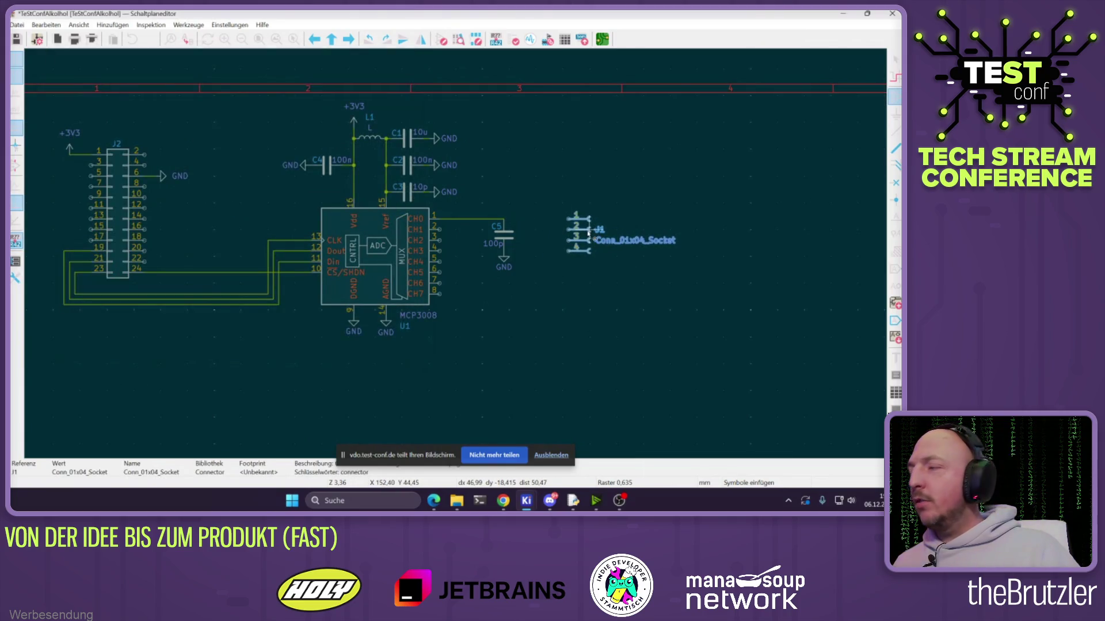
{"action": "left_click", "coordinate": [590, 236]}
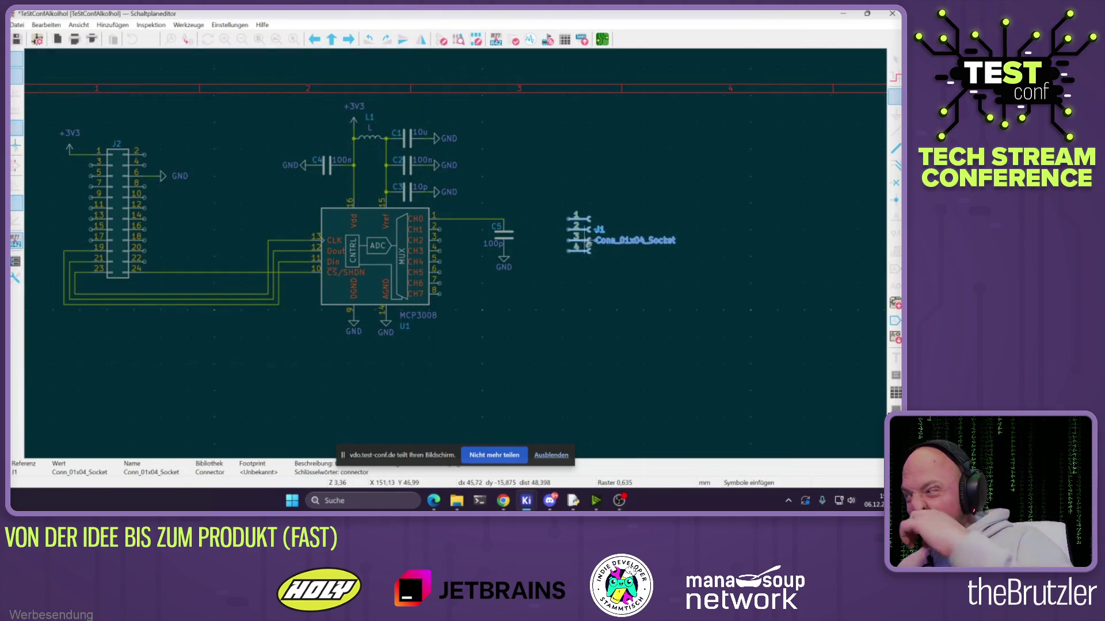
In the browser's stream agenda, highlight the parts search and BOM heading
{"action": "mouse_move", "coordinate": [433, 501]}
{"action": "mouse_move", "coordinate": [305, 462]}
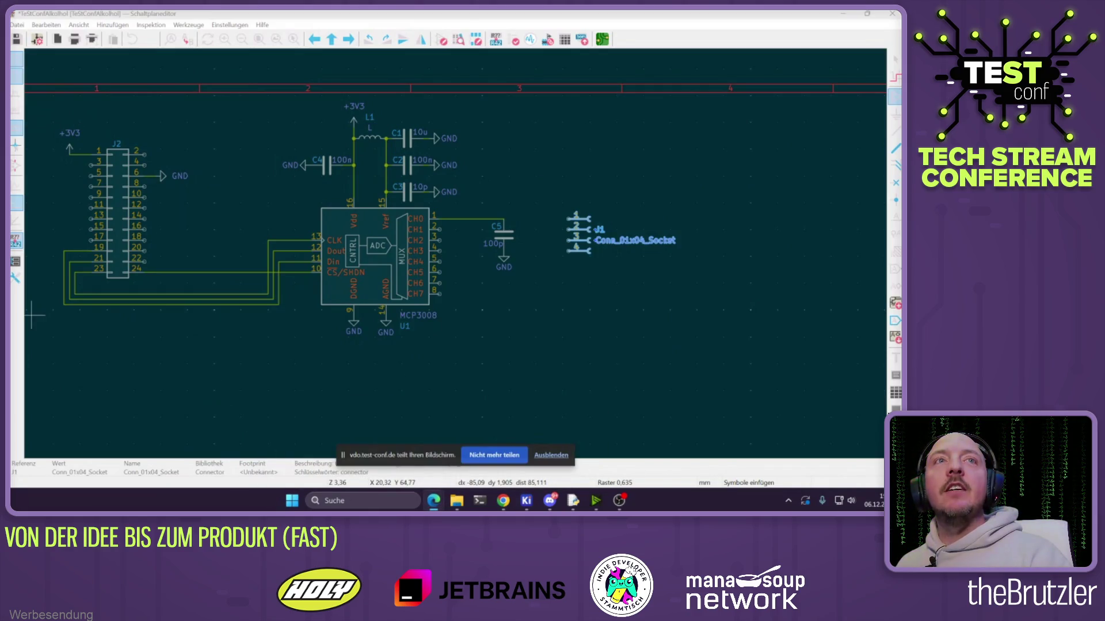
{"action": "key", "text": "alt+Tab"}
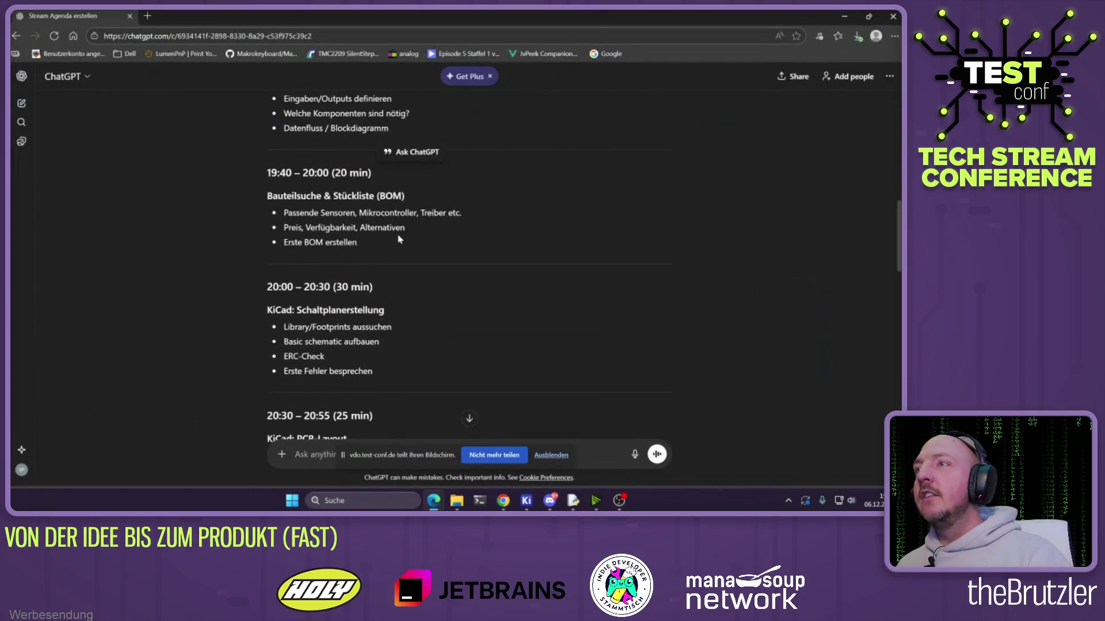
{"action": "scroll", "coordinate": [400, 240], "scroll_direction": "up", "scroll_amount": 1}
{"action": "left_click_drag", "start_coordinate": [300, 224], "coordinate": [376, 227]}
{"action": "left_click", "coordinate": [276, 246]}
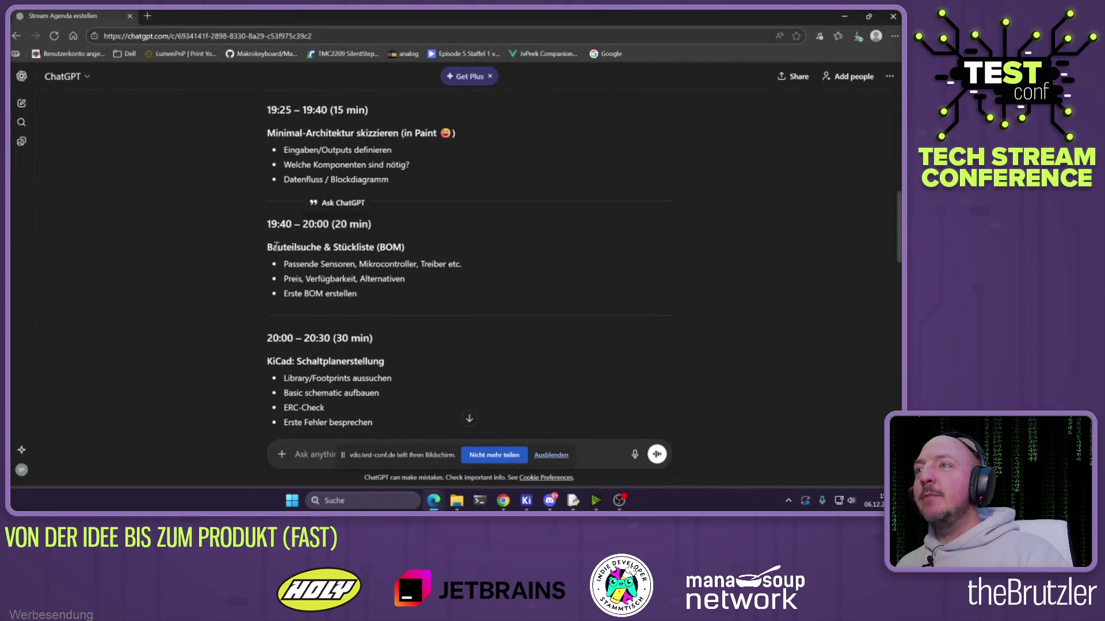
{"action": "left_click_drag", "start_coordinate": [274, 246], "coordinate": [401, 247]}
{"action": "left_click", "coordinate": [420, 178]}
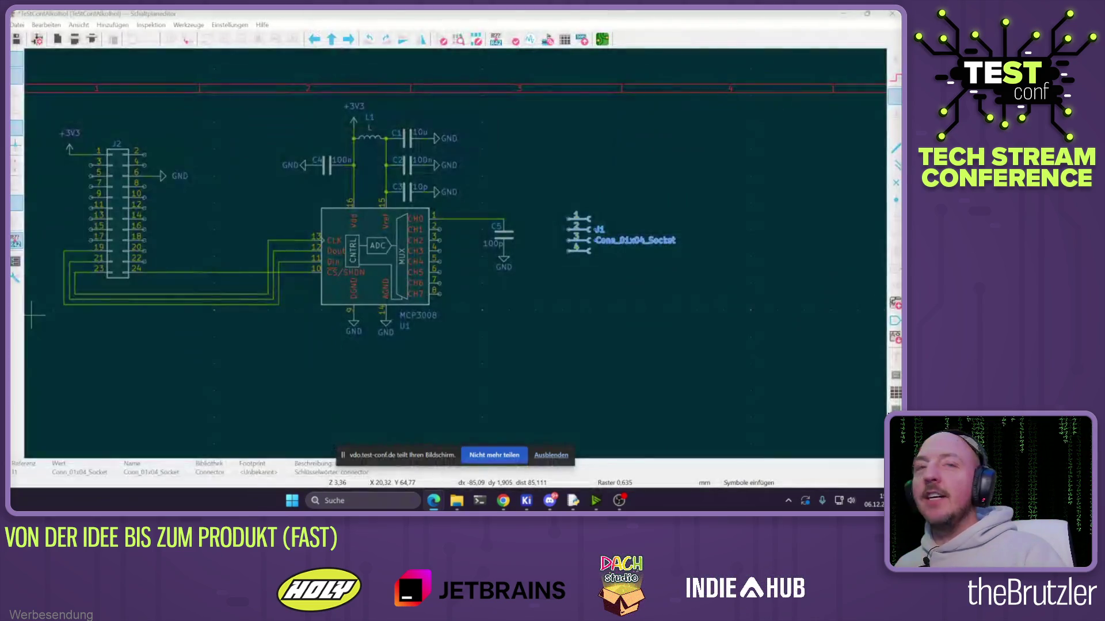
Mark the schematic time slot's duration and show the full-screen TEST conf agenda slide
{"action": "double_click", "coordinate": [347, 339]}
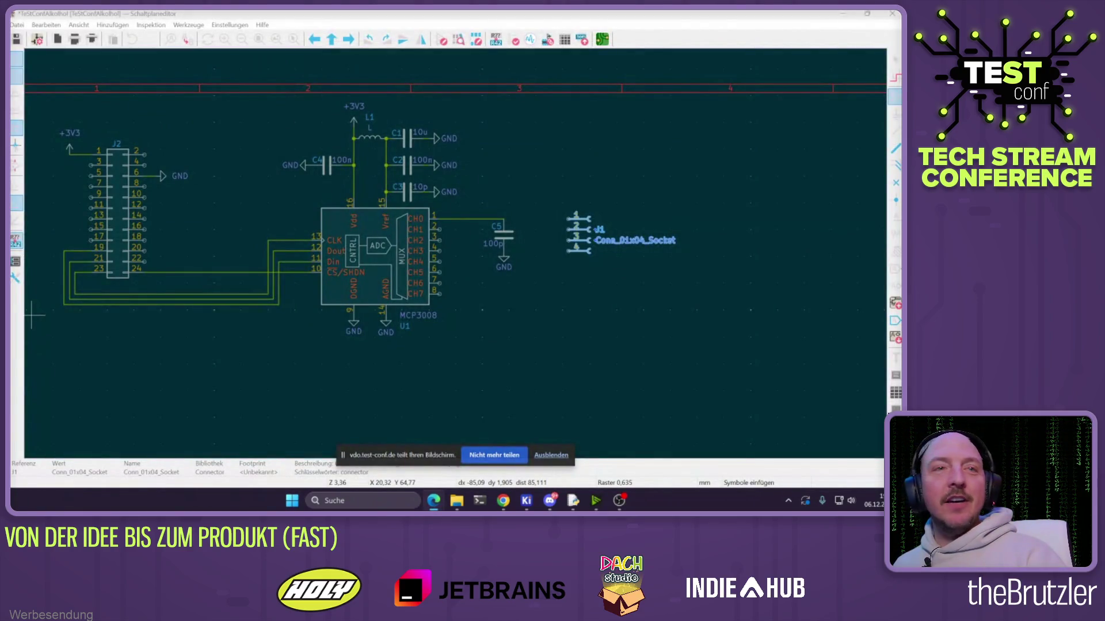
{"action": "key", "text": "alt+Tab"}
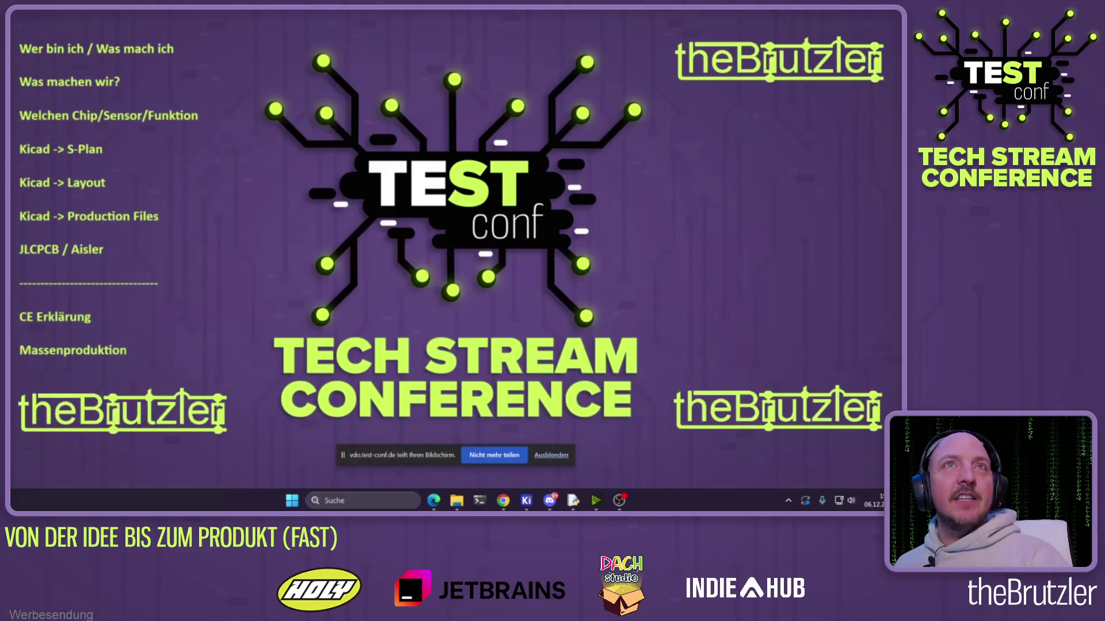
Switch from the agenda slide back to the KiCad schematic showing socket J1
{"action": "key", "text": "alt+Tab"}
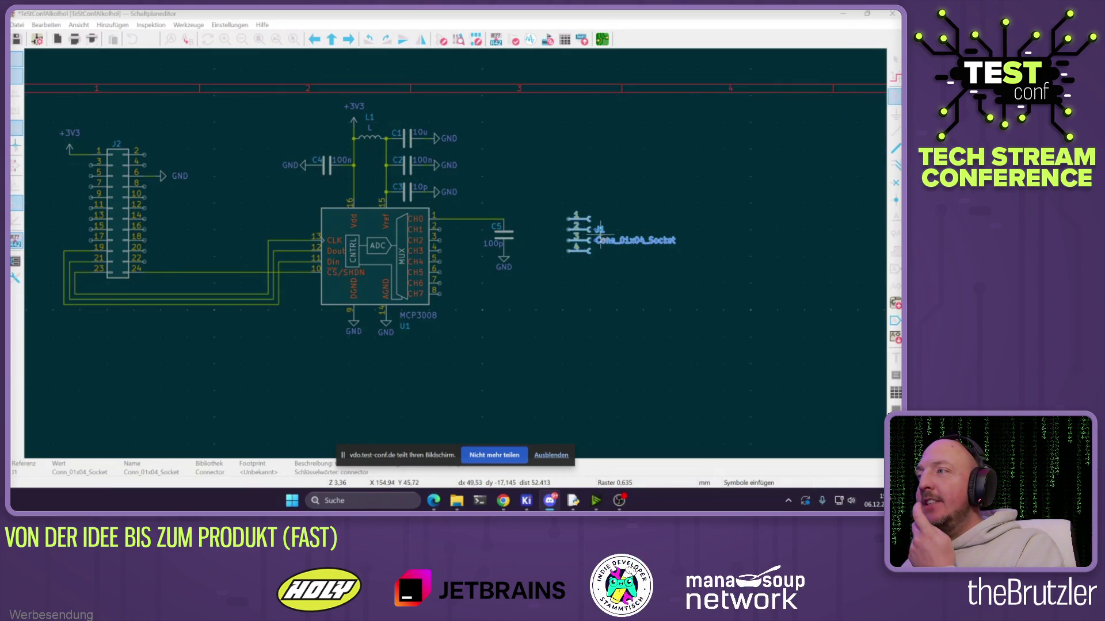
Zoom in on J1, cancel the symbol chooser, and bring up the MCP3008 datasheet in Chrome
{"action": "scroll", "coordinate": [600, 229], "scroll_direction": "up", "scroll_amount": 3}
{"action": "left_click", "coordinate": [558, 194]}
{"action": "key", "text": "Escape"}
{"action": "left_click", "coordinate": [648, 192]}
{"action": "left_click", "coordinate": [409, 57]}
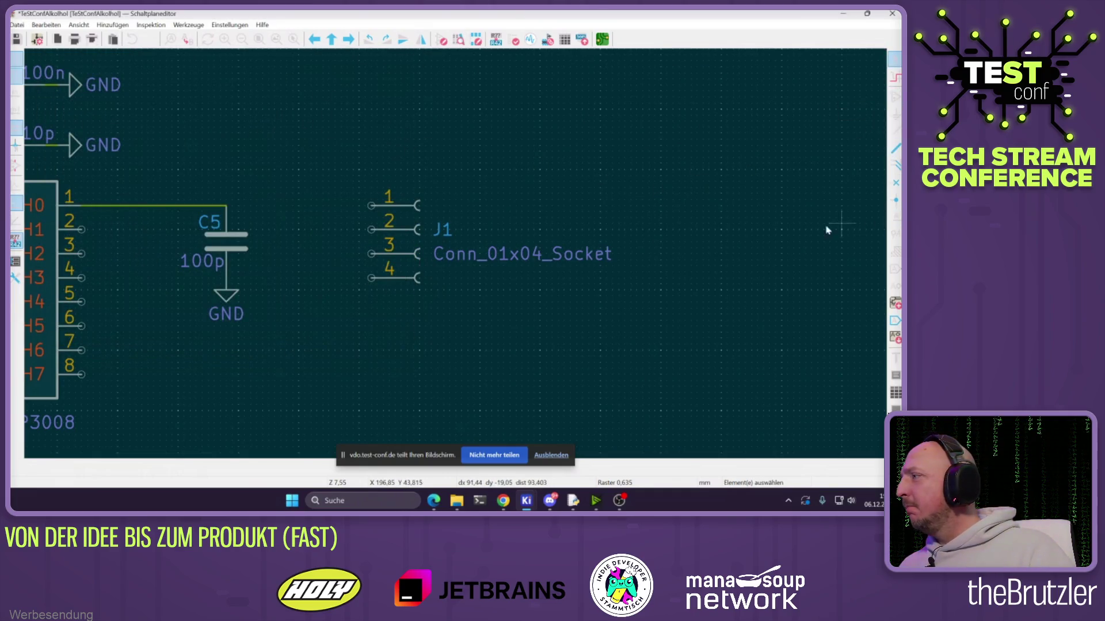
{"action": "left_click", "coordinate": [503, 501]}
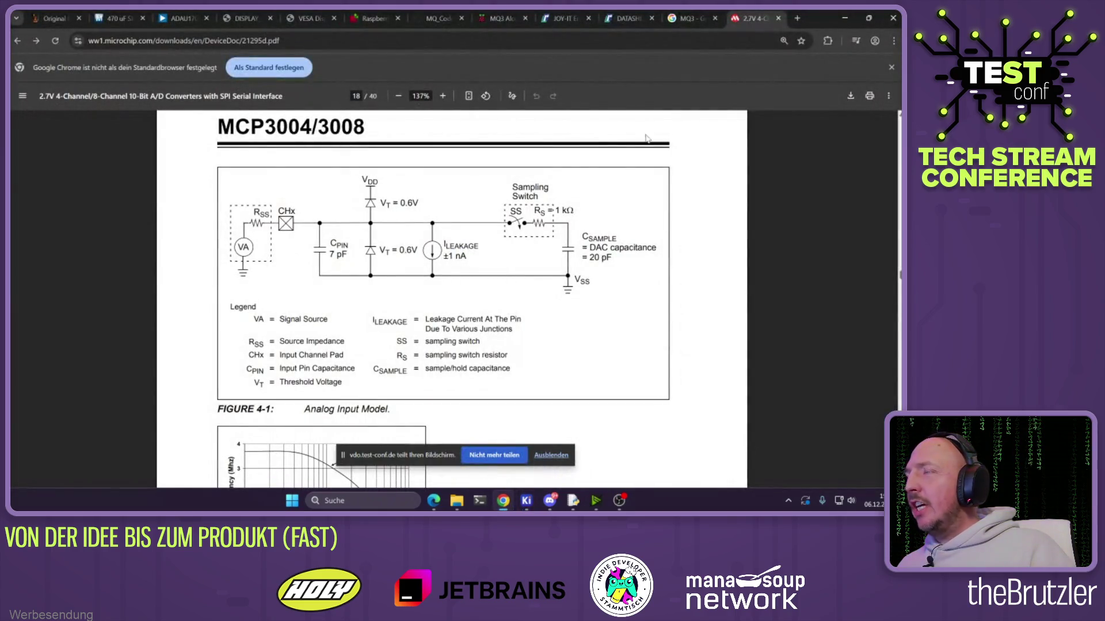
Read through the SEN-MQ3 datasheet's features and pin tables, then go to the reichelt MQ-3 page
{"action": "left_click", "coordinate": [689, 18]}
{"action": "left_click", "coordinate": [627, 18]}
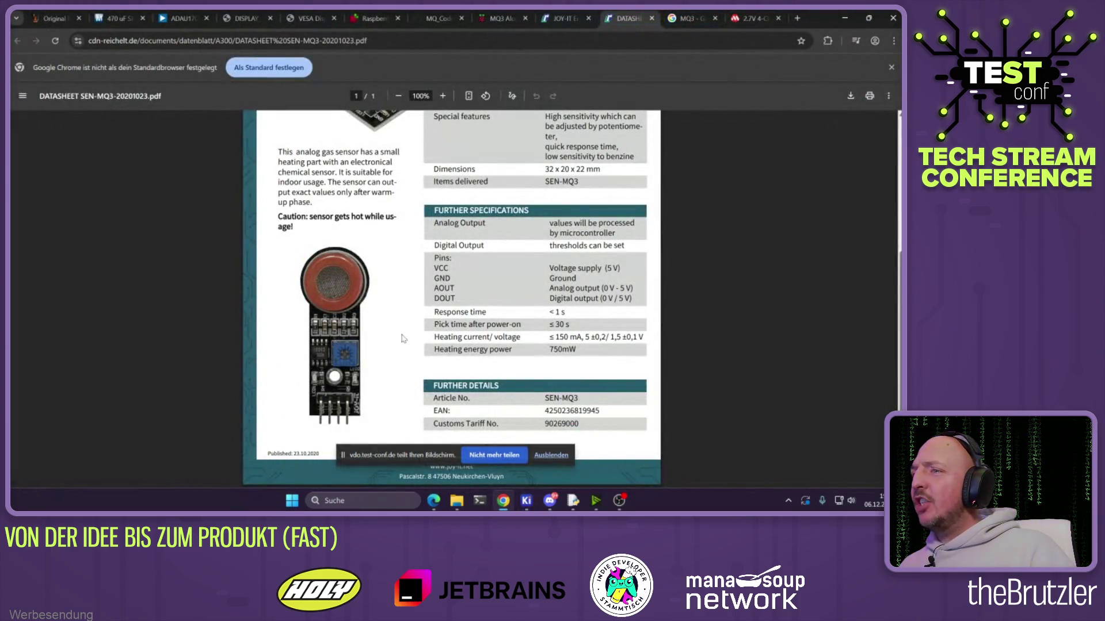
{"action": "scroll", "coordinate": [402, 339], "scroll_direction": "up", "scroll_amount": 4}
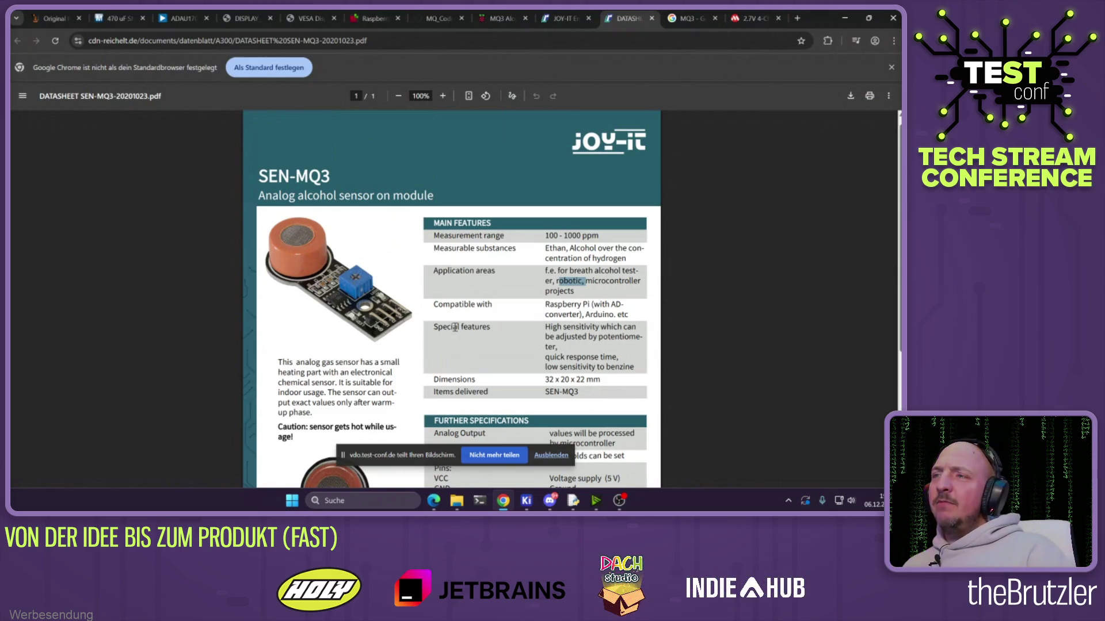
{"action": "scroll", "coordinate": [419, 282], "scroll_direction": "down", "scroll_amount": 1}
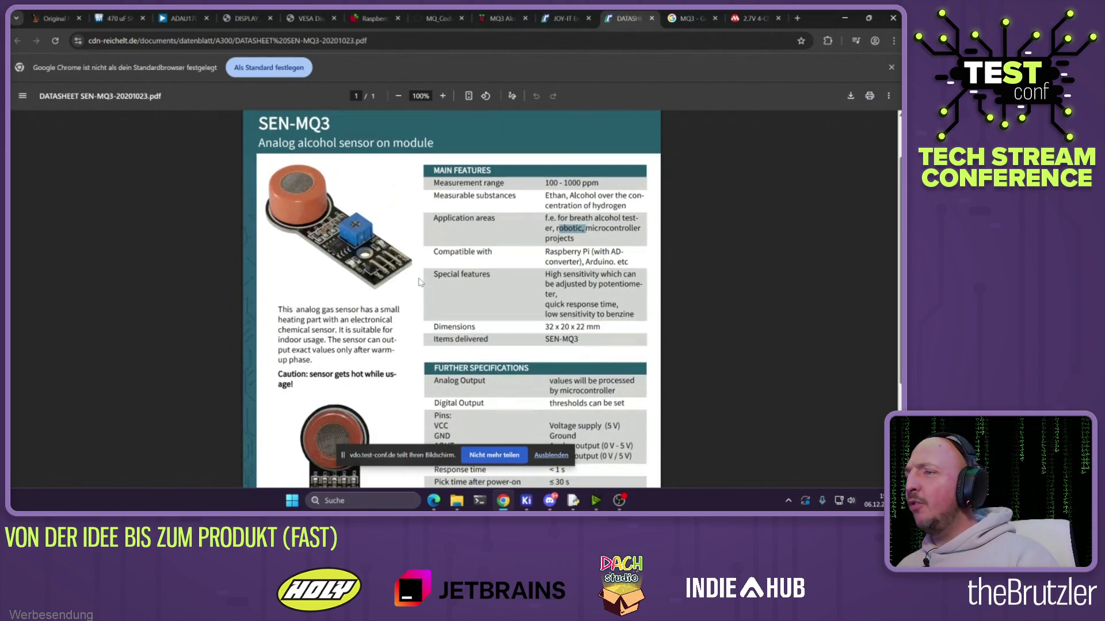
{"action": "scroll", "coordinate": [419, 282], "scroll_direction": "down", "scroll_amount": 2}
{"action": "scroll", "coordinate": [419, 282], "scroll_direction": "down", "scroll_amount": 1}
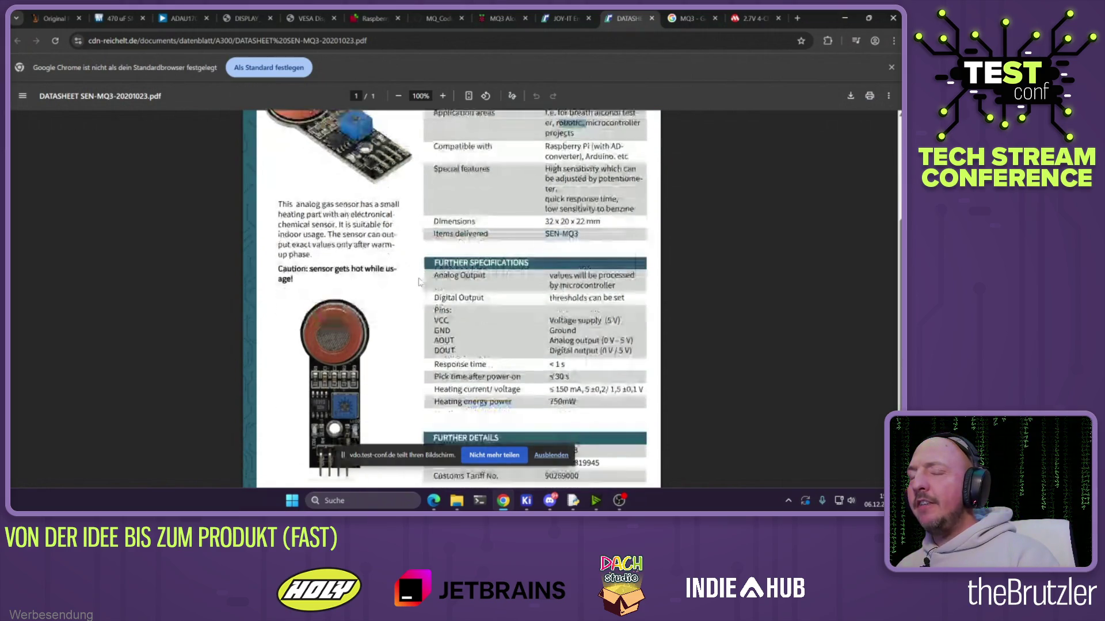
{"action": "scroll", "coordinate": [419, 282], "scroll_direction": "down", "scroll_amount": 1}
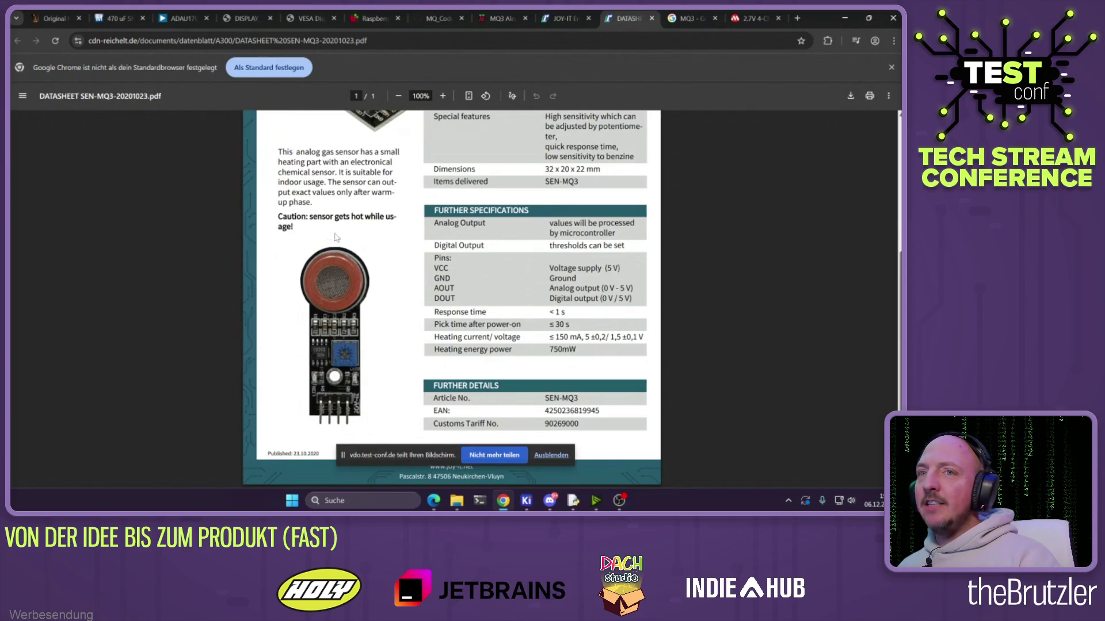
{"action": "left_click", "coordinate": [561, 18]}
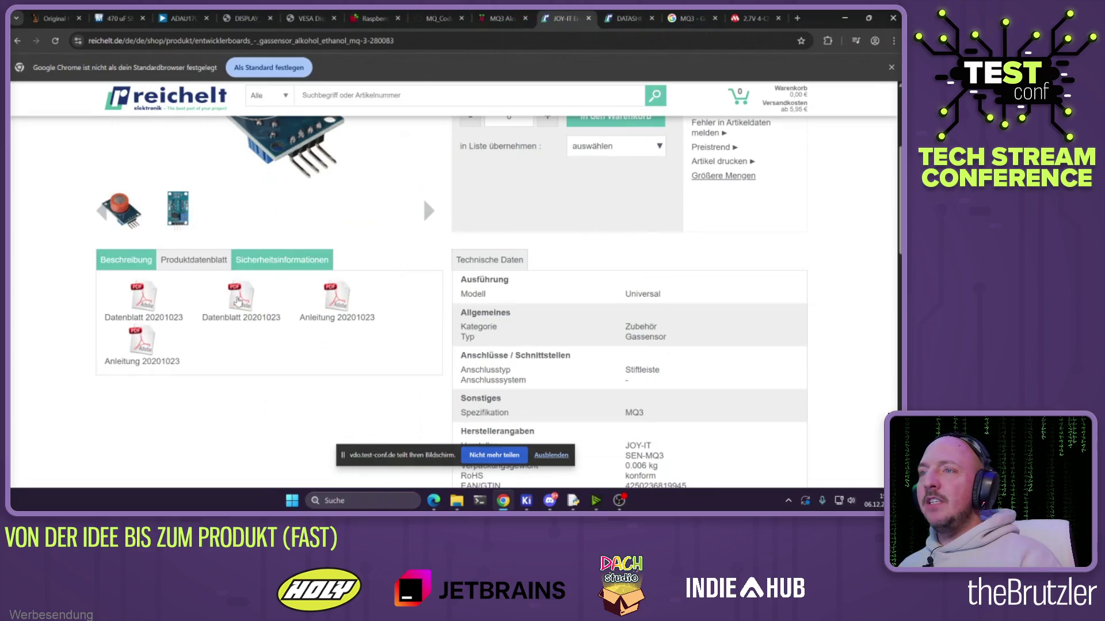
Open the SEN-MQ3 manual PDF and review page 2's wiring diagram and pin table
{"action": "left_click", "coordinate": [238, 304]}
{"action": "scroll", "coordinate": [402, 288], "scroll_direction": "down", "scroll_amount": 5}
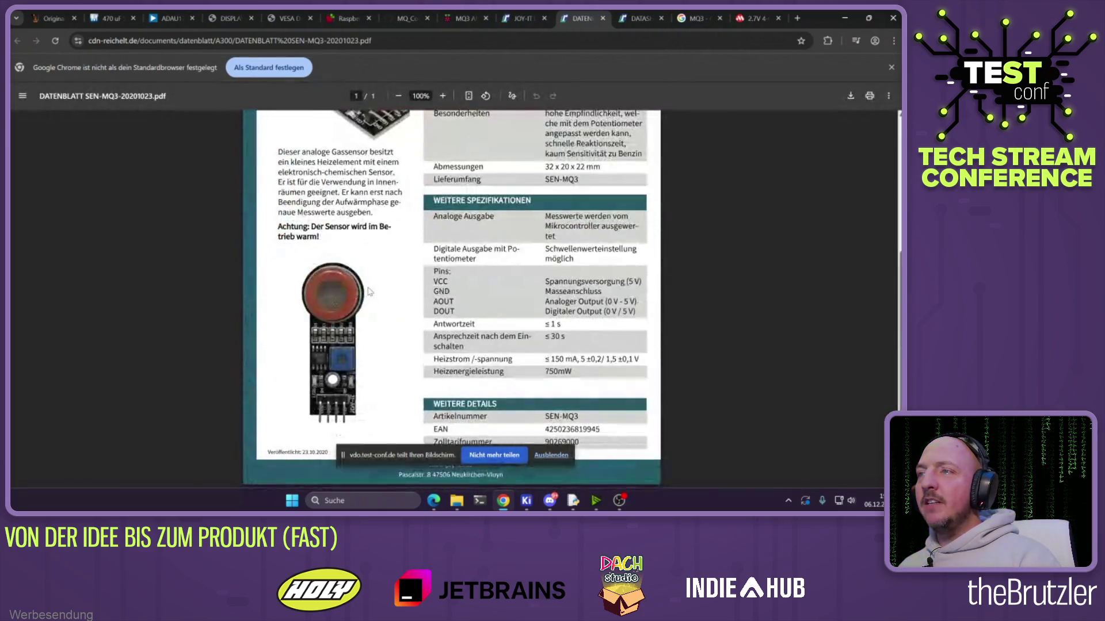
{"action": "left_click", "coordinate": [603, 18]}
{"action": "left_click", "coordinate": [331, 305]}
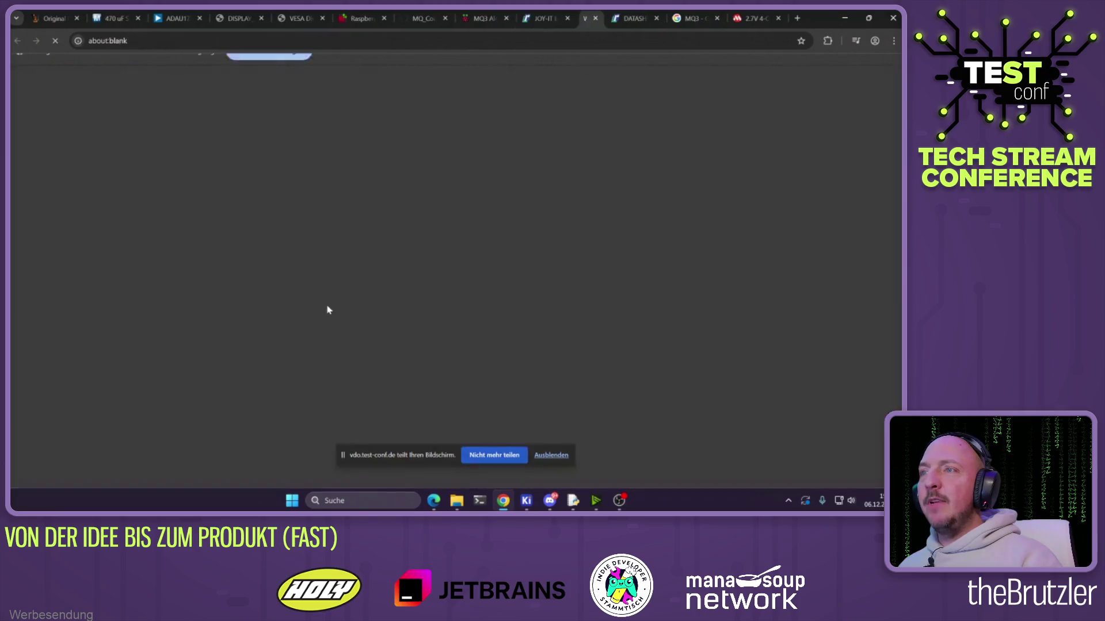
{"action": "scroll", "coordinate": [386, 288], "scroll_direction": "down", "scroll_amount": 10}
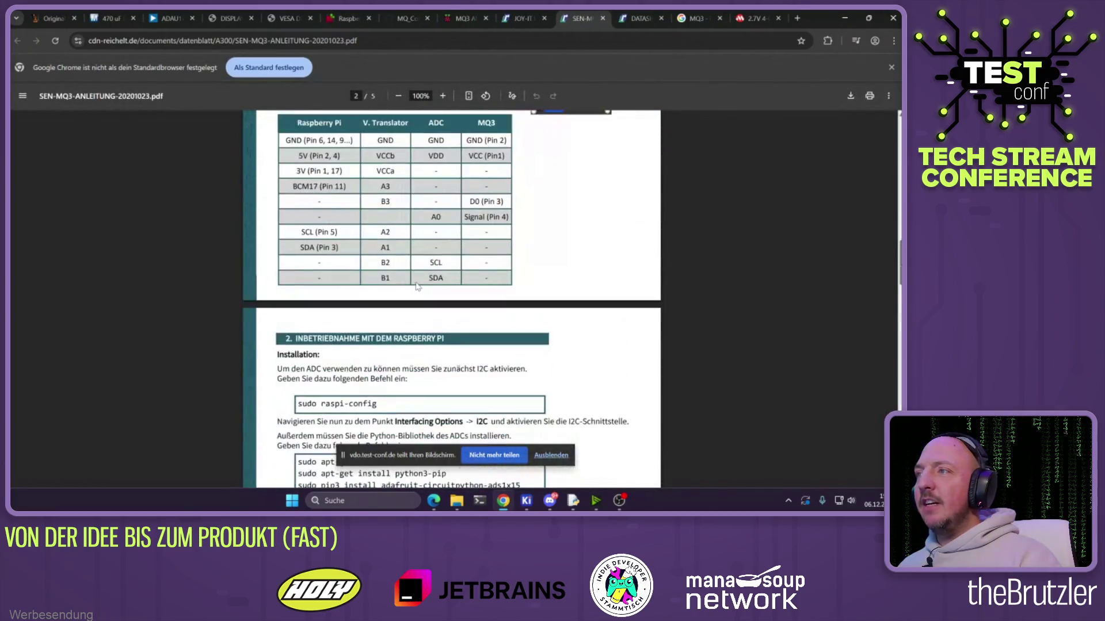
{"action": "scroll", "coordinate": [424, 289], "scroll_direction": "up", "scroll_amount": 3}
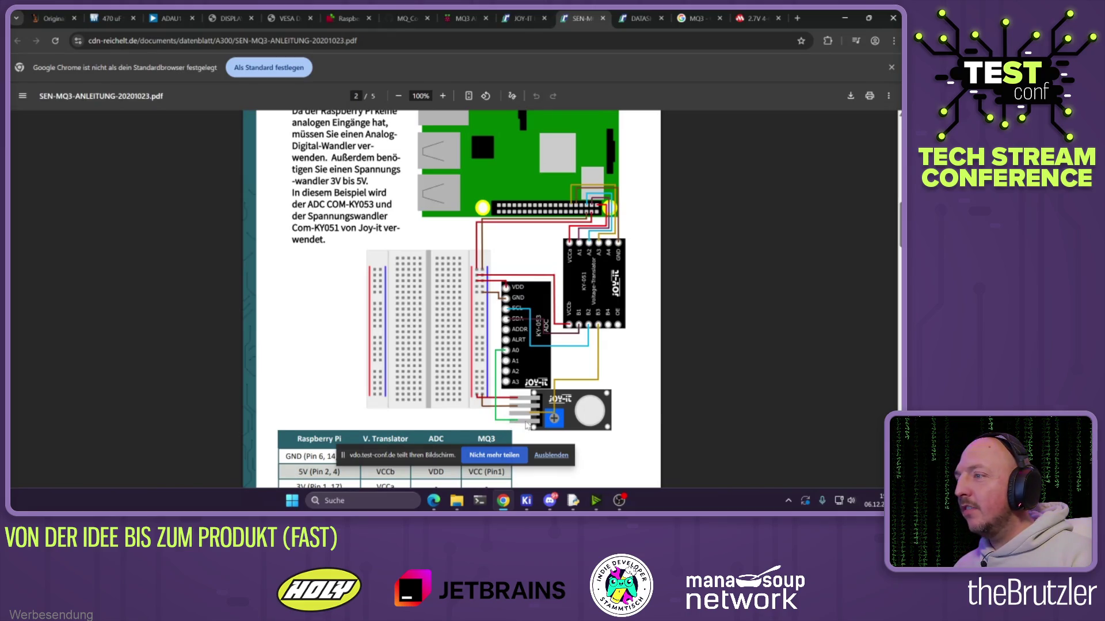
{"action": "scroll", "coordinate": [527, 429], "scroll_direction": "down", "scroll_amount": 3}
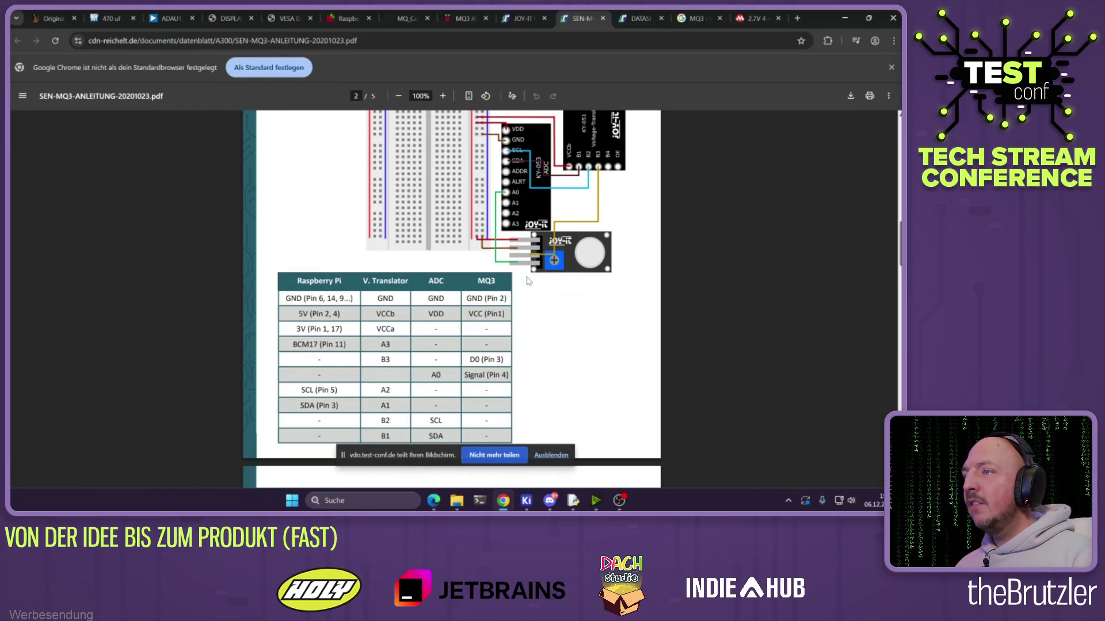
{"action": "left_click", "coordinate": [521, 17]}
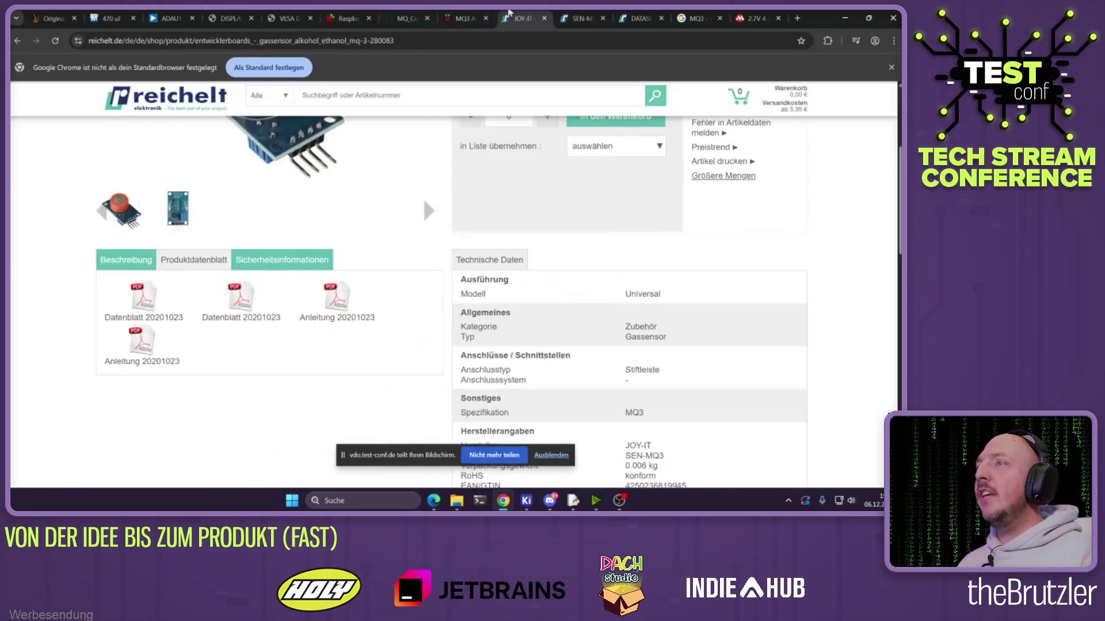
{"action": "scroll", "coordinate": [352, 249], "scroll_direction": "up", "scroll_amount": 3}
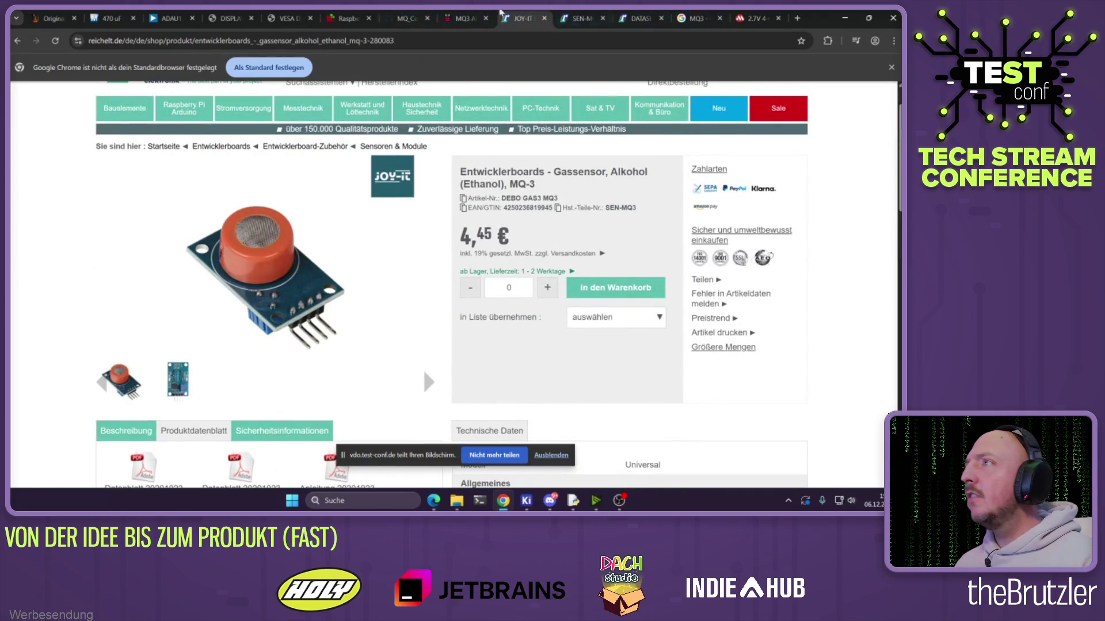
{"action": "left_click", "coordinate": [466, 18]}
{"action": "left_click", "coordinate": [580, 18]}
{"action": "left_click", "coordinate": [638, 18]}
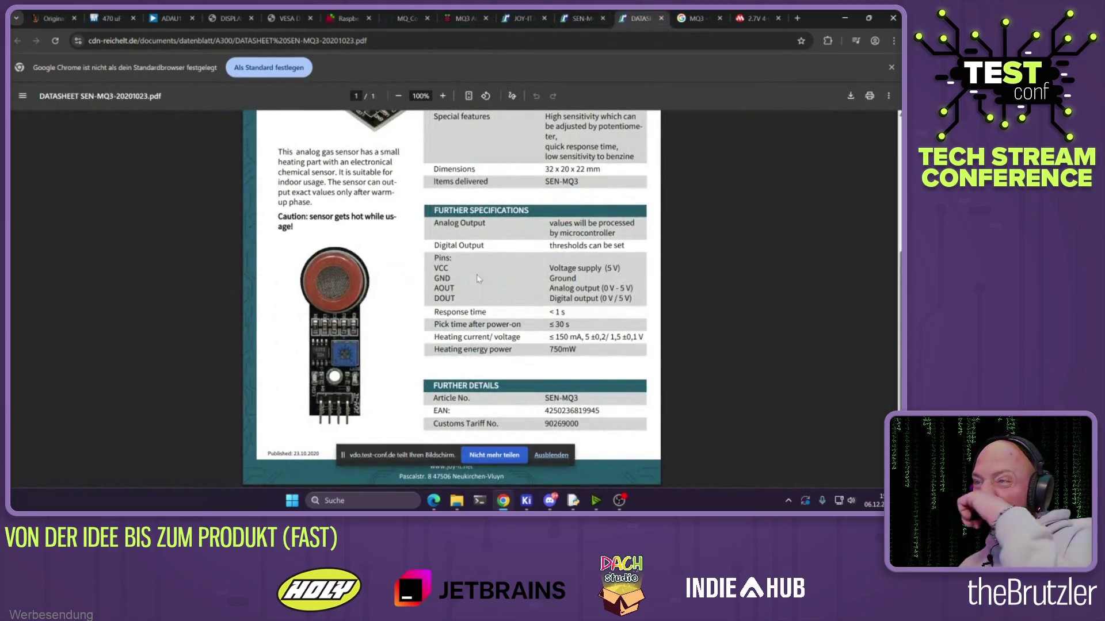
{"action": "scroll", "coordinate": [352, 325], "scroll_direction": "up", "scroll_amount": 2}
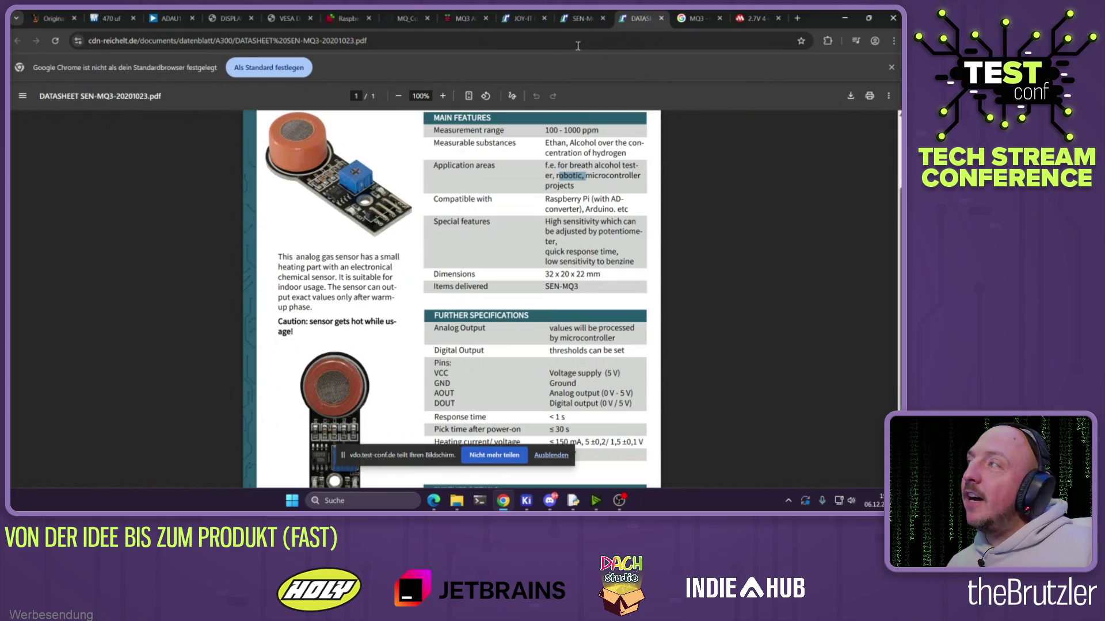
{"action": "left_click", "coordinate": [580, 18]}
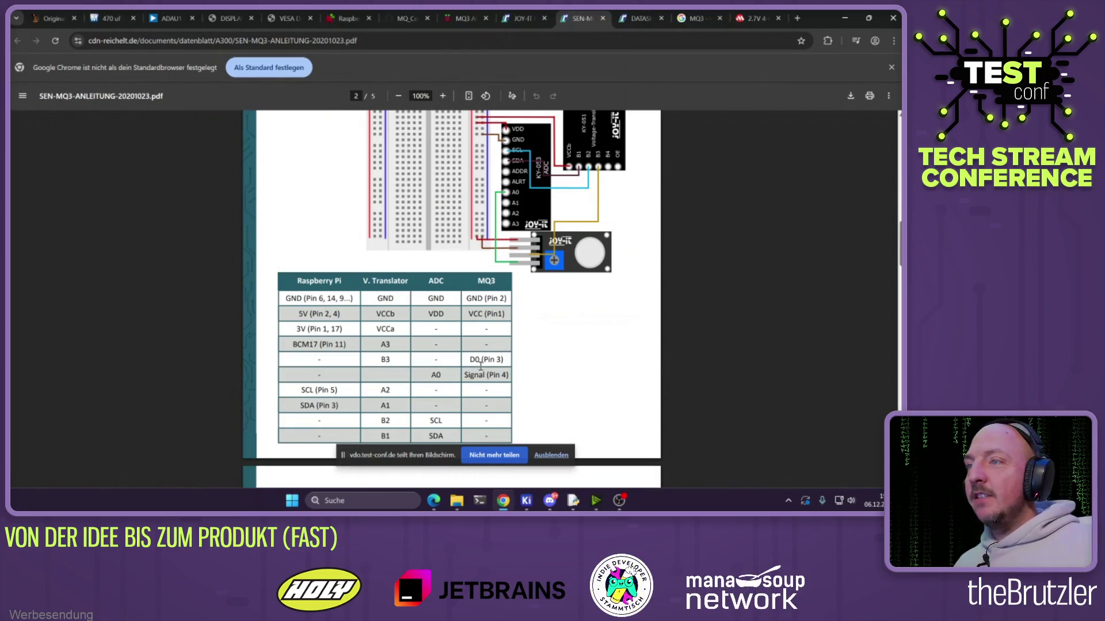
Scroll the MQ-3 manual's code and check GPIO 17 on the pinout.xyz tab
{"action": "scroll", "coordinate": [561, 263], "scroll_direction": "up", "scroll_amount": 2}
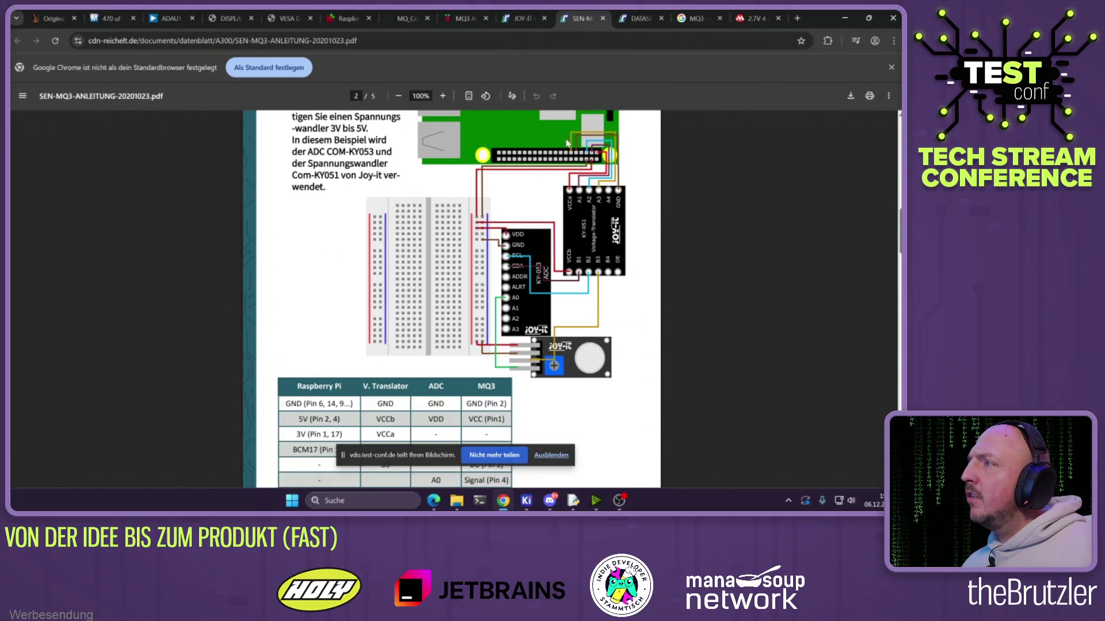
{"action": "scroll", "coordinate": [599, 151], "scroll_direction": "up", "scroll_amount": 2}
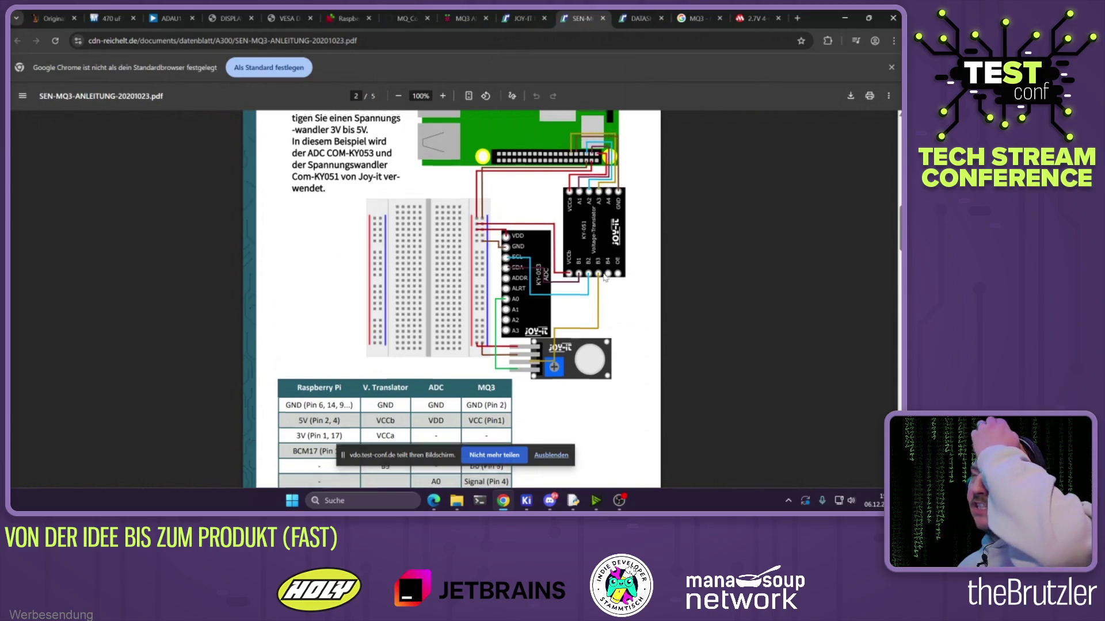
{"action": "scroll", "coordinate": [597, 273], "scroll_direction": "down", "scroll_amount": 15}
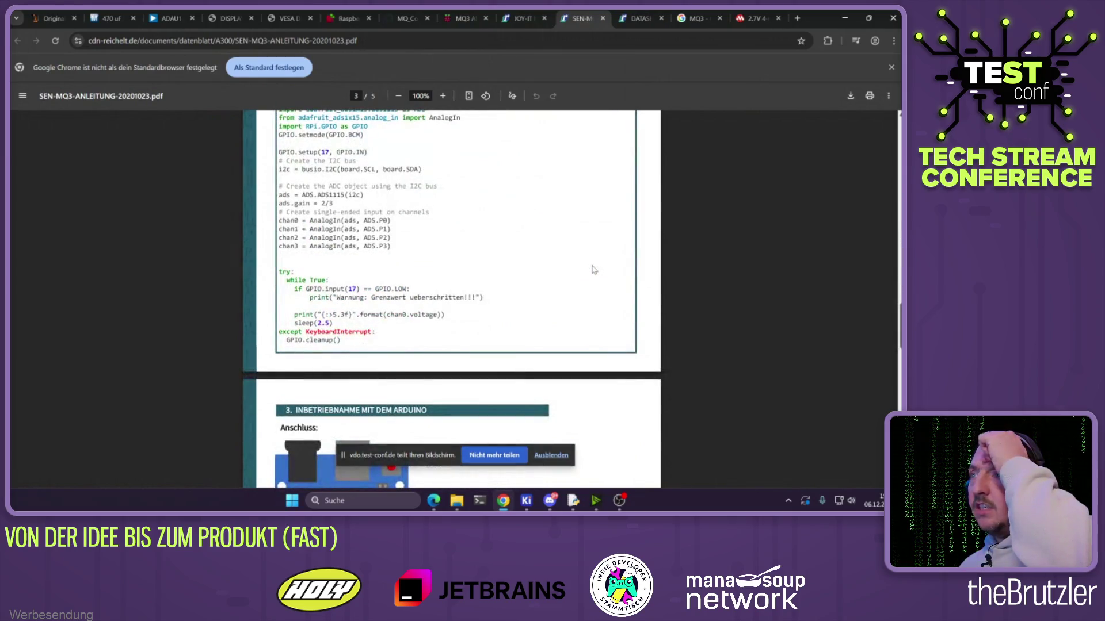
{"action": "scroll", "coordinate": [592, 270], "scroll_direction": "up", "scroll_amount": 1}
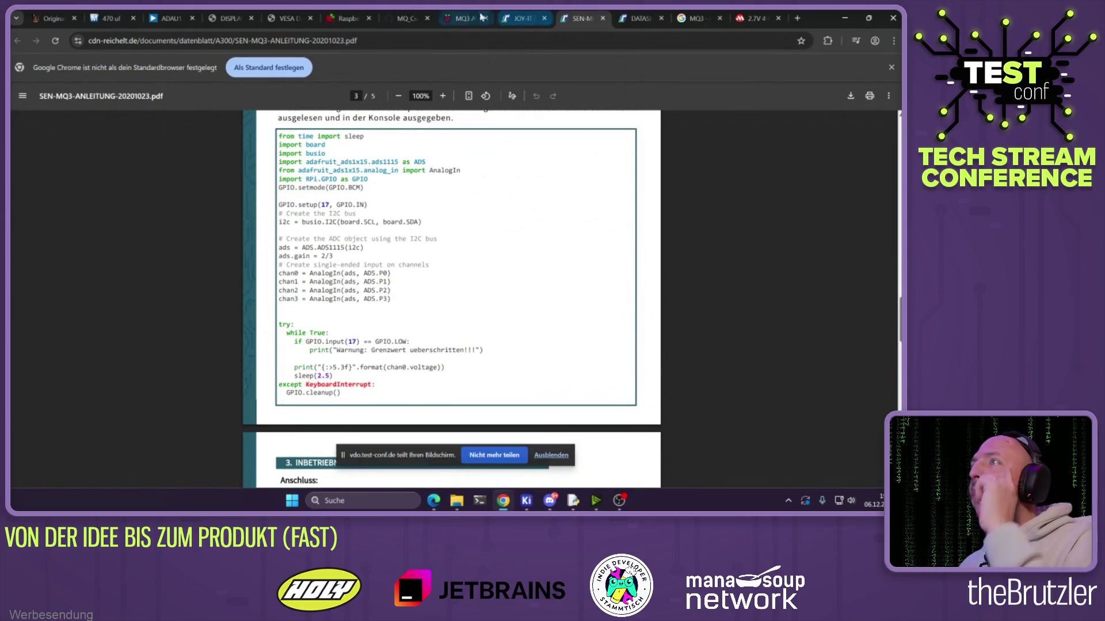
{"action": "left_click", "coordinate": [351, 17]}
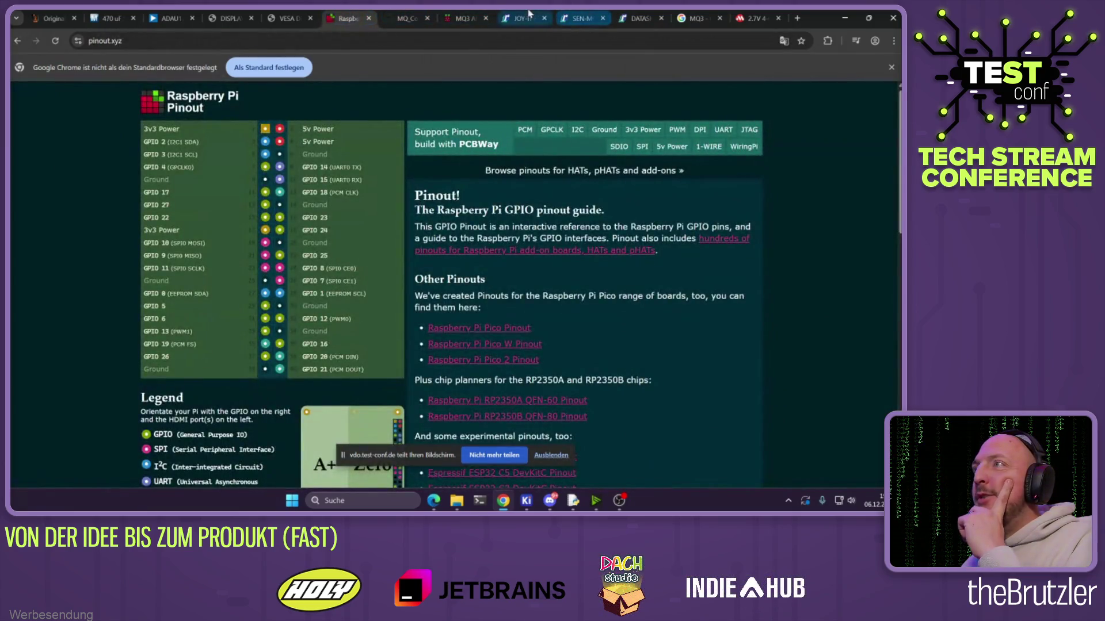
{"action": "left_click", "coordinate": [580, 17]}
{"action": "scroll", "coordinate": [507, 249], "scroll_direction": "up", "scroll_amount": 4}
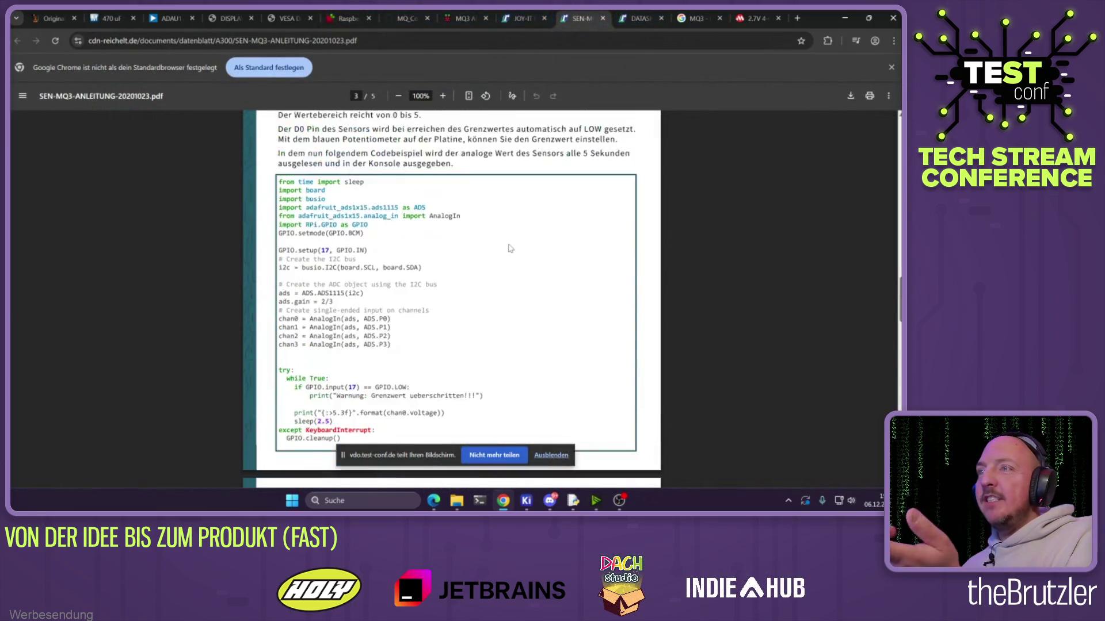
{"action": "scroll", "coordinate": [506, 249], "scroll_direction": "up", "scroll_amount": 12}
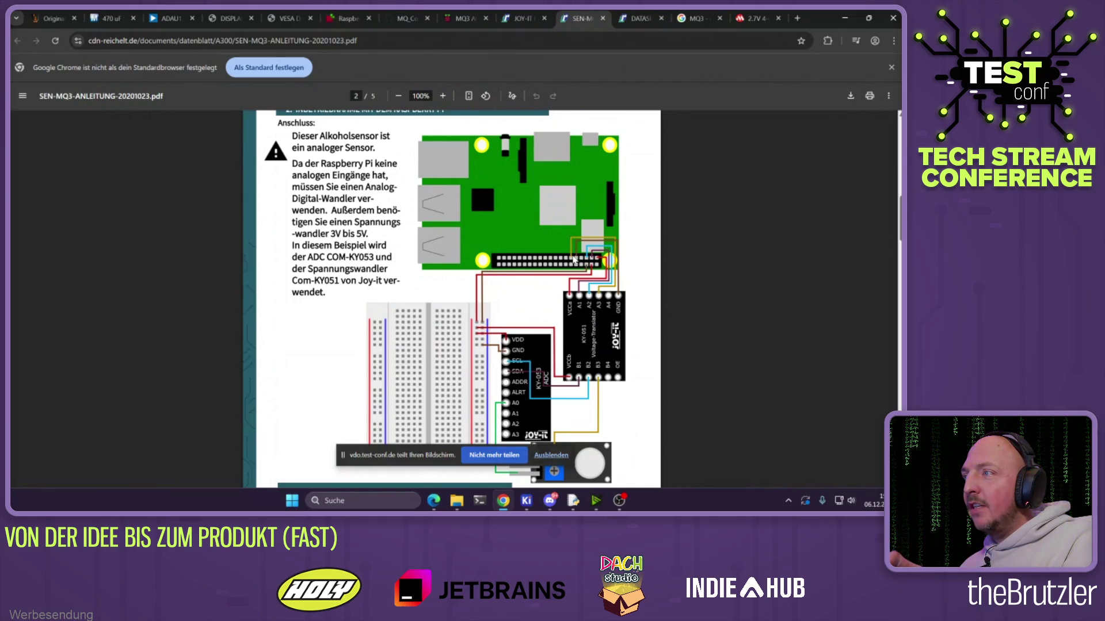
{"action": "left_click", "coordinate": [346, 18]}
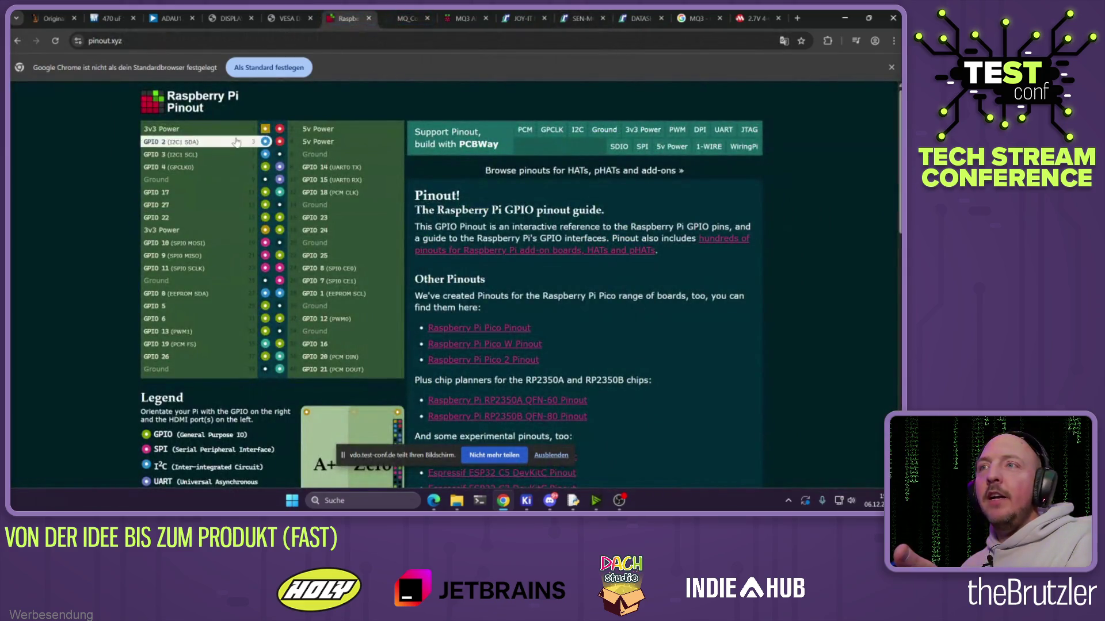
{"action": "left_click", "coordinate": [463, 18]}
{"action": "left_click", "coordinate": [520, 17]}
{"action": "left_click", "coordinate": [587, 16]}
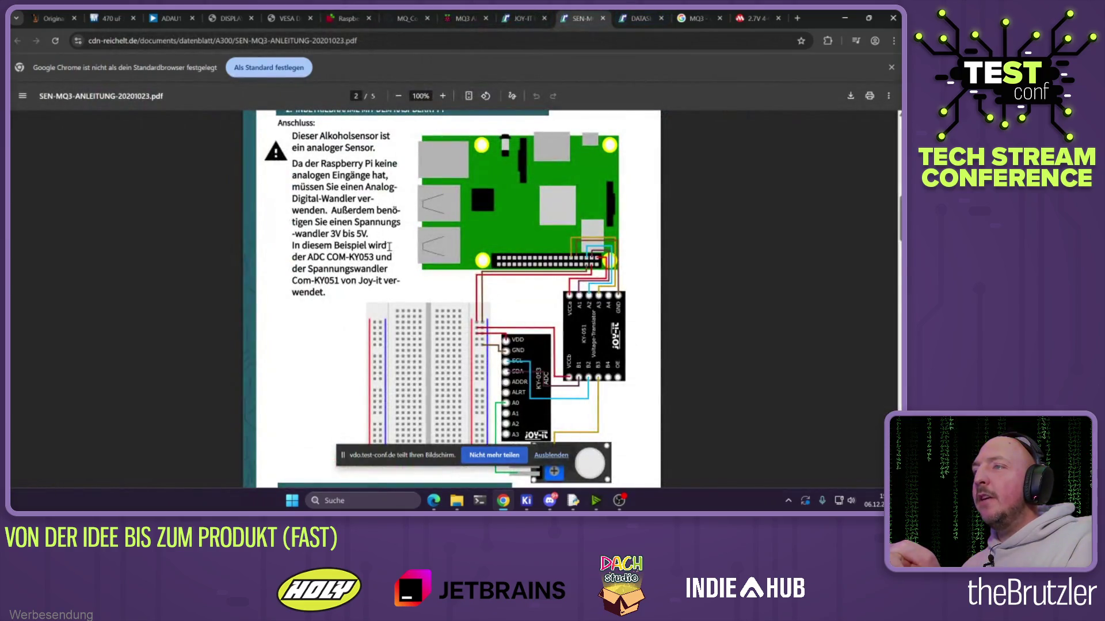
Highlight the GPIO.setup(17, GPIO.IN) and GPIO.input(17) == GPIO.LOW lines, then minimize Chrome
{"action": "scroll", "coordinate": [391, 246], "scroll_direction": "down", "scroll_amount": 15}
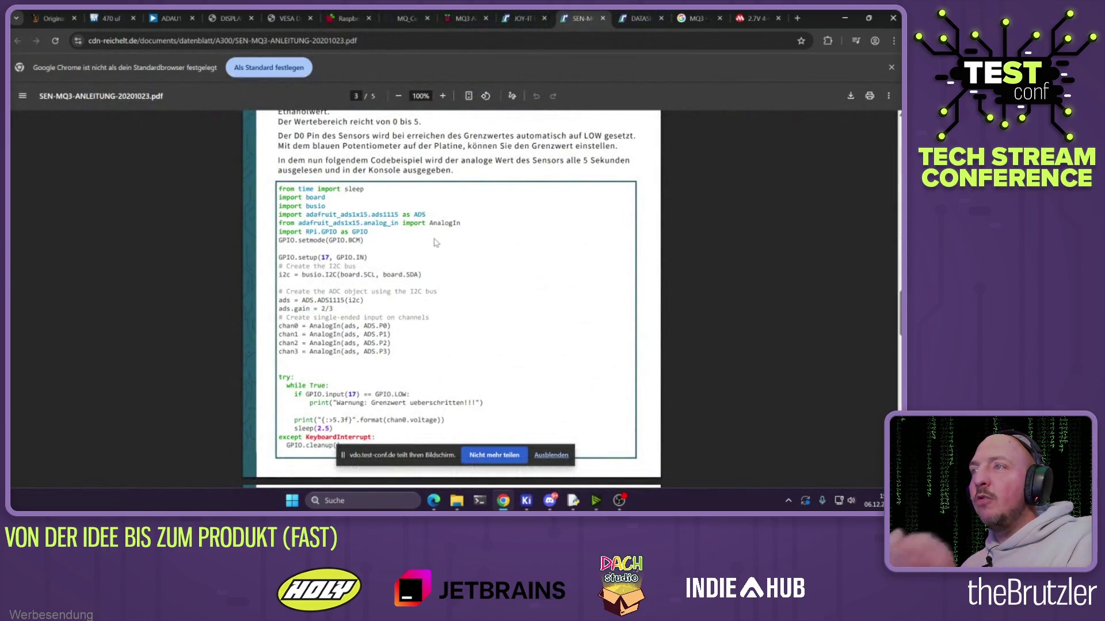
{"action": "left_click_drag", "start_coordinate": [287, 256], "coordinate": [365, 258]}
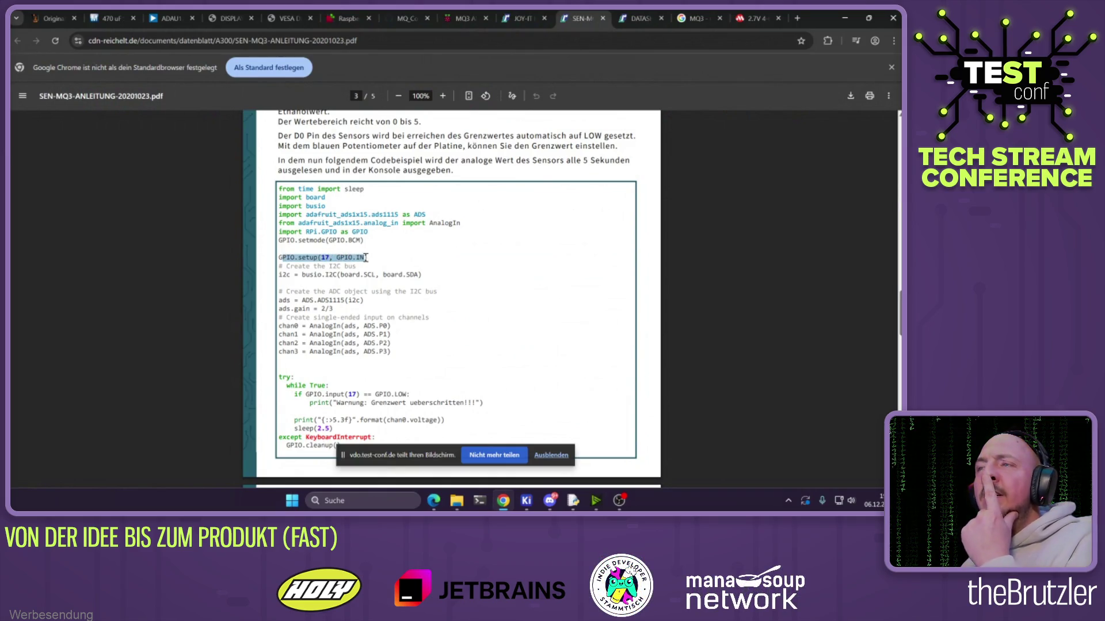
{"action": "left_click", "coordinate": [388, 252]}
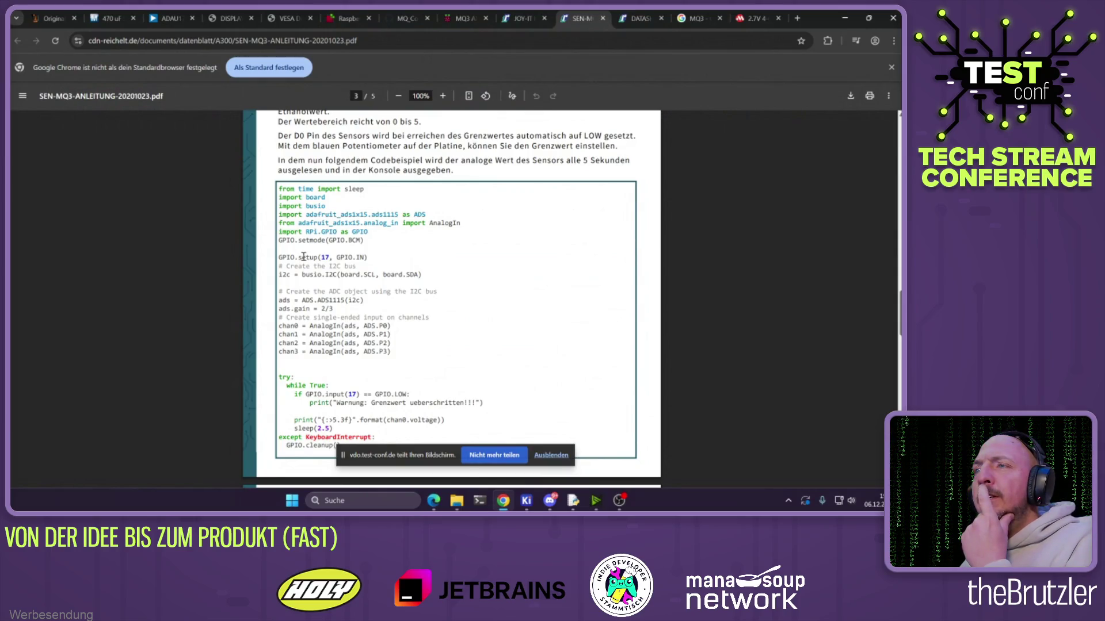
{"action": "scroll", "coordinate": [303, 257], "scroll_direction": "down", "scroll_amount": 1}
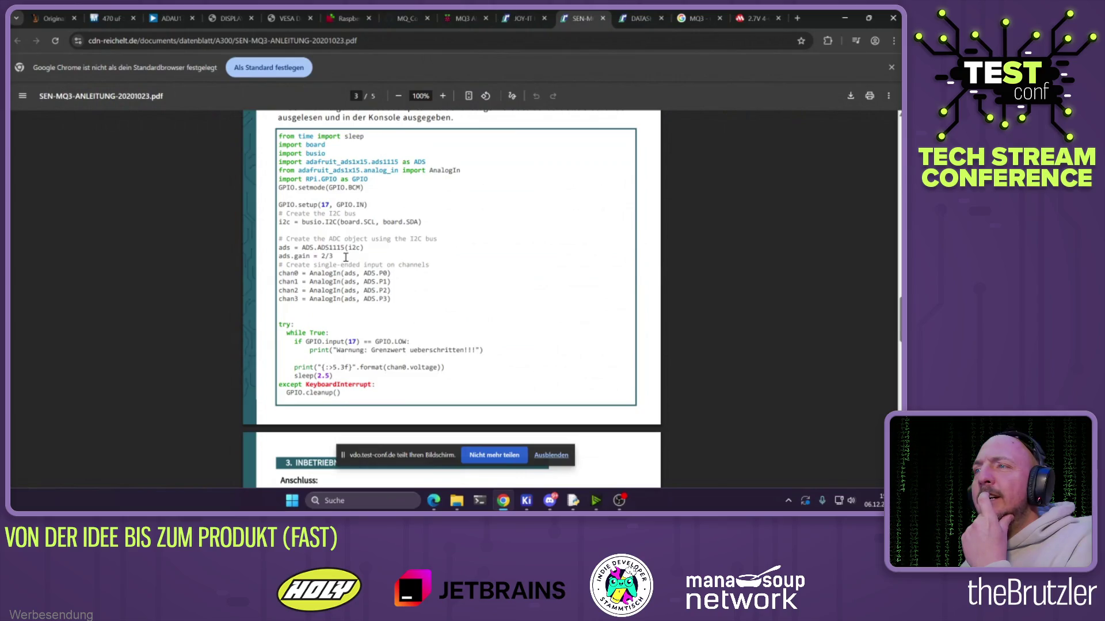
{"action": "scroll", "coordinate": [351, 260], "scroll_direction": "down", "scroll_amount": 1}
{"action": "left_click_drag", "start_coordinate": [381, 289], "coordinate": [405, 289]}
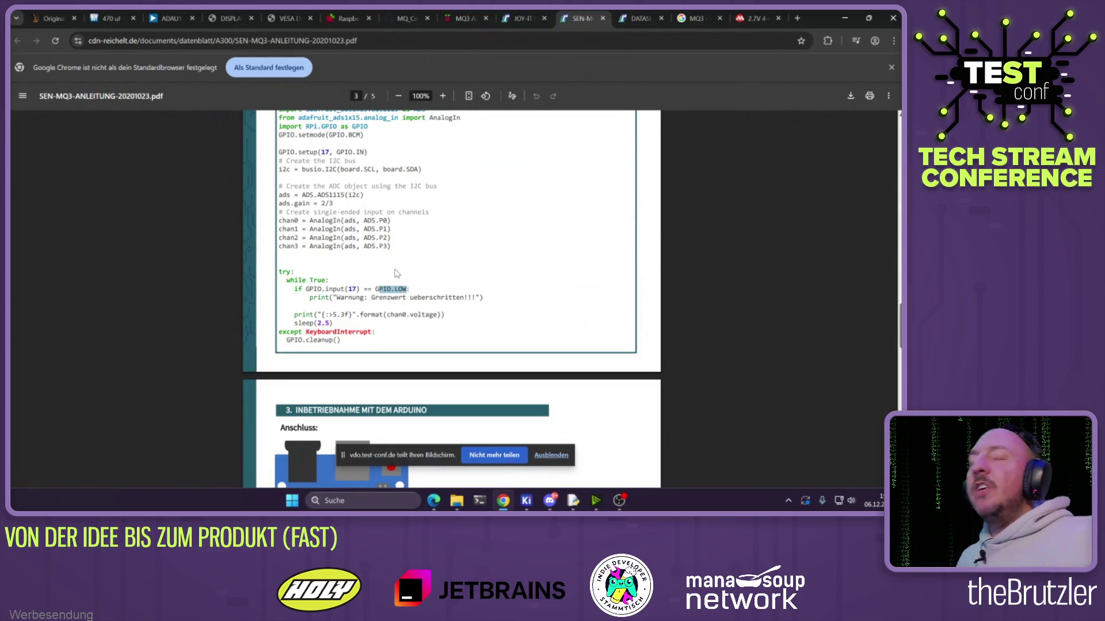
{"action": "left_click", "coordinate": [352, 281]}
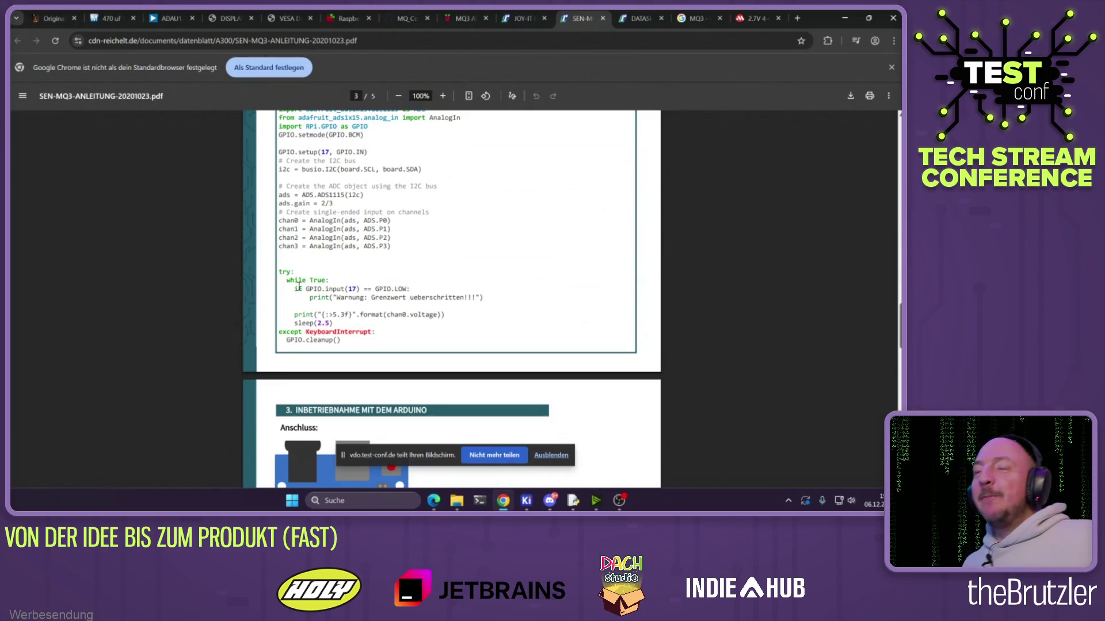
{"action": "left_click_drag", "start_coordinate": [313, 289], "coordinate": [402, 289]}
{"action": "left_click", "coordinate": [367, 302]}
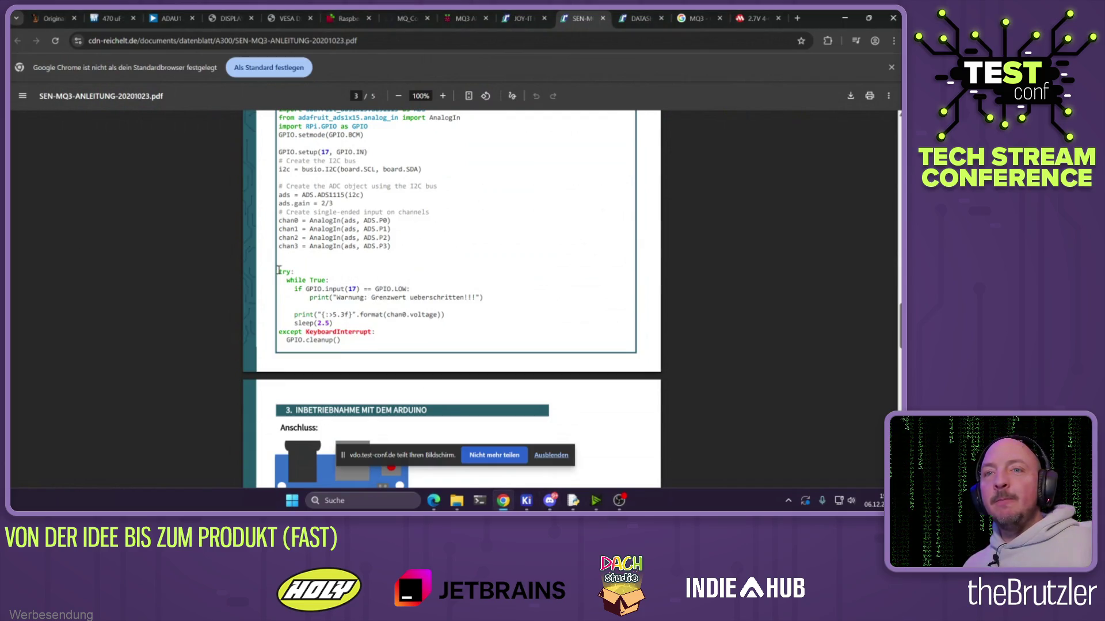
{"action": "left_click_drag", "start_coordinate": [383, 289], "coordinate": [460, 297]}
{"action": "left_click_drag", "start_coordinate": [376, 289], "coordinate": [400, 288]}
{"action": "left_click_drag", "start_coordinate": [309, 289], "coordinate": [487, 296]}
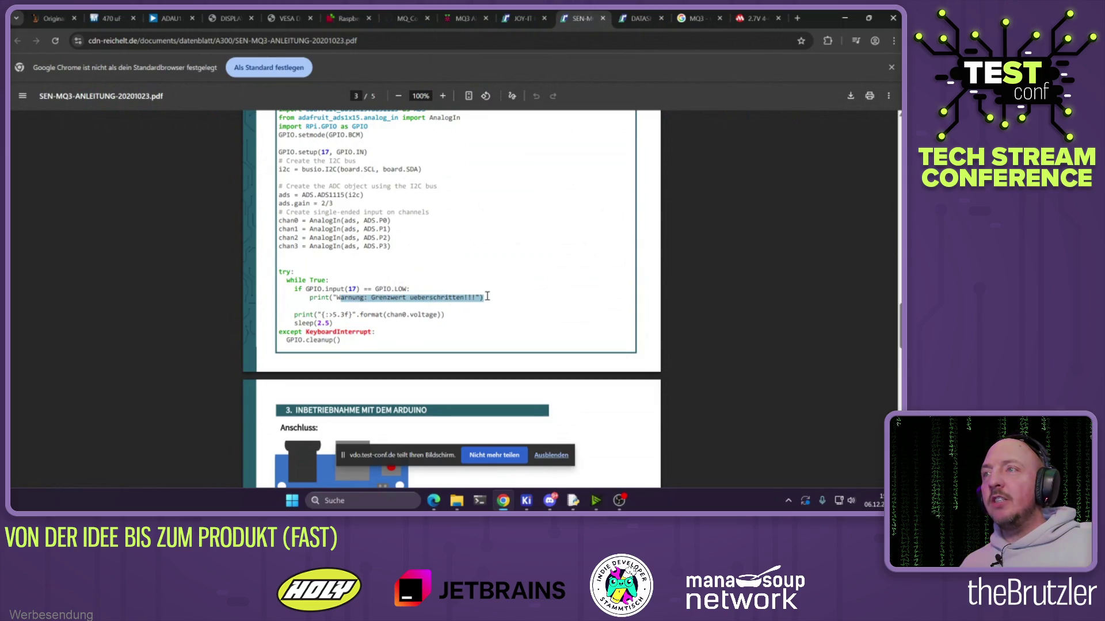
{"action": "left_click", "coordinate": [845, 18]}
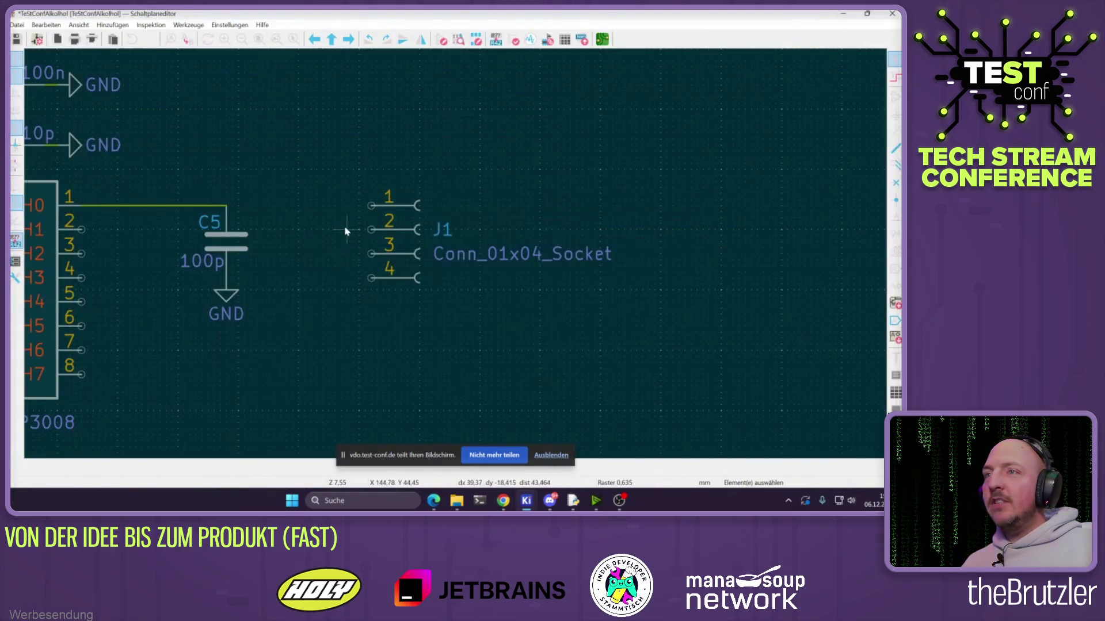
Shift connector J1 a little to the right
{"action": "scroll", "coordinate": [454, 256], "scroll_direction": "up", "scroll_amount": 4}
{"action": "left_click_drag", "start_coordinate": [523, 239], "coordinate": [627, 242]}
{"action": "scroll", "coordinate": [627, 242], "scroll_direction": "down", "scroll_amount": 3}
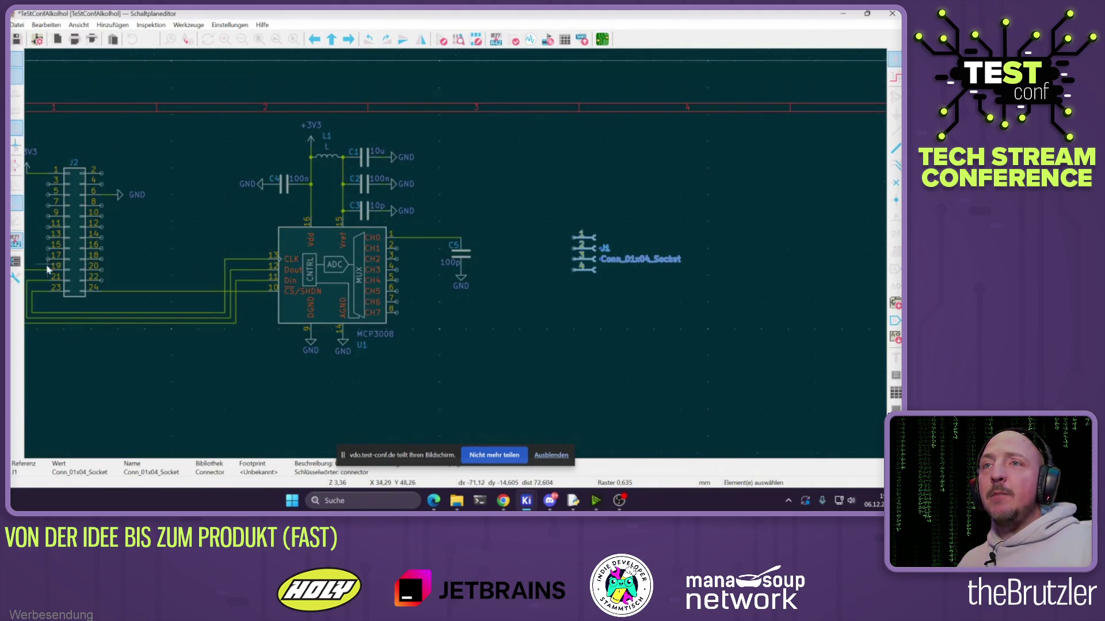
{"action": "scroll", "coordinate": [66, 268], "scroll_direction": "up", "scroll_amount": 4}
{"action": "scroll", "coordinate": [426, 236], "scroll_direction": "down", "scroll_amount": 3}
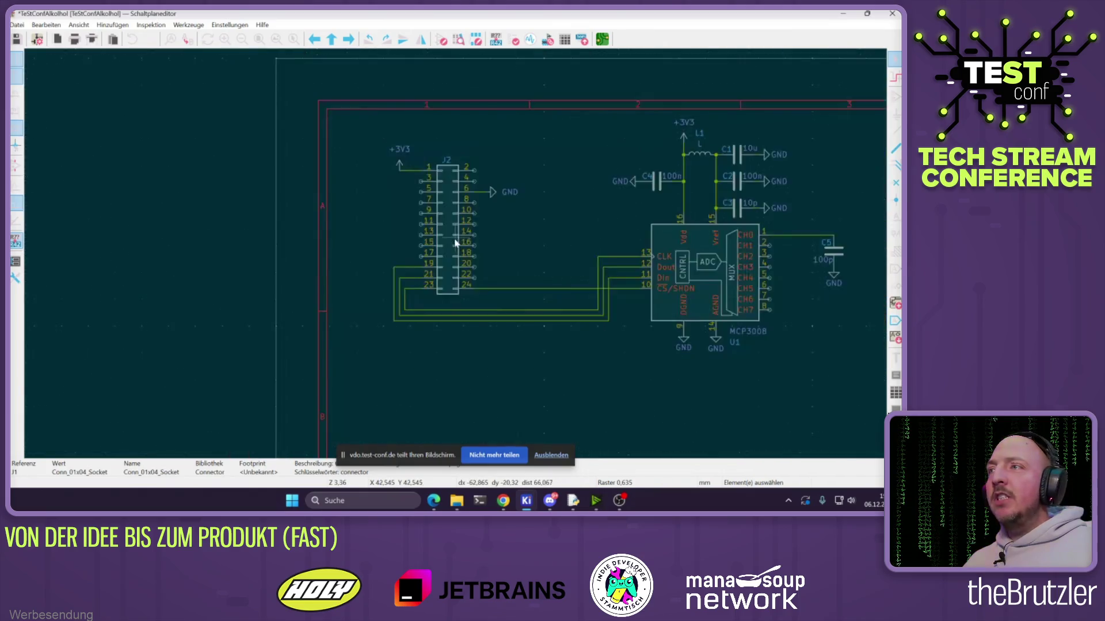
{"action": "scroll", "coordinate": [419, 237], "scroll_direction": "up", "scroll_amount": 1}
Draw a wire from J2 pin 11, bending below the header, toward J1
{"action": "key", "text": "w"}
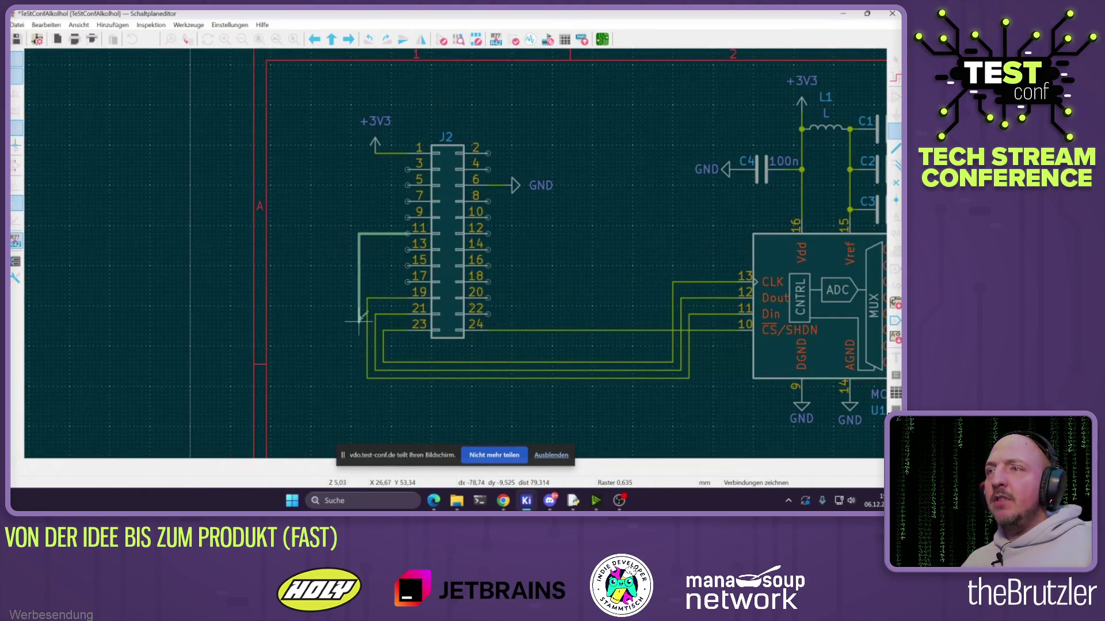
{"action": "scroll", "coordinate": [355, 359], "scroll_direction": "down", "scroll_amount": 2}
{"action": "left_click", "coordinate": [258, 264]}
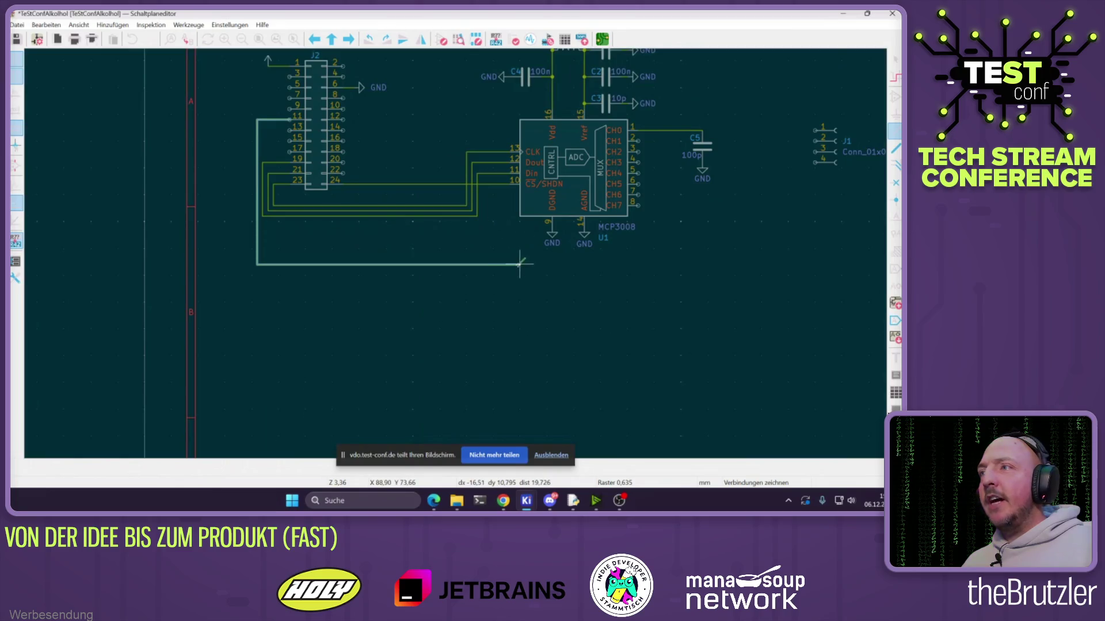
{"action": "left_click", "coordinate": [457, 270]}
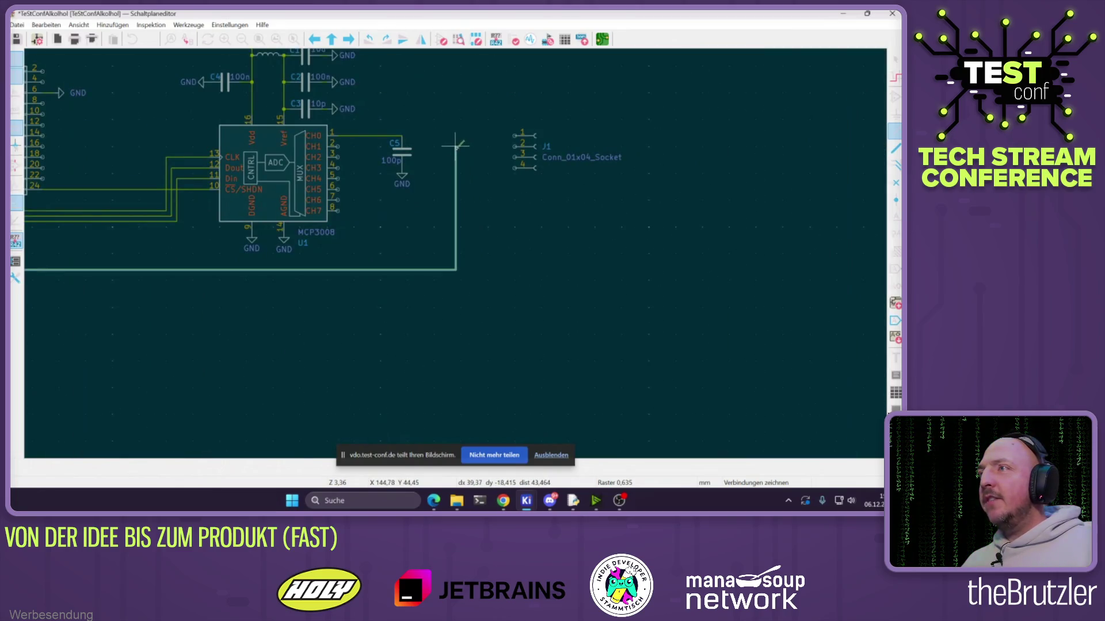
{"action": "double_click", "coordinate": [482, 146]}
{"action": "key", "text": "Escape"}
Move J1 further right and bring the MQ-3 manual PDF forward
{"action": "scroll", "coordinate": [484, 147], "scroll_direction": "up", "scroll_amount": 2}
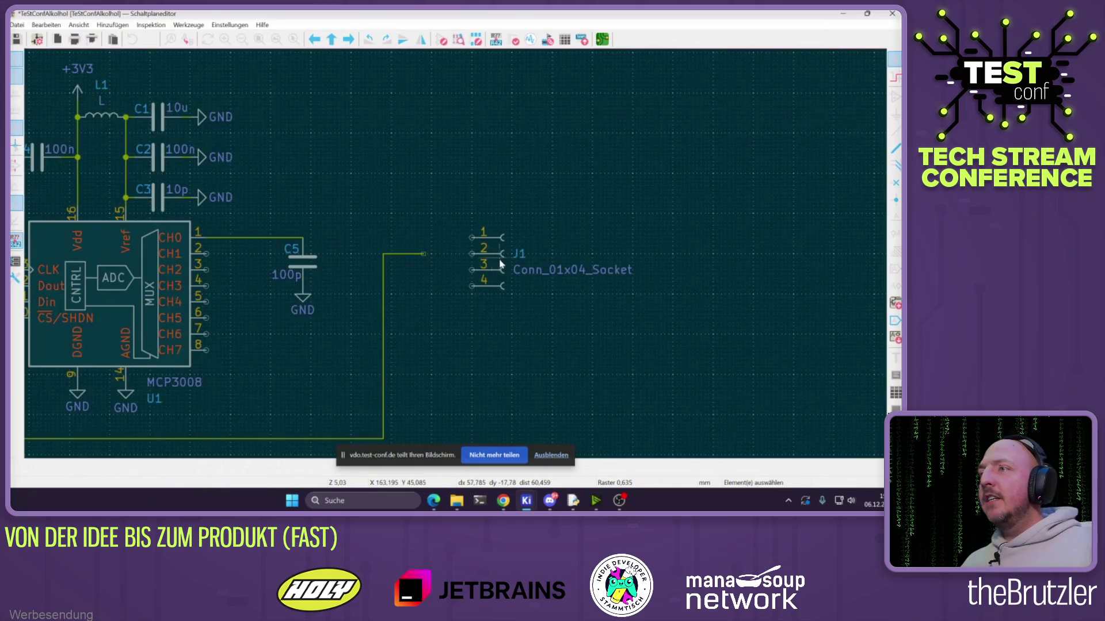
{"action": "left_click", "coordinate": [496, 266]}
{"action": "left_click_drag", "start_coordinate": [496, 267], "coordinate": [537, 266]}
{"action": "left_click", "coordinate": [447, 316]}
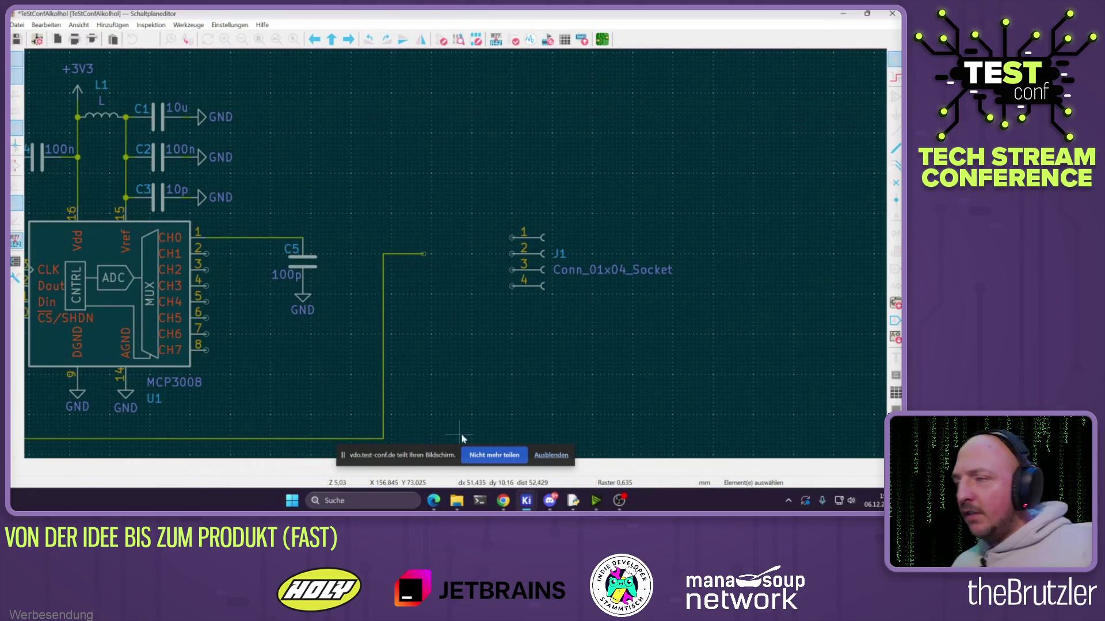
{"action": "left_click", "coordinate": [503, 500]}
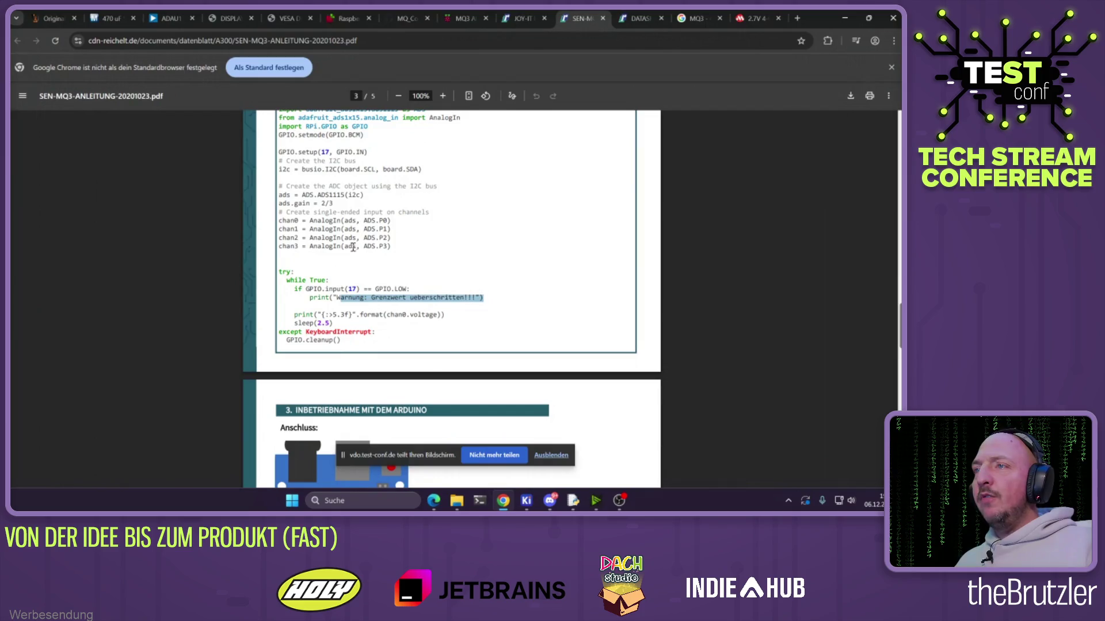
Scroll the MQ-3 manual to the page-2 wiring diagram and pin table, then minimize Chrome
{"action": "scroll", "coordinate": [353, 248], "scroll_direction": "up", "scroll_amount": 10}
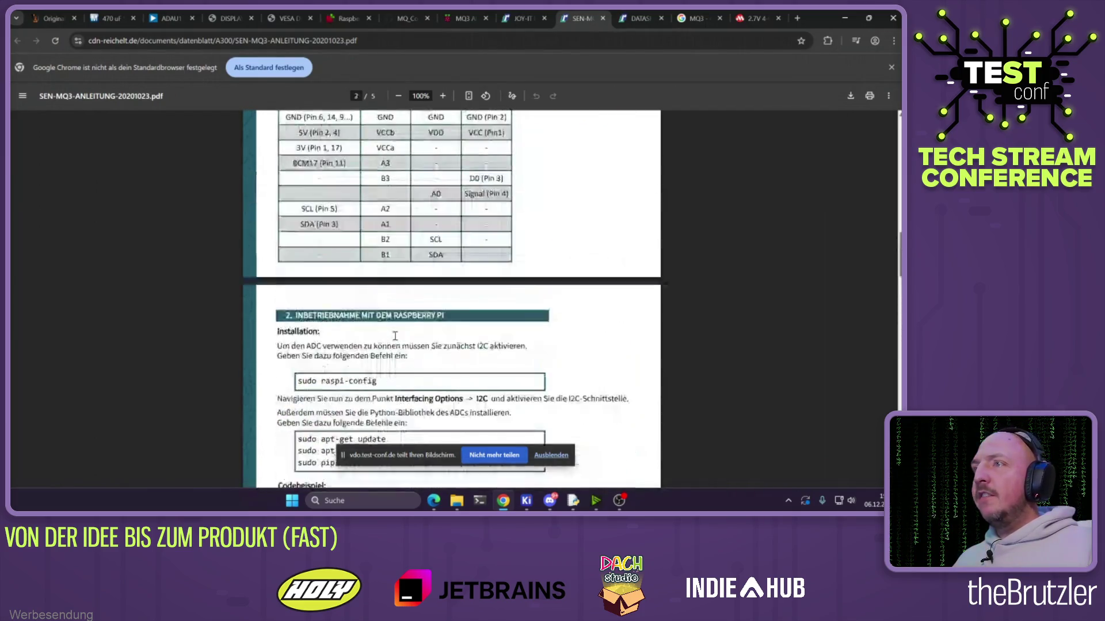
{"action": "scroll", "coordinate": [395, 336], "scroll_direction": "up", "scroll_amount": 6}
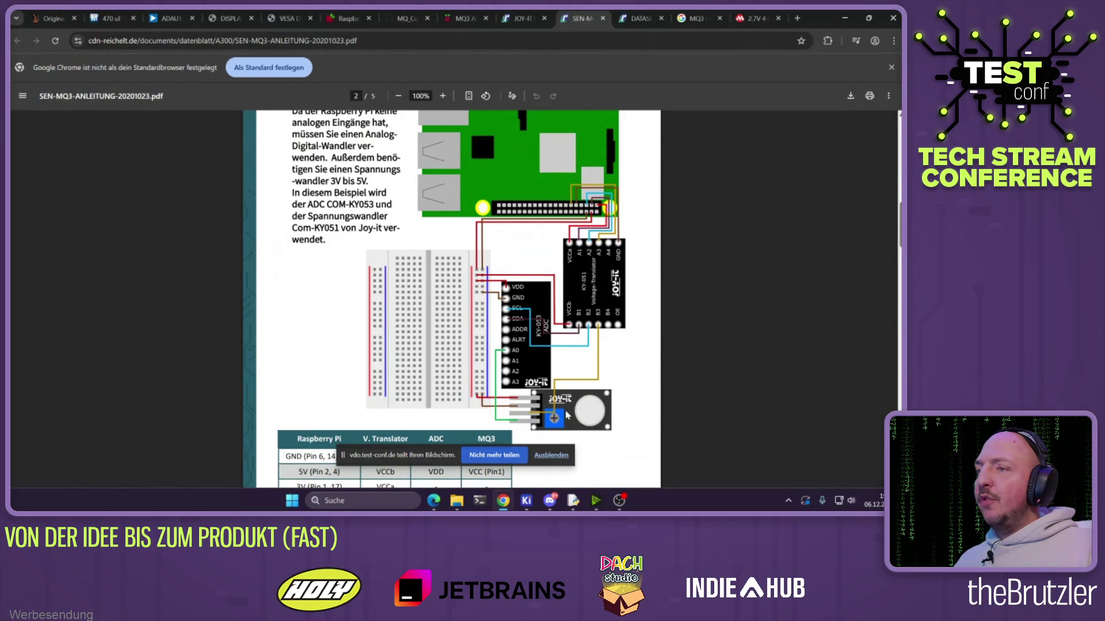
{"action": "scroll", "coordinate": [566, 391], "scroll_direction": "down", "scroll_amount": 1}
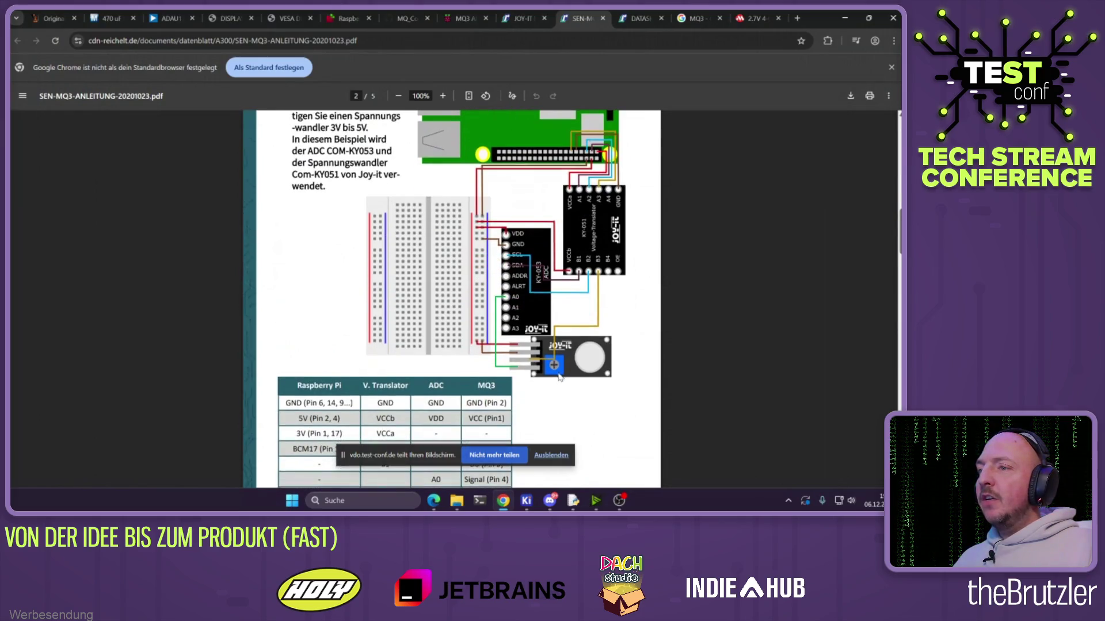
{"action": "scroll", "coordinate": [567, 374], "scroll_direction": "down", "scroll_amount": 1}
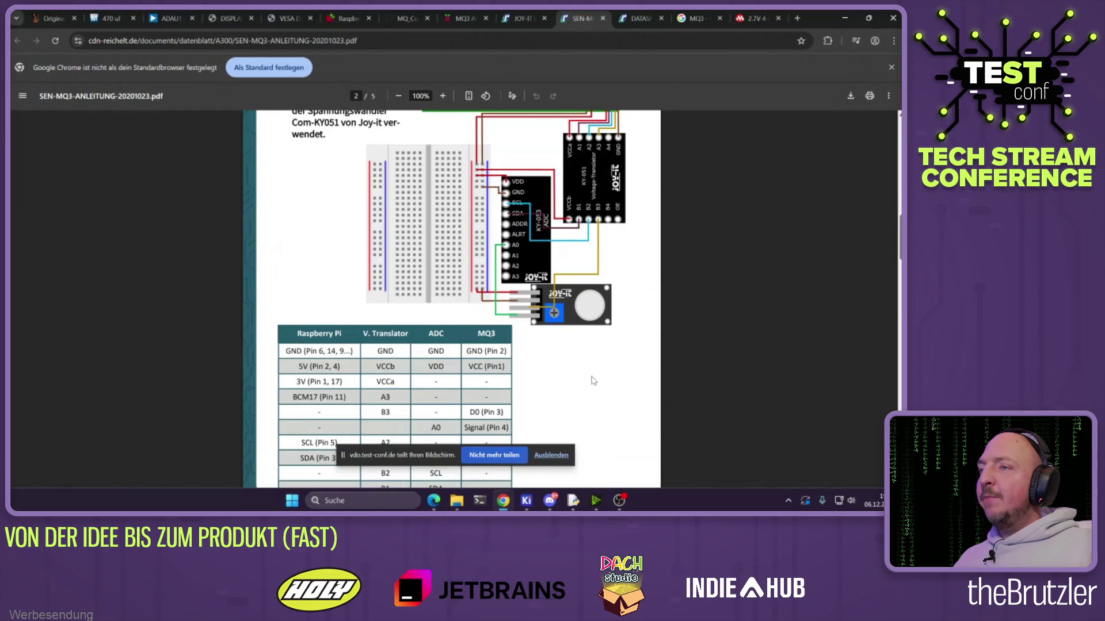
{"action": "left_click", "coordinate": [844, 21]}
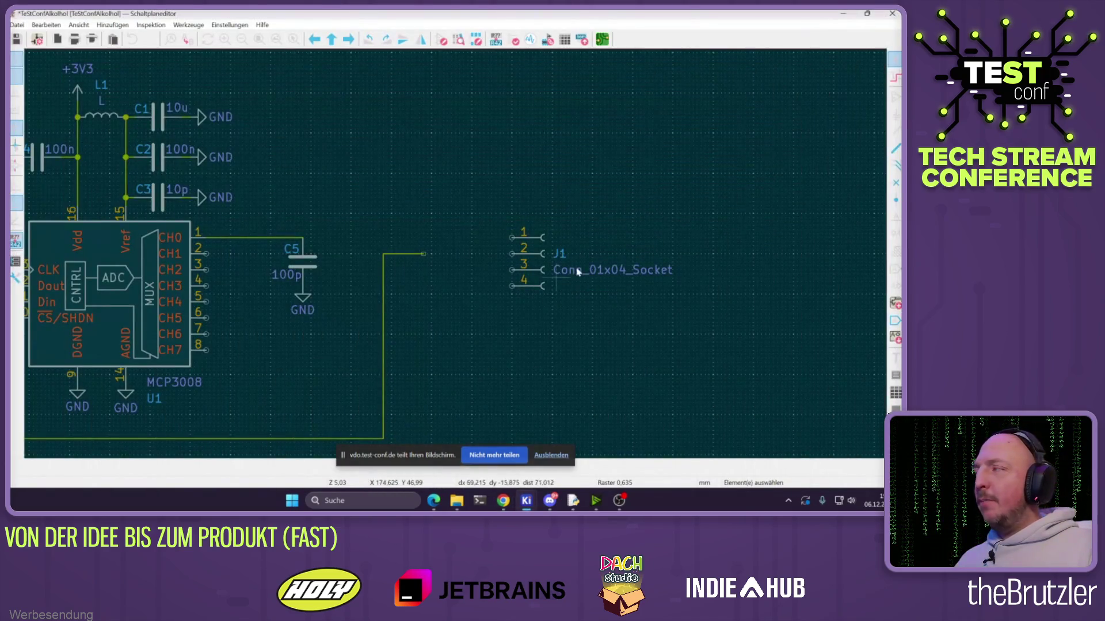
Place a horizontal resistor R1 to the left of J1 pin 3
{"action": "left_click", "coordinate": [891, 100]}
{"action": "left_click", "coordinate": [547, 192]}
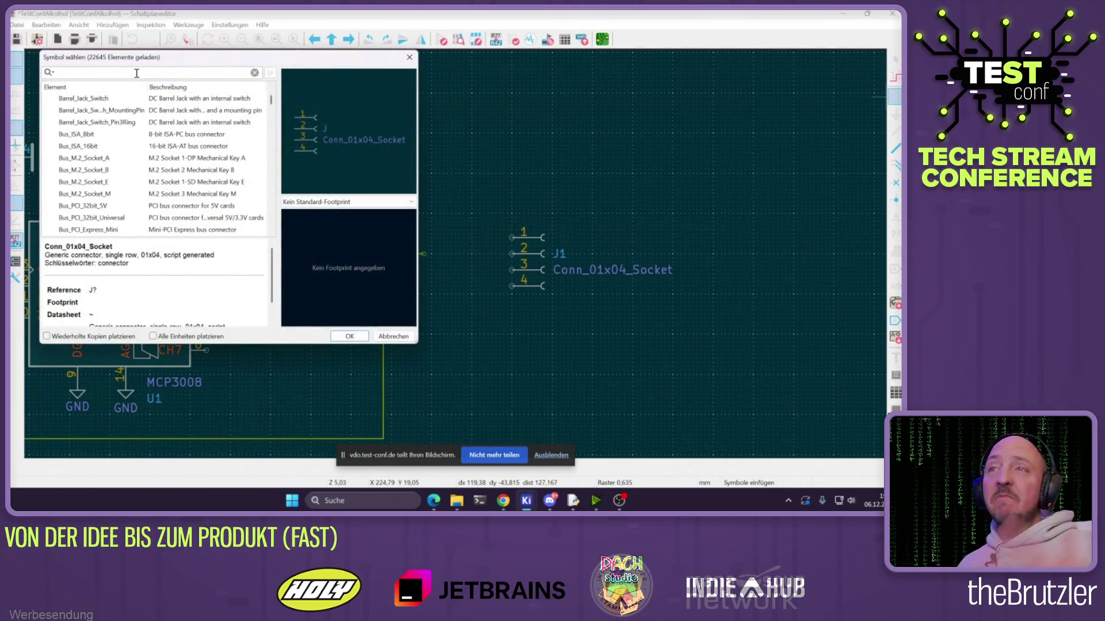
{"action": "type", "text": "R"}
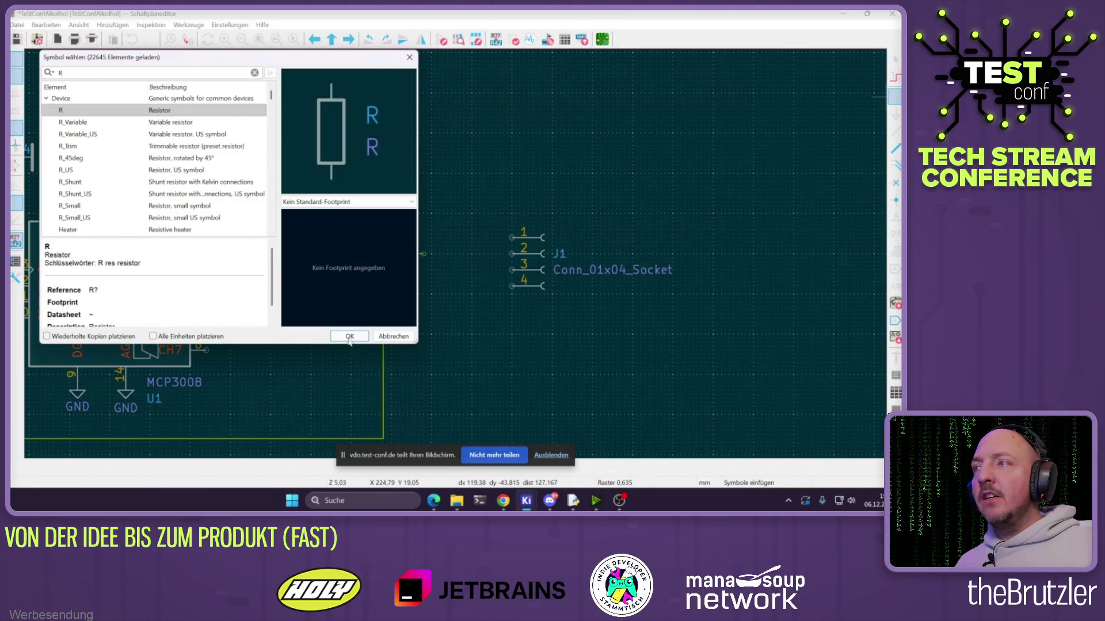
{"action": "left_click", "coordinate": [349, 338]}
{"action": "scroll", "coordinate": [461, 308], "scroll_direction": "up", "scroll_amount": 3}
{"action": "key", "text": "r"}
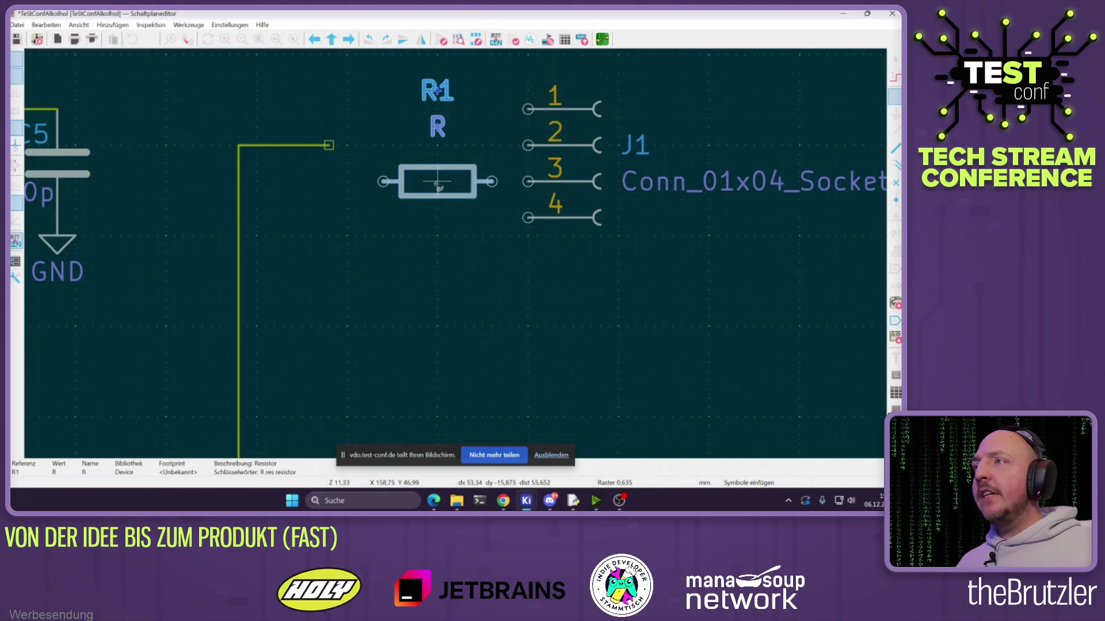
{"action": "left_click", "coordinate": [438, 183]}
{"action": "left_click", "coordinate": [438, 126]}
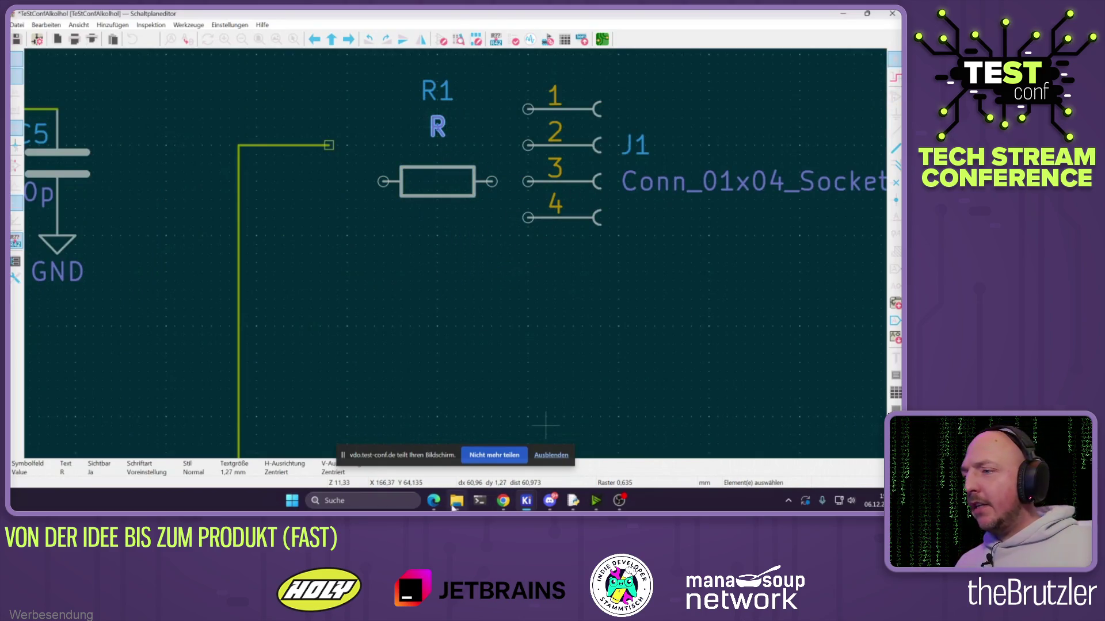
Check the MQ-3 manual again and return to the schematic
{"action": "left_click", "coordinate": [504, 501]}
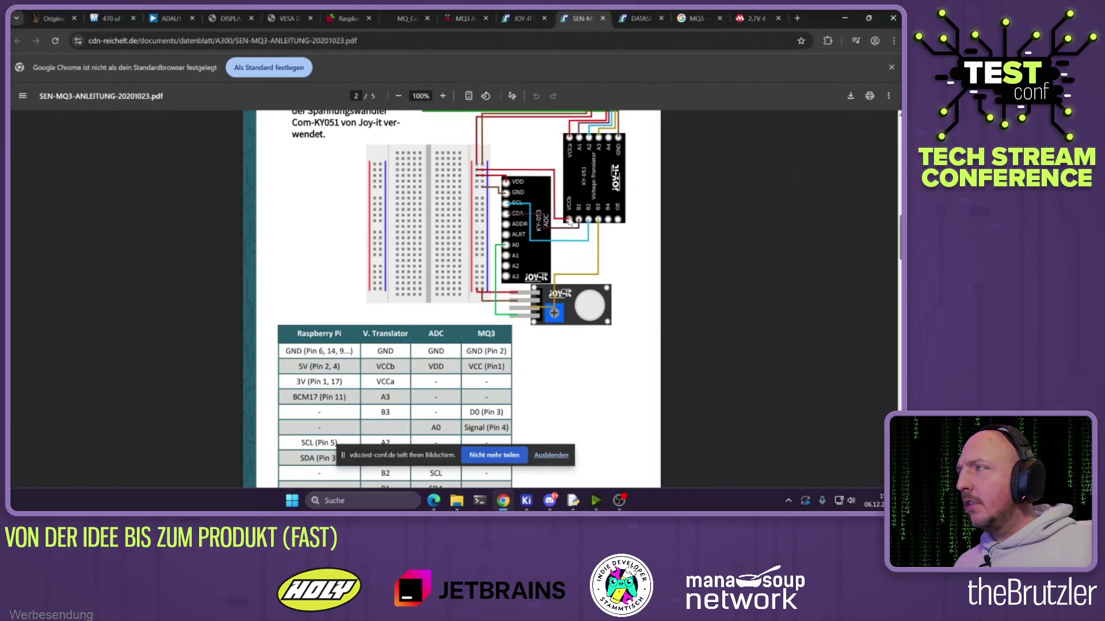
{"action": "scroll", "coordinate": [561, 237], "scroll_direction": "up", "scroll_amount": 1}
{"action": "scroll", "coordinate": [333, 303], "scroll_direction": "down", "scroll_amount": 2}
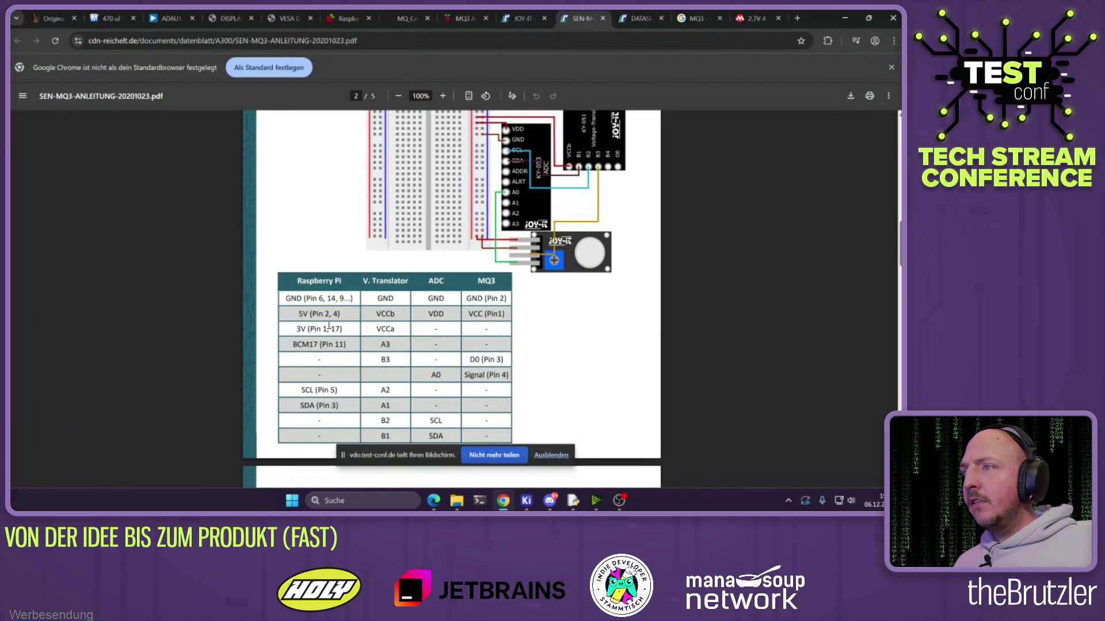
{"action": "left_click", "coordinate": [844, 18]}
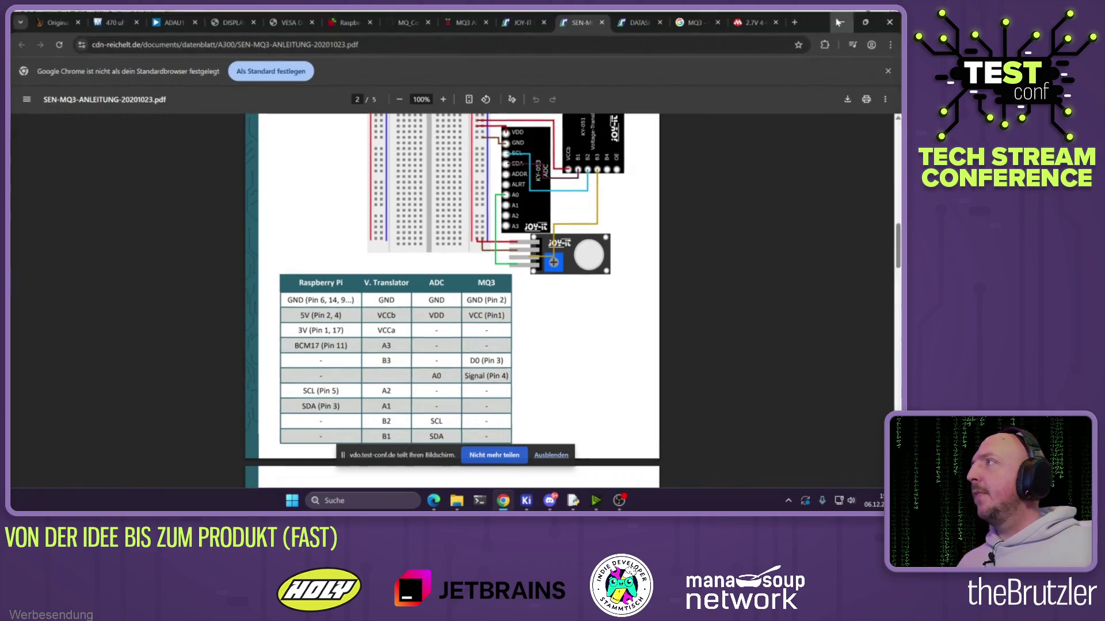
Duplicate R1 as a vertical R2 below the wire and connect the wire to R2's top pin
{"action": "left_click", "coordinate": [404, 192]}
{"action": "key", "text": "ctrl+d"}
{"action": "key", "text": "r"}
{"action": "left_click", "coordinate": [318, 241]}
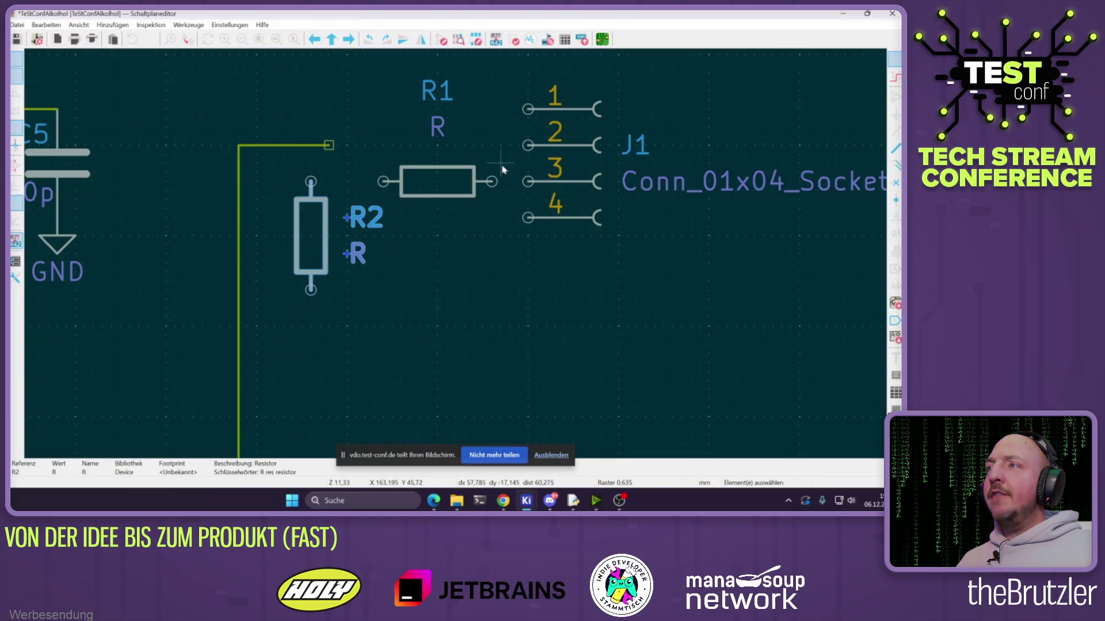
{"action": "mouse_move", "coordinate": [314, 146]}
{"action": "left_mouse_down"}
{"action": "mouse_move", "coordinate": [320, 178]}
{"action": "mouse_move", "coordinate": [382, 182]}
{"action": "left_mouse_up"}
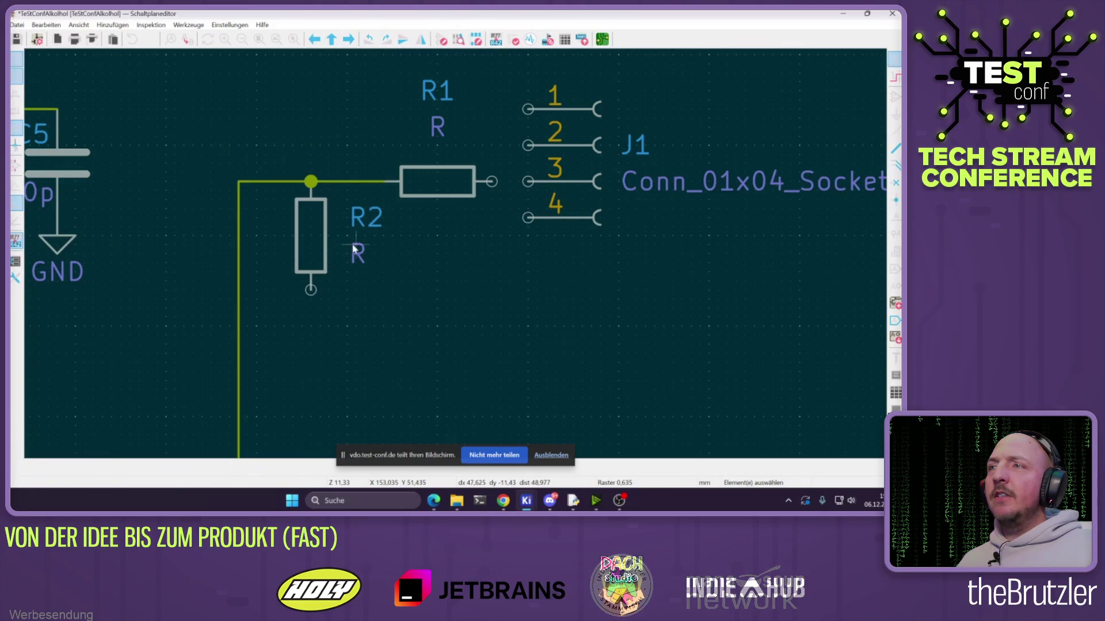
{"action": "scroll", "coordinate": [347, 295], "scroll_direction": "down", "scroll_amount": 2}
{"action": "scroll", "coordinate": [368, 288], "scroll_direction": "up", "scroll_amount": 2}
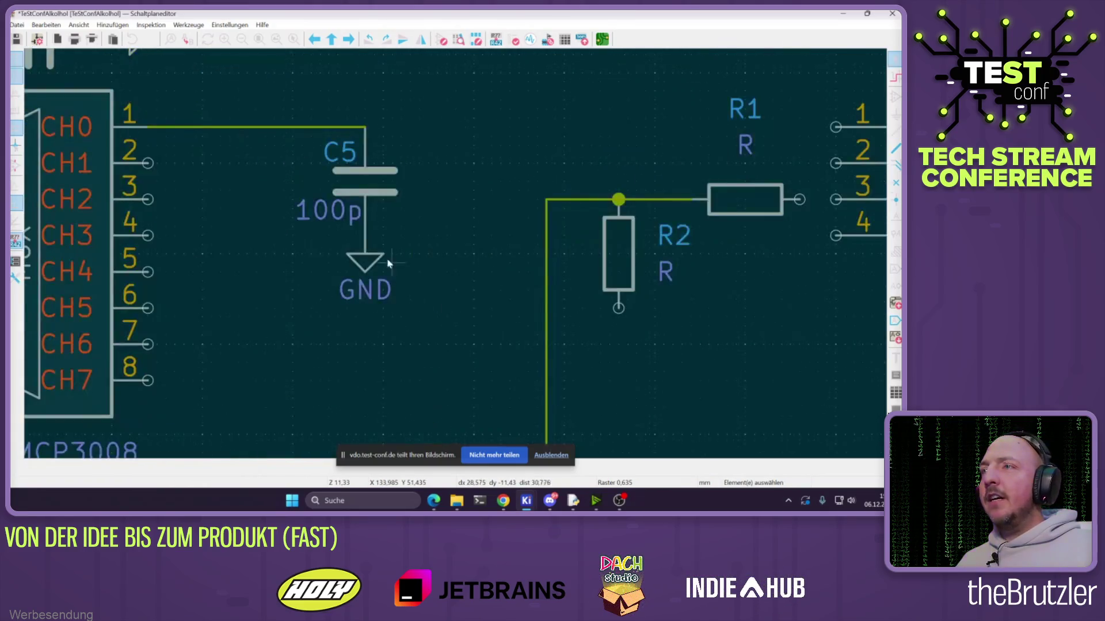
Ground R2's bottom pin and wire R1's right end to J1 pin 3
{"action": "key", "text": "ctrl+d"}
{"action": "left_click", "coordinate": [636, 321]}
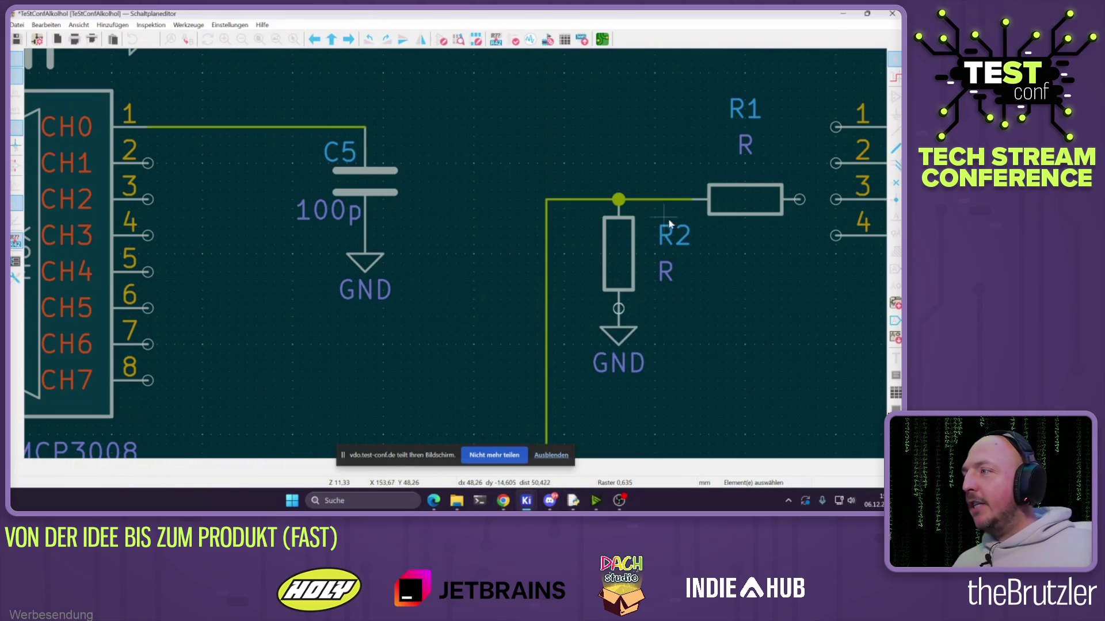
{"action": "middle_click_drag", "start_coordinate": [781, 221], "coordinate": [491, 258]}
{"action": "left_click", "coordinate": [546, 235]}
{"action": "left_click", "coordinate": [510, 235]}
Reposition R1's value and reference labels, then bring the KiCad project manager forward
{"action": "left_click", "coordinate": [456, 182]}
{"action": "left_click_drag", "start_coordinate": [456, 182], "coordinate": [456, 238]}
{"action": "left_click_drag", "start_coordinate": [456, 145], "coordinate": [456, 202]}
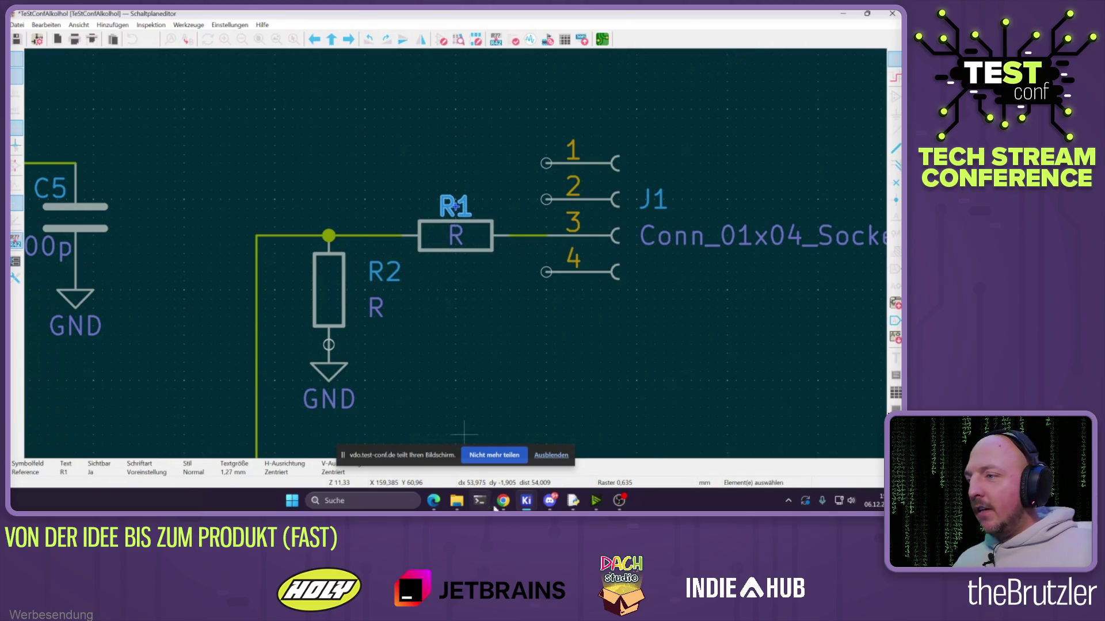
{"action": "right_click", "coordinate": [526, 500]}
{"action": "left_click", "coordinate": [487, 438]}
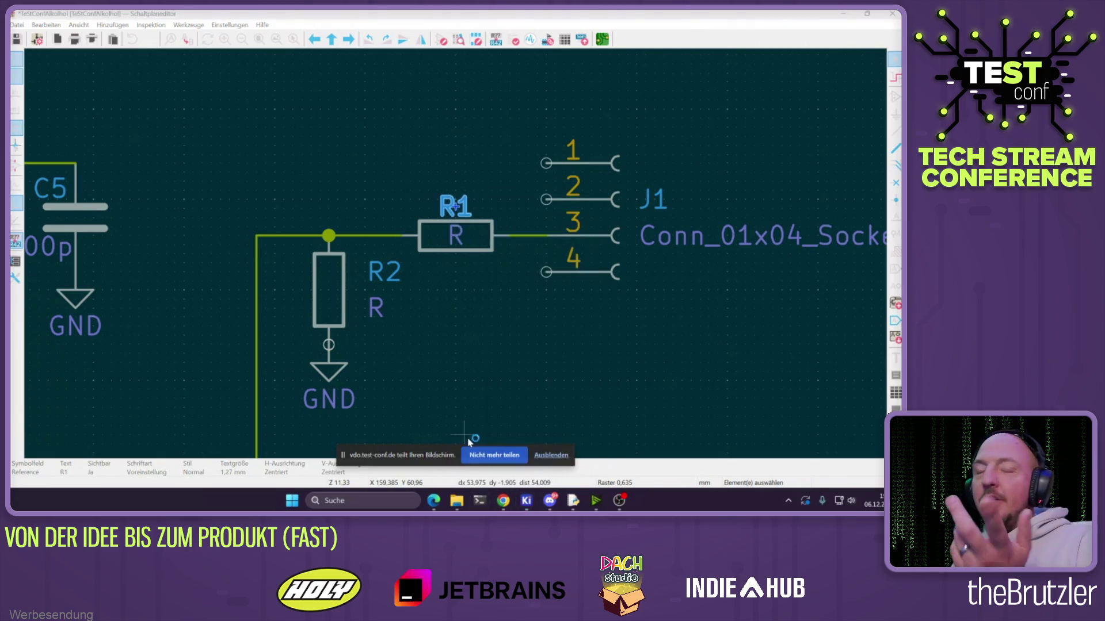
{"action": "left_click", "coordinate": [15, 25]}
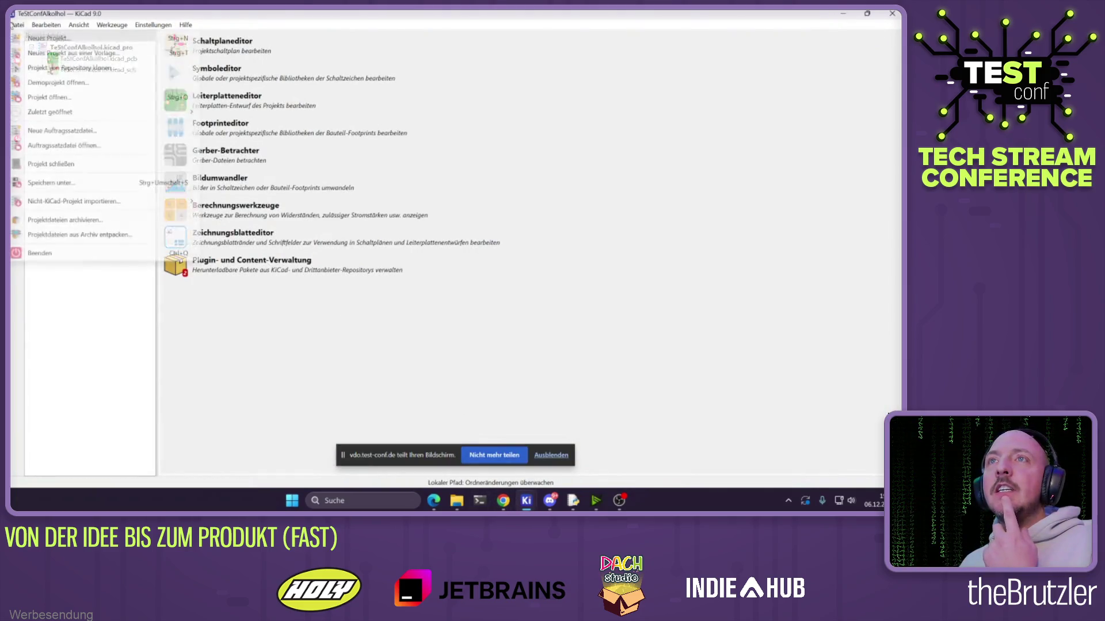
Clear KiCad's list of recently opened projects
{"action": "mouse_move", "coordinate": [73, 113]}
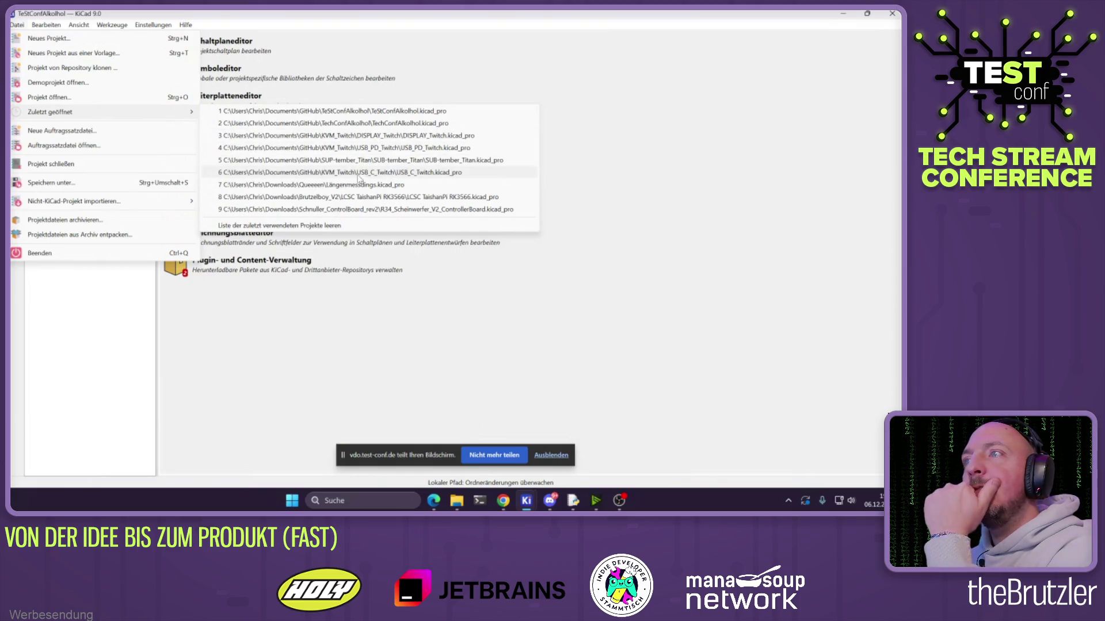
{"action": "left_click", "coordinate": [259, 226]}
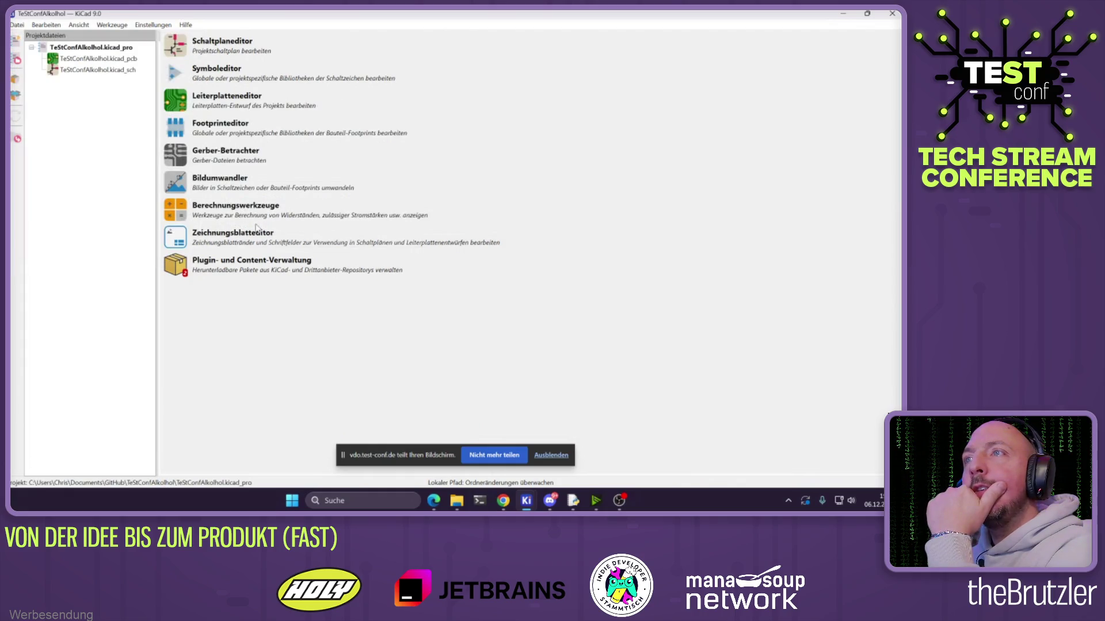
{"action": "left_click", "coordinate": [18, 25]}
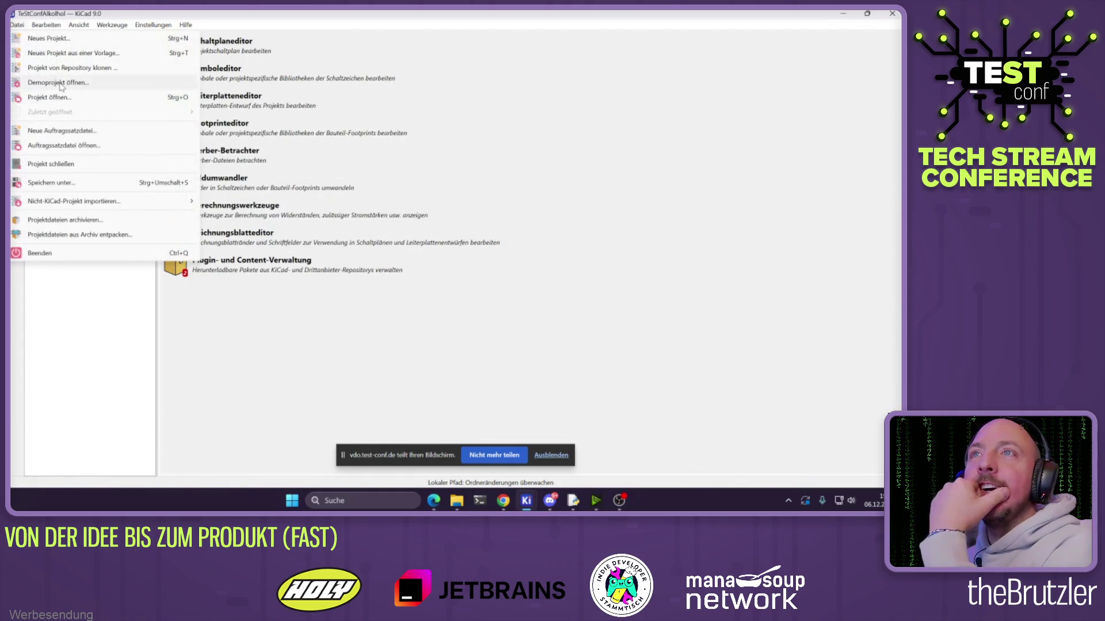
Open Lineal.kicad_pro from GitHub\Lineal\Lineal and launch its PCB layout
{"action": "left_click", "coordinate": [50, 97]}
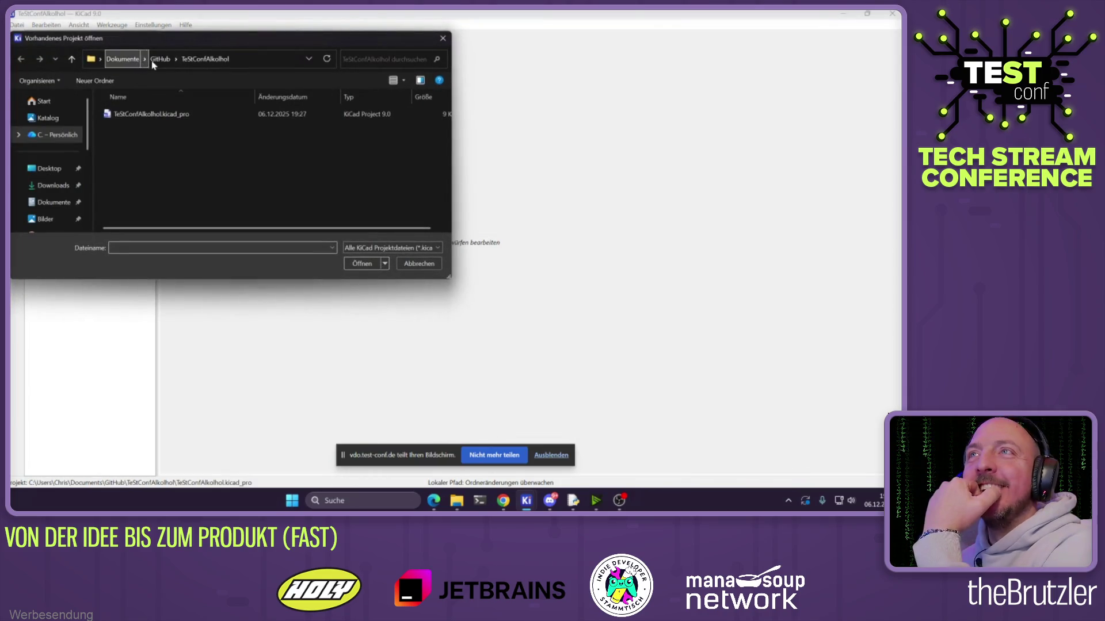
{"action": "left_click", "coordinate": [160, 58]}
{"action": "double_click", "coordinate": [122, 129]}
{"action": "double_click", "coordinate": [124, 113]}
{"action": "double_click", "coordinate": [131, 145]}
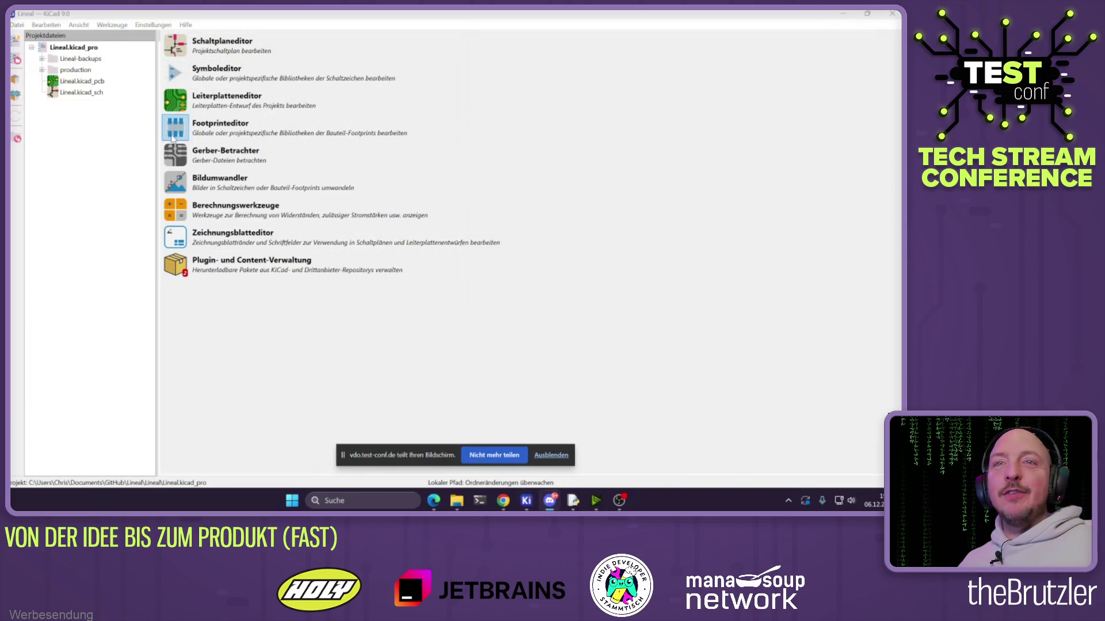
{"action": "left_click", "coordinate": [179, 49]}
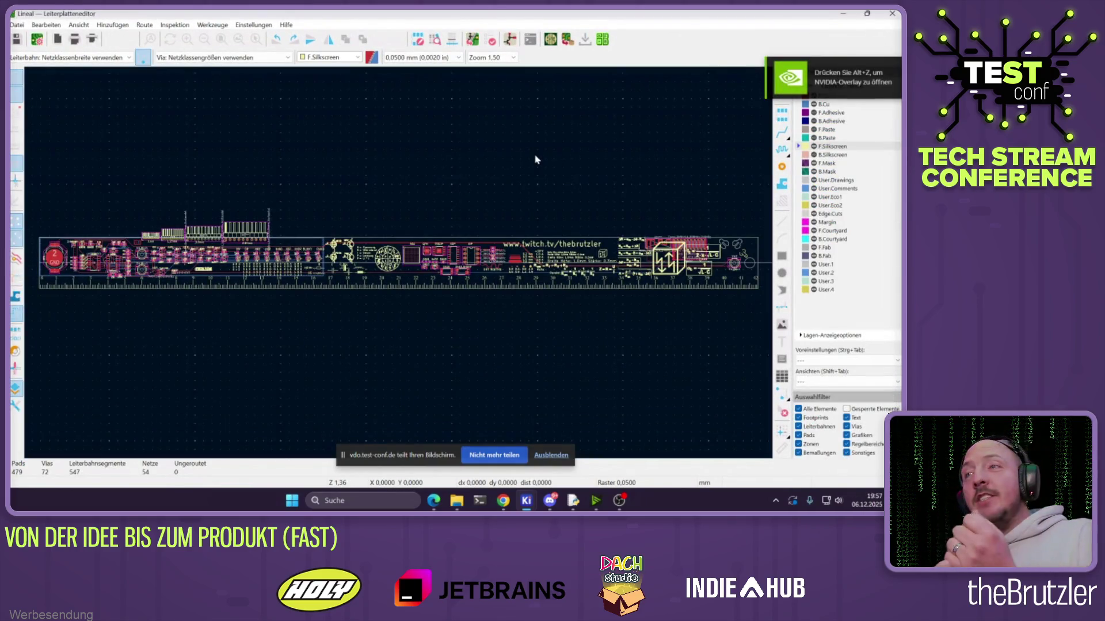
Zoom around the Lineal ruler board layout, then close the PCB Editor
{"action": "scroll", "coordinate": [656, 268], "scroll_direction": "up", "scroll_amount": 5}
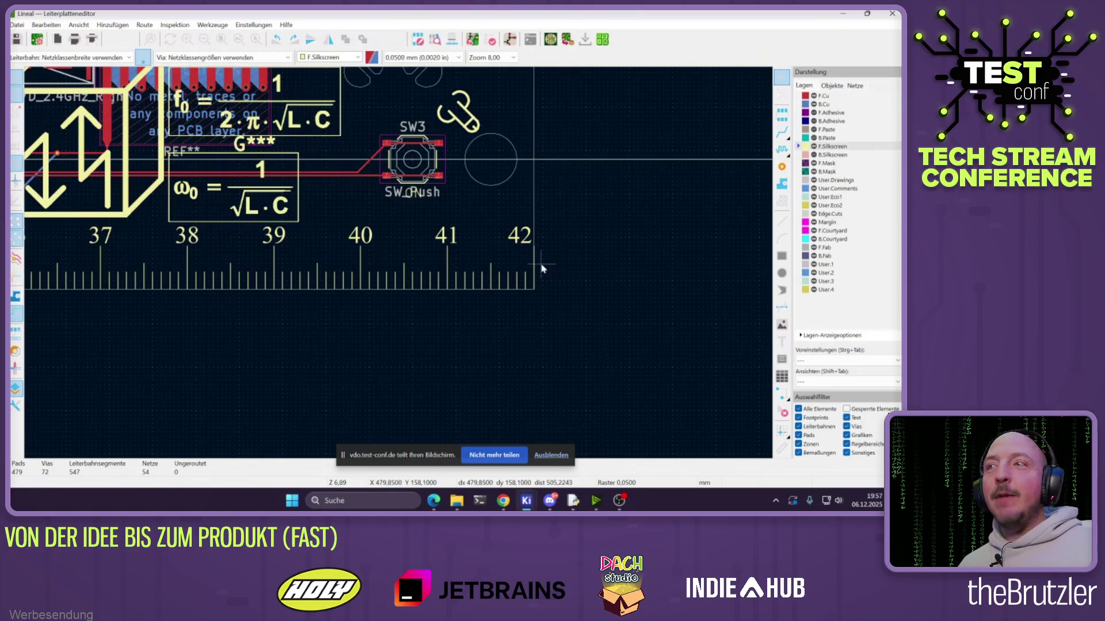
{"action": "scroll", "coordinate": [394, 264], "scroll_direction": "down", "scroll_amount": 4}
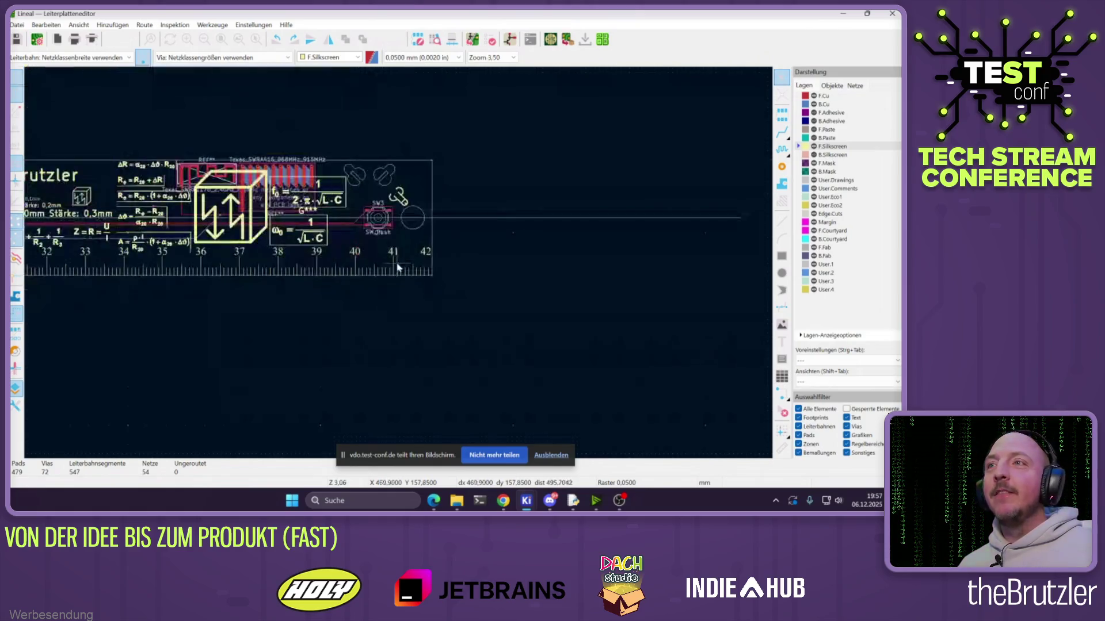
{"action": "scroll", "coordinate": [391, 256], "scroll_direction": "up", "scroll_amount": 3}
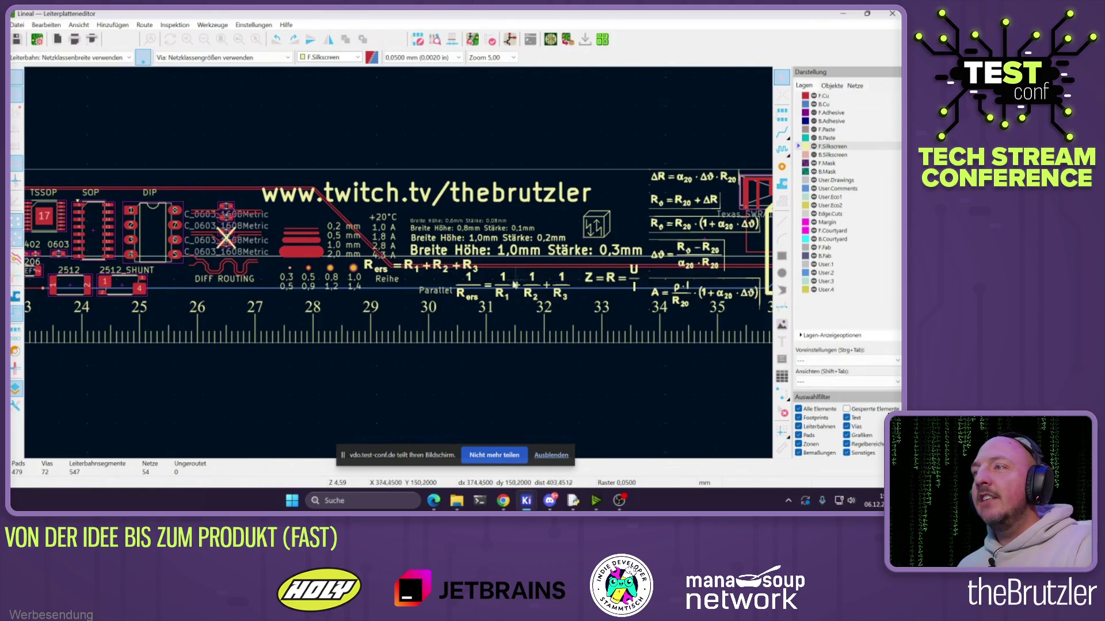
{"action": "scroll", "coordinate": [530, 284], "scroll_direction": "up", "scroll_amount": 2}
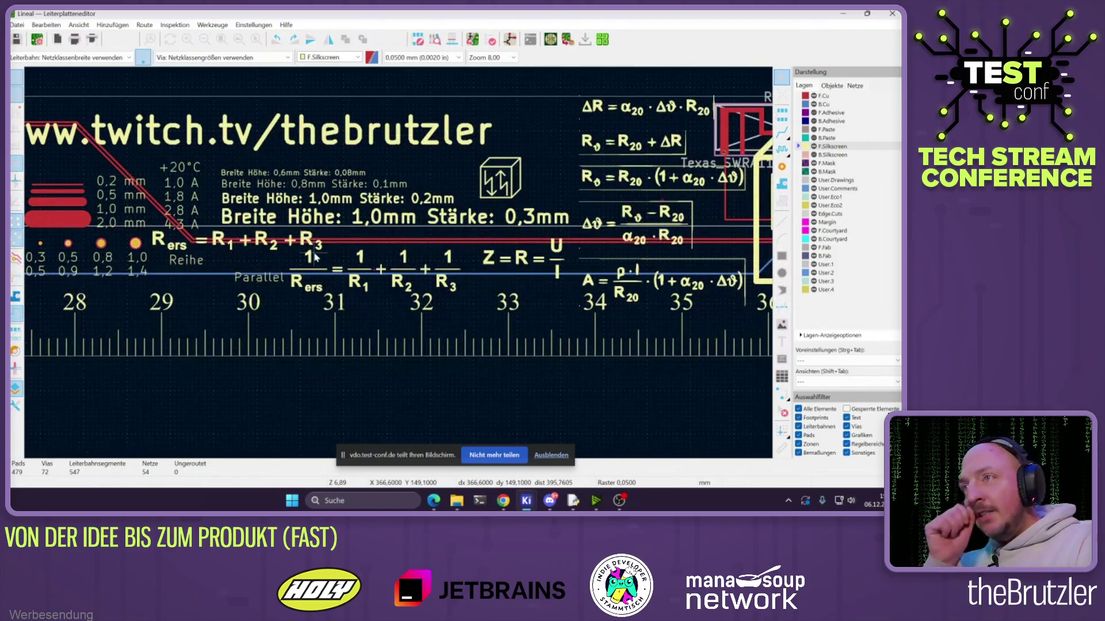
{"action": "scroll", "coordinate": [328, 256], "scroll_direction": "down", "scroll_amount": 2}
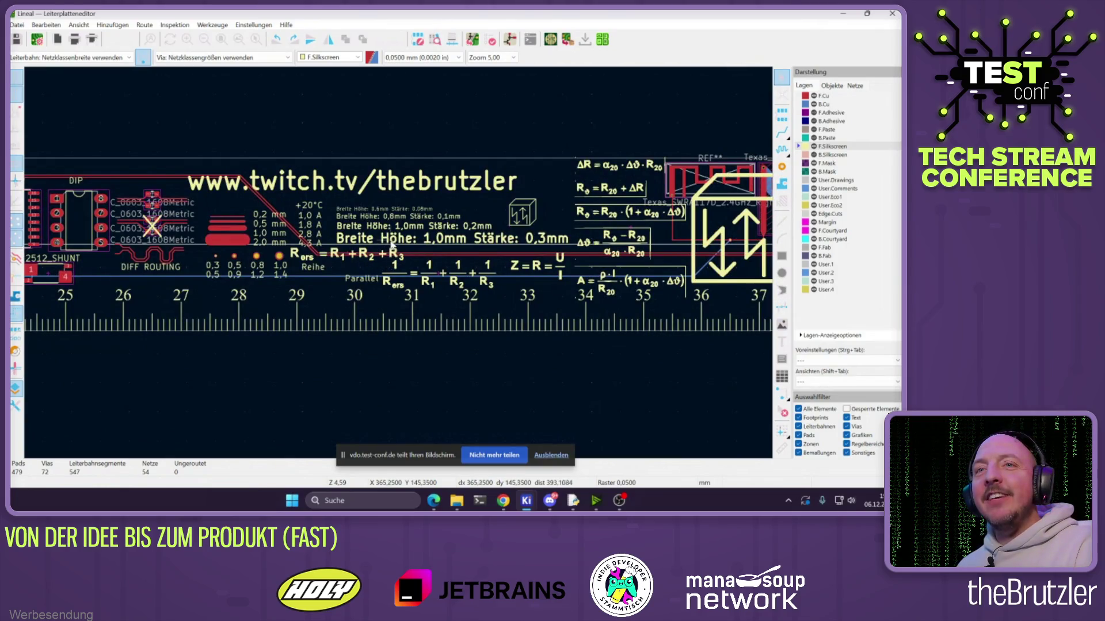
{"action": "scroll", "coordinate": [386, 251], "scroll_direction": "down", "scroll_amount": 2}
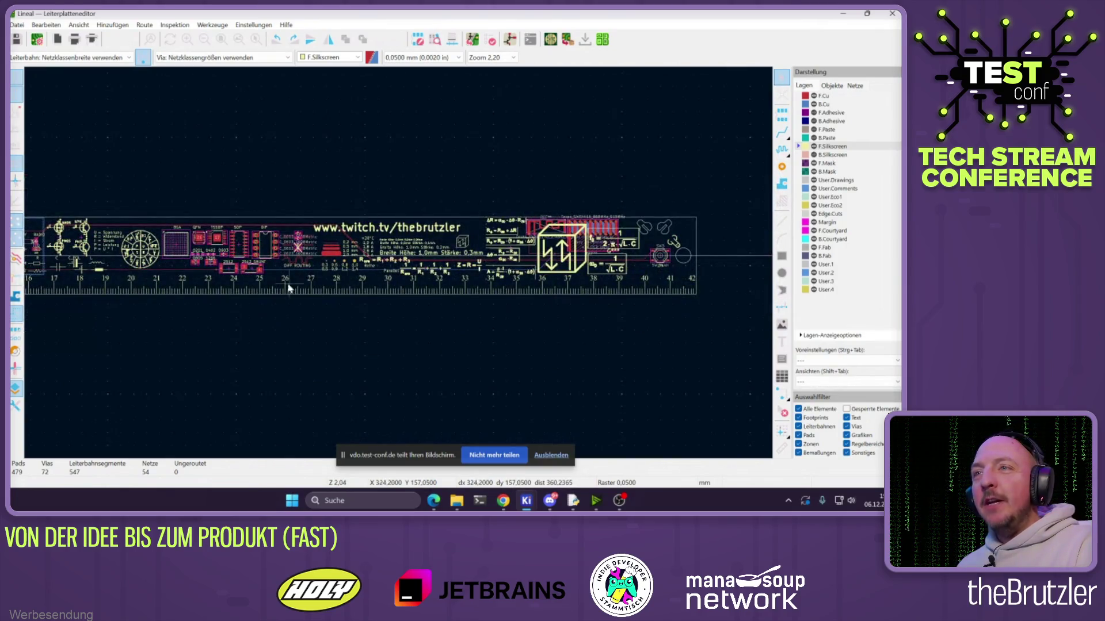
{"action": "scroll", "coordinate": [214, 260], "scroll_direction": "up", "scroll_amount": 3}
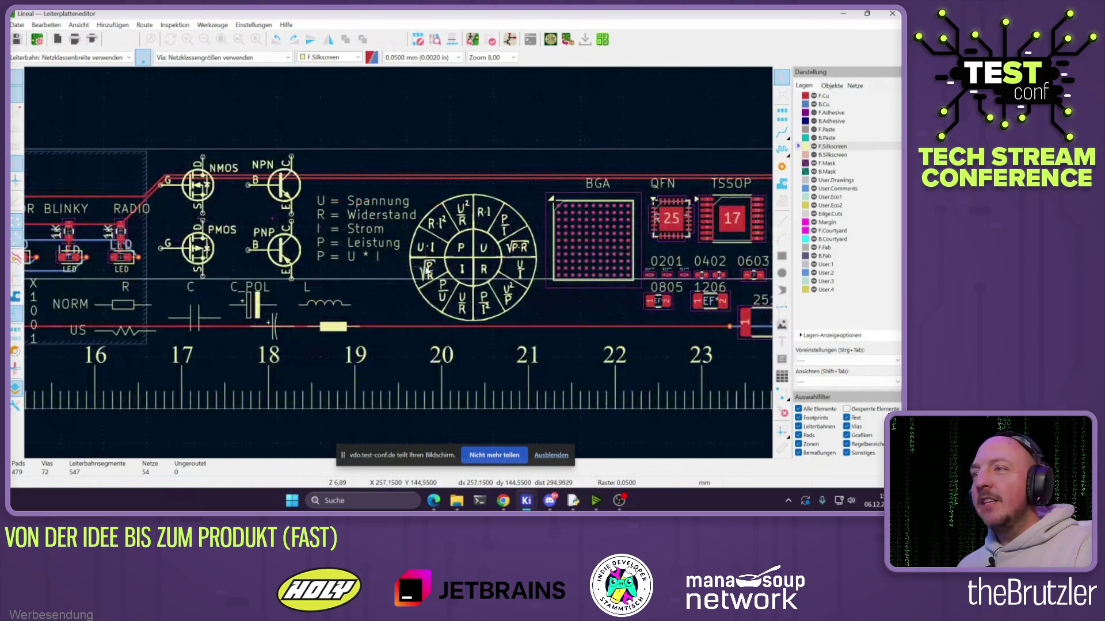
{"action": "scroll", "coordinate": [408, 311], "scroll_direction": "down", "scroll_amount": 2}
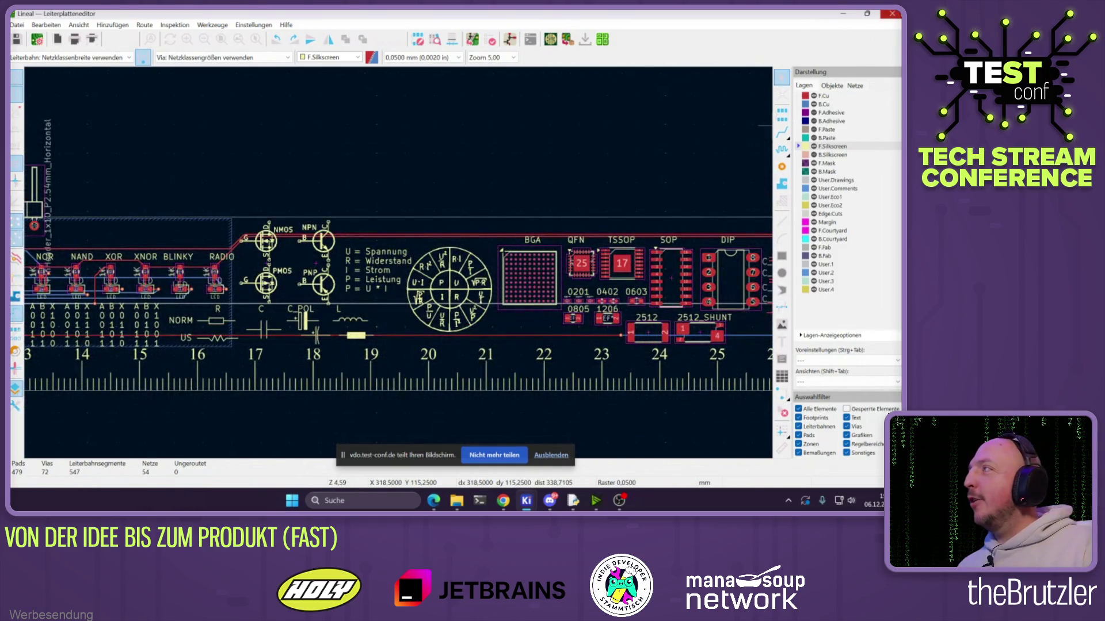
{"action": "left_click", "coordinate": [893, 14]}
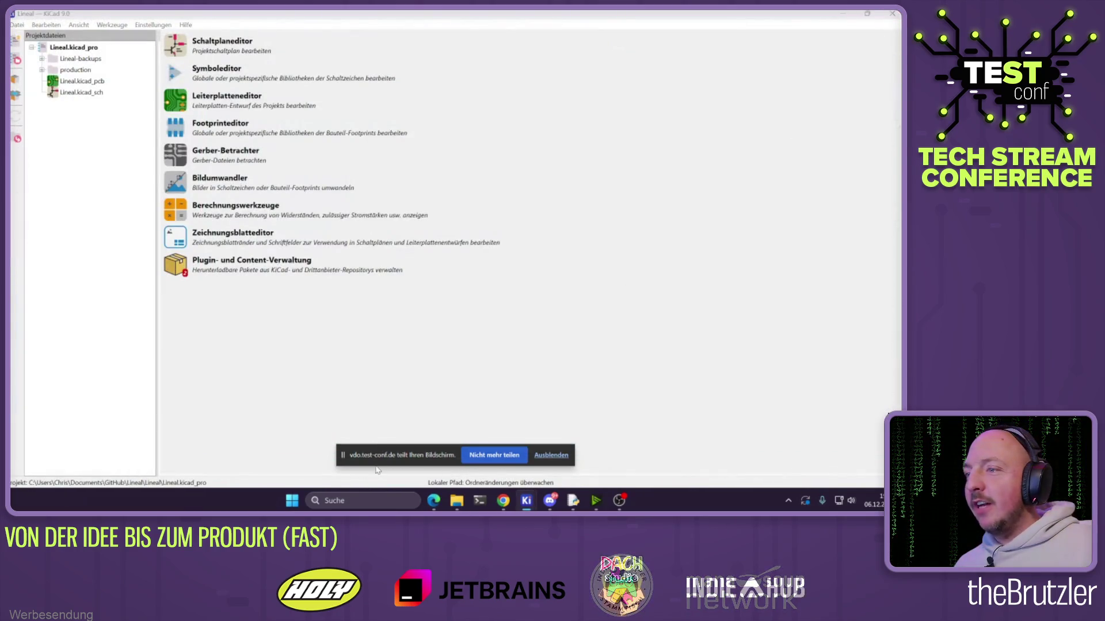
Launch Calculator via a 'rechner' Start search, then return to the schematic
{"action": "key", "text": "super"}
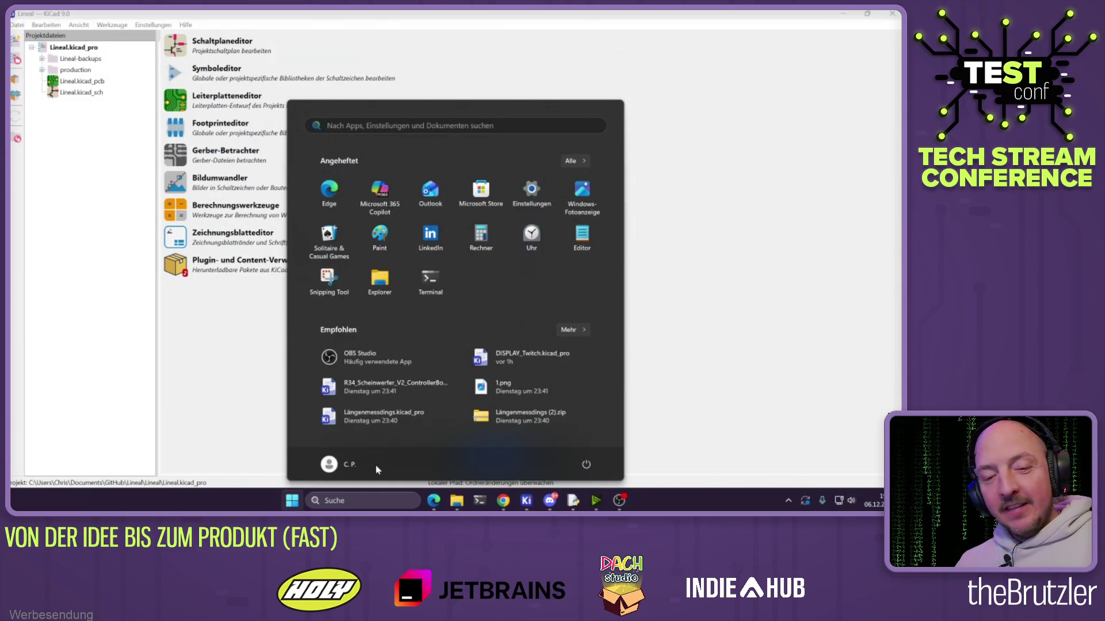
{"action": "type", "text": "rechner"}
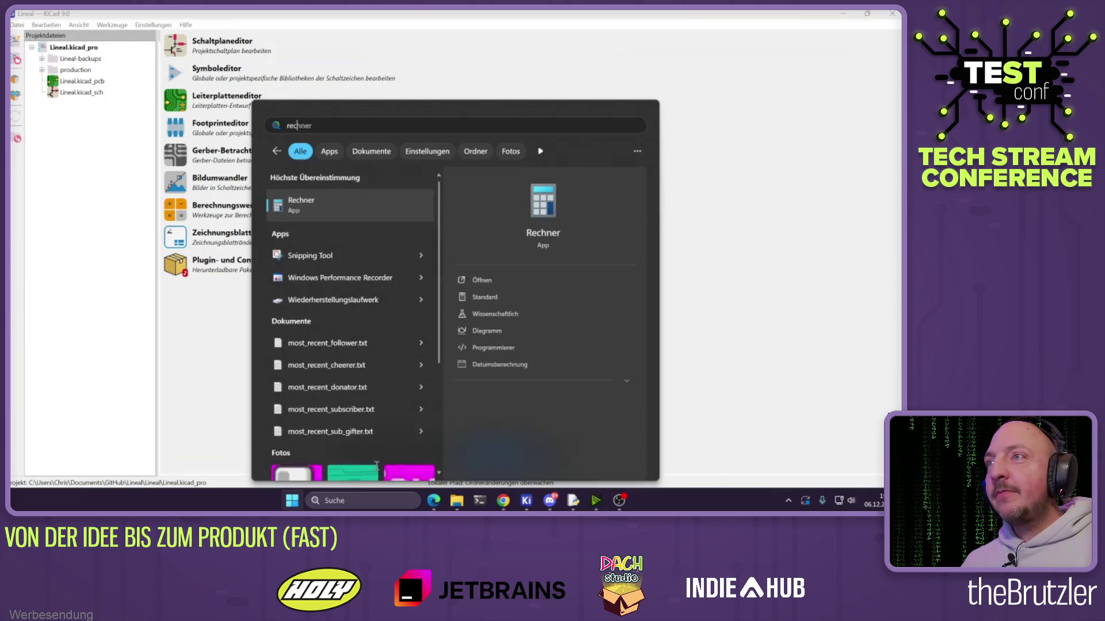
{"action": "key", "text": "Escape"}
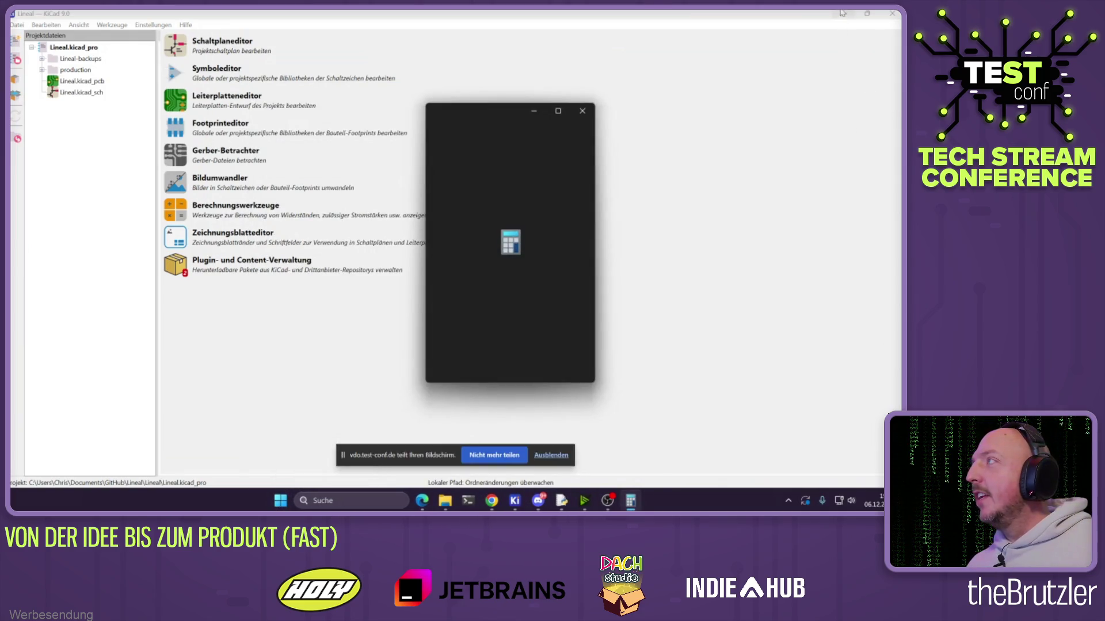
{"action": "left_click", "coordinate": [842, 13]}
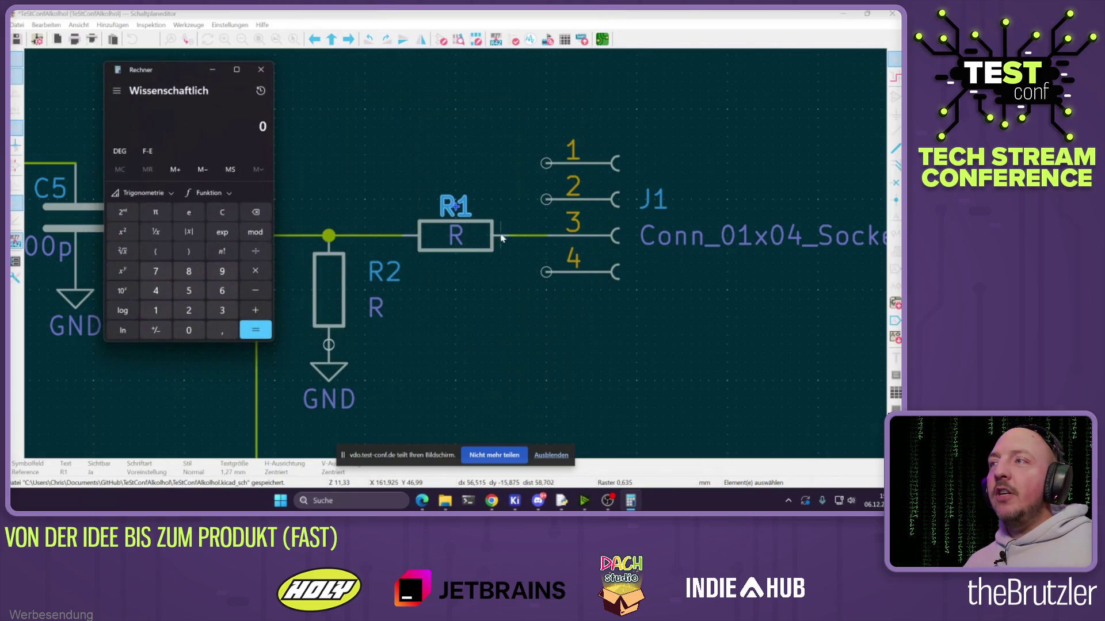
{"action": "left_click", "coordinate": [331, 276]}
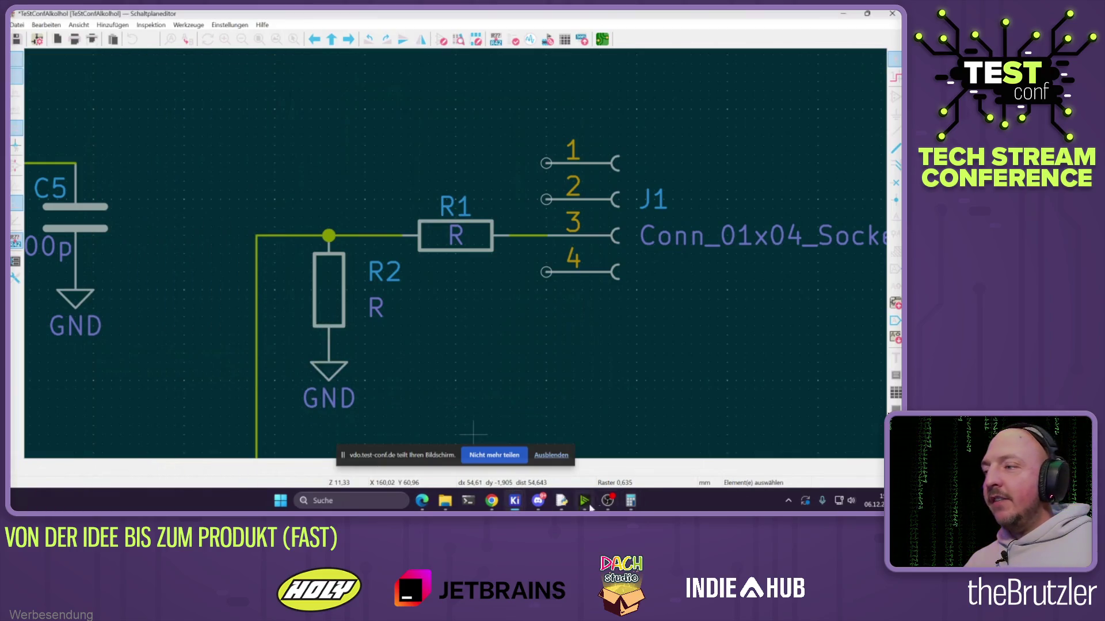
Enter 5 in Calculator and set resistor R1's value to 1K
{"action": "left_click", "coordinate": [631, 500]}
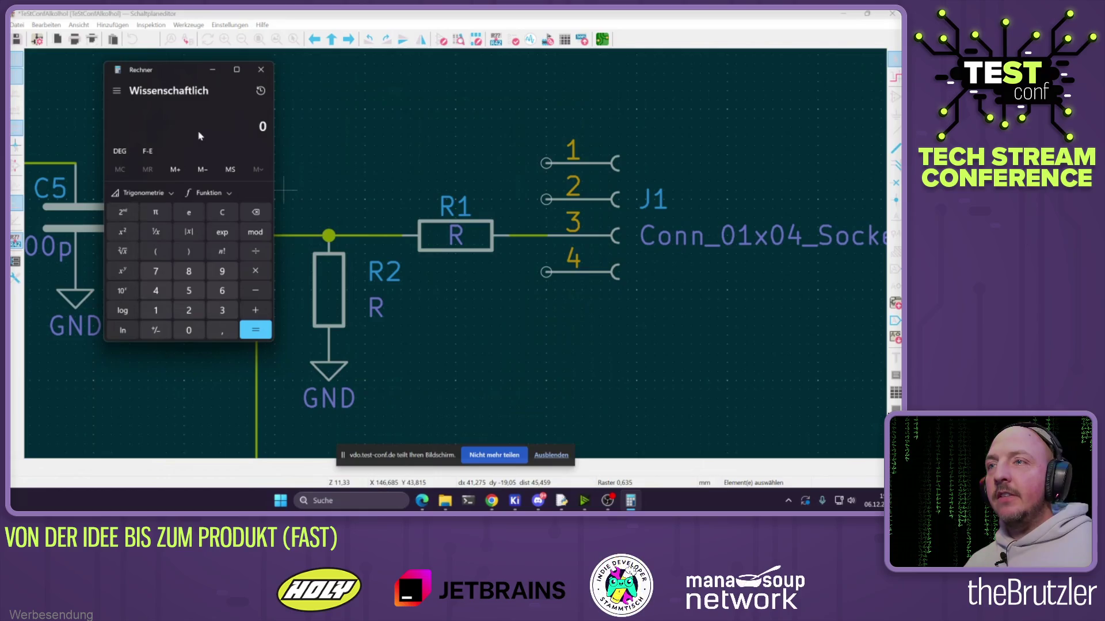
{"action": "type", "text": "5"}
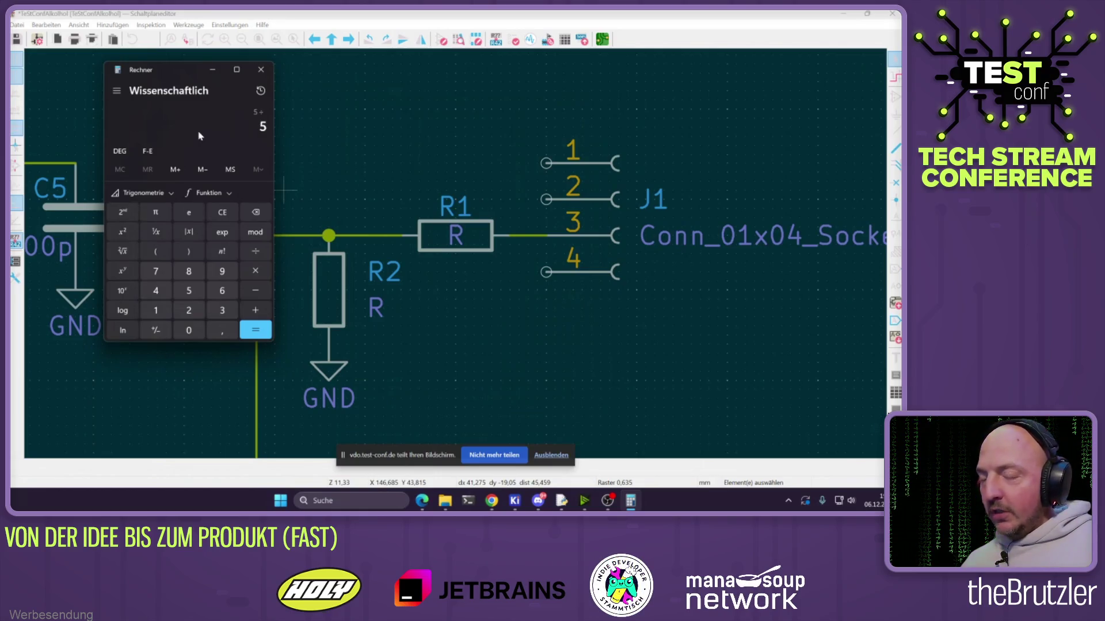
{"action": "left_click", "coordinate": [491, 236]}
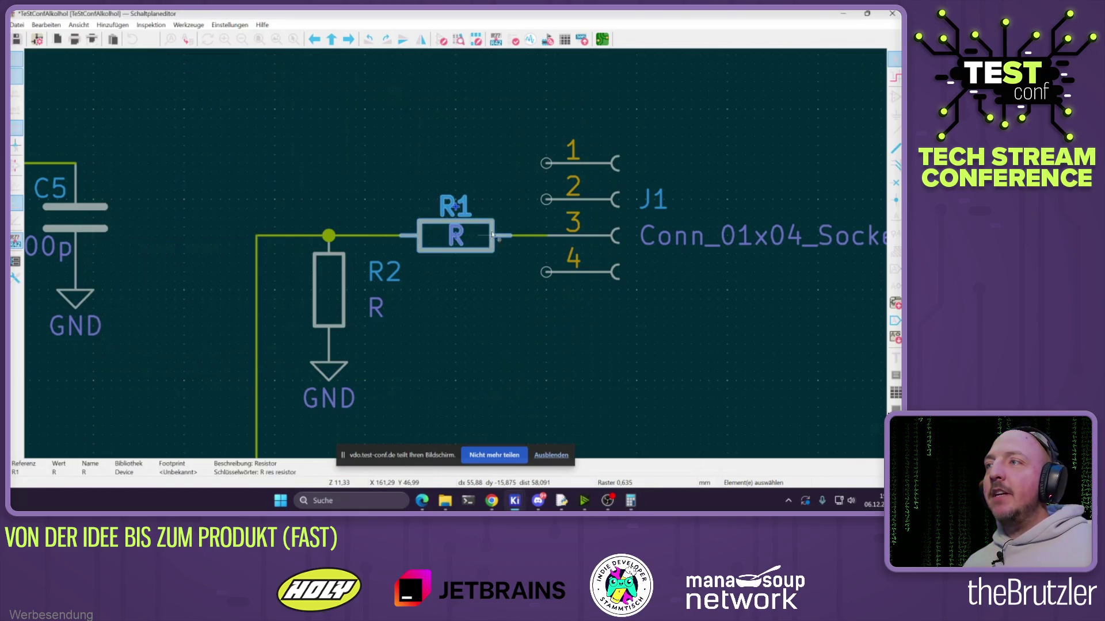
{"action": "double_click", "coordinate": [492, 234]}
{"action": "type", "text": "1K"}
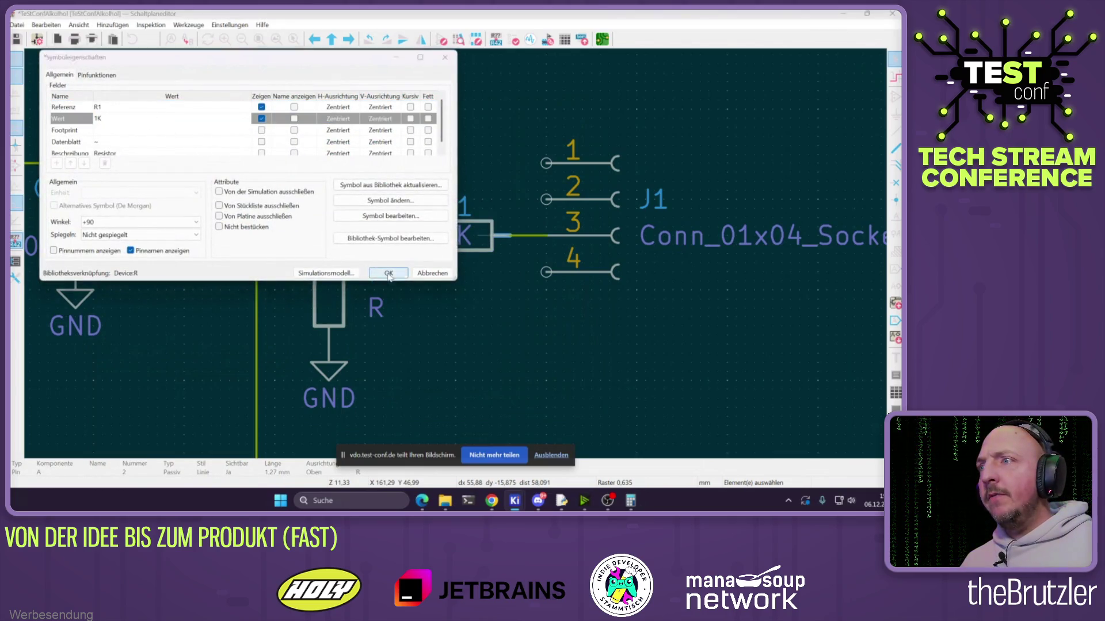
{"action": "left_click", "coordinate": [388, 273]}
Set resistor R2's value to 2K and bring Calculator back beside the schematic
{"action": "double_click", "coordinate": [329, 305]}
{"action": "type", "text": "2k"}
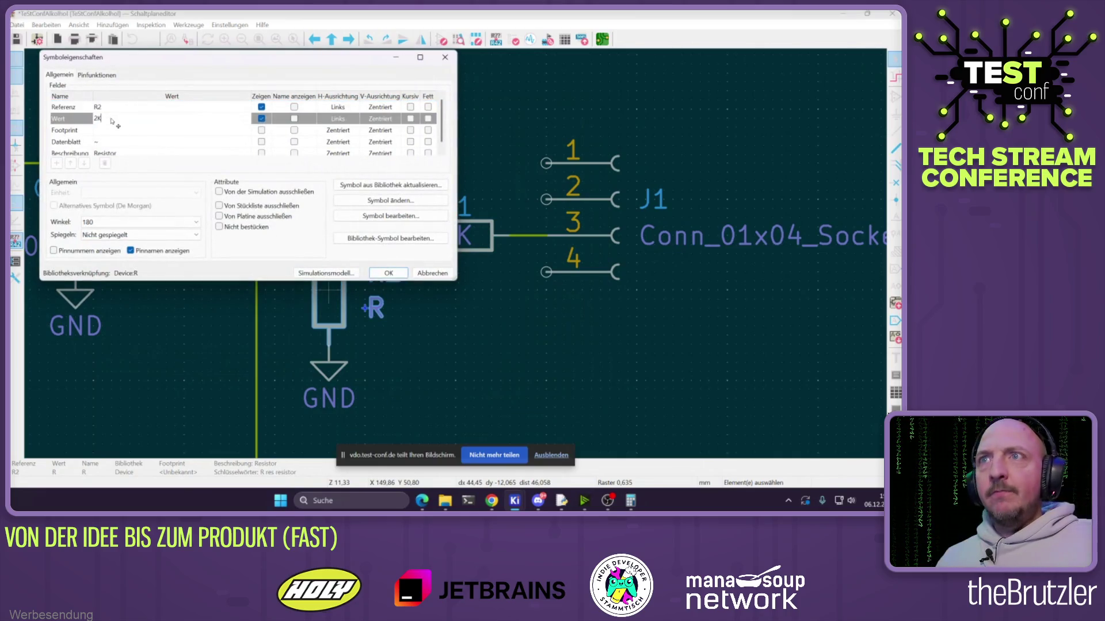
{"action": "left_click", "coordinate": [388, 273]}
{"action": "left_click", "coordinate": [518, 381]}
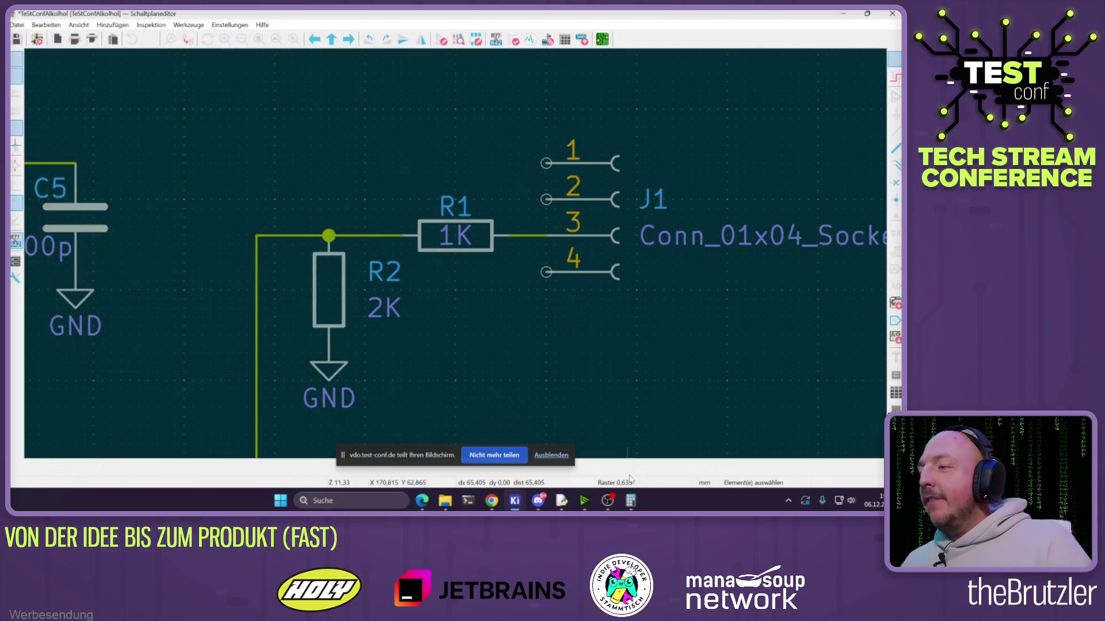
{"action": "left_click", "coordinate": [631, 501]}
{"action": "left_click_drag", "start_coordinate": [169, 76], "coordinate": [140, 74]}
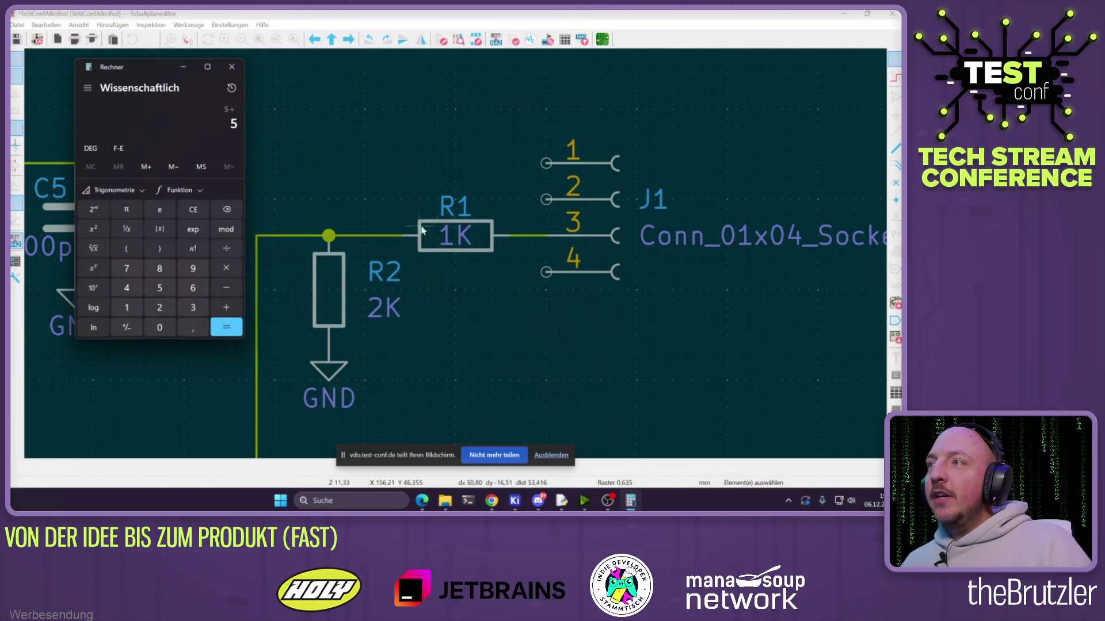
Compute 5 ÷ 3000 × 2000 (about 3.333) in Calculator and close it
{"action": "triple_click", "coordinate": [162, 327]}
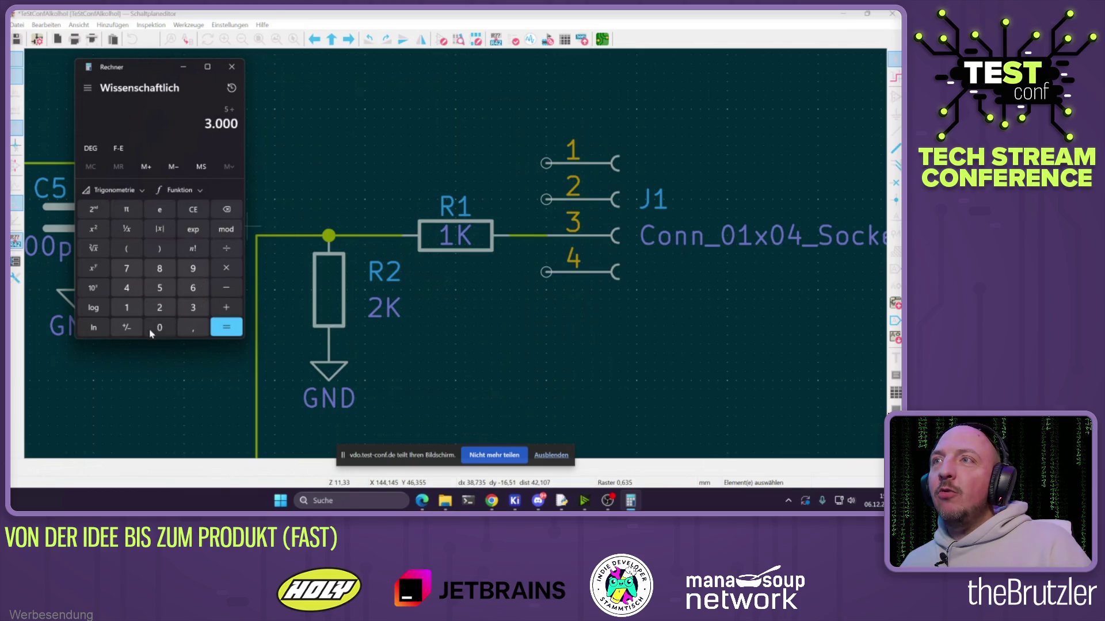
{"action": "left_click", "coordinate": [226, 327]}
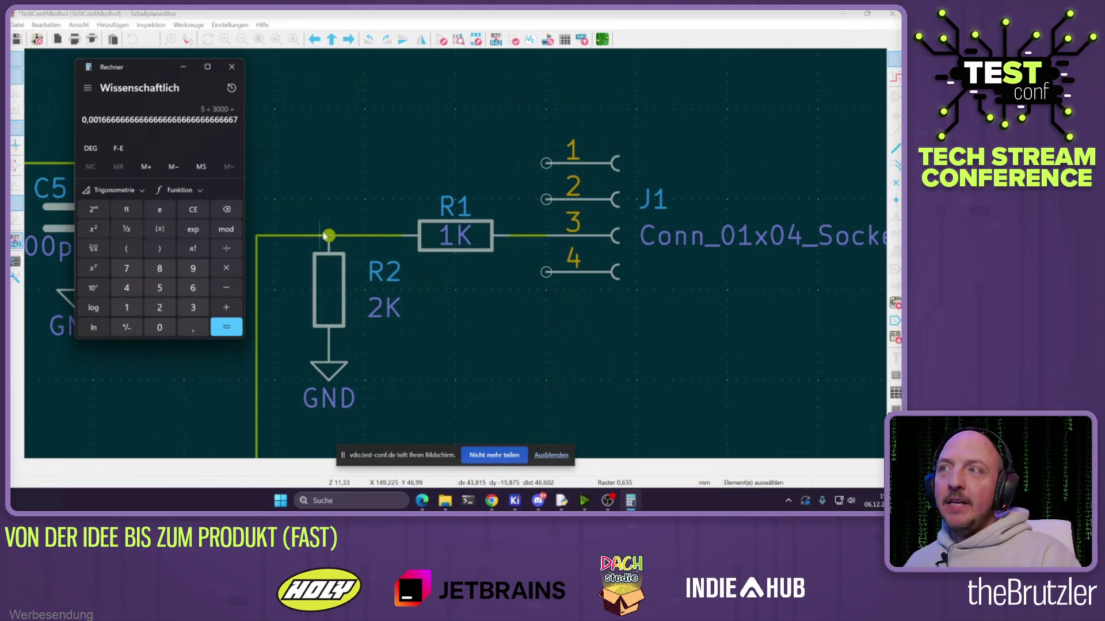
{"action": "left_click", "coordinate": [230, 272]}
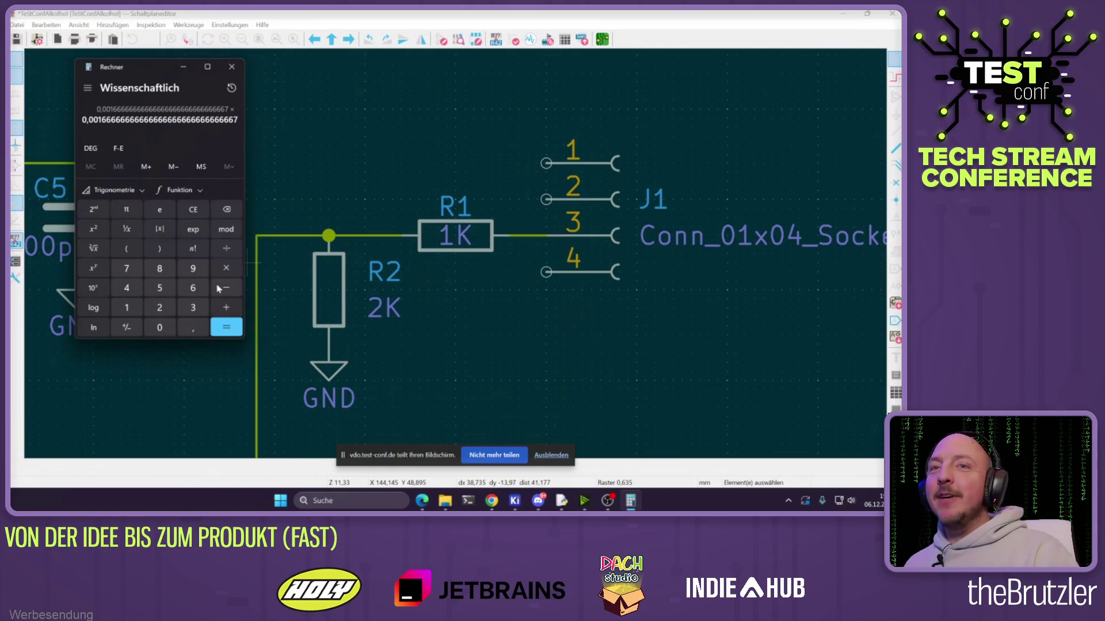
{"action": "left_click", "coordinate": [164, 311]}
{"action": "left_click", "coordinate": [159, 328]}
{"action": "double_click", "coordinate": [160, 328]}
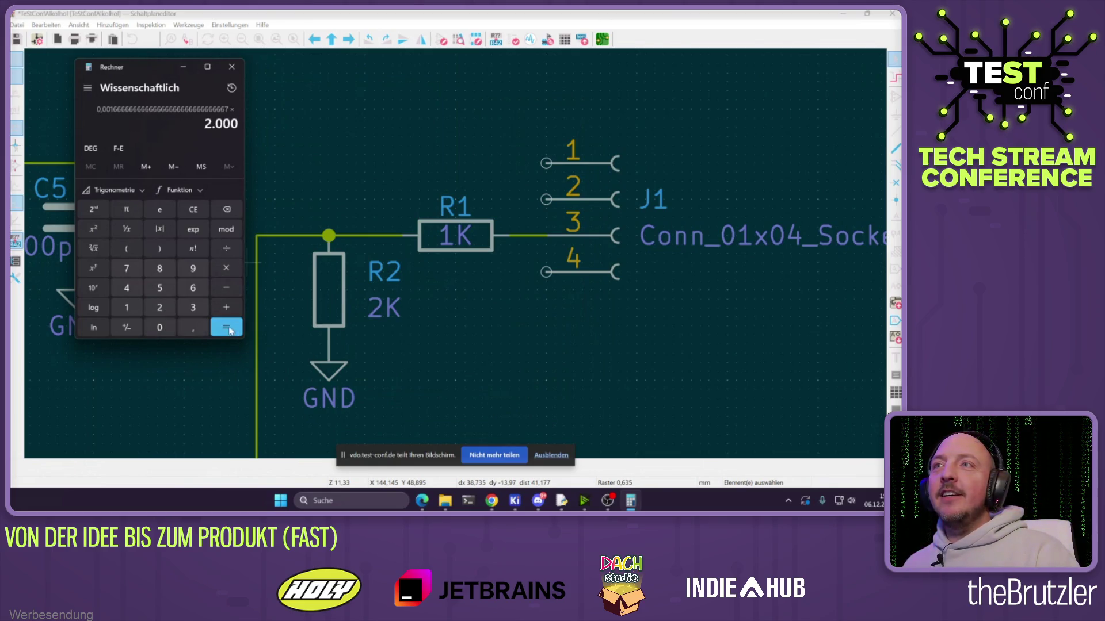
{"action": "left_click", "coordinate": [234, 327]}
{"action": "left_click_drag", "start_coordinate": [91, 121], "coordinate": [119, 120]}
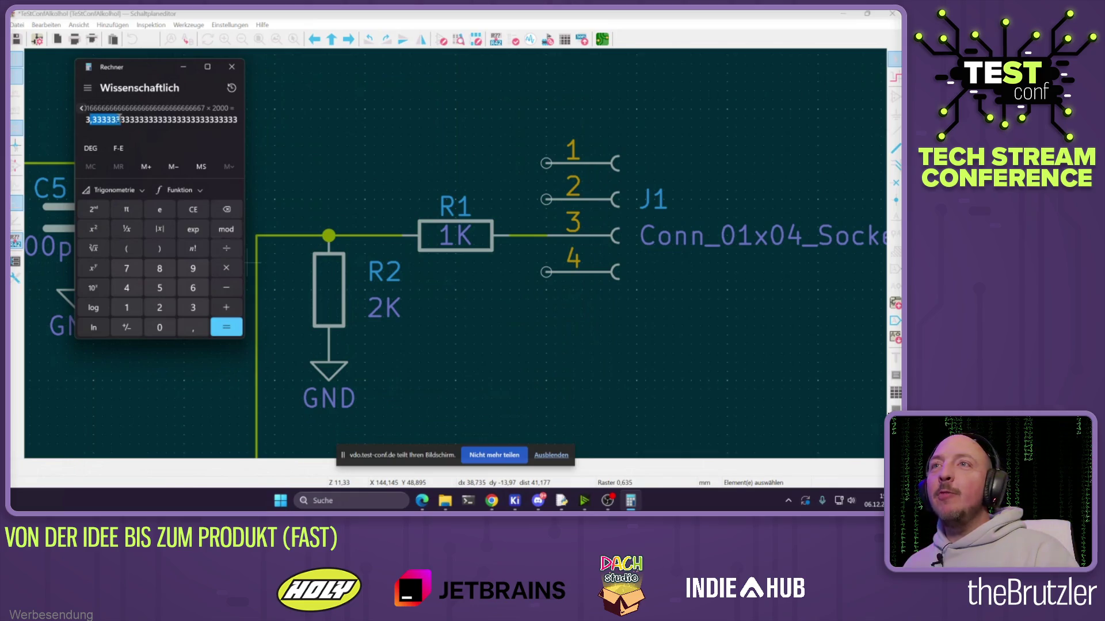
{"action": "left_click", "coordinate": [143, 119]}
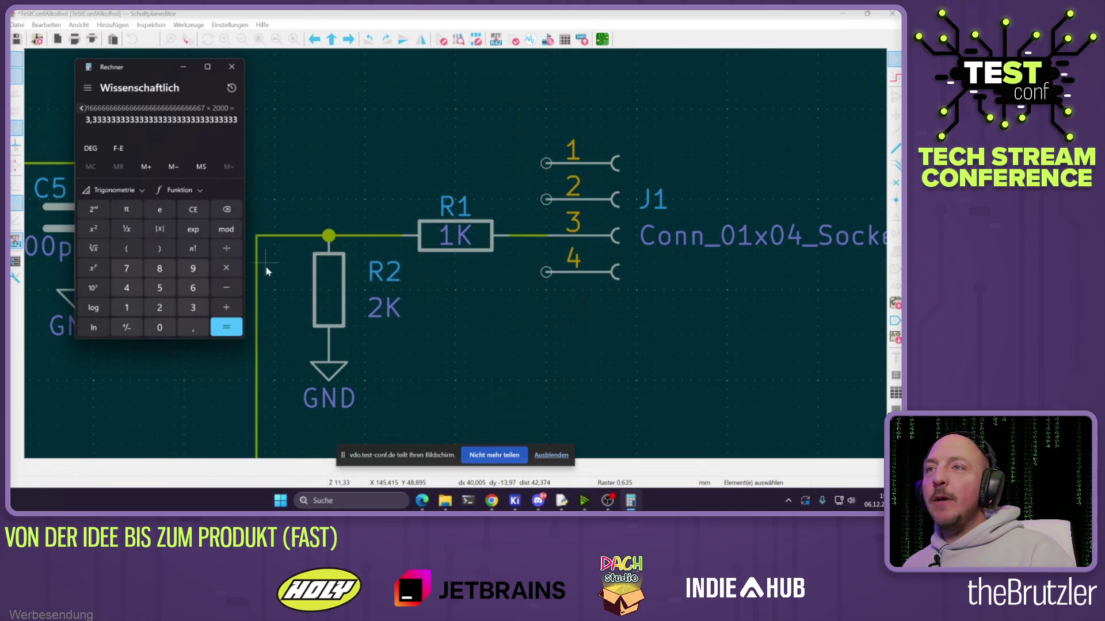
{"action": "left_click", "coordinate": [233, 67]}
{"action": "left_click", "coordinate": [380, 309]}
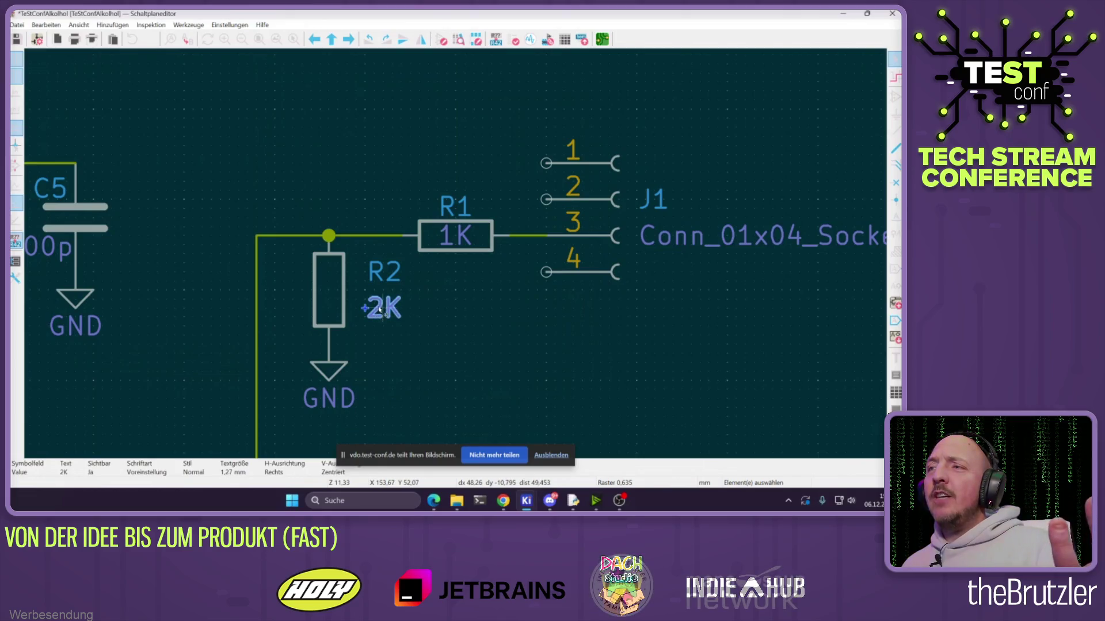
Place a DO net label on the R1/R2 junction wire
{"action": "left_click", "coordinate": [455, 315]}
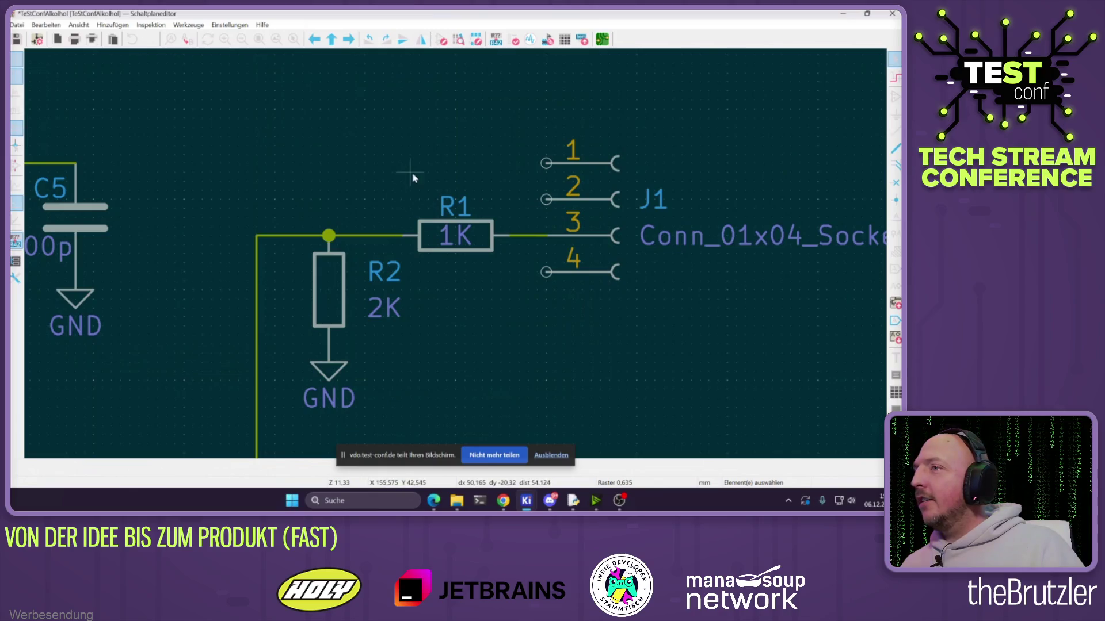
{"action": "left_click", "coordinate": [896, 215]}
{"action": "left_click", "coordinate": [463, 262]}
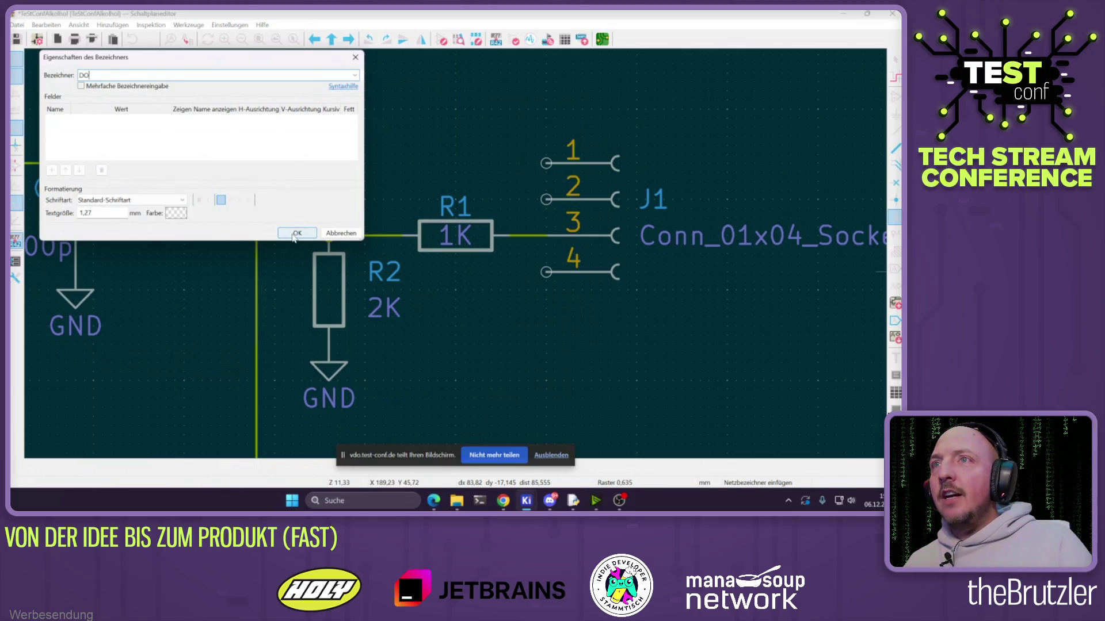
{"action": "left_click", "coordinate": [293, 237]}
{"action": "left_click", "coordinate": [328, 235]}
{"action": "key", "text": "Escape"}
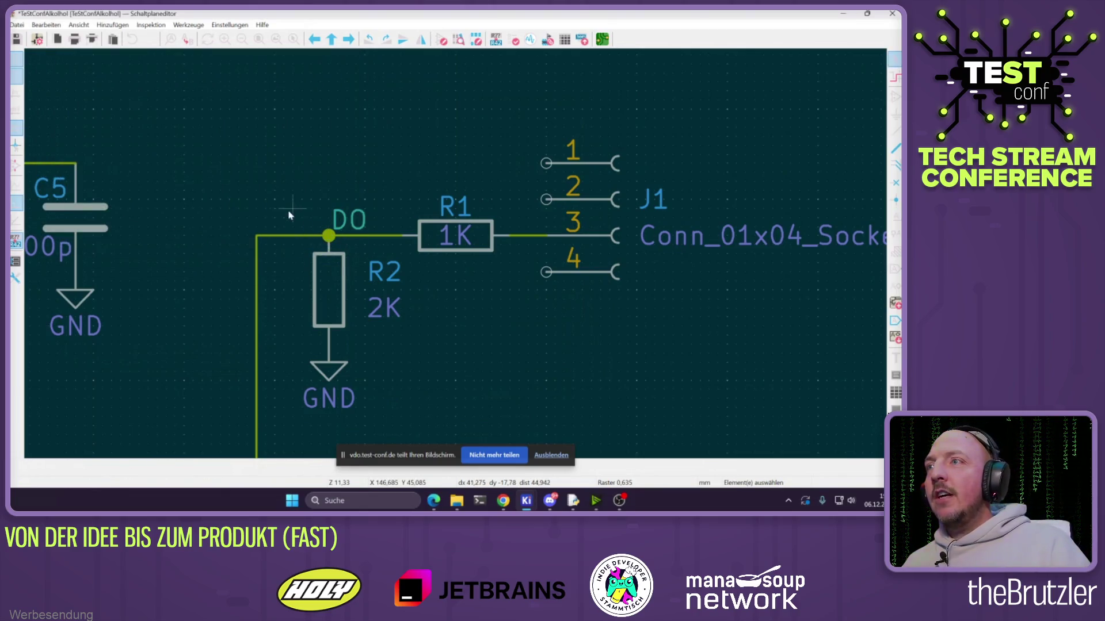
Duplicate the GND symbol under C5, rotate it to point left and place it beside J1 pin 1
{"action": "scroll", "coordinate": [324, 247], "scroll_direction": "down", "scroll_amount": 6}
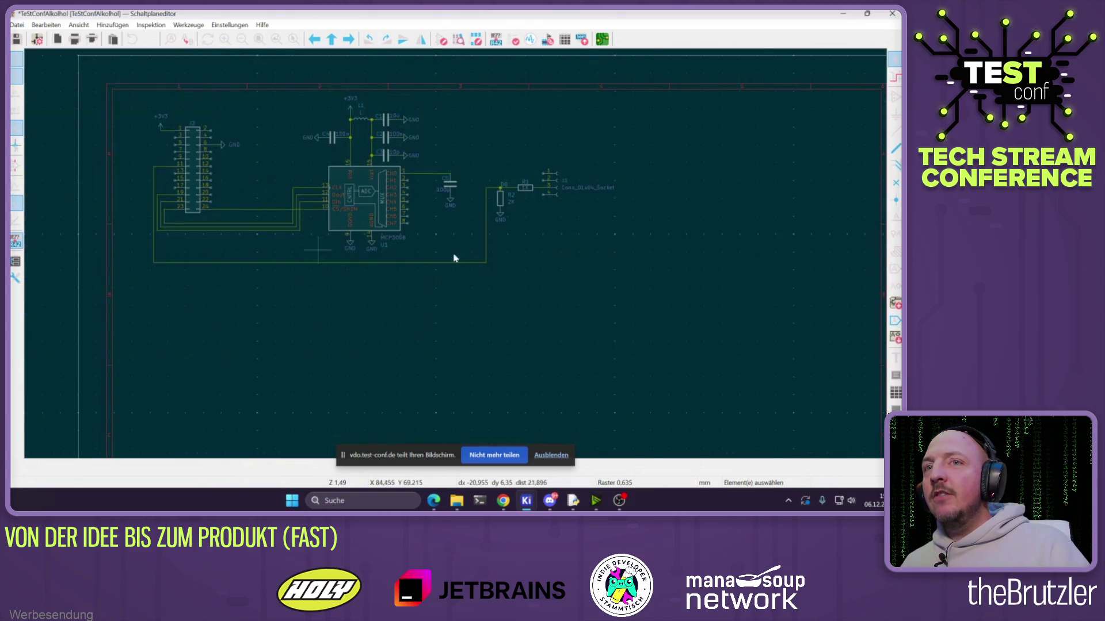
{"action": "scroll", "coordinate": [405, 233], "scroll_direction": "up", "scroll_amount": 3}
{"action": "scroll", "coordinate": [397, 189], "scroll_direction": "up", "scroll_amount": 3, "text": "shift"}
{"action": "scroll", "coordinate": [416, 258], "scroll_direction": "right", "scroll_amount": 10}
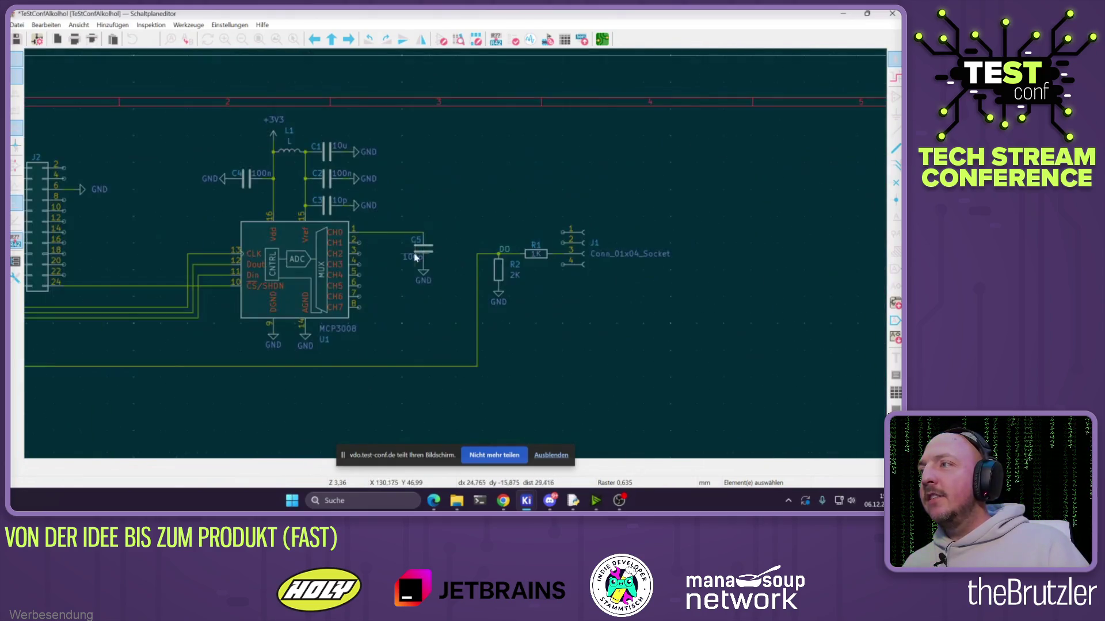
{"action": "scroll", "coordinate": [561, 260], "scroll_direction": "up", "scroll_amount": 2}
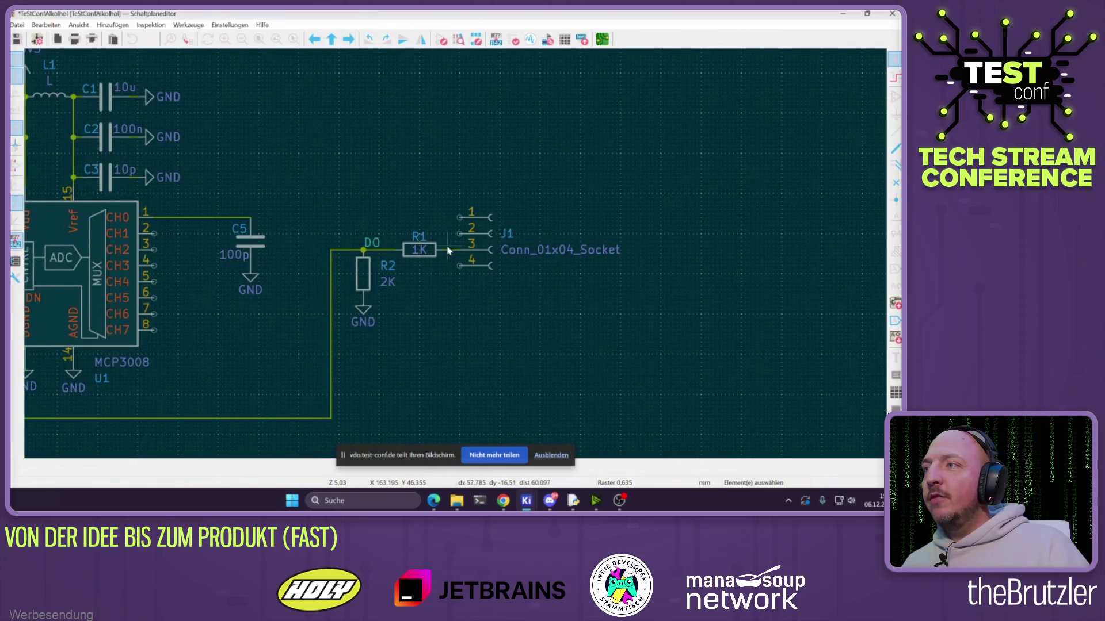
{"action": "left_click", "coordinate": [251, 279]}
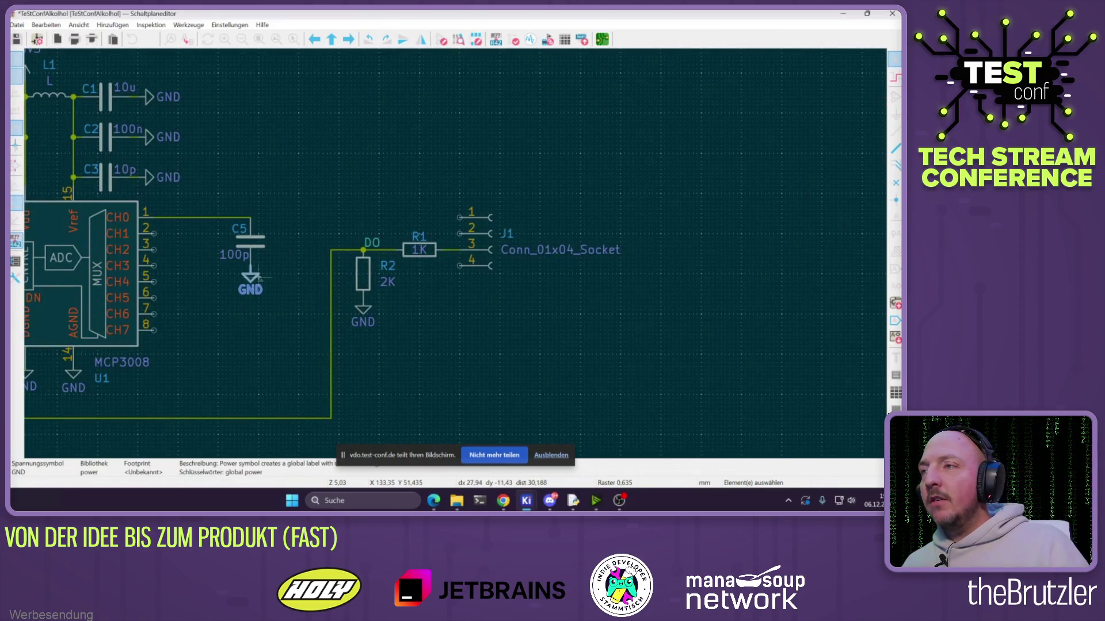
{"action": "key", "text": "ctrl+d"}
{"action": "key", "text": "r"}
{"action": "key", "text": "r"}
{"action": "left_click", "coordinate": [393, 225]}
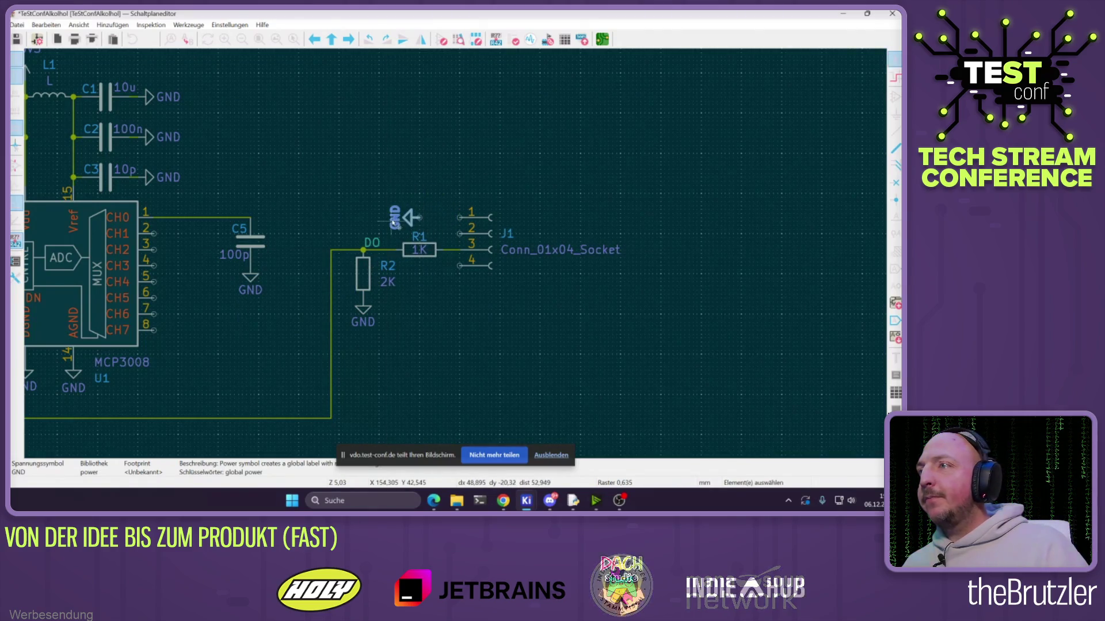
{"action": "left_click", "coordinate": [503, 502]}
Bring up the SEN-MQ3 datasheet in Chrome and find its pin table
{"action": "left_click", "coordinate": [628, 17]}
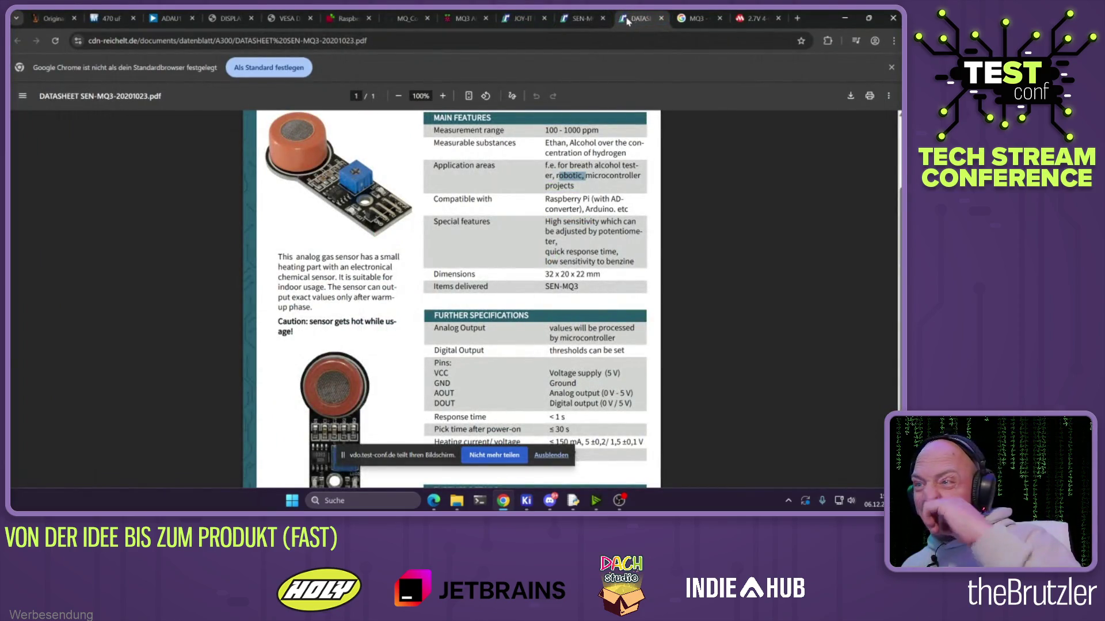
{"action": "scroll", "coordinate": [511, 202], "scroll_direction": "up", "scroll_amount": 3}
{"action": "scroll", "coordinate": [511, 202], "scroll_direction": "down", "scroll_amount": 4}
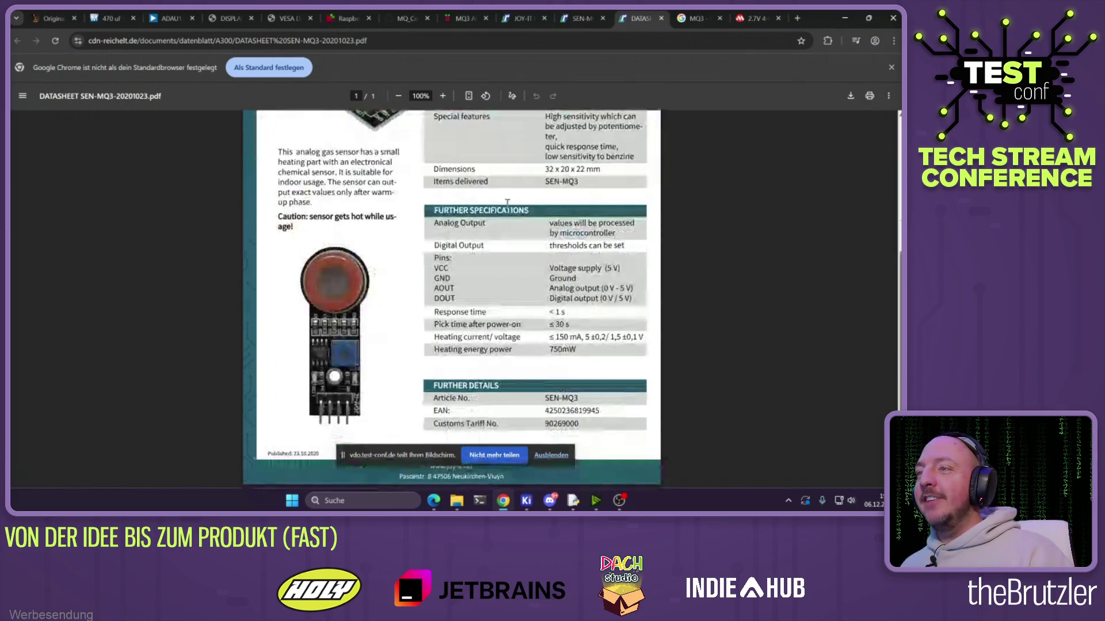
Back in KiCad, attach the GND symbol to J1 pin 1, then return to the datasheet
{"action": "left_click", "coordinate": [849, 23]}
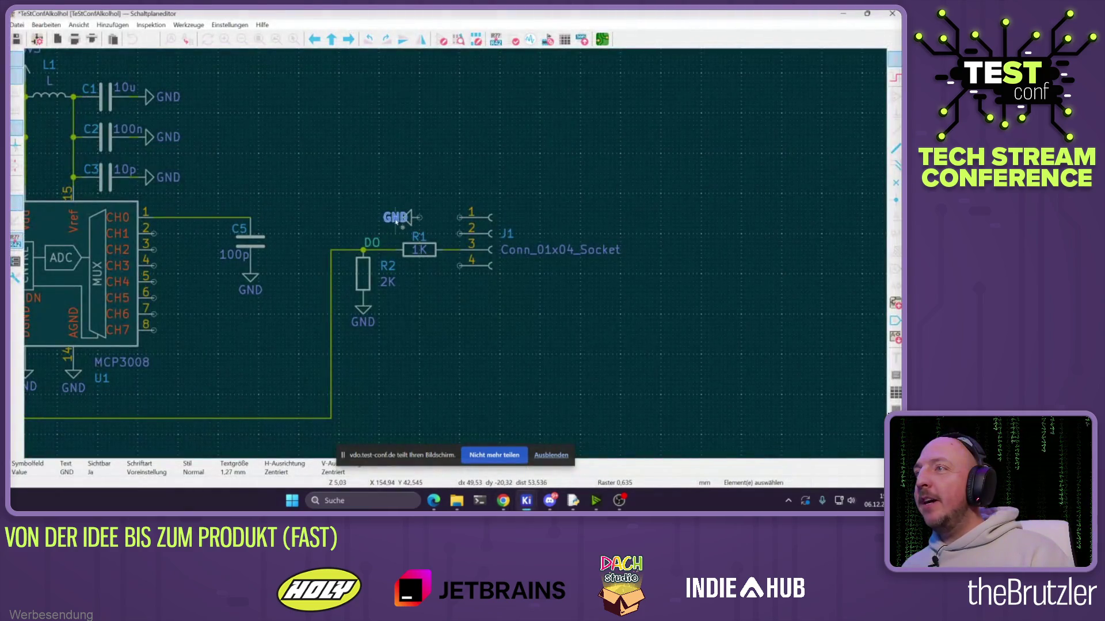
{"action": "left_click", "coordinate": [397, 221]}
{"action": "mouse_move", "coordinate": [397, 222]}
{"action": "left_mouse_down"}
{"action": "mouse_move", "coordinate": [456, 222]}
{"action": "mouse_move", "coordinate": [407, 221]}
{"action": "left_mouse_up"}
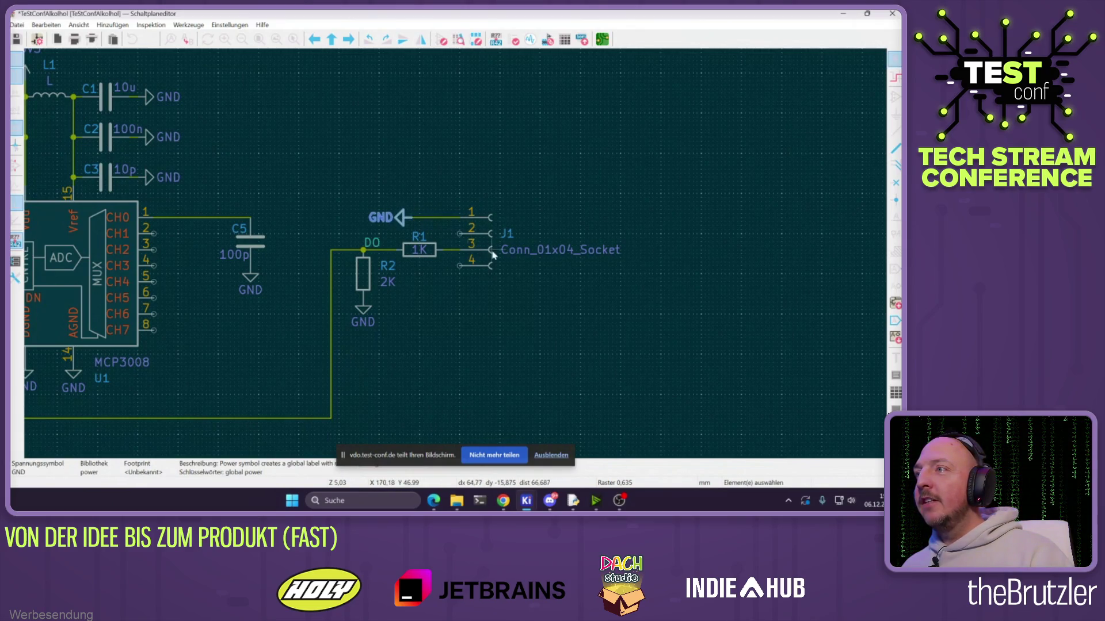
{"action": "left_click", "coordinate": [496, 501]}
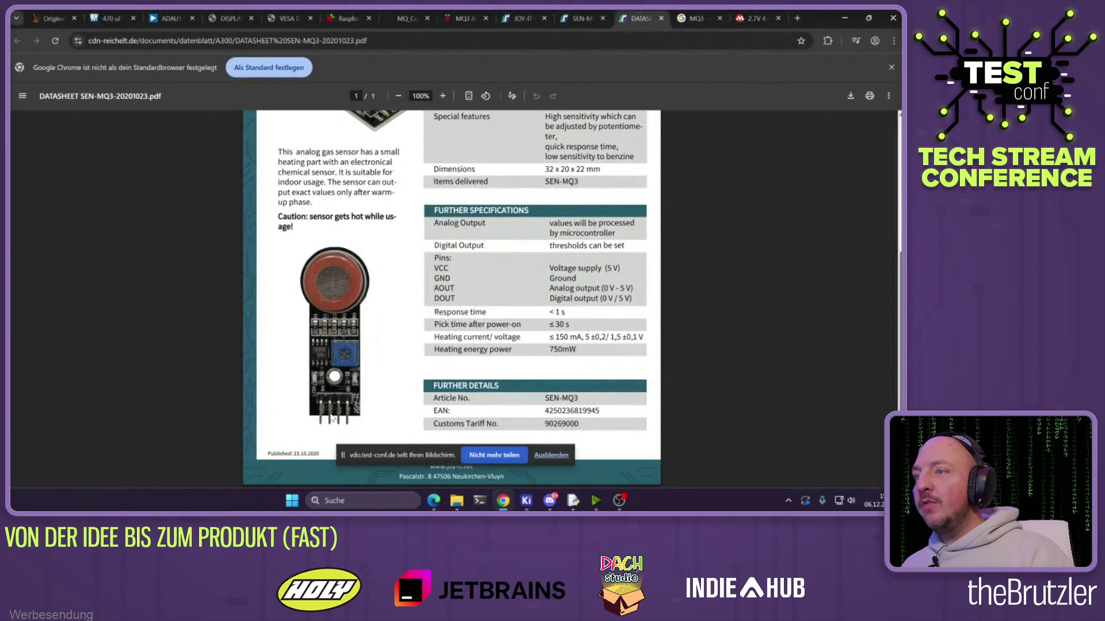
Highlight the datasheet's 'supply (5 V)' VCC requirement and compare it with the schematic
{"action": "left_click_drag", "start_coordinate": [577, 268], "coordinate": [620, 267]}
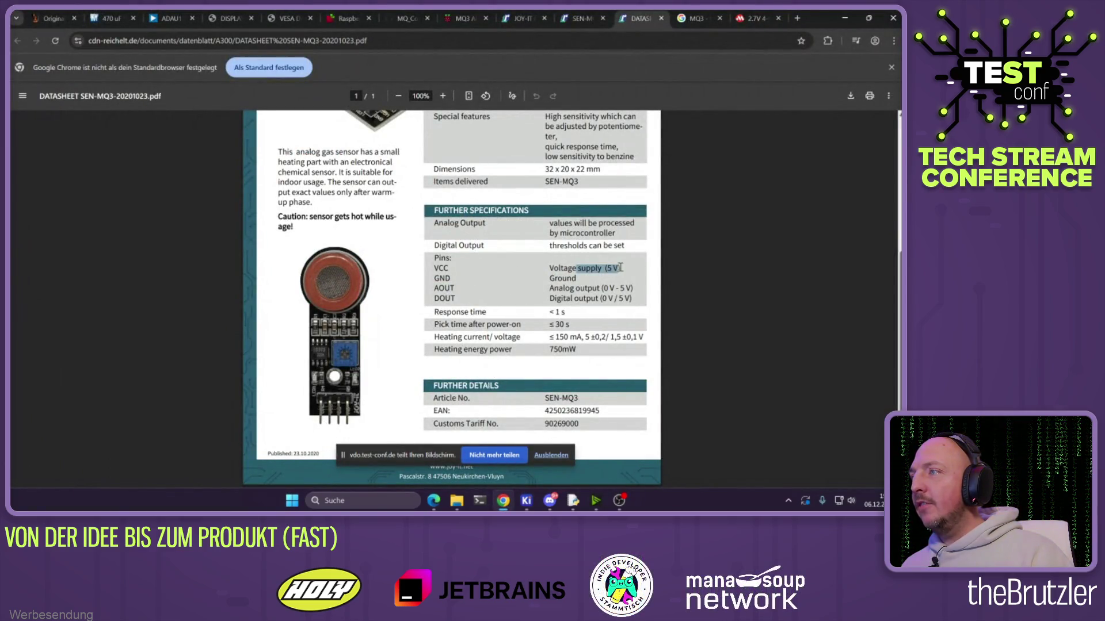
{"action": "left_click", "coordinate": [844, 18]}
{"action": "scroll", "coordinate": [274, 266], "scroll_direction": "down", "scroll_amount": 2}
{"action": "scroll", "coordinate": [274, 267], "scroll_direction": "up", "scroll_amount": 2}
{"action": "scroll", "coordinate": [274, 266], "scroll_direction": "up", "scroll_amount": 1}
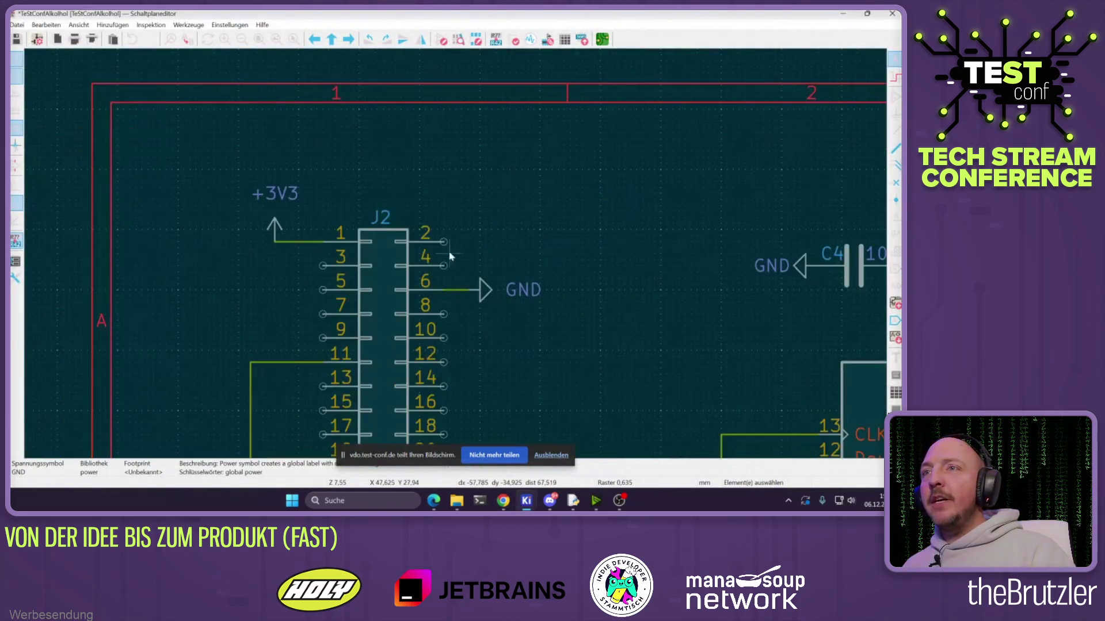
Check the 5v Power pins on the pinout.xyz Raspberry Pi page, then return to KiCad
{"action": "left_click", "coordinate": [503, 500]}
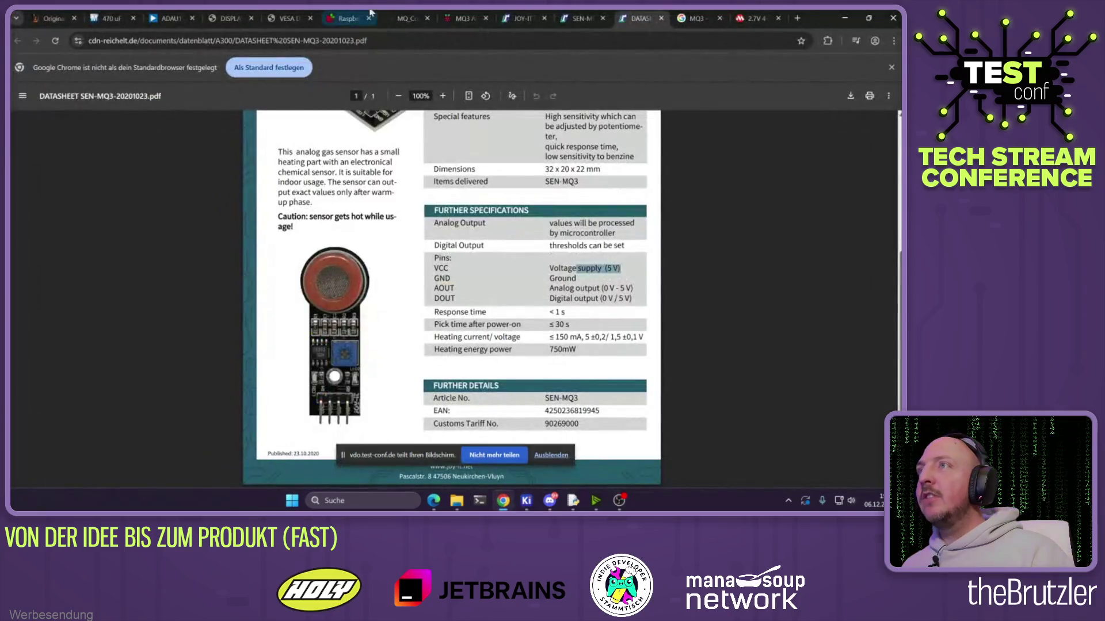
{"action": "left_click", "coordinate": [345, 18]}
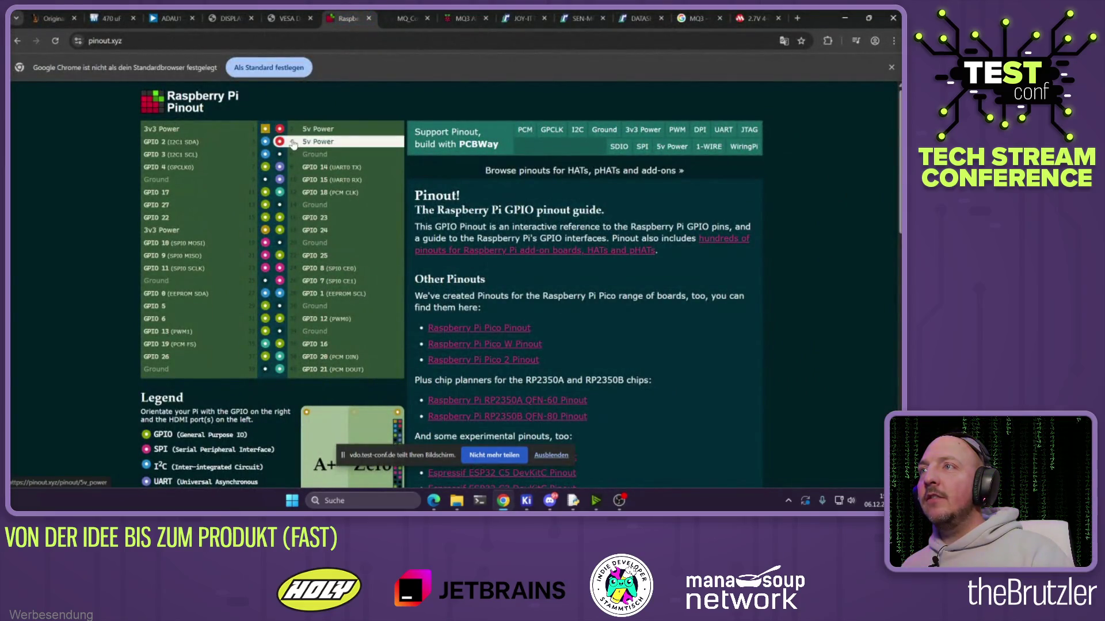
{"action": "left_click", "coordinate": [845, 18]}
{"action": "key", "text": "Escape"}
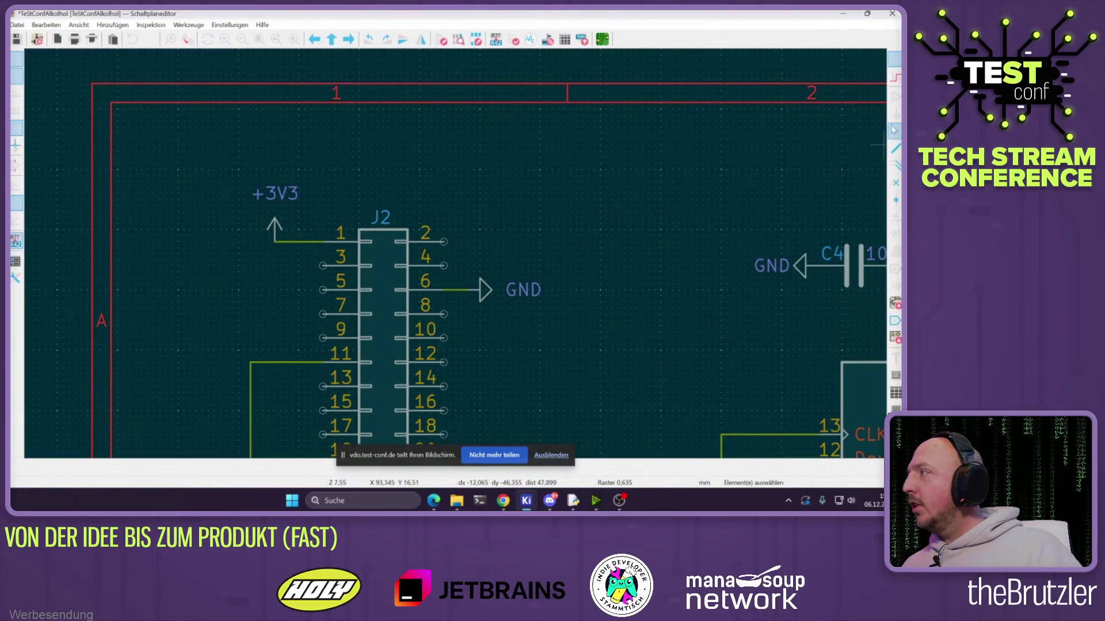
Place a +5V power symbol on J2 pin 2
{"action": "key", "text": "p"}
{"action": "type", "text": "5"}
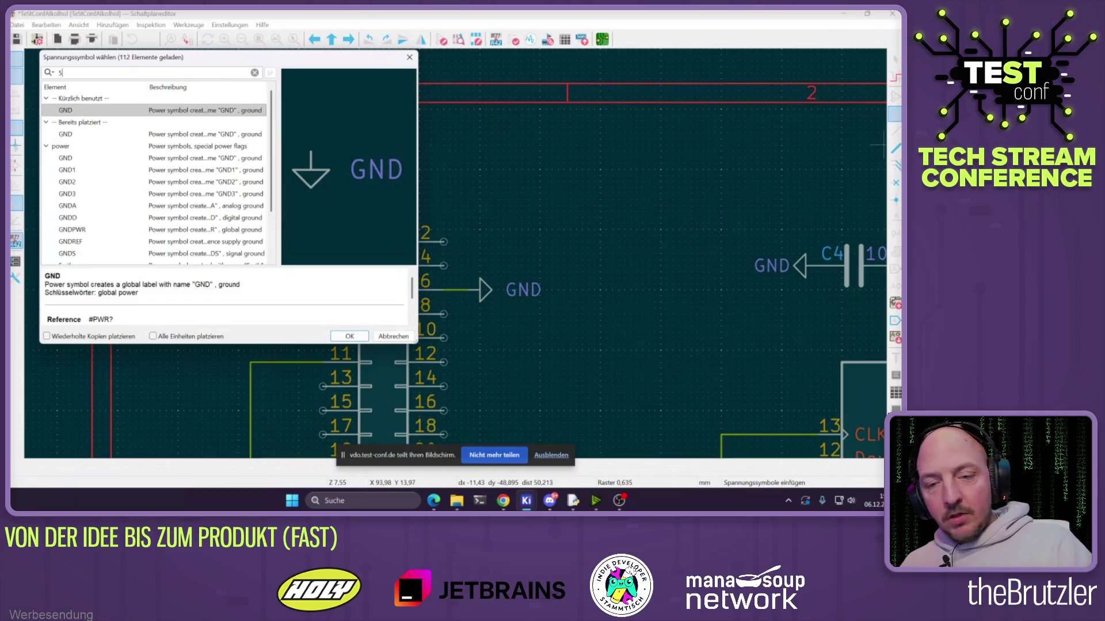
{"action": "type", "text": "V"}
{"action": "left_click", "coordinate": [340, 338]}
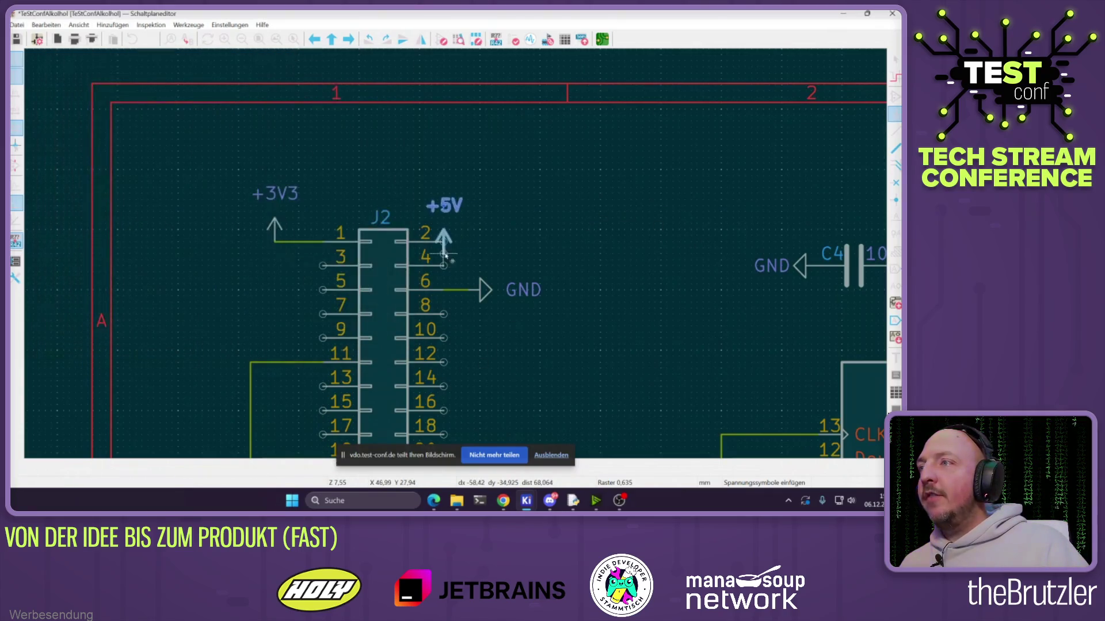
{"action": "left_click", "coordinate": [444, 224]}
{"action": "double_click", "coordinate": [446, 224]}
{"action": "key", "text": "Escape"}
{"action": "mouse_move", "coordinate": [446, 225]}
{"action": "left_mouse_down"}
{"action": "mouse_move", "coordinate": [455, 243]}
{"action": "mouse_move", "coordinate": [479, 241]}
{"action": "left_mouse_up"}
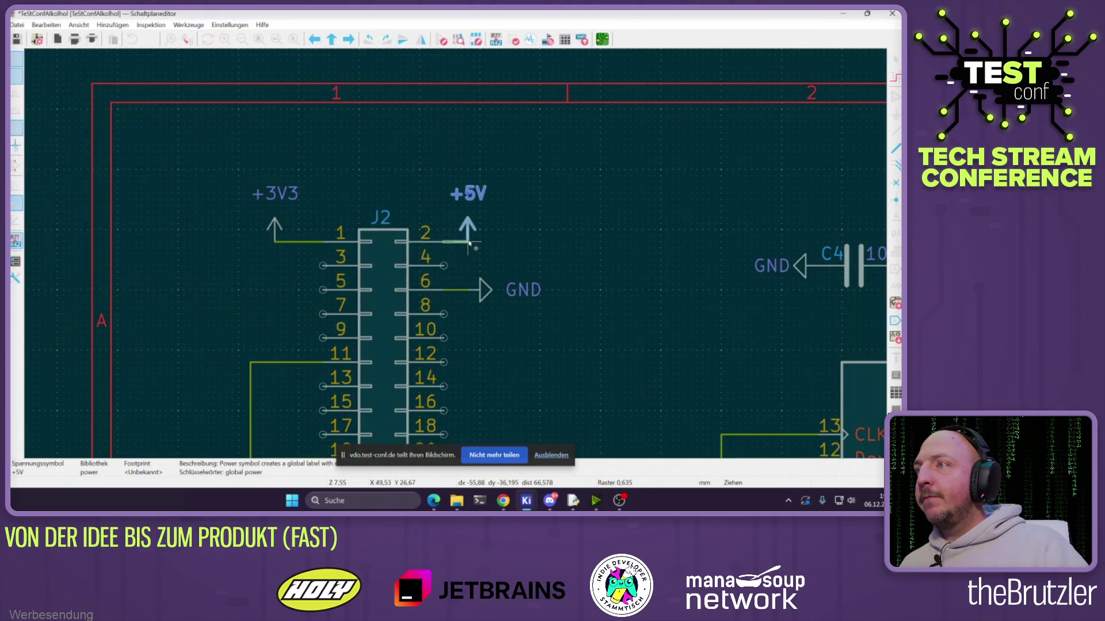
Add a second +5V symbol above J1 and wire J1 pin 2 to it
{"action": "key", "text": "m"}
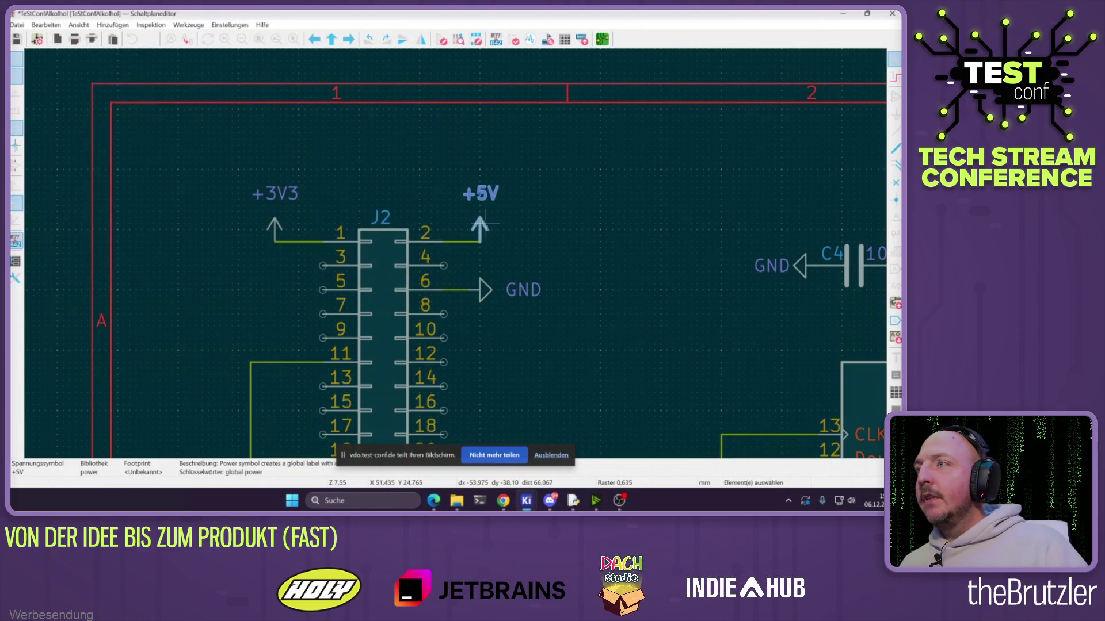
{"action": "scroll", "coordinate": [493, 227], "scroll_direction": "down", "scroll_amount": 3}
{"action": "scroll", "coordinate": [456, 239], "scroll_direction": "up", "scroll_amount": 1}
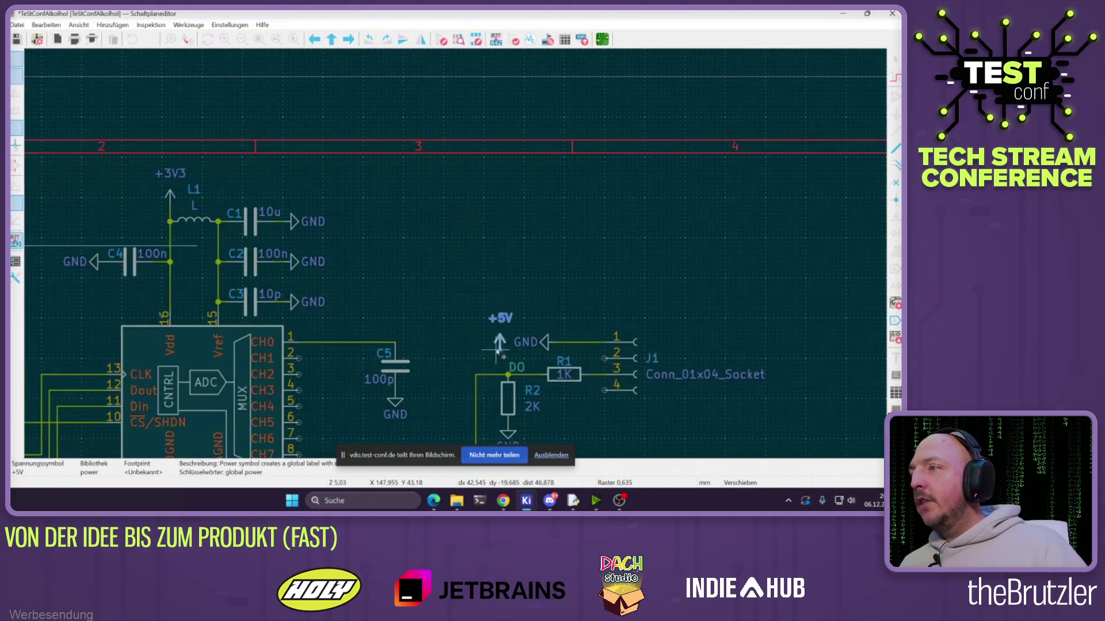
{"action": "scroll", "coordinate": [493, 361], "scroll_direction": "up", "scroll_amount": 2}
{"action": "key", "text": "r"}
{"action": "left_click", "coordinate": [535, 267]}
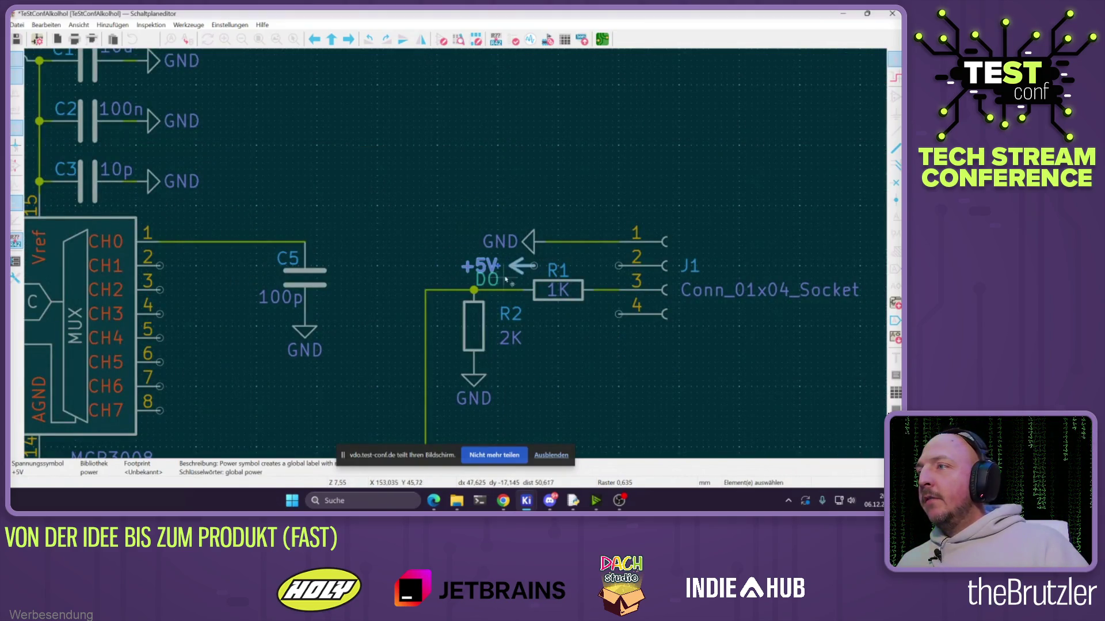
{"action": "key", "text": "g"}
{"action": "key", "text": "r"}
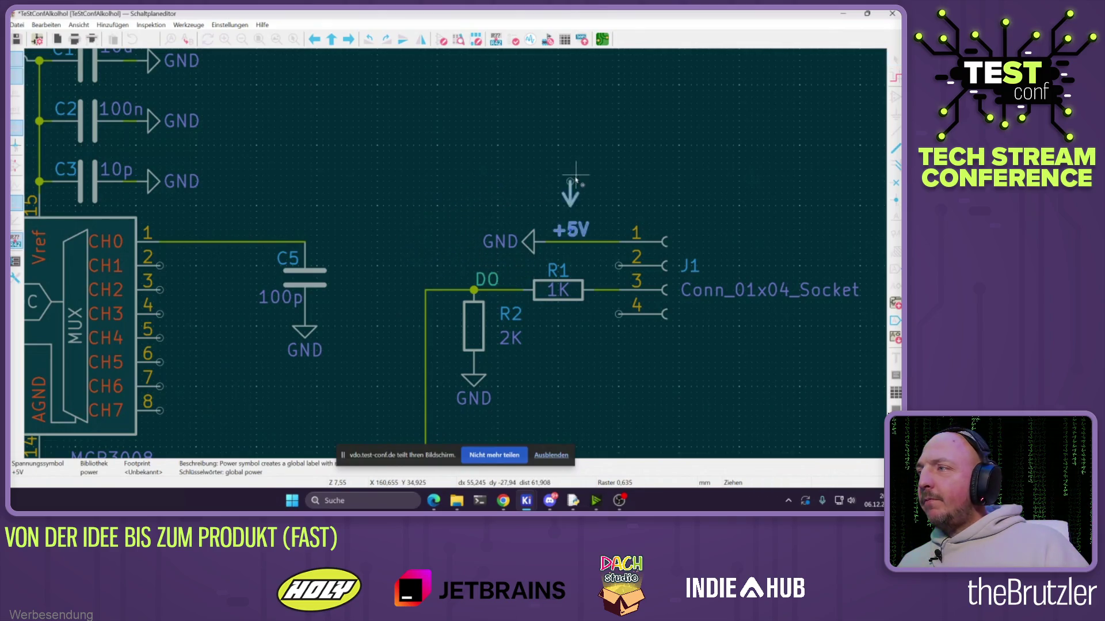
{"action": "left_click", "coordinate": [594, 206]}
{"action": "key", "text": "w"}
{"action": "left_click", "coordinate": [593, 206]}
{"action": "key", "text": "Escape"}
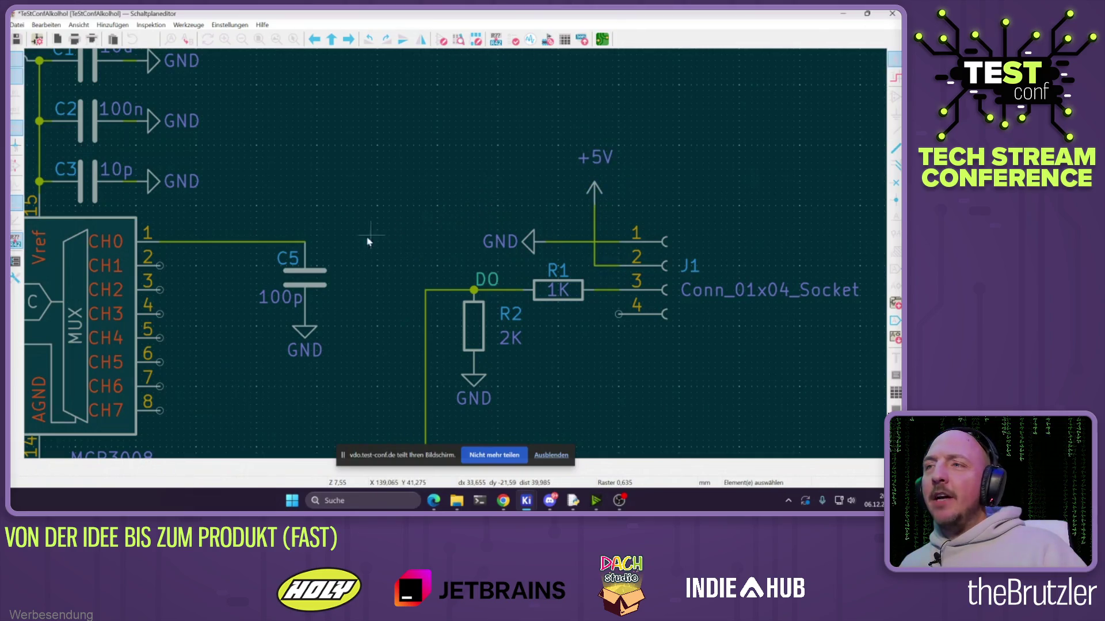
Select the 100n capacitor C4
{"action": "scroll", "coordinate": [371, 230], "scroll_direction": "down", "scroll_amount": 5}
{"action": "scroll", "coordinate": [593, 264], "scroll_direction": "up", "scroll_amount": 5}
{"action": "left_click", "coordinate": [593, 266]}
Duplicate C4 as a new 100n capacitor C6 beside J1, raising +5V above it
{"action": "key", "text": "ctrl+d"}
{"action": "scroll", "coordinate": [684, 268], "scroll_direction": "down", "scroll_amount": 2}
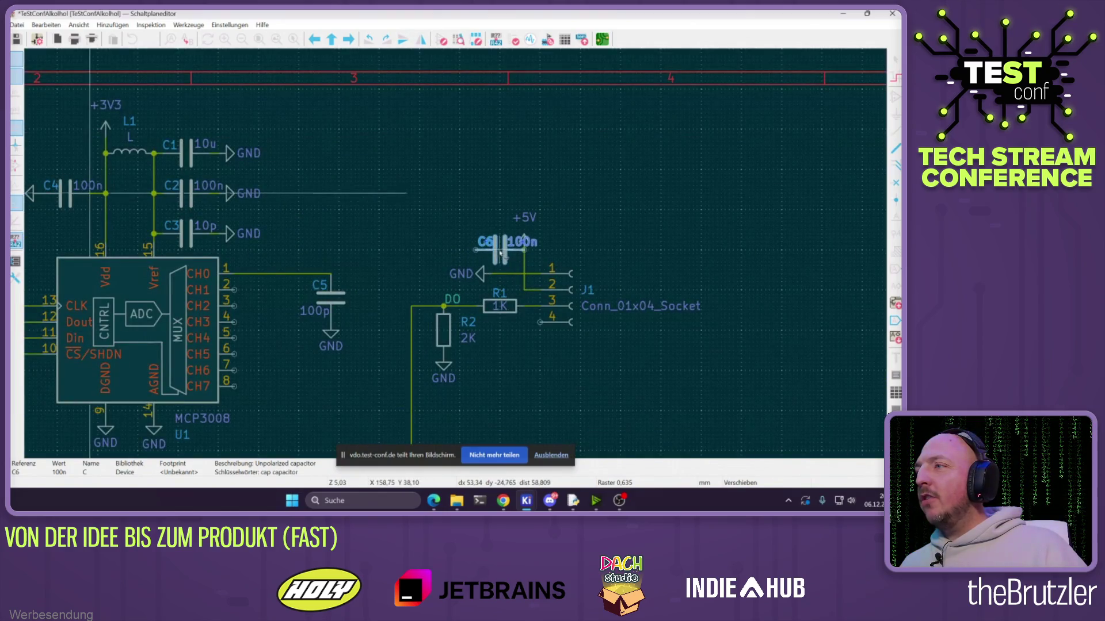
{"action": "left_click", "coordinate": [501, 253]}
{"action": "left_click_drag", "start_coordinate": [525, 250], "coordinate": [525, 238]}
Attach the GND symbol to C6's wire and shift C6 between GND and +5V
{"action": "left_click", "coordinate": [469, 271]}
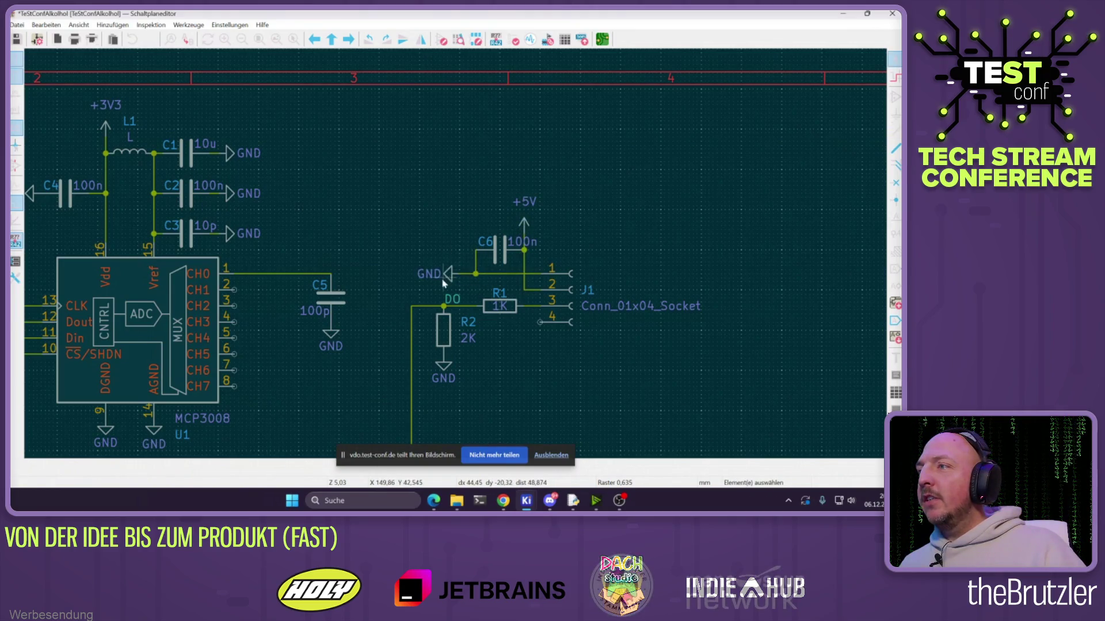
{"action": "key", "text": "g"}
{"action": "left_click", "coordinate": [476, 275]}
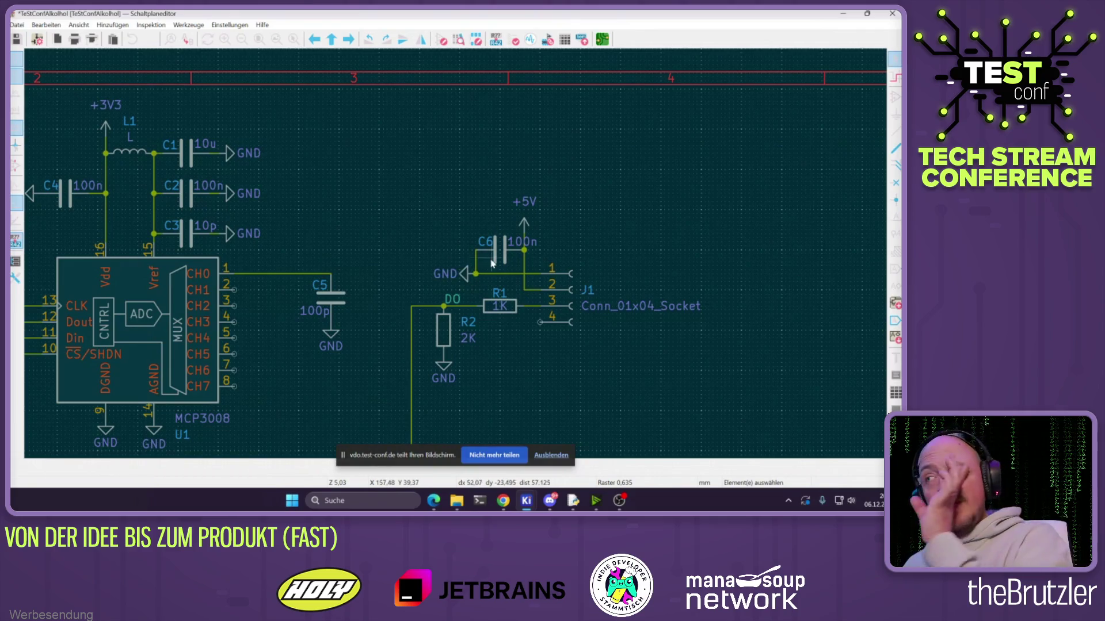
{"action": "mouse_move", "coordinate": [436, 299]}
{"action": "left_mouse_down"}
{"action": "mouse_move", "coordinate": [498, 234]}
{"action": "mouse_move", "coordinate": [481, 246]}
{"action": "left_mouse_up"}
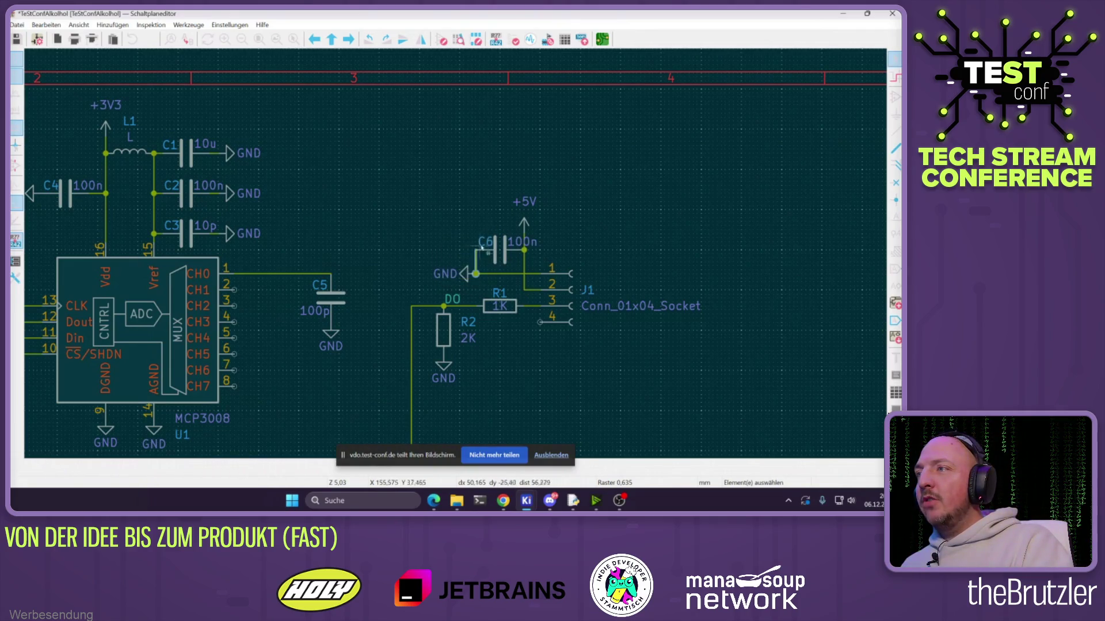
{"action": "mouse_move", "coordinate": [429, 219]}
{"action": "left_mouse_down"}
{"action": "mouse_move", "coordinate": [486, 289]}
{"action": "mouse_move", "coordinate": [449, 262]}
{"action": "mouse_move", "coordinate": [494, 251]}
{"action": "mouse_move", "coordinate": [476, 251]}
{"action": "left_mouse_up"}
{"action": "left_click", "coordinate": [467, 227]}
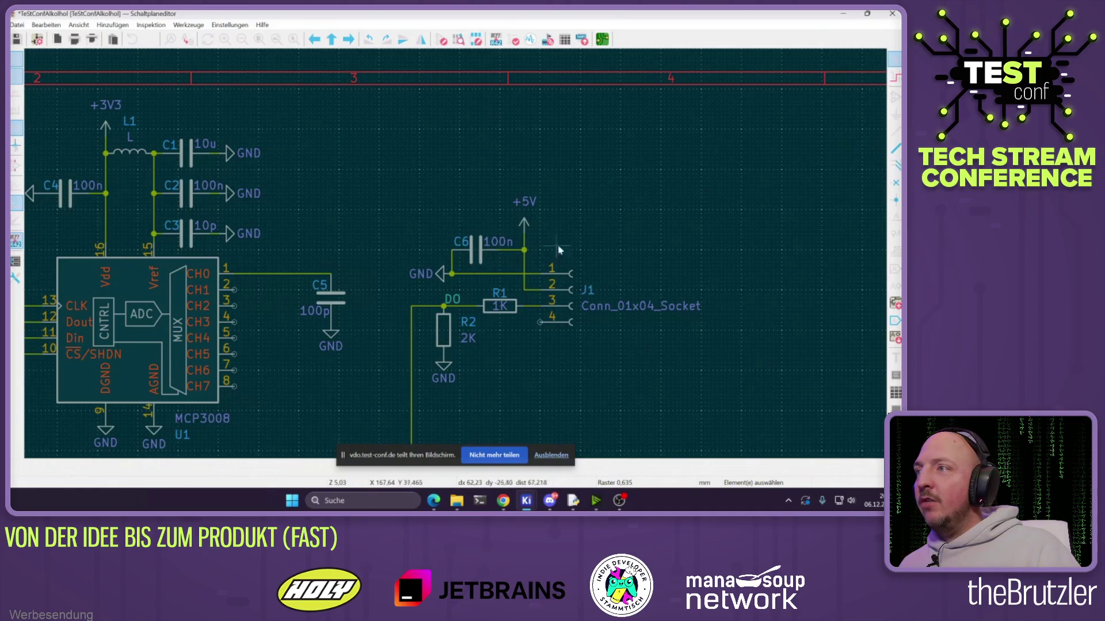
{"action": "scroll", "coordinate": [482, 242], "scroll_direction": "up", "scroll_amount": 2}
Tidy the position of R2's 2K value and reference labels
{"action": "left_click_drag", "start_coordinate": [439, 267], "coordinate": [434, 268]}
{"action": "left_click", "coordinate": [441, 244]}
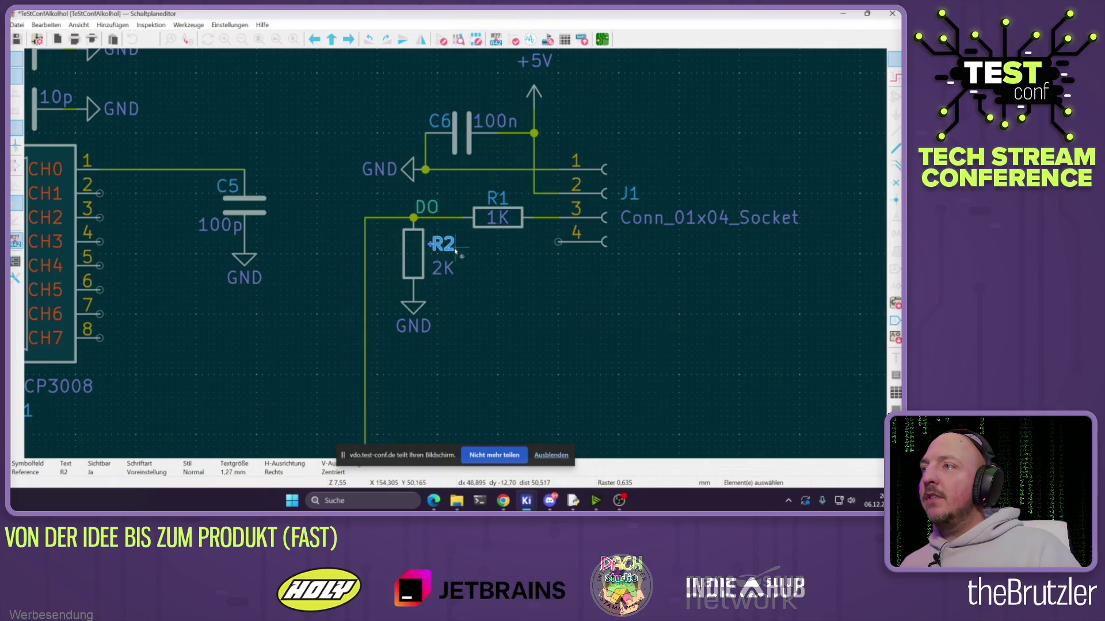
{"action": "scroll", "coordinate": [528, 207], "scroll_direction": "down", "scroll_amount": 3}
{"action": "scroll", "coordinate": [569, 184], "scroll_direction": "up", "scroll_amount": 3}
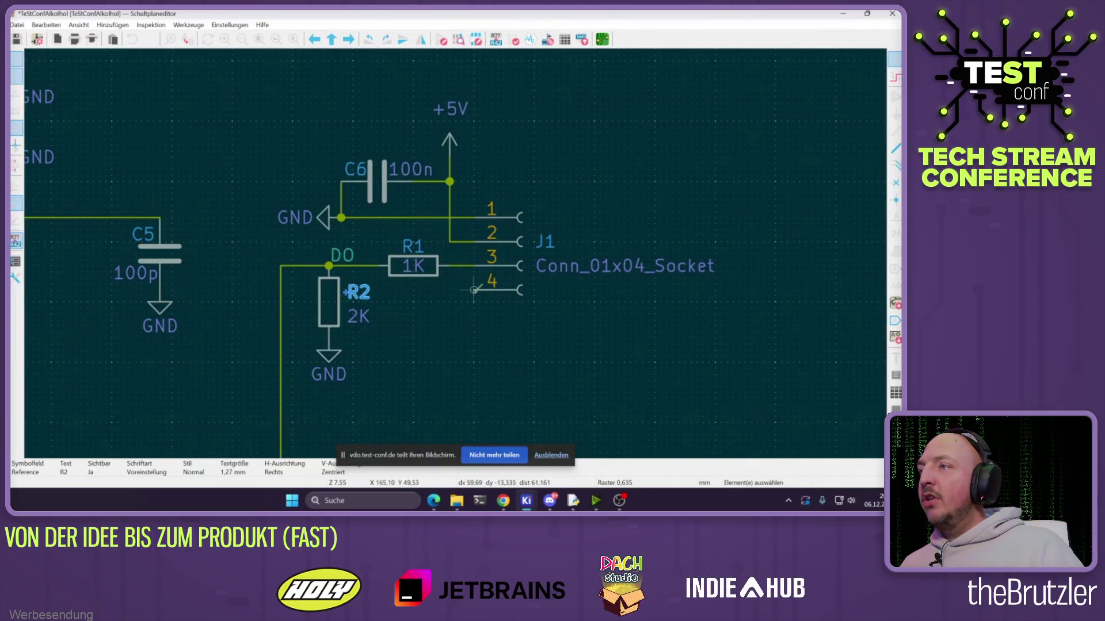
{"action": "scroll", "coordinate": [473, 289], "scroll_direction": "down", "scroll_amount": 4}
{"action": "scroll", "coordinate": [451, 222], "scroll_direction": "up", "scroll_amount": 2}
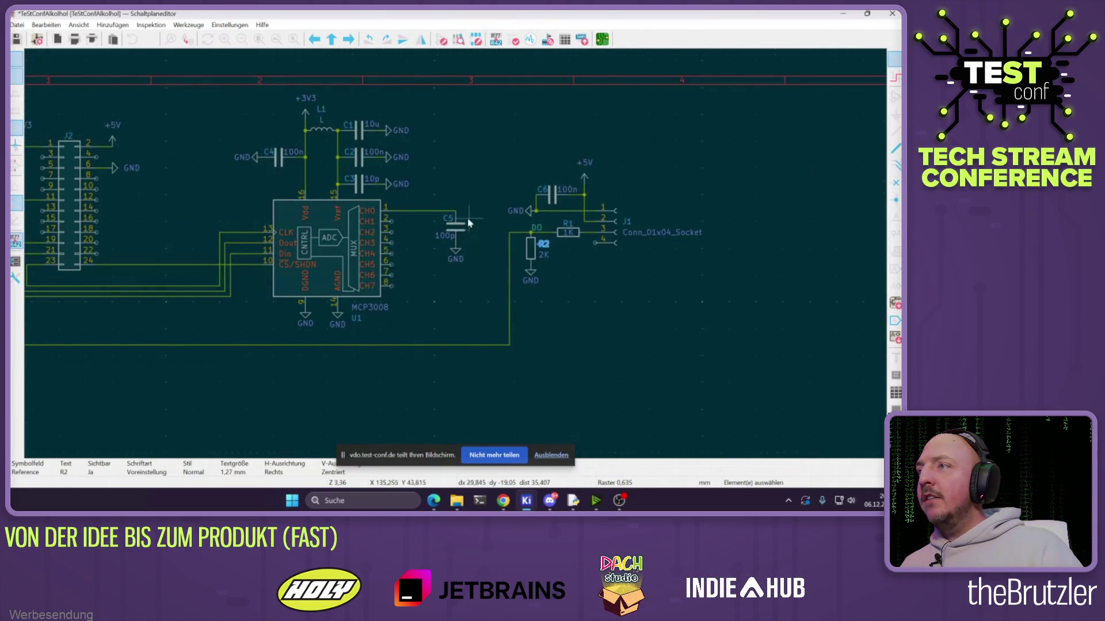
{"action": "scroll", "coordinate": [452, 216], "scroll_direction": "up", "scroll_amount": 2}
Copy the DO net label beside R1 and move J1 further right
{"action": "left_click", "coordinate": [567, 276]}
{"action": "key", "text": "ctrl+d"}
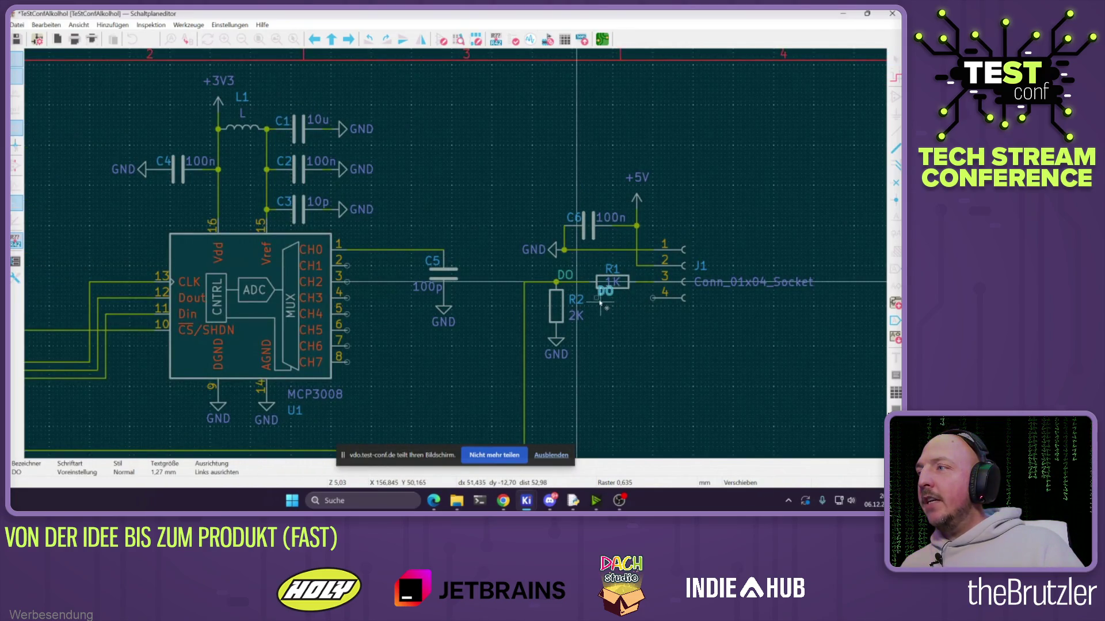
{"action": "left_click", "coordinate": [620, 301]}
{"action": "left_click", "coordinate": [685, 281]}
{"action": "left_click_drag", "start_coordinate": [685, 280], "coordinate": [741, 280]}
Rename the copied label to ANALOG and wire it to J1 pin 4
{"action": "left_click", "coordinate": [649, 294]}
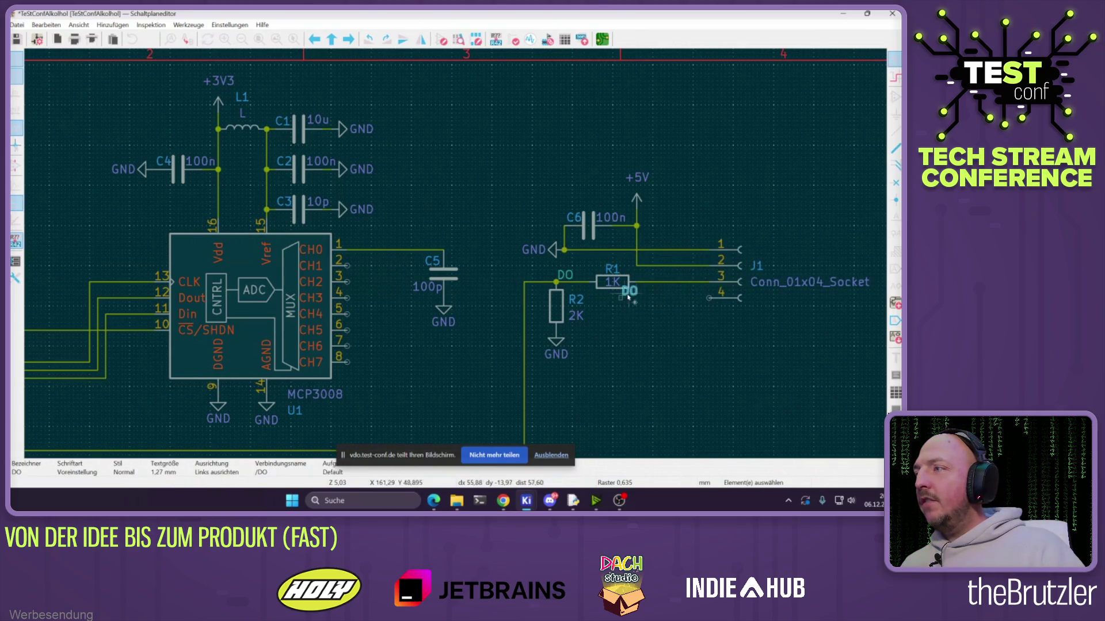
{"action": "double_click", "coordinate": [649, 299]}
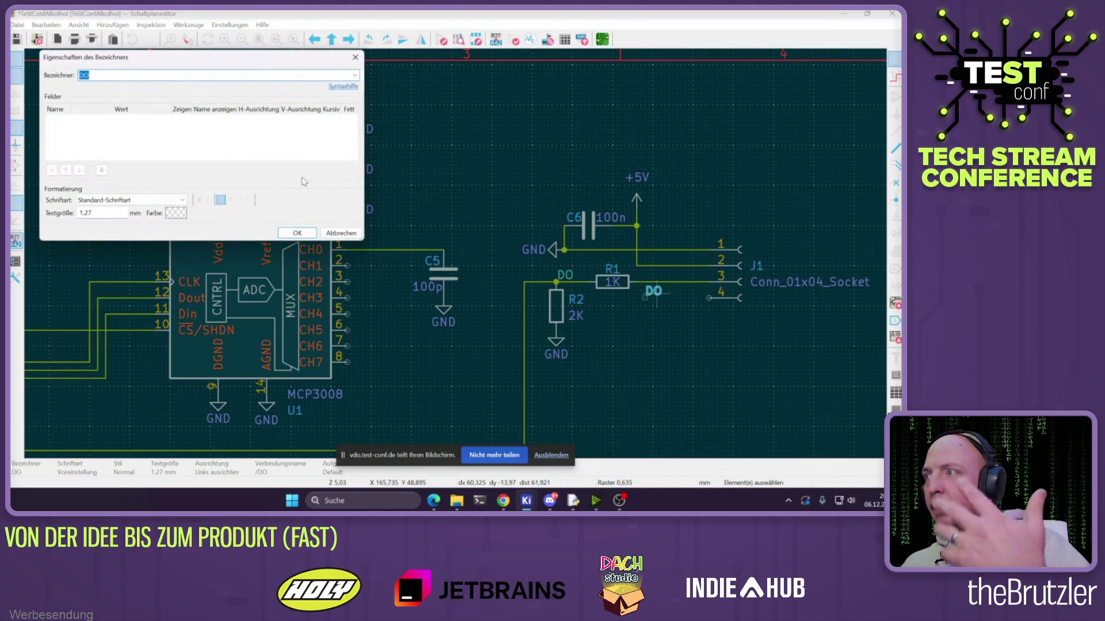
{"action": "type", "text": "ANOL"}
{"action": "key", "text": "BackSpace"}
{"action": "key", "text": "BackSpace"}
{"action": "type", "text": "ALOG"}
{"action": "left_click", "coordinate": [308, 236]}
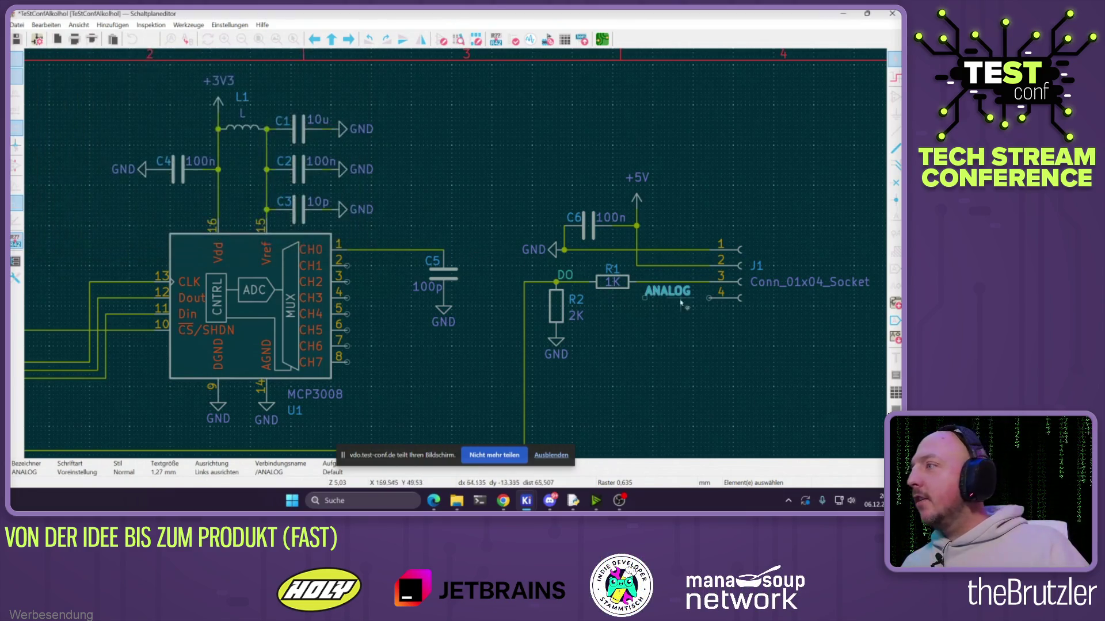
{"action": "scroll", "coordinate": [681, 302], "scroll_direction": "up", "scroll_amount": 3}
{"action": "left_click", "coordinate": [311, 236]}
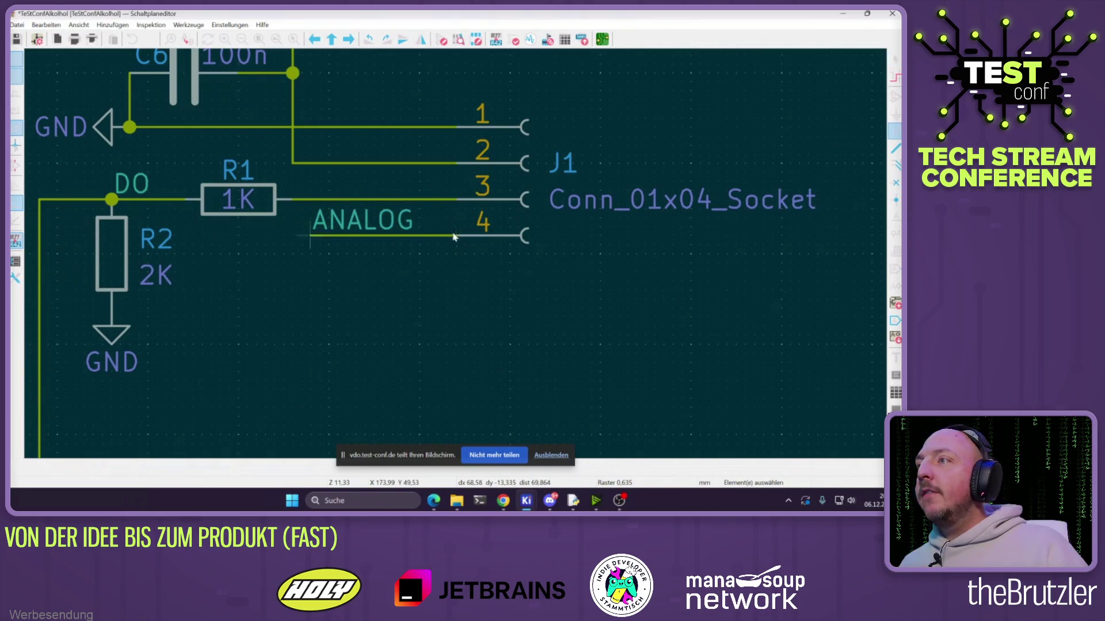
{"action": "left_click", "coordinate": [454, 238]}
Place a copy of the ANALOG label on U1's CH0 wire at C5
{"action": "key", "text": "m"}
{"action": "scroll", "coordinate": [454, 237], "scroll_direction": "down", "scroll_amount": 3}
{"action": "scroll", "coordinate": [457, 255], "scroll_direction": "up", "scroll_amount": 3}
{"action": "key", "text": "g"}
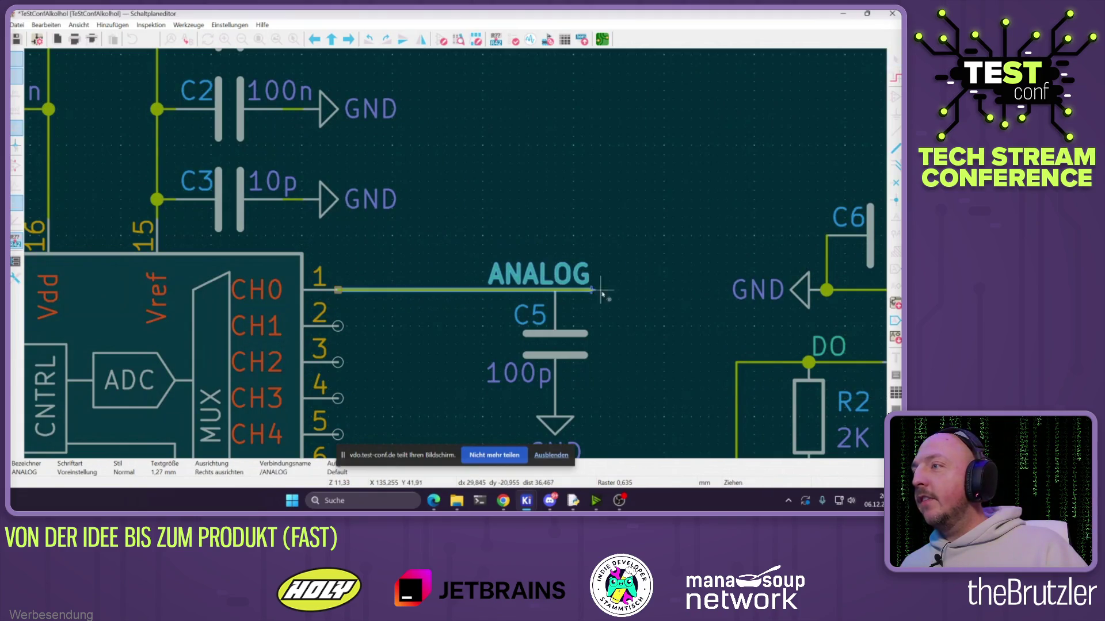
{"action": "left_click", "coordinate": [555, 283]}
{"action": "scroll", "coordinate": [555, 283], "scroll_direction": "down", "scroll_amount": 5}
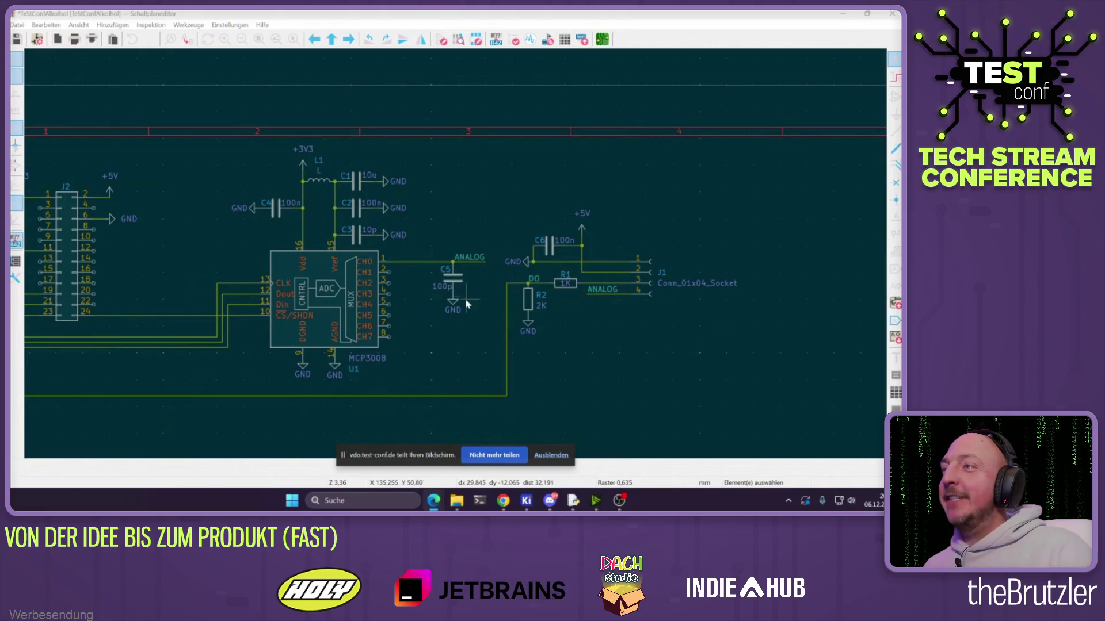
Move the U1 reference to the MCP3008's top-left corner and nudge its value label up-left
{"action": "scroll", "coordinate": [488, 275], "scroll_direction": "up", "scroll_amount": 3}
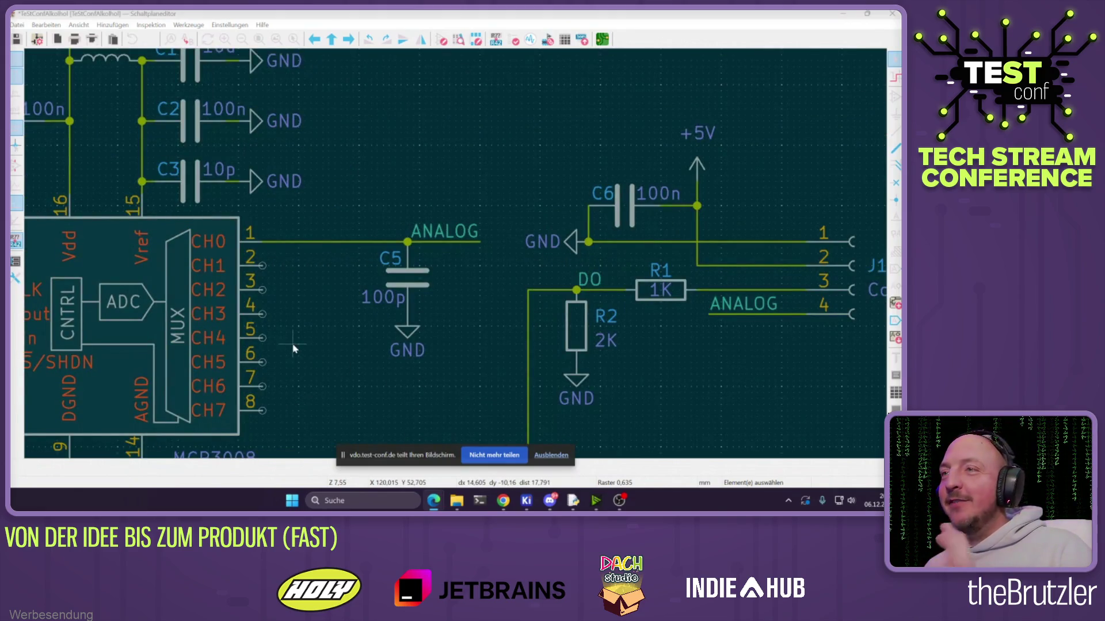
{"action": "scroll", "coordinate": [293, 347], "scroll_direction": "down", "scroll_amount": 2}
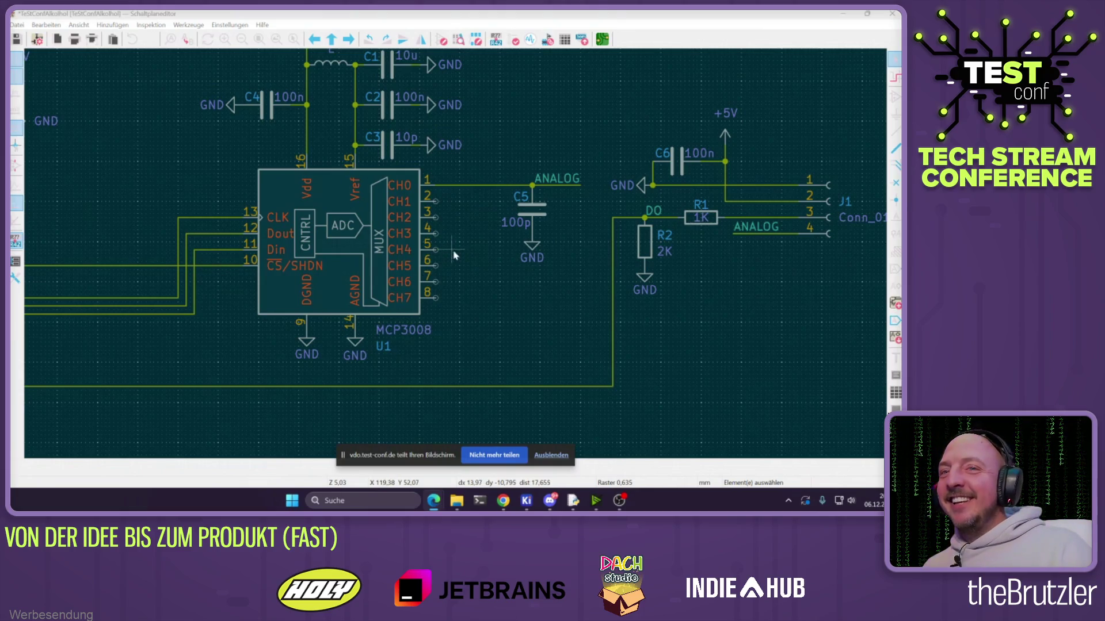
{"action": "left_click_drag", "start_coordinate": [384, 351], "coordinate": [267, 167]}
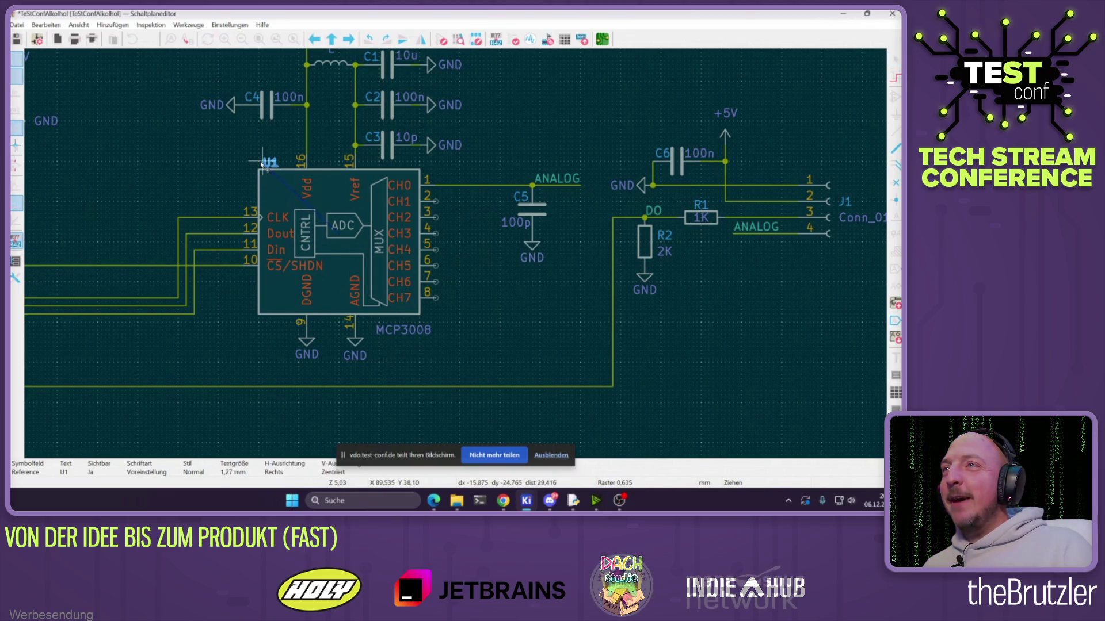
{"action": "left_click", "coordinate": [394, 335]}
{"action": "left_click_drag", "start_coordinate": [395, 335], "coordinate": [387, 327]}
{"action": "scroll", "coordinate": [460, 248], "scroll_direction": "down", "scroll_amount": 2}
{"action": "middle_click_drag", "start_coordinate": [263, 186], "coordinate": [301, 221]}
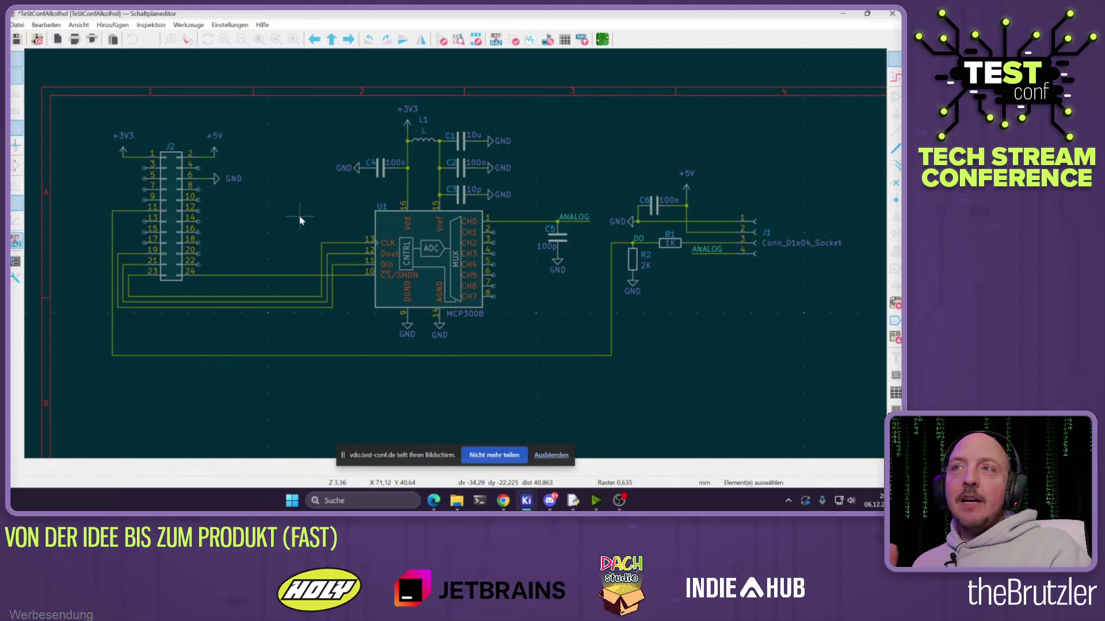
Place no-connect flags on J2 pins 3, 5, 7, 9, 13, 15 and 17
{"action": "left_click", "coordinate": [896, 183]}
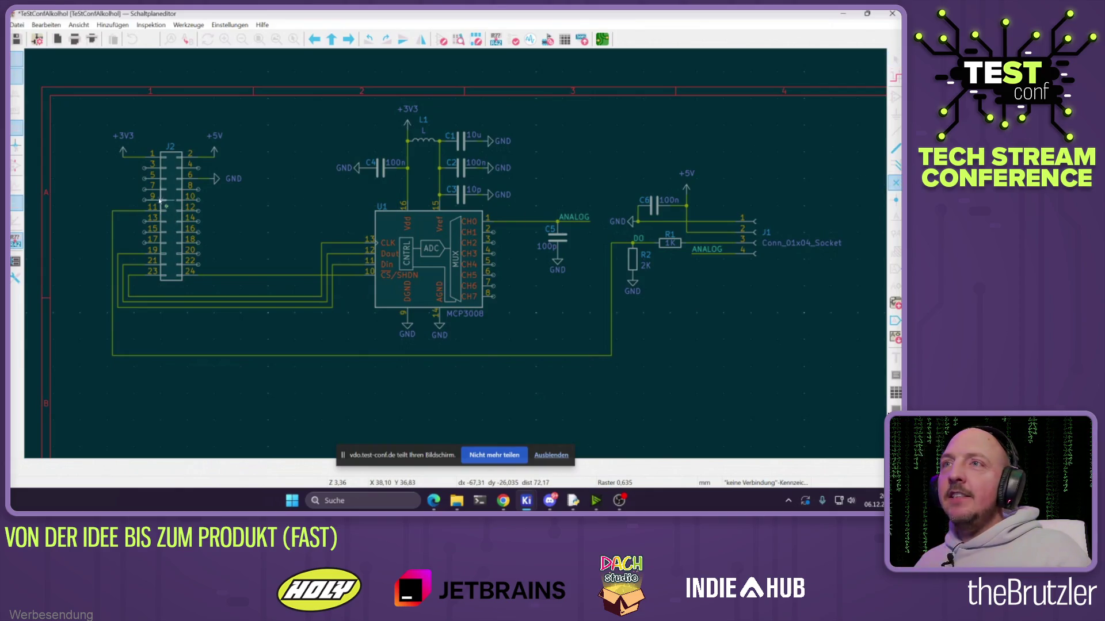
{"action": "scroll", "coordinate": [162, 200], "scroll_direction": "up", "scroll_amount": 5}
{"action": "left_click", "coordinate": [401, 164]}
{"action": "left_click", "coordinate": [401, 199]}
{"action": "left_click", "coordinate": [401, 236]}
{"action": "left_click", "coordinate": [401, 272]}
{"action": "left_click", "coordinate": [401, 344]}
{"action": "scroll", "coordinate": [401, 357], "scroll_direction": "down", "scroll_amount": 3}
{"action": "scroll", "coordinate": [455, 205], "scroll_direction": "up", "scroll_amount": 2}
{"action": "left_click", "coordinate": [455, 217]}
{"action": "left_click", "coordinate": [468, 242]}
Flag J2 pins 22, 20, 18, 16, 14, 12, 10 and 8 as not connected
{"action": "left_click", "coordinate": [587, 289]}
{"action": "left_click", "coordinate": [588, 265]}
{"action": "left_click", "coordinate": [588, 241]}
{"action": "left_click", "coordinate": [587, 216]}
{"action": "left_click", "coordinate": [588, 193]}
{"action": "left_click", "coordinate": [587, 169]}
{"action": "left_click", "coordinate": [588, 145]}
{"action": "left_click", "coordinate": [587, 121]}
{"action": "middle_click_drag", "start_coordinate": [588, 121], "coordinate": [406, 329]}
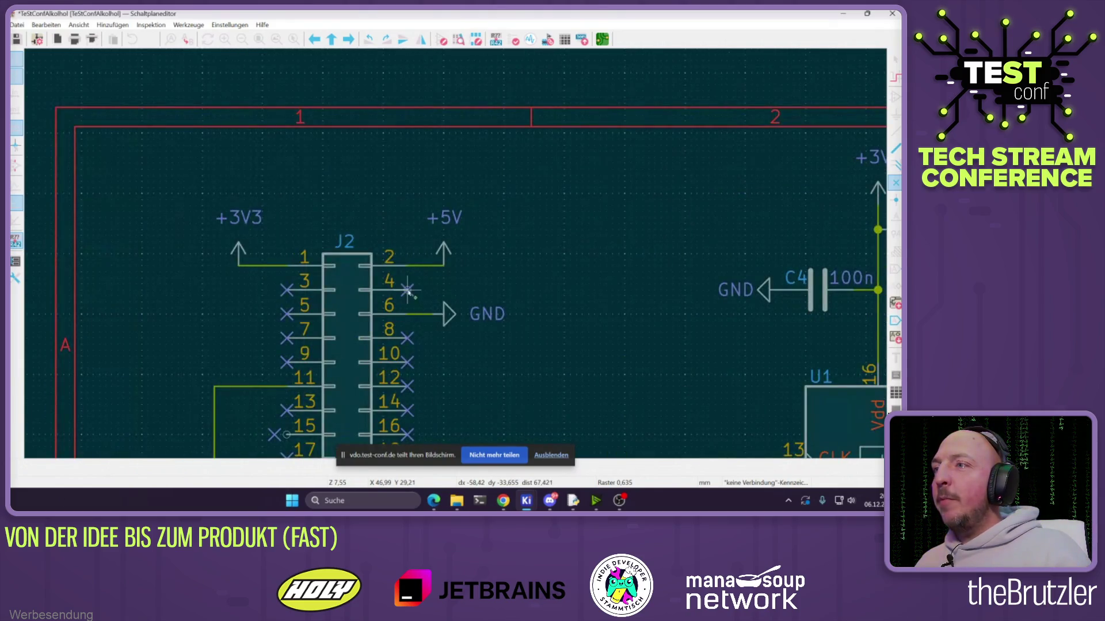
{"action": "scroll", "coordinate": [408, 291], "scroll_direction": "down", "scroll_amount": 5}
{"action": "scroll", "coordinate": [475, 253], "scroll_direction": "up", "scroll_amount": 4}
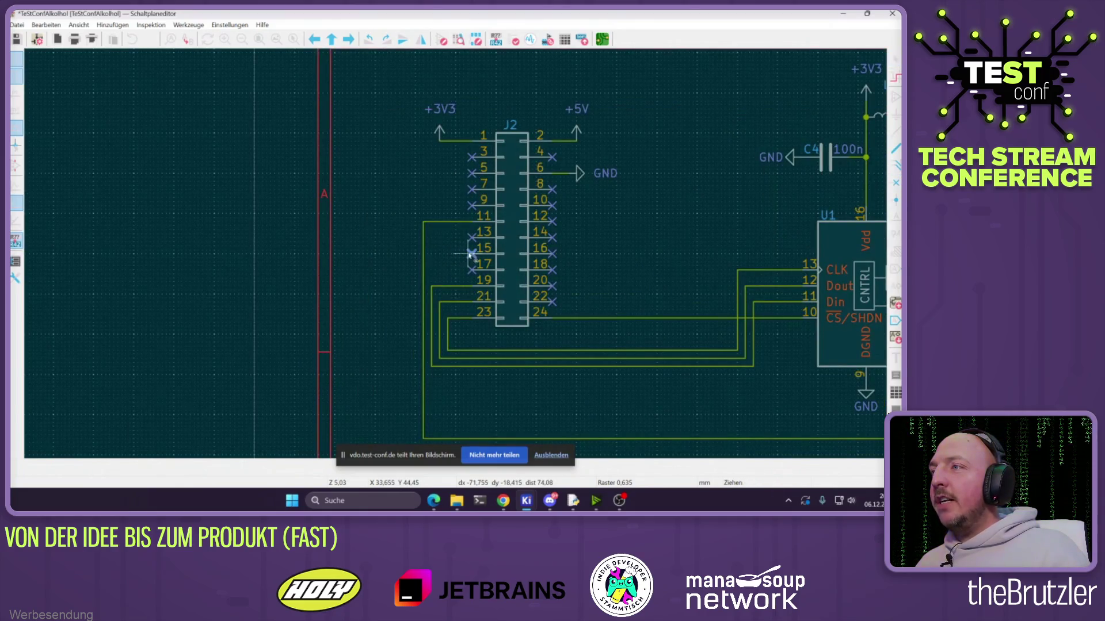
Flag U1's unused CH1 and CH2 inputs as not connected
{"action": "middle_click_drag", "start_coordinate": [469, 254], "coordinate": [192, 254]}
{"action": "scroll", "coordinate": [429, 201], "scroll_direction": "up", "scroll_amount": 3}
{"action": "left_click", "coordinate": [447, 199]}
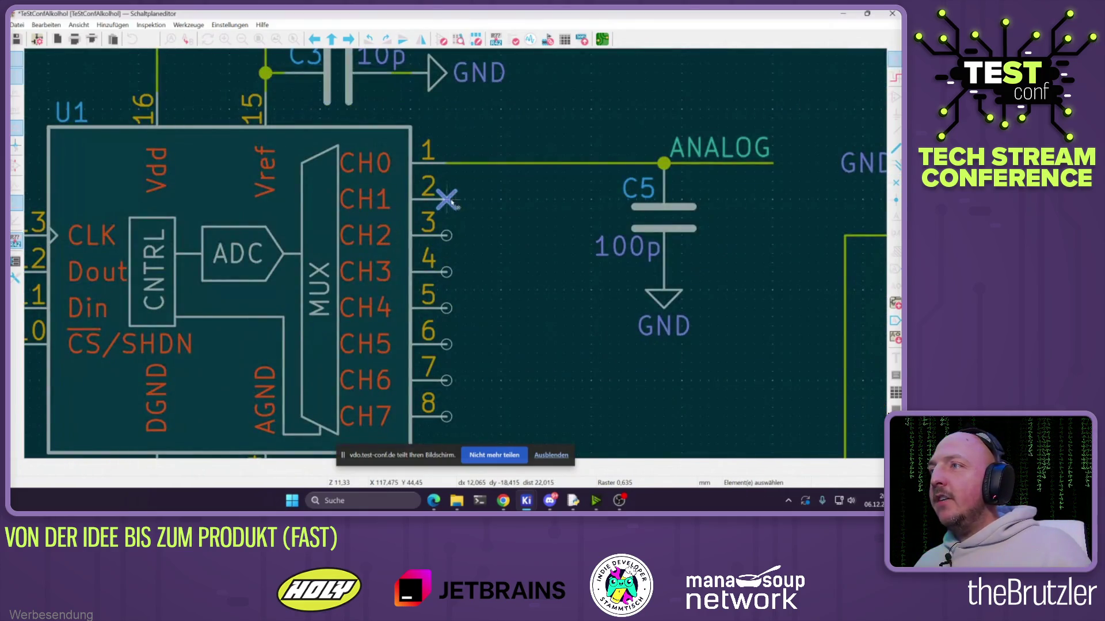
{"action": "left_click", "coordinate": [446, 236]}
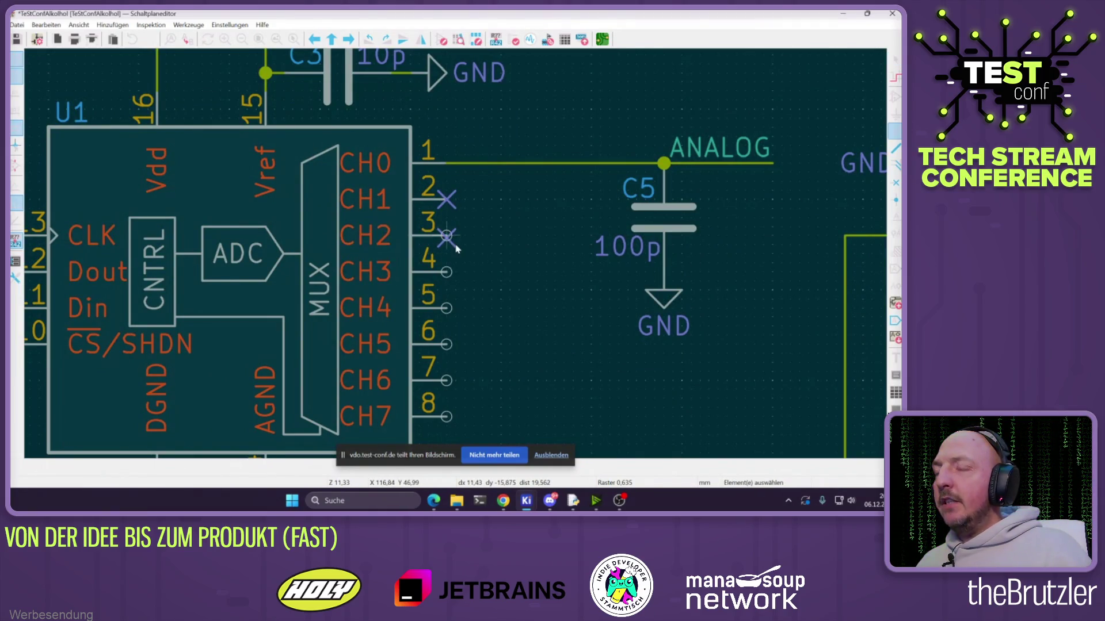
{"action": "key", "text": "Escape"}
{"action": "left_click", "coordinate": [449, 201]}
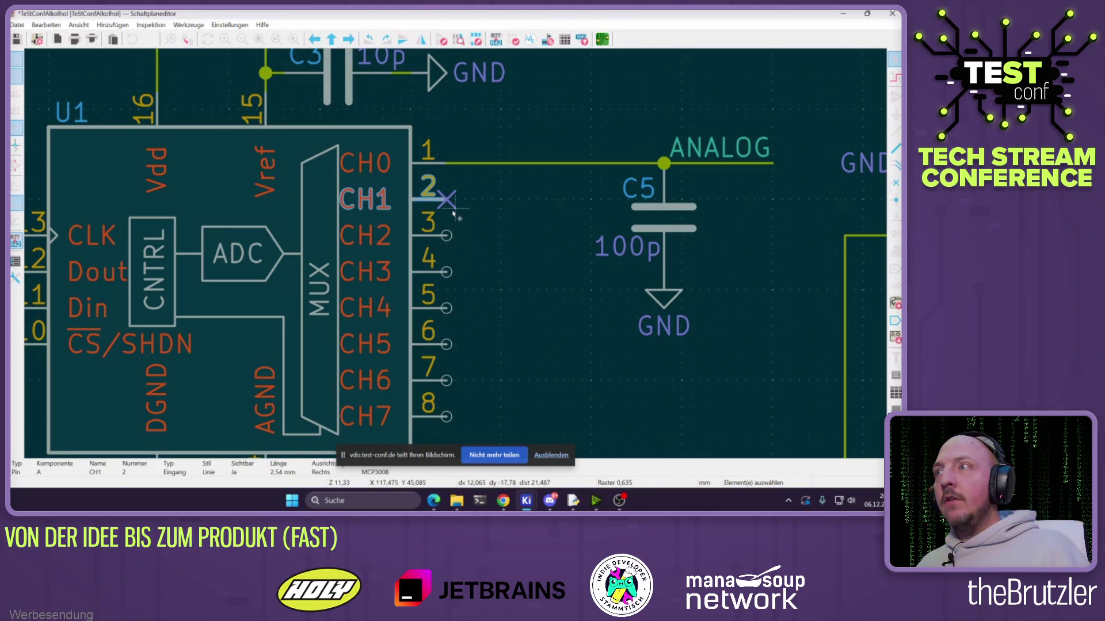
{"action": "left_click", "coordinate": [458, 207]}
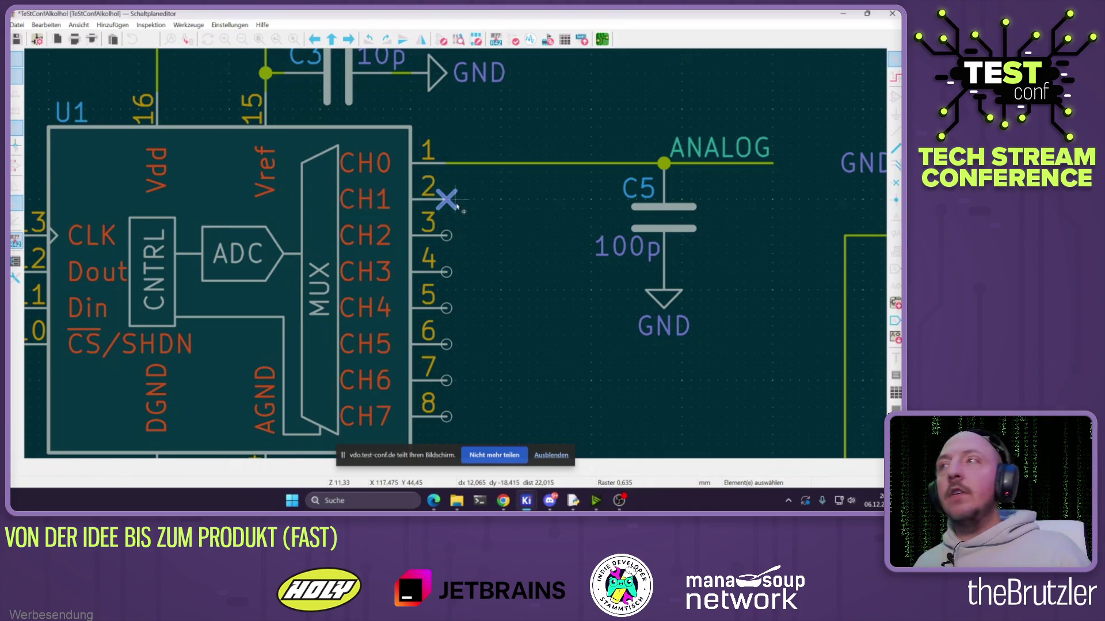
{"action": "key", "text": "m"}
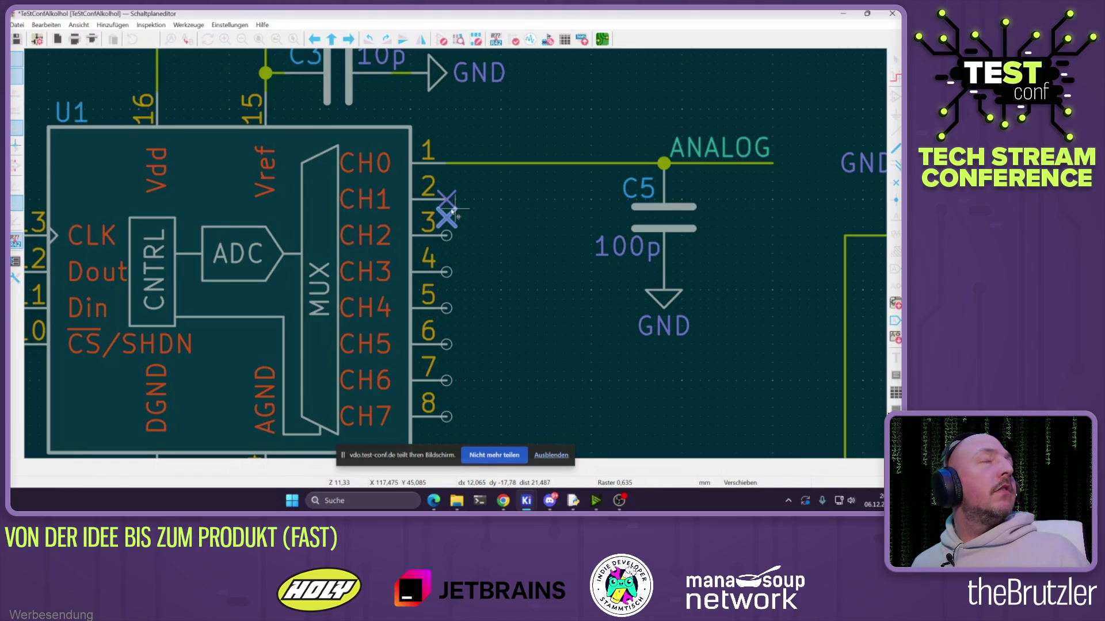
{"action": "key", "text": "Escape"}
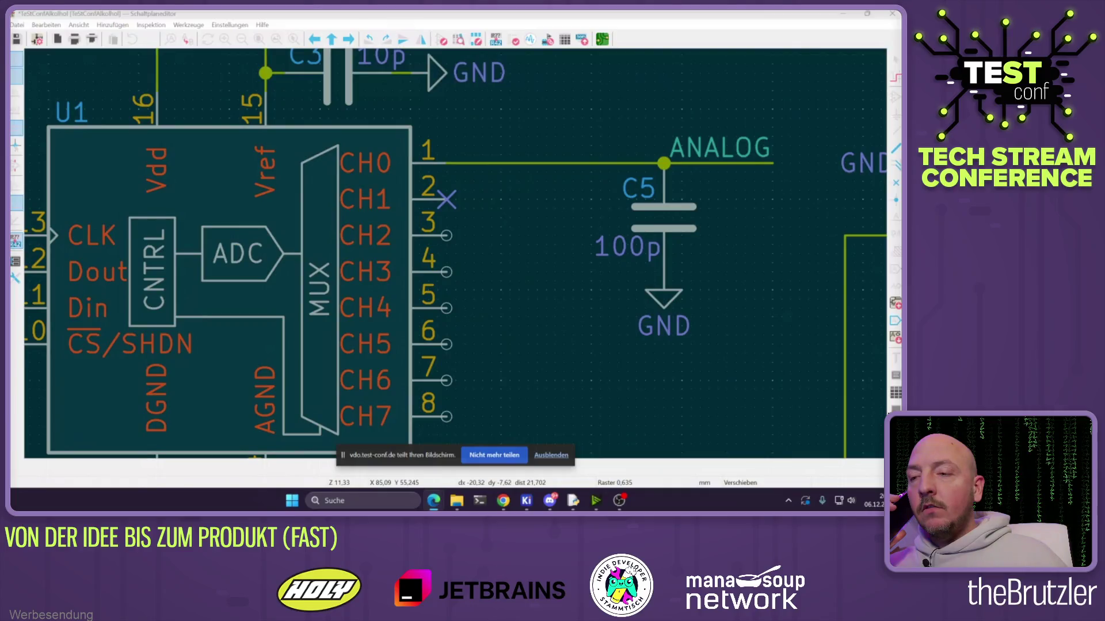
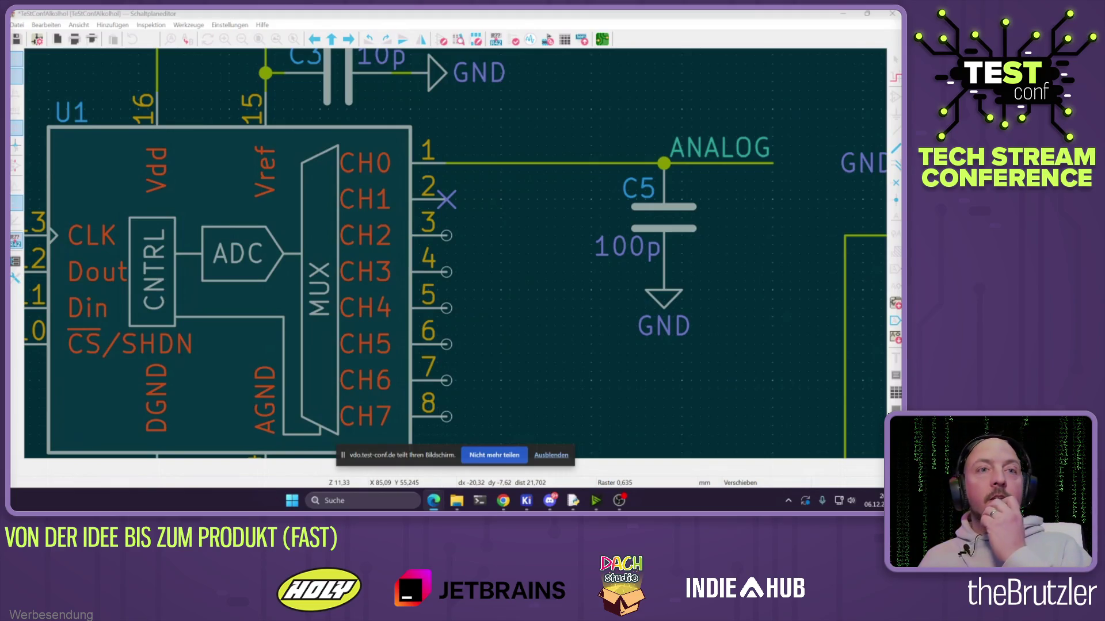
Place no-connect flags on the ends of U1 pins 3 through 8
{"action": "key", "text": "alt+Tab"}
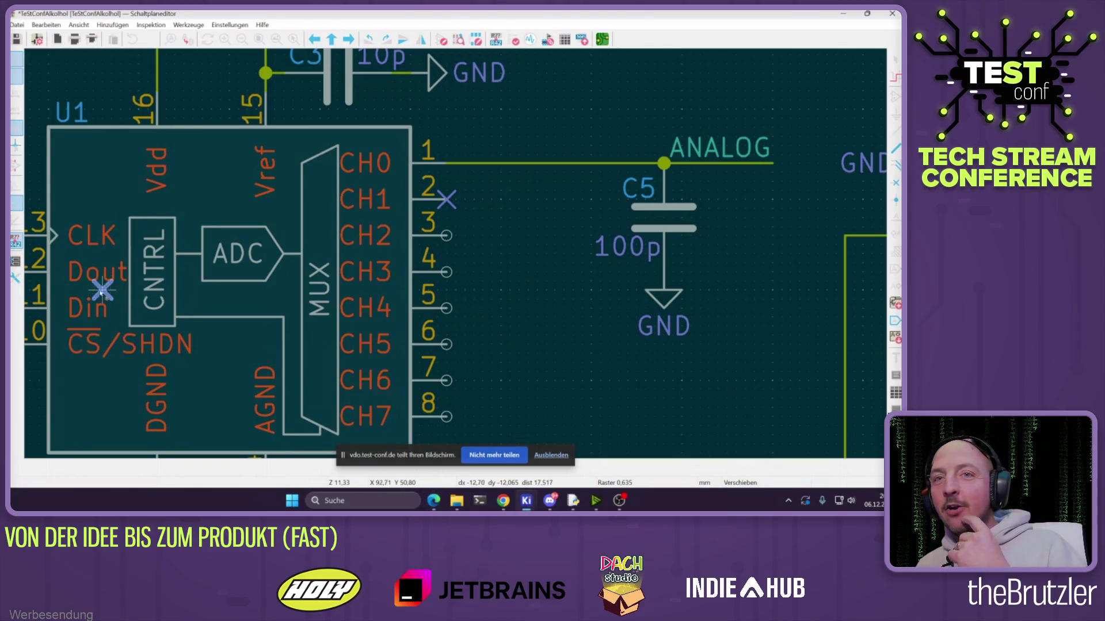
{"action": "left_click", "coordinate": [447, 235]}
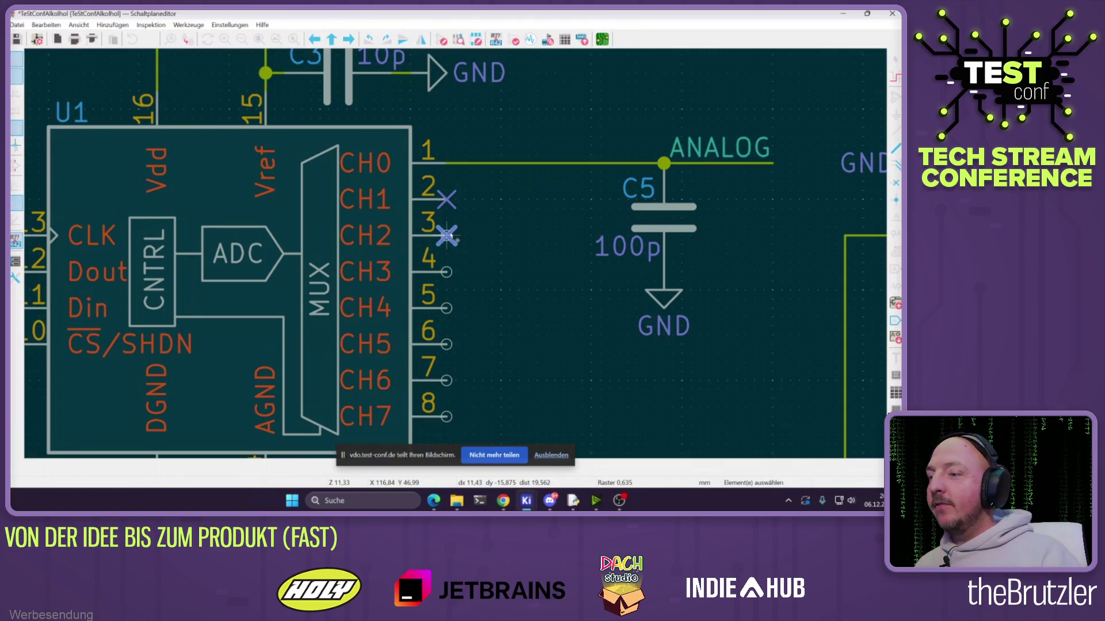
{"action": "left_click", "coordinate": [447, 236]}
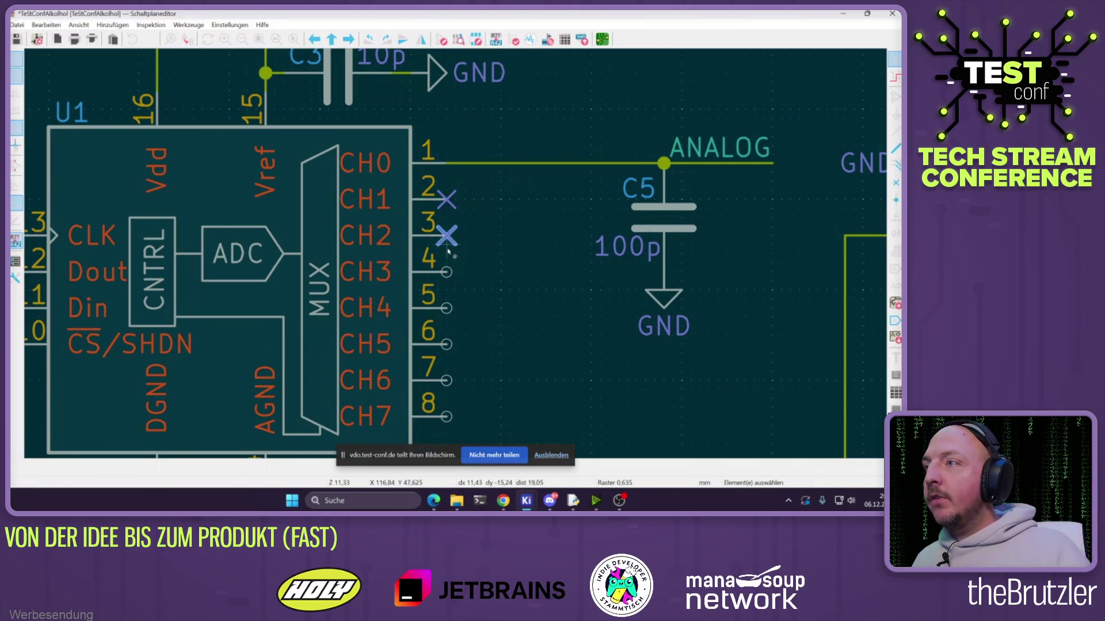
{"action": "left_click", "coordinate": [446, 272]}
{"action": "left_click", "coordinate": [446, 308]}
{"action": "left_click", "coordinate": [446, 344]}
{"action": "left_click", "coordinate": [447, 380]}
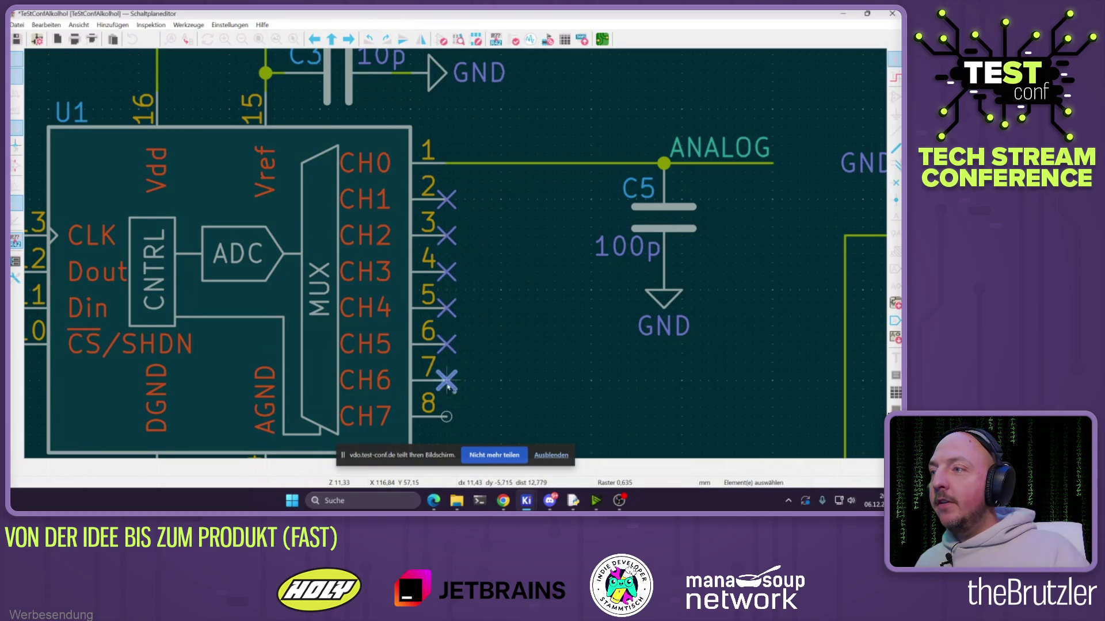
{"action": "scroll", "coordinate": [447, 398], "scroll_direction": "down", "scroll_amount": 3}
{"action": "scroll", "coordinate": [443, 253], "scroll_direction": "up", "scroll_amount": 2}
{"action": "left_click", "coordinate": [442, 251]}
{"action": "scroll", "coordinate": [446, 250], "scroll_direction": "up", "scroll_amount": 3}
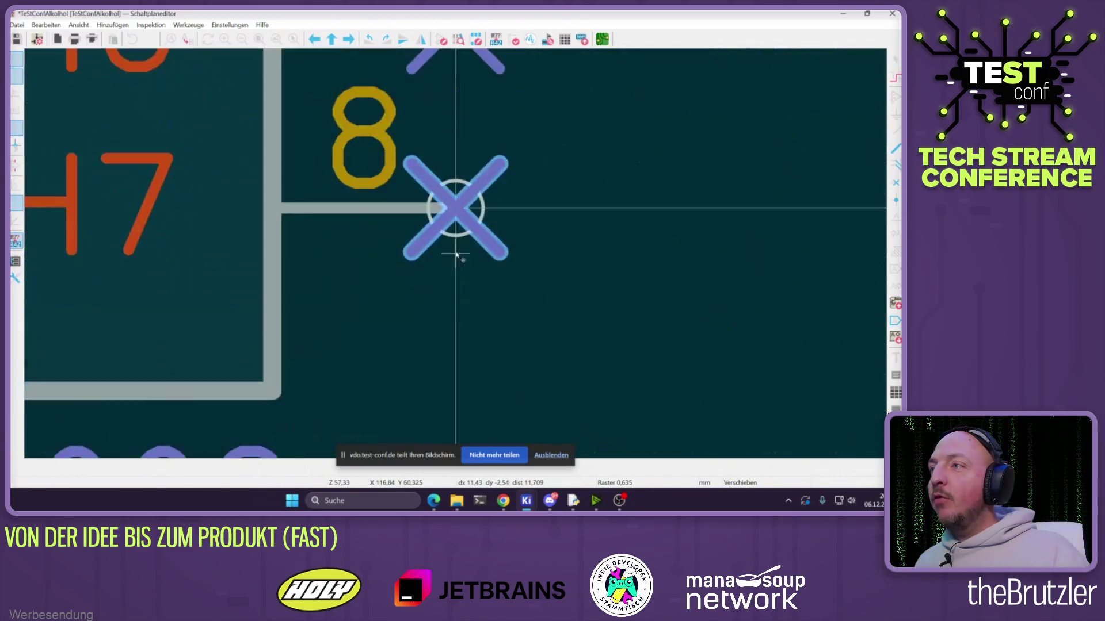
{"action": "key", "text": "Escape"}
{"action": "scroll", "coordinate": [495, 270], "scroll_direction": "down", "scroll_amount": 5}
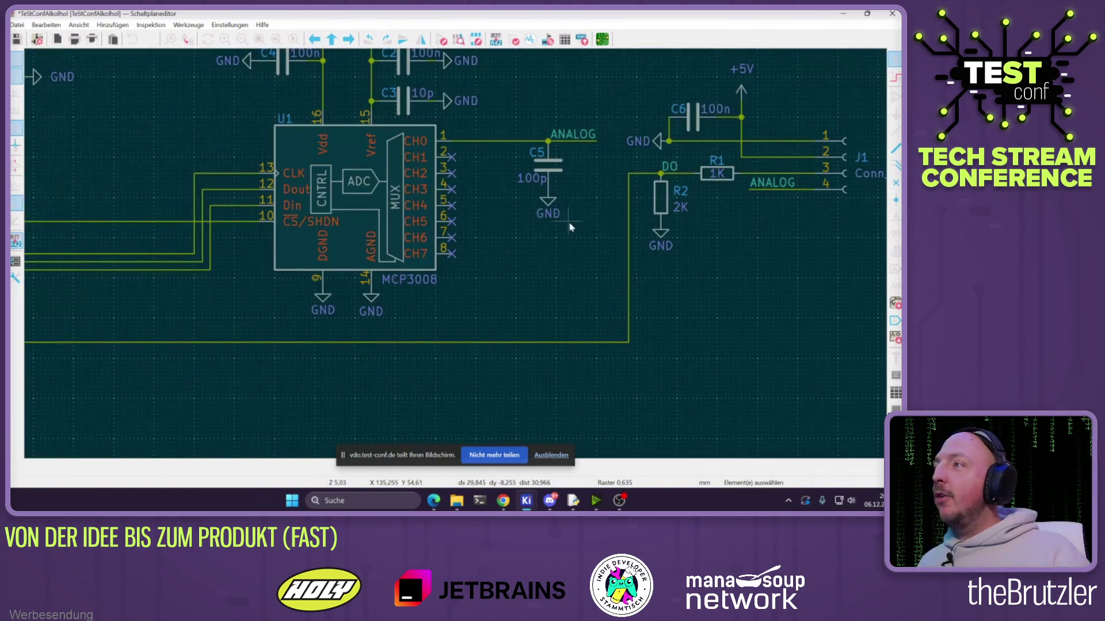
{"action": "scroll", "coordinate": [495, 207], "scroll_direction": "up", "scroll_amount": 3}
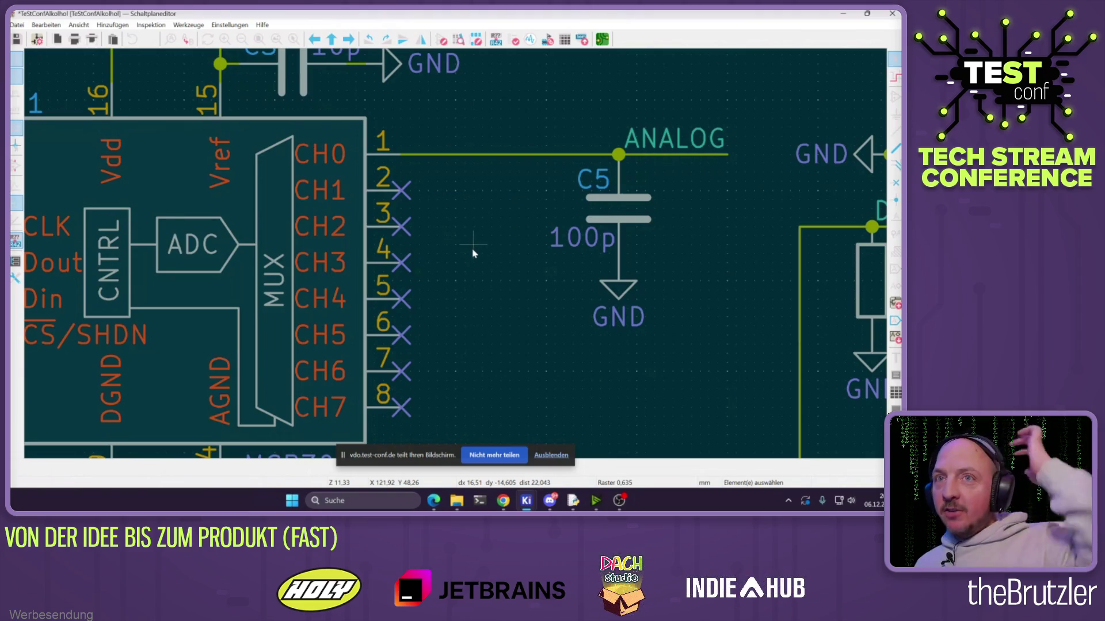
{"action": "scroll", "coordinate": [475, 252], "scroll_direction": "down", "scroll_amount": 5}
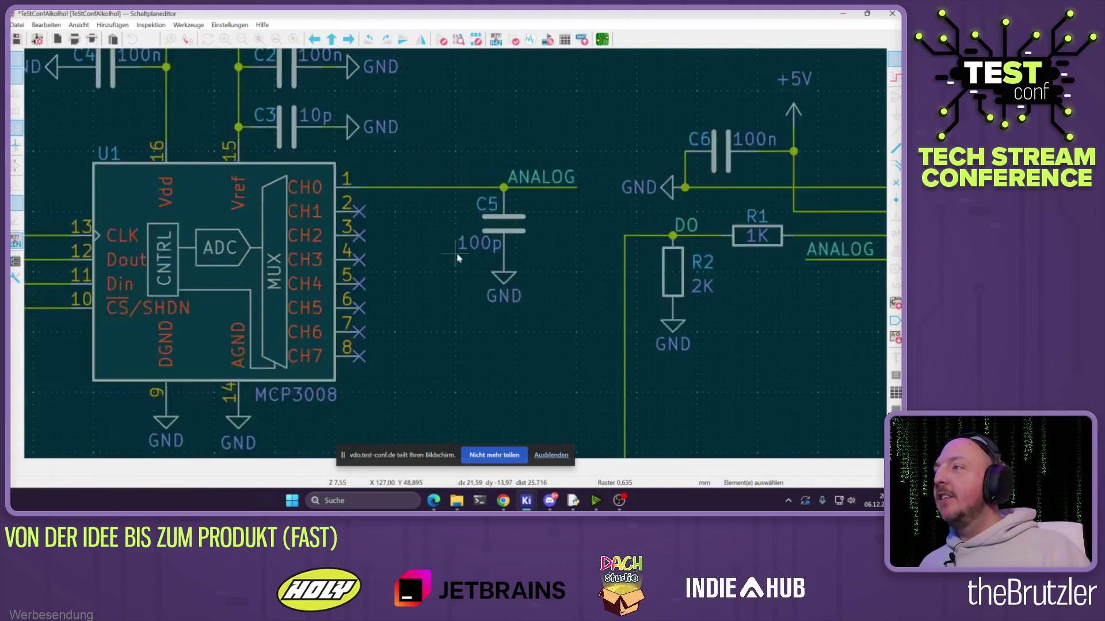
{"action": "scroll", "coordinate": [424, 246], "scroll_direction": "up", "scroll_amount": 3}
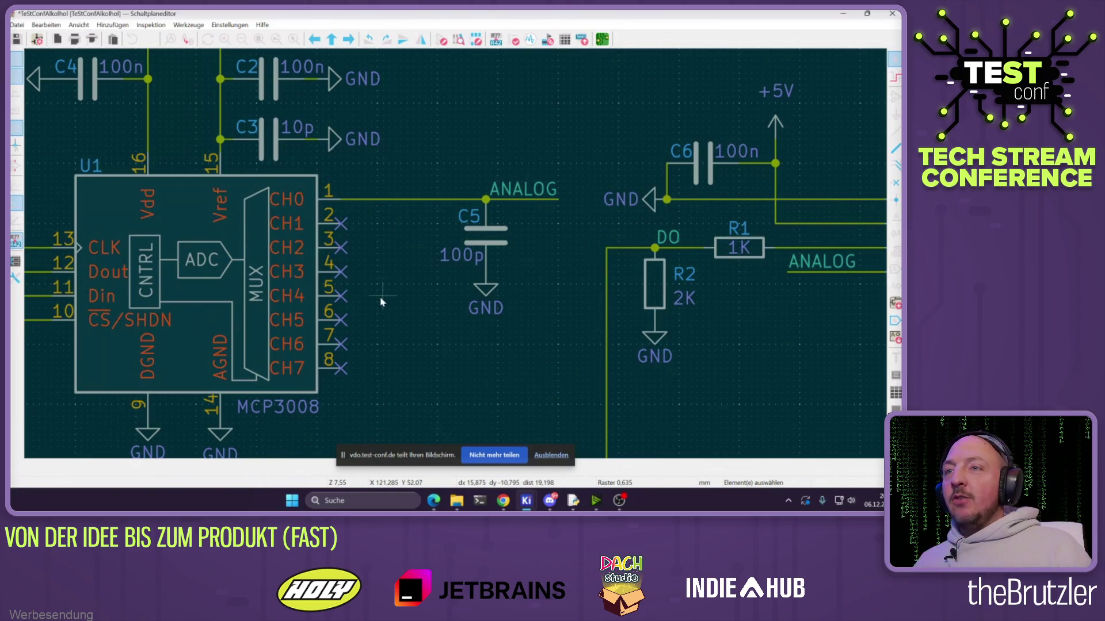
{"action": "scroll", "coordinate": [428, 248], "scroll_direction": "down", "scroll_amount": 4}
{"action": "scroll", "coordinate": [430, 247], "scroll_direction": "up", "scroll_amount": 2}
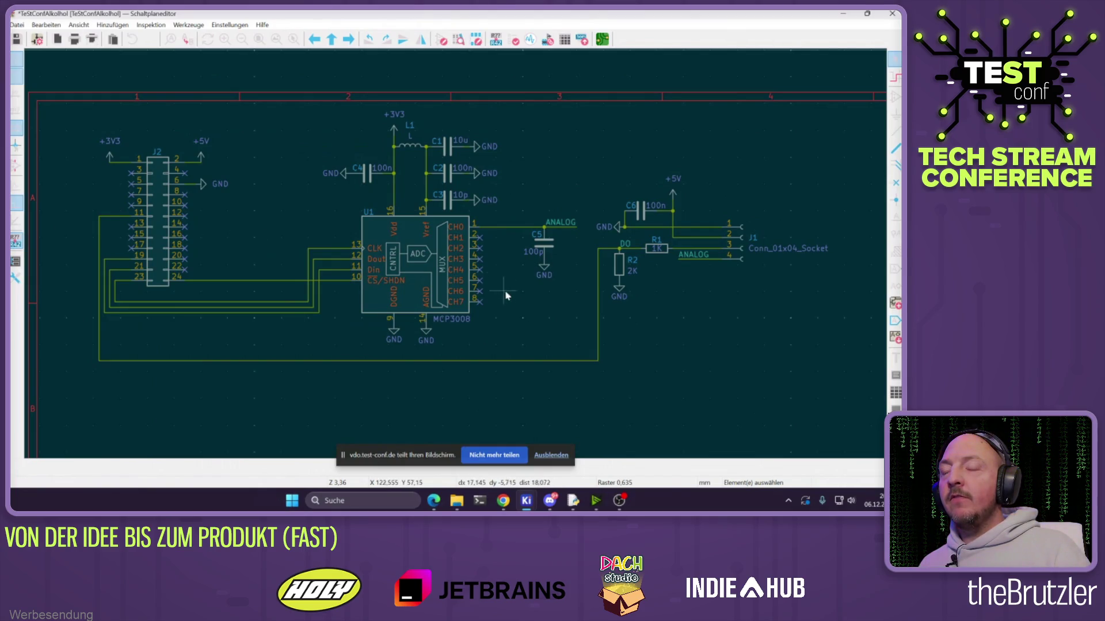
{"action": "scroll", "coordinate": [538, 296], "scroll_direction": "up", "scroll_amount": 2}
{"action": "scroll", "coordinate": [455, 253], "scroll_direction": "down", "scroll_amount": 4}
{"action": "scroll", "coordinate": [455, 256], "scroll_direction": "up", "scroll_amount": 4}
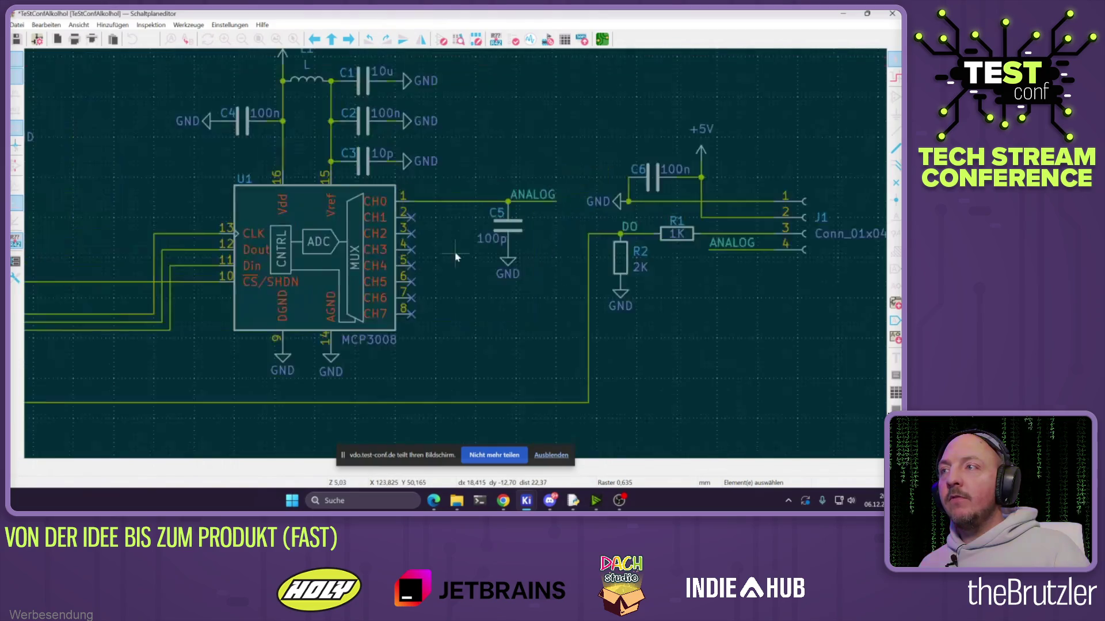
{"action": "scroll", "coordinate": [455, 256], "scroll_direction": "down", "scroll_amount": 4}
{"action": "scroll", "coordinate": [599, 264], "scroll_direction": "up", "scroll_amount": 4}
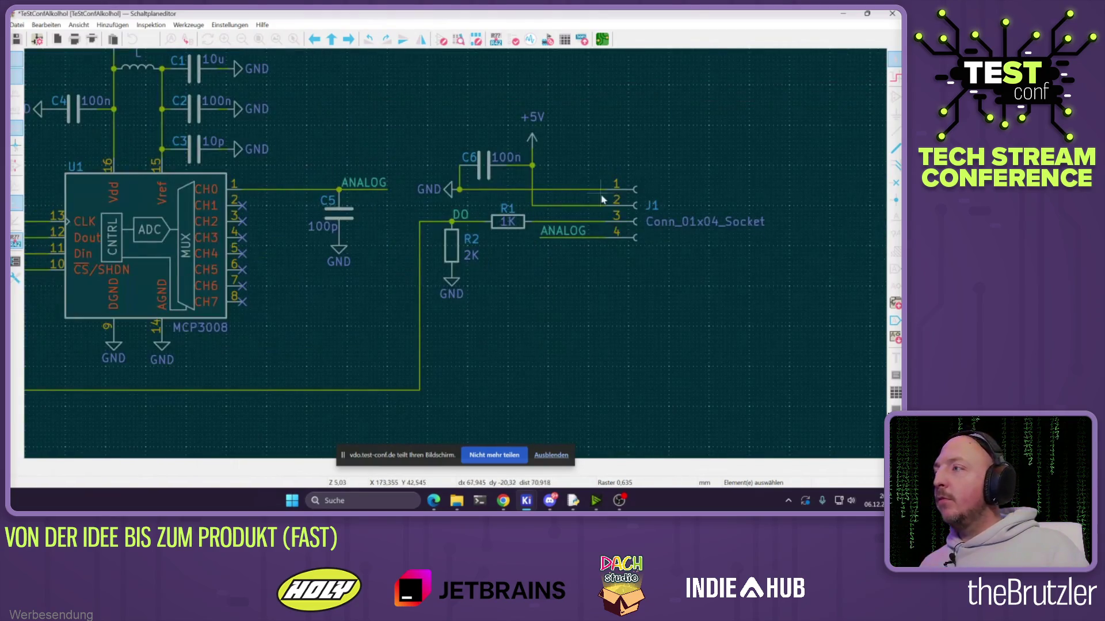
{"action": "left_click", "coordinate": [895, 95]}
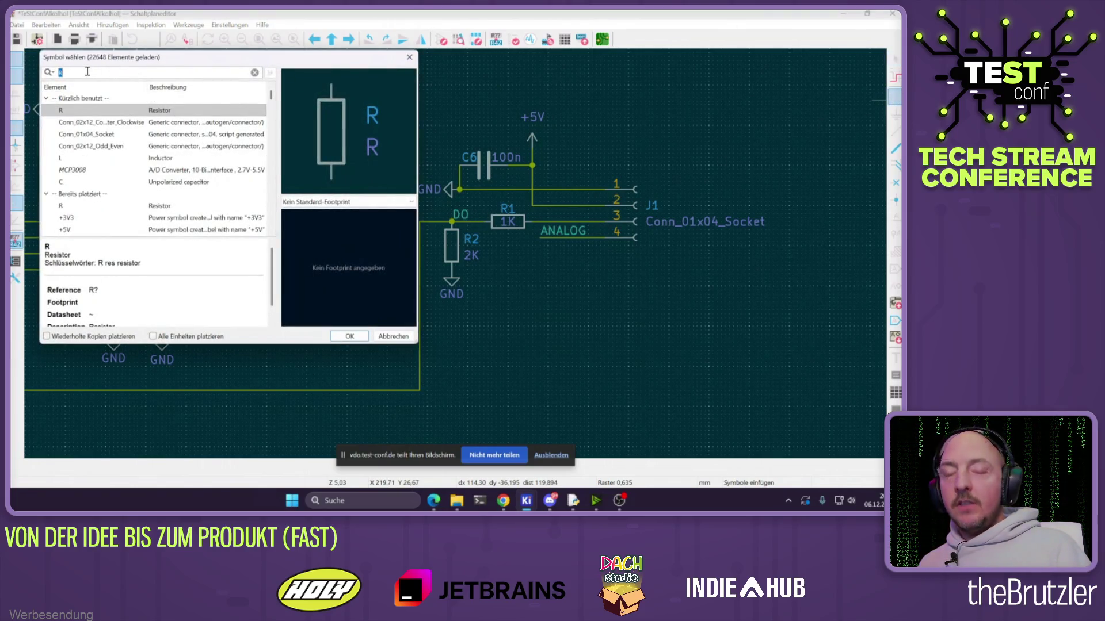
Place a Conn_01x07_Socket as J3, then delete it again
{"action": "type", "text": "x0"}
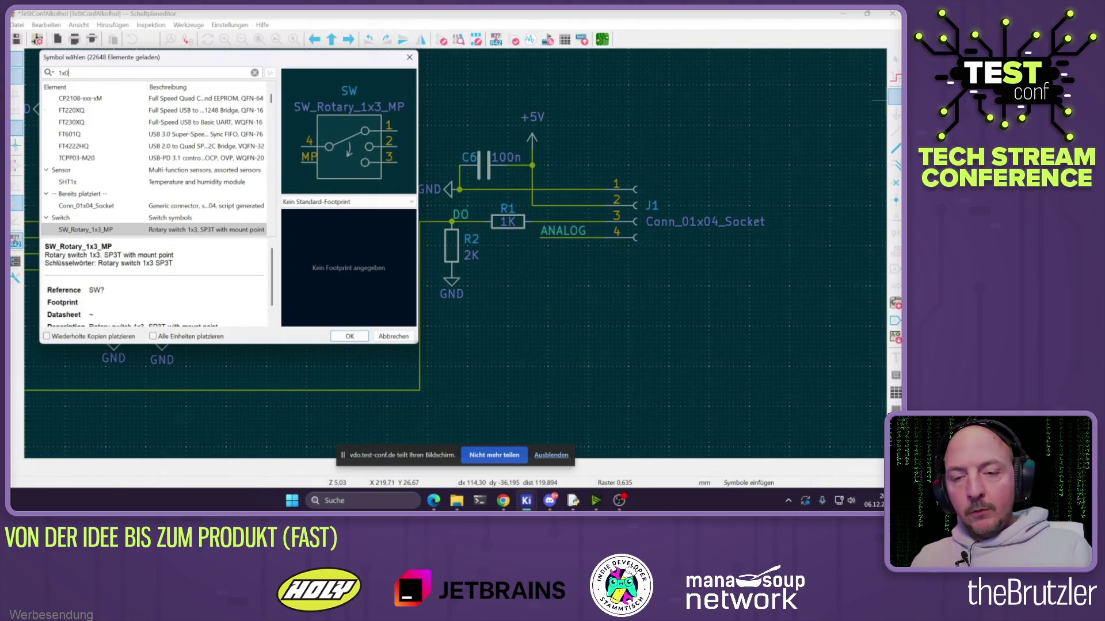
{"action": "type", "text": "7"}
{"action": "double_click", "coordinate": [106, 122]}
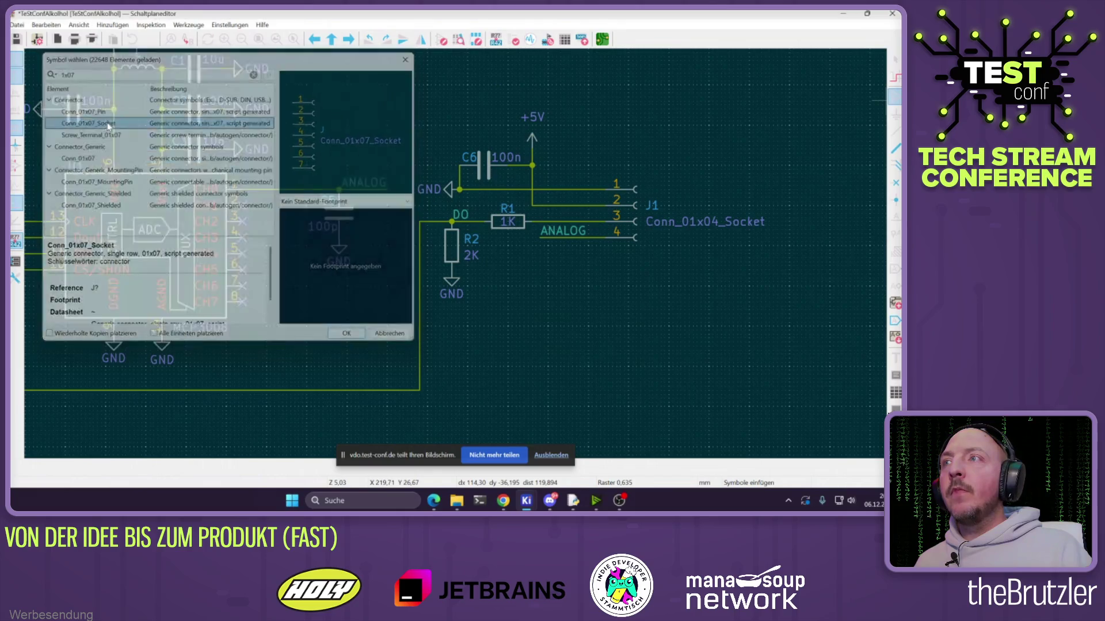
{"action": "left_click", "coordinate": [590, 330]}
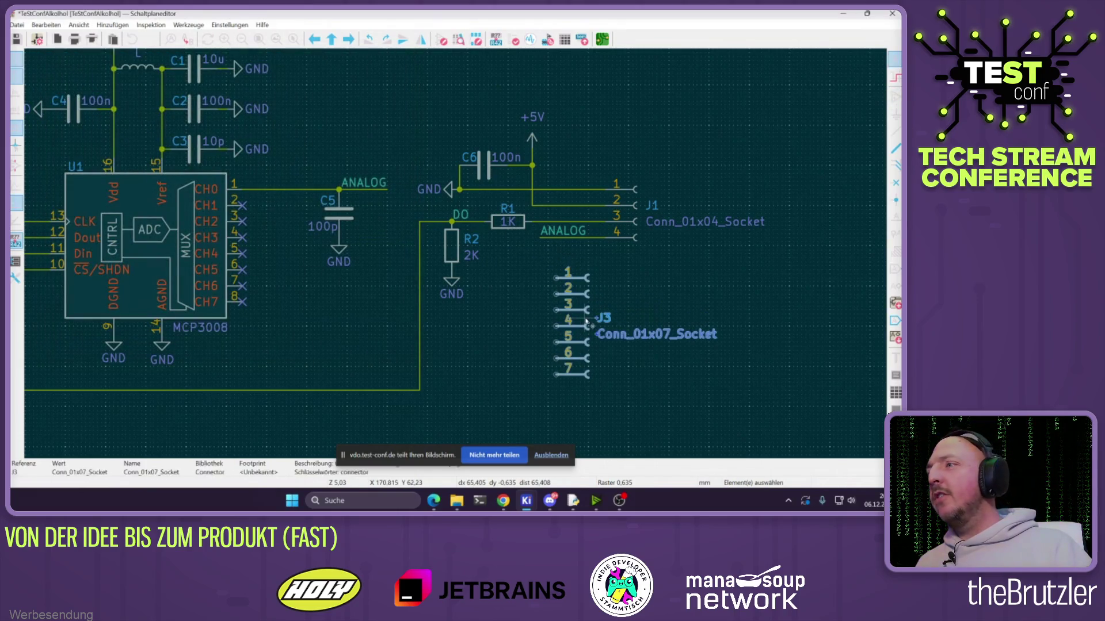
{"action": "key", "text": "e"}
{"action": "key", "text": "Escape"}
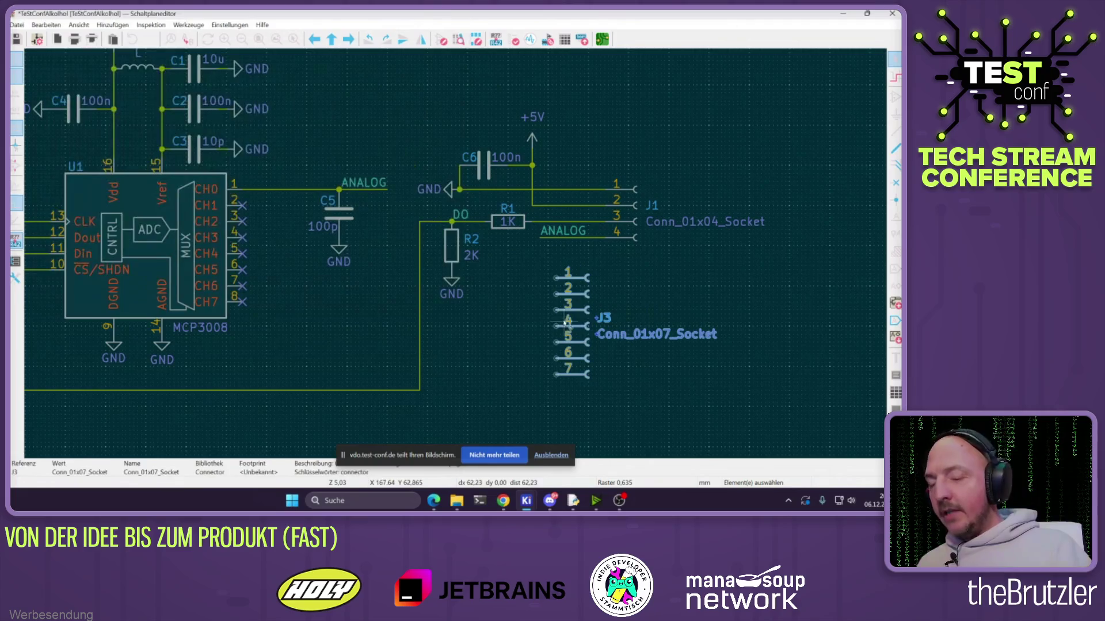
{"action": "key", "text": "Delete"}
Place a Conn_02x14_Odd_Even connector as J3 below J1
{"action": "key", "text": "a"}
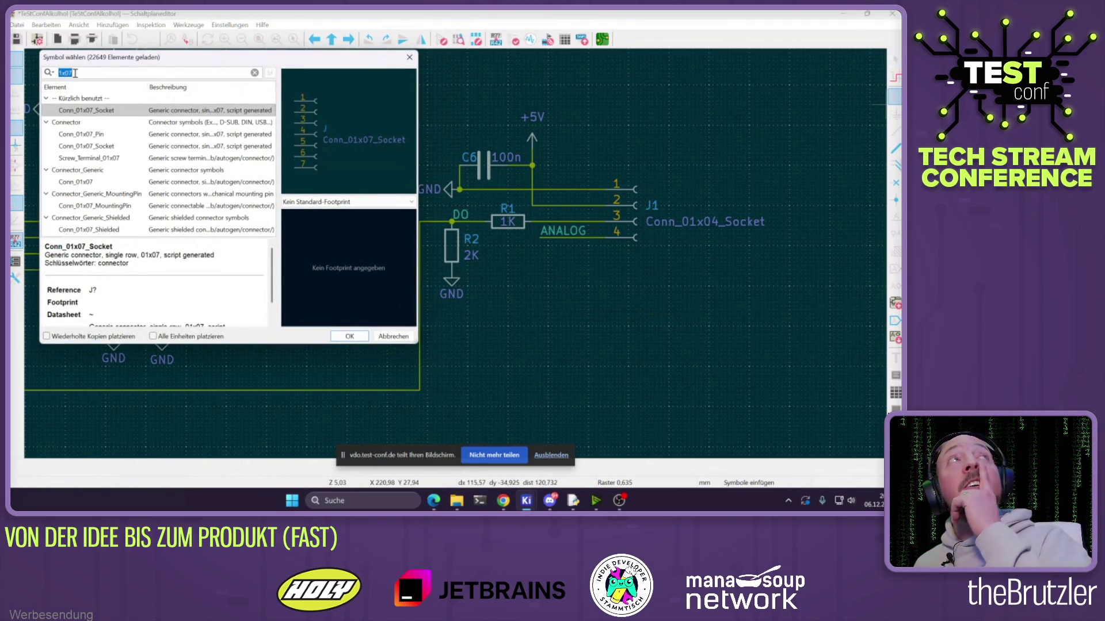
{"action": "type", "text": "1x14"}
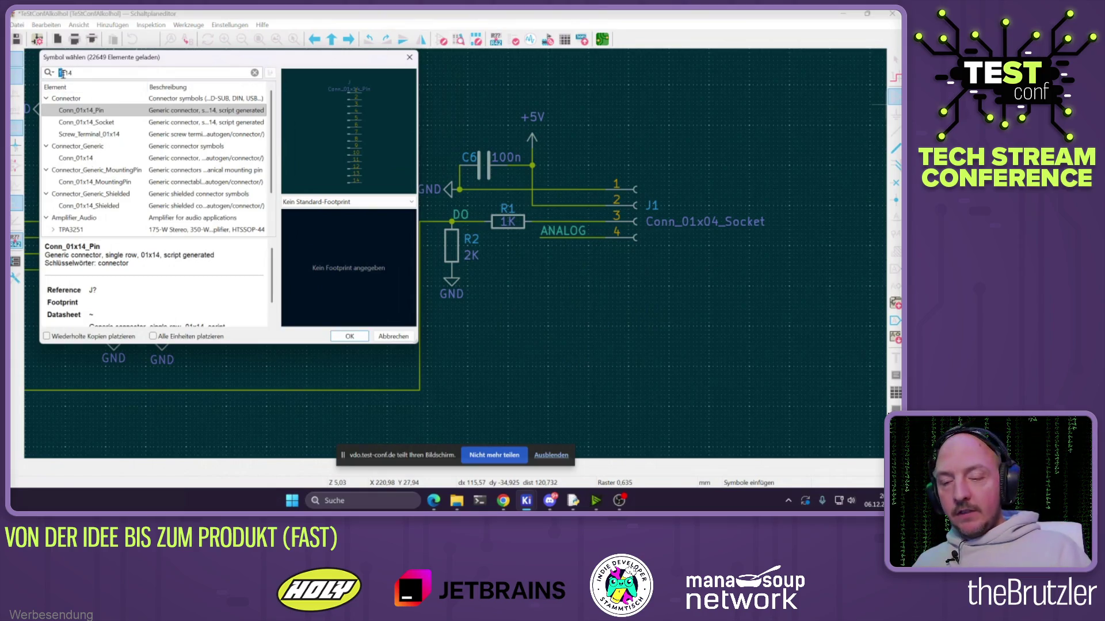
{"action": "type", "text": "2"}
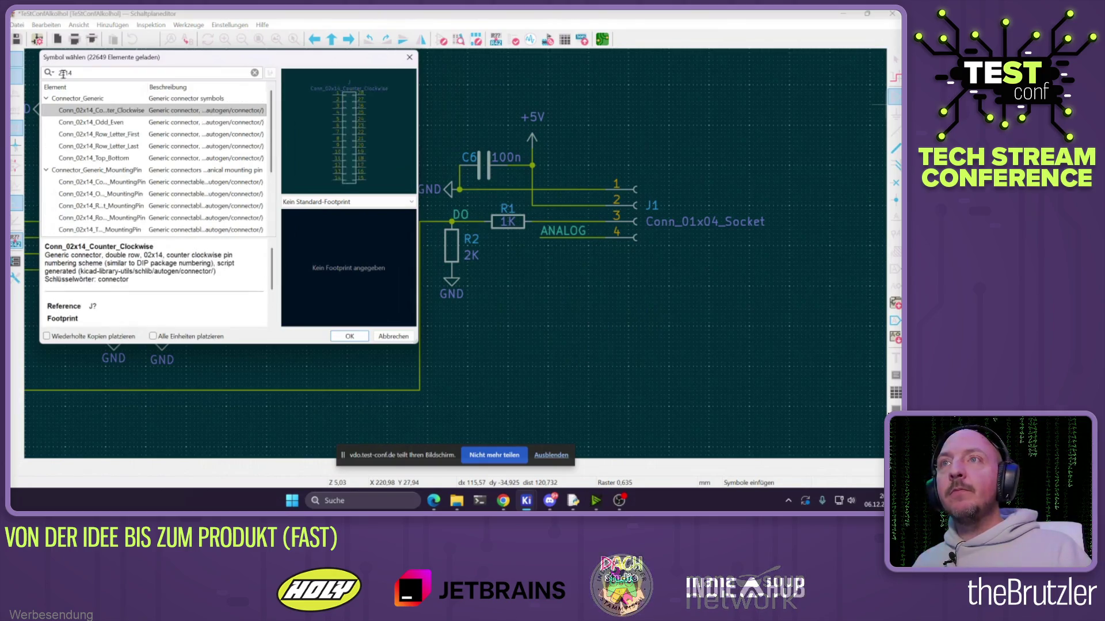
{"action": "double_click", "coordinate": [111, 123]}
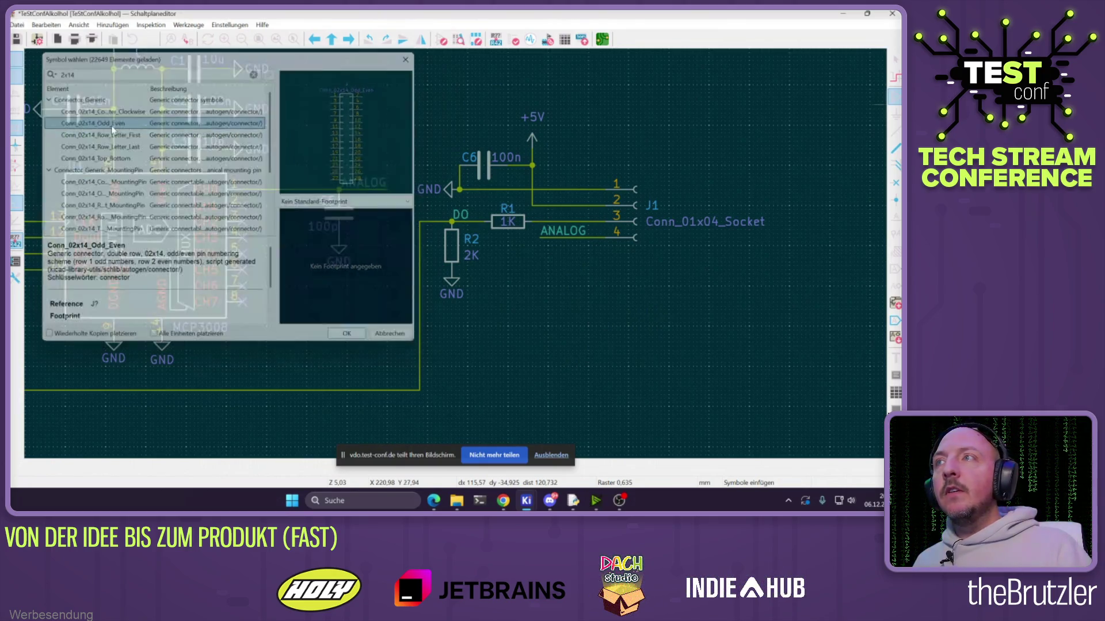
{"action": "scroll", "coordinate": [446, 312], "scroll_direction": "down", "scroll_amount": 3}
{"action": "left_click", "coordinate": [435, 319]}
{"action": "scroll", "coordinate": [436, 319], "scroll_direction": "up", "scroll_amount": 4}
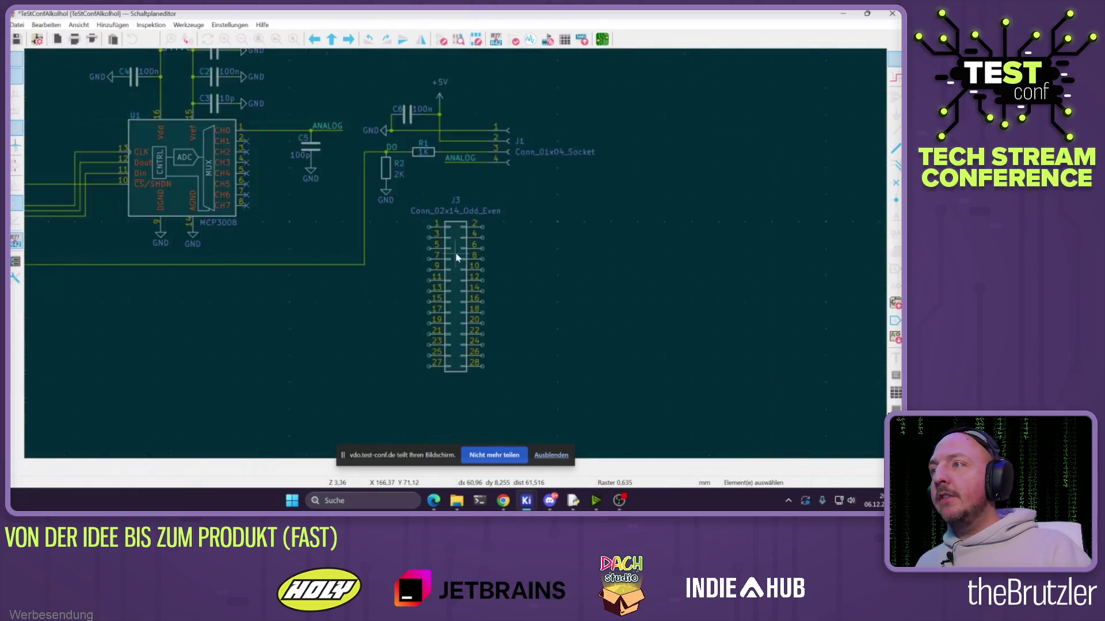
Duplicate the GND symbol and place it below J3 pin 28
{"action": "left_click", "coordinate": [414, 205]}
{"action": "key", "text": "ctrl+d"}
{"action": "scroll", "coordinate": [451, 262], "scroll_direction": "down", "scroll_amount": 2}
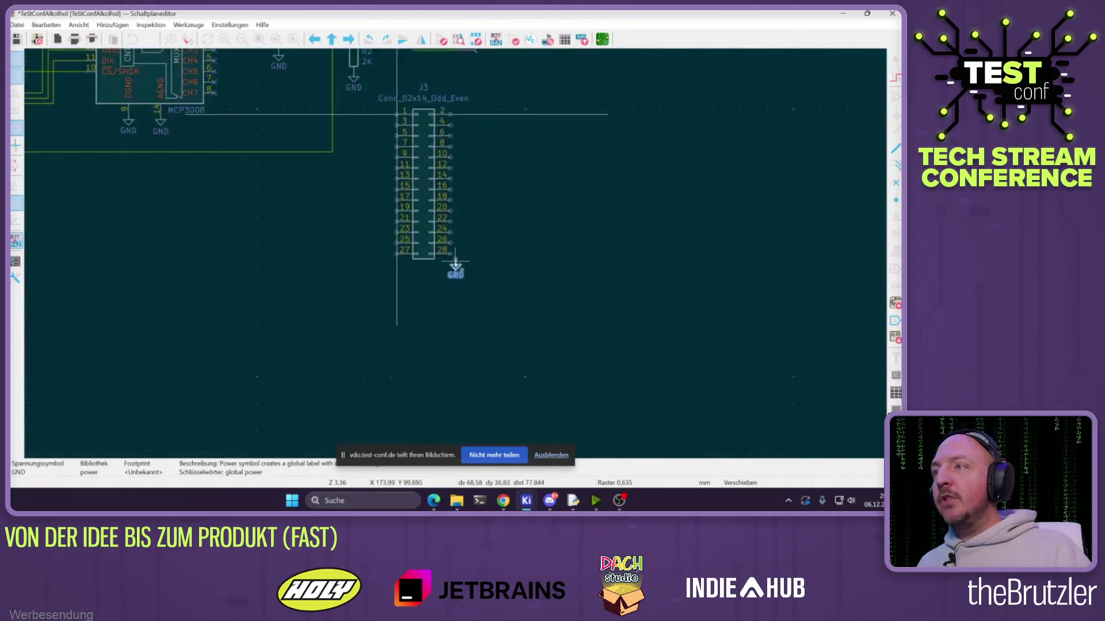
{"action": "left_click", "coordinate": [450, 265]}
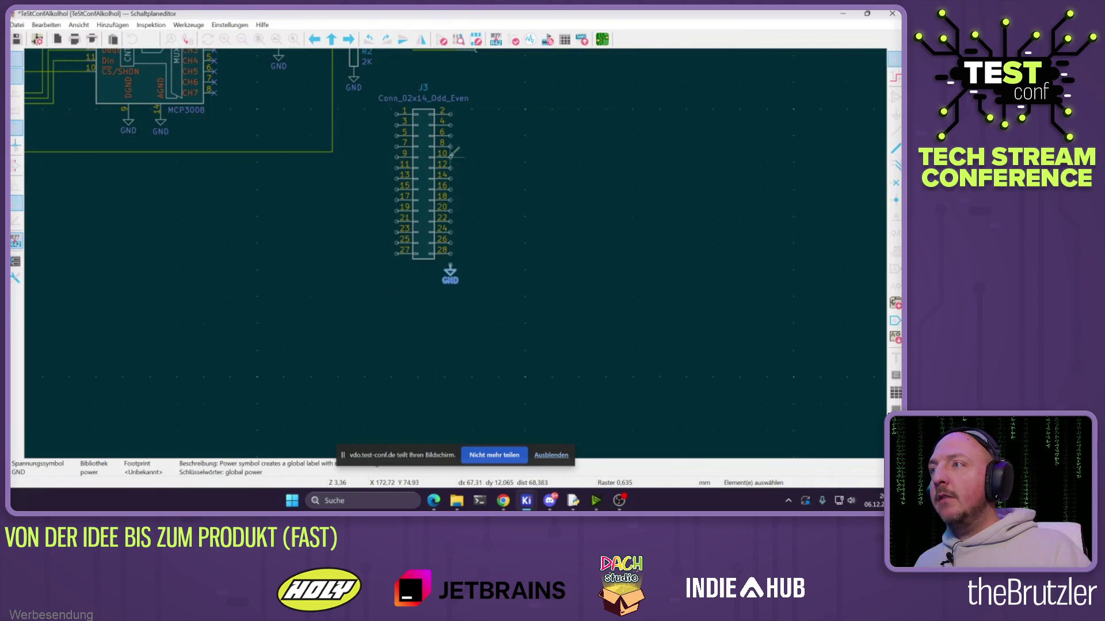
Wire J3's even pins 2–28 together down to the GND symbol
{"action": "key", "text": "w"}
{"action": "key", "text": "Escape"}
{"action": "scroll", "coordinate": [457, 248], "scroll_direction": "up", "scroll_amount": 2}
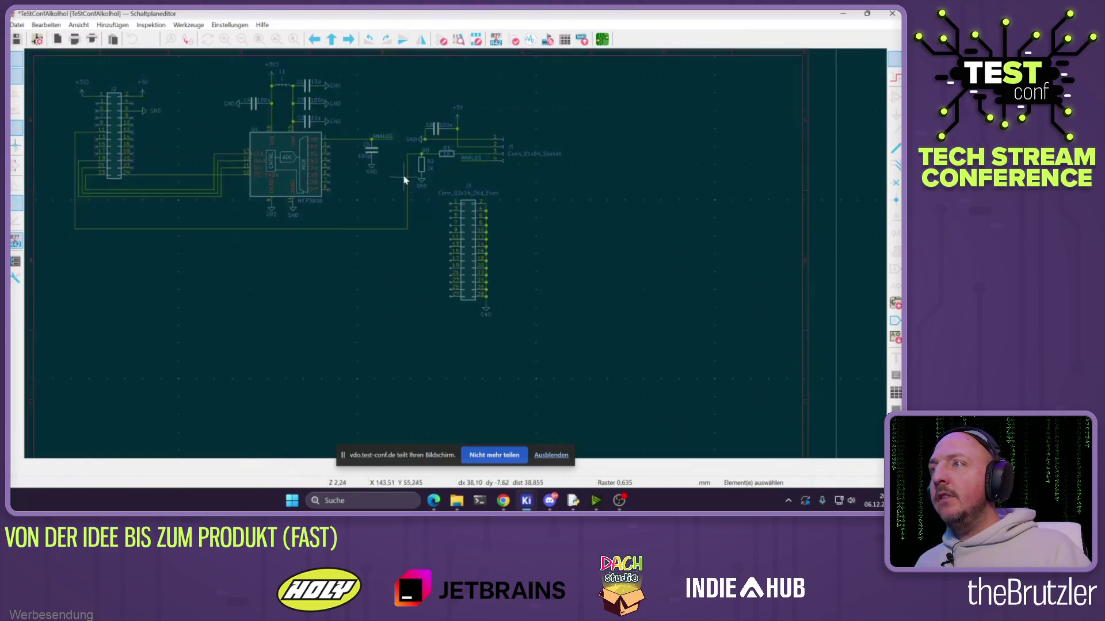
{"action": "scroll", "coordinate": [449, 271], "scroll_direction": "down", "scroll_amount": 2}
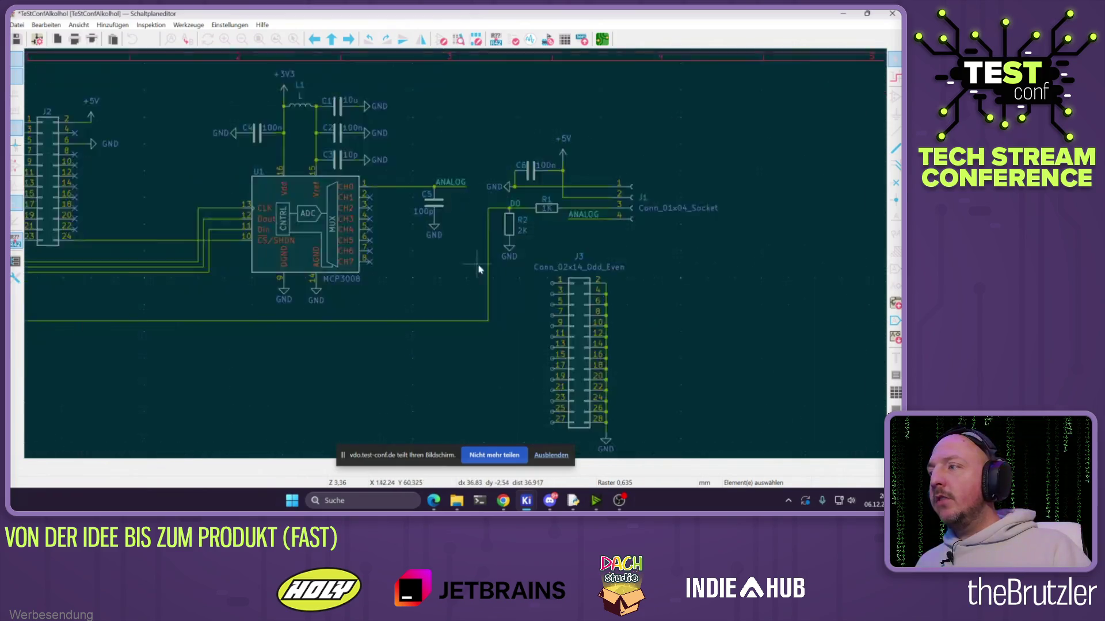
{"action": "scroll", "coordinate": [457, 259], "scroll_direction": "up", "scroll_amount": 2}
{"action": "mouse_move", "coordinate": [554, 285]}
{"action": "middle_mouse_down"}
{"action": "mouse_move", "coordinate": [455, 227]}
{"action": "mouse_move", "coordinate": [431, 197]}
{"action": "middle_mouse_up"}
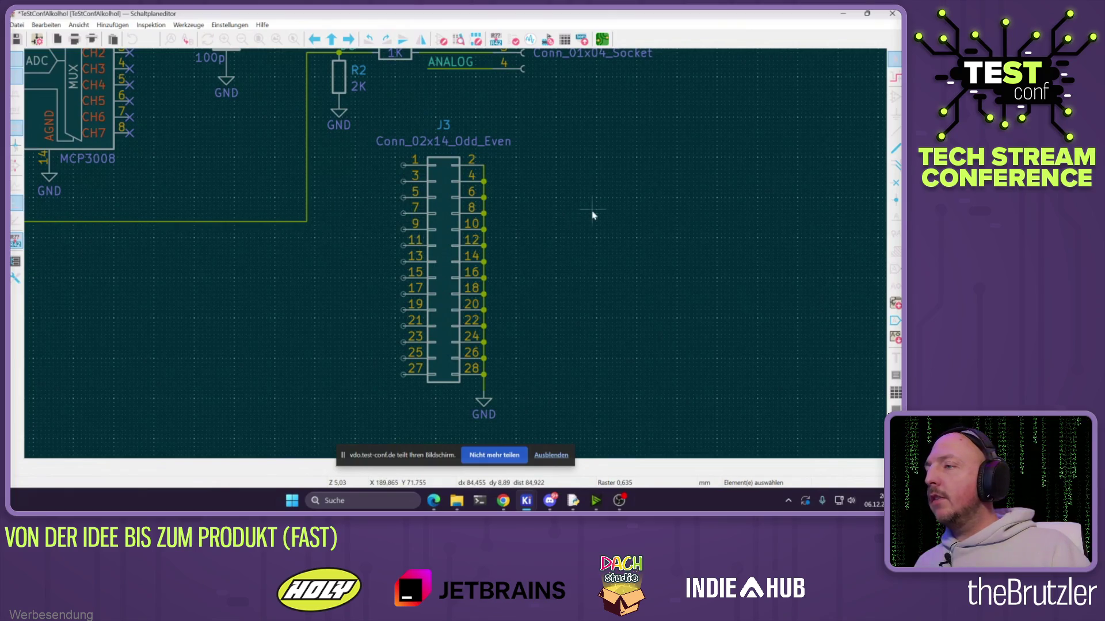
{"action": "left_click", "coordinate": [535, 160]}
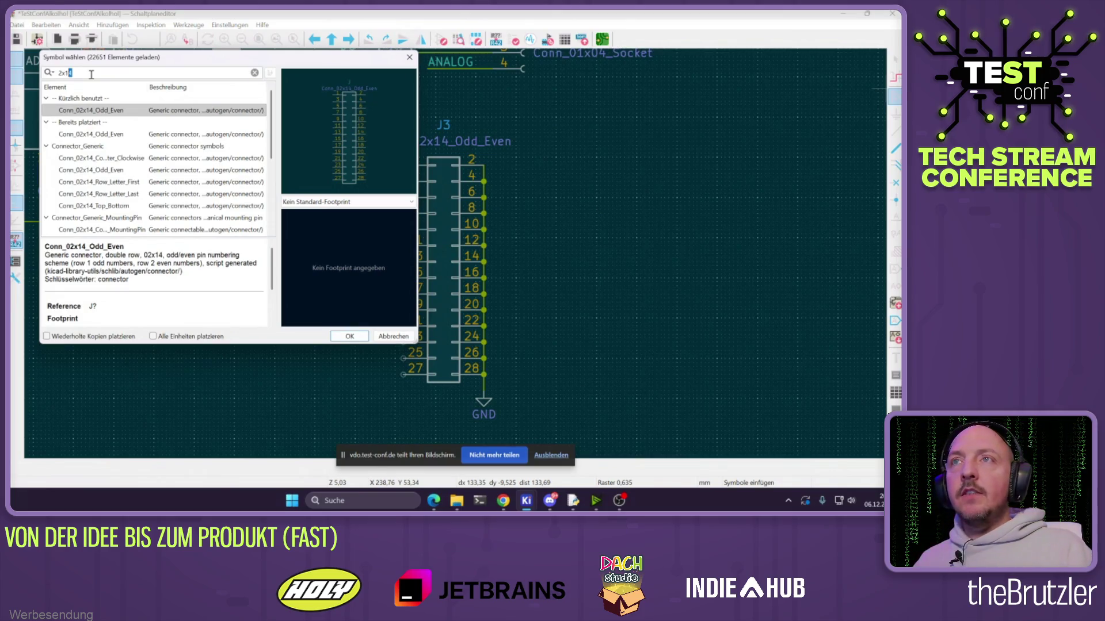
Place a Conn_02x07_Odd_Even connector as J4 beside J3
{"action": "type", "text": "07"}
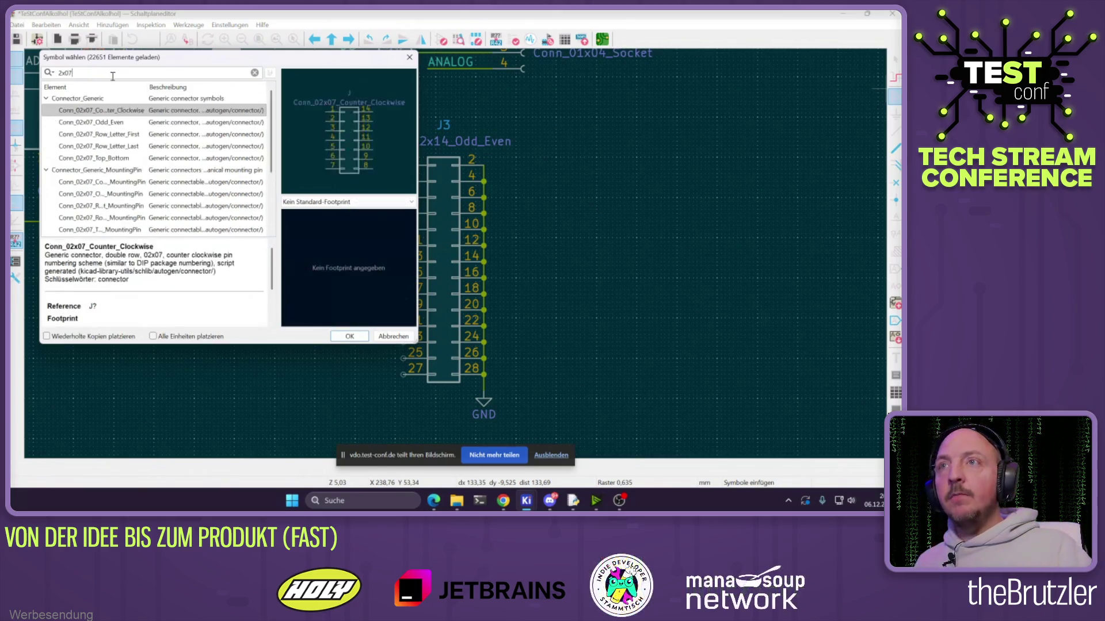
{"action": "double_click", "coordinate": [92, 122]}
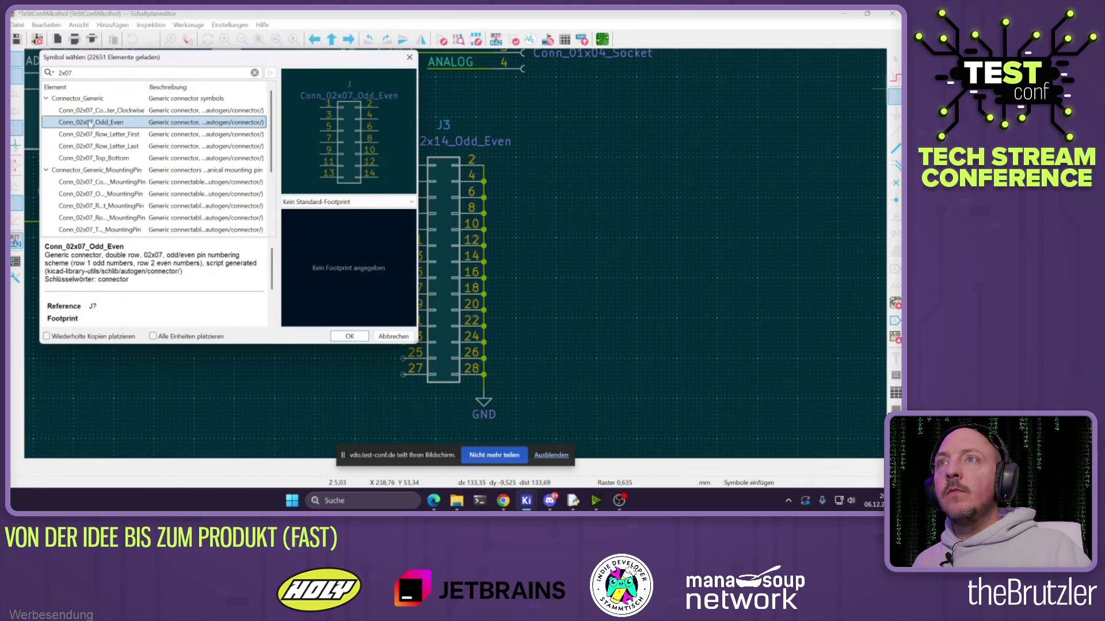
{"action": "key", "text": "Escape"}
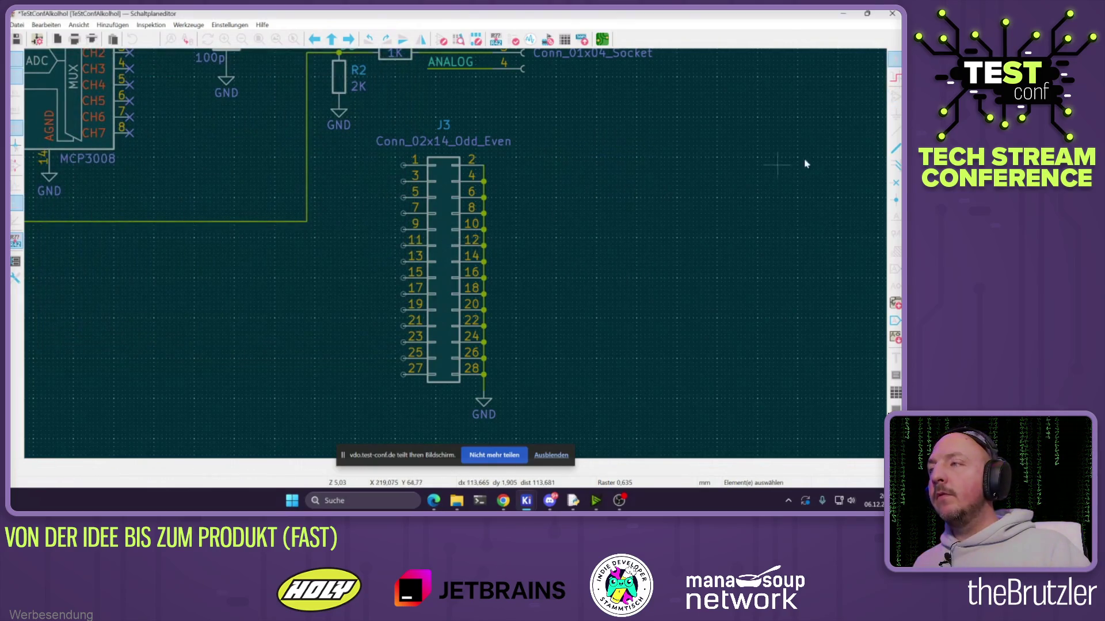
{"action": "left_click", "coordinate": [389, 243]}
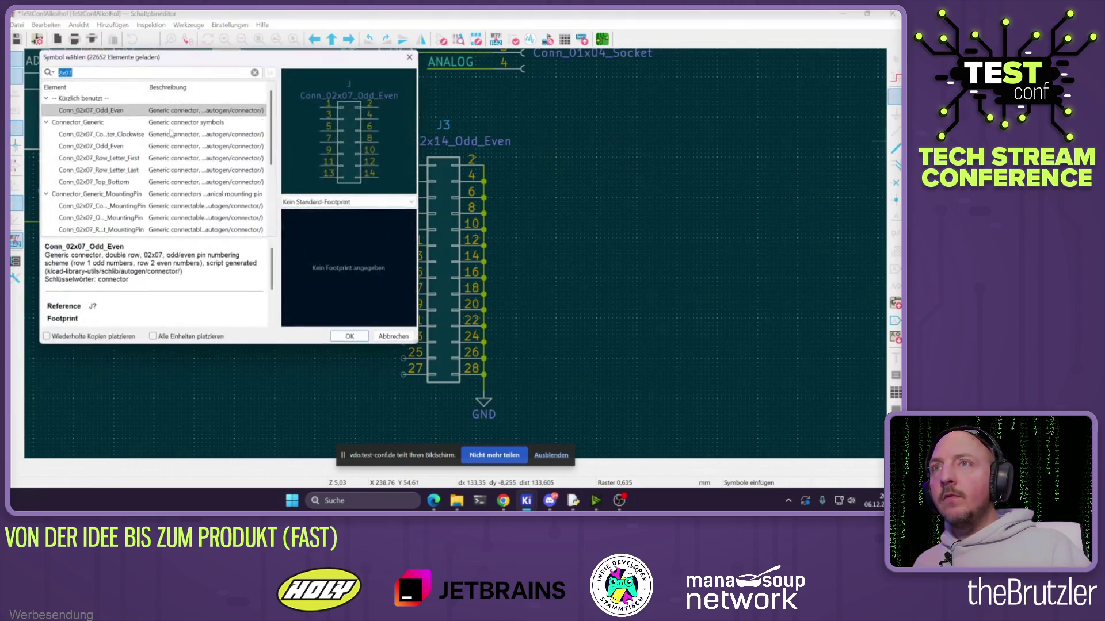
{"action": "double_click", "coordinate": [92, 114]}
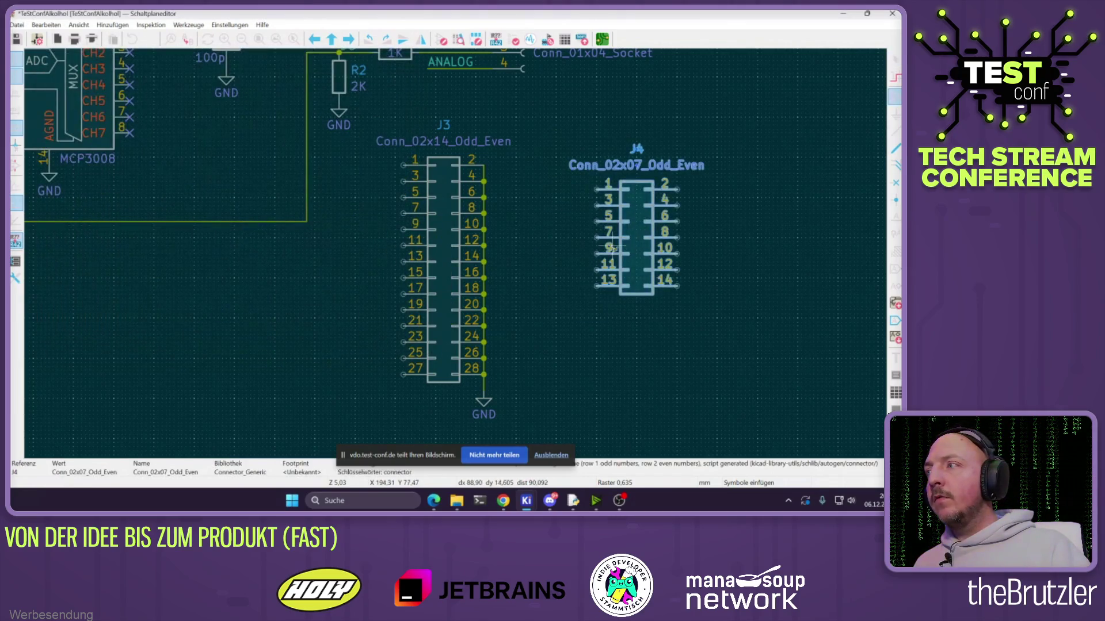
{"action": "left_click", "coordinate": [612, 245]}
Delete J3 and move J4 and the GND symbol so J4's even pins meet the ground wire
{"action": "left_click", "coordinate": [443, 315]}
{"action": "key", "text": "Delete"}
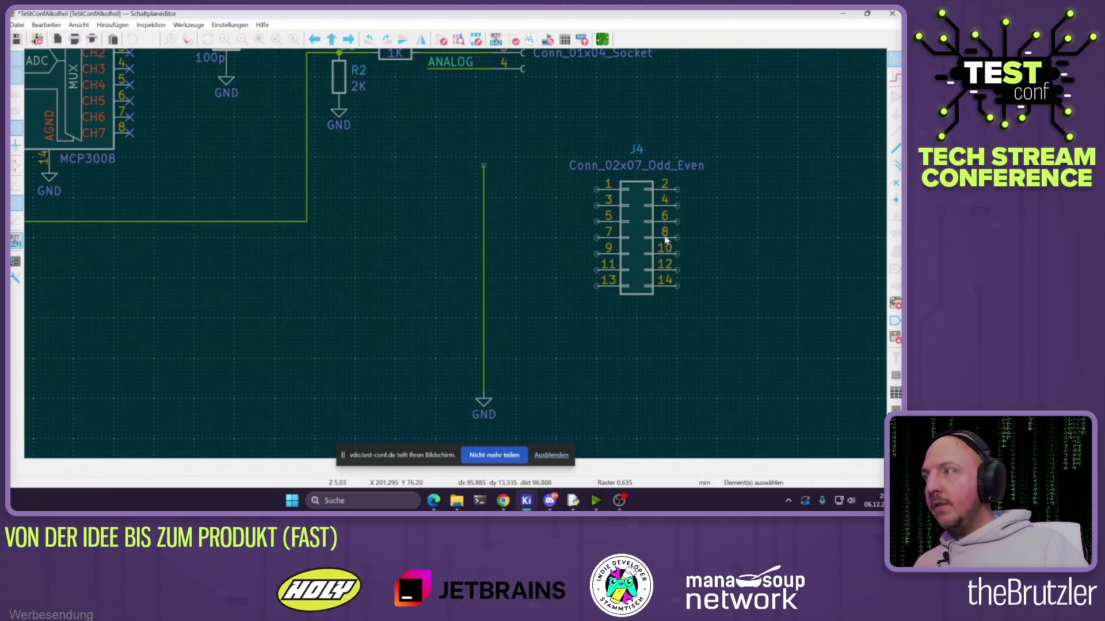
{"action": "mouse_move", "coordinate": [622, 240]}
{"action": "left_mouse_down"}
{"action": "mouse_move", "coordinate": [415, 240]}
{"action": "mouse_move", "coordinate": [431, 217]}
{"action": "left_mouse_up"}
{"action": "left_click_drag", "start_coordinate": [483, 402], "coordinate": [484, 285]}
{"action": "mouse_move", "coordinate": [192, 87]}
{"action": "middle_mouse_down"}
{"action": "mouse_move", "coordinate": [249, 174]}
{"action": "mouse_move", "coordinate": [316, 215]}
{"action": "middle_mouse_up"}
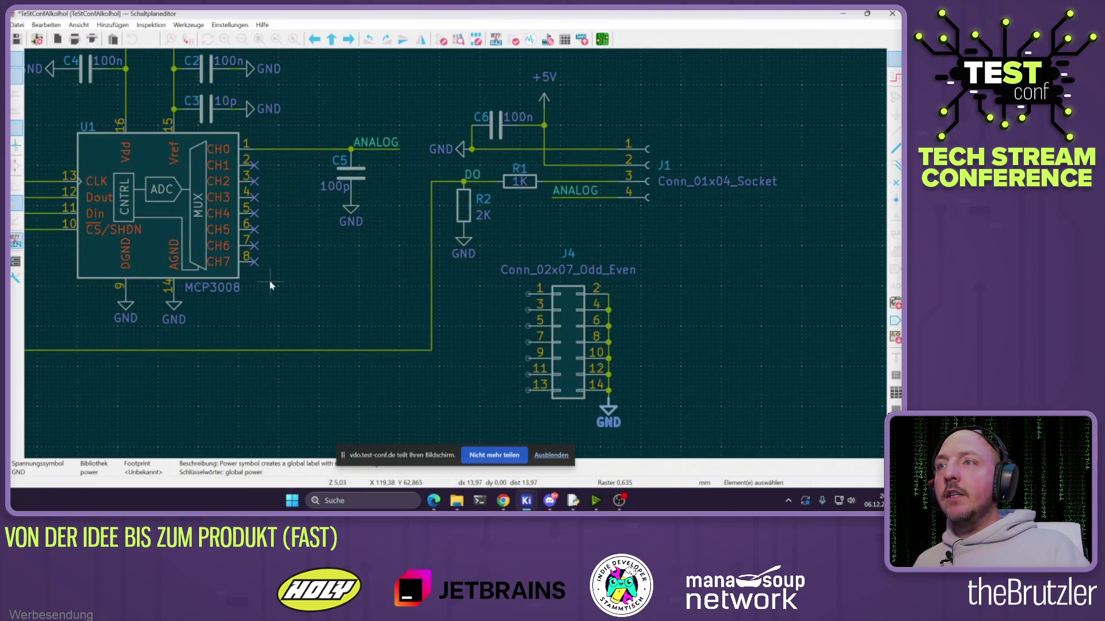
Remove the no-connect flags from U1's CH1–CH7 pins
{"action": "left_click_drag", "start_coordinate": [285, 270], "coordinate": [244, 157]}
{"action": "left_click_drag", "start_coordinate": [286, 271], "coordinate": [246, 160]}
{"action": "key", "text": "Delete"}
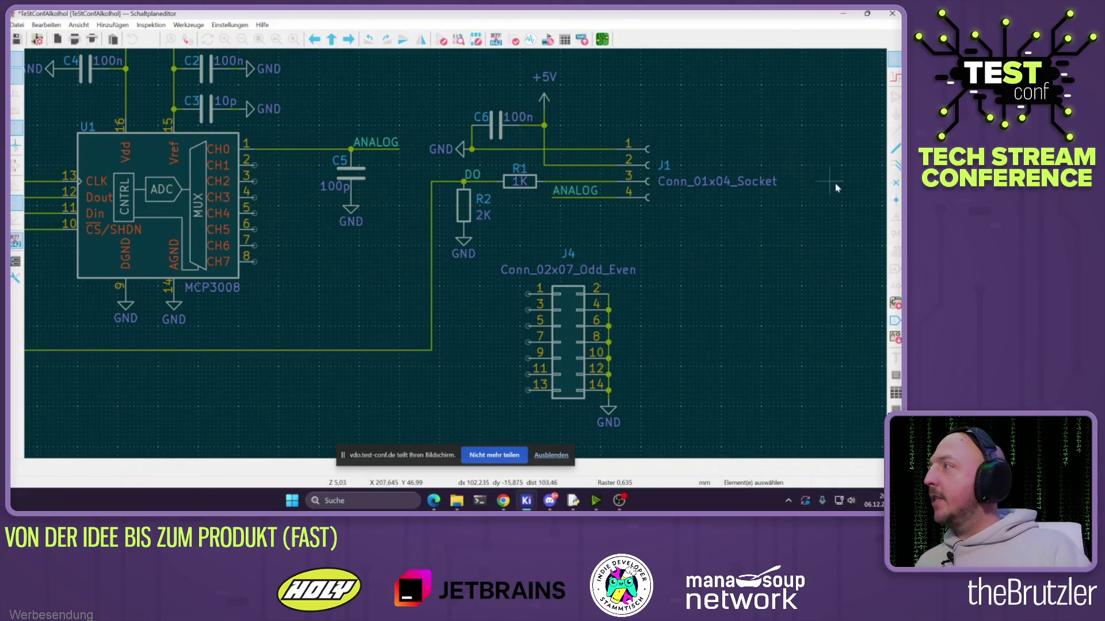
Place net labels A1 through A7 on U1's CH1–CH7 pins
{"action": "left_click", "coordinate": [895, 218]}
{"action": "type", "text": "A1"}
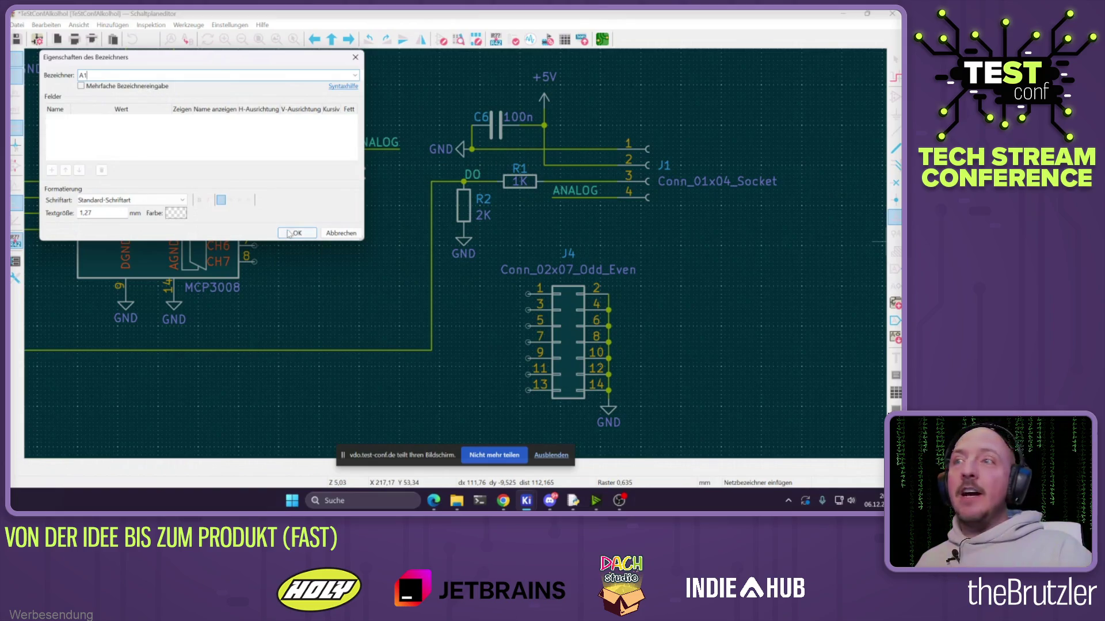
{"action": "left_click", "coordinate": [289, 233]}
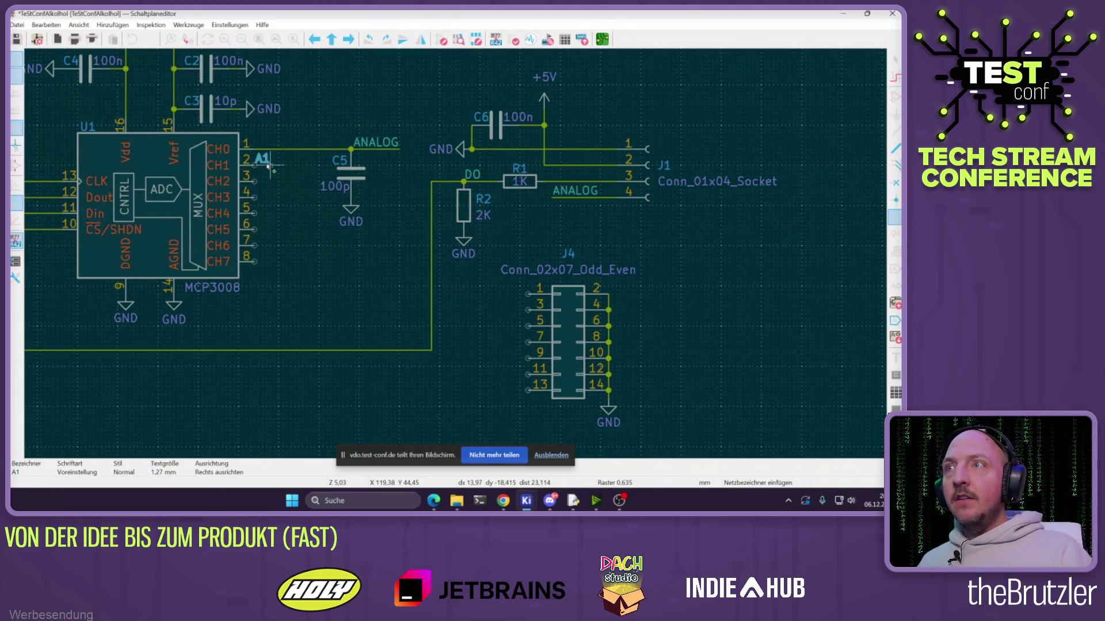
{"action": "left_click", "coordinate": [279, 167]}
{"action": "key", "text": "Escape"}
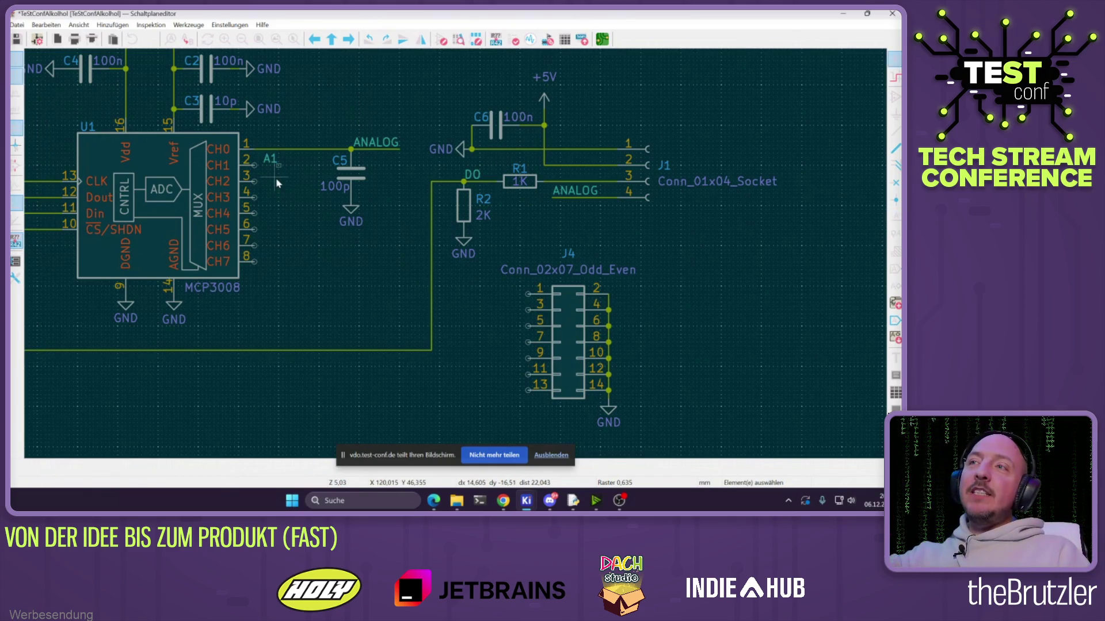
{"action": "key", "text": "Insert"}
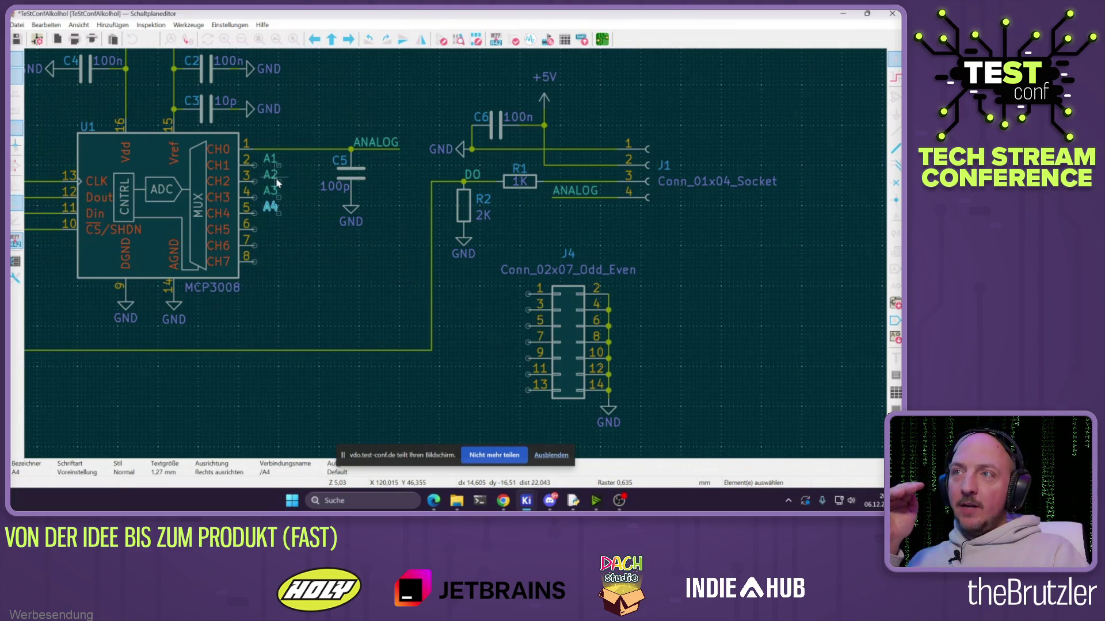
Duplicate the A1–A7 labels onto J4's odd pins 1–13
{"action": "left_click_drag", "start_coordinate": [304, 151], "coordinate": [266, 278]}
{"action": "mouse_move", "coordinate": [278, 166]}
{"action": "left_mouse_down"}
{"action": "mouse_move", "coordinate": [260, 168]}
{"action": "mouse_move", "coordinate": [285, 168]}
{"action": "left_mouse_up"}
{"action": "key", "text": "ctrl+d"}
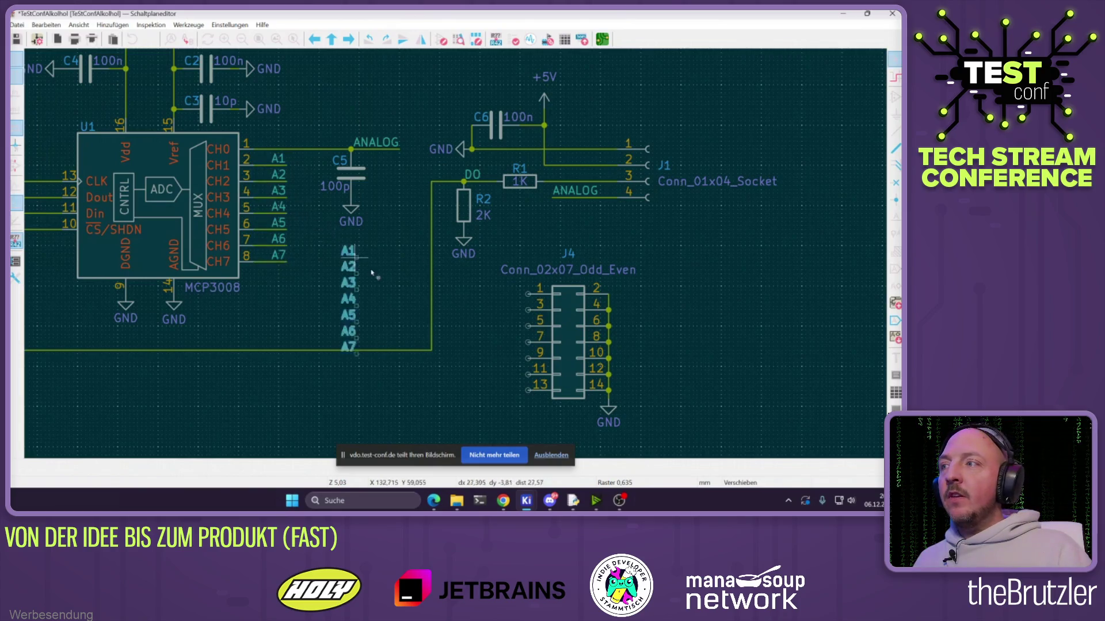
{"action": "left_click", "coordinate": [519, 296]}
{"action": "left_click", "coordinate": [500, 297]}
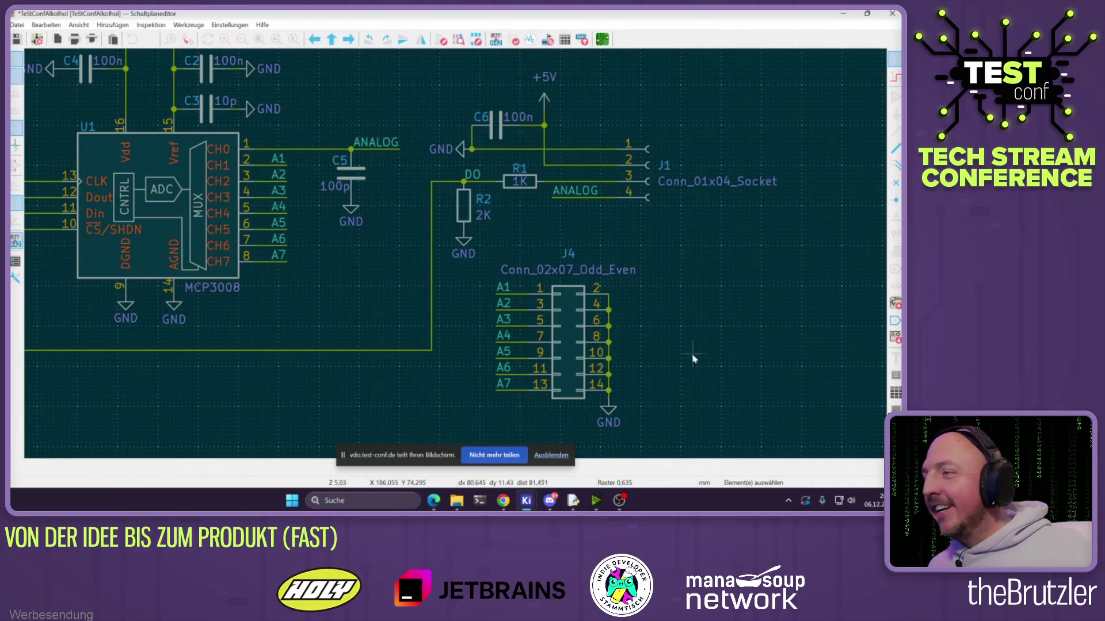
Delete the value text of connectors J4 and J1
{"action": "scroll", "coordinate": [455, 259], "scroll_direction": "down", "scroll_amount": 3}
{"action": "left_click", "coordinate": [415, 198]}
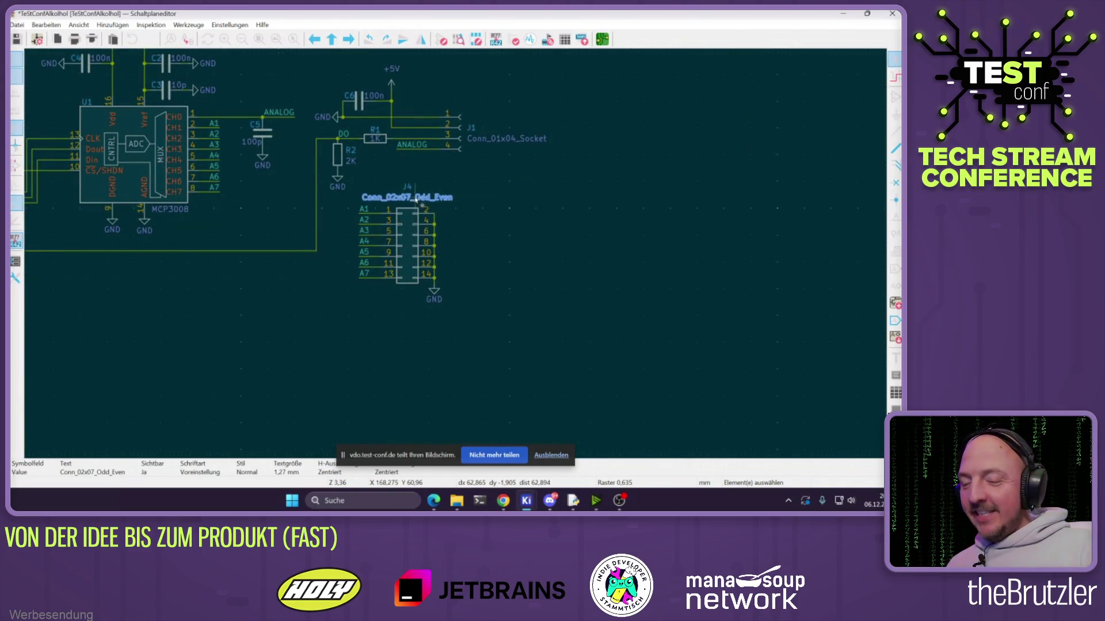
{"action": "key", "text": "Delete"}
{"action": "left_click", "coordinate": [494, 139]}
{"action": "key", "text": "Delete"}
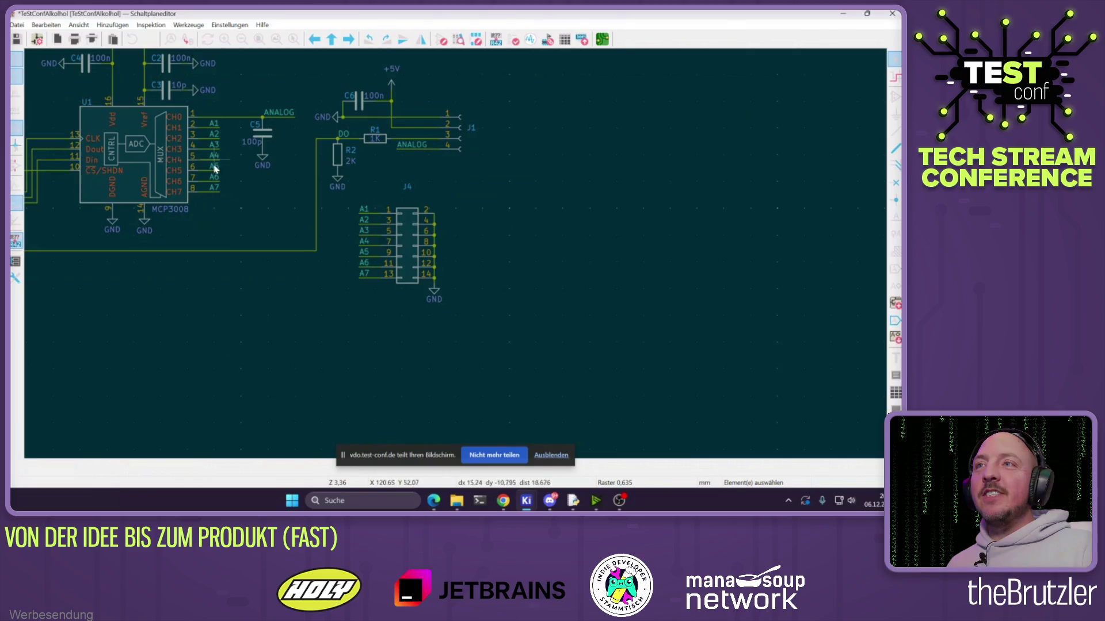
Nudge J1's reference text upward and move J4 up and to the right
{"action": "left_click_drag", "start_coordinate": [351, 192], "coordinate": [488, 316]}
{"action": "left_click", "coordinate": [404, 190]}
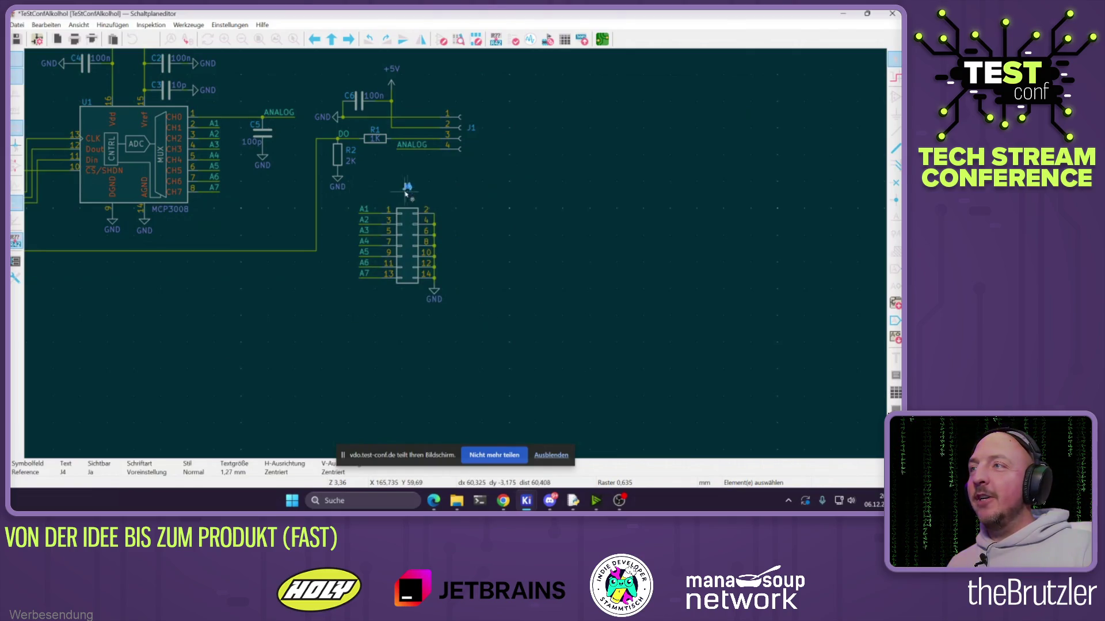
{"action": "left_click_drag", "start_coordinate": [470, 128], "coordinate": [455, 108]}
{"action": "left_click_drag", "start_coordinate": [509, 339], "coordinate": [348, 190]}
{"action": "left_click_drag", "start_coordinate": [402, 246], "coordinate": [429, 224]}
{"action": "scroll", "coordinate": [429, 226], "scroll_direction": "down", "scroll_amount": 2}
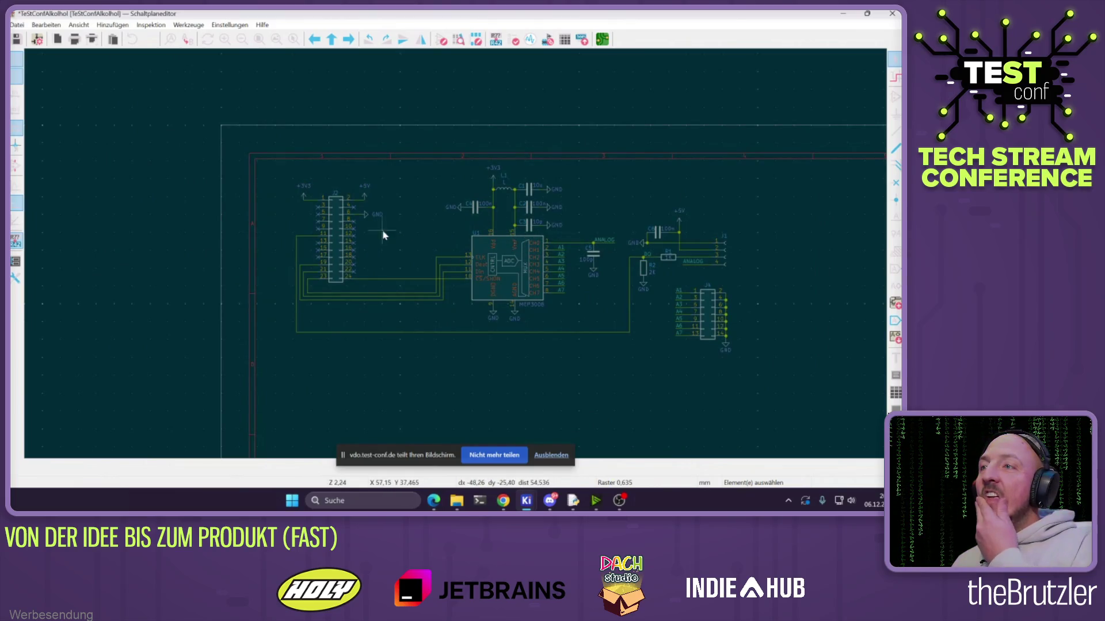
{"action": "scroll", "coordinate": [383, 235], "scroll_direction": "up", "scroll_amount": 2}
{"action": "left_click", "coordinate": [380, 255]}
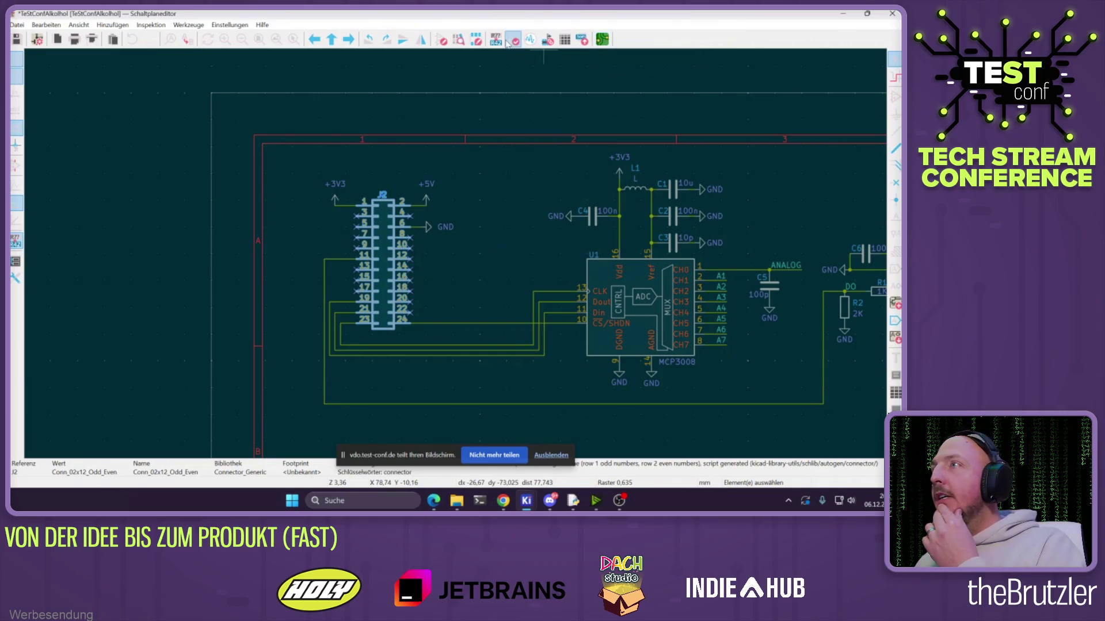
Open footprint assignment and filter to the Connector_PinHeader_2.54mm library
{"action": "left_click", "coordinate": [546, 41]}
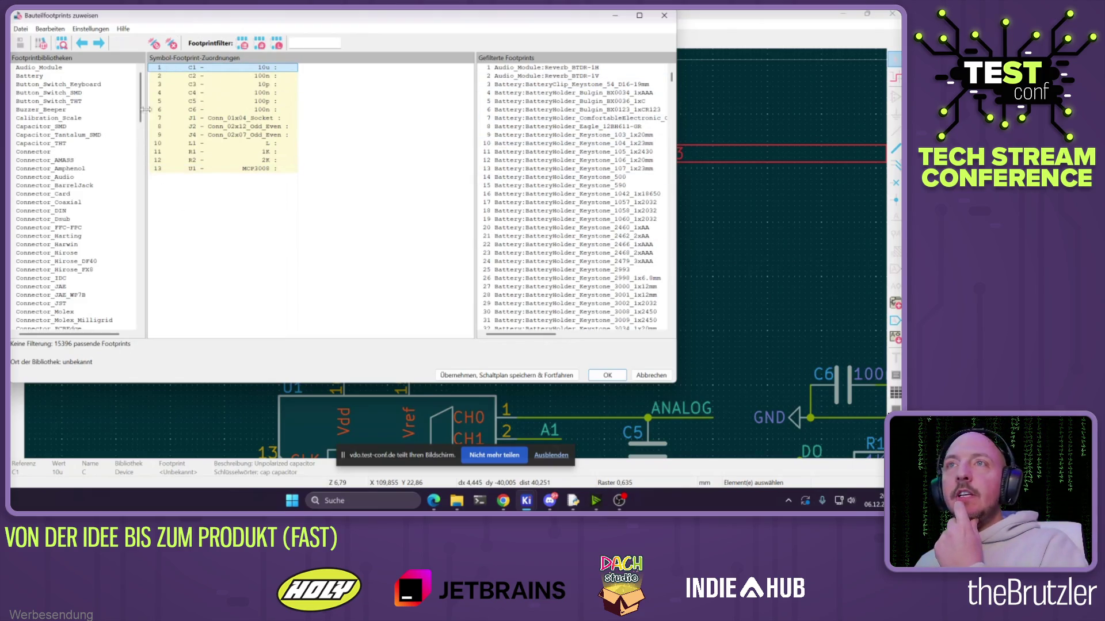
{"action": "left_click", "coordinate": [37, 152]}
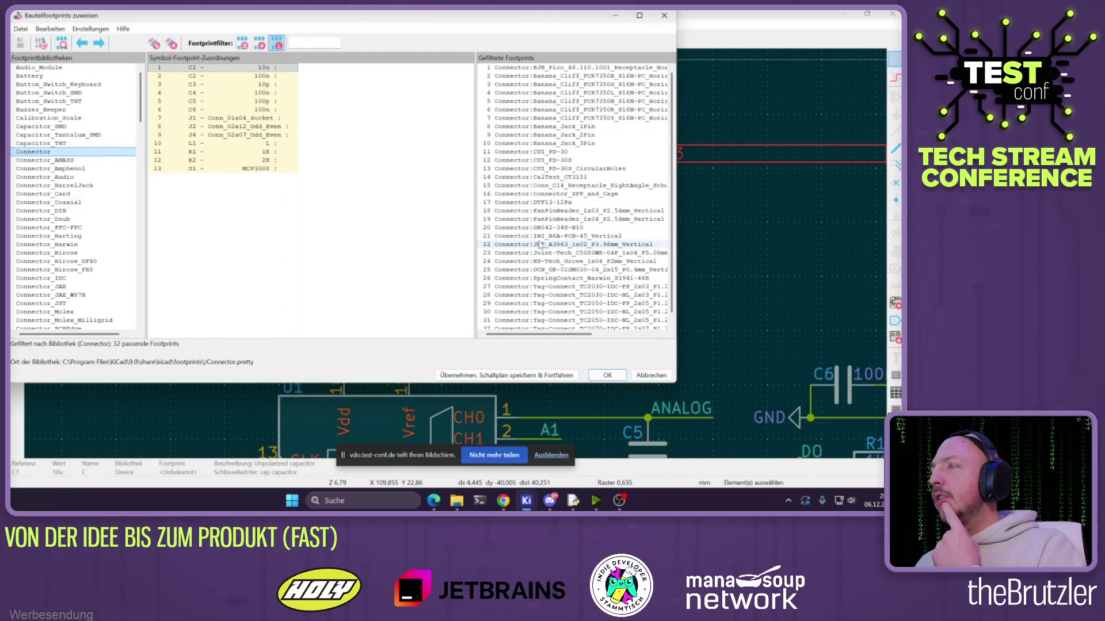
{"action": "scroll", "coordinate": [98, 224], "scroll_direction": "down", "scroll_amount": 9}
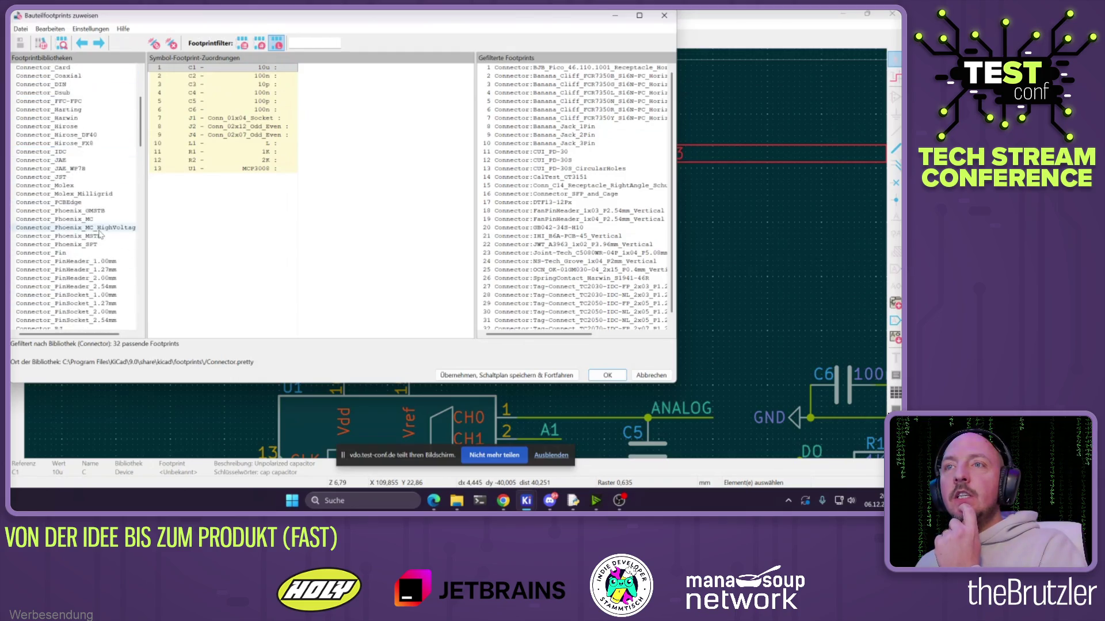
{"action": "left_click", "coordinate": [59, 186]}
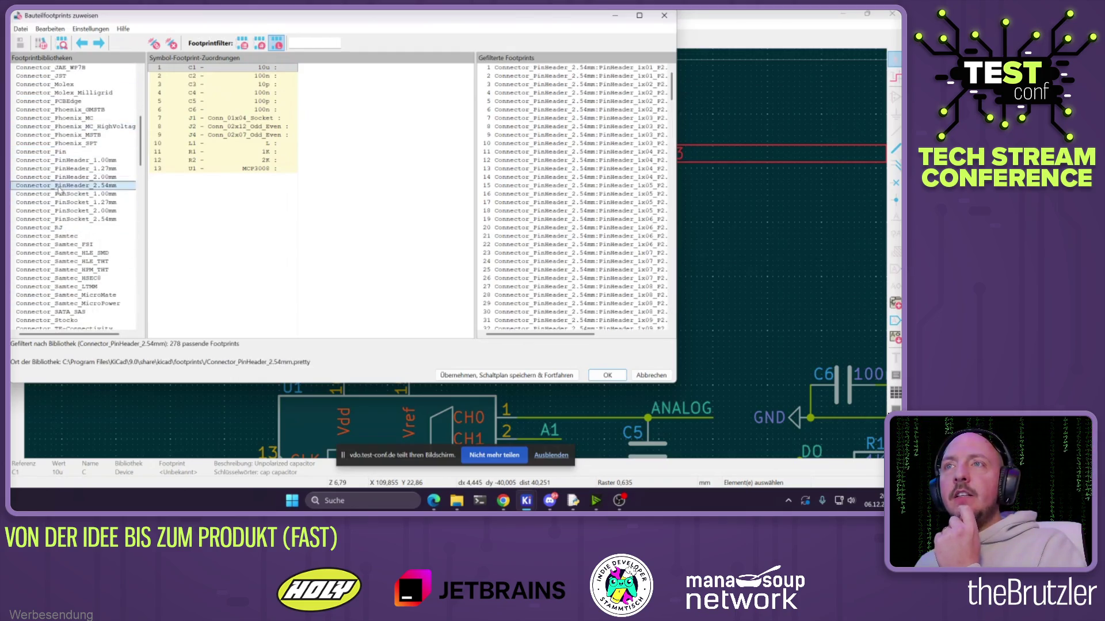
Widen the footprint list and maximize the CvPcb window
{"action": "left_click_drag", "start_coordinate": [676, 268], "coordinate": [796, 240]}
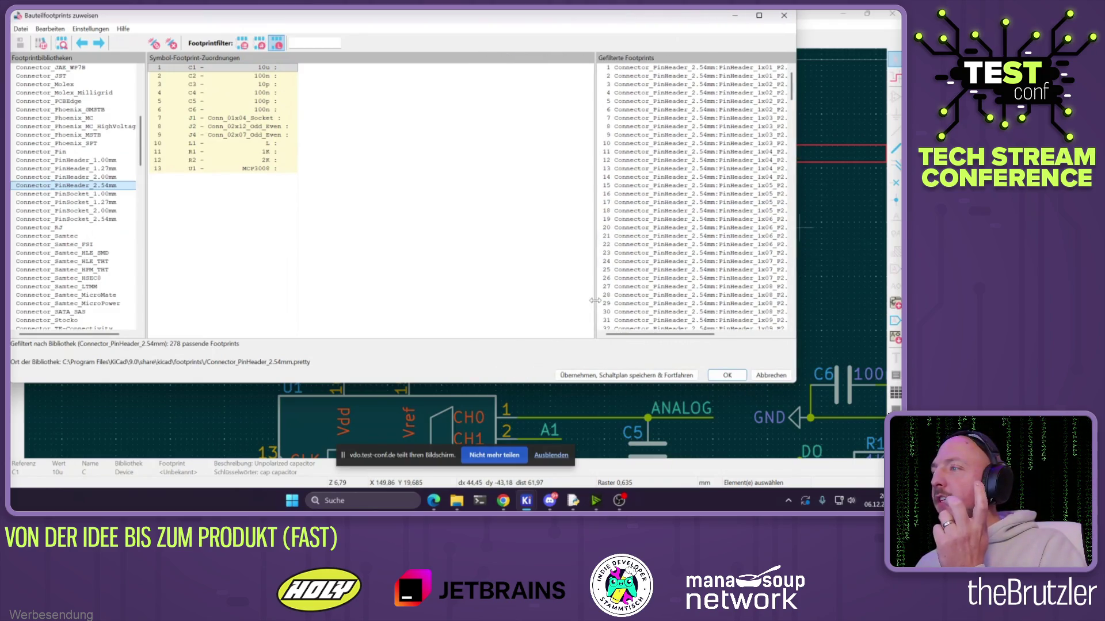
{"action": "left_click_drag", "start_coordinate": [595, 301], "coordinate": [433, 293]}
{"action": "scroll", "coordinate": [584, 108], "scroll_direction": "down", "scroll_amount": 8}
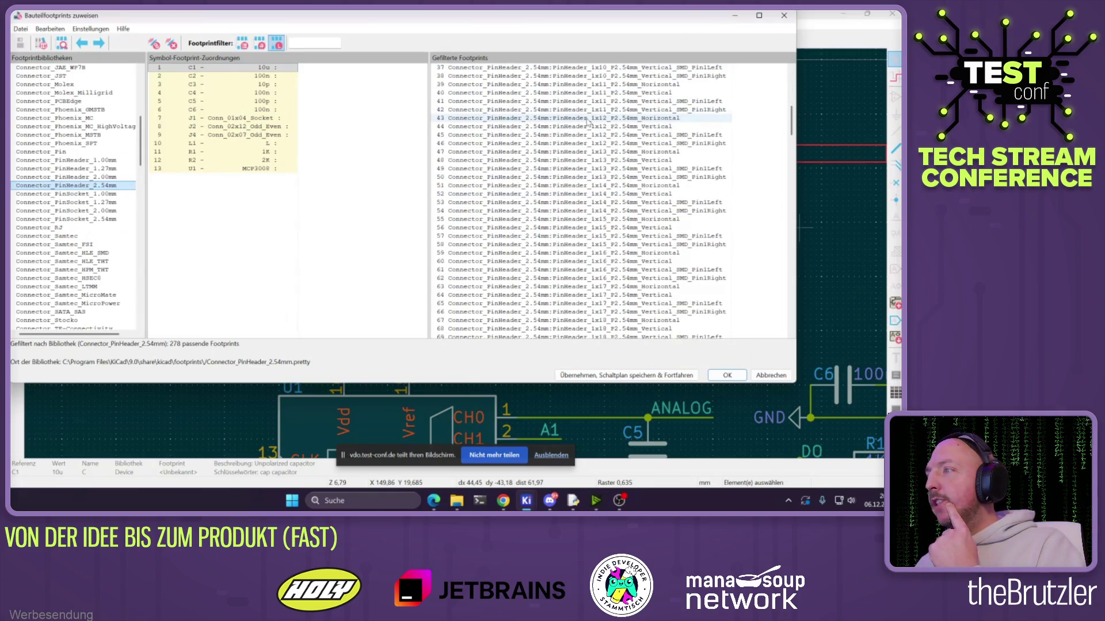
{"action": "left_click_drag", "start_coordinate": [378, 16], "coordinate": [692, 59]}
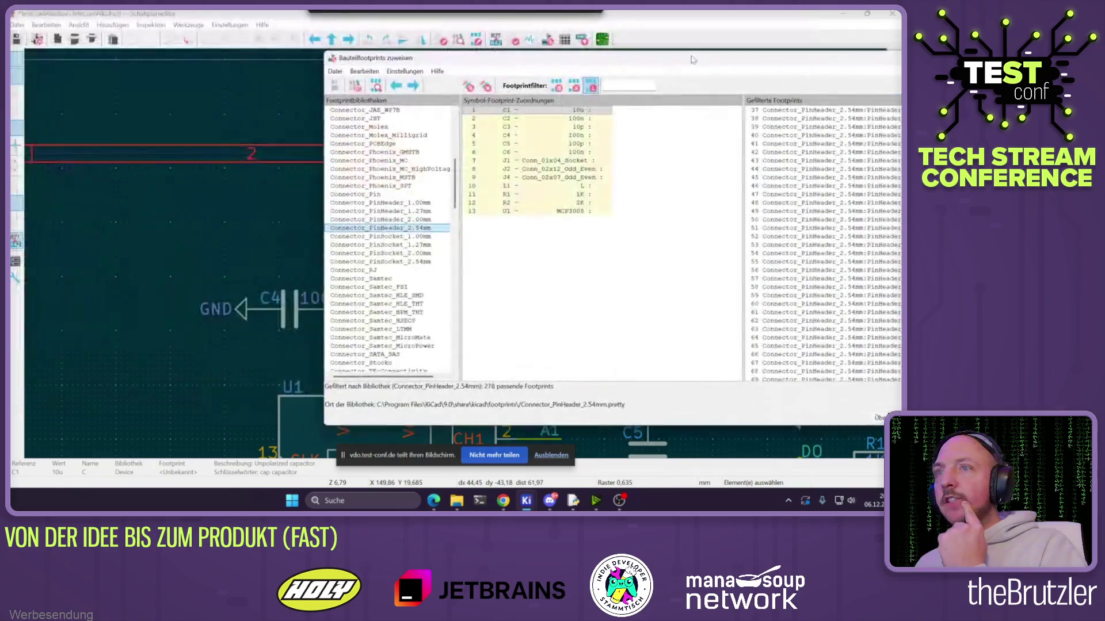
{"action": "scroll", "coordinate": [120, 318], "scroll_direction": "down", "scroll_amount": 2}
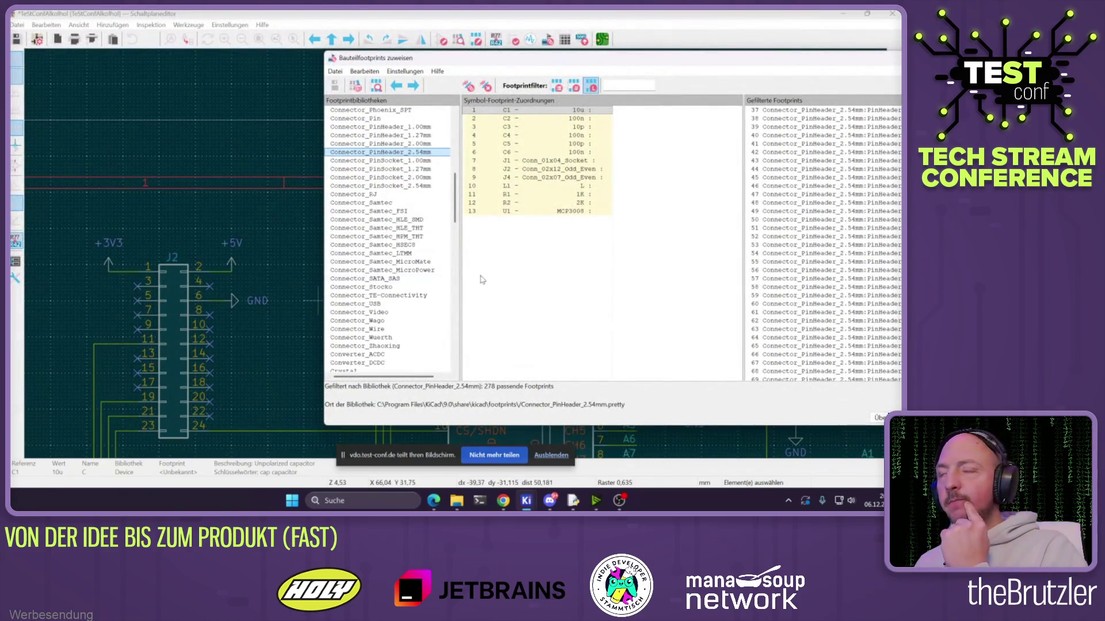
{"action": "double_click", "coordinate": [729, 57]}
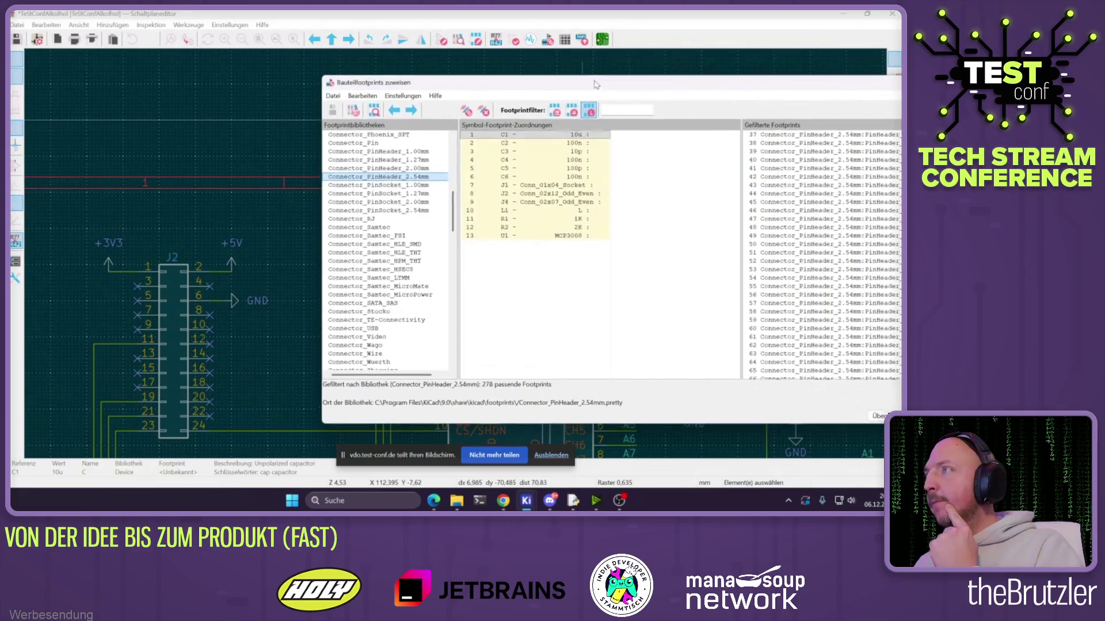
{"action": "scroll", "coordinate": [776, 247], "scroll_direction": "down", "scroll_amount": 5}
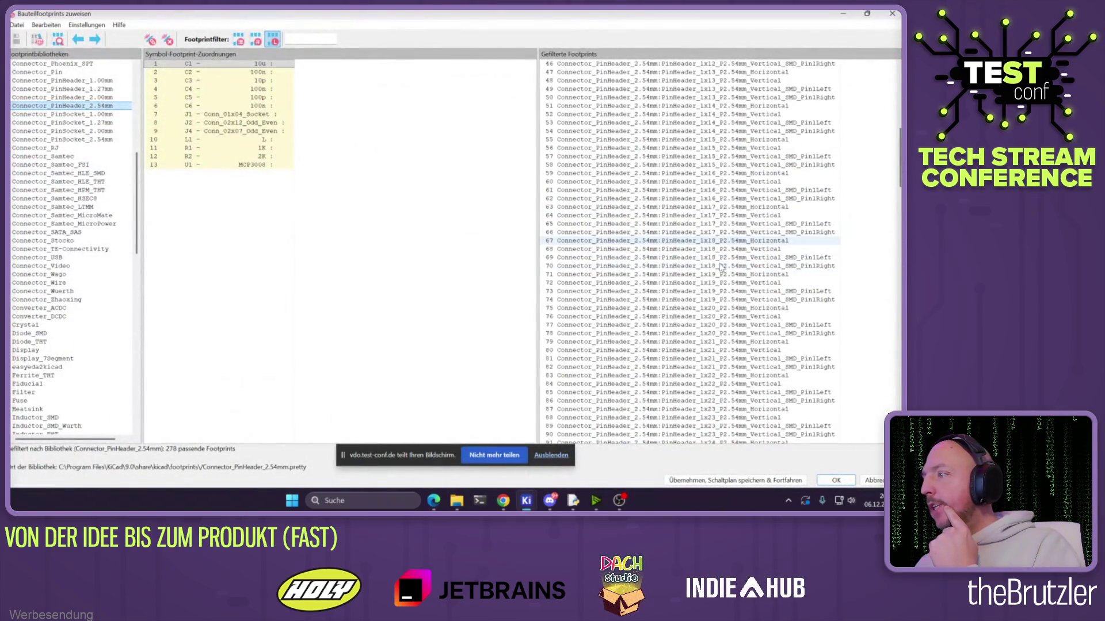
Assign PinHeader_1x24_P2.54mm_Vertical to C1 and J2
{"action": "left_click", "coordinate": [712, 401]}
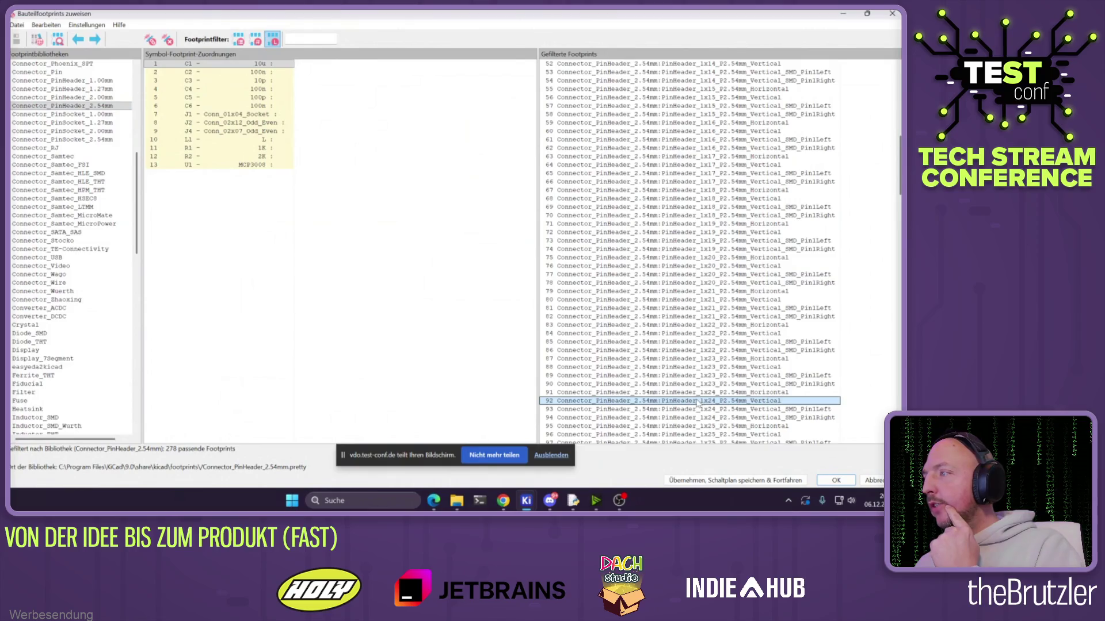
{"action": "double_click", "coordinate": [698, 401]}
{"action": "key", "text": "Up"}
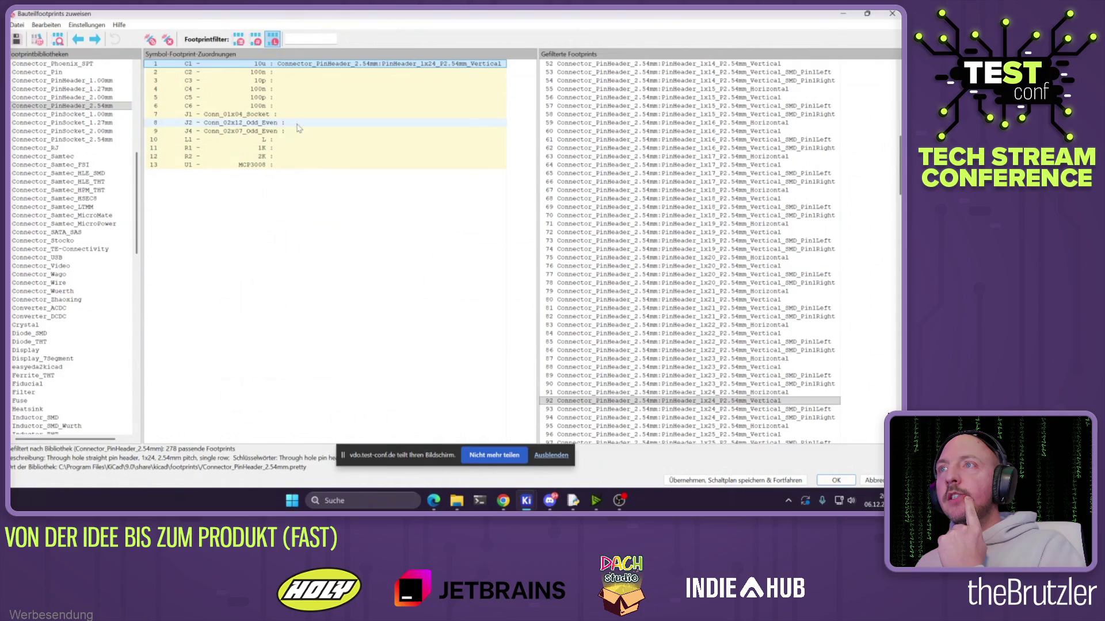
{"action": "left_click", "coordinate": [298, 124]}
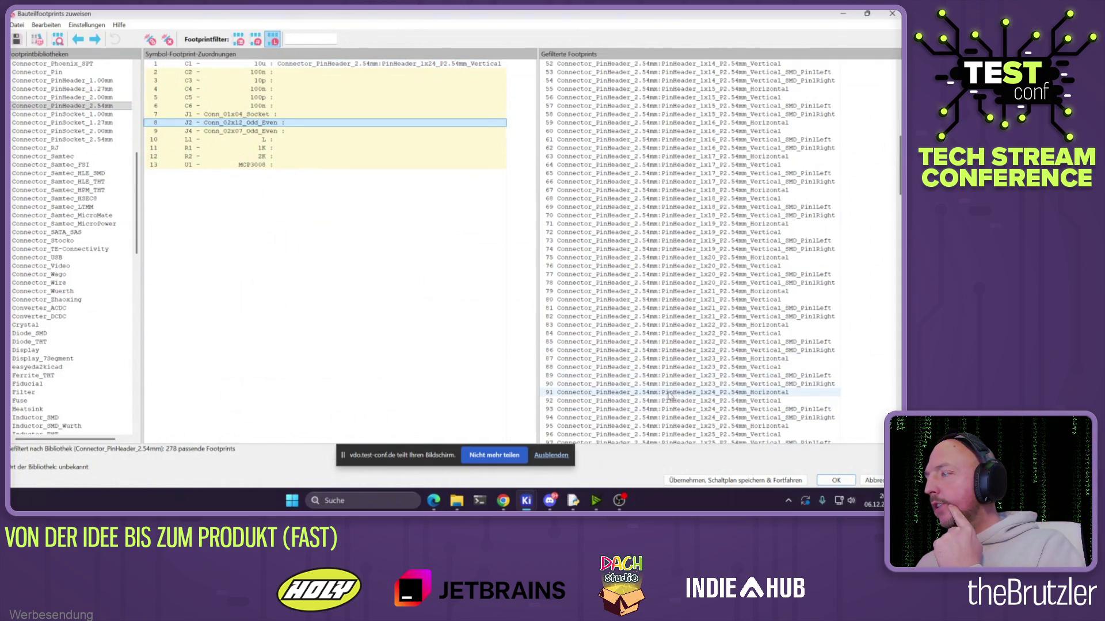
{"action": "double_click", "coordinate": [669, 401]}
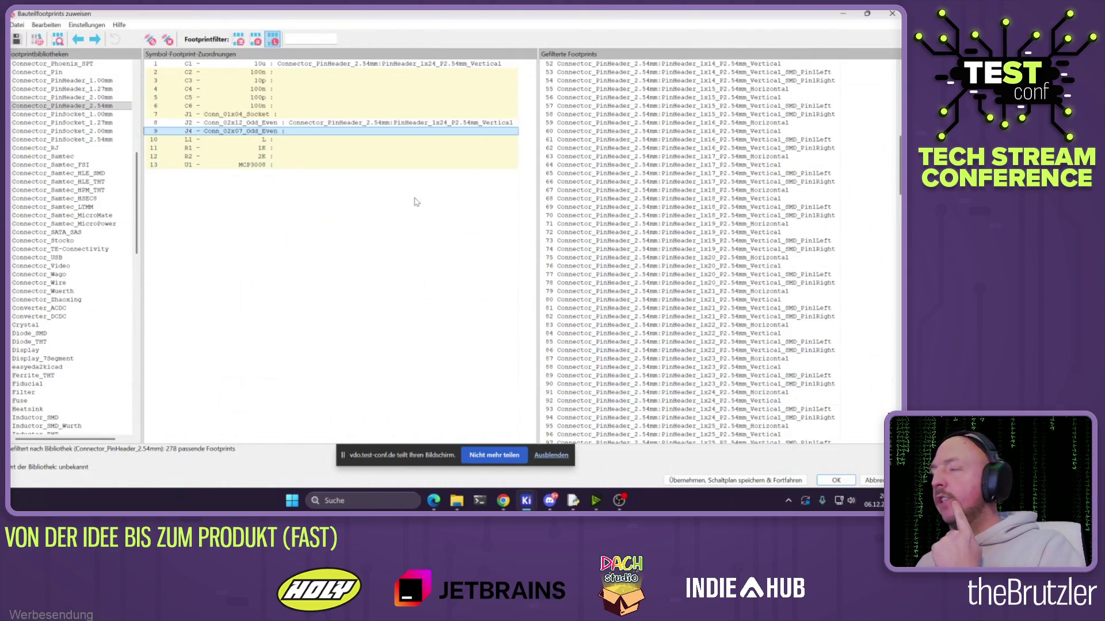
Assign PinHeader_1x14_P2.54mm_Vertical to J4
{"action": "left_click", "coordinate": [303, 66]}
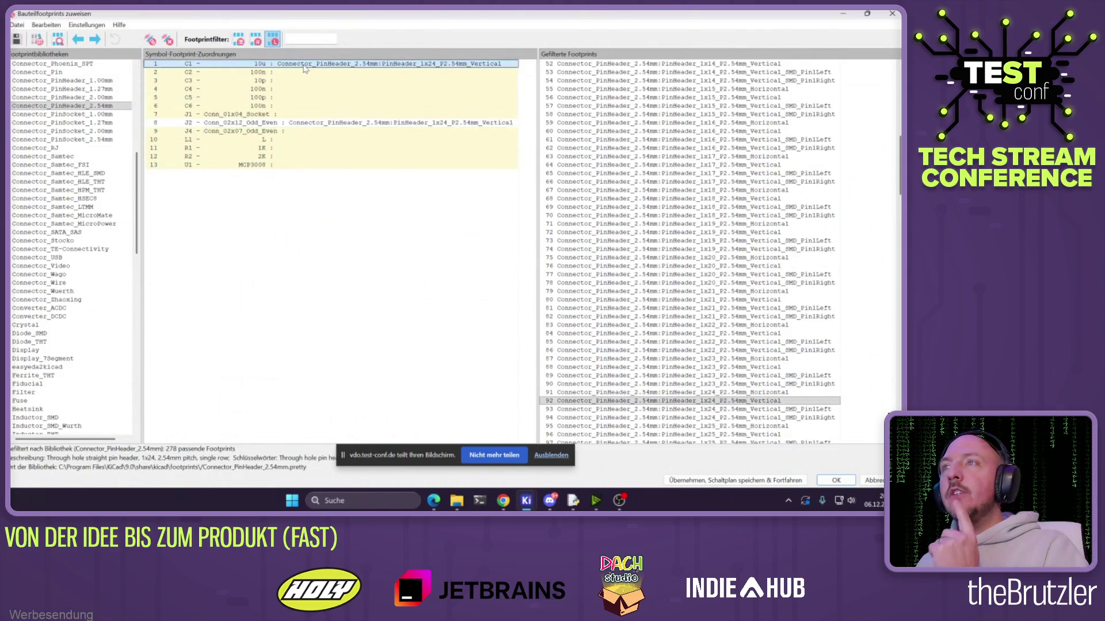
{"action": "left_click", "coordinate": [305, 132]}
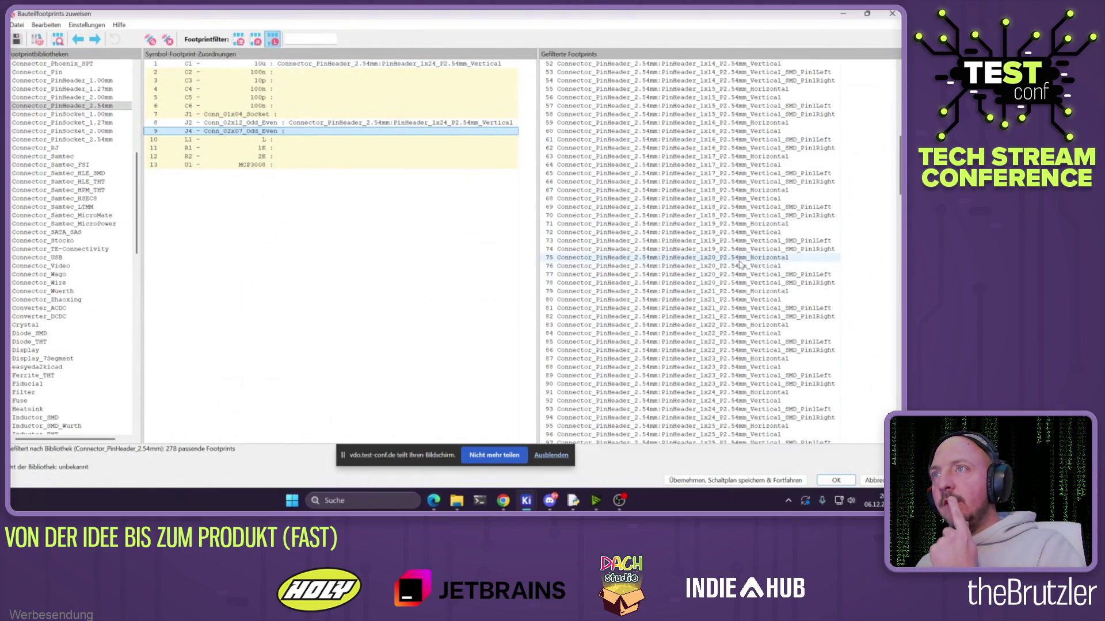
{"action": "scroll", "coordinate": [731, 300], "scroll_direction": "up", "scroll_amount": 3}
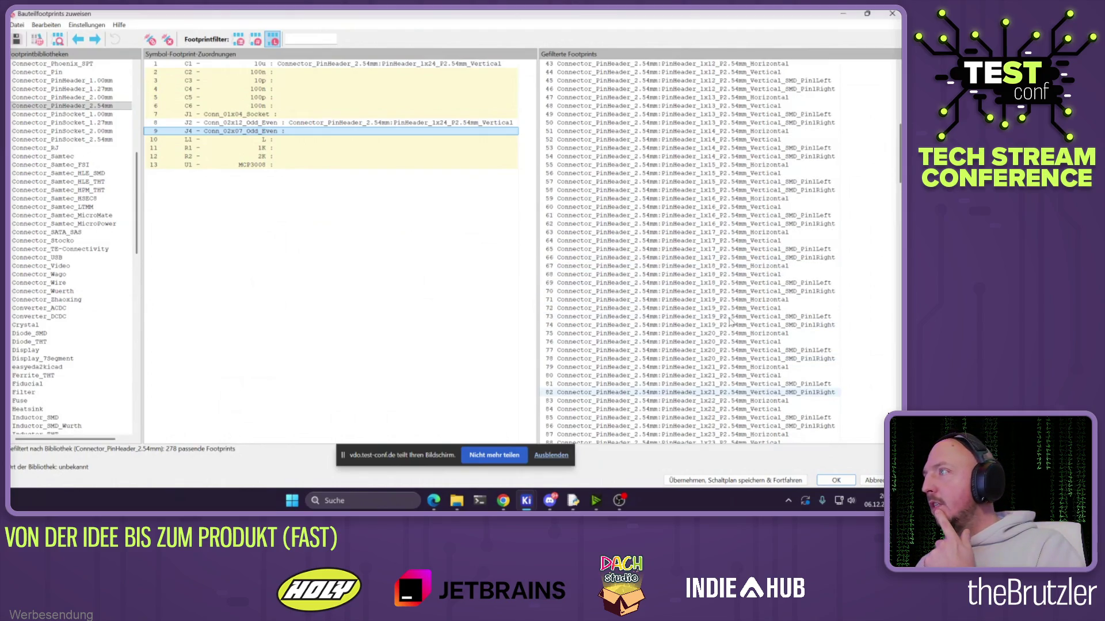
{"action": "double_click", "coordinate": [728, 140]}
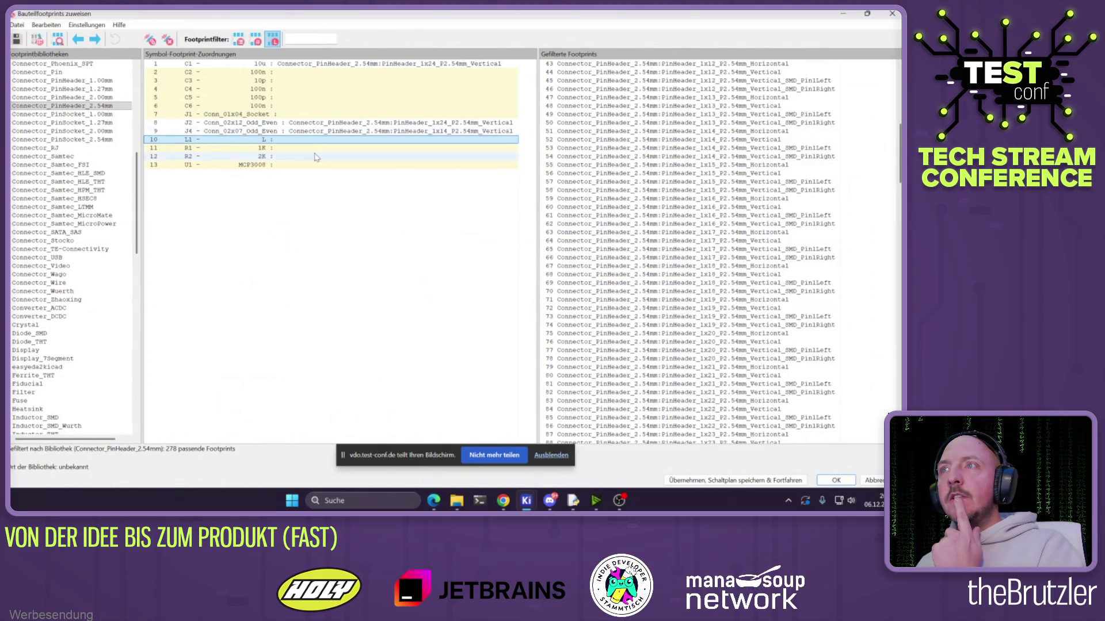
Give J1 the PinHeader_1x04_P2.54mm_Horizontal footprint, replacing the vertical one
{"action": "left_click", "coordinate": [281, 166]}
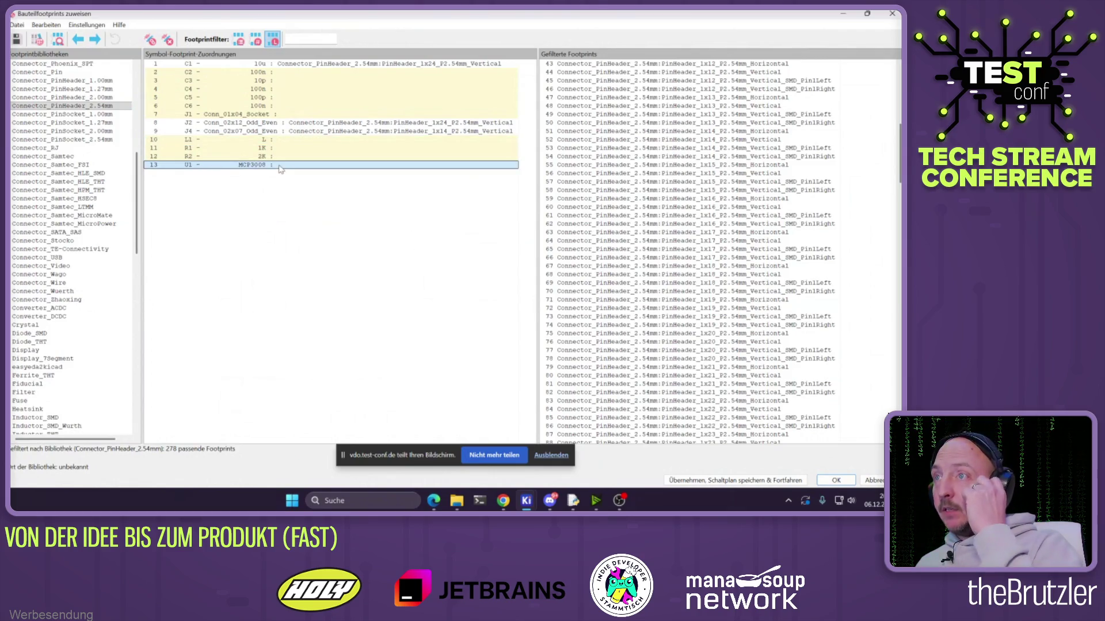
{"action": "left_click", "coordinate": [242, 114]}
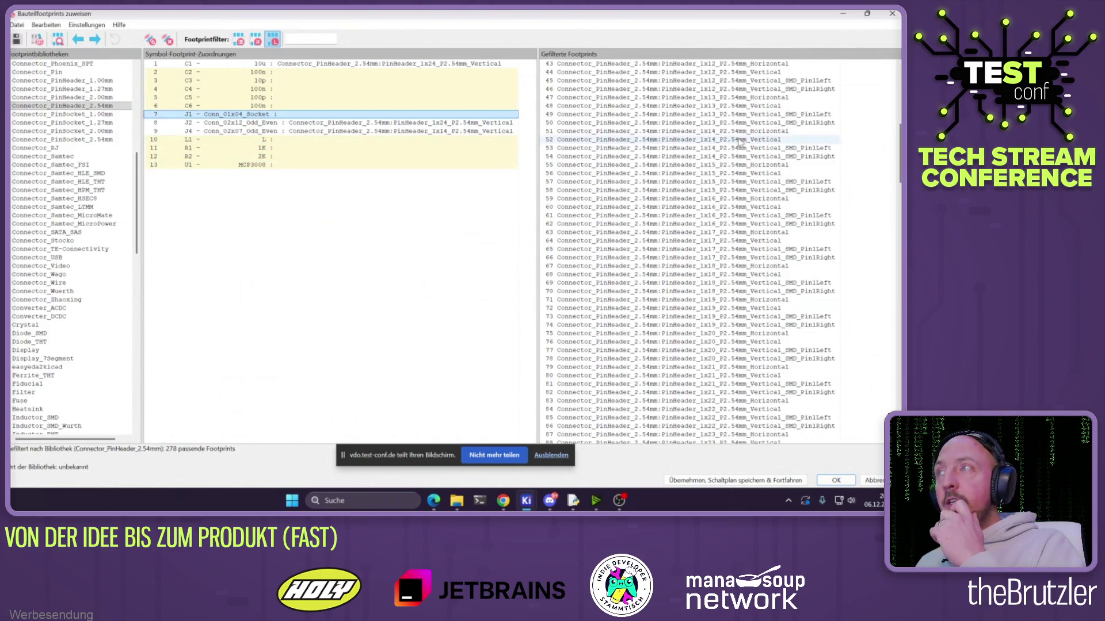
{"action": "scroll", "coordinate": [708, 193], "scroll_direction": "up", "scroll_amount": 10}
{"action": "scroll", "coordinate": [709, 194], "scroll_direction": "up", "scroll_amount": 2}
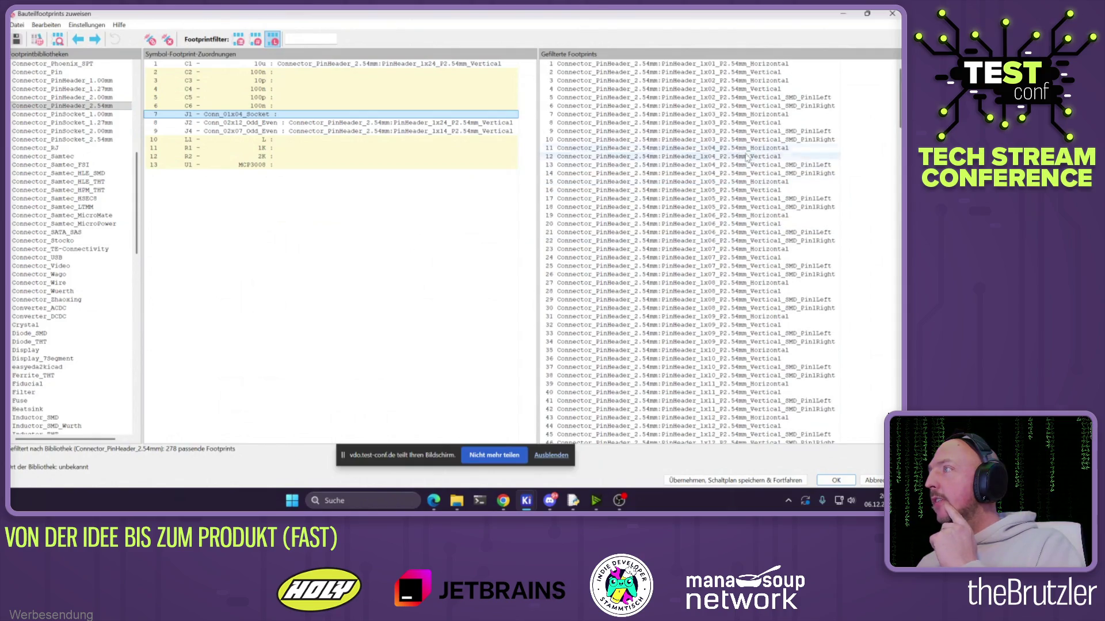
{"action": "double_click", "coordinate": [744, 158]}
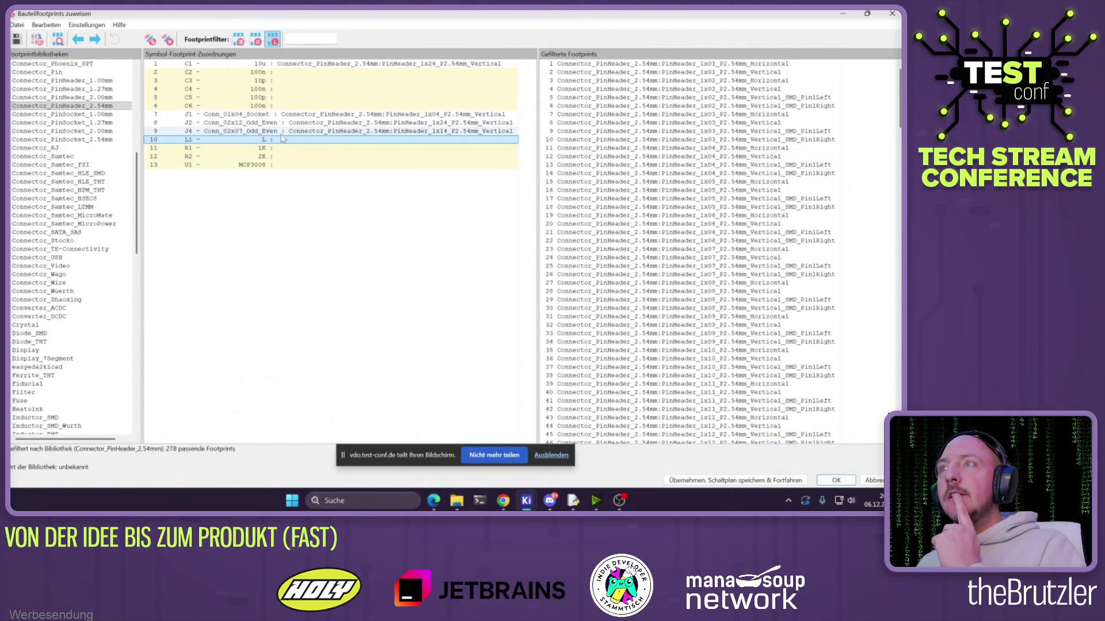
{"action": "left_click", "coordinate": [276, 114]}
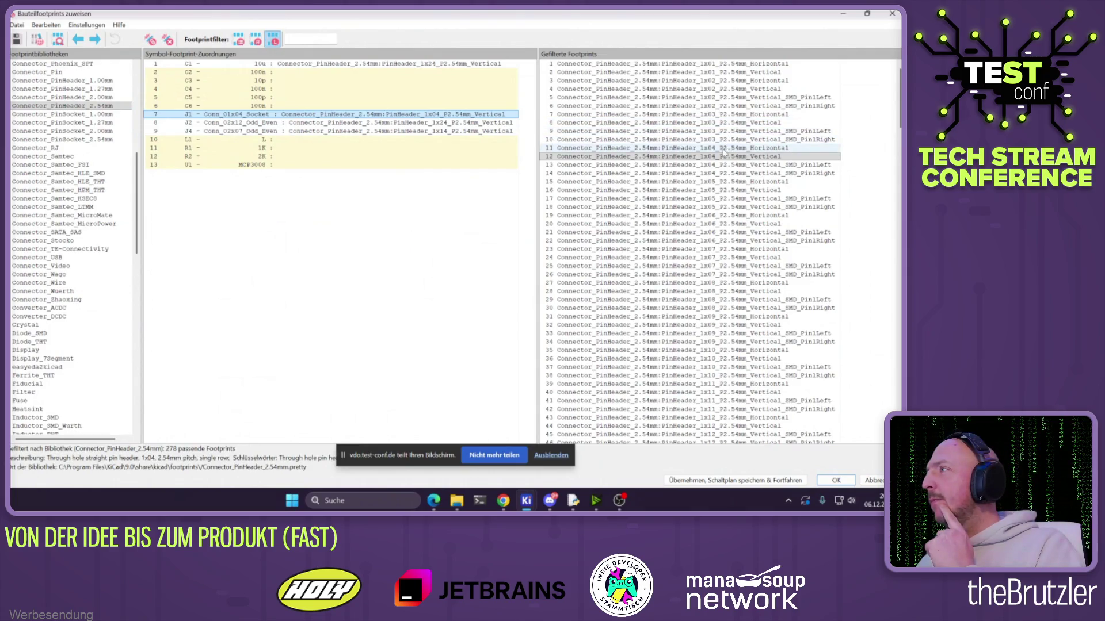
{"action": "double_click", "coordinate": [724, 149]}
{"action": "left_click", "coordinate": [291, 74]}
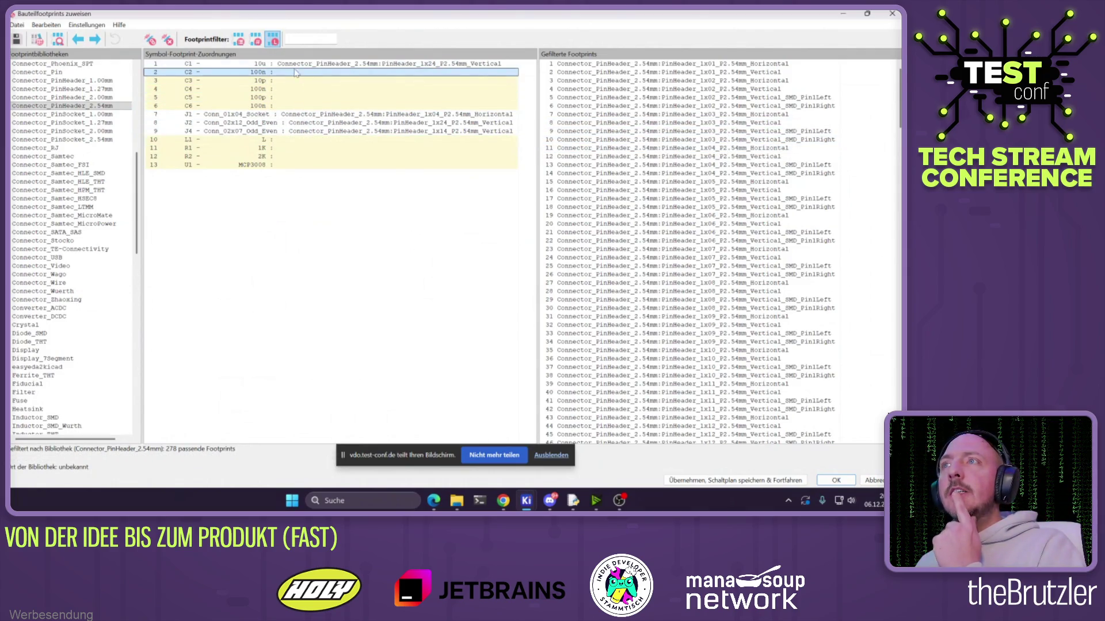
{"action": "left_click", "coordinate": [295, 64]}
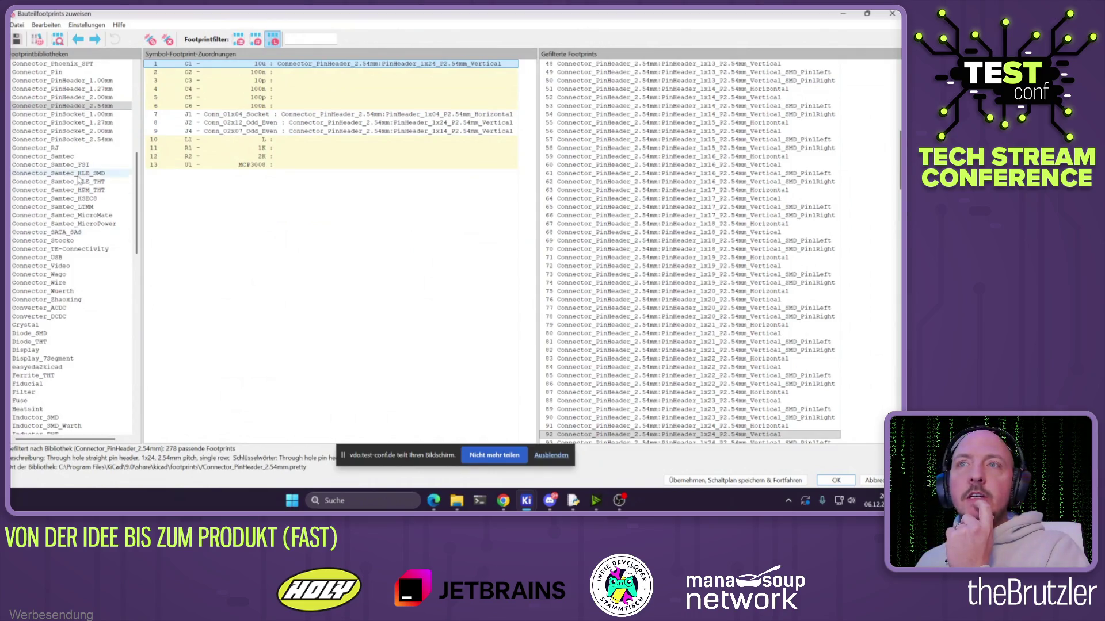
{"action": "left_click_drag", "start_coordinate": [138, 184], "coordinate": [139, 84]}
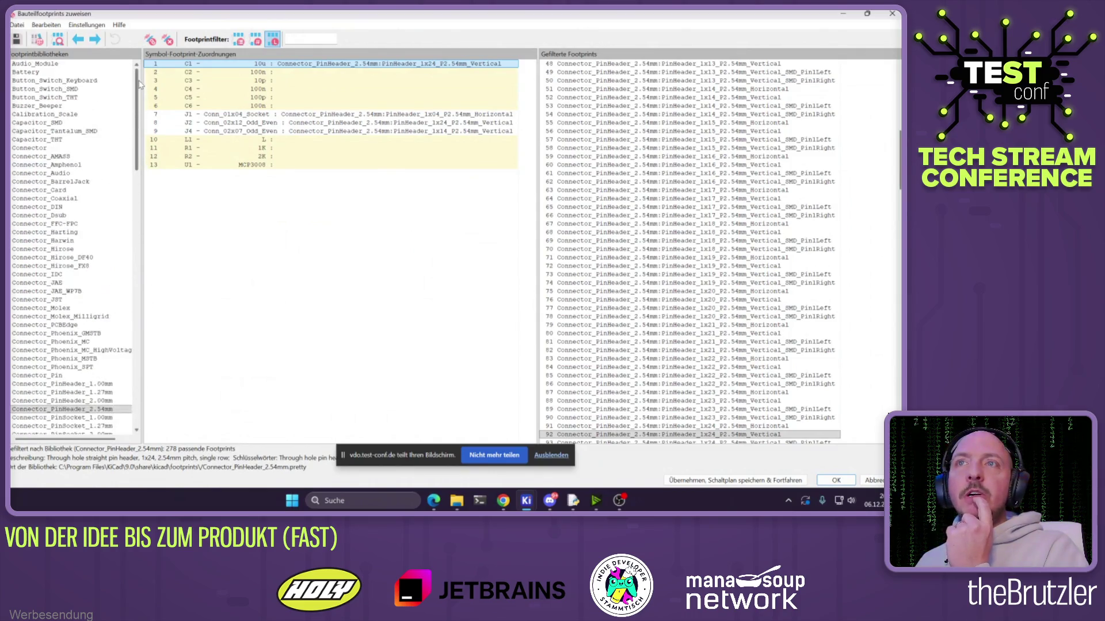
Browse the Capacitor_THT library for a suitable disc capacitor footprint
{"action": "left_click", "coordinate": [86, 122]}
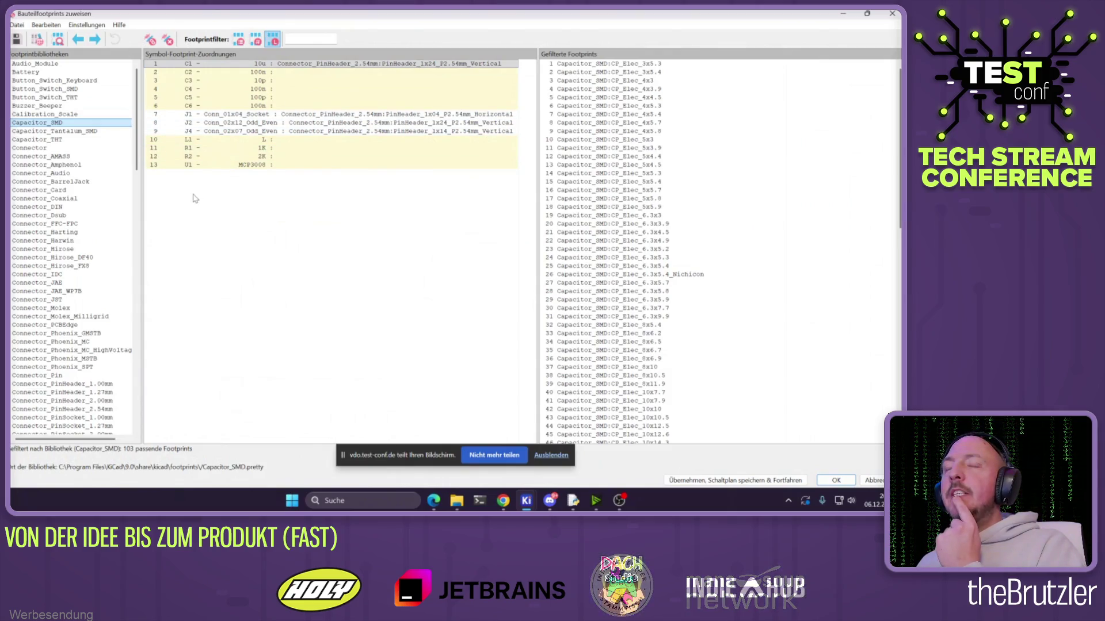
{"action": "left_click", "coordinate": [63, 139]}
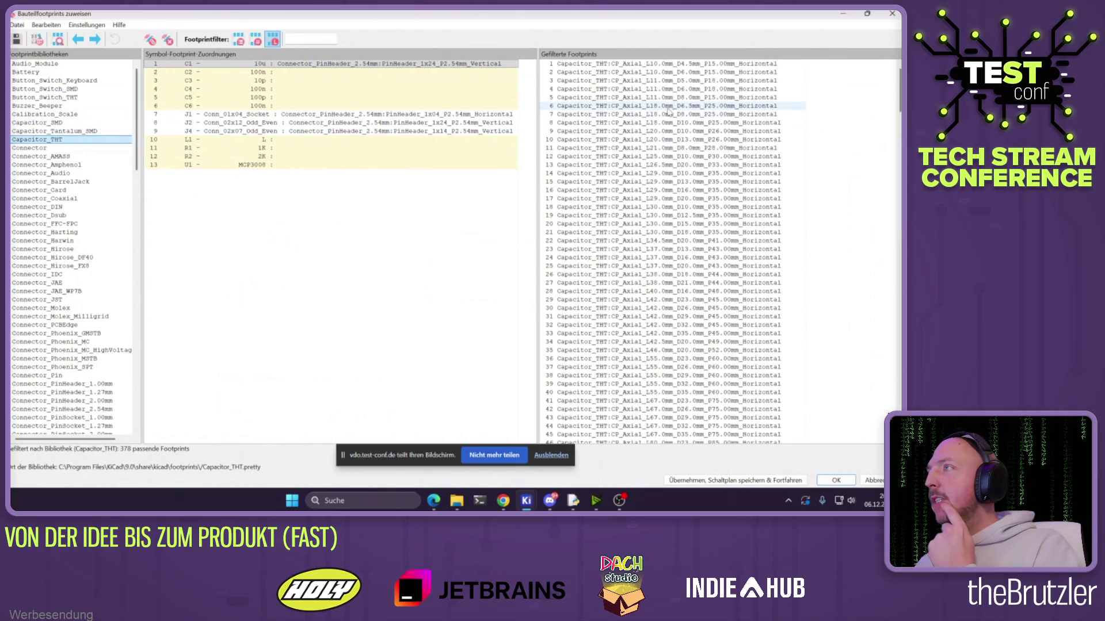
{"action": "scroll", "coordinate": [674, 104], "scroll_direction": "down", "scroll_amount": 7}
{"action": "scroll", "coordinate": [674, 104], "scroll_direction": "down", "scroll_amount": 20}
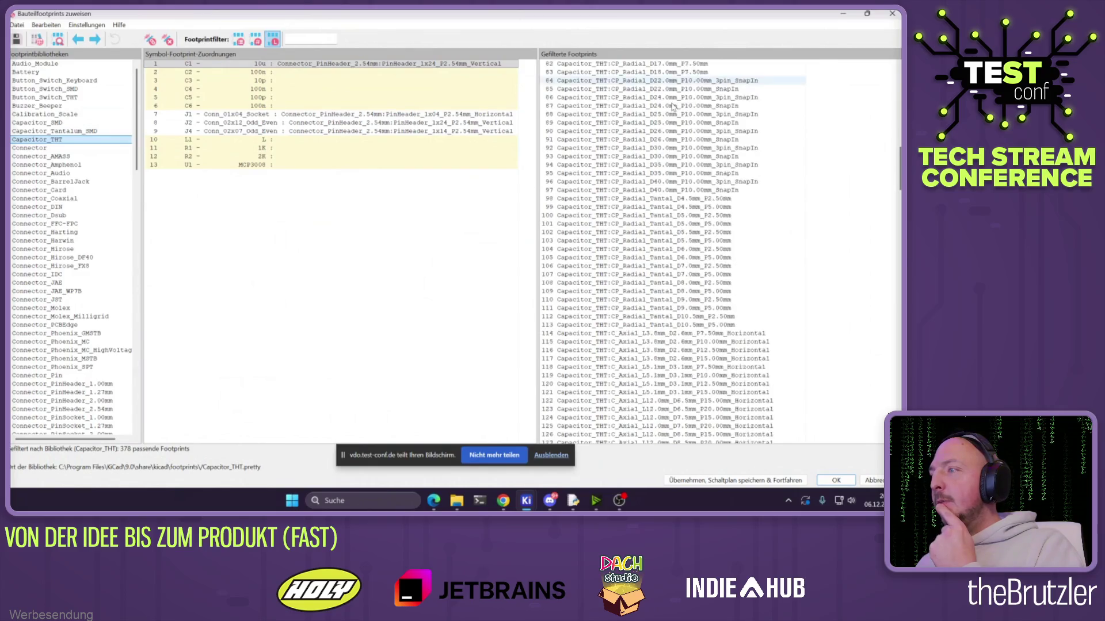
{"action": "scroll", "coordinate": [674, 107], "scroll_direction": "down", "scroll_amount": 20}
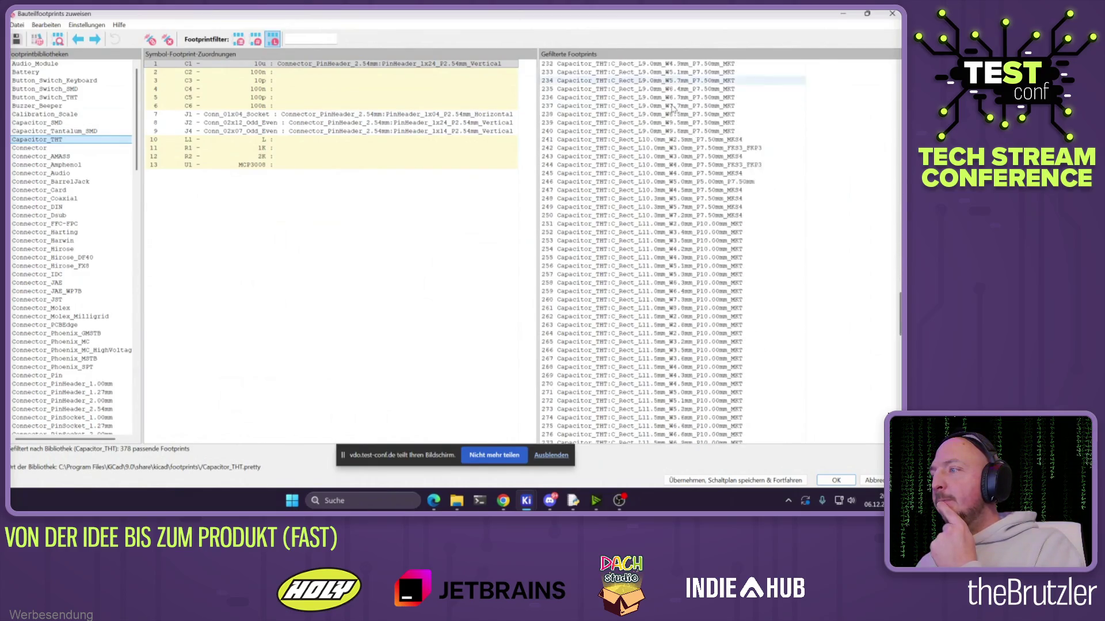
{"action": "scroll", "coordinate": [700, 148], "scroll_direction": "up", "scroll_amount": 20}
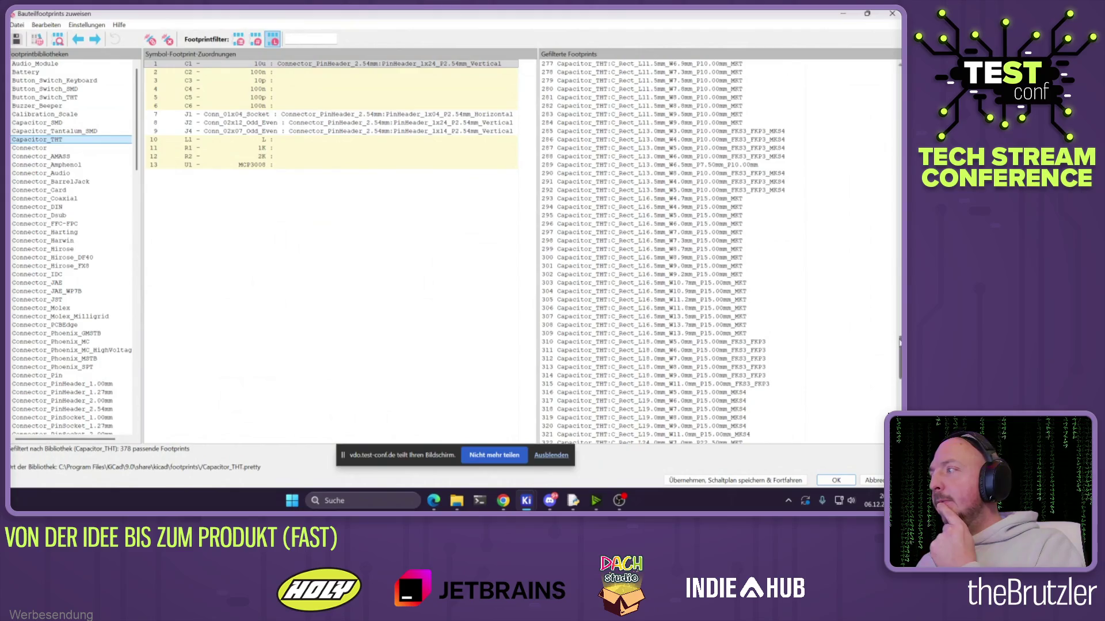
{"action": "scroll", "coordinate": [705, 269], "scroll_direction": "down", "scroll_amount": 9}
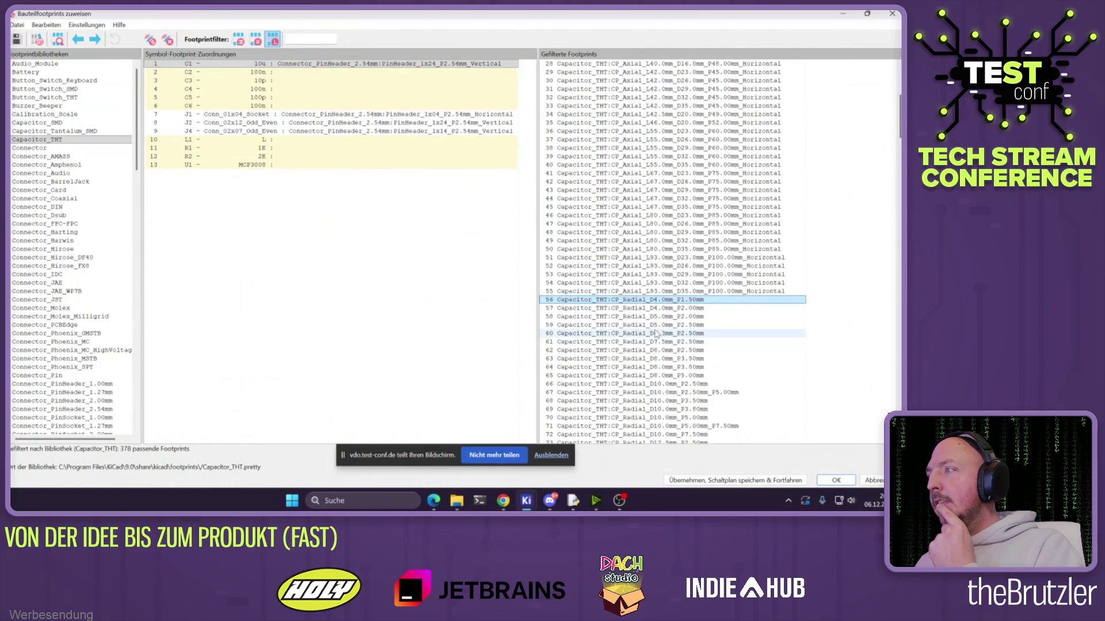
{"action": "left_click", "coordinate": [652, 360]}
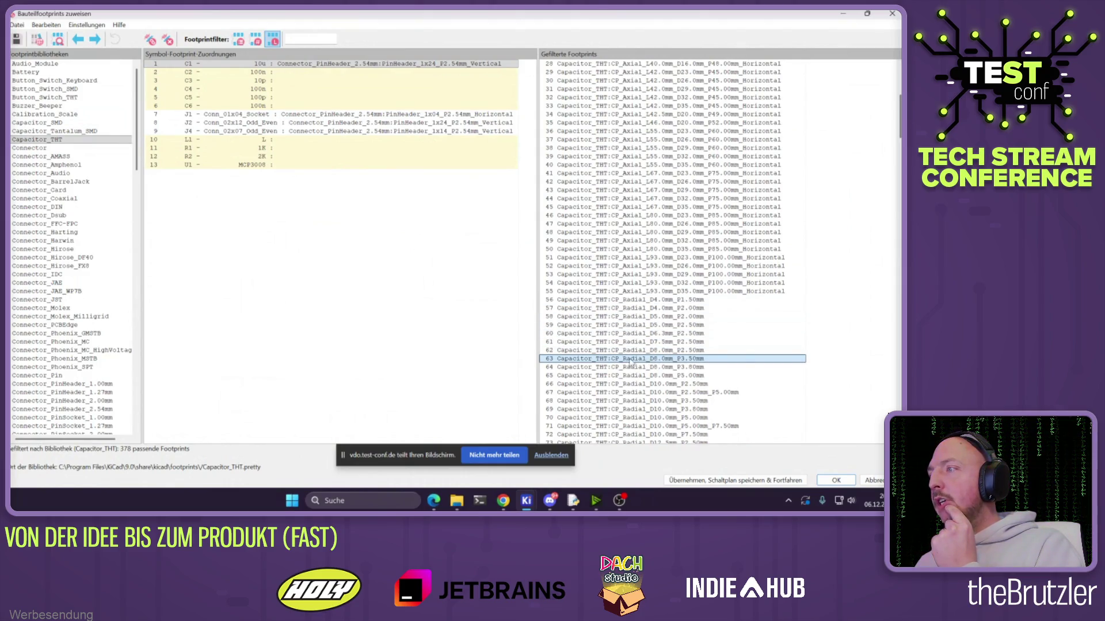
{"action": "scroll", "coordinate": [631, 364], "scroll_direction": "up", "scroll_amount": 9}
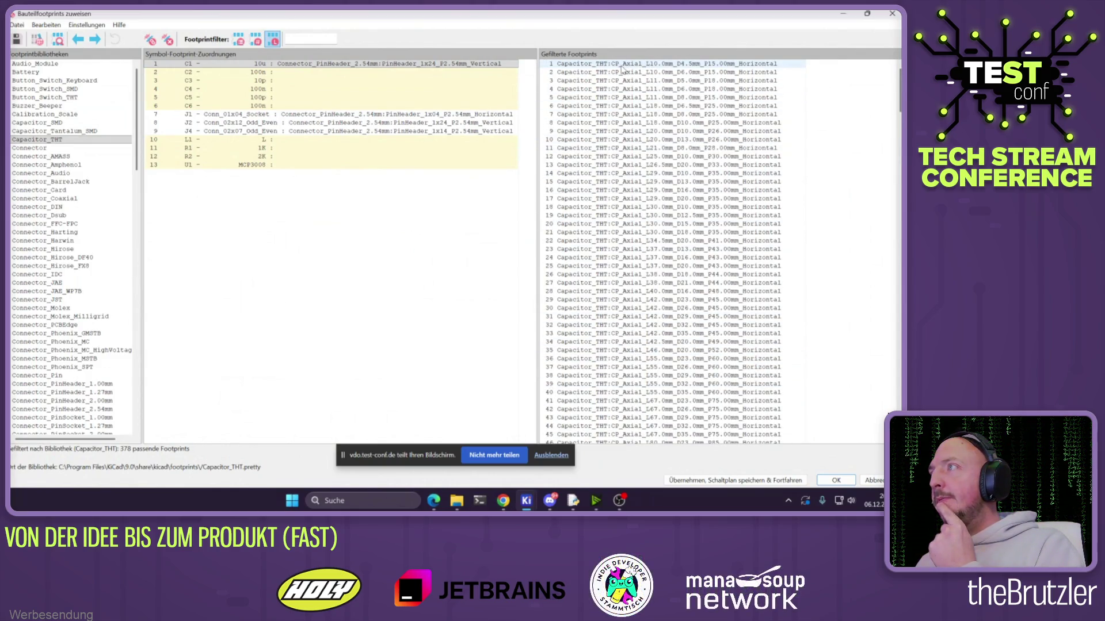
{"action": "scroll", "coordinate": [647, 377], "scroll_direction": "down", "scroll_amount": 9}
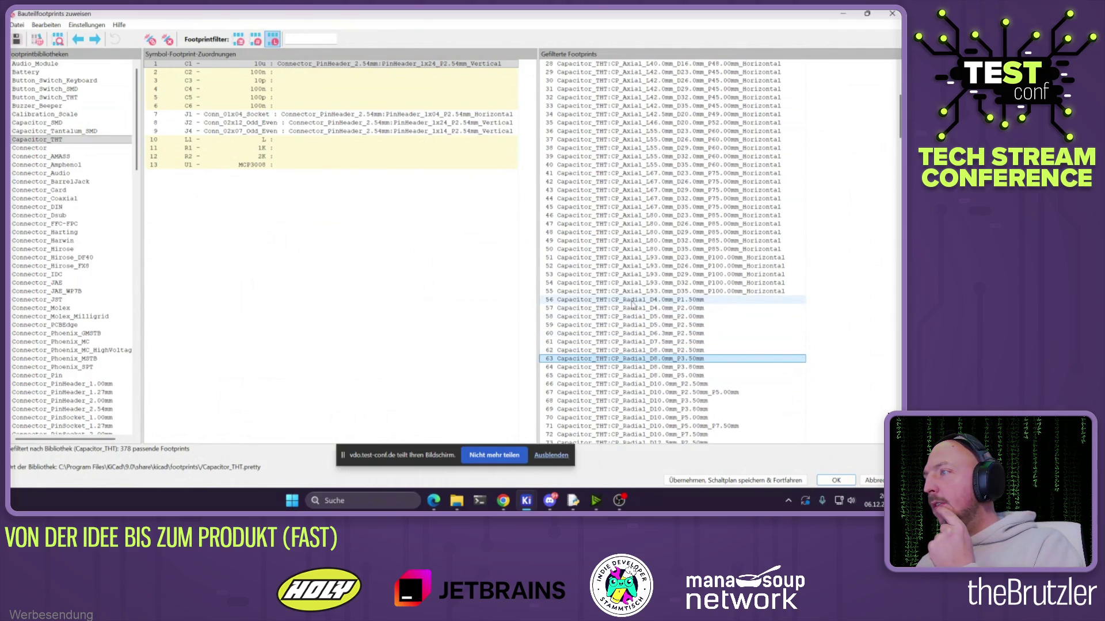
{"action": "scroll", "coordinate": [629, 319], "scroll_direction": "down", "scroll_amount": 19}
{"action": "scroll", "coordinate": [674, 332], "scroll_direction": "down", "scroll_amount": 11}
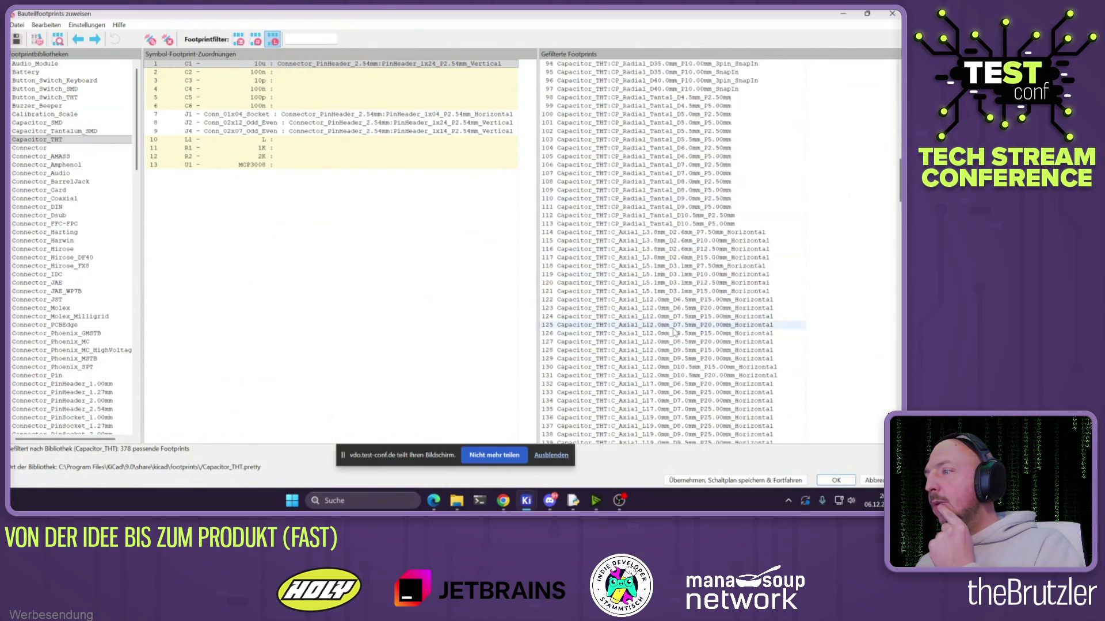
{"action": "left_click", "coordinate": [640, 269]}
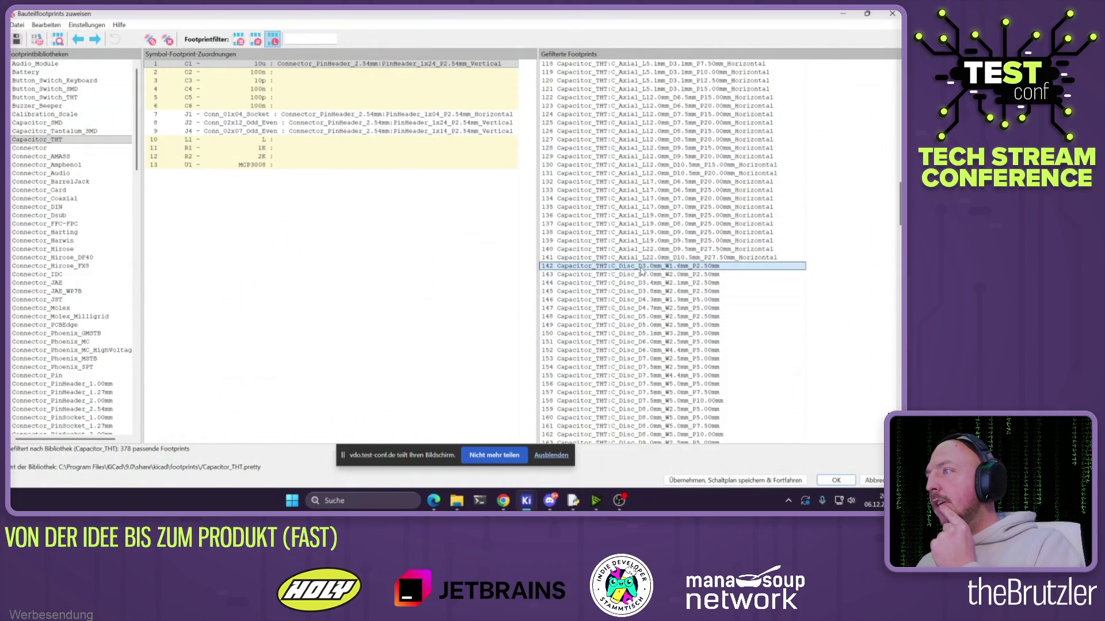
{"action": "left_click", "coordinate": [617, 276]}
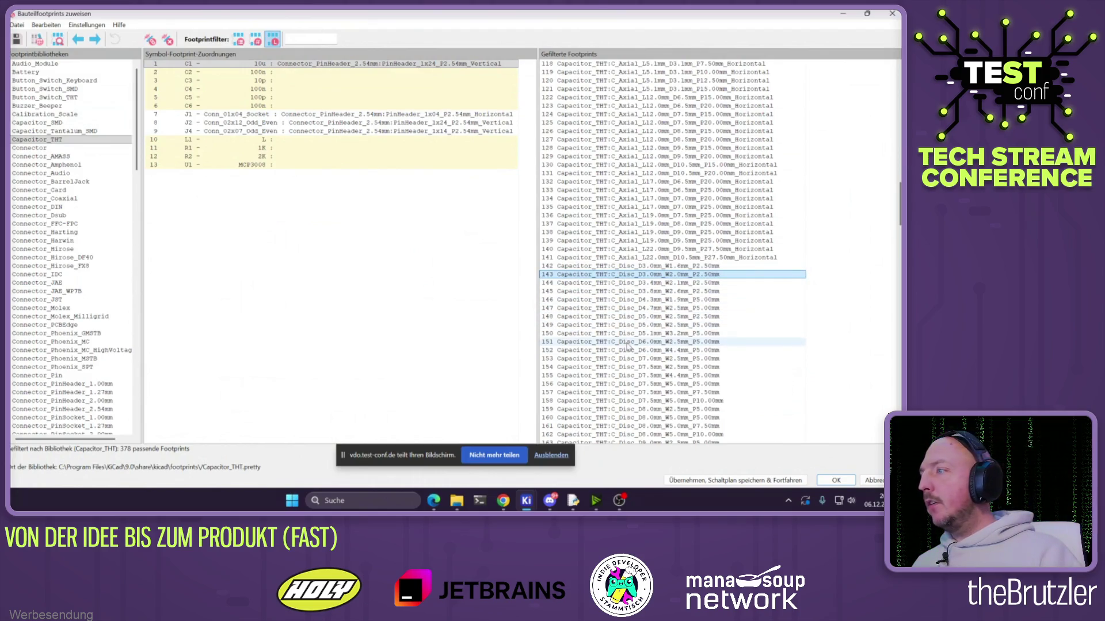
Assign C_Disc_D5.0mm_W2.5mm_P2.50mm to each capacitor in turn
{"action": "double_click", "coordinate": [629, 317]}
{"action": "double_click", "coordinate": [630, 317]}
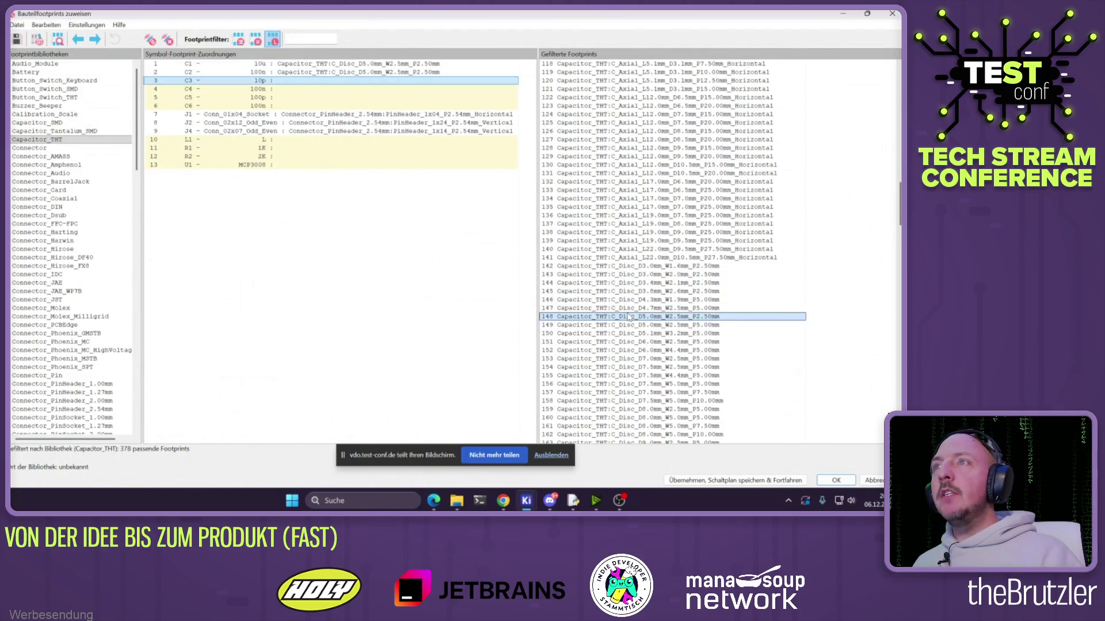
{"action": "double_click", "coordinate": [630, 317]}
{"action": "double_click", "coordinate": [630, 317]}
{"action": "double_click", "coordinate": [629, 317]}
{"action": "double_click", "coordinate": [630, 317]}
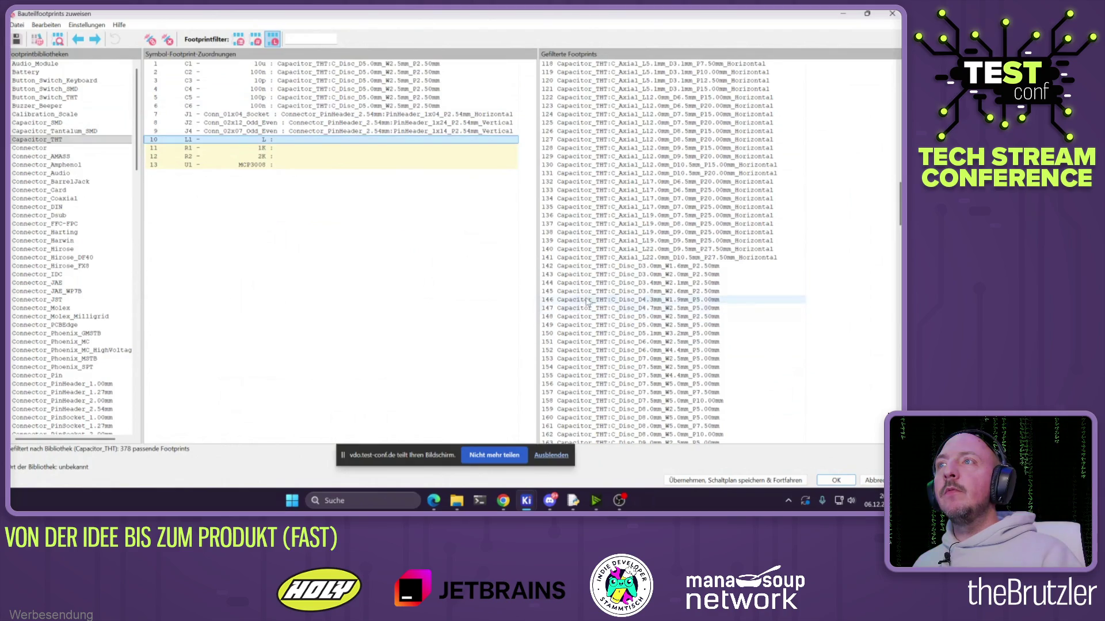
{"action": "left_click", "coordinate": [30, 141]}
{"action": "mouse_move", "coordinate": [137, 119]}
{"action": "left_mouse_down"}
{"action": "mouse_move", "coordinate": [138, 374]}
{"action": "mouse_move", "coordinate": [153, 259]}
{"action": "left_mouse_up"}
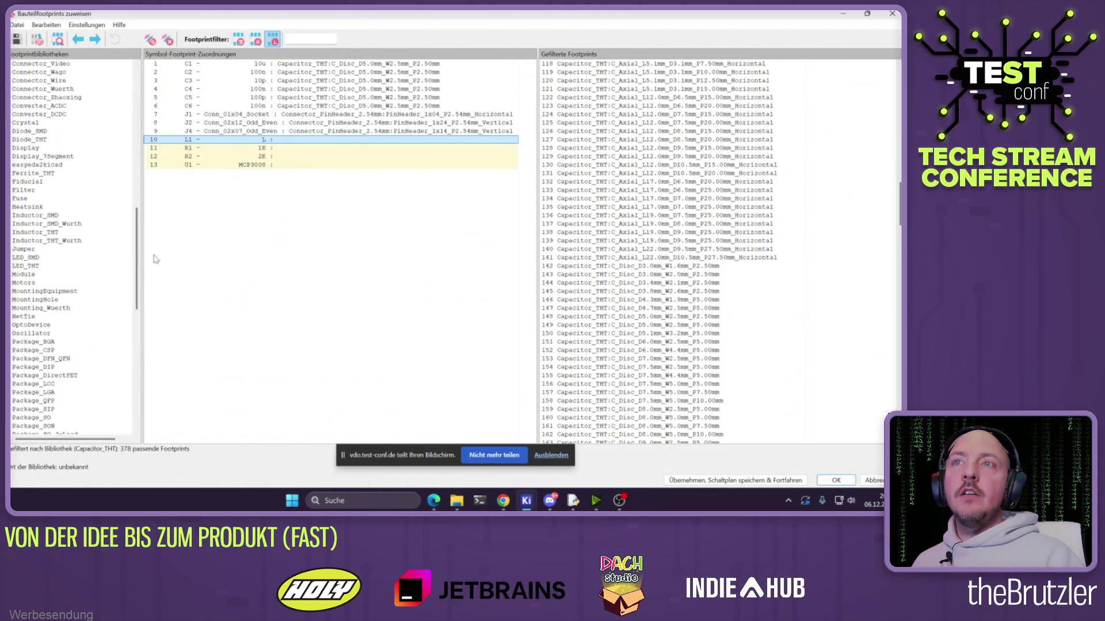
Assign the 5.3 mm vertical Vishay IM-1 axial inductor footprint from Inductor_THT to L1
{"action": "left_click", "coordinate": [48, 232]}
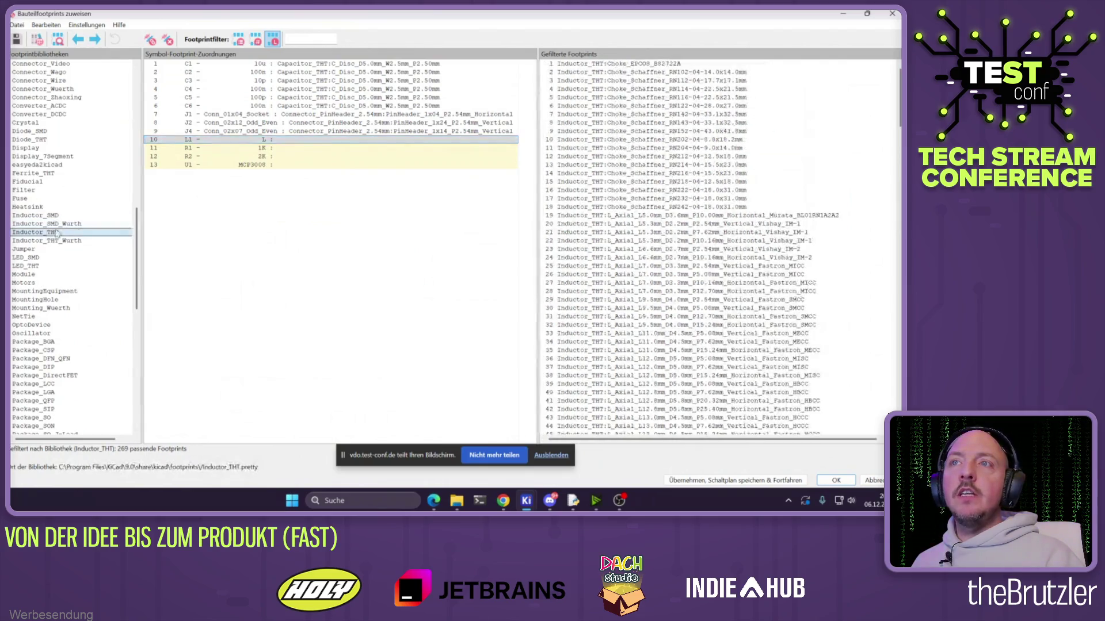
{"action": "left_click", "coordinate": [644, 216]}
{"action": "left_click", "coordinate": [643, 224]}
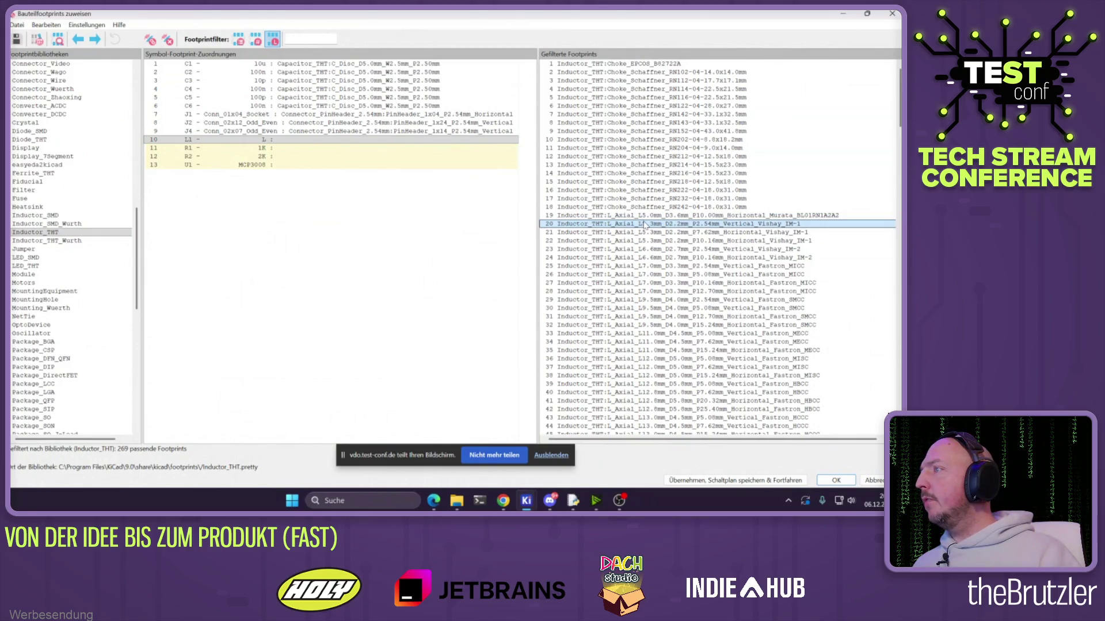
{"action": "double_click", "coordinate": [694, 225]}
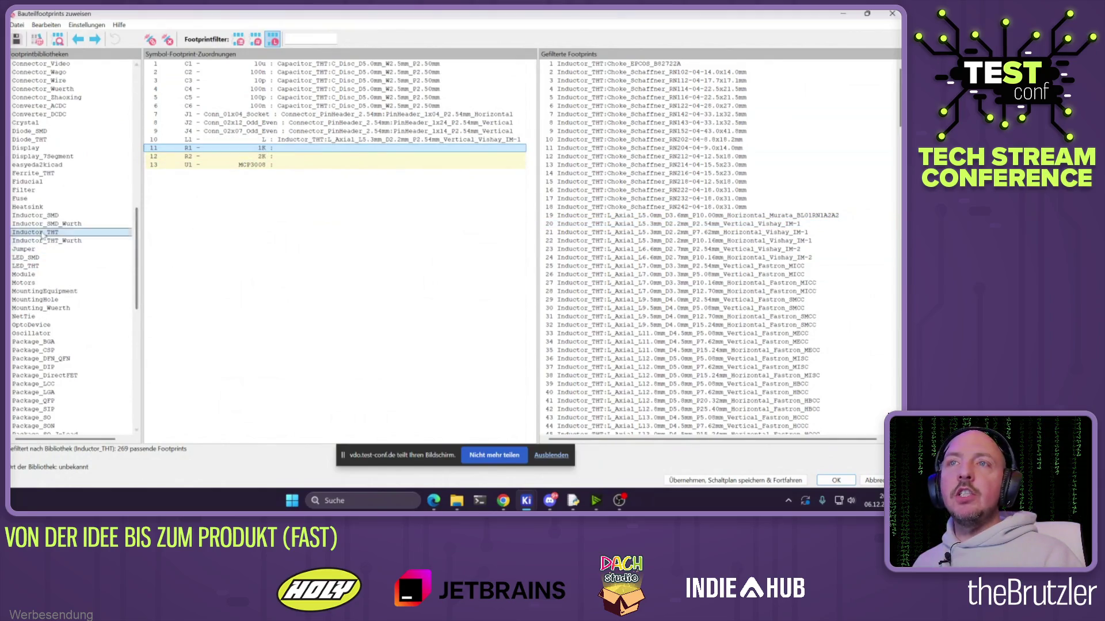
Assign R_Axial_DIN0204_L3.6mm_D1.6mm_P5.08mm_Horizontal to R1 and R2
{"action": "left_click_drag", "start_coordinate": [138, 282], "coordinate": [144, 99]}
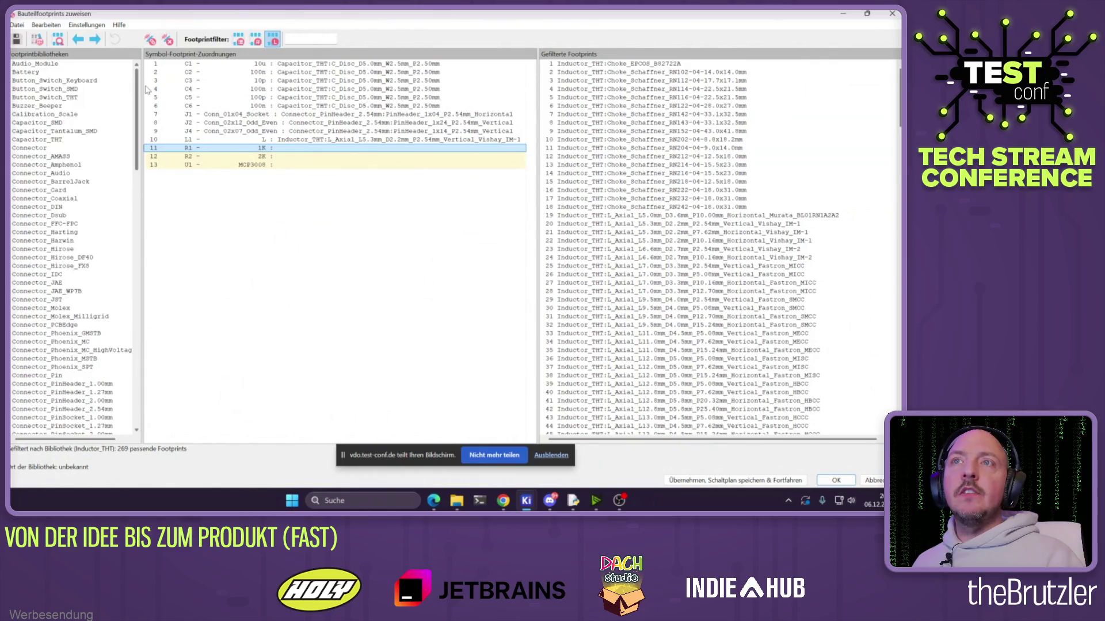
{"action": "scroll", "coordinate": [56, 229], "scroll_direction": "down", "scroll_amount": 20}
{"action": "left_click", "coordinate": [54, 225]}
{"action": "left_click", "coordinate": [670, 157]}
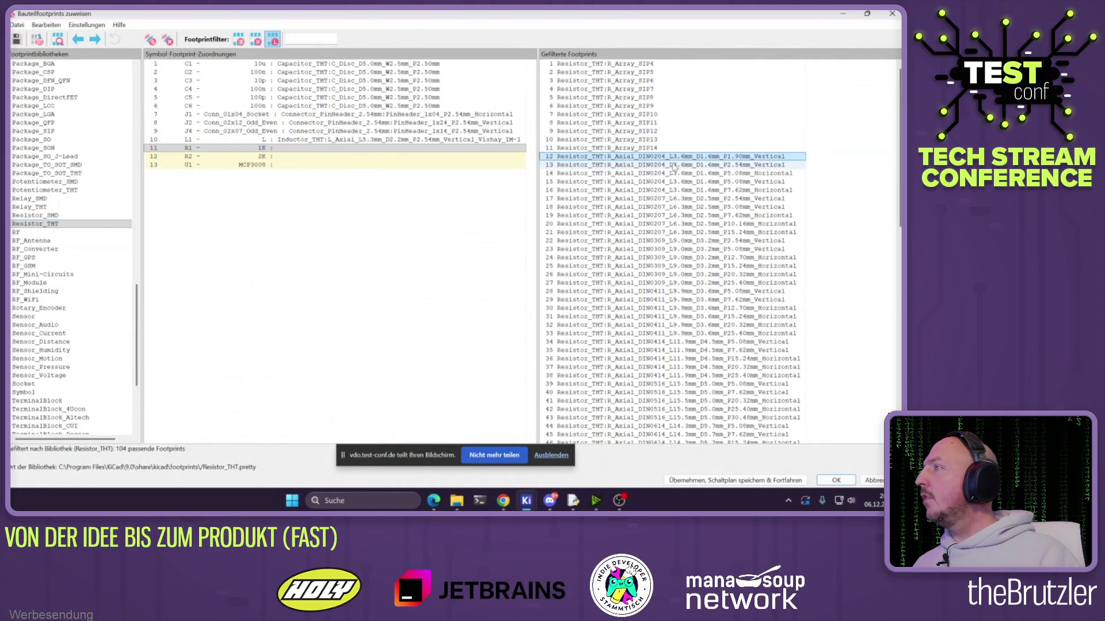
{"action": "left_click", "coordinate": [682, 166]}
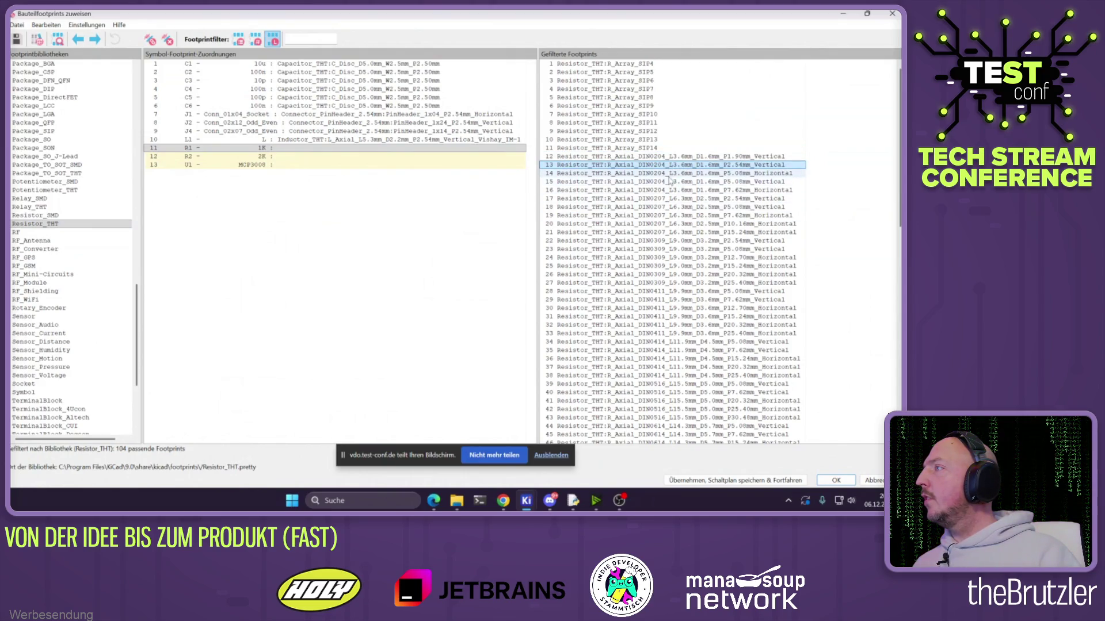
{"action": "left_click", "coordinate": [666, 175]}
{"action": "double_click", "coordinate": [650, 174]}
{"action": "double_click", "coordinate": [651, 175]}
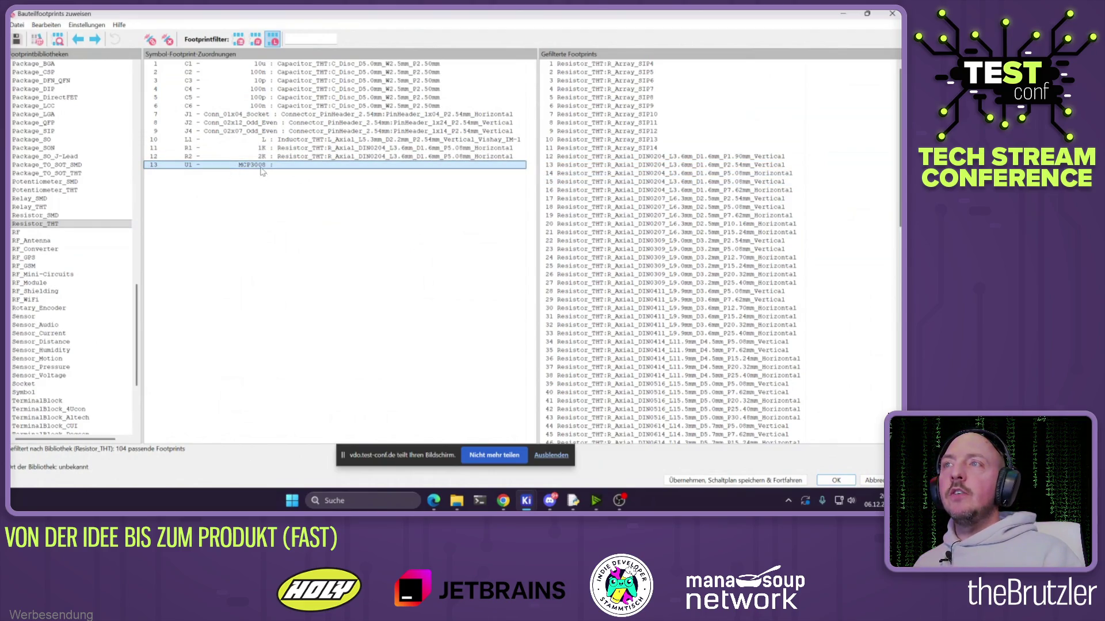
{"action": "left_click", "coordinate": [502, 501]}
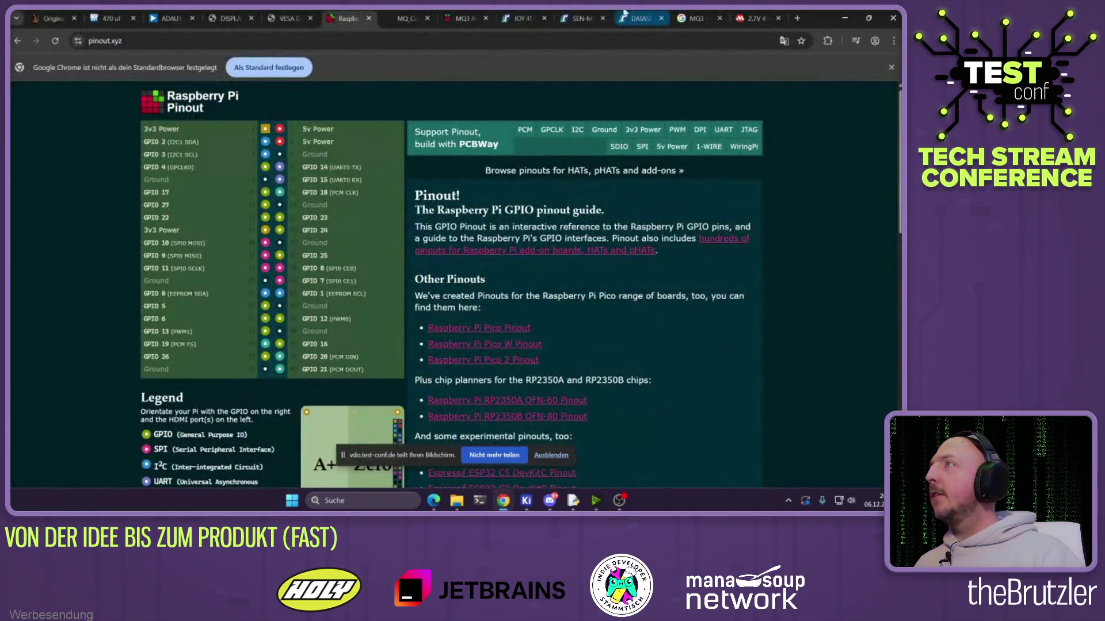
Check the MCP3004/3008 datasheet's PDIP, SOIC and TSSOP package pinouts in Chrome, then minimize the browser
{"action": "left_click", "coordinate": [571, 14]}
{"action": "left_click", "coordinate": [464, 18]}
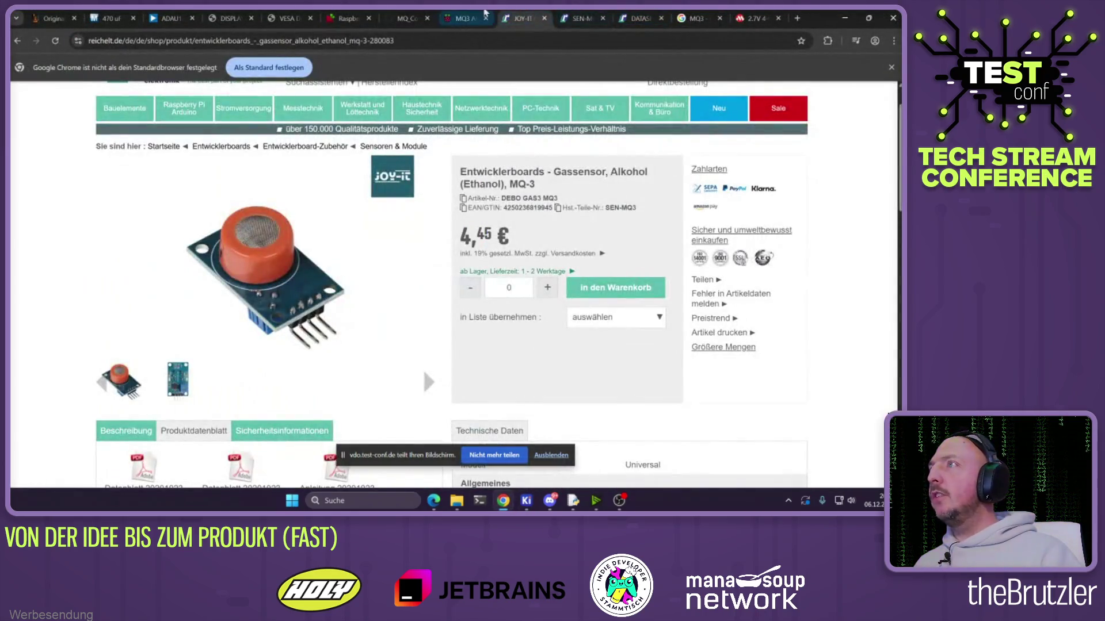
{"action": "left_click", "coordinate": [696, 18]}
{"action": "left_click", "coordinate": [745, 18]}
{"action": "scroll", "coordinate": [501, 291], "scroll_direction": "down", "scroll_amount": 10}
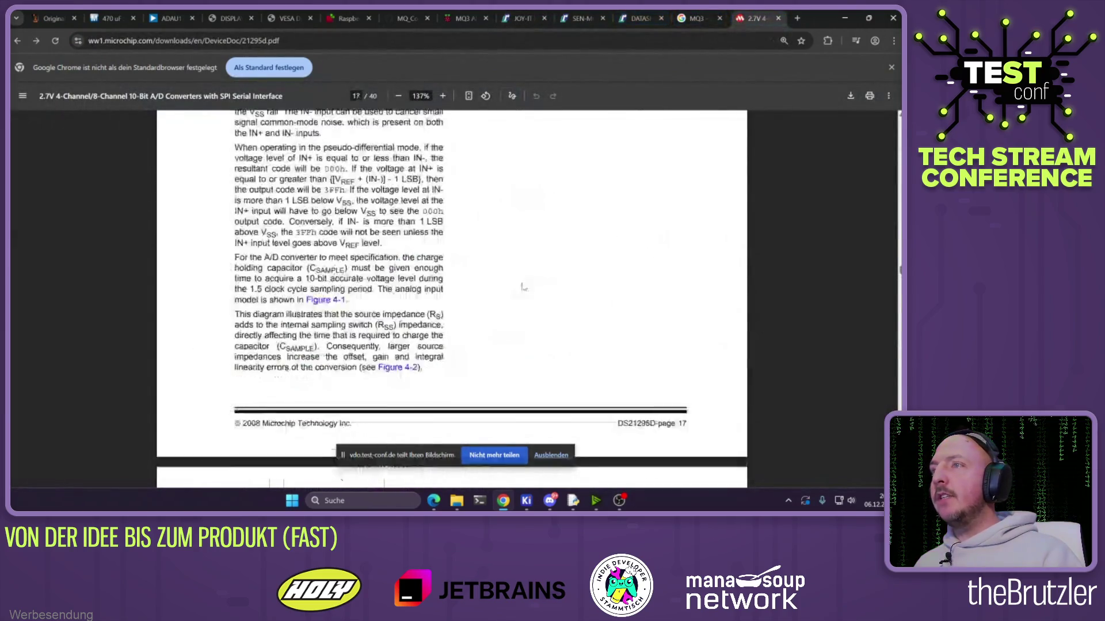
{"action": "scroll", "coordinate": [660, 234], "scroll_direction": "down", "scroll_amount": 5, "text": "ctrl"}
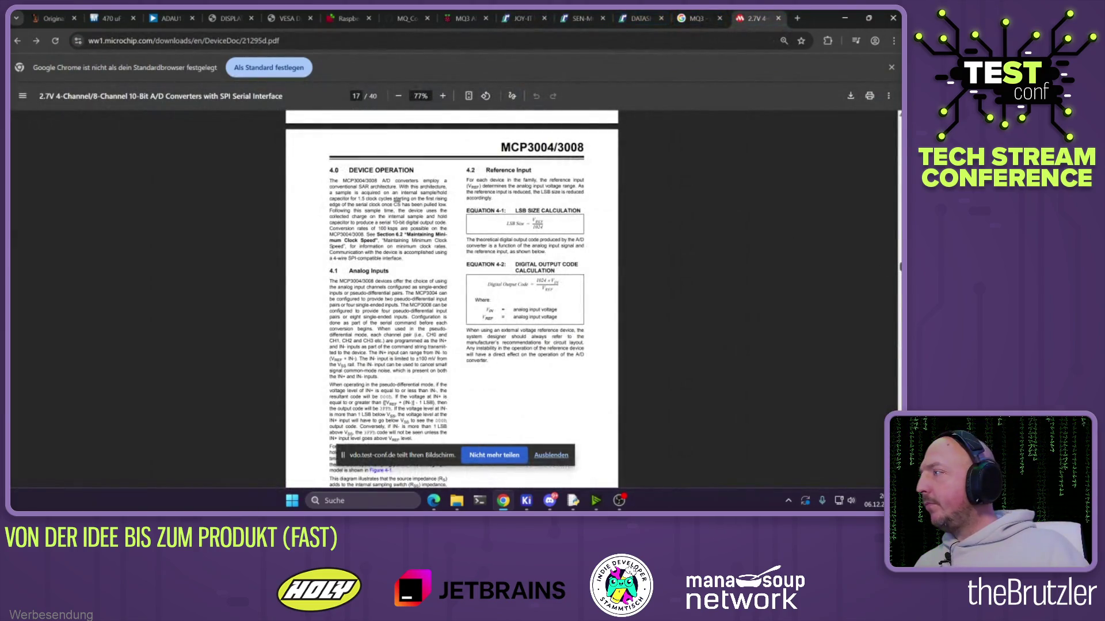
{"action": "scroll", "coordinate": [395, 199], "scroll_direction": "up", "scroll_amount": 20}
{"action": "scroll", "coordinate": [533, 307], "scroll_direction": "down", "scroll_amount": 3}
{"action": "scroll", "coordinate": [532, 307], "scroll_direction": "up", "scroll_amount": 2, "text": "ctrl"}
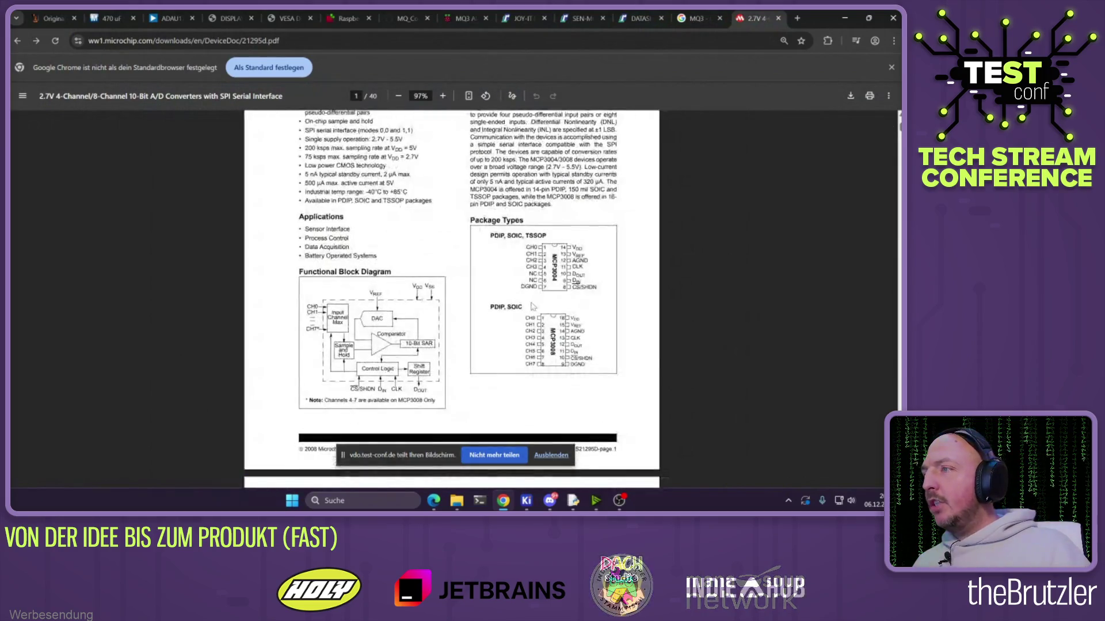
{"action": "scroll", "coordinate": [533, 307], "scroll_direction": "up", "scroll_amount": 2, "text": "ctrl"}
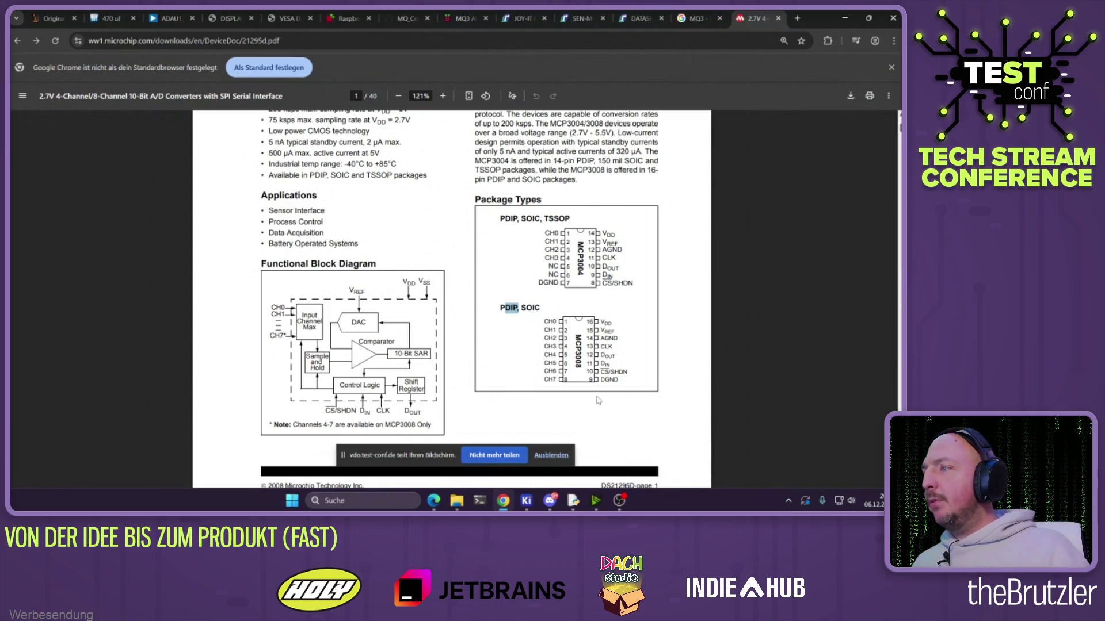
{"action": "left_click", "coordinate": [844, 19]}
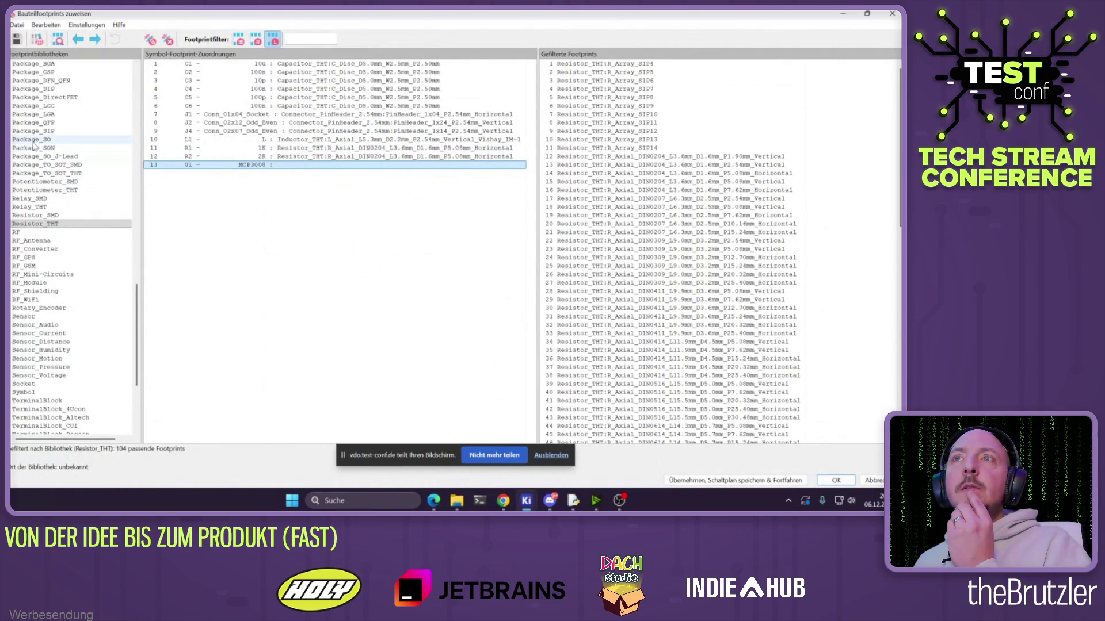
Assign Package_DIP:CERDIP-16_W7.62mm_SideBrazed to U1 and accept the footprint assignments
{"action": "scroll", "coordinate": [37, 123], "scroll_direction": "up", "scroll_amount": 1}
{"action": "left_click", "coordinate": [39, 115]}
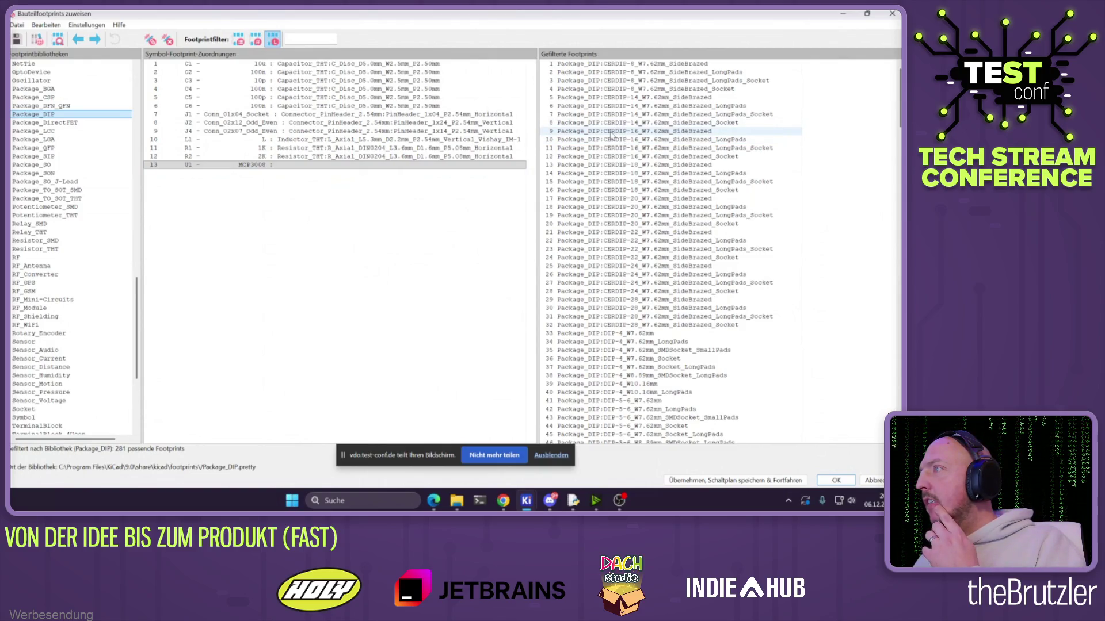
{"action": "left_click", "coordinate": [611, 132]}
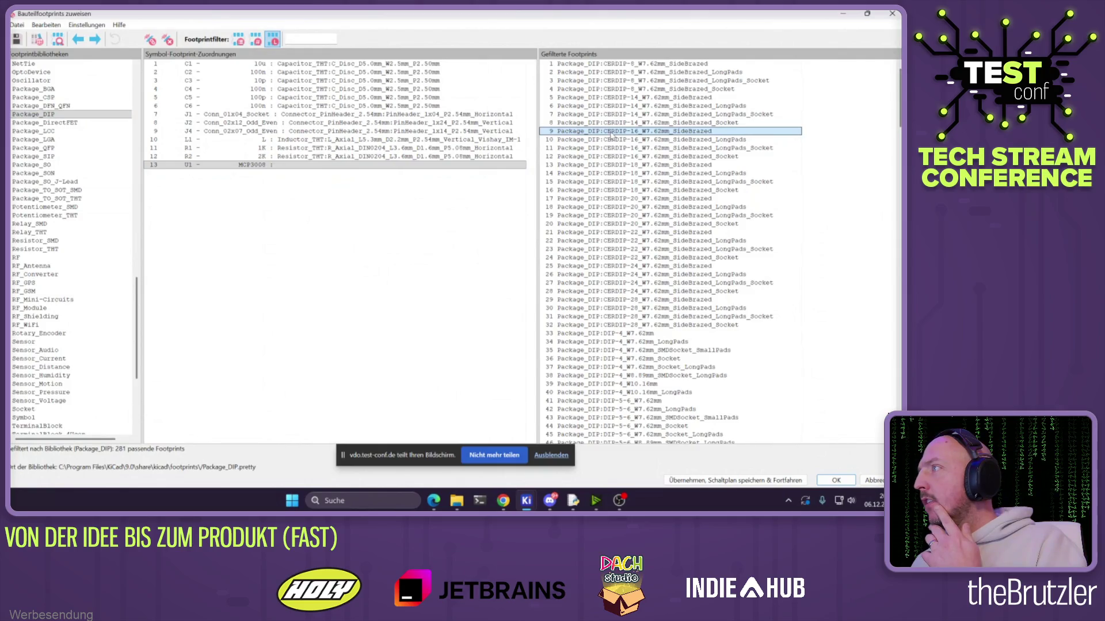
{"action": "double_click", "coordinate": [612, 132]}
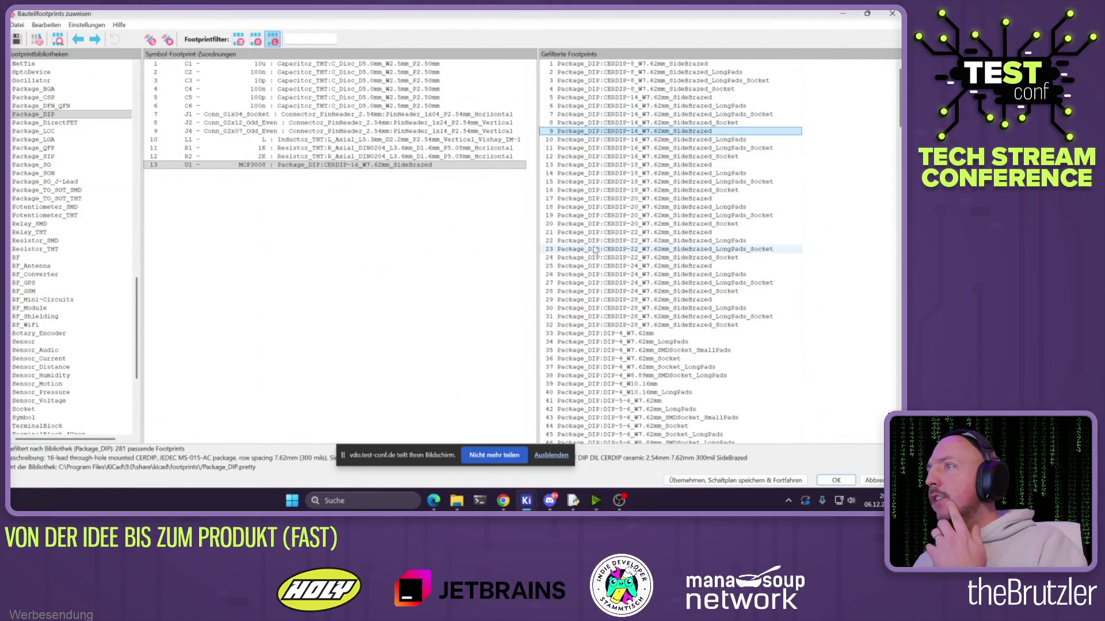
{"action": "left_click", "coordinate": [550, 457]}
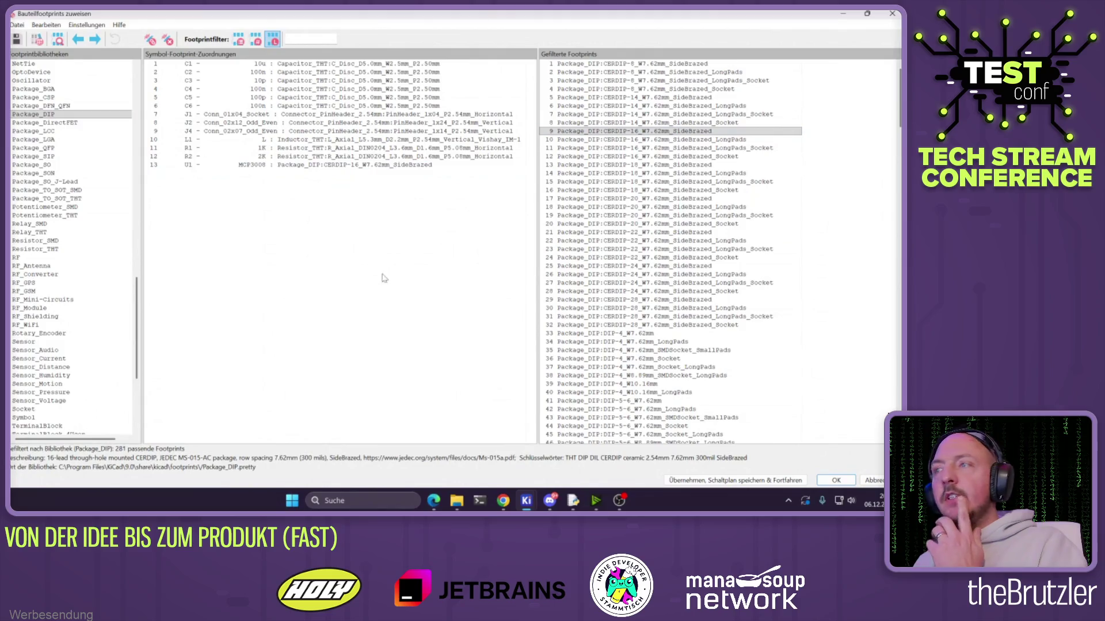
{"action": "left_click", "coordinate": [835, 482]}
{"action": "scroll", "coordinate": [460, 248], "scroll_direction": "down", "scroll_amount": 5}
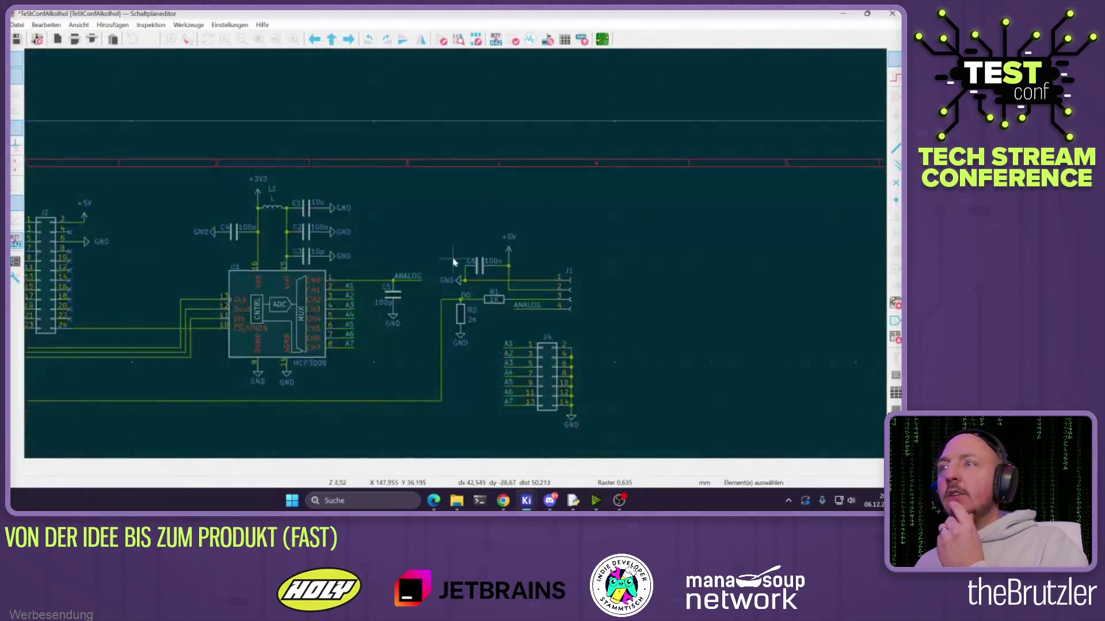
Save the schematic and place its footprints on the board with Update PCB from Schematic
{"action": "scroll", "coordinate": [491, 263], "scroll_direction": "up", "scroll_amount": 2}
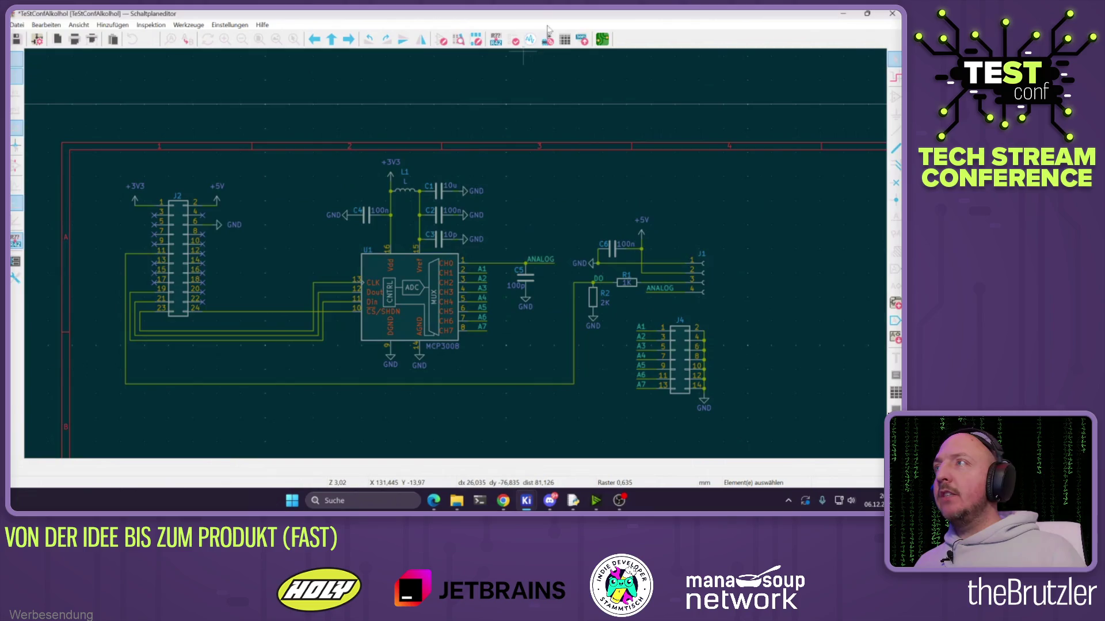
{"action": "left_click", "coordinate": [17, 40]}
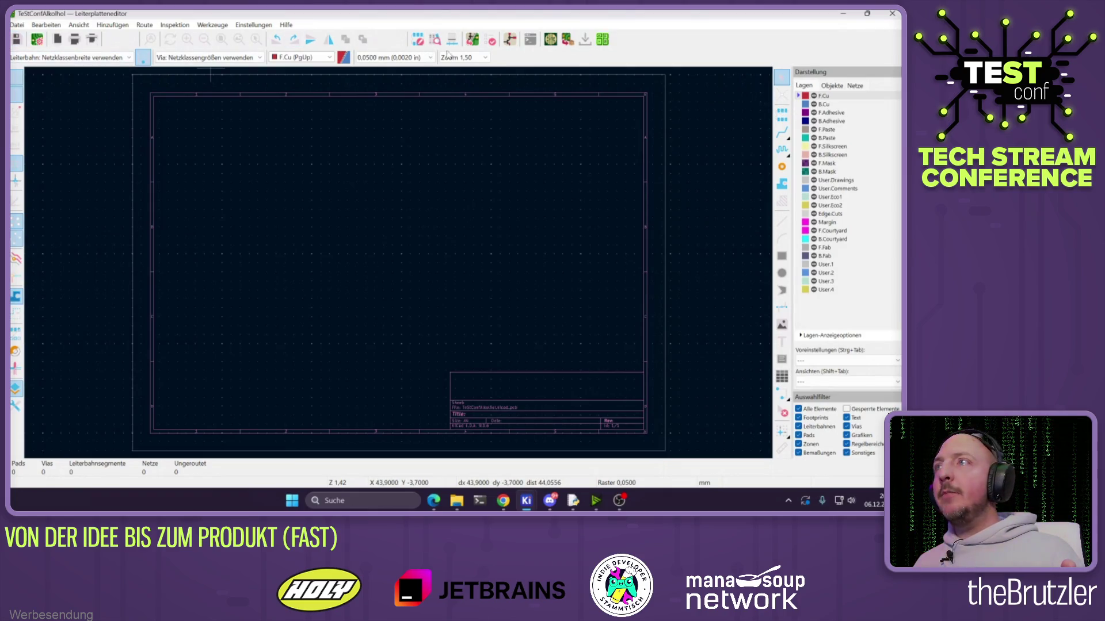
{"action": "left_click", "coordinate": [472, 44]}
{"action": "left_click", "coordinate": [303, 296]}
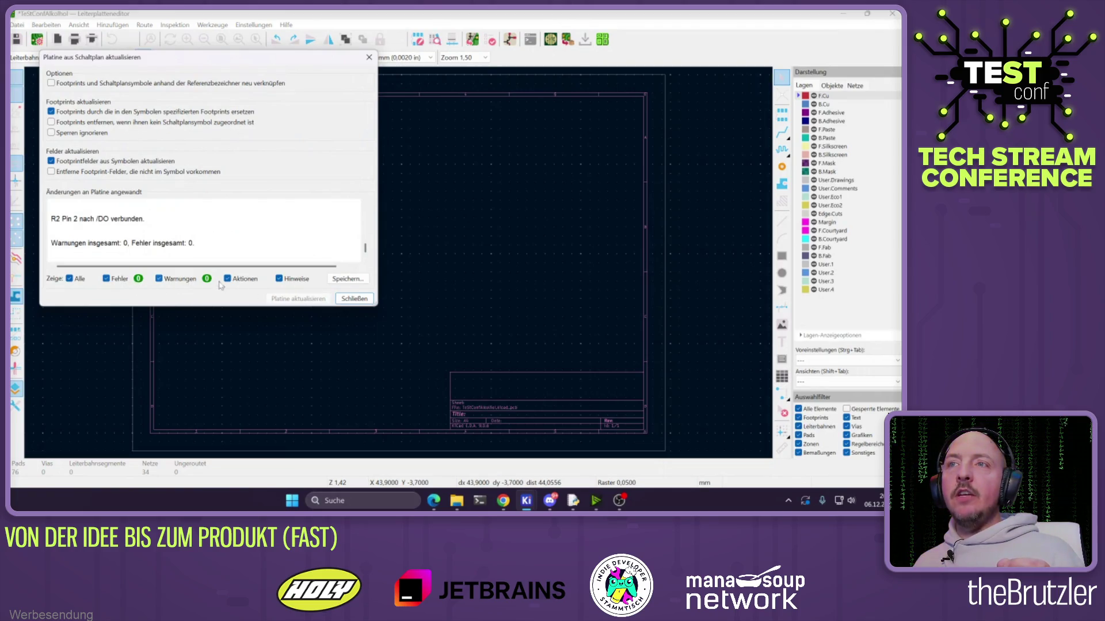
{"action": "left_click", "coordinate": [354, 299]}
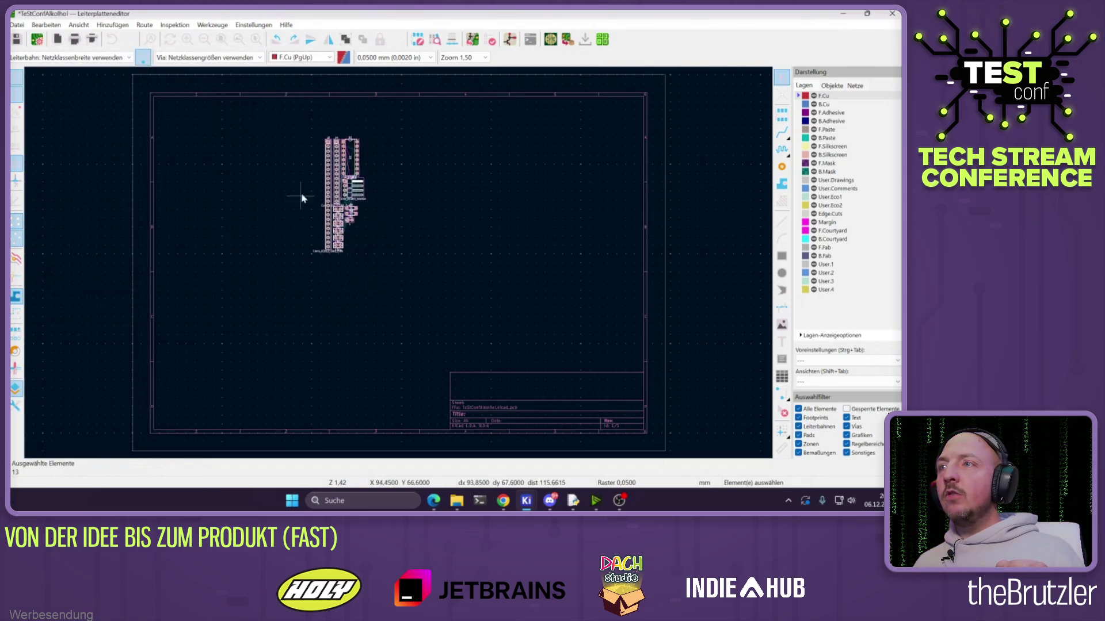
{"action": "left_click", "coordinate": [305, 195]}
Delete the J2 and J4 footprints from the board and return to the schematic
{"action": "scroll", "coordinate": [305, 196], "scroll_direction": "up", "scroll_amount": 2}
{"action": "left_click", "coordinate": [408, 239]}
{"action": "left_click", "coordinate": [439, 250]}
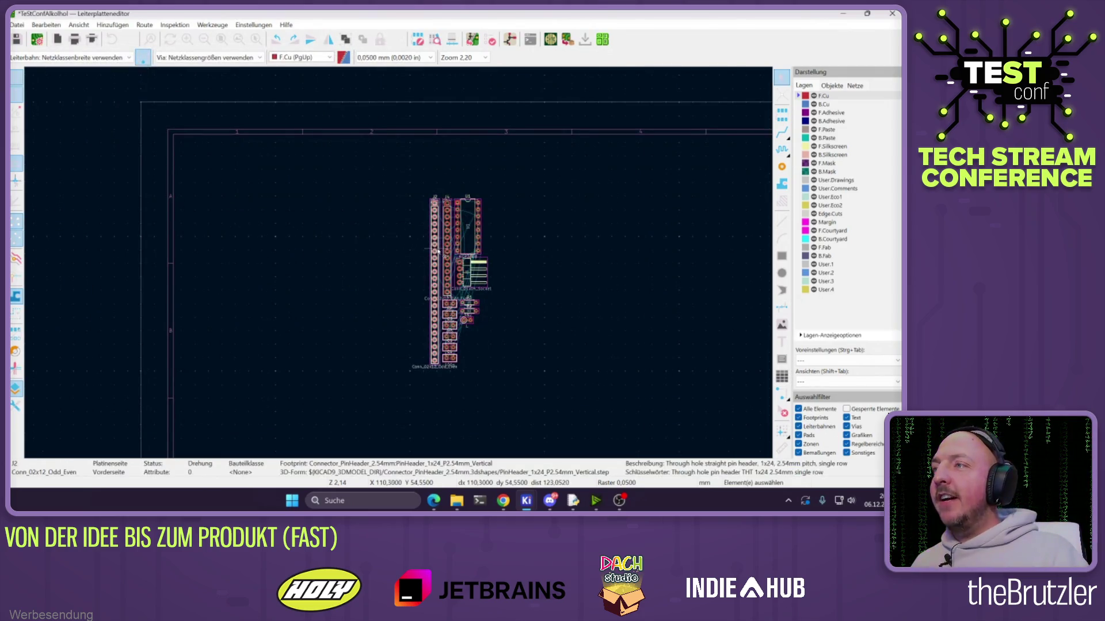
{"action": "scroll", "coordinate": [439, 250], "scroll_direction": "up", "scroll_amount": 2}
{"action": "key", "text": "Delete"}
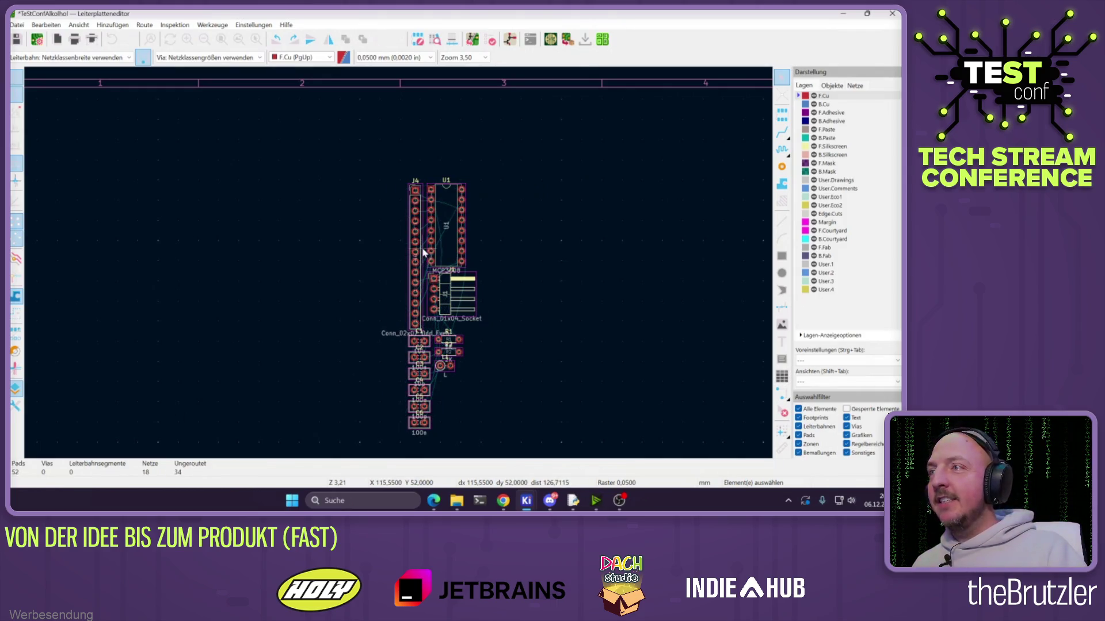
{"action": "left_click", "coordinate": [419, 249]}
{"action": "key", "text": "Delete"}
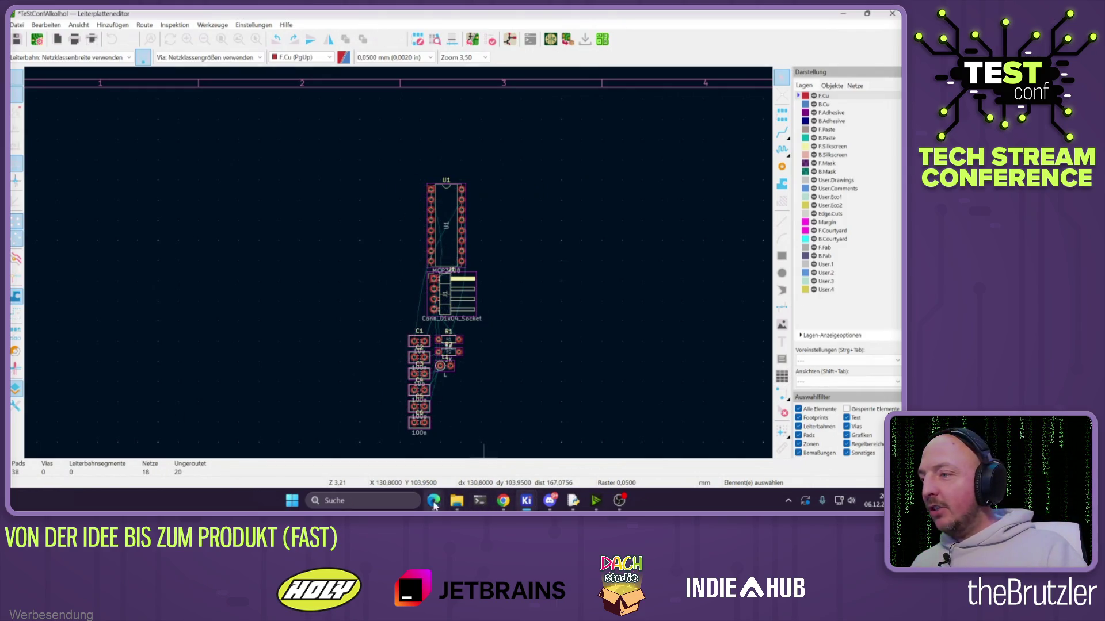
{"action": "mouse_move", "coordinate": [504, 504]}
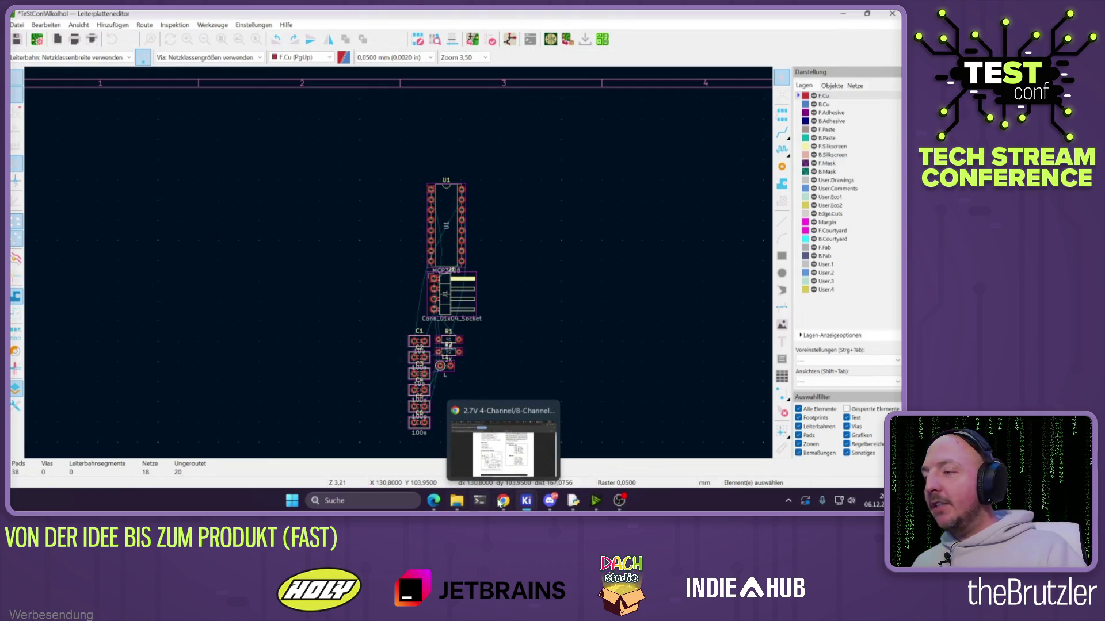
{"action": "left_click", "coordinate": [469, 446]}
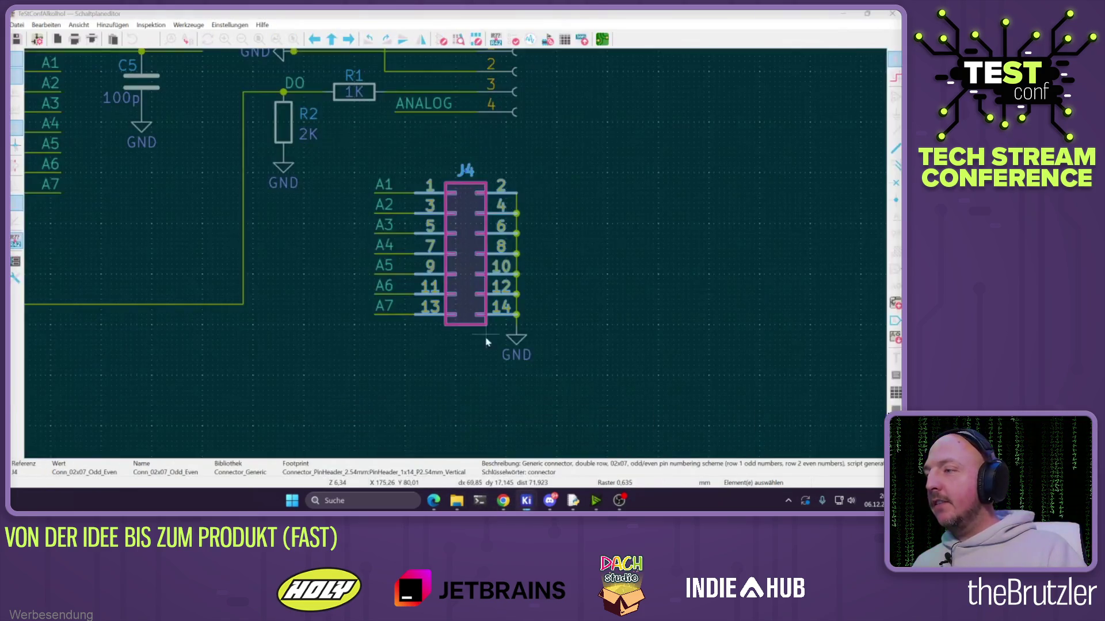
Give J4 the PinHeader_2x07_P2.54mm_Vertical footprint, found by searching 'x07'
{"action": "double_click", "coordinate": [457, 231]}
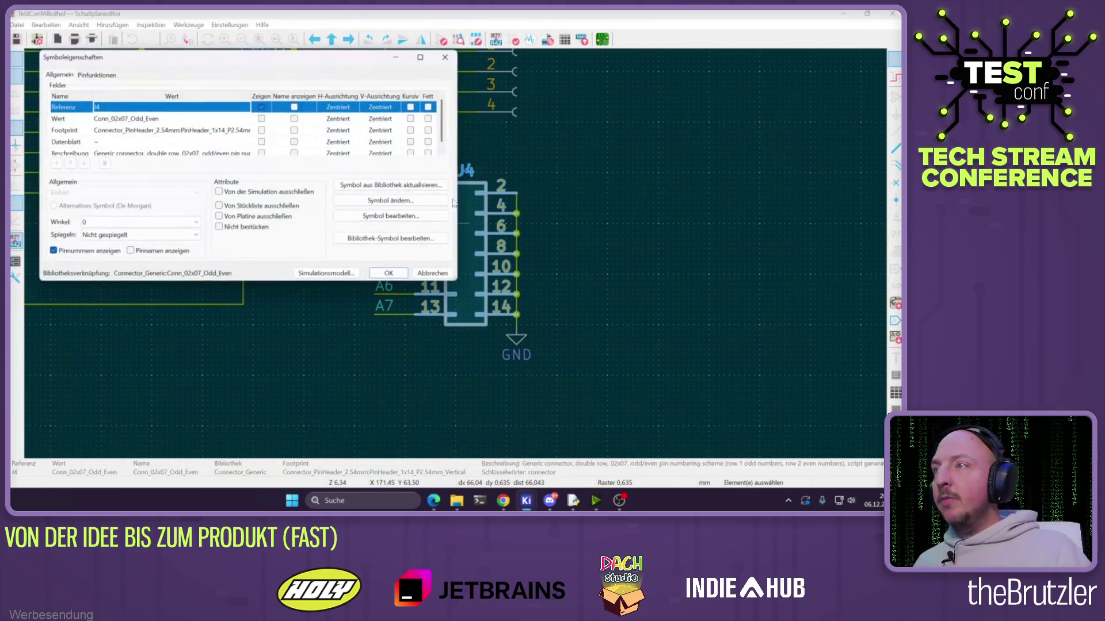
{"action": "left_click", "coordinate": [190, 130]}
{"action": "left_click", "coordinate": [247, 132]}
{"action": "scroll", "coordinate": [211, 178], "scroll_direction": "down", "scroll_amount": 5}
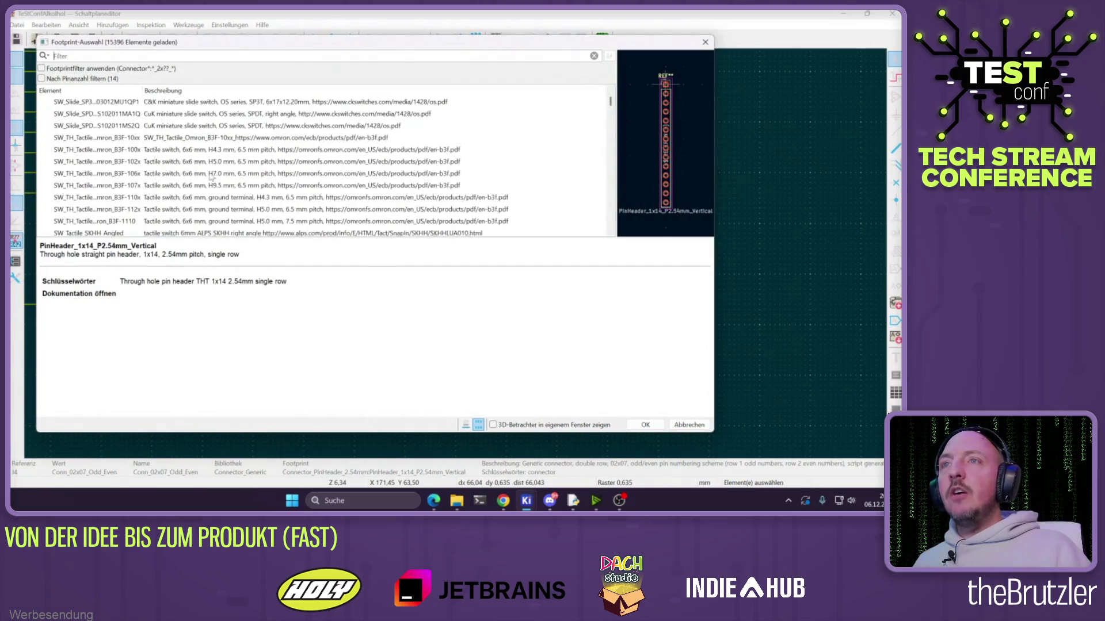
{"action": "type", "text": "2x07"}
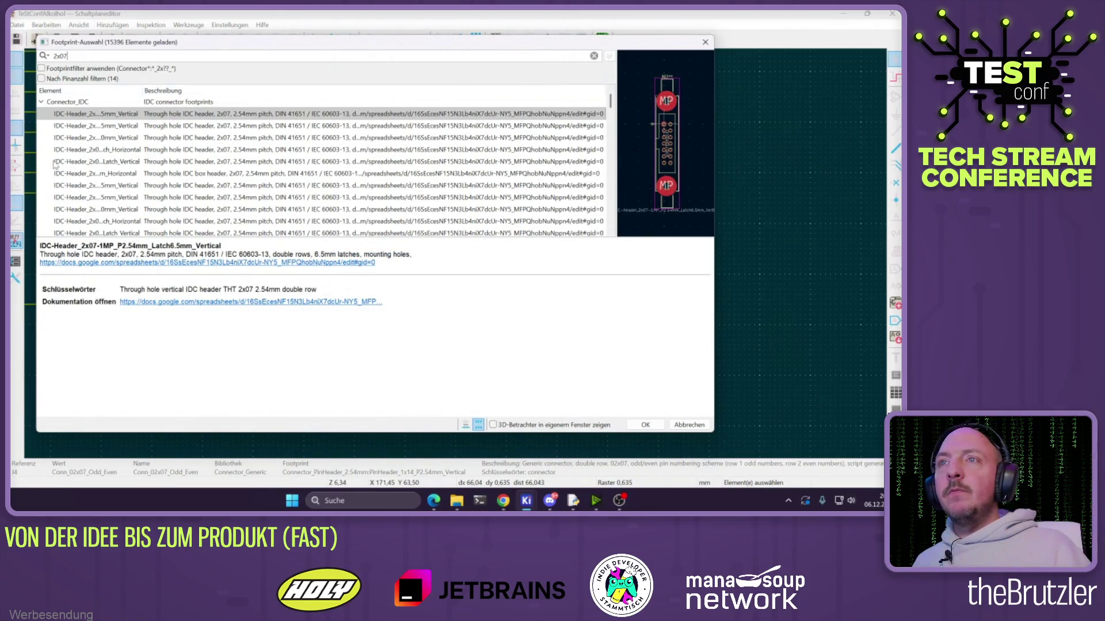
{"action": "scroll", "coordinate": [116, 154], "scroll_direction": "down", "scroll_amount": 7}
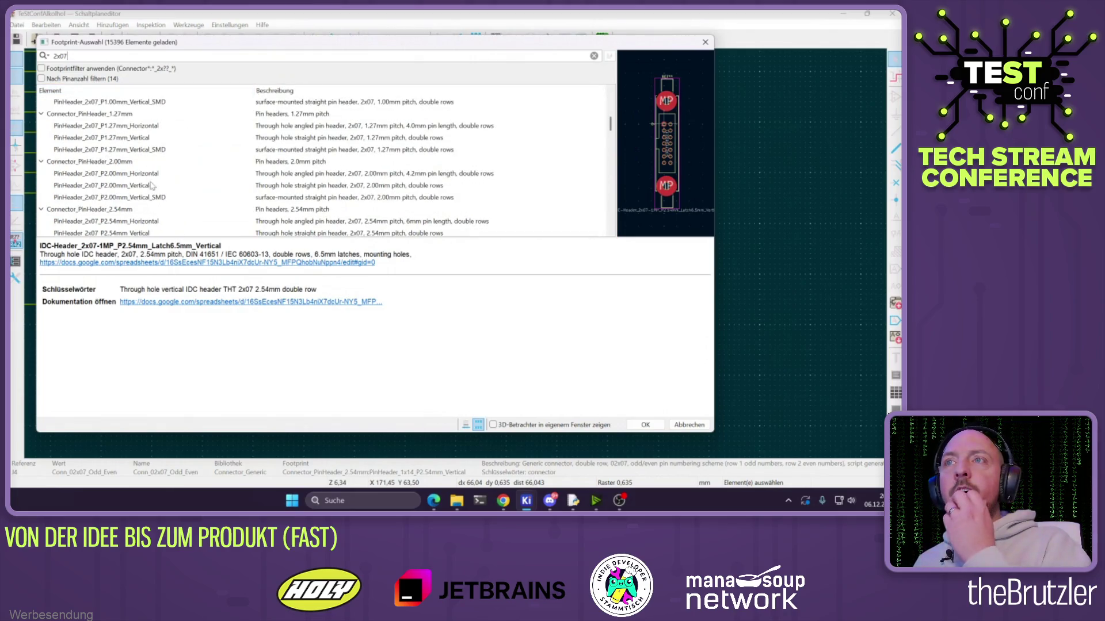
{"action": "scroll", "coordinate": [151, 185], "scroll_direction": "down", "scroll_amount": 1}
{"action": "left_click", "coordinate": [130, 188]}
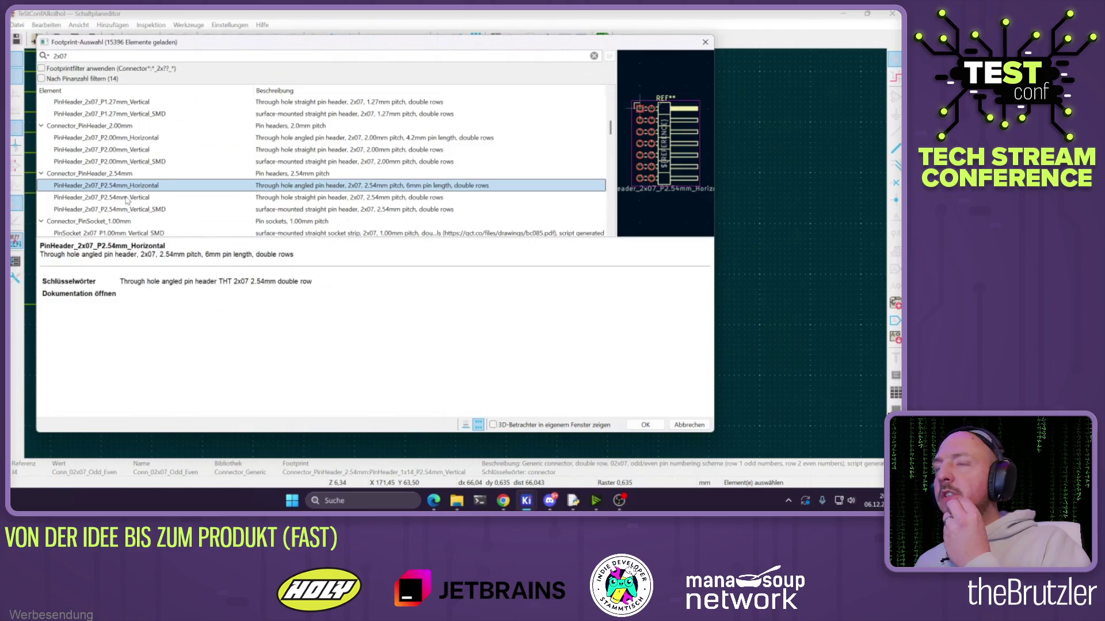
{"action": "left_click", "coordinate": [127, 199]}
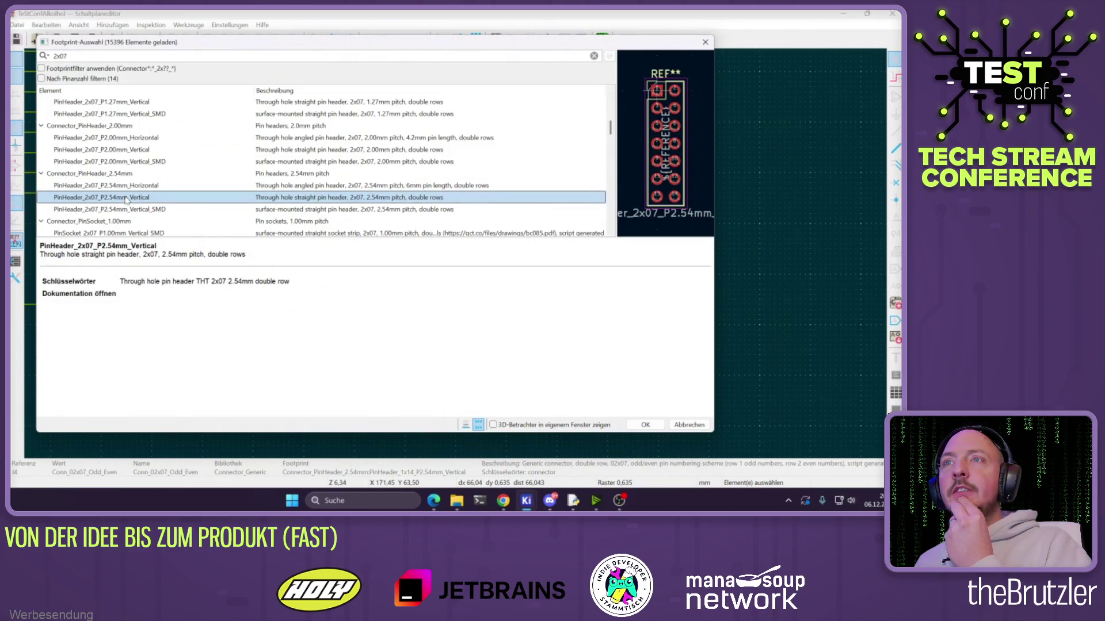
{"action": "double_click", "coordinate": [126, 199]}
{"action": "left_click", "coordinate": [389, 272]}
Inspect J2's footprint in the chooser, keeping its current footprint, and close its properties
{"action": "scroll", "coordinate": [472, 259], "scroll_direction": "down", "scroll_amount": 5}
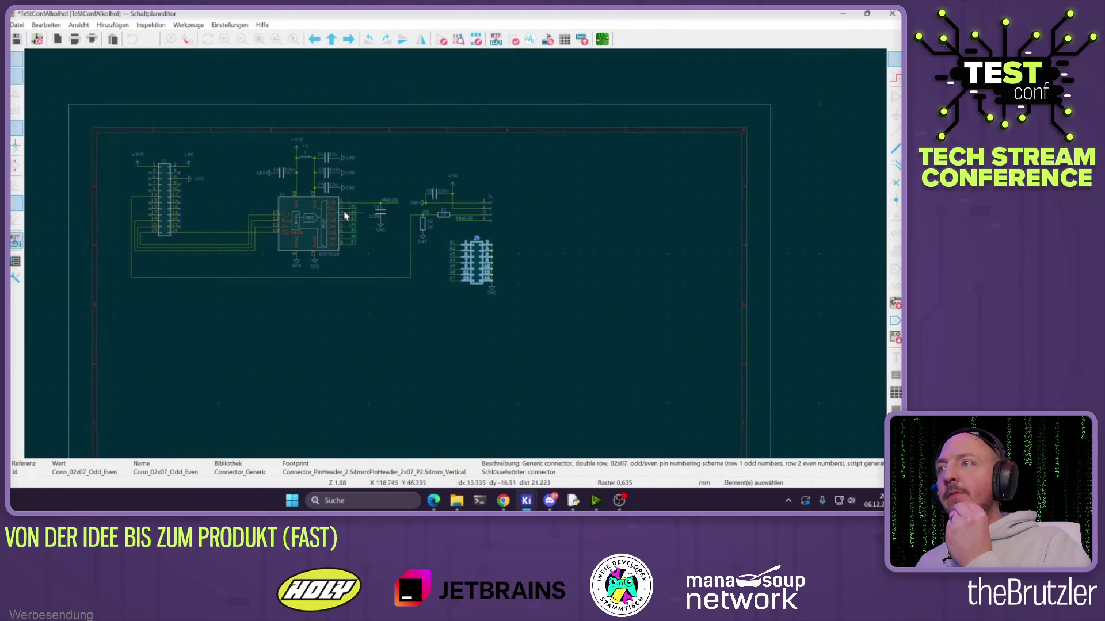
{"action": "scroll", "coordinate": [345, 216], "scroll_direction": "up", "scroll_amount": 3}
{"action": "left_click", "coordinate": [182, 224]}
{"action": "double_click", "coordinate": [190, 217]}
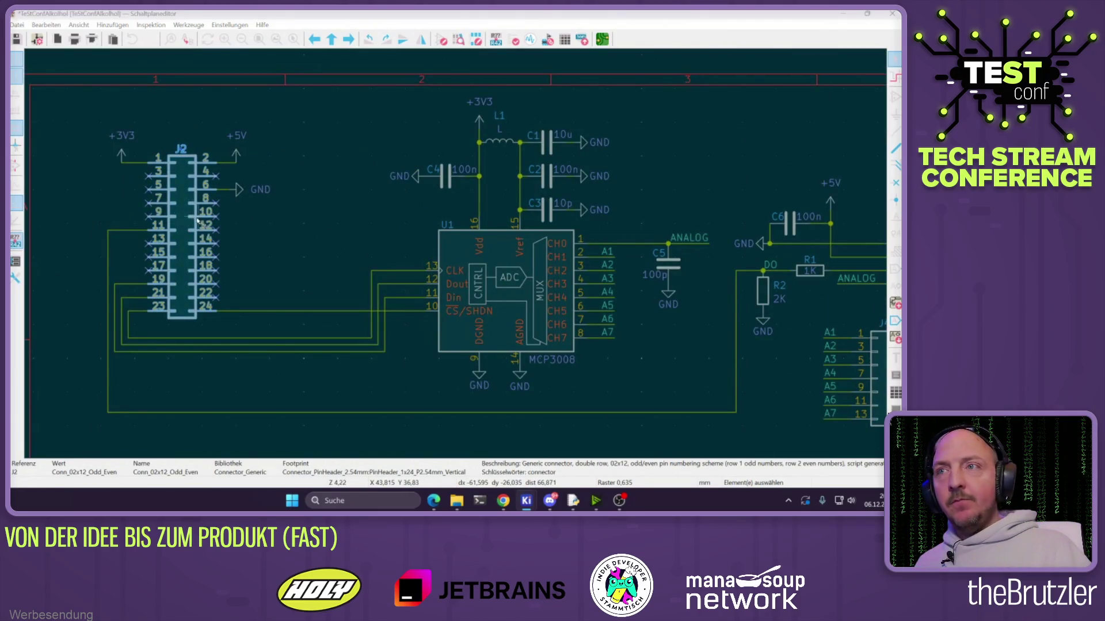
{"action": "left_click", "coordinate": [233, 131]}
{"action": "left_click", "coordinate": [246, 130]}
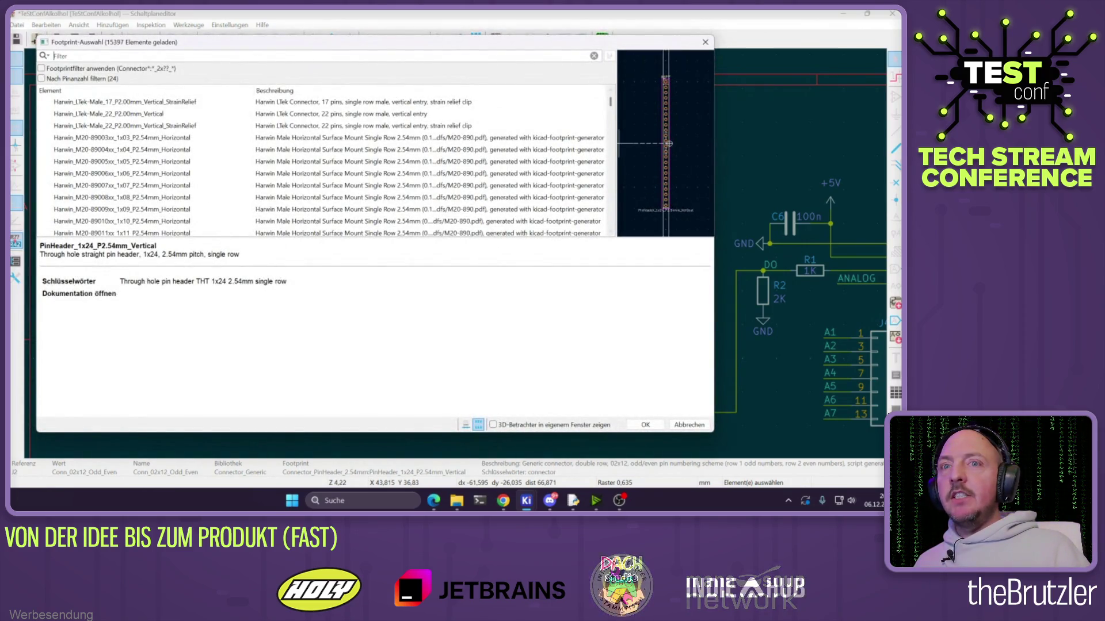
{"action": "left_click", "coordinate": [121, 56]}
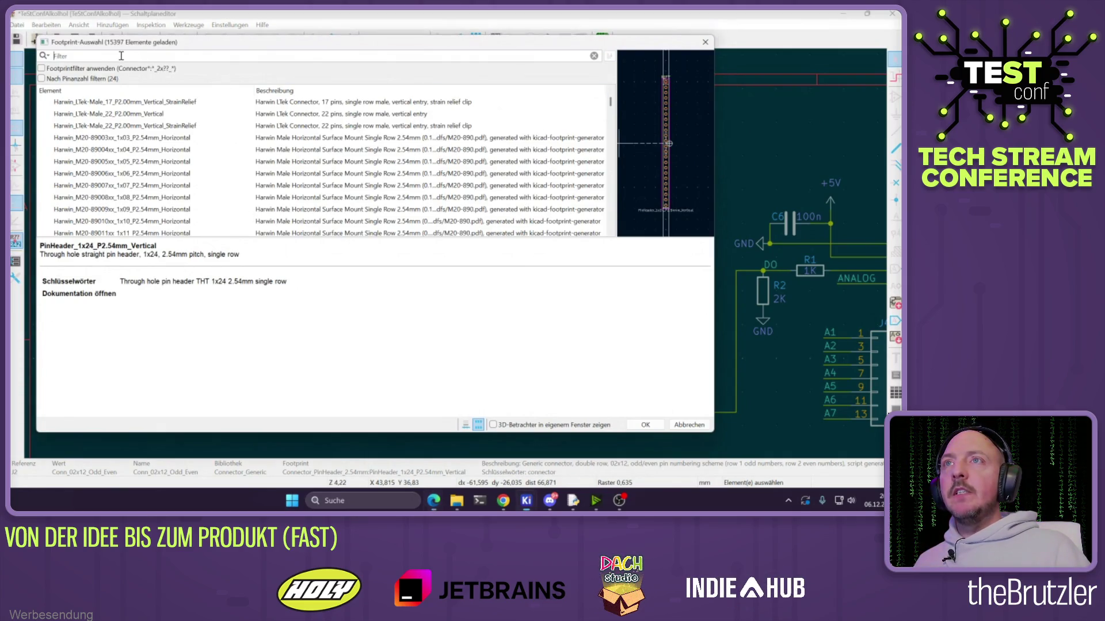
{"action": "mouse_move", "coordinate": [130, 45]}
{"action": "left_mouse_down"}
{"action": "mouse_move", "coordinate": [290, 45]}
{"action": "mouse_move", "coordinate": [273, 54]}
{"action": "left_mouse_up"}
{"action": "left_click", "coordinate": [789, 434]}
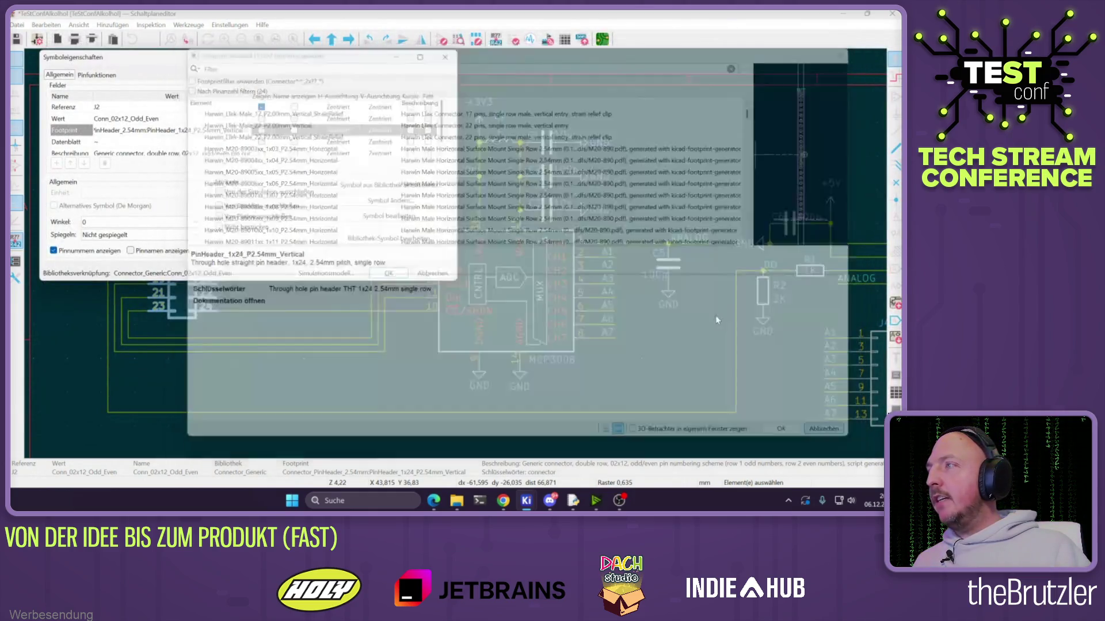
{"action": "left_click", "coordinate": [417, 275]}
Deselect J2, zoom to view the whole schematic, and reopen J2's properties
{"action": "left_click", "coordinate": [295, 243]}
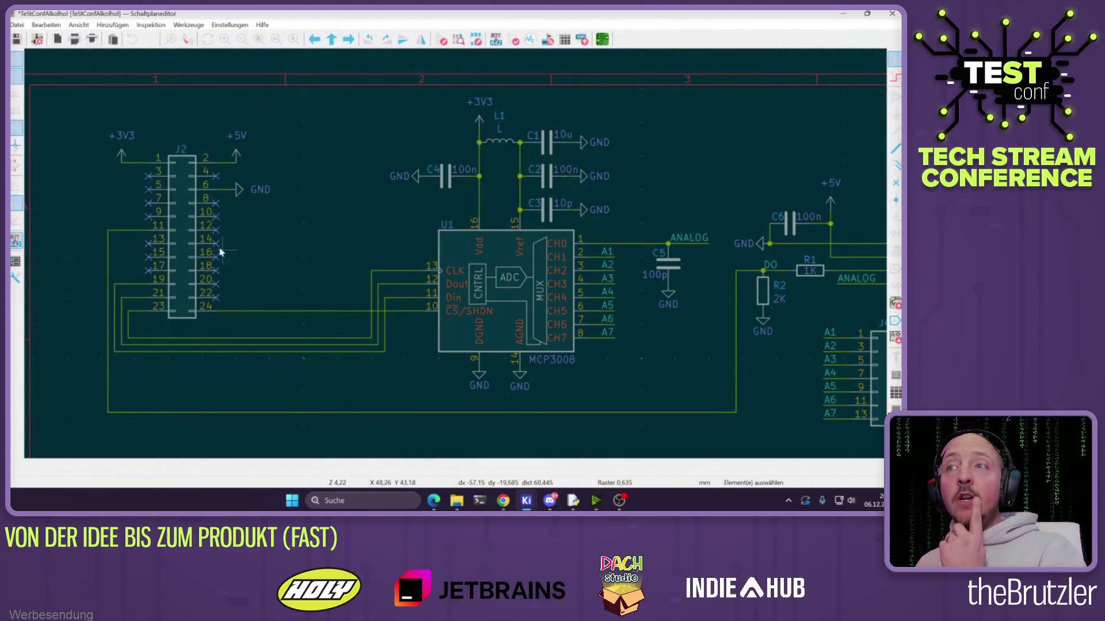
{"action": "scroll", "coordinate": [348, 275], "scroll_direction": "down", "scroll_amount": 3}
{"action": "scroll", "coordinate": [333, 345], "scroll_direction": "up", "scroll_amount": 2}
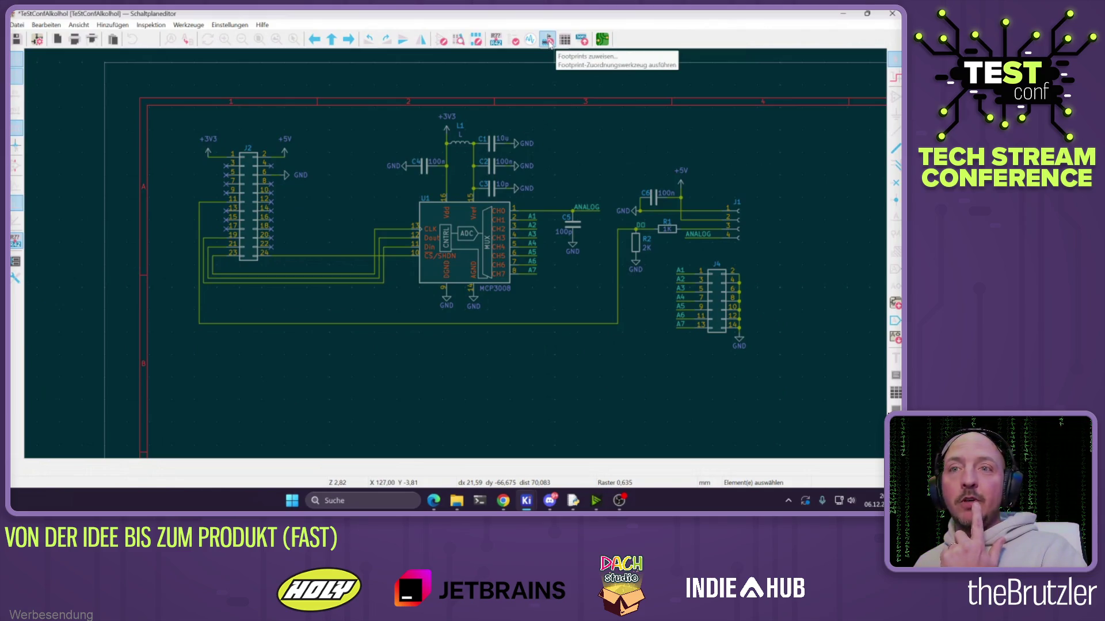
{"action": "double_click", "coordinate": [252, 217]}
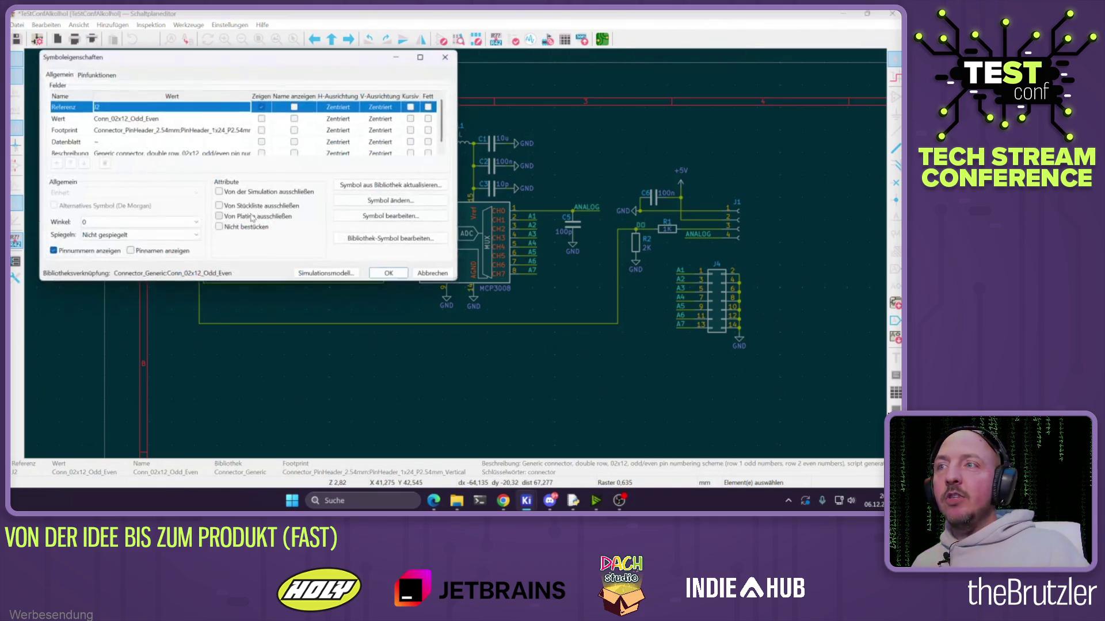
Replace J2's 1x24 footprint with PinHeader_2x12_P2.54mm_Vertical, searching 'x12' in the chooser
{"action": "left_click", "coordinate": [176, 130]}
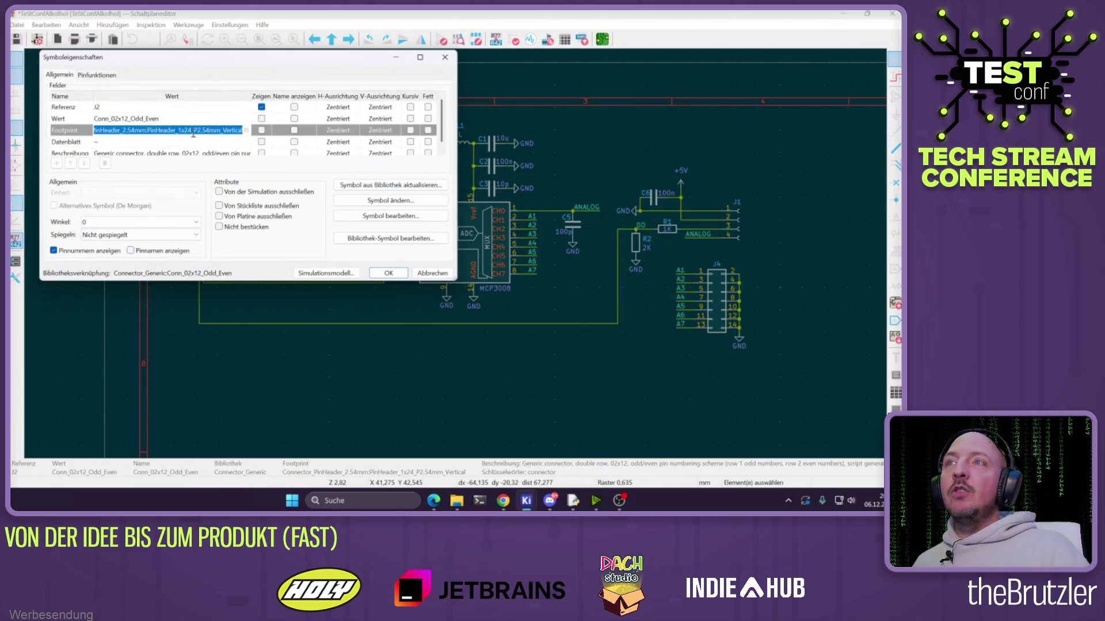
{"action": "left_click", "coordinate": [193, 132]}
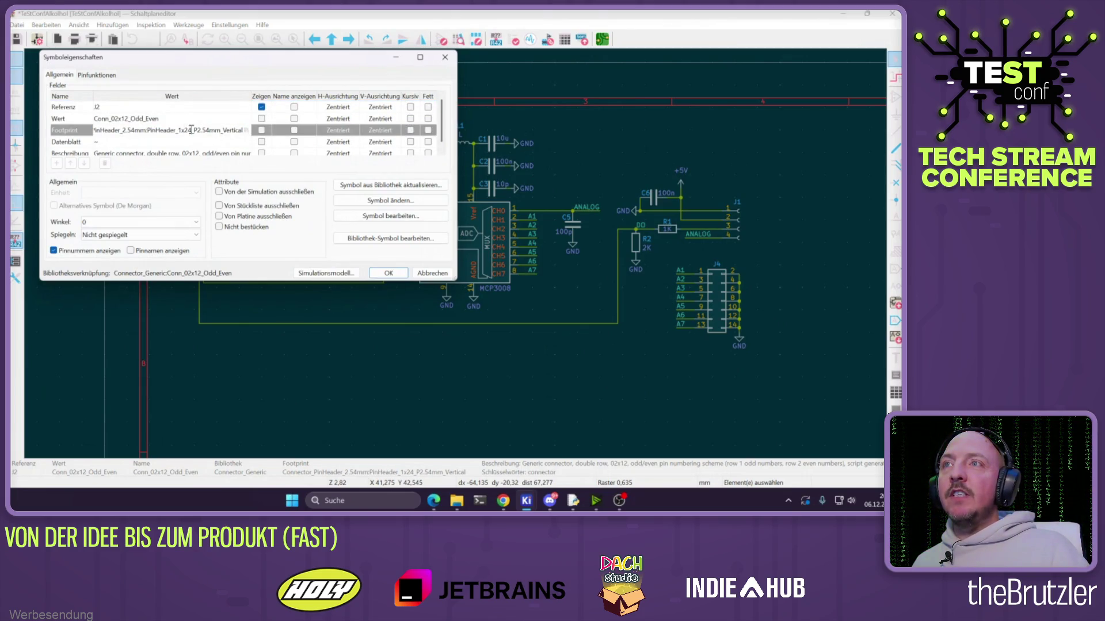
{"action": "type", "text": "12"}
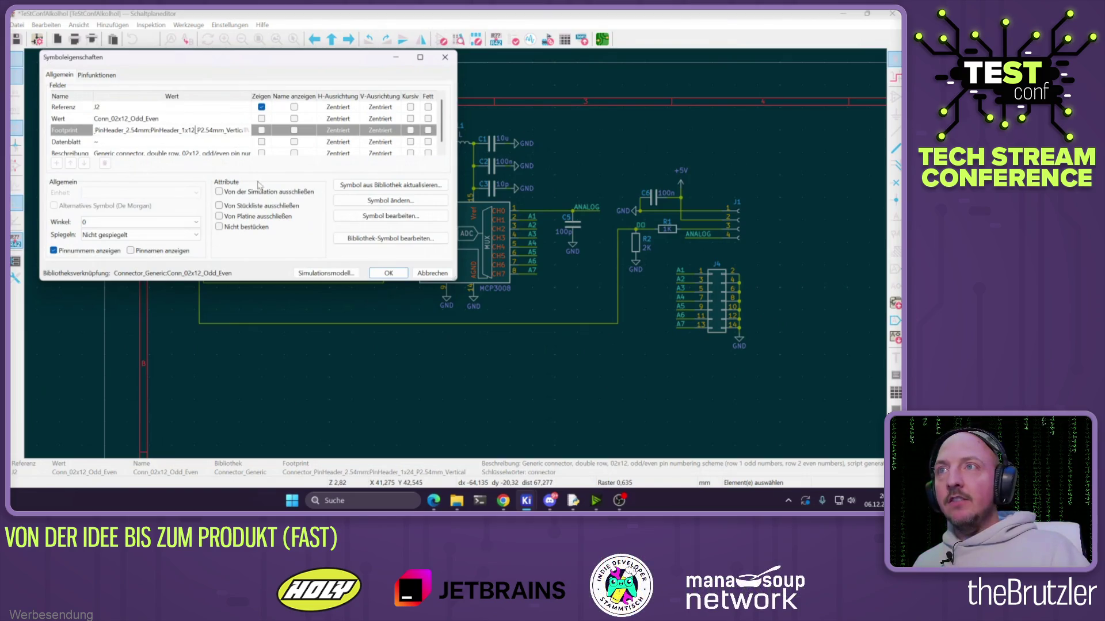
{"action": "left_click", "coordinate": [246, 130]}
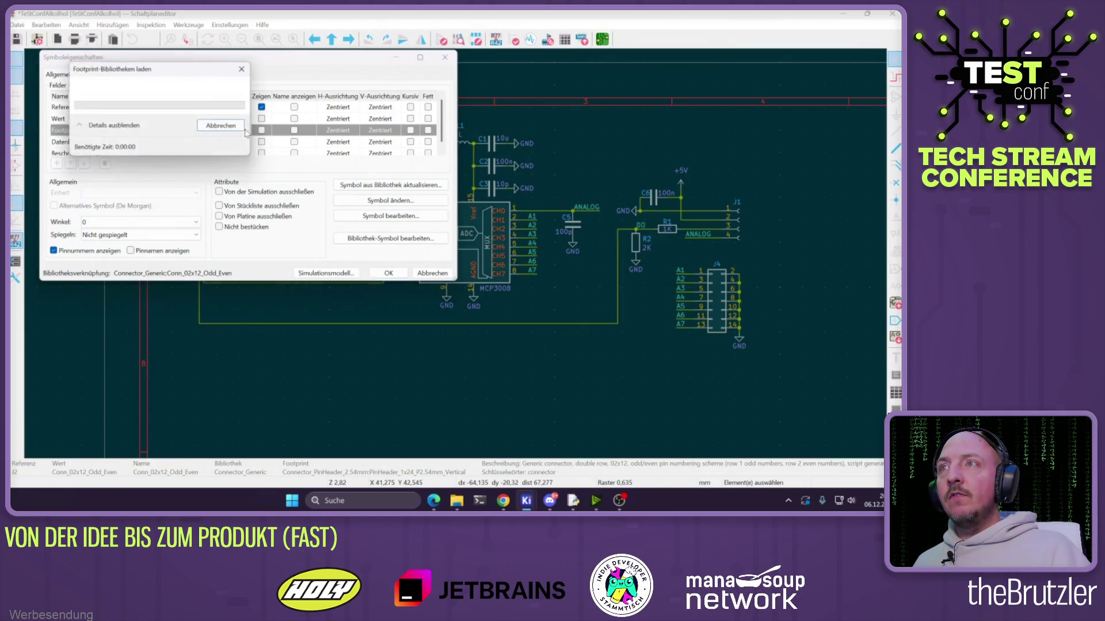
{"action": "scroll", "coordinate": [298, 190], "scroll_direction": "up", "scroll_amount": 1}
{"action": "type", "text": "x12"}
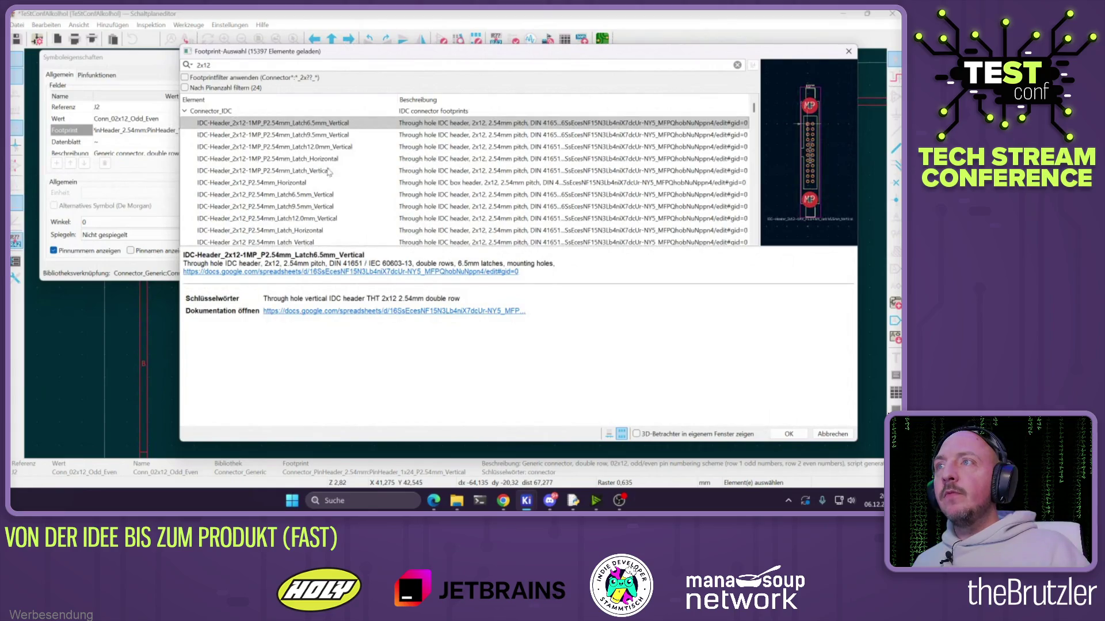
{"action": "scroll", "coordinate": [329, 171], "scroll_direction": "down", "scroll_amount": 5}
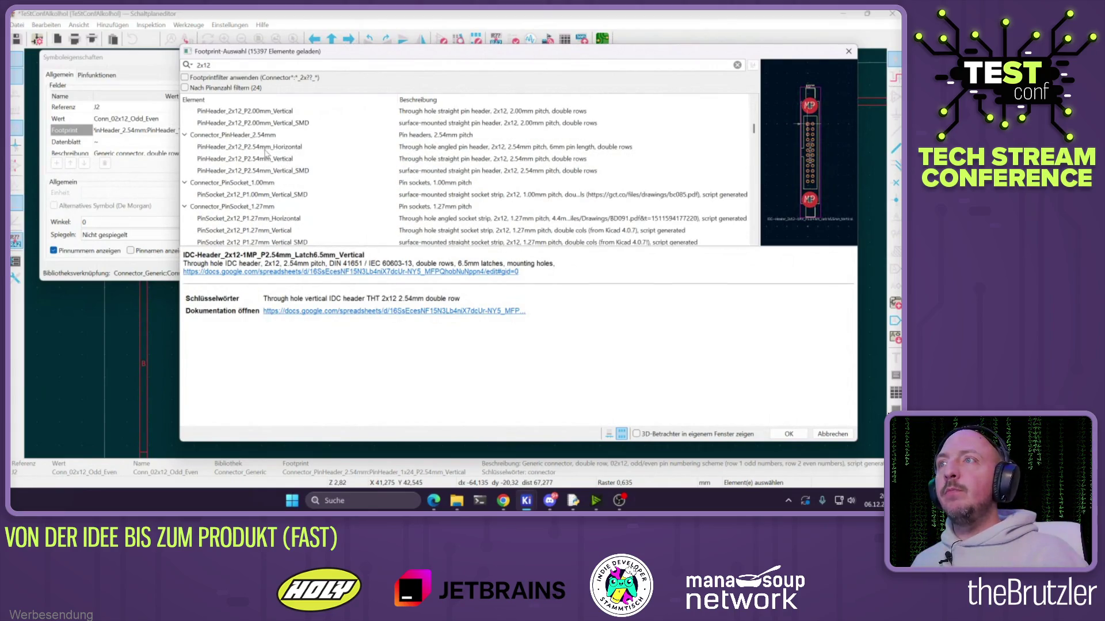
{"action": "left_click", "coordinate": [259, 160]}
{"action": "double_click", "coordinate": [255, 161]}
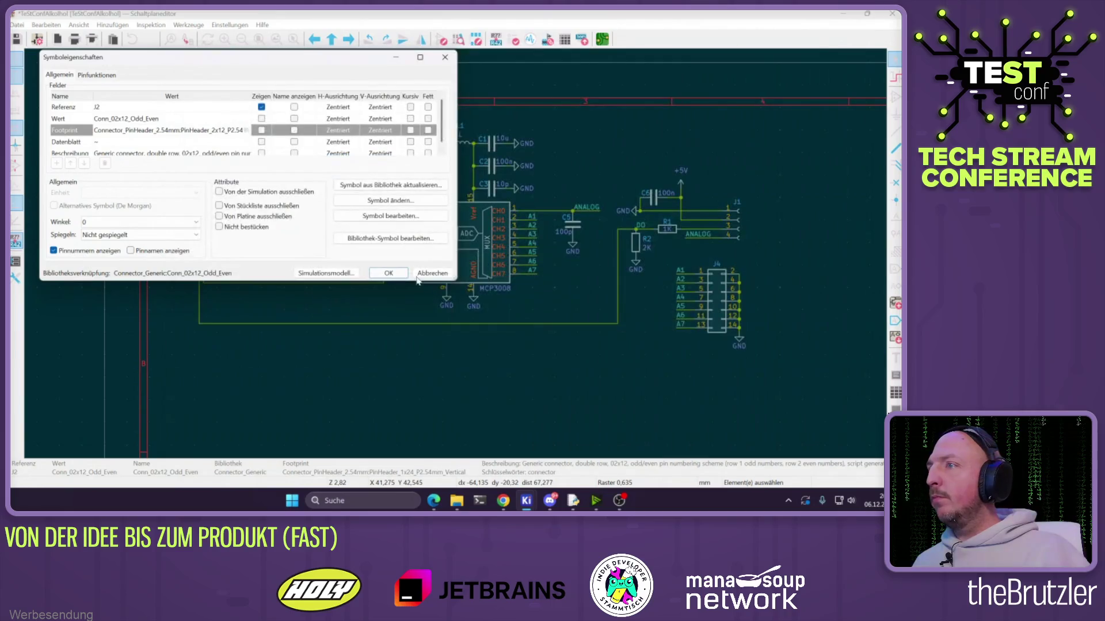
{"action": "left_click", "coordinate": [389, 276]}
{"action": "left_click", "coordinate": [602, 39]}
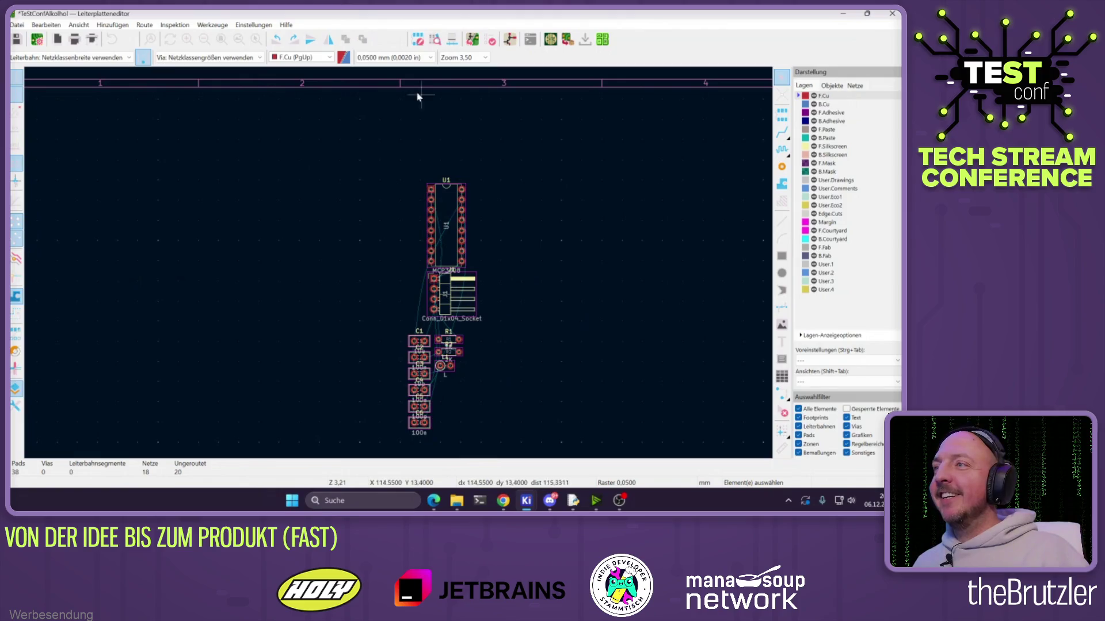
Update the board from the schematic and drop the new J2 and J4 footprints
{"action": "left_click", "coordinate": [490, 39]}
{"action": "left_click", "coordinate": [291, 289]}
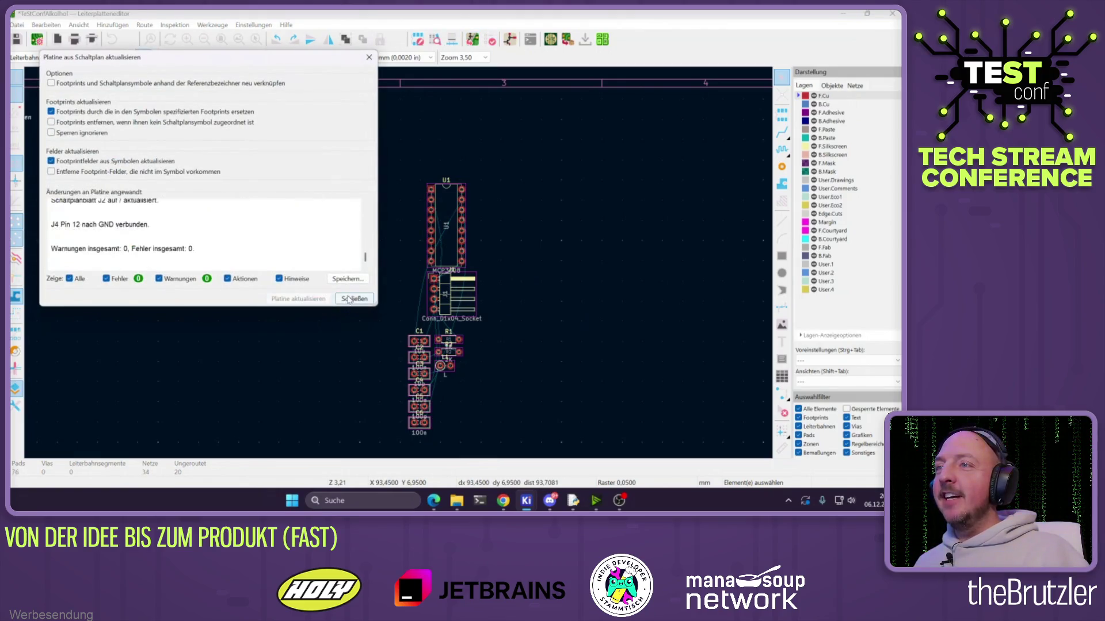
{"action": "left_click", "coordinate": [343, 288]}
{"action": "scroll", "coordinate": [302, 207], "scroll_direction": "up", "scroll_amount": 2}
{"action": "left_click", "coordinate": [299, 203]}
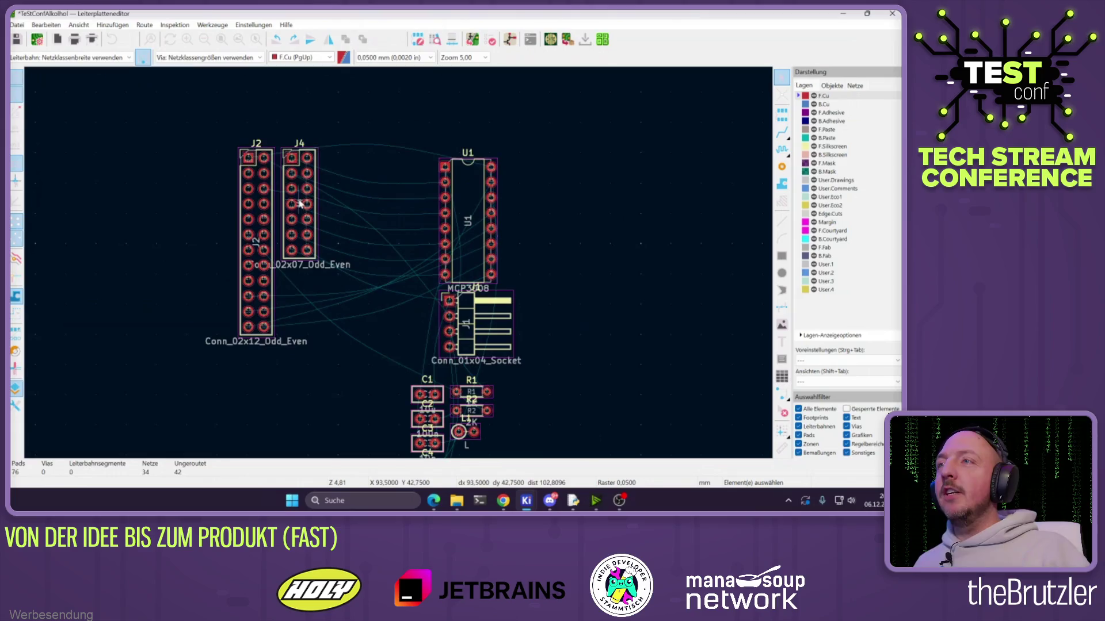
Move J4 to the right of U1 and J2 closer to U1
{"action": "left_click_drag", "start_coordinate": [299, 202], "coordinate": [592, 232]}
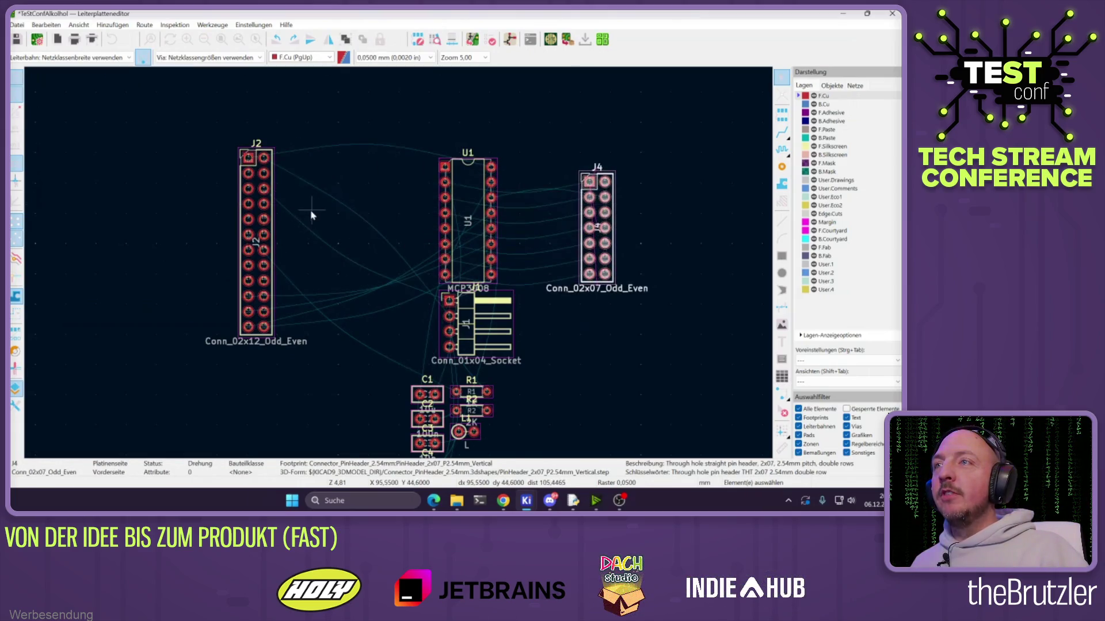
{"action": "scroll", "coordinate": [315, 280], "scroll_direction": "up", "scroll_amount": 2}
{"action": "left_click_drag", "start_coordinate": [315, 280], "coordinate": [406, 281]}
{"action": "scroll", "coordinate": [406, 280], "scroll_direction": "up", "scroll_amount": 2}
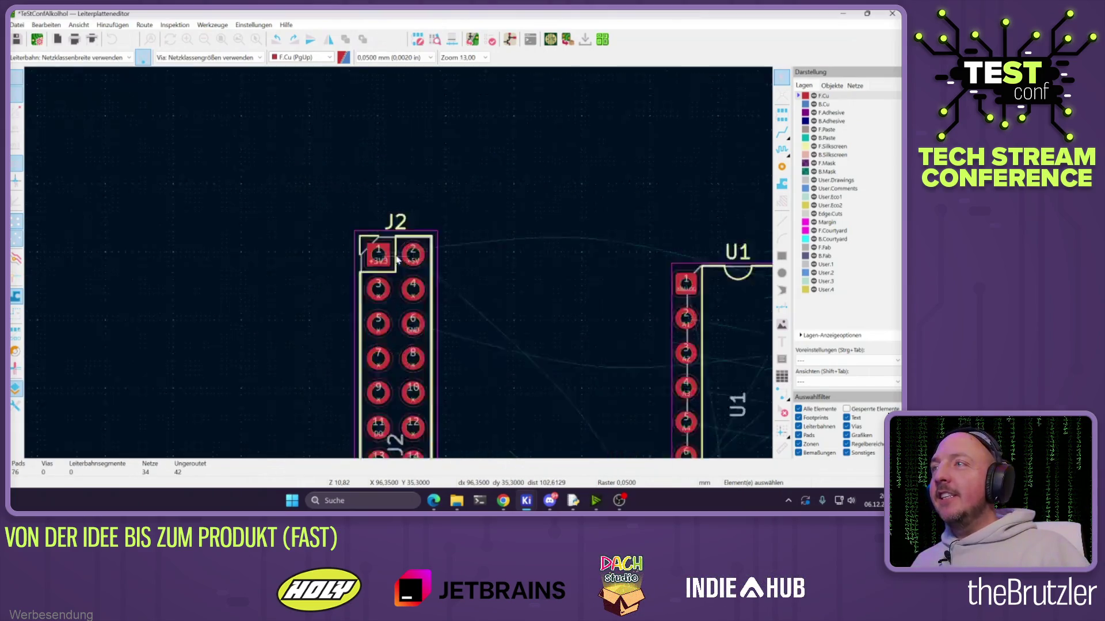
{"action": "left_click", "coordinate": [394, 366]}
{"action": "scroll", "coordinate": [393, 366], "scroll_direction": "down", "scroll_amount": 2}
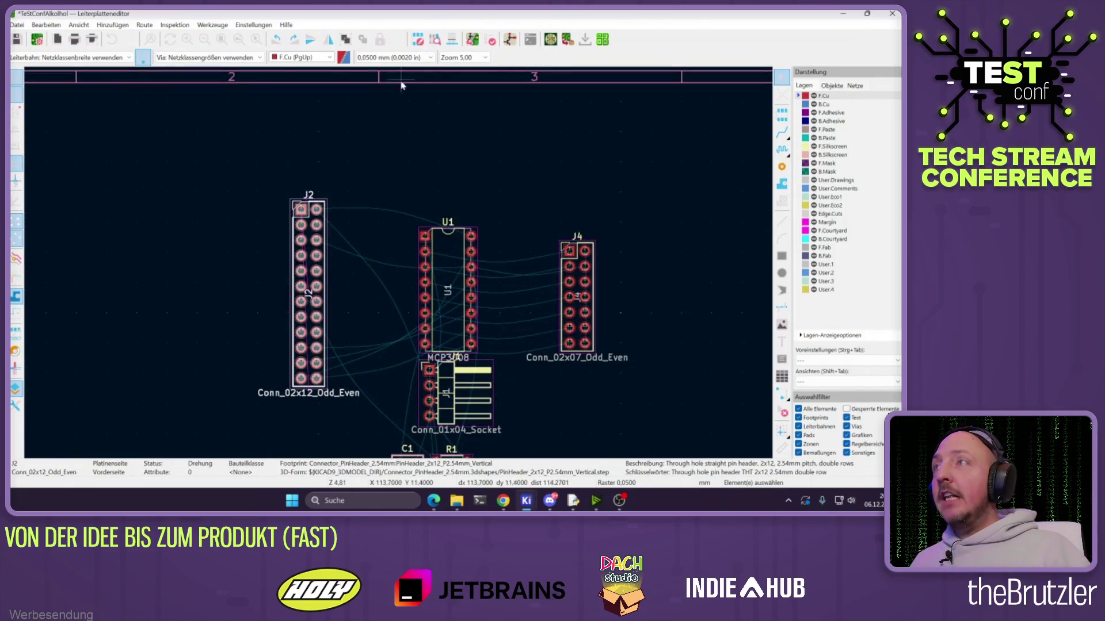
{"action": "left_click", "coordinate": [503, 501]}
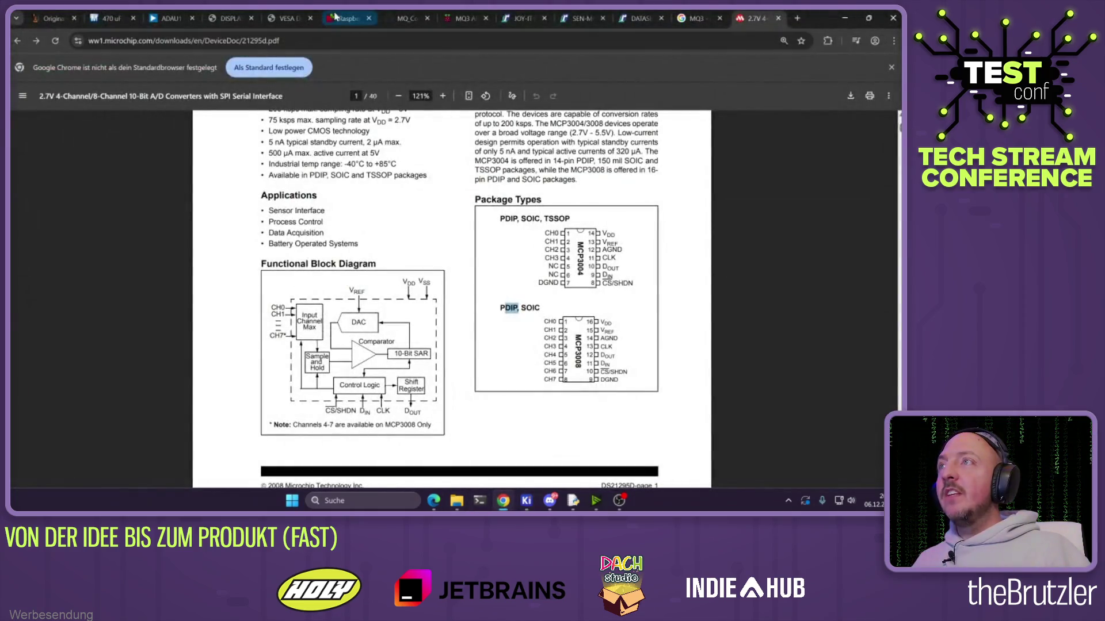
Check the Raspberry Pi pinout page in Chrome, then minimize the browser
{"action": "left_click", "coordinate": [347, 18]}
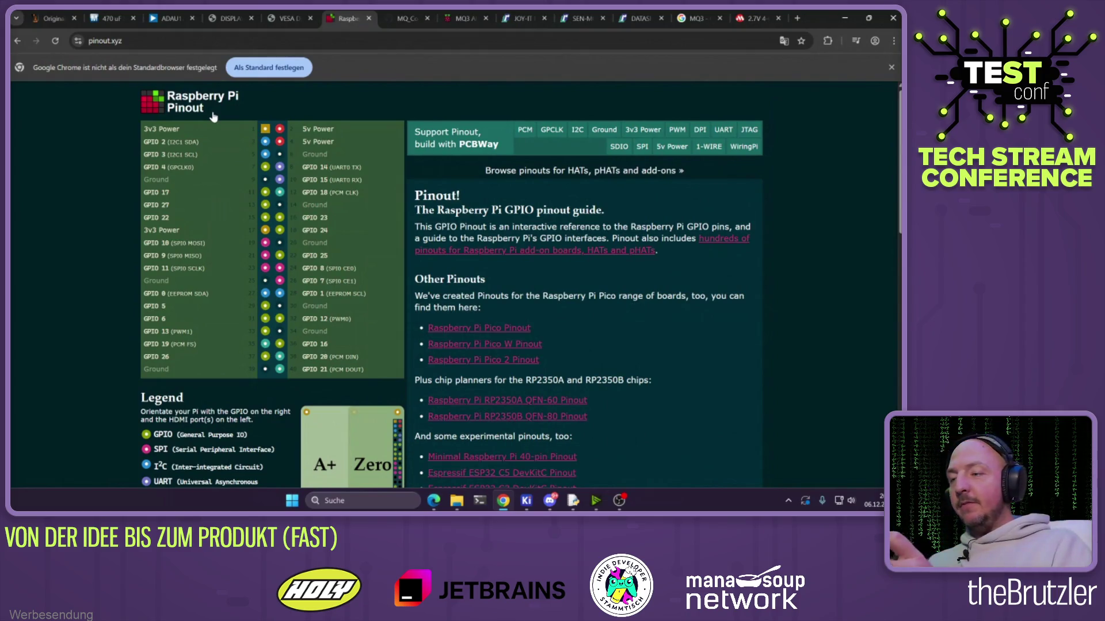
{"action": "left_click", "coordinate": [847, 18]}
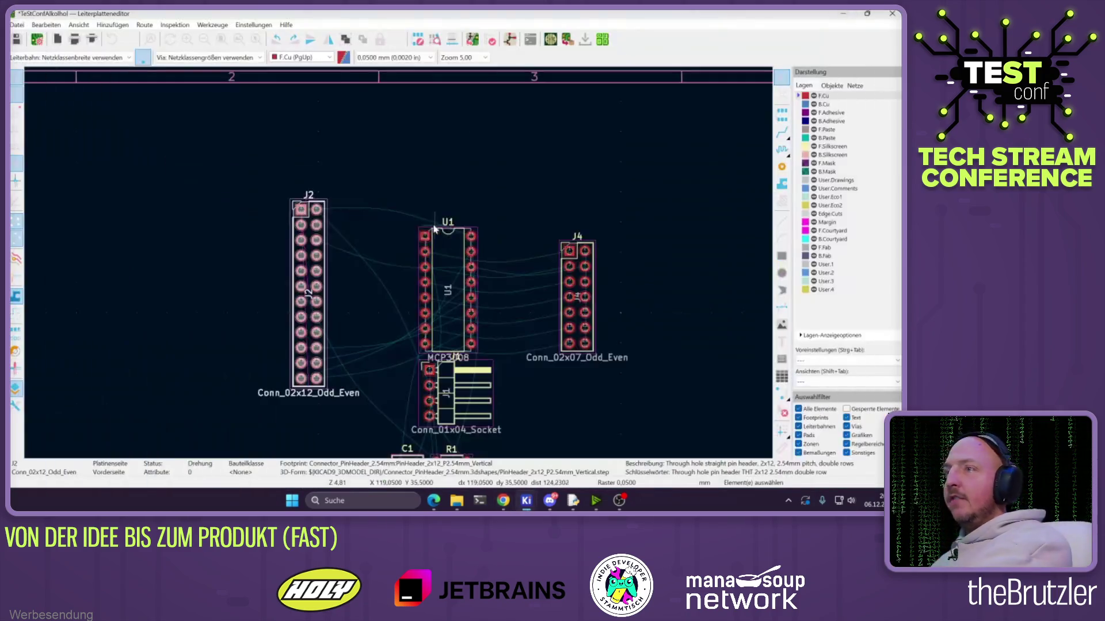
Move U1 next to J2 and place J1, rotated to -90°, below U1
{"action": "mouse_move", "coordinate": [481, 295]}
{"action": "left_mouse_down"}
{"action": "mouse_move", "coordinate": [208, 258]}
{"action": "mouse_move", "coordinate": [278, 283]}
{"action": "left_mouse_up"}
{"action": "key", "text": "F4"}
{"action": "scroll", "coordinate": [231, 315], "scroll_direction": "down", "scroll_amount": 2}
{"action": "scroll", "coordinate": [461, 323], "scroll_direction": "up", "scroll_amount": 2}
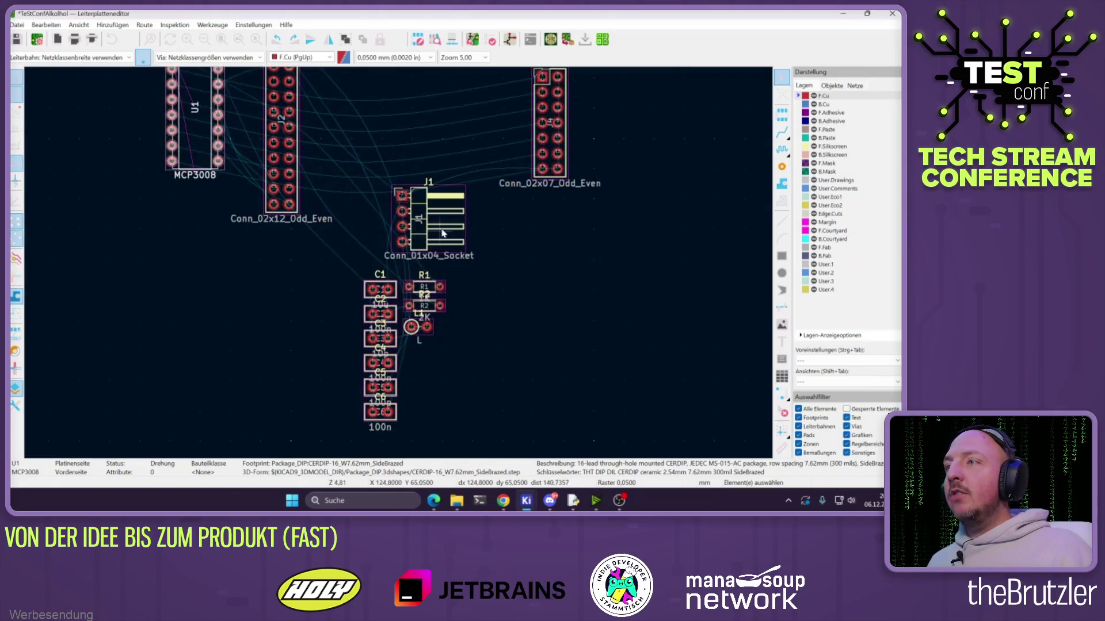
{"action": "left_click_drag", "start_coordinate": [428, 219], "coordinate": [119, 147]}
{"action": "scroll", "coordinate": [119, 147], "scroll_direction": "down", "scroll_amount": 2}
{"action": "key", "text": "r"}
{"action": "key", "text": "r"}
{"action": "key", "text": "r"}
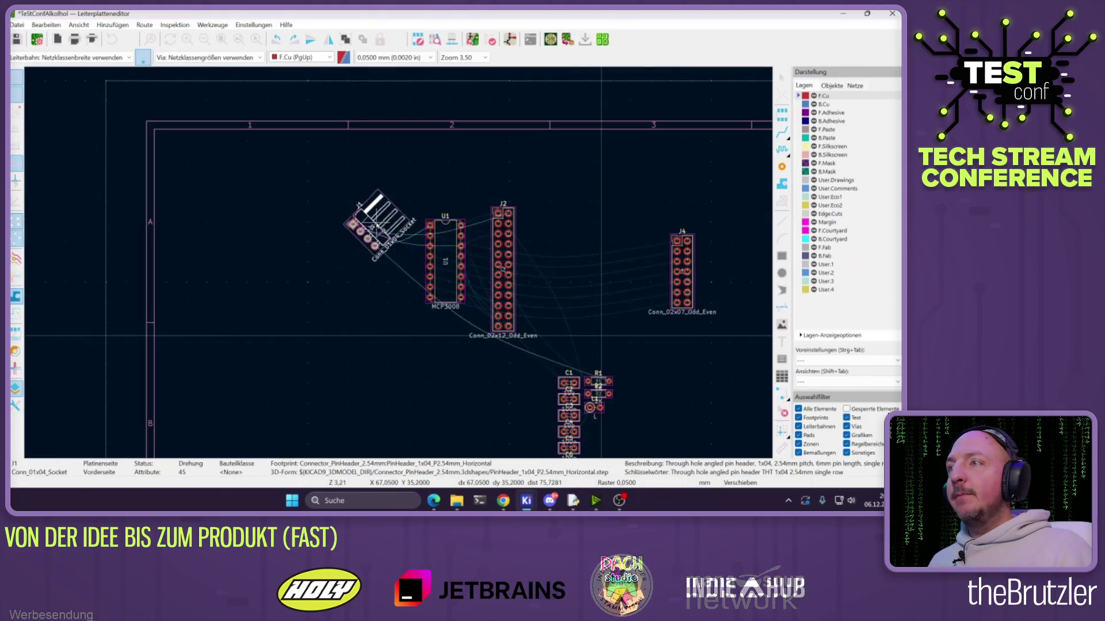
{"action": "key", "text": "r"}
{"action": "mouse_move", "coordinate": [381, 251]}
{"action": "left_mouse_down"}
{"action": "mouse_move", "coordinate": [387, 320]}
{"action": "mouse_move", "coordinate": [424, 347]}
{"action": "left_mouse_up"}
{"action": "left_click", "coordinate": [424, 347]}
{"action": "scroll", "coordinate": [535, 269], "scroll_direction": "up", "scroll_amount": 2}
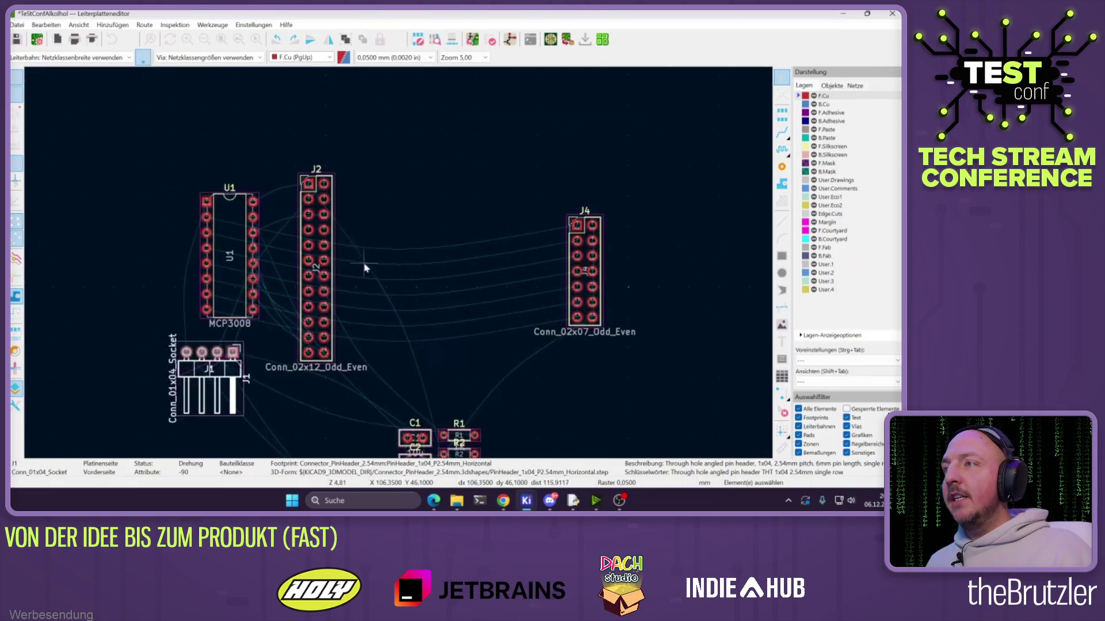
Nudge U1 into place and move J4, rotated vertical, to the left of U1
{"action": "left_click", "coordinate": [249, 239]}
{"action": "key", "text": "m"}
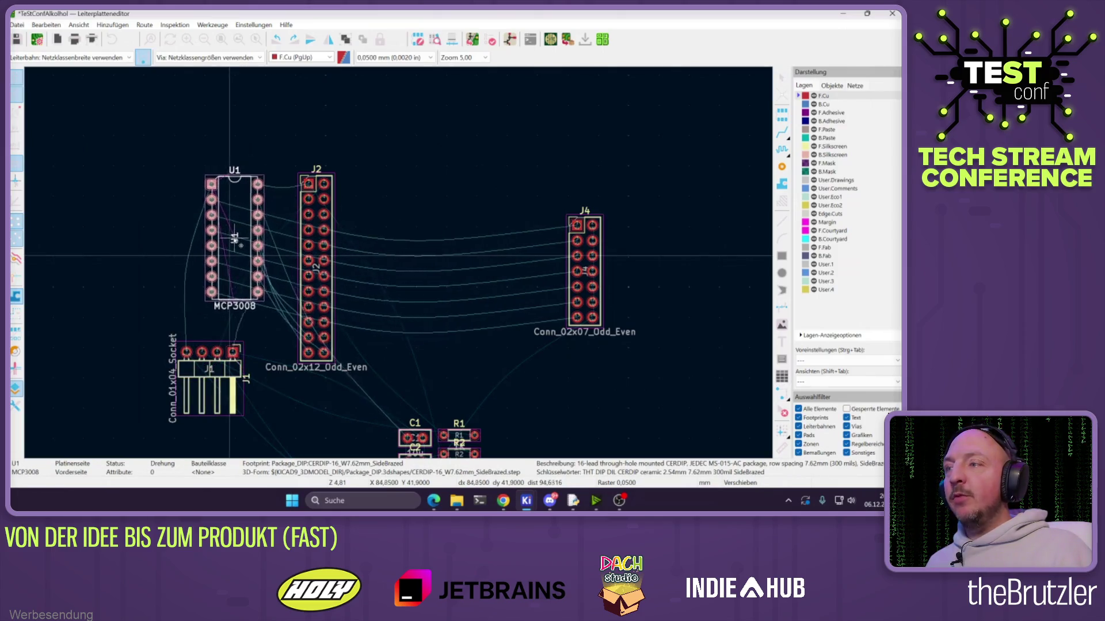
{"action": "left_click", "coordinate": [224, 241]}
{"action": "scroll", "coordinate": [586, 267], "scroll_direction": "down", "scroll_amount": 2}
{"action": "left_click", "coordinate": [587, 256]}
{"action": "key", "text": "m"}
{"action": "key", "text": "r"}
{"action": "key", "text": "r"}
{"action": "key", "text": "r"}
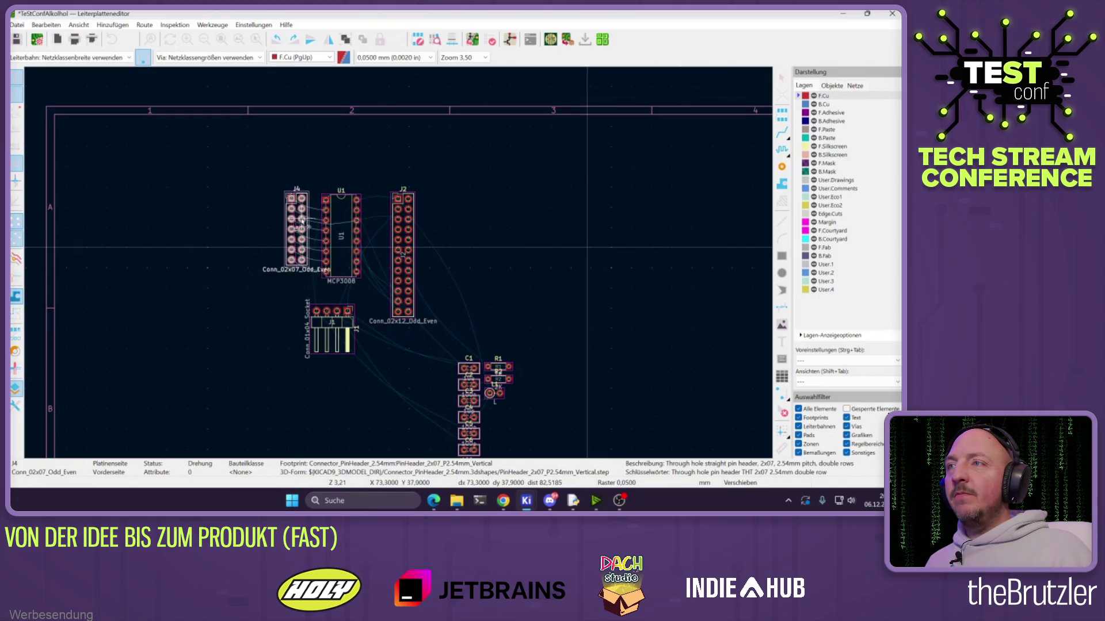
{"action": "left_click", "coordinate": [308, 224]}
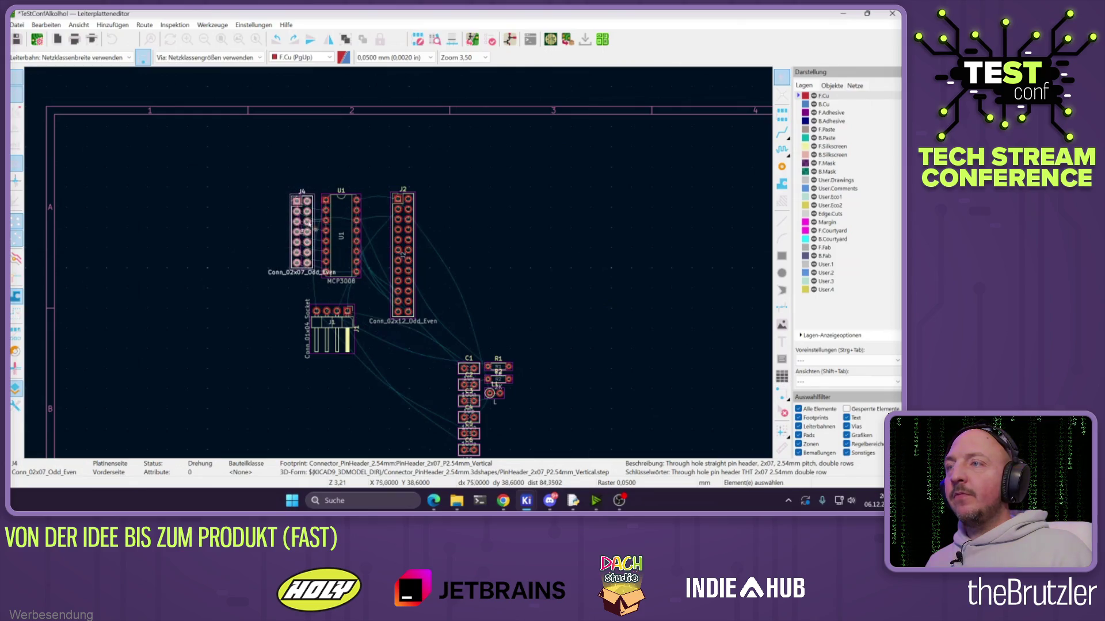
{"action": "right_click", "coordinate": [519, 184]}
Set the grid to 1 mm and move U1 right up against J2
{"action": "mouse_move", "coordinate": [636, 286]}
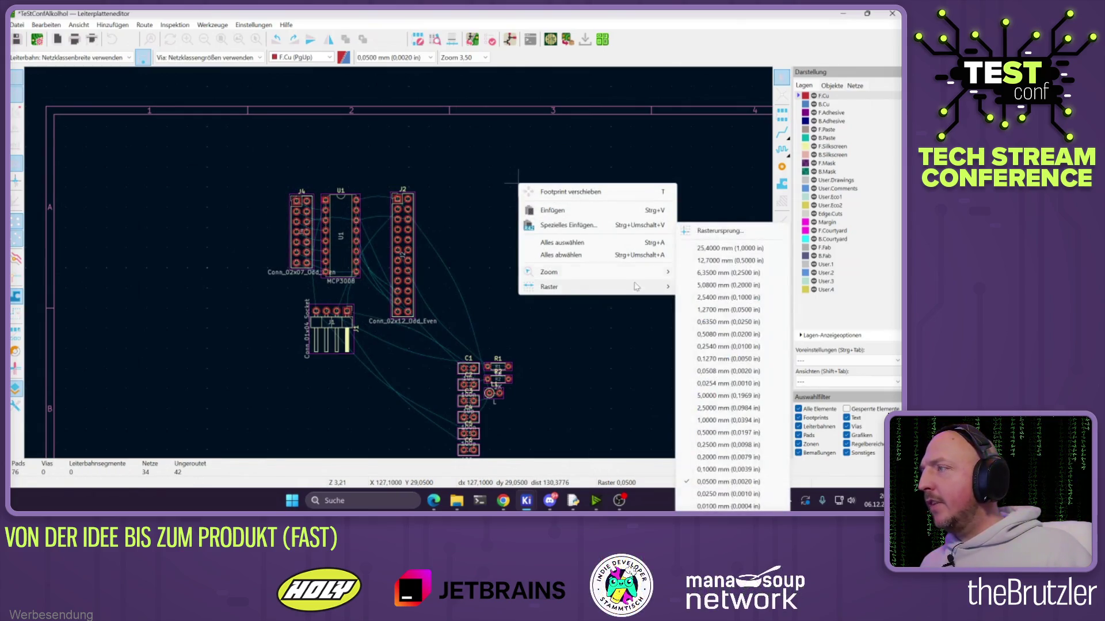
{"action": "left_click", "coordinate": [728, 420]}
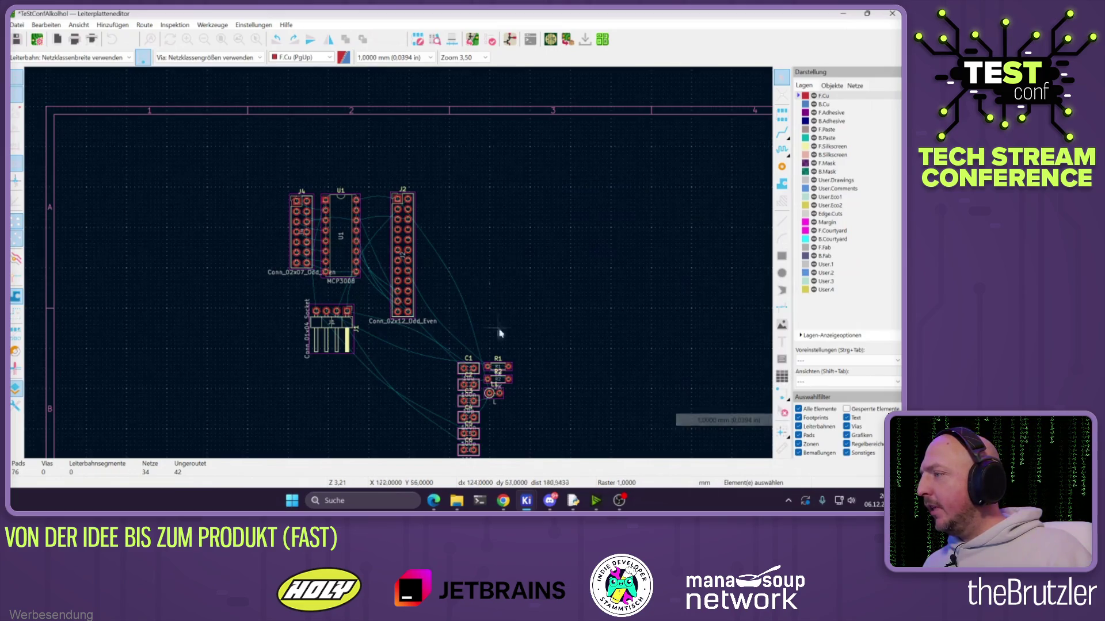
{"action": "left_click", "coordinate": [384, 235]}
{"action": "scroll", "coordinate": [382, 242], "scroll_direction": "up", "scroll_amount": 5}
{"action": "mouse_move", "coordinate": [381, 252]}
{"action": "left_mouse_down"}
{"action": "mouse_move", "coordinate": [488, 225]}
{"action": "mouse_move", "coordinate": [536, 227]}
{"action": "mouse_move", "coordinate": [485, 228]}
{"action": "left_mouse_up"}
Reposition J4 just left of U1
{"action": "mouse_move", "coordinate": [303, 232]}
{"action": "left_mouse_down"}
{"action": "mouse_move", "coordinate": [585, 254]}
{"action": "mouse_move", "coordinate": [333, 253]}
{"action": "mouse_move", "coordinate": [344, 254]}
{"action": "left_mouse_up"}
{"action": "left_click", "coordinate": [344, 254]}
{"action": "scroll", "coordinate": [344, 254], "scroll_direction": "down", "scroll_amount": 2}
{"action": "left_click", "coordinate": [362, 305]}
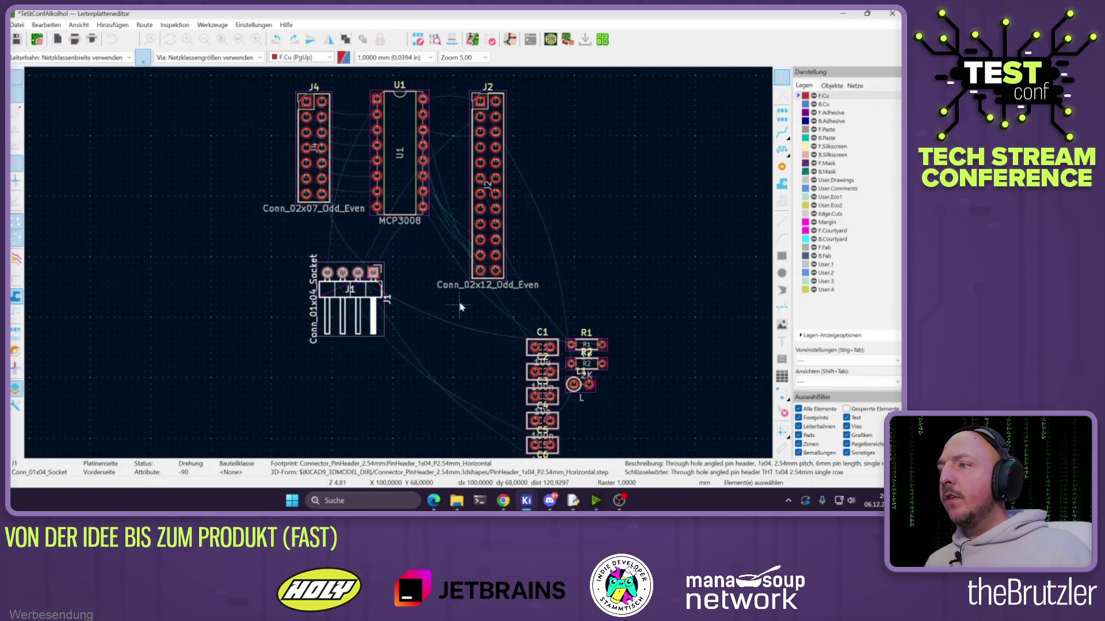
{"action": "scroll", "coordinate": [461, 306], "scroll_direction": "up", "scroll_amount": 2}
Place C1 below U1 and cross-probe it in the schematic
{"action": "mouse_move", "coordinate": [382, 291]}
{"action": "left_mouse_down"}
{"action": "mouse_move", "coordinate": [220, 187]}
{"action": "mouse_move", "coordinate": [397, 254]}
{"action": "mouse_move", "coordinate": [341, 288]}
{"action": "left_mouse_up"}
{"action": "scroll", "coordinate": [220, 187], "scroll_direction": "down", "scroll_amount": 2}
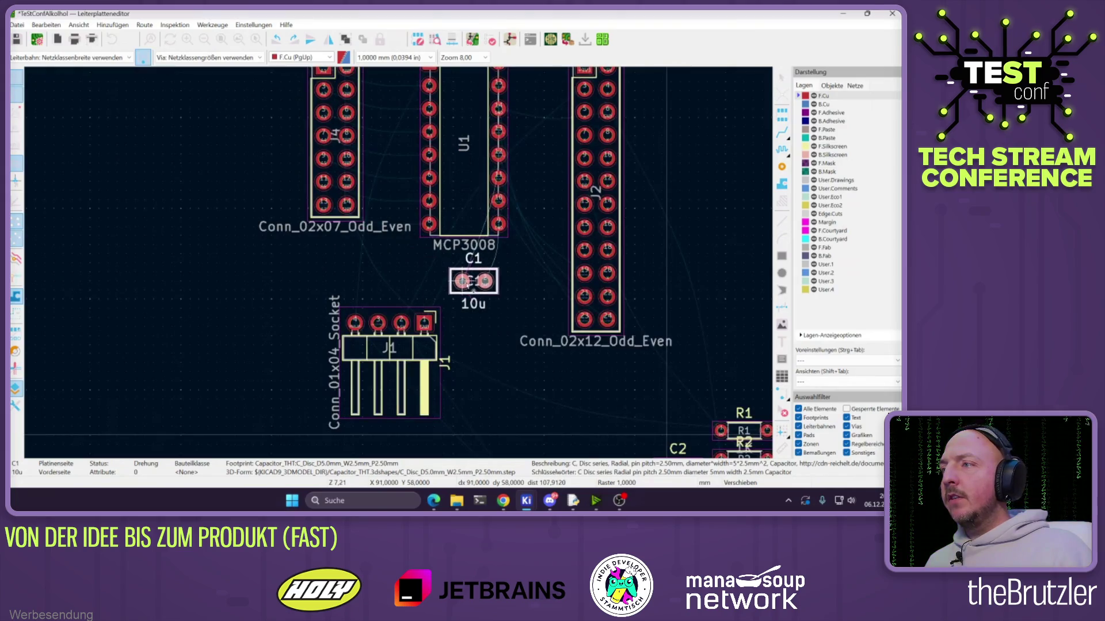
{"action": "scroll", "coordinate": [460, 278], "scroll_direction": "down", "scroll_amount": 3}
{"action": "scroll", "coordinate": [425, 276], "scroll_direction": "up", "scroll_amount": 3}
{"action": "left_click", "coordinate": [416, 281]}
{"action": "left_click", "coordinate": [510, 38]}
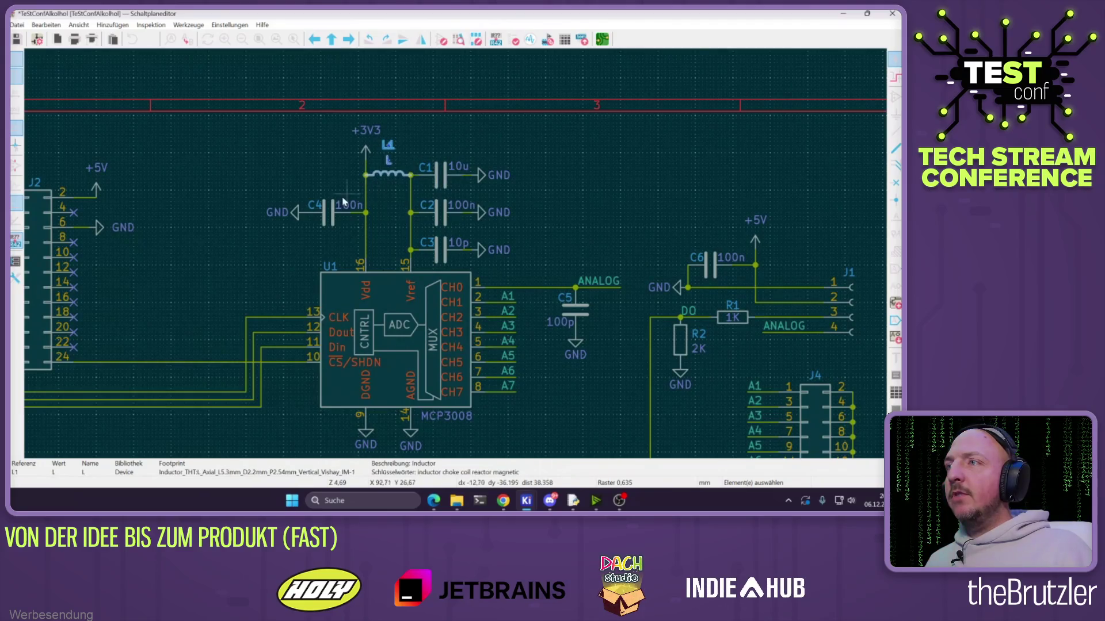
Cross-probe C4 from the schematic, rotate it, and place it between U1 and J2
{"action": "left_click", "coordinate": [329, 216]}
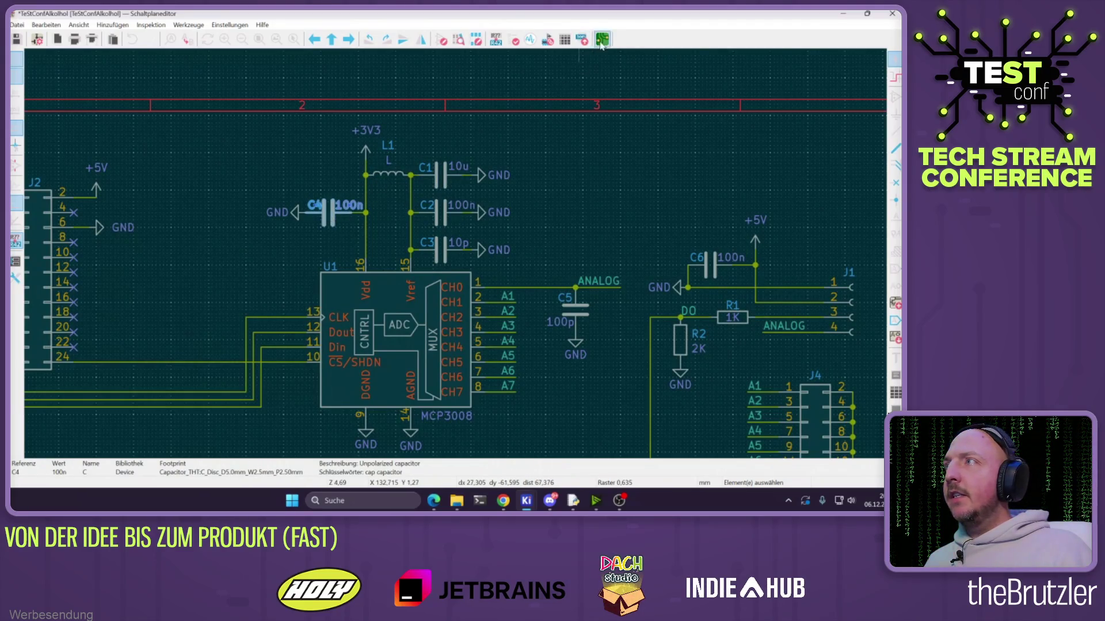
{"action": "left_click", "coordinate": [602, 39]}
{"action": "key", "text": "m"}
{"action": "scroll", "coordinate": [401, 266], "scroll_direction": "down", "scroll_amount": 3}
{"action": "scroll", "coordinate": [401, 266], "scroll_direction": "up", "scroll_amount": 3}
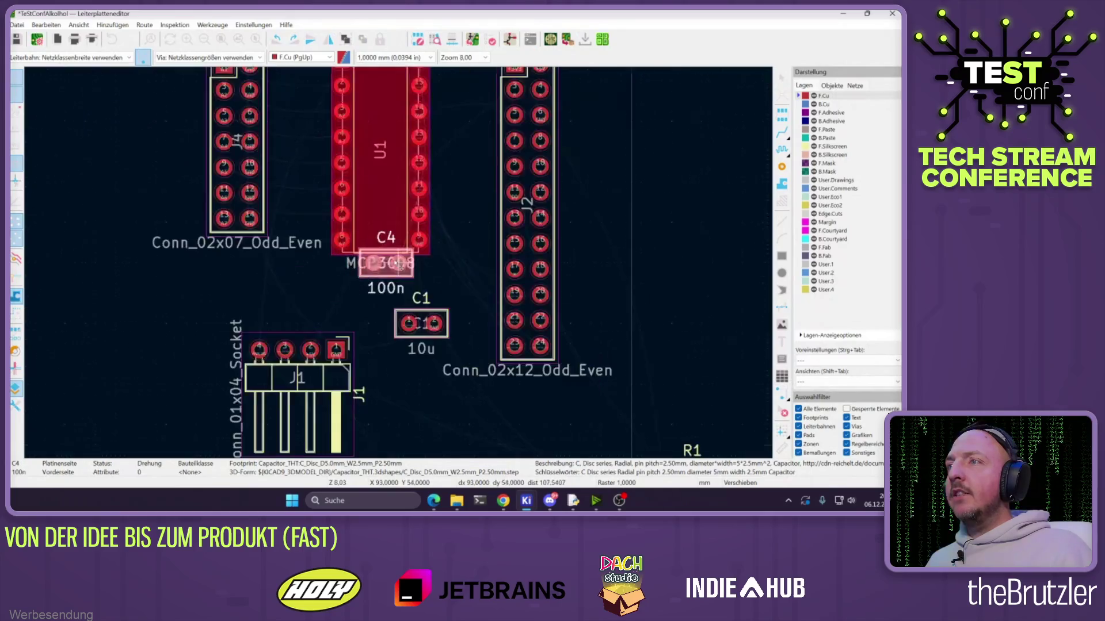
{"action": "scroll", "coordinate": [399, 141], "scroll_direction": "up", "scroll_amount": 4}
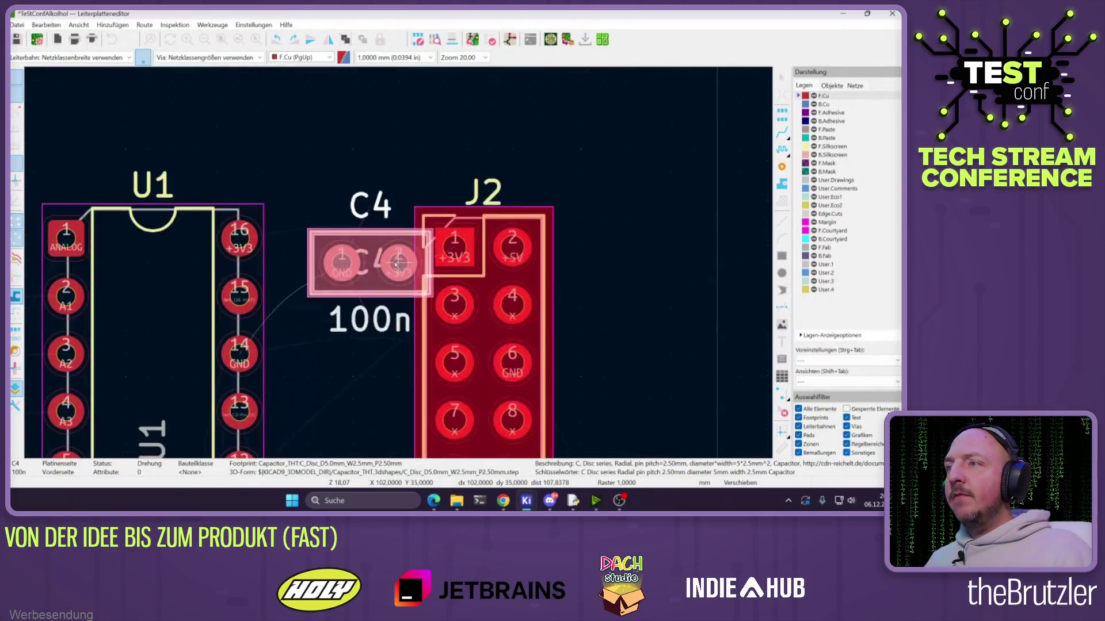
{"action": "key", "text": "r"}
{"action": "key", "text": "r"}
{"action": "key", "text": "r"}
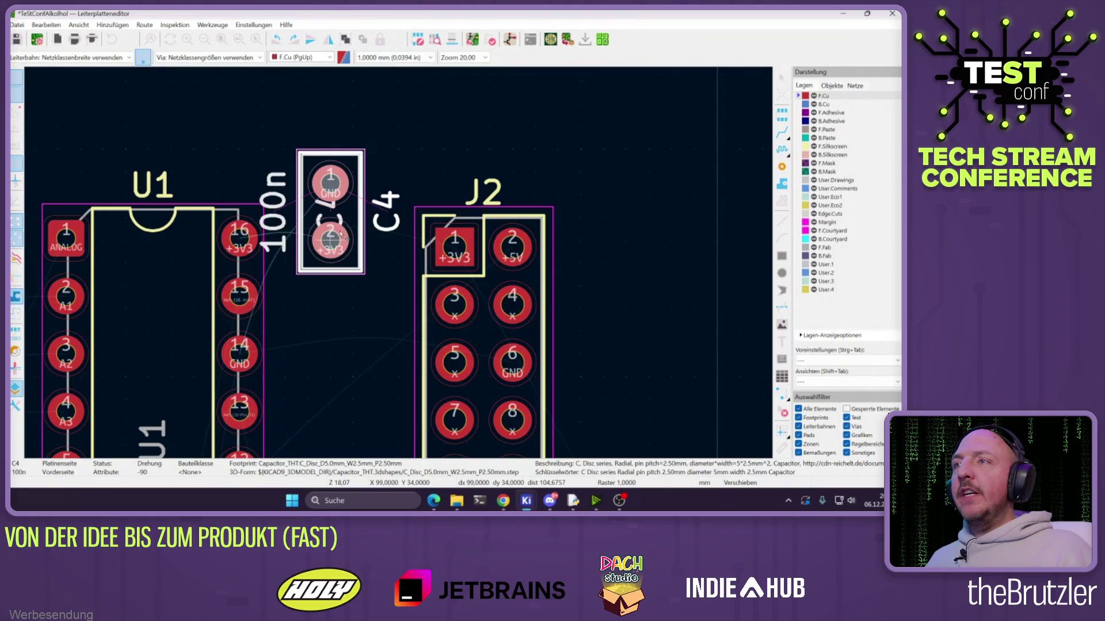
{"action": "left_click", "coordinate": [321, 233]}
Move U1 to a new spot on the board
{"action": "left_click", "coordinate": [149, 309]}
{"action": "key", "text": "Escape"}
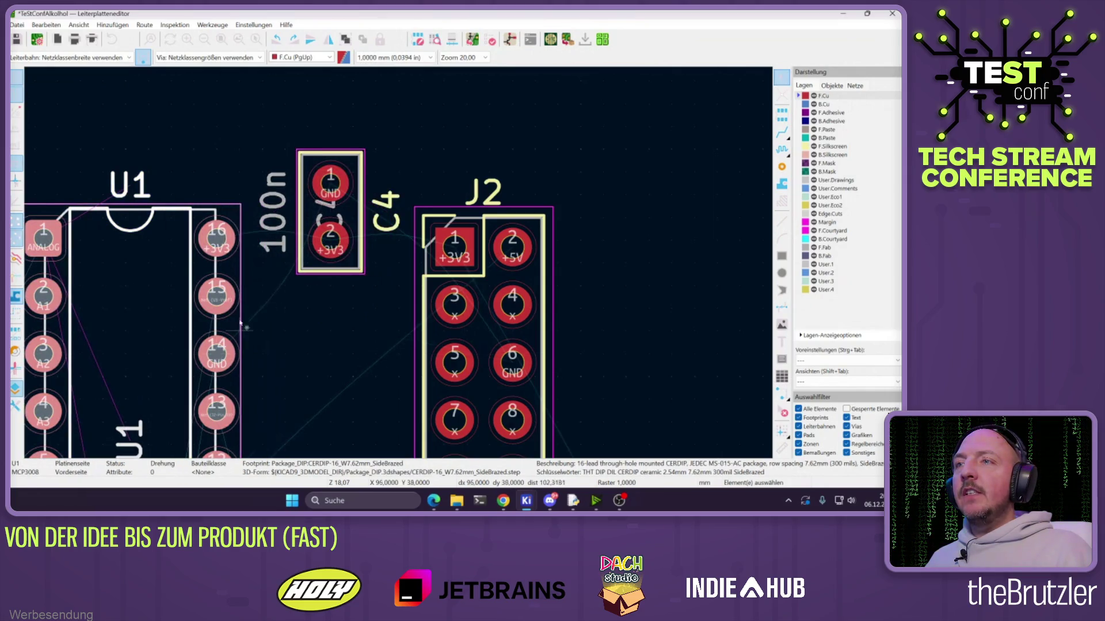
{"action": "scroll", "coordinate": [233, 296], "scroll_direction": "down", "scroll_amount": 5}
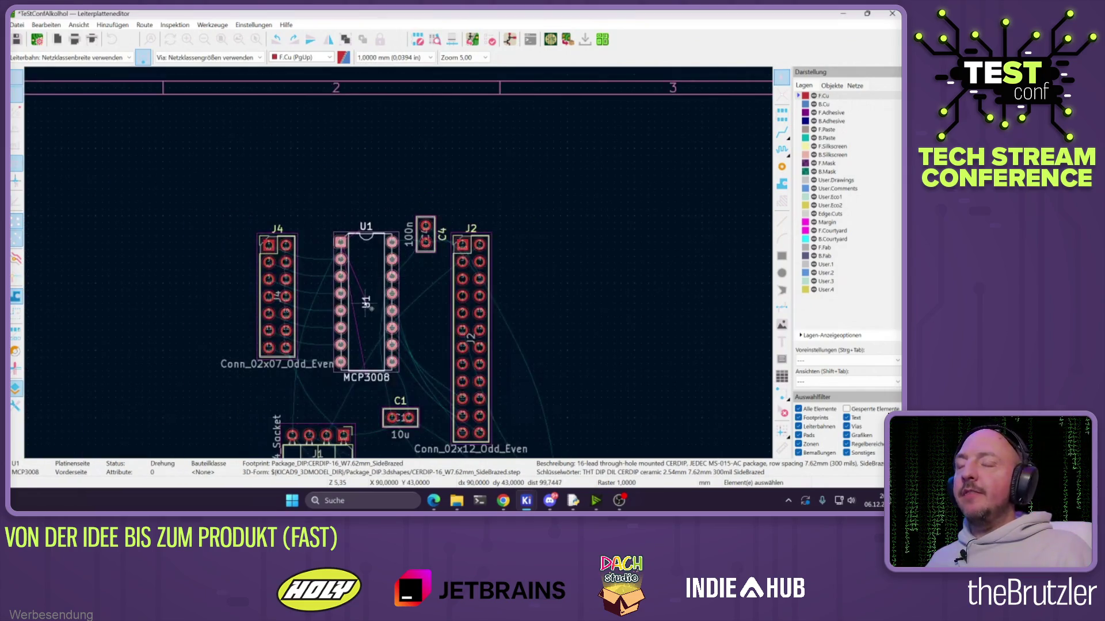
{"action": "key", "text": "m"}
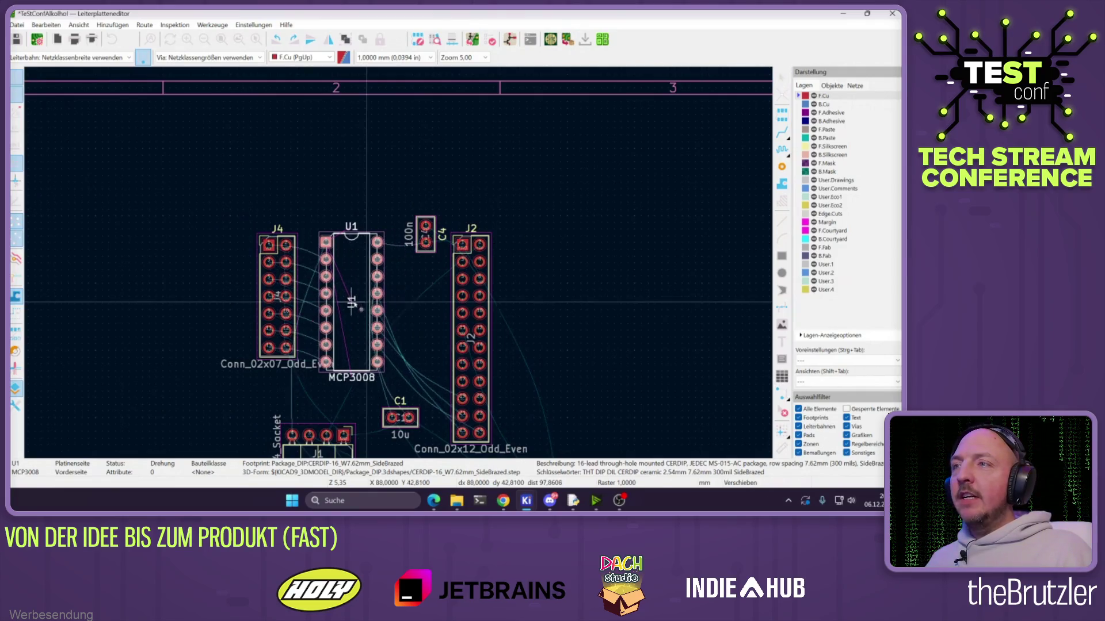
{"action": "left_click", "coordinate": [351, 310]}
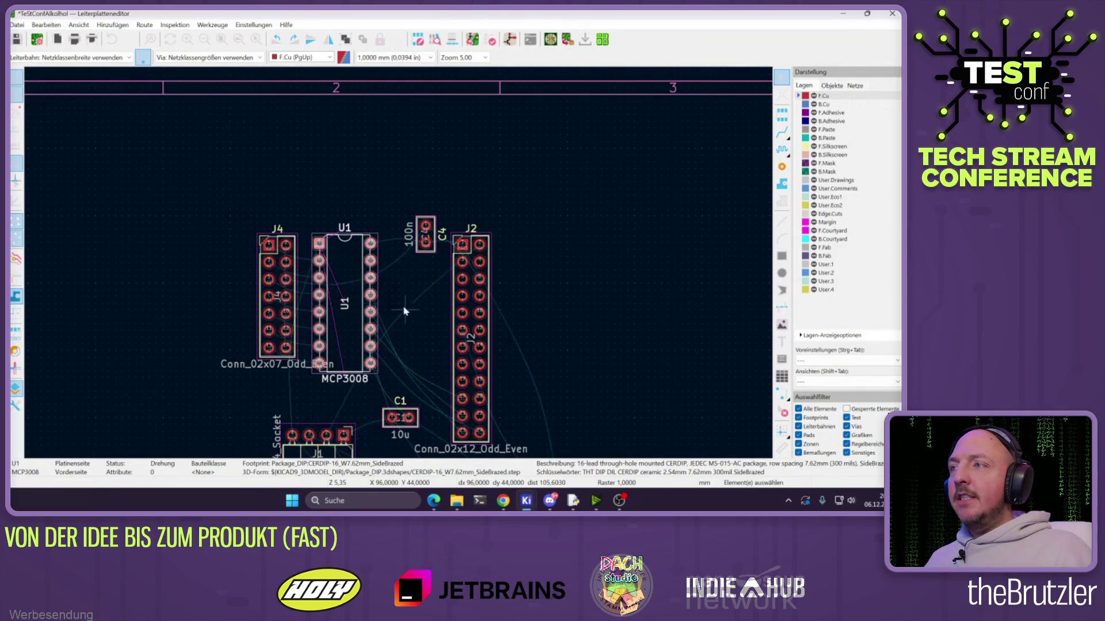
Rotate L1 and place it below C4, adjusting its position
{"action": "scroll", "coordinate": [351, 310], "scroll_direction": "down", "scroll_amount": 3}
{"action": "scroll", "coordinate": [358, 272], "scroll_direction": "up", "scroll_amount": 2}
{"action": "scroll", "coordinate": [358, 272], "scroll_direction": "up", "scroll_amount": 5}
{"action": "key", "text": "m"}
{"action": "scroll", "coordinate": [355, 219], "scroll_direction": "down", "scroll_amount": 5}
{"action": "scroll", "coordinate": [350, 144], "scroll_direction": "up", "scroll_amount": 7}
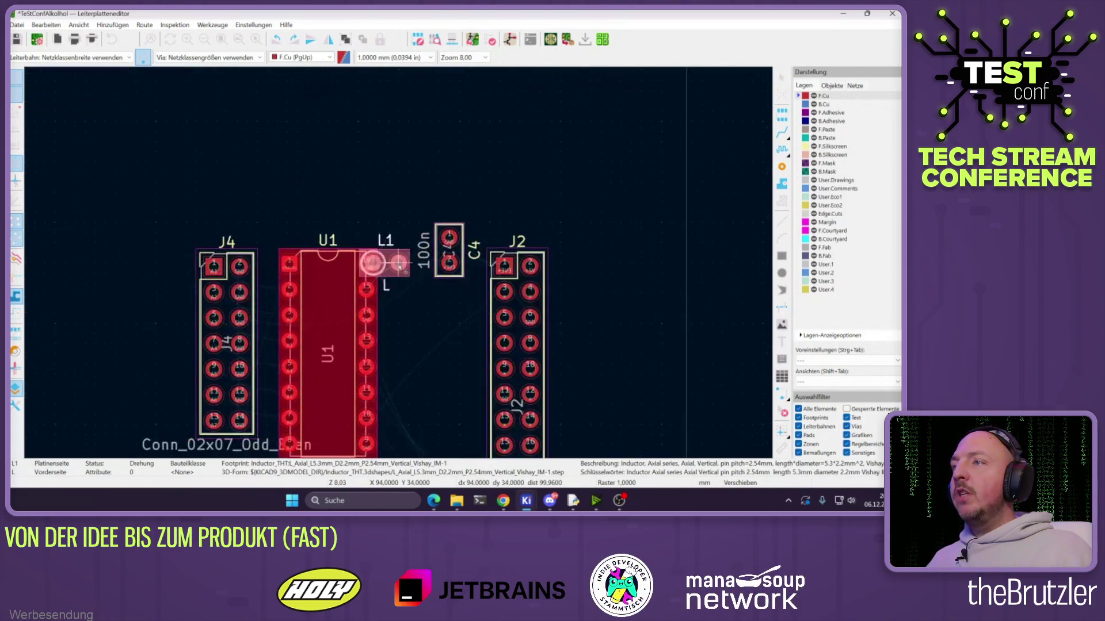
{"action": "key", "text": "r"}
{"action": "key", "text": "r"}
{"action": "key", "text": "r"}
{"action": "key", "text": "r"}
{"action": "key", "text": "r"}
{"action": "key", "text": "r"}
{"action": "left_click", "coordinate": [431, 321]}
{"action": "key", "text": "m"}
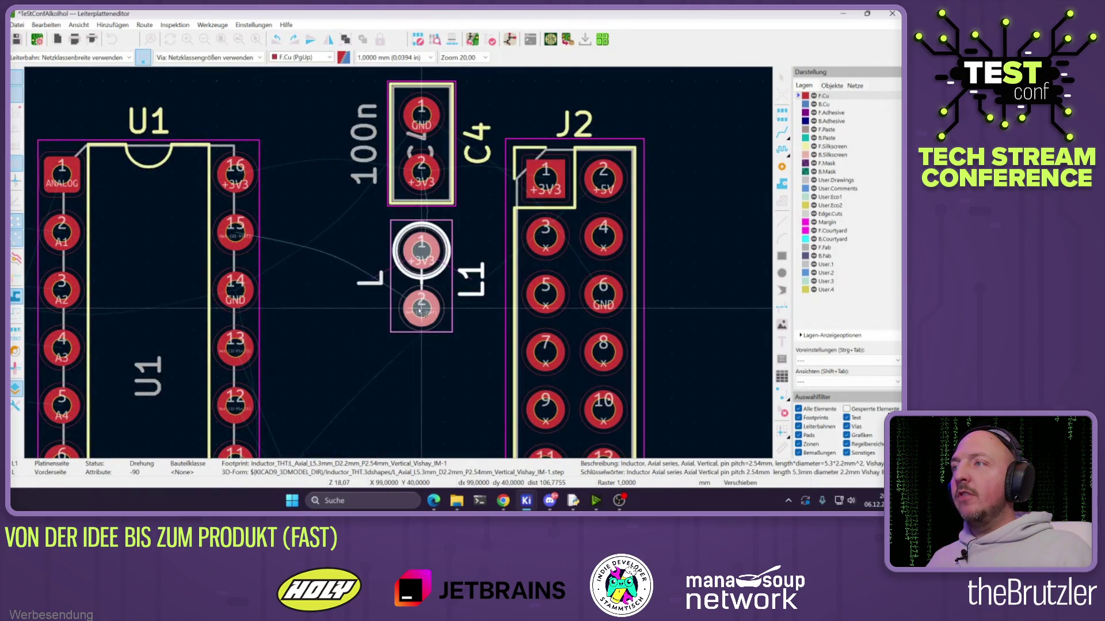
{"action": "left_click", "coordinate": [421, 311]}
{"action": "key", "text": "r"}
{"action": "key", "text": "r"}
{"action": "key", "text": "r"}
{"action": "key", "text": "r"}
{"action": "key", "text": "r"}
{"action": "left_click", "coordinate": [435, 356]}
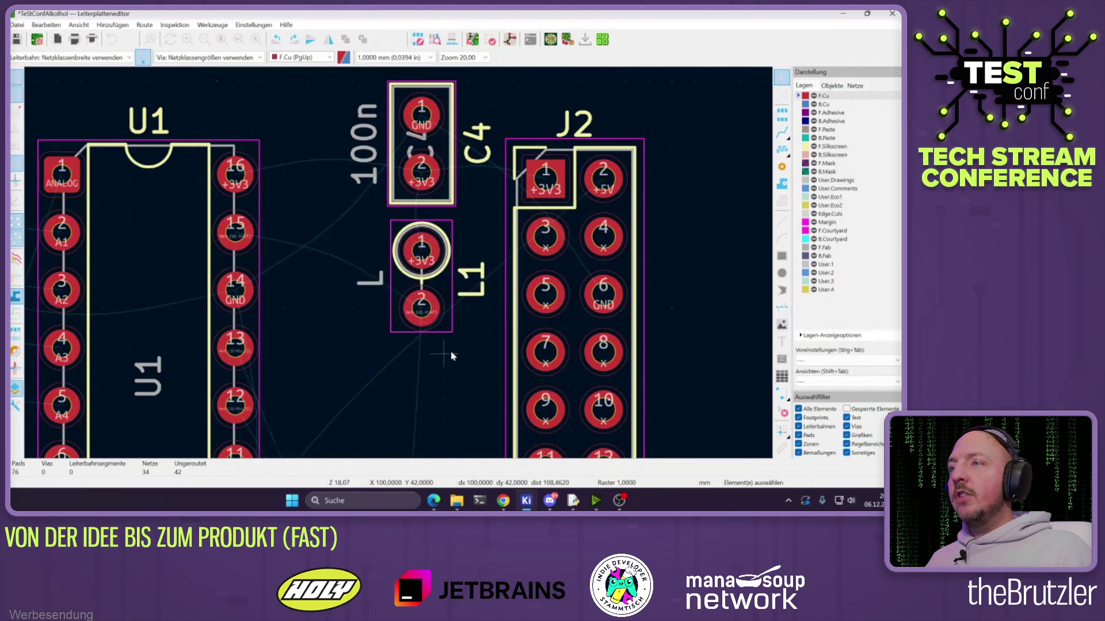
Cross-probe C1 from the schematic, rotate it 90°, and place it next to C4
{"action": "scroll", "coordinate": [452, 357], "scroll_direction": "down", "scroll_amount": 5}
{"action": "scroll", "coordinate": [288, 345], "scroll_direction": "up", "scroll_amount": 3}
{"action": "middle_click_drag", "start_coordinate": [403, 346], "coordinate": [403, 247]}
{"action": "scroll", "coordinate": [406, 263], "scroll_direction": "up", "scroll_amount": 3}
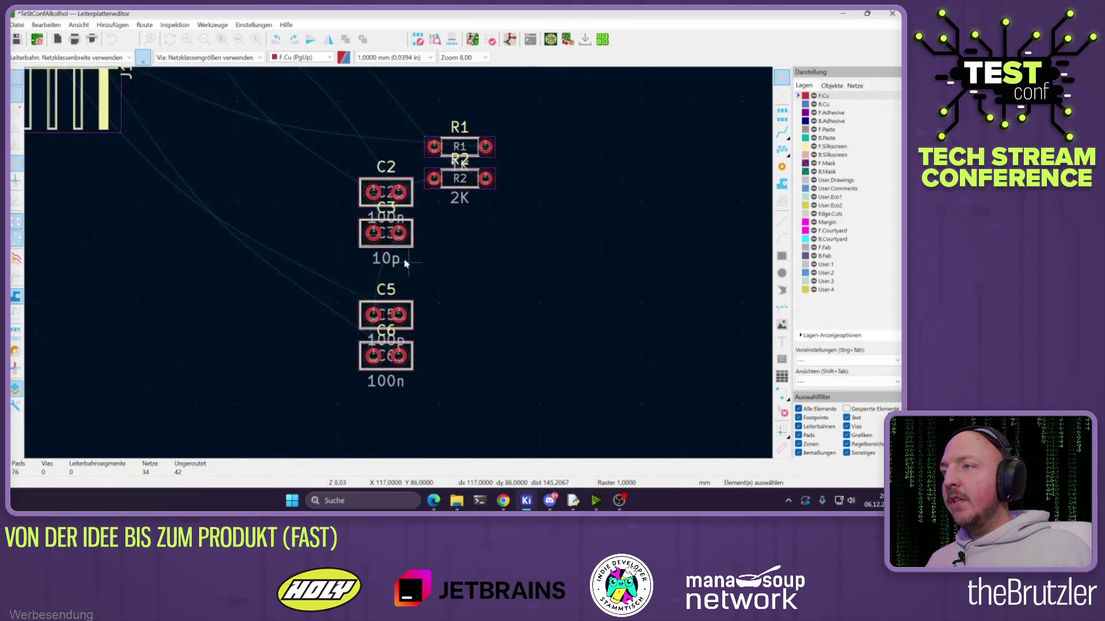
{"action": "left_click", "coordinate": [507, 39]}
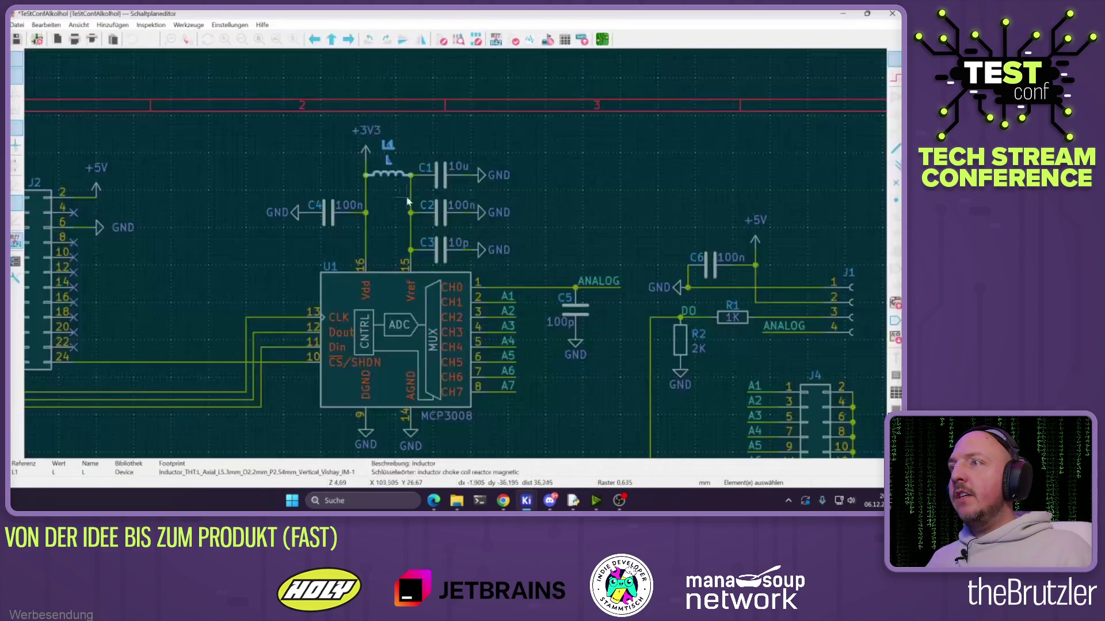
{"action": "left_click", "coordinate": [450, 182]}
{"action": "left_click", "coordinate": [602, 39]}
{"action": "key", "text": "m"}
{"action": "scroll", "coordinate": [402, 259], "scroll_direction": "down", "scroll_amount": 3}
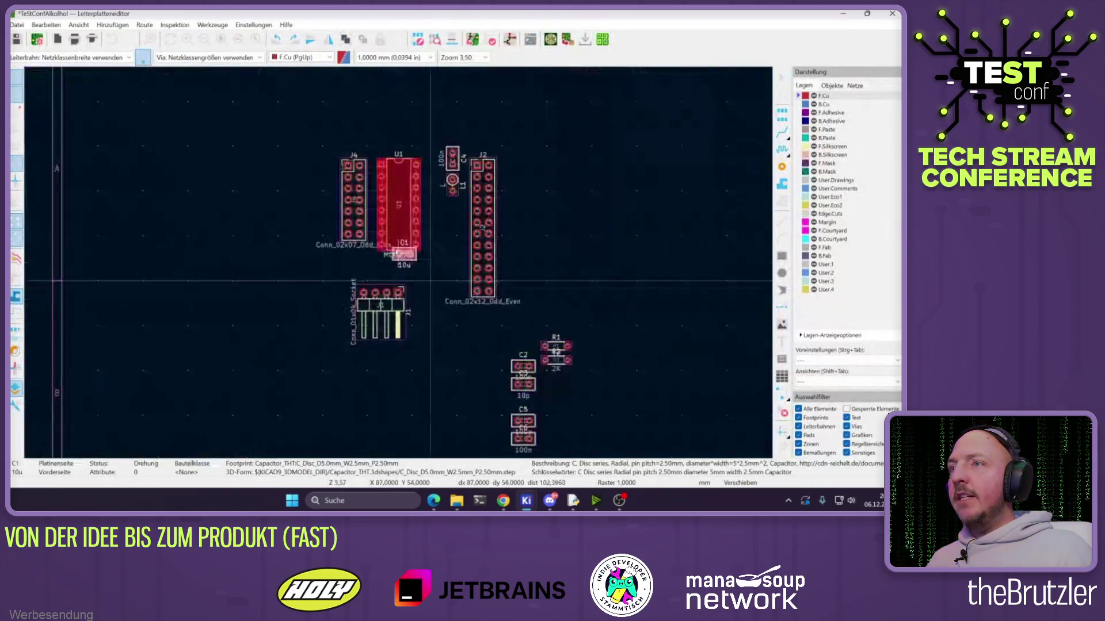
{"action": "scroll", "coordinate": [454, 237], "scroll_direction": "up", "scroll_amount": 3}
{"action": "key", "text": "r"}
{"action": "left_click", "coordinate": [546, 239]}
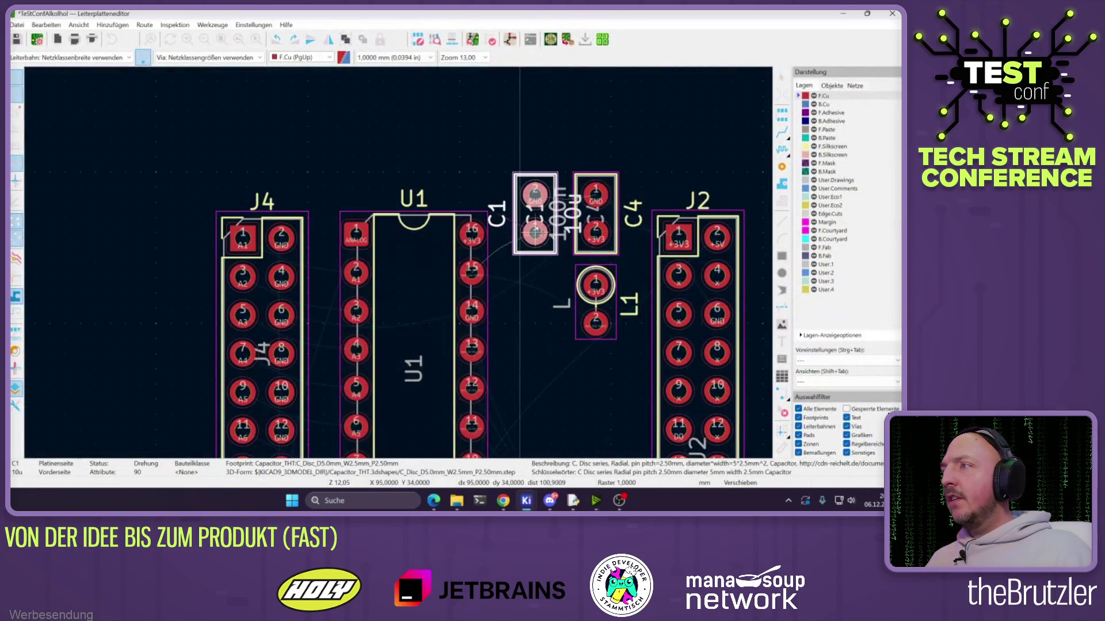
Turn L1 horizontal and place it beneath C1 and C4
{"action": "key", "text": "m"}
{"action": "key", "text": "r"}
{"action": "key", "text": "r"}
{"action": "key", "text": "r"}
{"action": "key", "text": "m"}
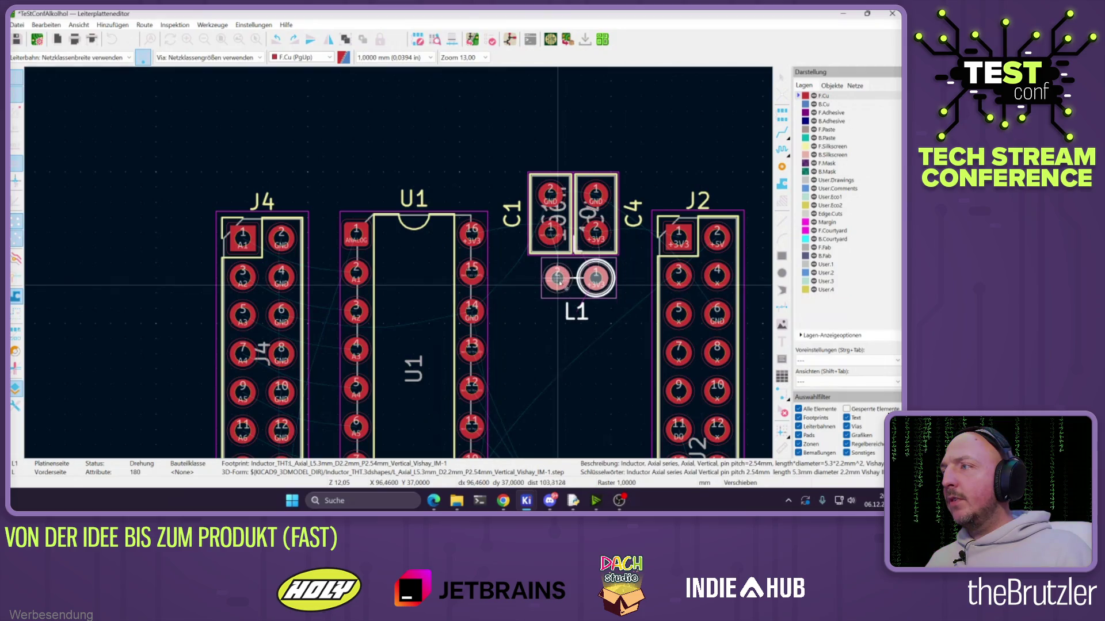
{"action": "left_click", "coordinate": [557, 285]}
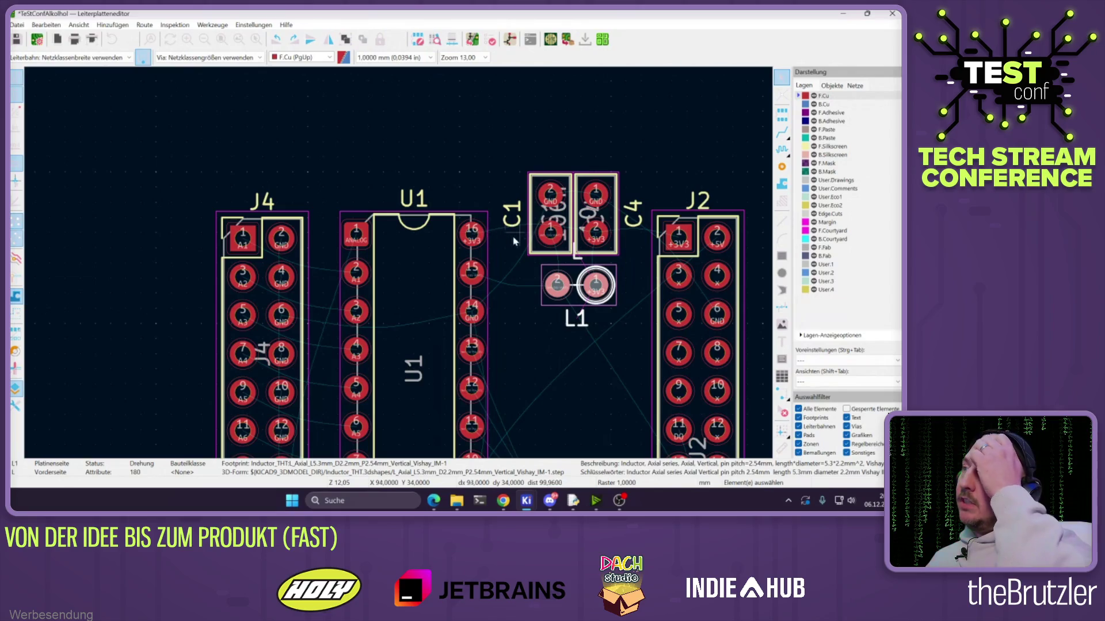
Shift U1 upward in line with J4 and J2
{"action": "left_click", "coordinate": [437, 285]}
{"action": "key", "text": "m"}
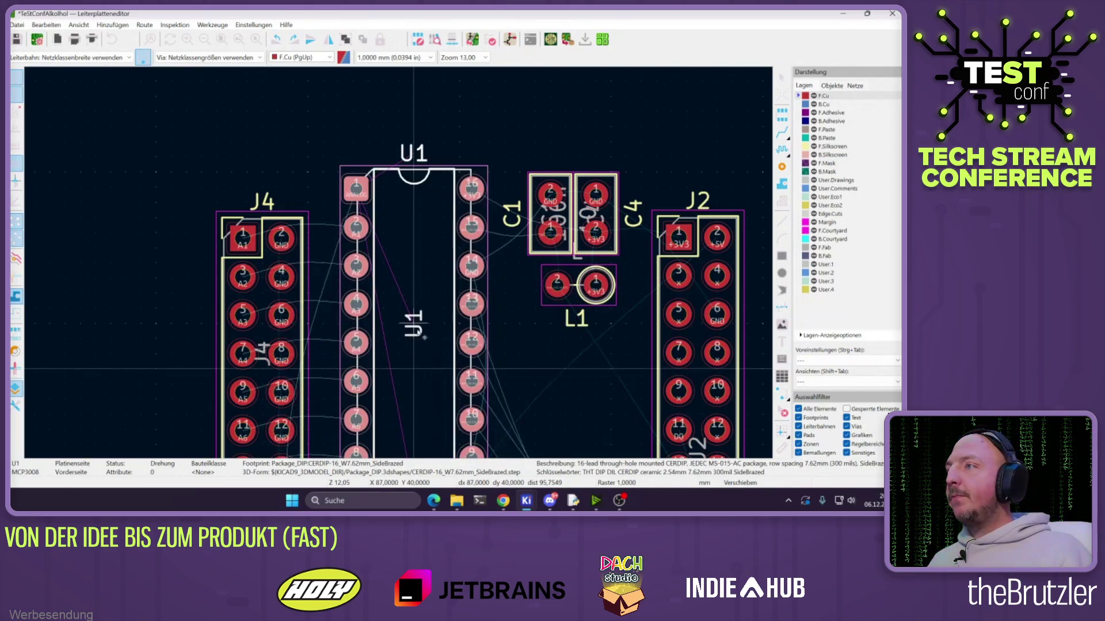
{"action": "left_click", "coordinate": [413, 369]}
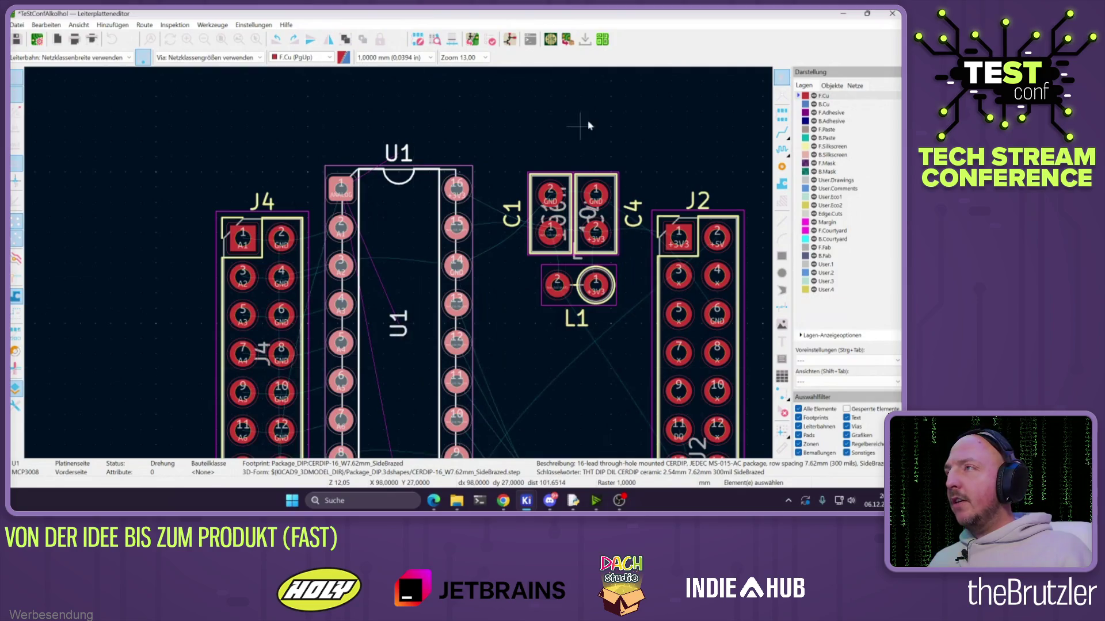
Rotate C2 upright and place it right beside U1
{"action": "scroll", "coordinate": [581, 126], "scroll_direction": "down", "scroll_amount": 5}
{"action": "scroll", "coordinate": [385, 220], "scroll_direction": "up", "scroll_amount": 3}
{"action": "left_click", "coordinate": [385, 221]}
{"action": "key", "text": "m"}
{"action": "key", "text": "r"}
{"action": "key", "text": "r"}
{"action": "key", "text": "r"}
{"action": "key", "text": "r"}
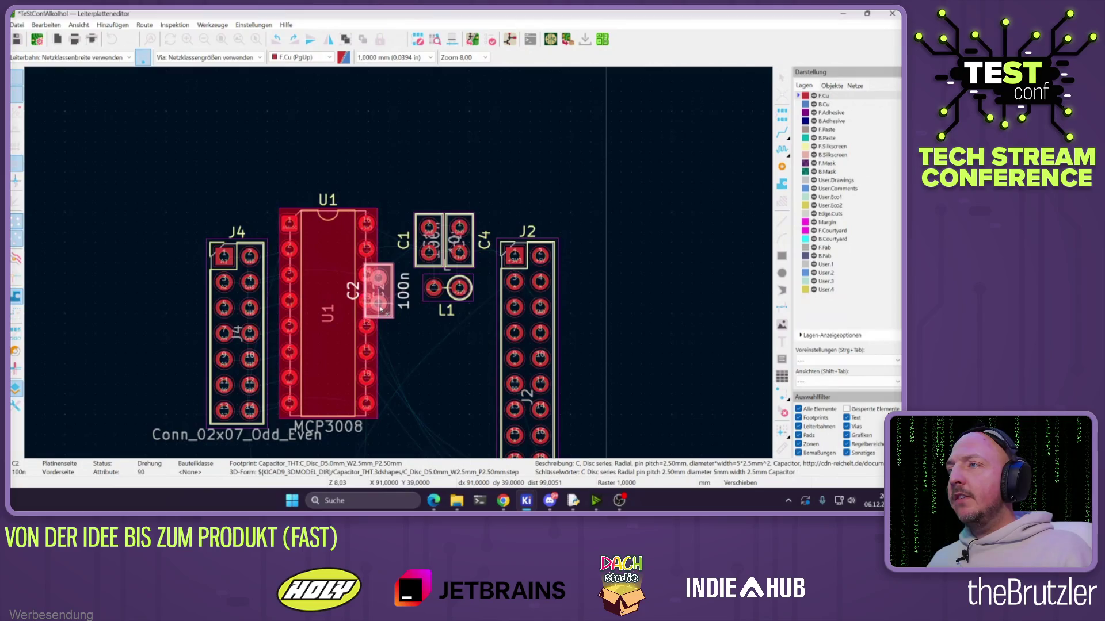
{"action": "scroll", "coordinate": [401, 270], "scroll_direction": "up", "scroll_amount": 3}
{"action": "key", "text": "r"}
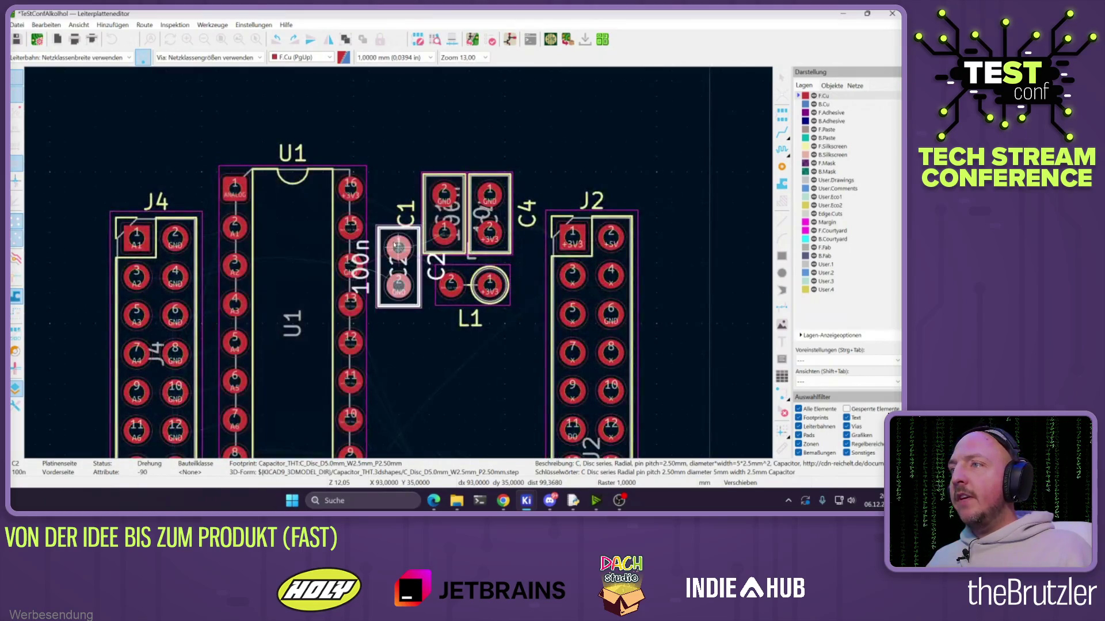
{"action": "left_click", "coordinate": [395, 233]}
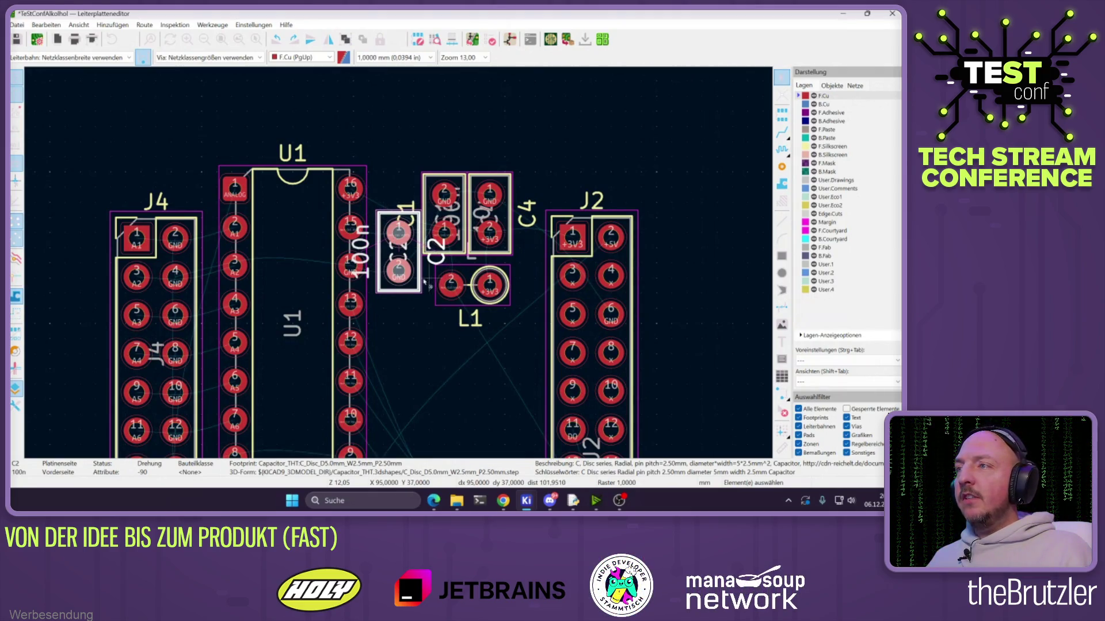
Box-select C2, C1, C4 and L1 and shift the group toward J2
{"action": "scroll", "coordinate": [397, 278], "scroll_direction": "down", "scroll_amount": 2}
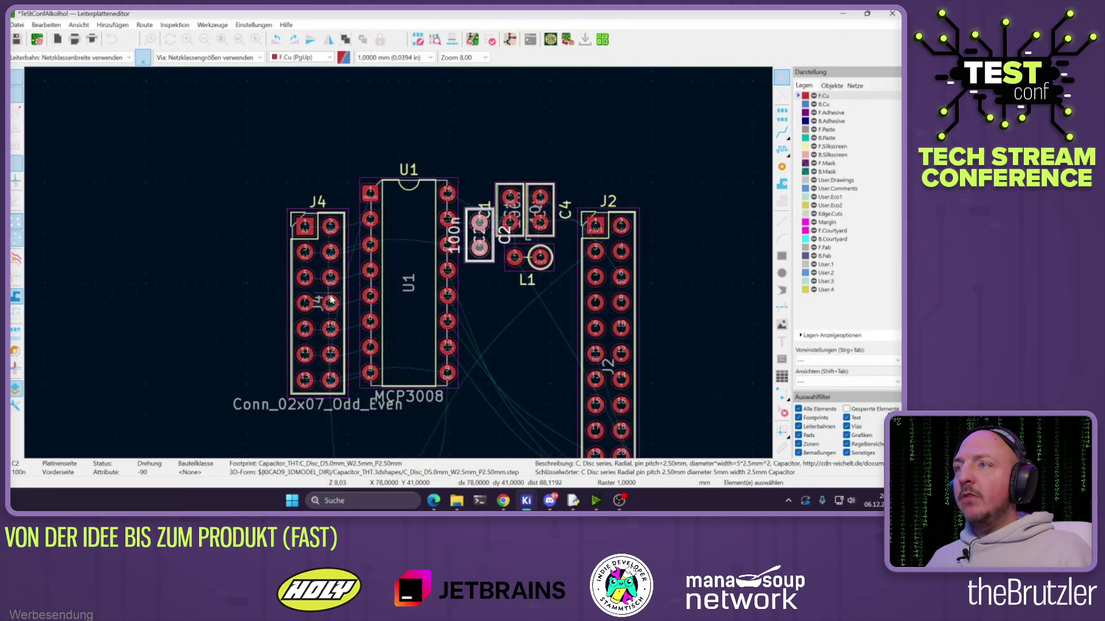
{"action": "left_click_drag", "start_coordinate": [447, 149], "coordinate": [582, 307]}
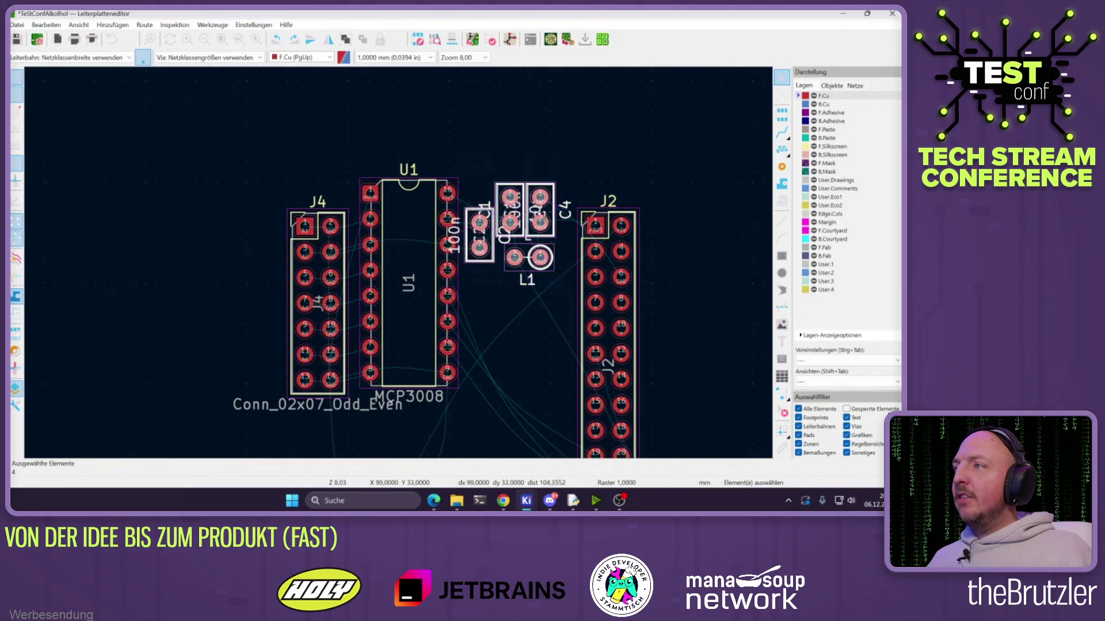
{"action": "key", "text": "m"}
{"action": "left_click", "coordinate": [534, 202]}
{"action": "left_click", "coordinate": [384, 278]}
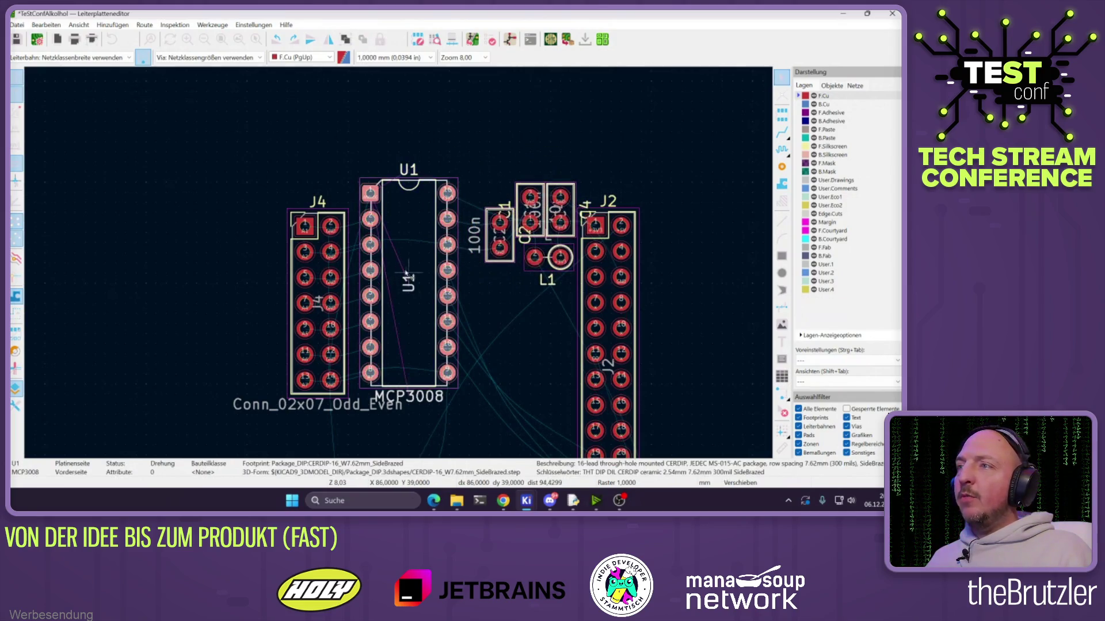
{"action": "scroll", "coordinate": [391, 280], "scroll_direction": "down", "scroll_amount": 3}
{"action": "scroll", "coordinate": [402, 263], "scroll_direction": "up", "scroll_amount": 3}
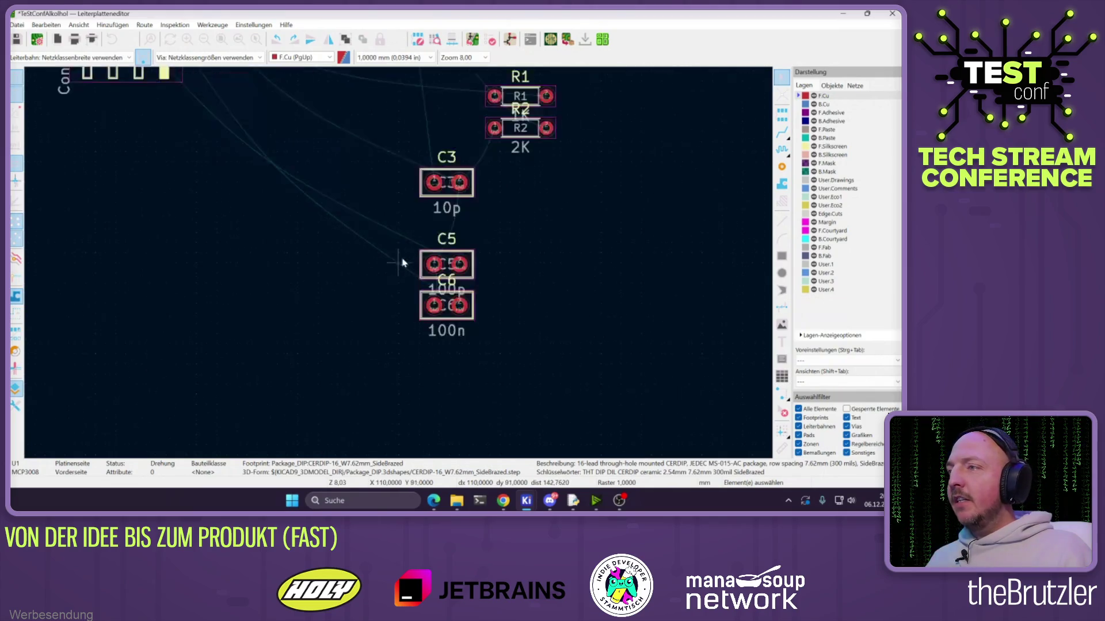
Rotate C3 upright and place it snugly beside U1
{"action": "left_click", "coordinate": [443, 194]}
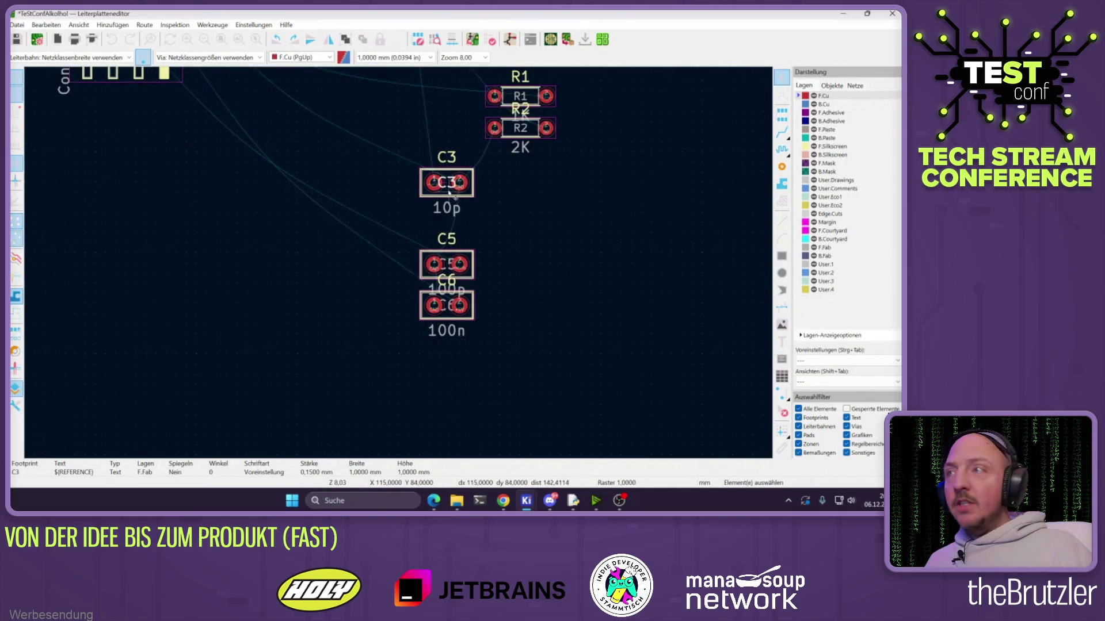
{"action": "mouse_move", "coordinate": [450, 194]}
{"action": "left_mouse_down"}
{"action": "mouse_move", "coordinate": [365, 119]}
{"action": "mouse_move", "coordinate": [373, 214]}
{"action": "left_mouse_up"}
{"action": "scroll", "coordinate": [375, 217], "scroll_direction": "down", "scroll_amount": 2}
{"action": "key", "text": "r"}
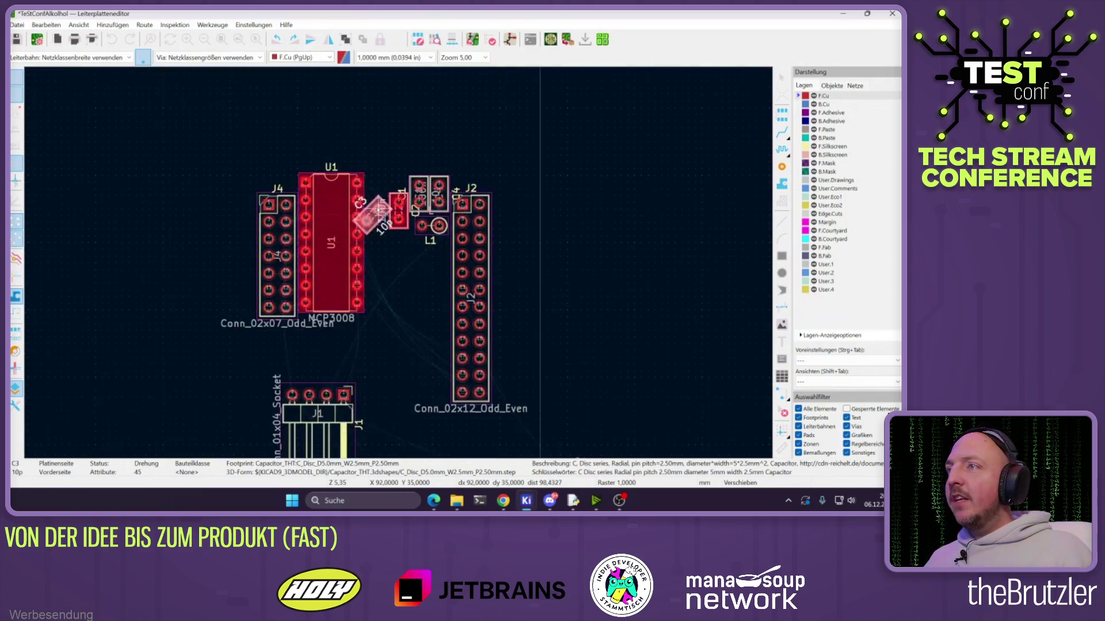
{"action": "scroll", "coordinate": [374, 214], "scroll_direction": "up", "scroll_amount": 3}
{"action": "key", "text": "r"}
{"action": "left_click", "coordinate": [398, 261]}
{"action": "key", "text": "m"}
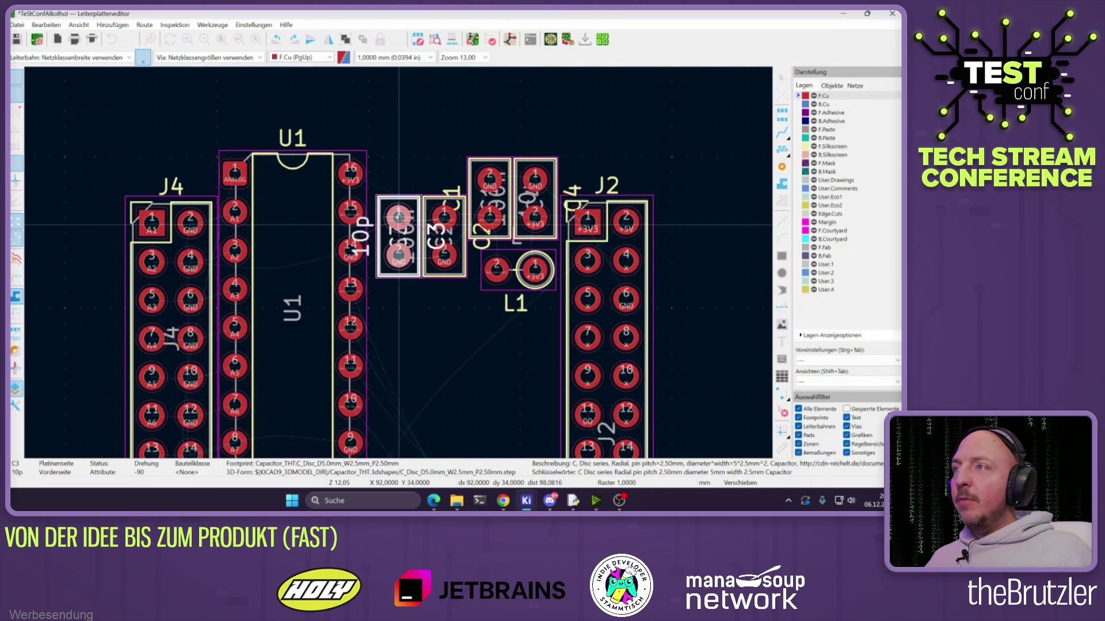
{"action": "left_click", "coordinate": [383, 217]}
Shift U1 slightly left and move J4 further left
{"action": "left_click", "coordinate": [286, 284]}
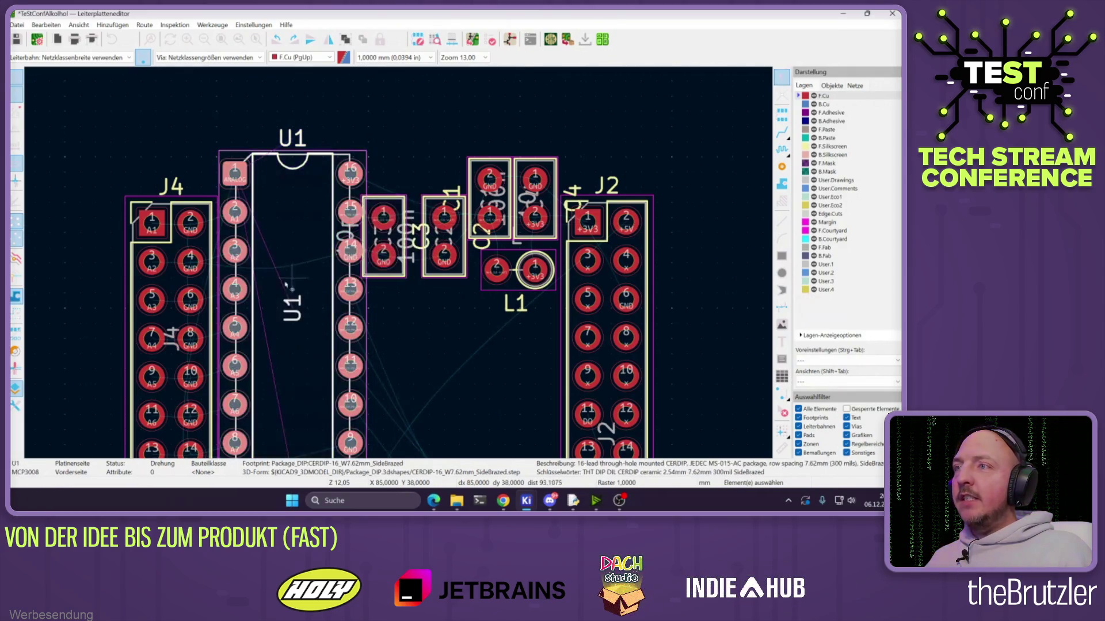
{"action": "key", "text": "m"}
{"action": "left_click", "coordinate": [283, 345]}
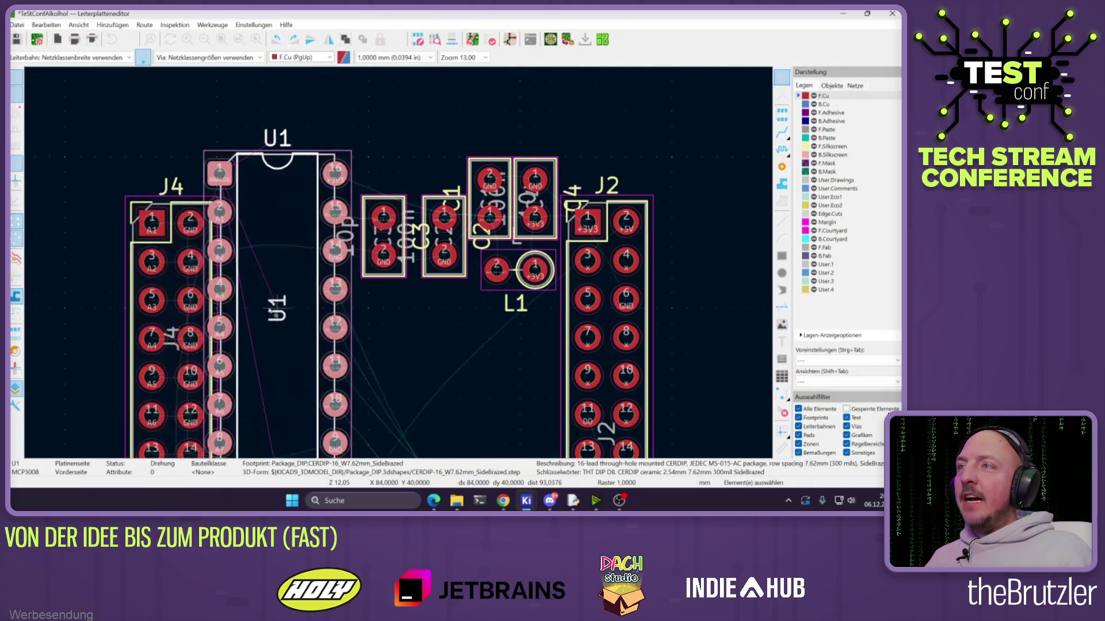
{"action": "key", "text": "m"}
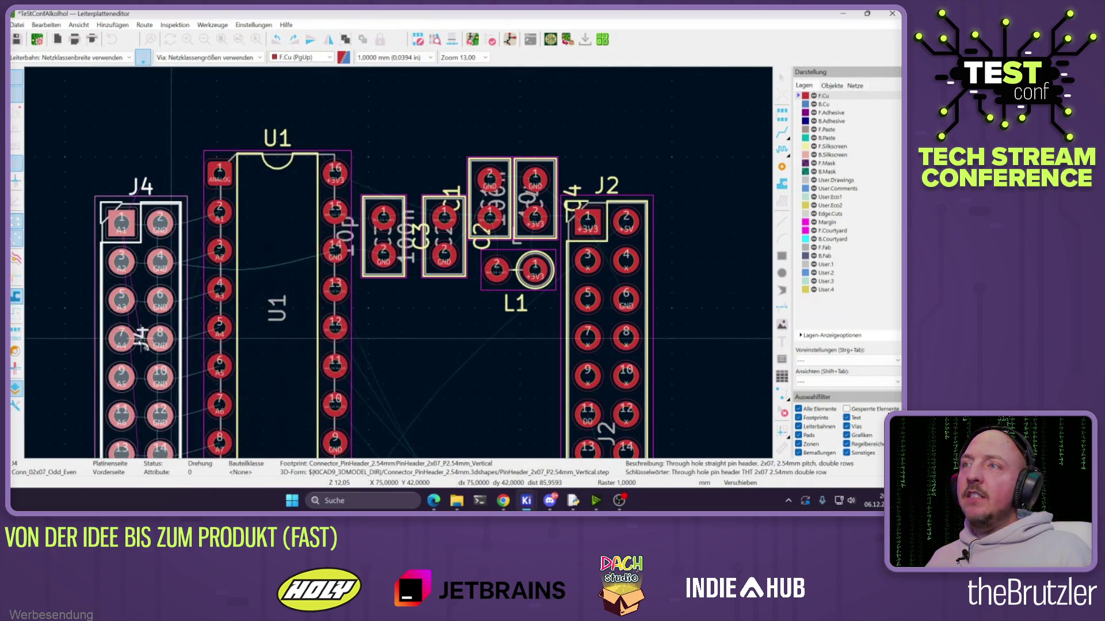
{"action": "left_click", "coordinate": [126, 340]}
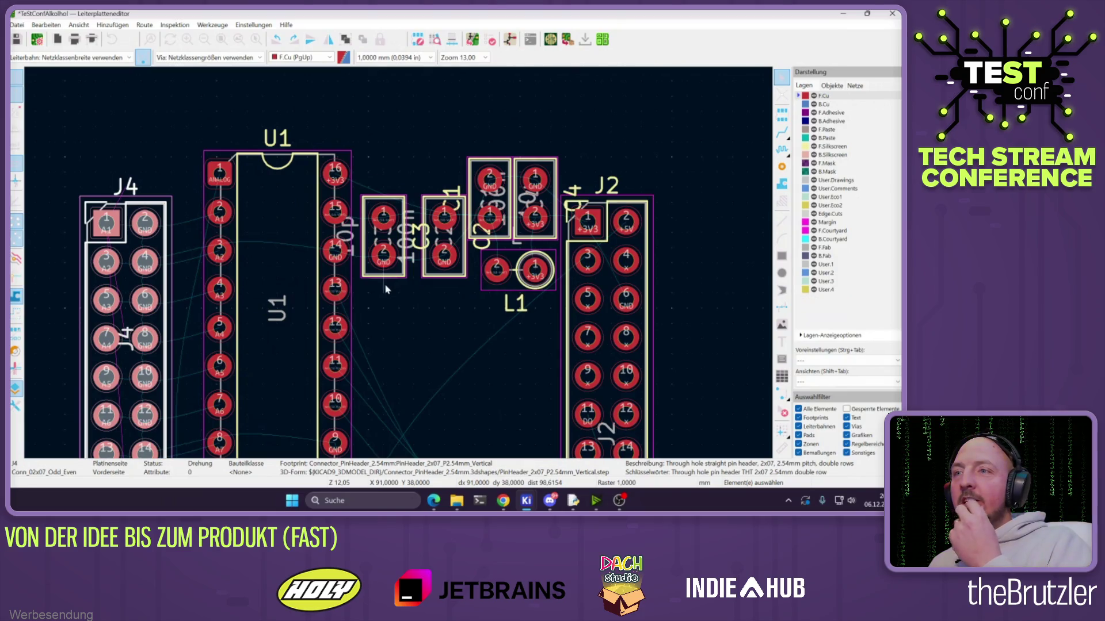
Drag J1 up to sit below U1 toward J2
{"action": "scroll", "coordinate": [385, 289], "scroll_direction": "down", "scroll_amount": 8}
{"action": "scroll", "coordinate": [390, 270], "scroll_direction": "up", "scroll_amount": 5}
{"action": "mouse_move", "coordinate": [331, 342]}
{"action": "left_mouse_down"}
{"action": "mouse_move", "coordinate": [391, 308]}
{"action": "mouse_move", "coordinate": [407, 237]}
{"action": "mouse_move", "coordinate": [333, 288]}
{"action": "left_mouse_up"}
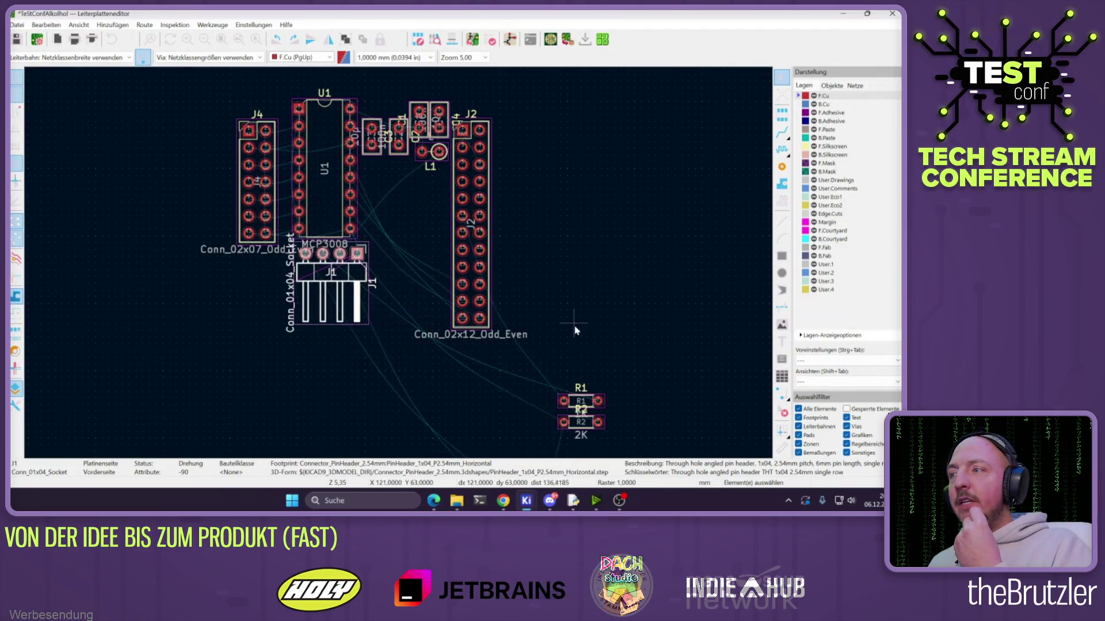
Rotate R1 to lie horizontally and place it below U1's right side
{"action": "mouse_move", "coordinate": [580, 401]}
{"action": "left_mouse_down"}
{"action": "mouse_move", "coordinate": [394, 249]}
{"action": "mouse_move", "coordinate": [412, 229]}
{"action": "left_mouse_up"}
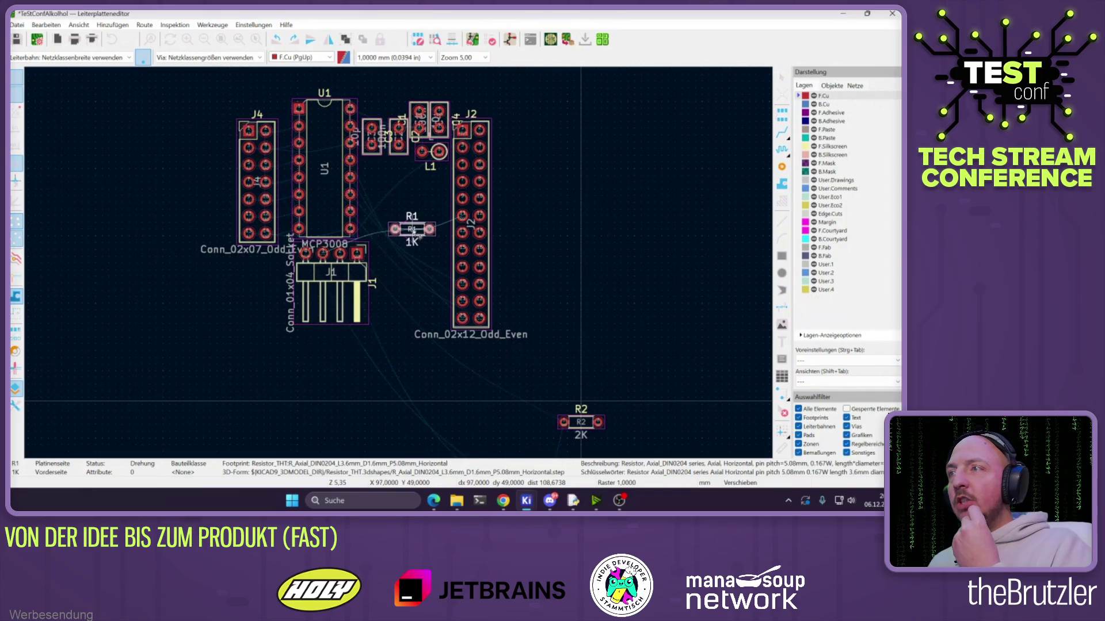
{"action": "scroll", "coordinate": [412, 230], "scroll_direction": "up", "scroll_amount": 5}
{"action": "key", "text": "r"}
{"action": "key", "text": "r"}
{"action": "mouse_move", "coordinate": [420, 273]}
{"action": "left_mouse_down"}
{"action": "mouse_move", "coordinate": [423, 293]}
{"action": "mouse_move", "coordinate": [457, 311]}
{"action": "mouse_move", "coordinate": [347, 250]}
{"action": "left_mouse_up"}
{"action": "key", "text": "r"}
{"action": "key", "text": "r"}
{"action": "left_click", "coordinate": [348, 249]}
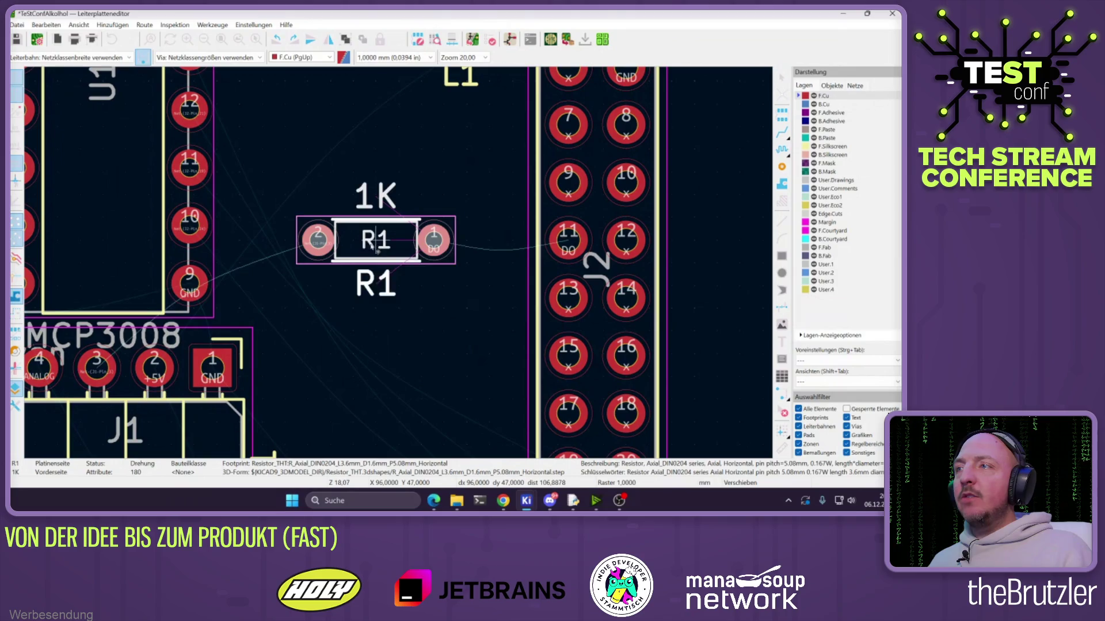
Turn R2 upright by 90° and place it beside J2 next to R1
{"action": "scroll", "coordinate": [398, 253], "scroll_direction": "down", "scroll_amount": 5}
{"action": "scroll", "coordinate": [511, 431], "scroll_direction": "up", "scroll_amount": 3}
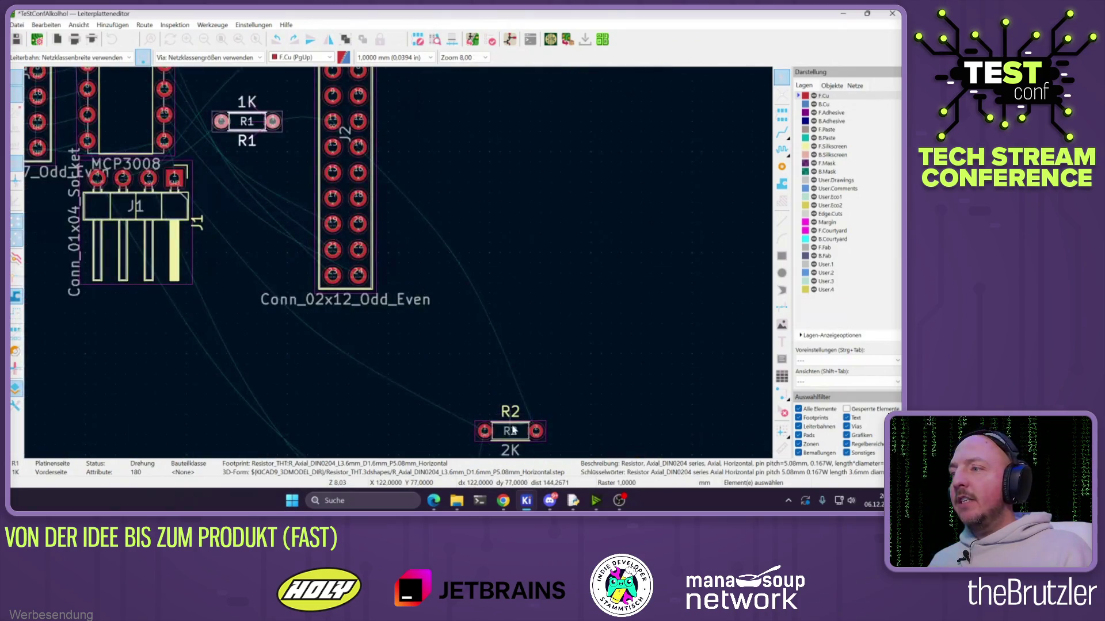
{"action": "mouse_move", "coordinate": [510, 431]}
{"action": "left_mouse_down"}
{"action": "mouse_move", "coordinate": [136, 151]}
{"action": "mouse_move", "coordinate": [531, 282]}
{"action": "left_mouse_up"}
{"action": "scroll", "coordinate": [403, 236], "scroll_direction": "up", "scroll_amount": 4}
{"action": "key", "text": "r"}
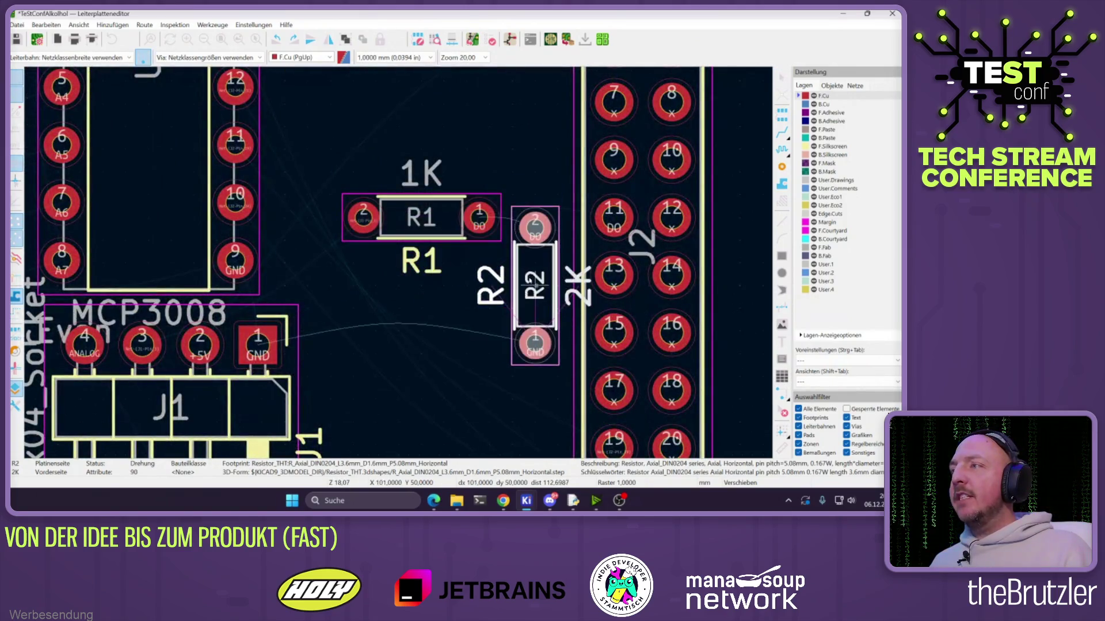
{"action": "left_click", "coordinate": [538, 262]}
{"action": "left_click", "coordinate": [397, 216]}
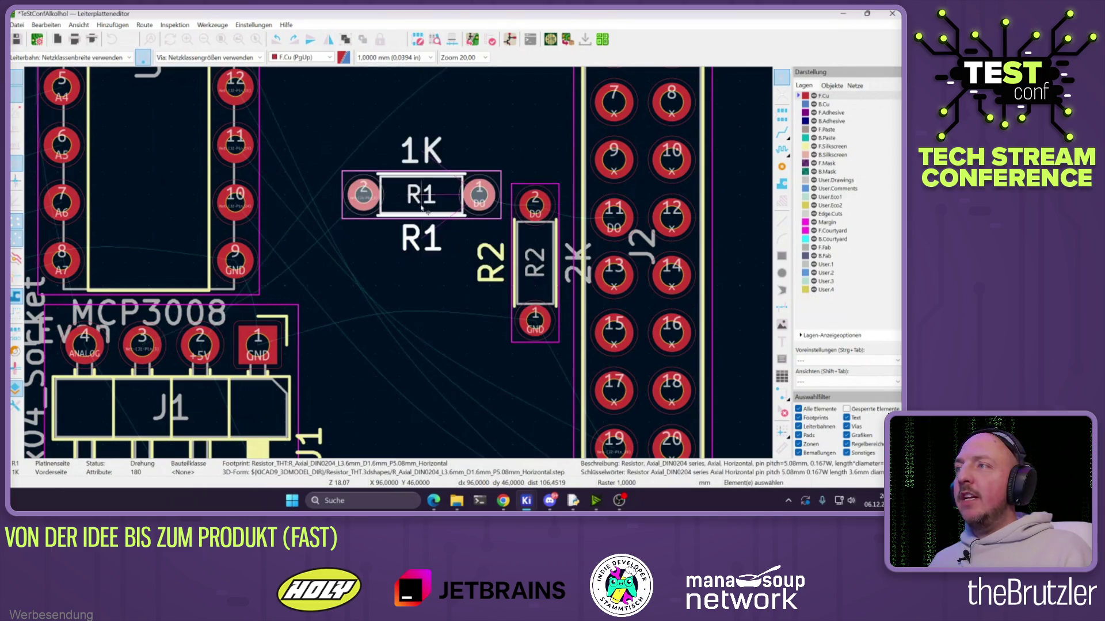
{"action": "scroll", "coordinate": [399, 259], "scroll_direction": "down", "scroll_amount": 4}
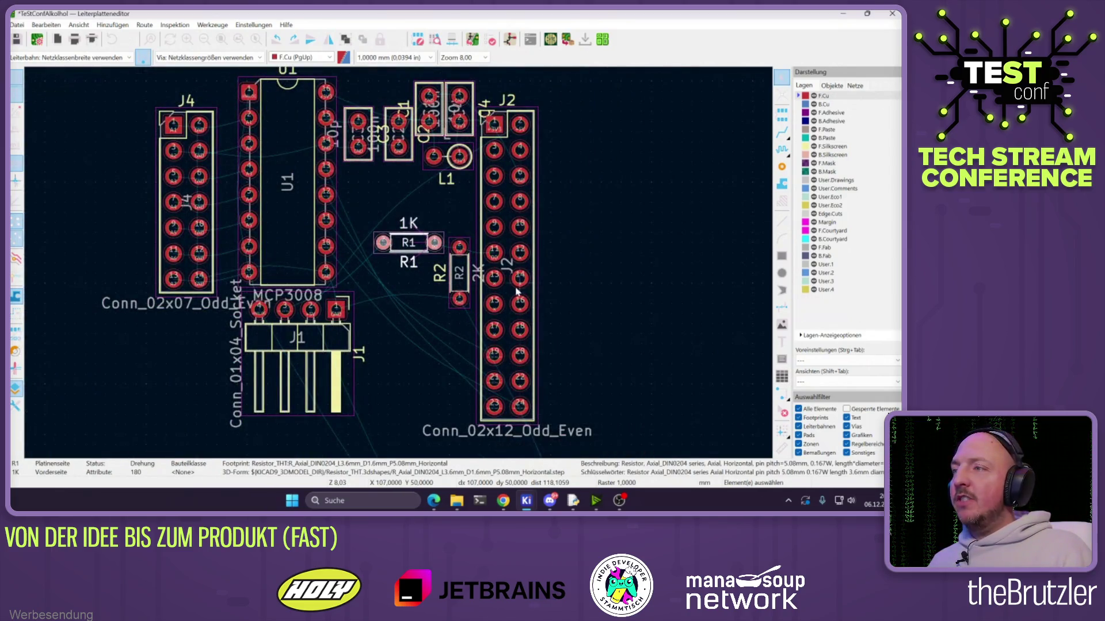
Activate single-track routing, then cancel back to selection mode
{"action": "left_click", "coordinate": [781, 134]}
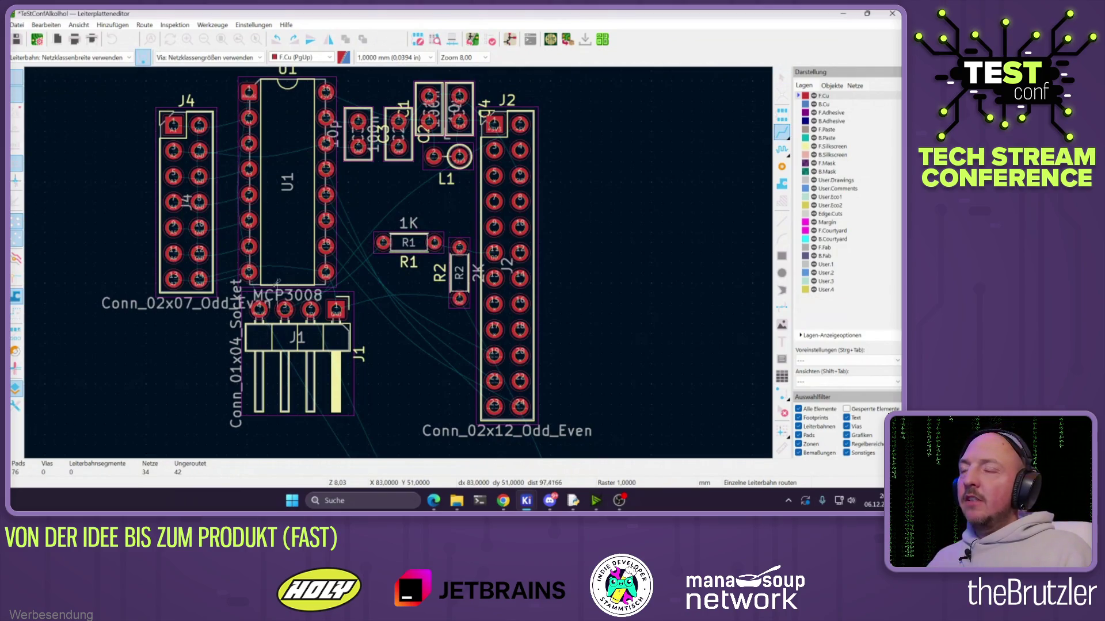
{"action": "key", "text": "Escape"}
{"action": "scroll", "coordinate": [276, 282], "scroll_direction": "down", "scroll_amount": 5}
{"action": "scroll", "coordinate": [446, 360], "scroll_direction": "up", "scroll_amount": 3}
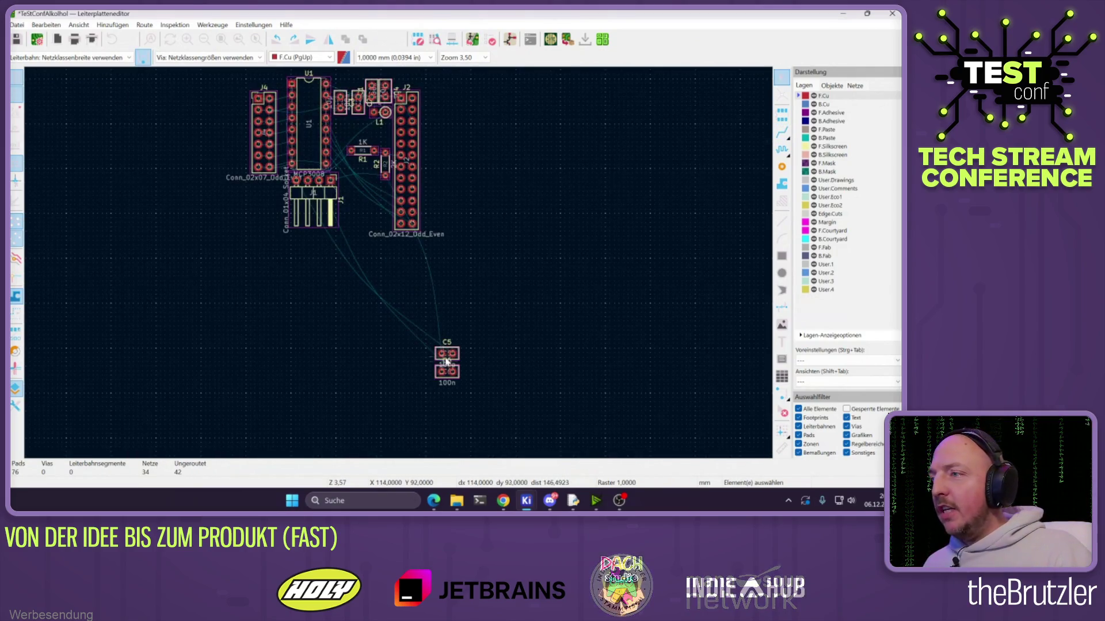
Move C5 onto the board above J4 next to U1
{"action": "scroll", "coordinate": [446, 361], "scroll_direction": "up", "scroll_amount": 7}
{"action": "left_click", "coordinate": [425, 278]}
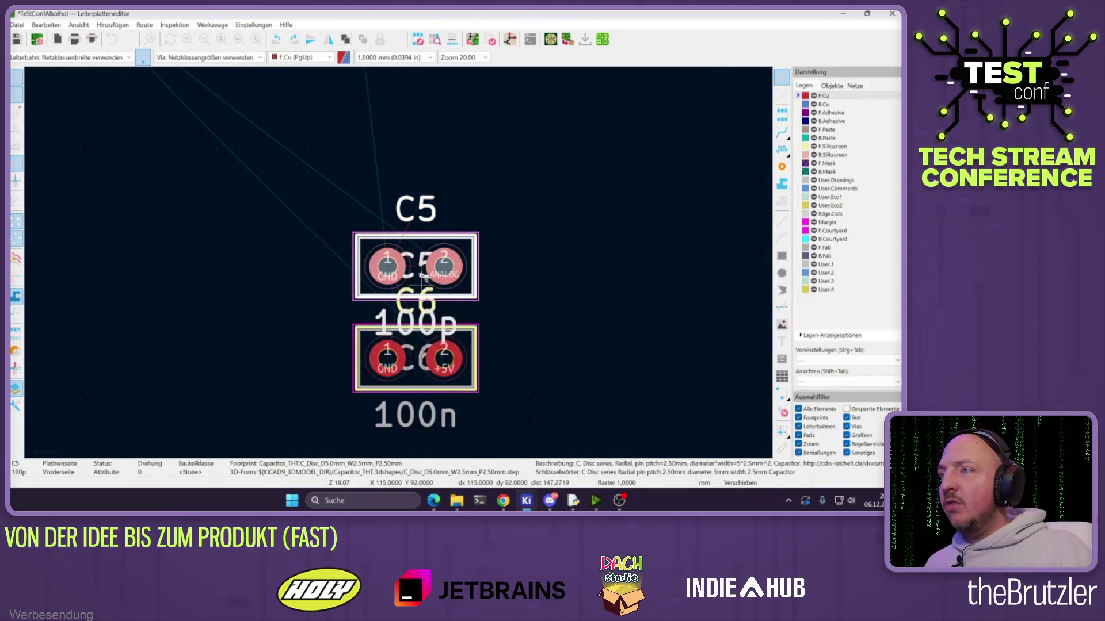
{"action": "key", "text": "m"}
{"action": "scroll", "coordinate": [425, 278], "scroll_direction": "down", "scroll_amount": 5}
{"action": "scroll", "coordinate": [383, 253], "scroll_direction": "up", "scroll_amount": 5}
{"action": "scroll", "coordinate": [394, 253], "scroll_direction": "down", "scroll_amount": 2}
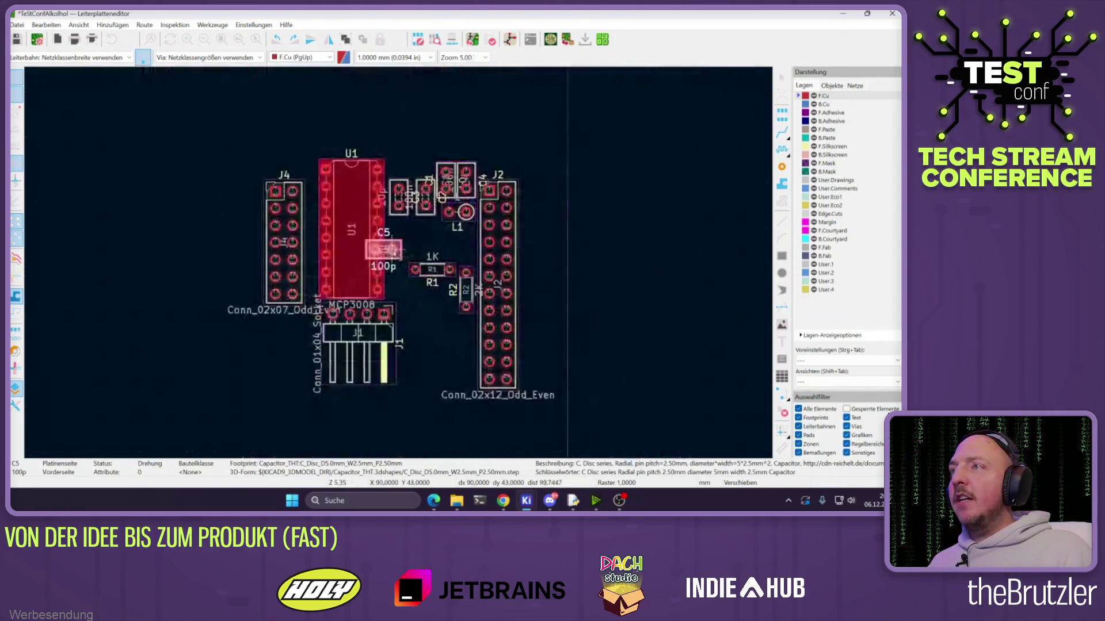
{"action": "scroll", "coordinate": [395, 254], "scroll_direction": "up", "scroll_amount": 4}
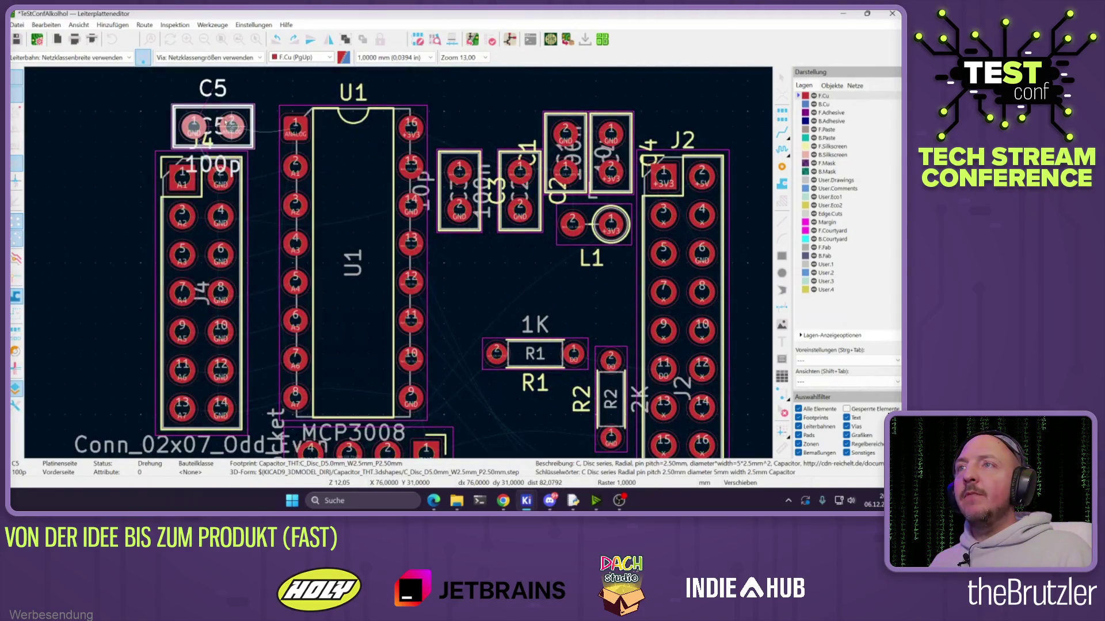
{"action": "left_click", "coordinate": [240, 123]}
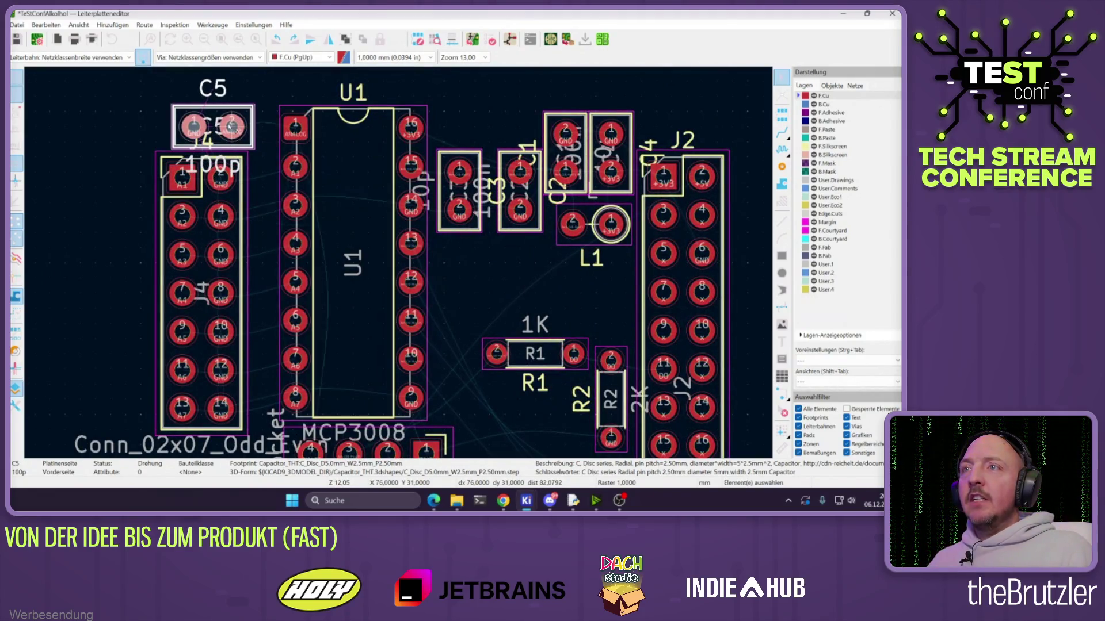
{"action": "left_click", "coordinate": [196, 276]}
{"action": "left_click", "coordinate": [213, 126]}
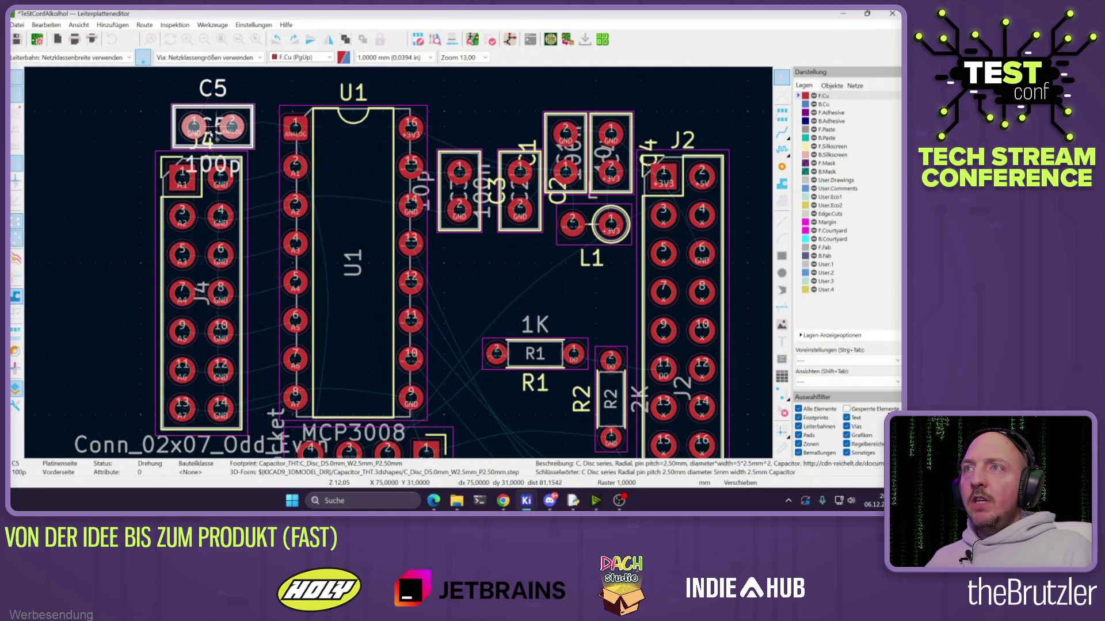
Rotate C6 by 180° and place it above J1
{"action": "scroll", "coordinate": [220, 216], "scroll_direction": "down", "scroll_amount": 2}
{"action": "scroll", "coordinate": [397, 271], "scroll_direction": "down", "scroll_amount": 3}
{"action": "scroll", "coordinate": [523, 362], "scroll_direction": "up", "scroll_amount": 1}
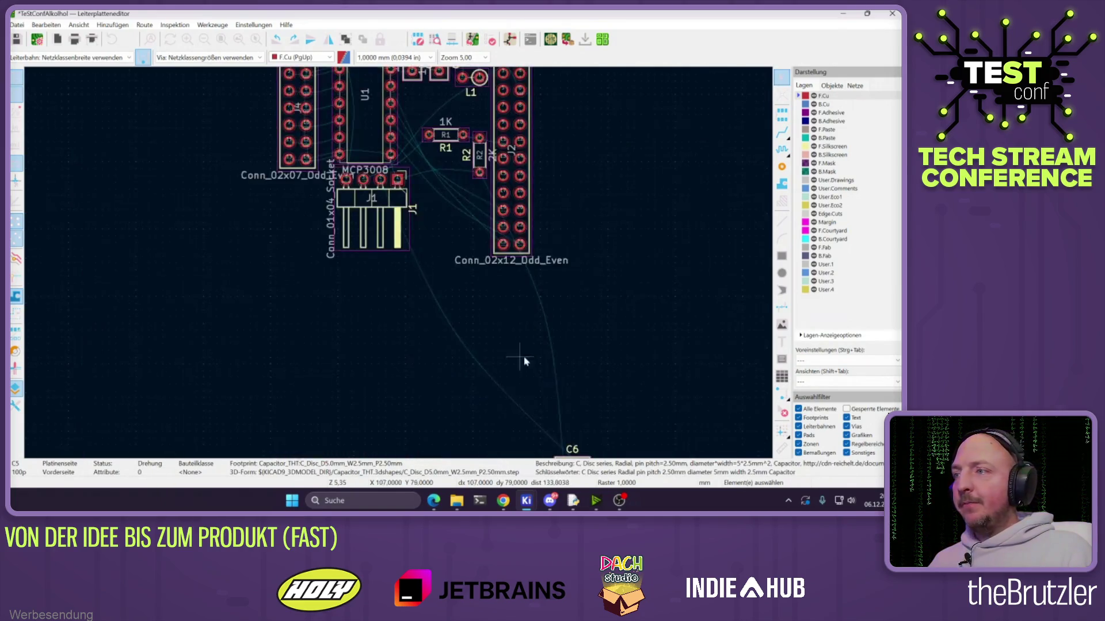
{"action": "scroll", "coordinate": [523, 362], "scroll_direction": "up", "scroll_amount": 1}
{"action": "key", "text": "m"}
{"action": "scroll", "coordinate": [360, 288], "scroll_direction": "down", "scroll_amount": 2}
{"action": "scroll", "coordinate": [469, 370], "scroll_direction": "up", "scroll_amount": 6}
{"action": "key", "text": "r"}
{"action": "key", "text": "r"}
{"action": "left_click", "coordinate": [311, 284]}
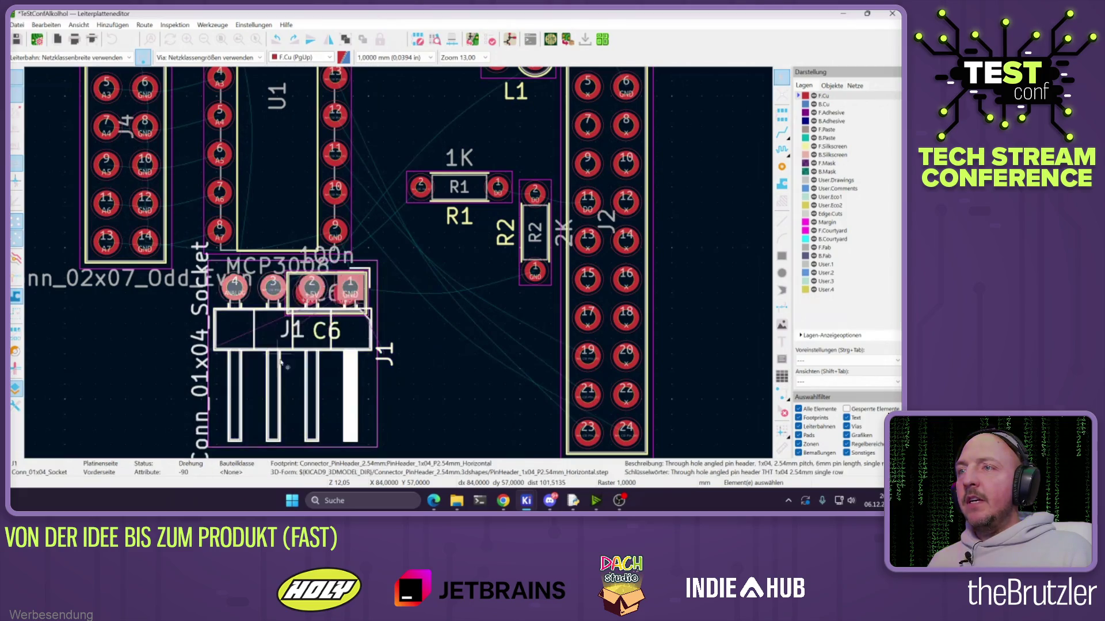
Move J1 down to clear C6, shift C6's reference label right, and nudge J1
{"action": "left_click_drag", "start_coordinate": [258, 327], "coordinate": [247, 393]}
{"action": "left_click", "coordinate": [329, 305]}
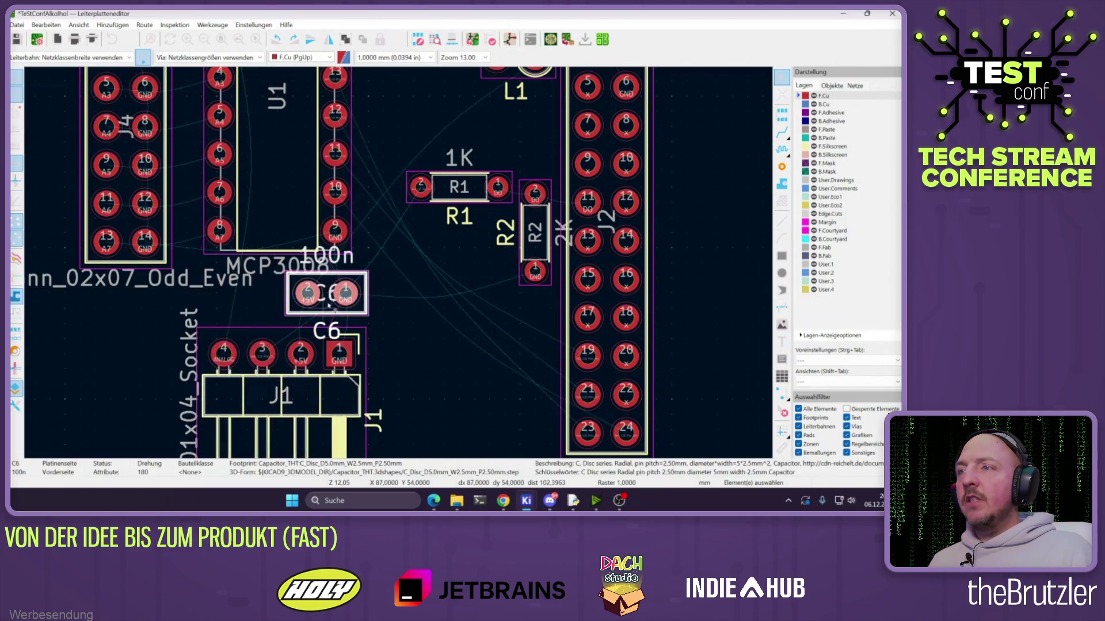
{"action": "left_click_drag", "start_coordinate": [337, 336], "coordinate": [394, 298]}
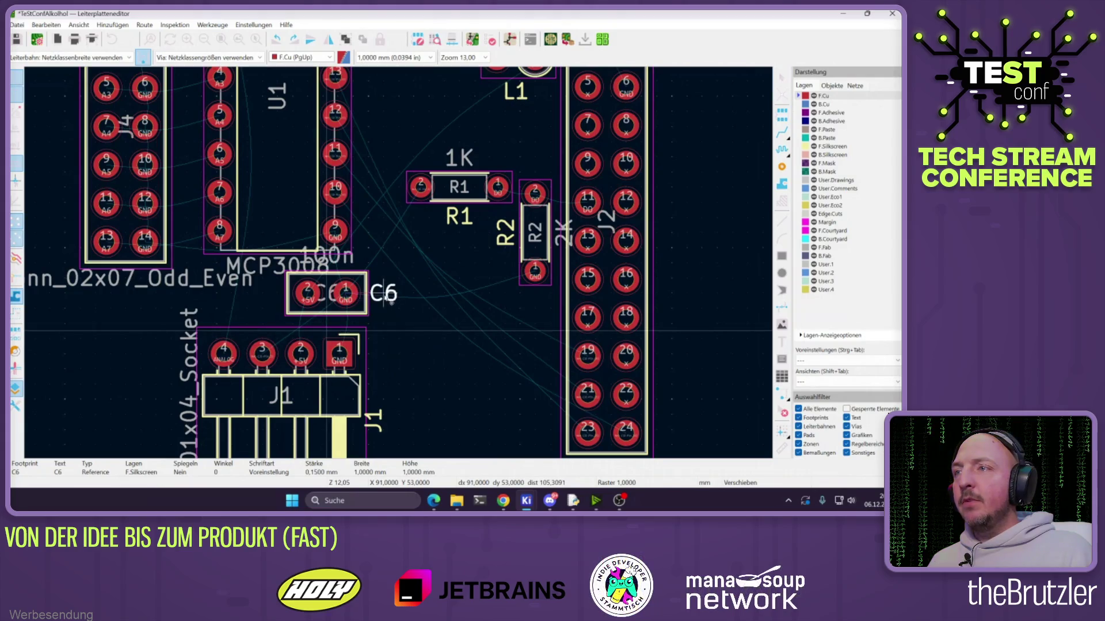
{"action": "scroll", "coordinate": [418, 304], "scroll_direction": "down", "scroll_amount": 4}
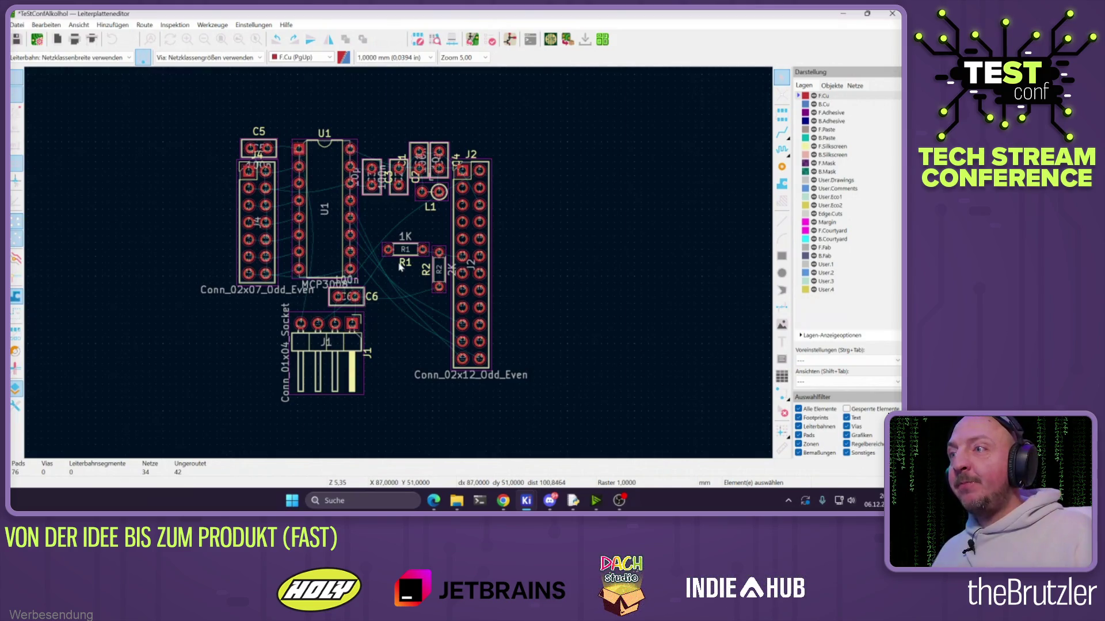
{"action": "scroll", "coordinate": [301, 300], "scroll_direction": "up", "scroll_amount": 3}
{"action": "left_click", "coordinate": [359, 384]}
{"action": "left_click_drag", "start_coordinate": [359, 382], "coordinate": [351, 380]}
{"action": "left_click", "coordinate": [767, 171]}
Start a GND track from J1 pad 1, then cancel it and return to selection
{"action": "left_click", "coordinate": [783, 133]}
{"action": "left_click", "coordinate": [406, 352]}
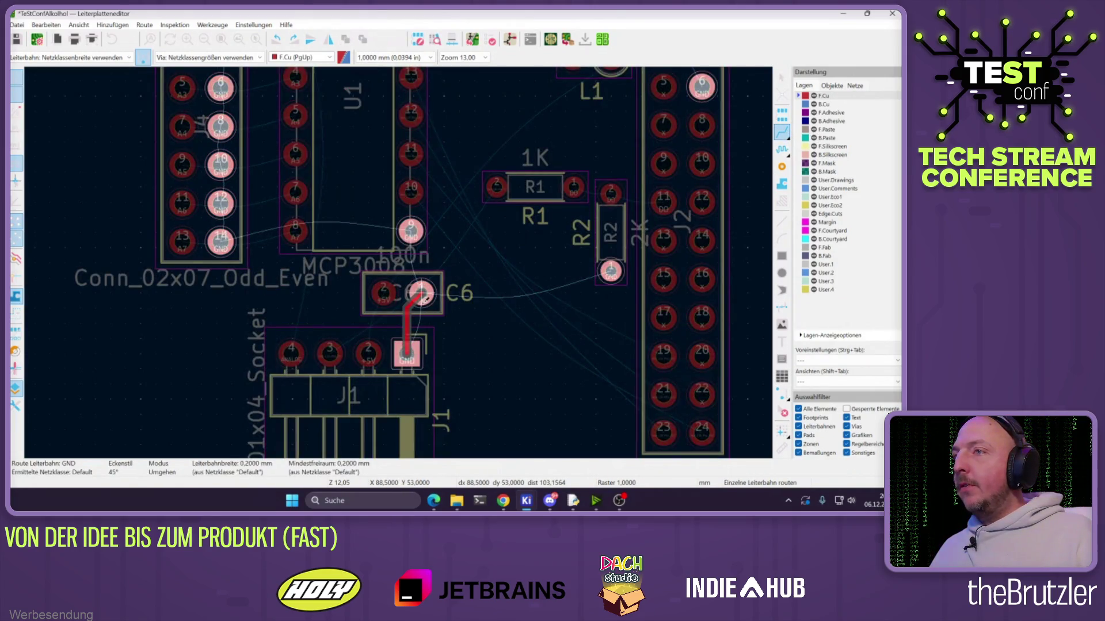
{"action": "key", "text": "Escape"}
{"action": "scroll", "coordinate": [544, 217], "scroll_direction": "down", "scroll_amount": 5}
{"action": "scroll", "coordinate": [545, 218], "scroll_direction": "up", "scroll_amount": 2}
{"action": "key", "text": "Escape"}
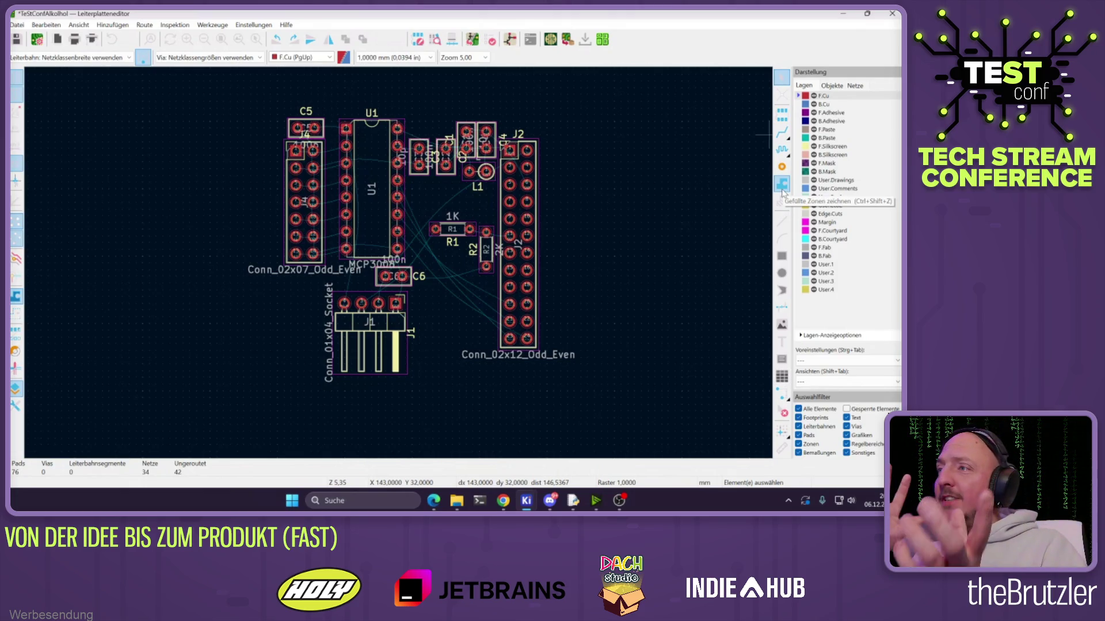
{"action": "scroll", "coordinate": [357, 282], "scroll_direction": "down", "scroll_amount": 4}
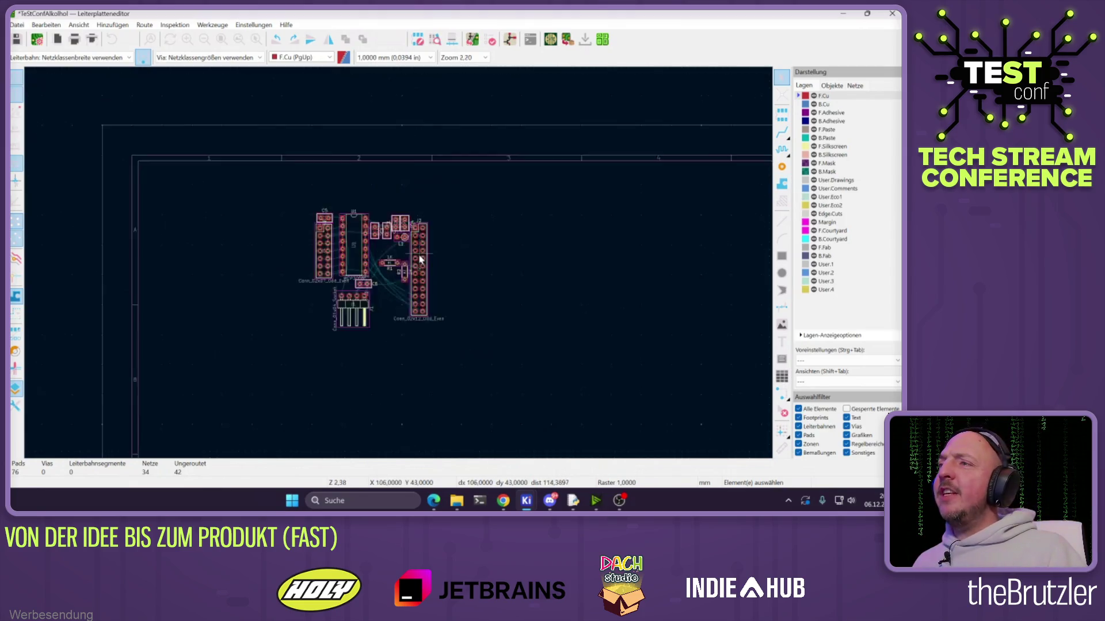
{"action": "scroll", "coordinate": [403, 264], "scroll_direction": "up", "scroll_amount": 4}
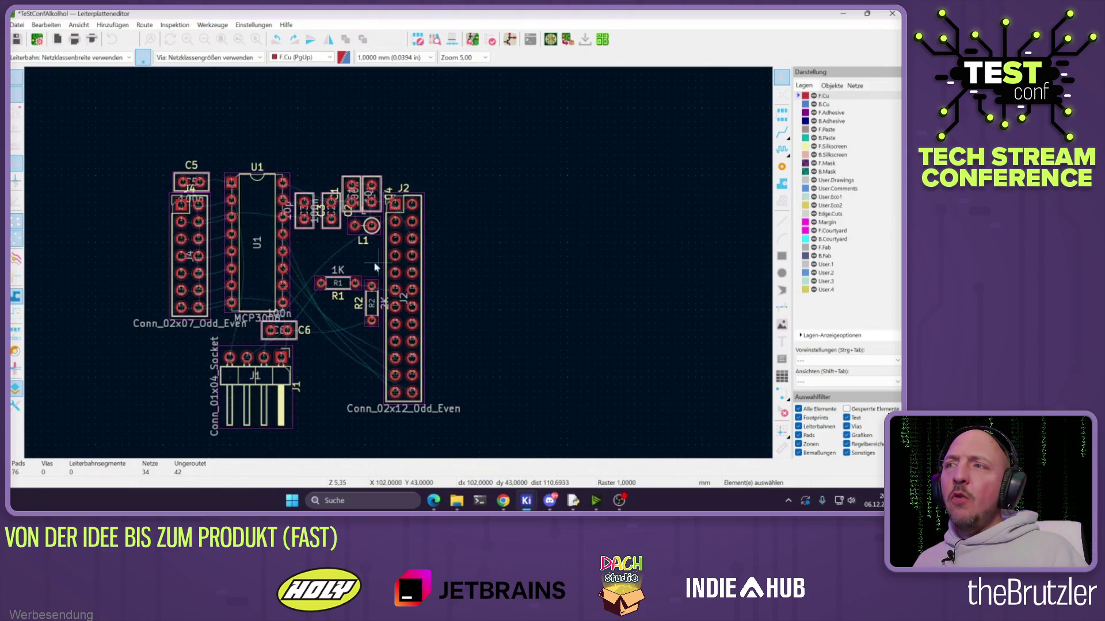
{"action": "scroll", "coordinate": [344, 297], "scroll_direction": "up", "scroll_amount": 4}
Stand R1 upright next to R2 and rotate inductor L1 vertical
{"action": "key", "text": "m"}
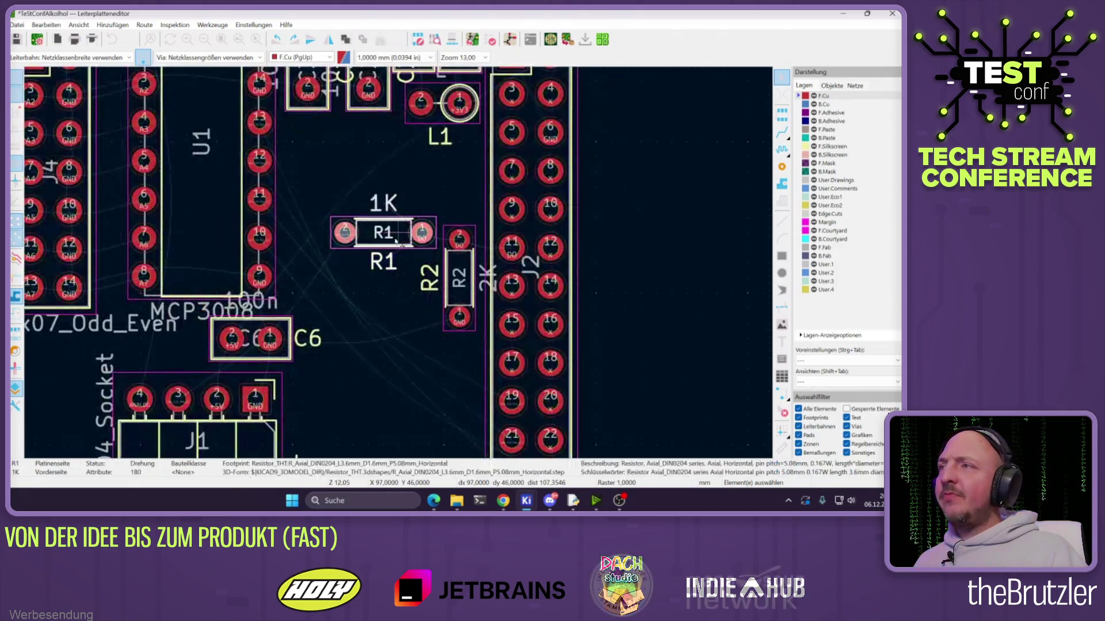
{"action": "key", "text": "r"}
{"action": "left_click", "coordinate": [383, 233]}
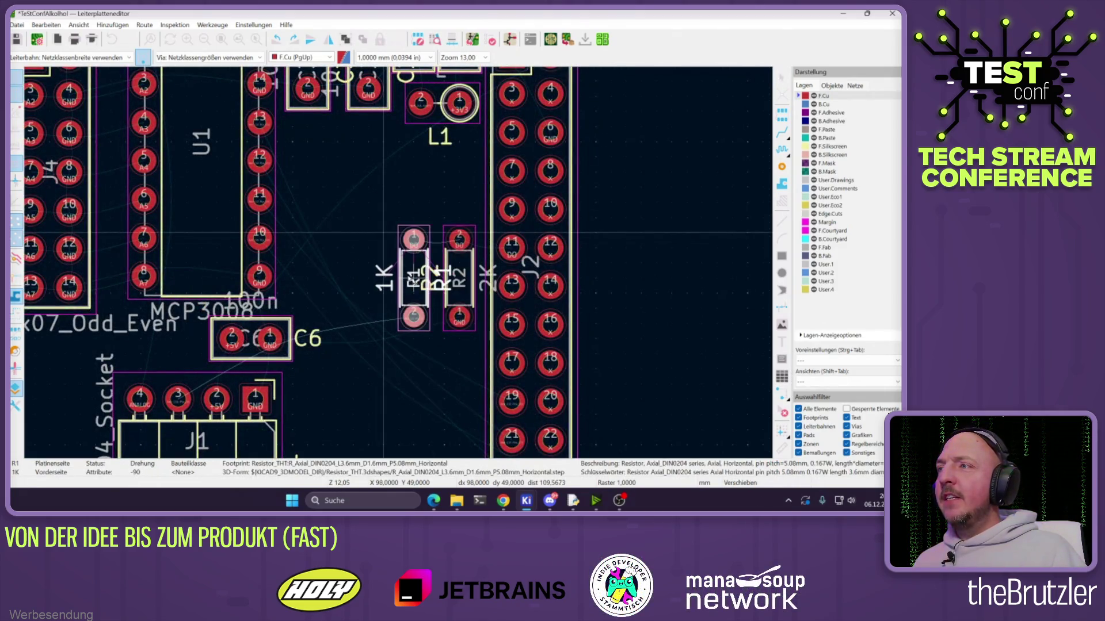
{"action": "scroll", "coordinate": [400, 266], "scroll_direction": "up", "scroll_amount": 3, "text": "shift"}
{"action": "left_click", "coordinate": [438, 254]}
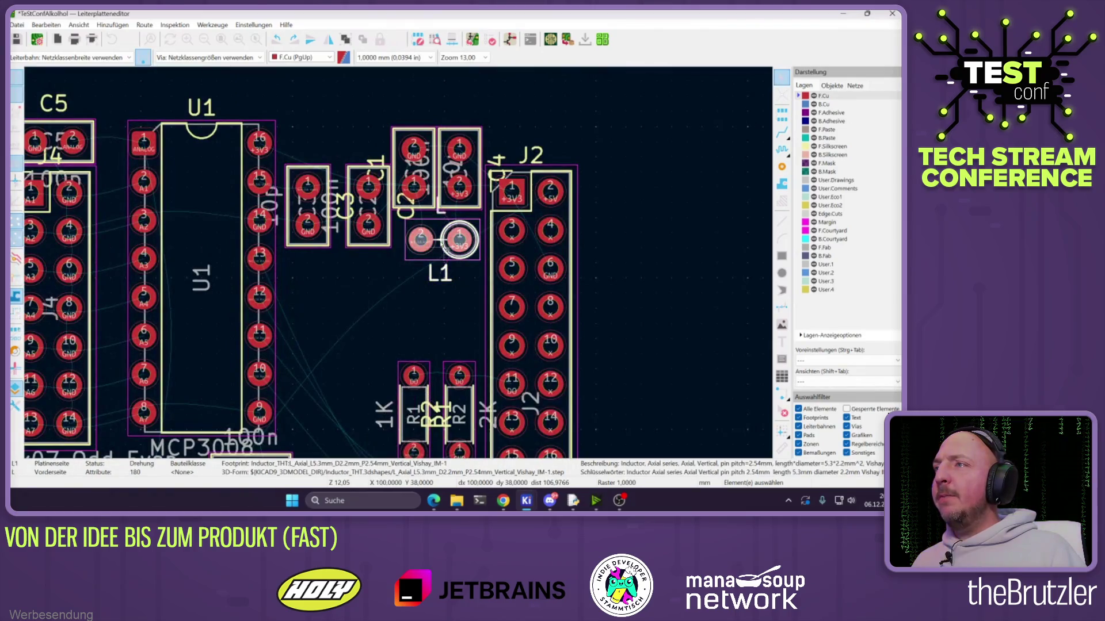
{"action": "key", "text": "r"}
Rotate C1 upright and place it below C2, then set C2 rotated beside C1
{"action": "left_click", "coordinate": [413, 172]}
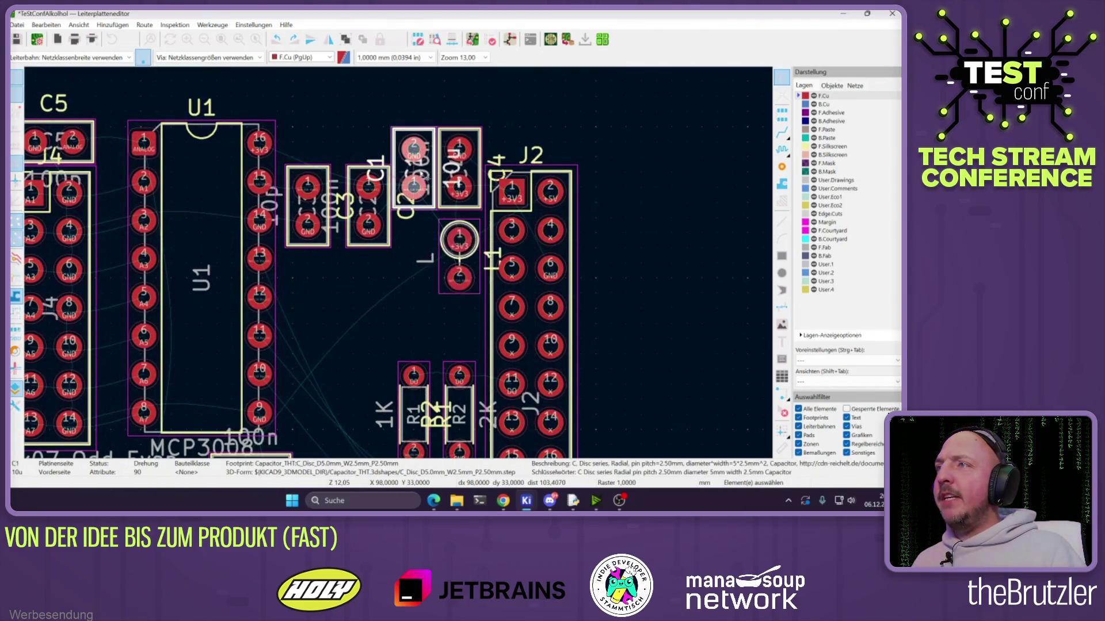
{"action": "key", "text": "m"}
{"action": "key", "text": "r"}
{"action": "key", "text": "r"}
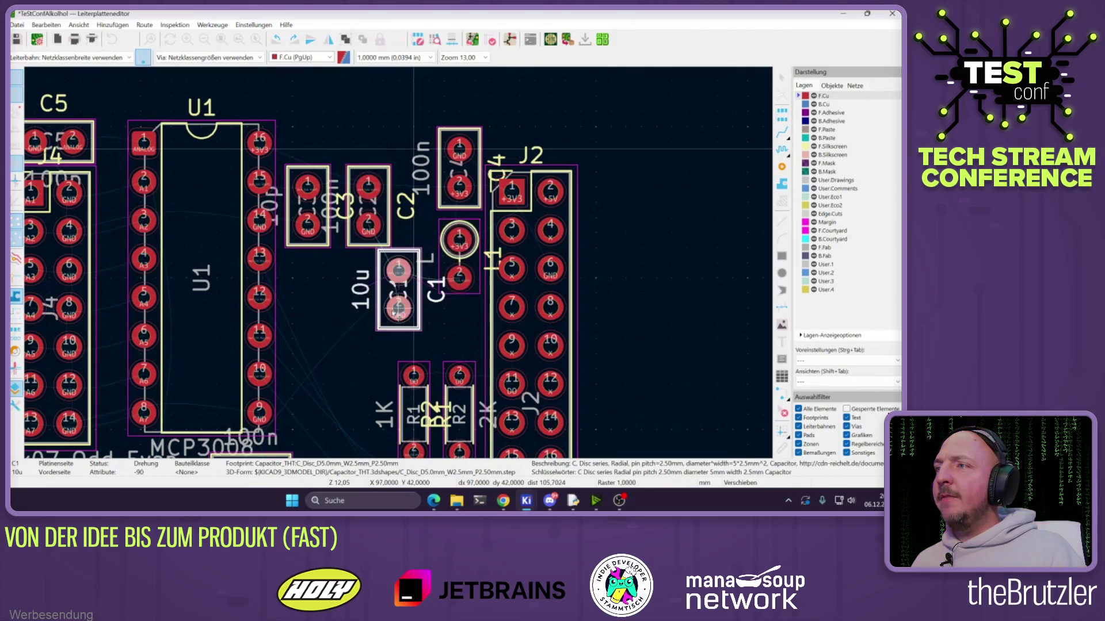
{"action": "left_click", "coordinate": [413, 325]}
{"action": "left_click", "coordinate": [378, 213]}
{"action": "key", "text": "m"}
{"action": "key", "text": "r"}
{"action": "key", "text": "r"}
{"action": "key", "text": "r"}
{"action": "key", "text": "r"}
{"action": "left_click", "coordinate": [410, 238]}
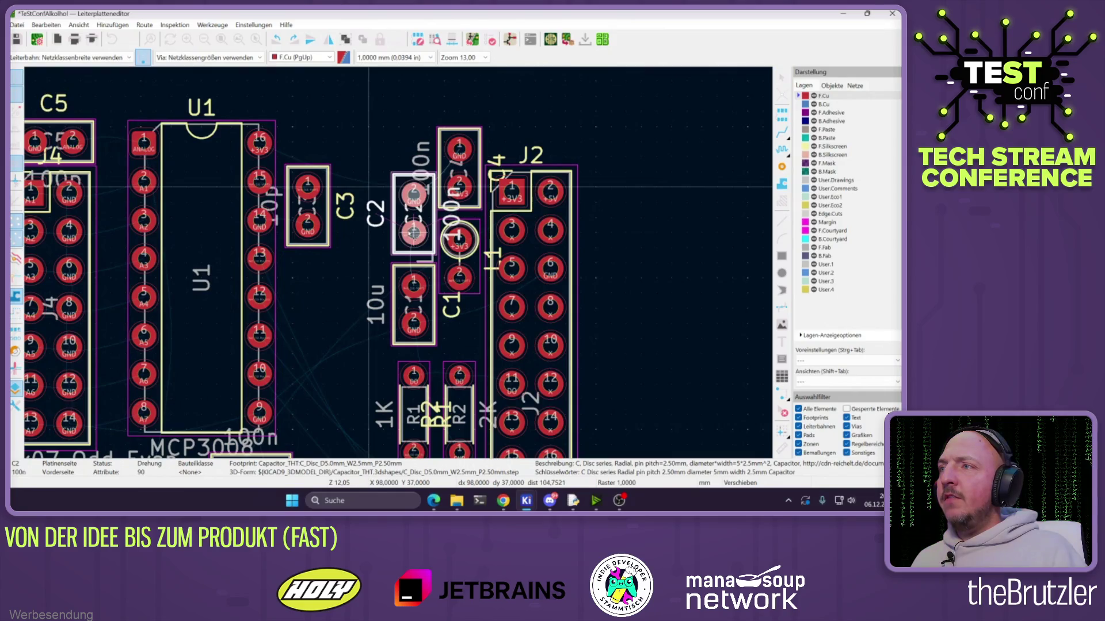
Put C3 back in place and move the MCP3008 chip U1 to a new spot
{"action": "left_click", "coordinate": [308, 208]}
{"action": "key", "text": "m"}
{"action": "left_click", "coordinate": [360, 279]}
{"action": "left_click", "coordinate": [202, 290]}
{"action": "key", "text": "m"}
{"action": "left_click", "coordinate": [248, 308]}
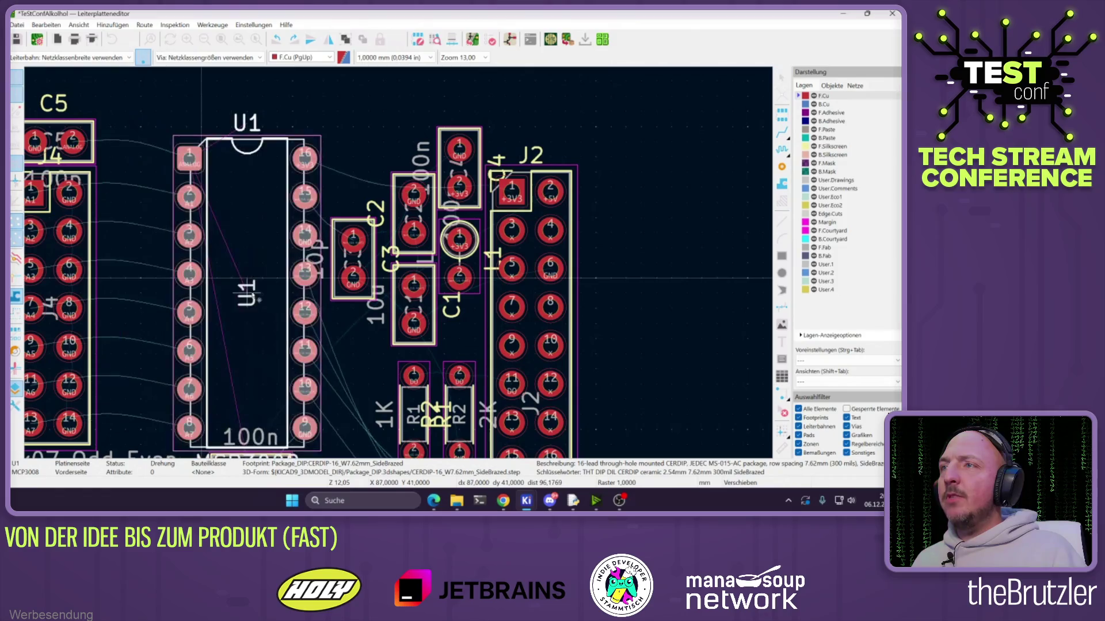
Raise C3 beside U1 with C2 next to it, nudging C1 left and C2 right
{"action": "scroll", "coordinate": [380, 242], "scroll_direction": "down", "scroll_amount": 2, "text": "shift"}
{"action": "left_click", "coordinate": [364, 192]}
{"action": "key", "text": "m"}
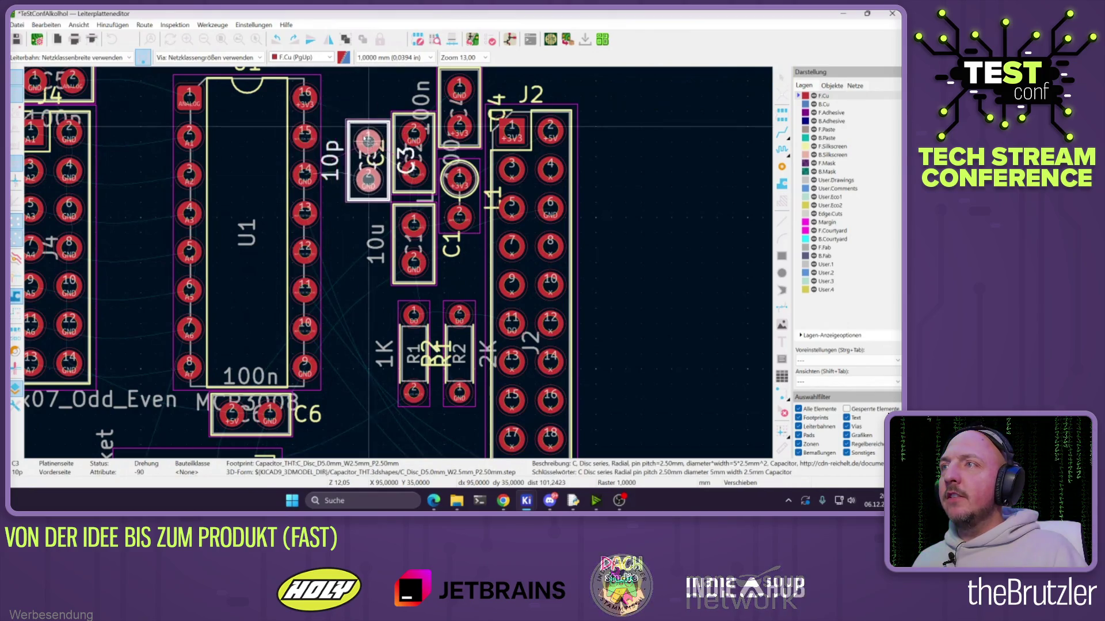
{"action": "left_click", "coordinate": [360, 145]}
{"action": "key", "text": "m"}
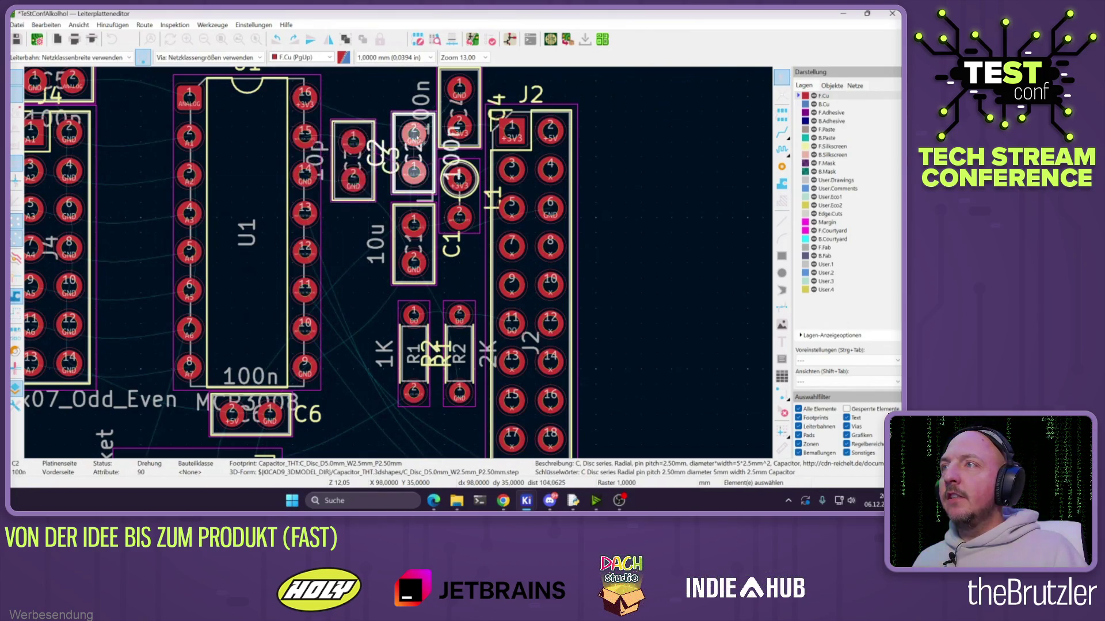
{"action": "left_click", "coordinate": [399, 141]}
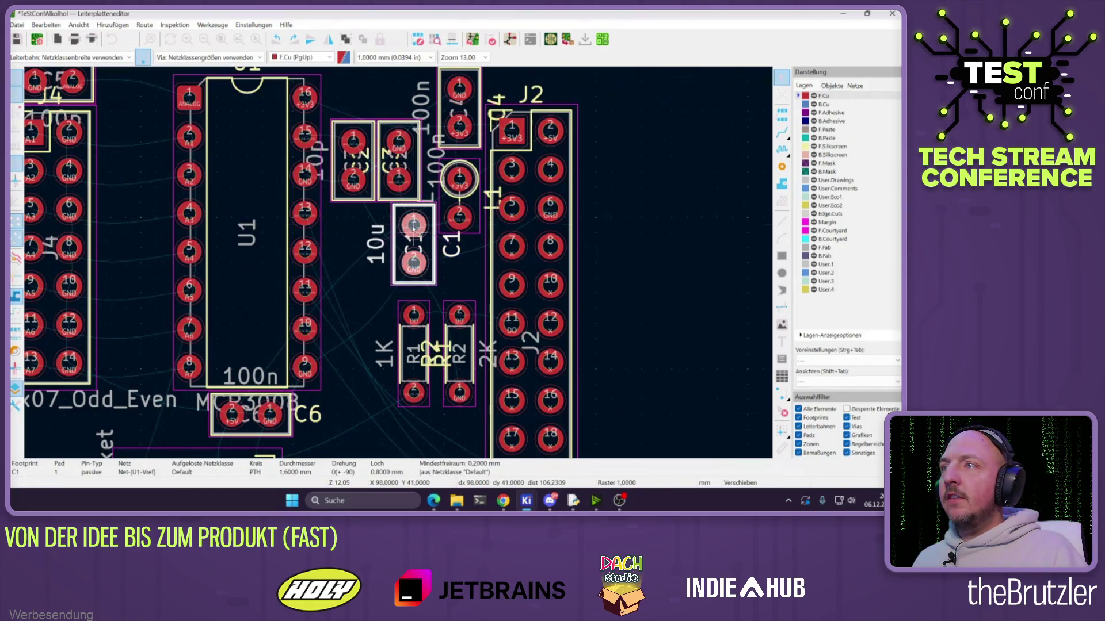
{"action": "left_click_drag", "start_coordinate": [441, 216], "coordinate": [430, 215]}
{"action": "left_click", "coordinate": [399, 160]}
{"action": "mouse_move", "coordinate": [398, 160]}
{"action": "left_mouse_down"}
{"action": "mouse_move", "coordinate": [413, 160]}
{"action": "mouse_move", "coordinate": [399, 160]}
{"action": "left_mouse_up"}
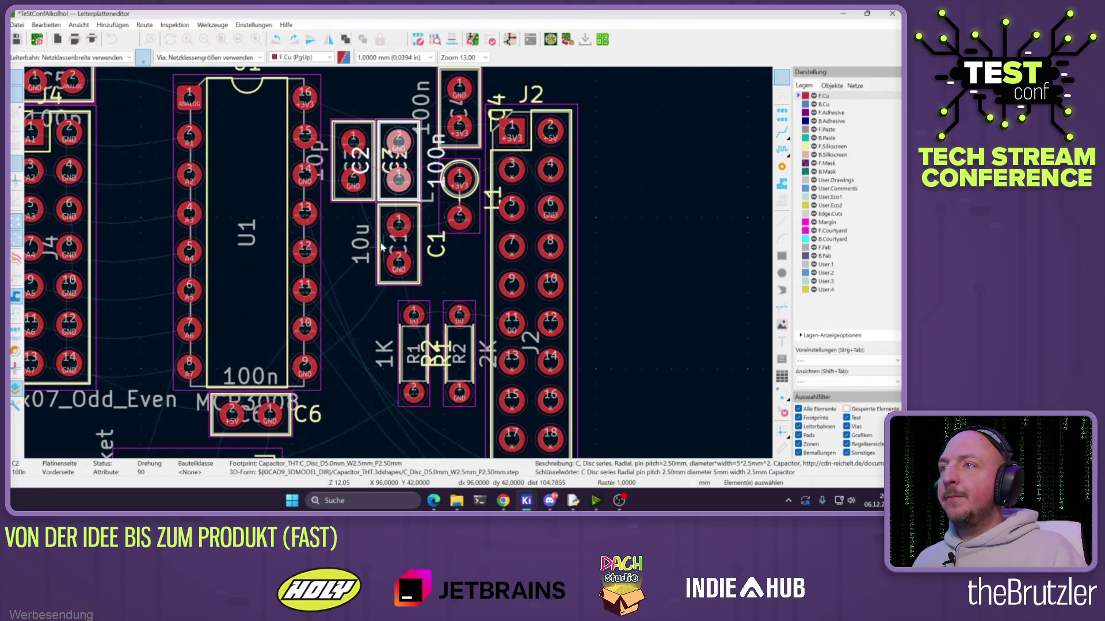
Move capacitor C6 up below U1, beside R1/R2 and left of J2
{"action": "scroll", "coordinate": [282, 246], "scroll_direction": "down", "scroll_amount": 5}
{"action": "scroll", "coordinate": [423, 263], "scroll_direction": "up", "scroll_amount": 5}
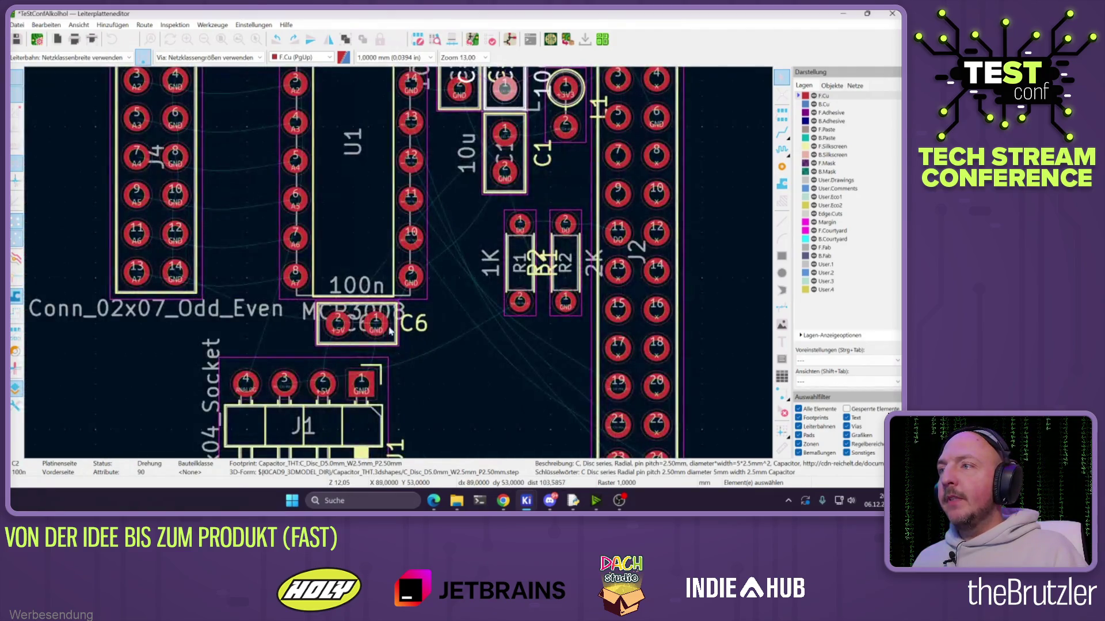
{"action": "scroll", "coordinate": [390, 331], "scroll_direction": "down", "scroll_amount": 2}
{"action": "left_click", "coordinate": [383, 249]}
{"action": "left_click_drag", "start_coordinate": [382, 250], "coordinate": [439, 223]}
{"action": "left_click", "coordinate": [459, 202]}
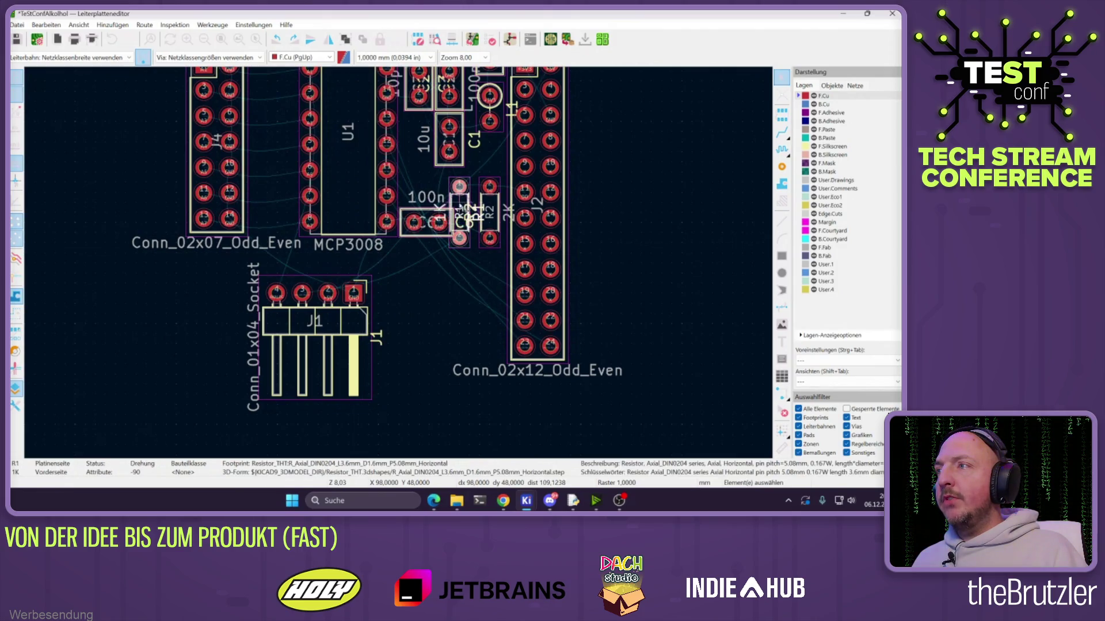
Reposition R2 and line R1 up right beside it
{"action": "left_click", "coordinate": [489, 212]}
{"action": "key", "text": "m"}
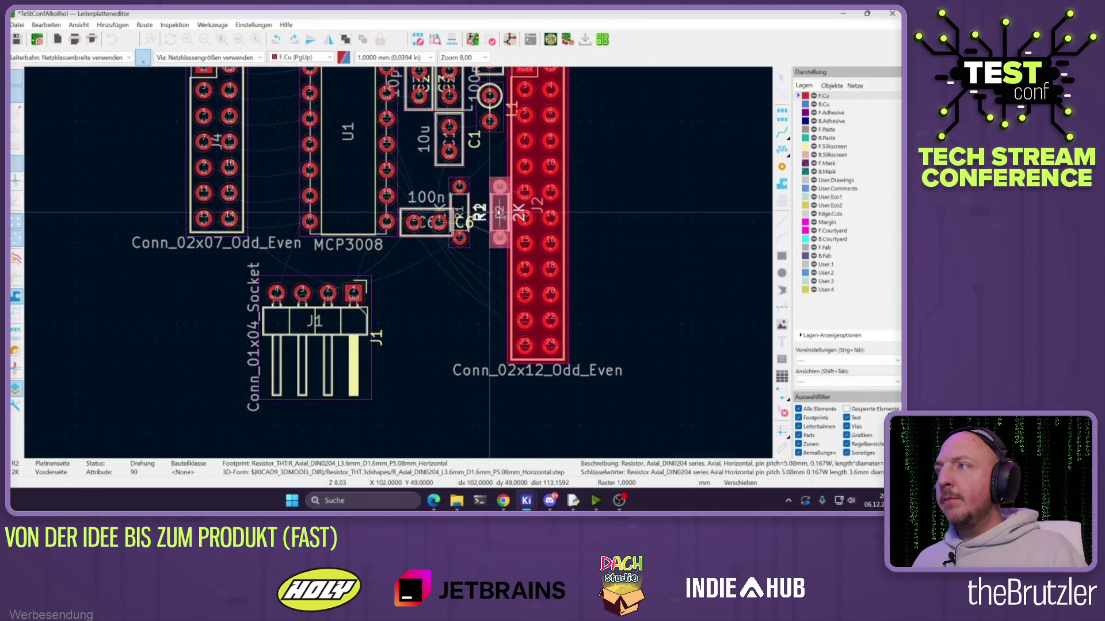
{"action": "left_click", "coordinate": [490, 212]}
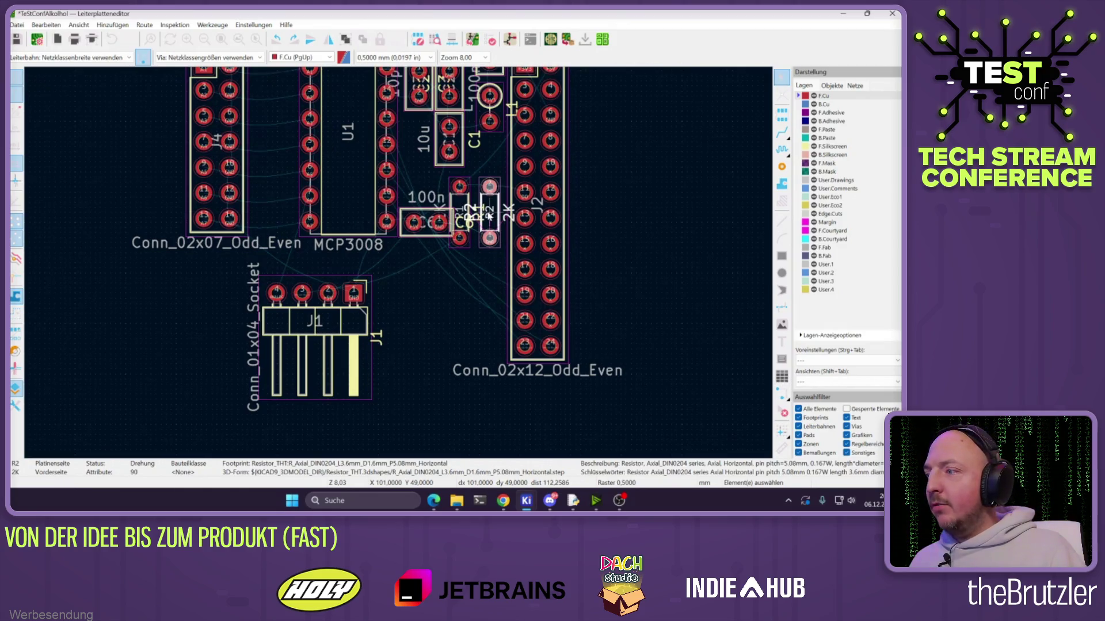
{"action": "left_click_drag", "start_coordinate": [489, 211], "coordinate": [438, 230]}
{"action": "right_click", "coordinate": [450, 215]}
{"action": "key", "text": "Escape"}
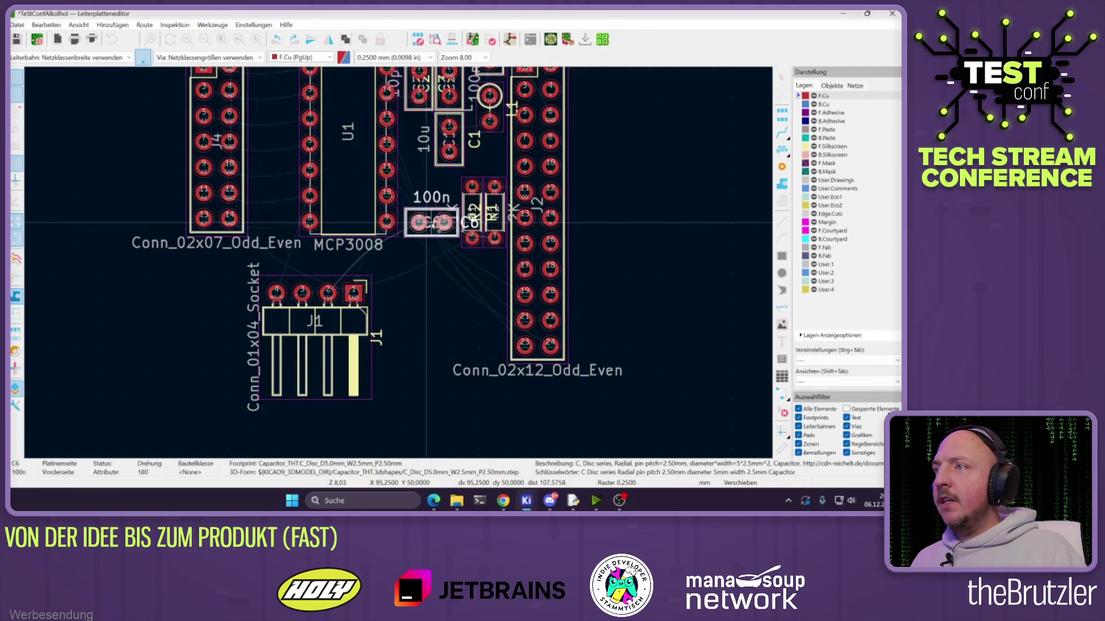
Tuck J1 under U1, shift J4 closer to U1, and set C5 on top of J4
{"action": "left_click_drag", "start_coordinate": [306, 320], "coordinate": [391, 260]}
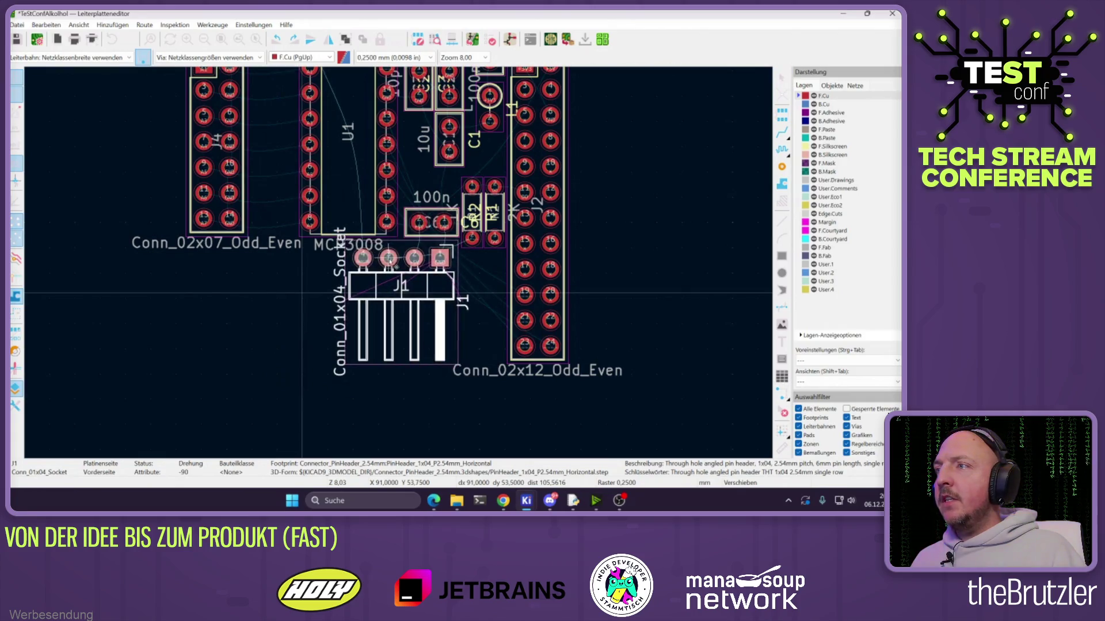
{"action": "middle_click_drag", "start_coordinate": [213, 127], "coordinate": [258, 202]}
{"action": "left_click", "coordinate": [259, 203]}
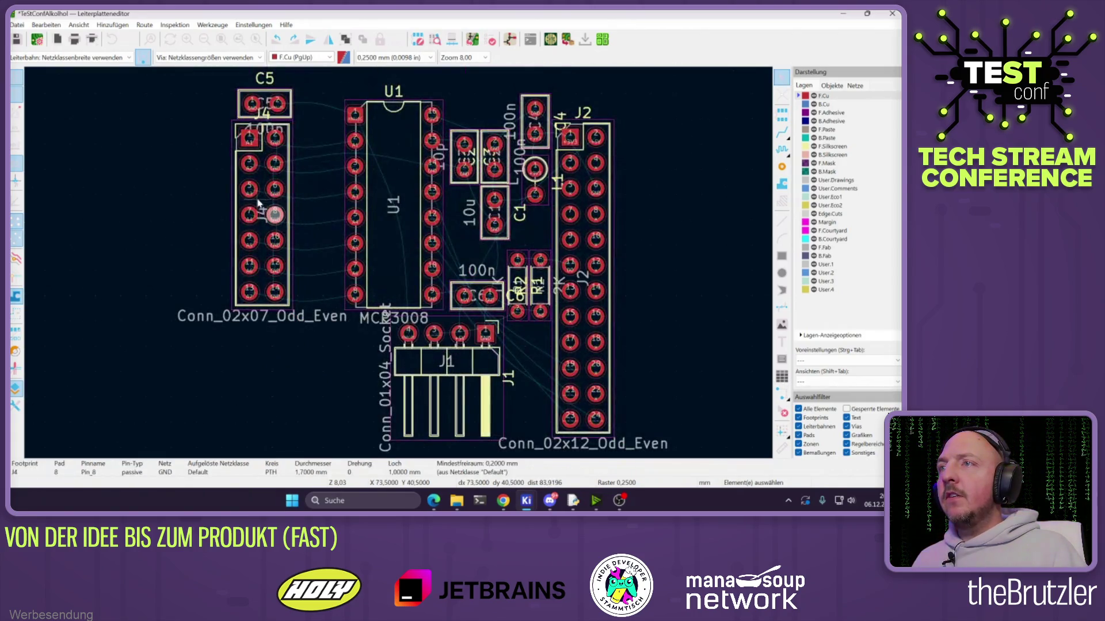
{"action": "left_click_drag", "start_coordinate": [259, 203], "coordinate": [296, 207]}
{"action": "left_click_drag", "start_coordinate": [266, 105], "coordinate": [301, 109]}
{"action": "scroll", "coordinate": [450, 345], "scroll_direction": "down", "scroll_amount": 2}
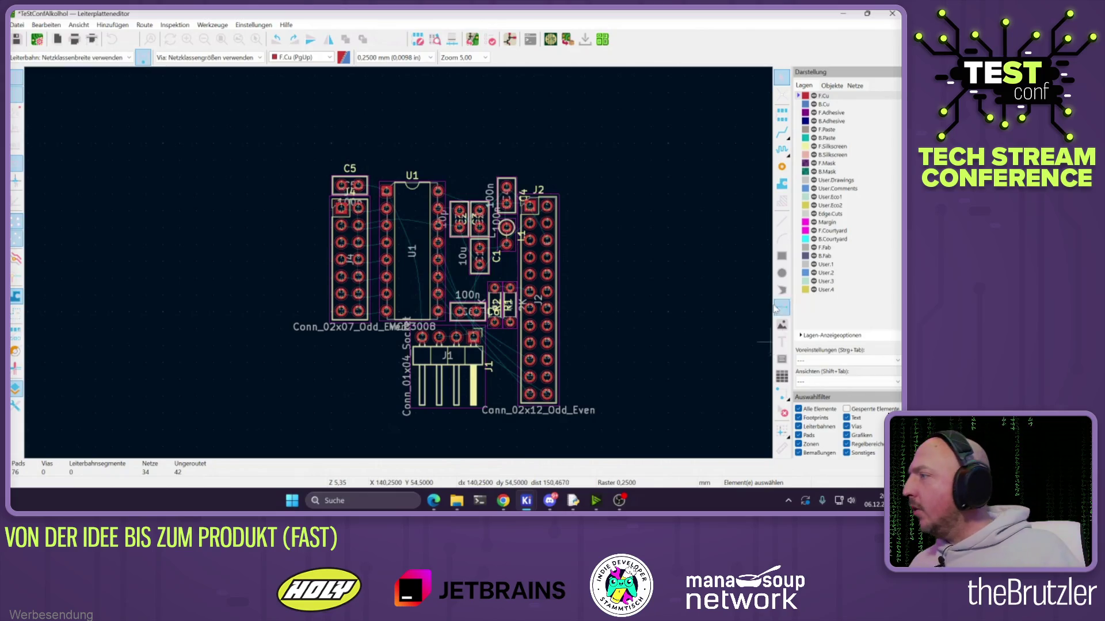
Make Edge.Cuts active with the rectangle tool, then cancel the outline and stray J2 move
{"action": "left_click", "coordinate": [780, 259]}
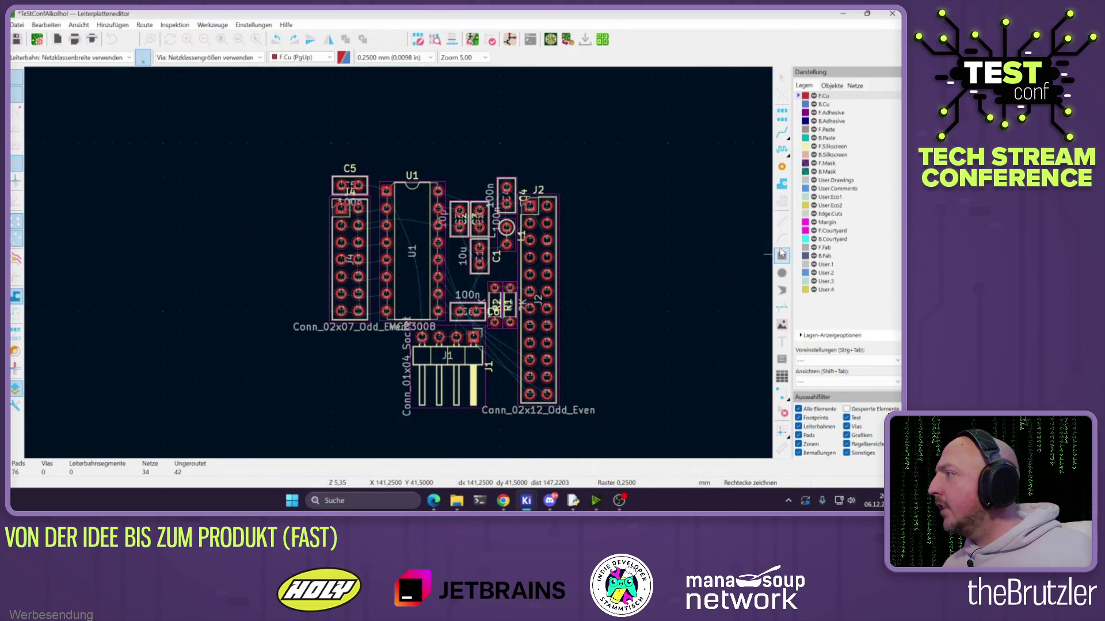
{"action": "left_click", "coordinate": [829, 213]}
{"action": "left_click", "coordinate": [569, 187]}
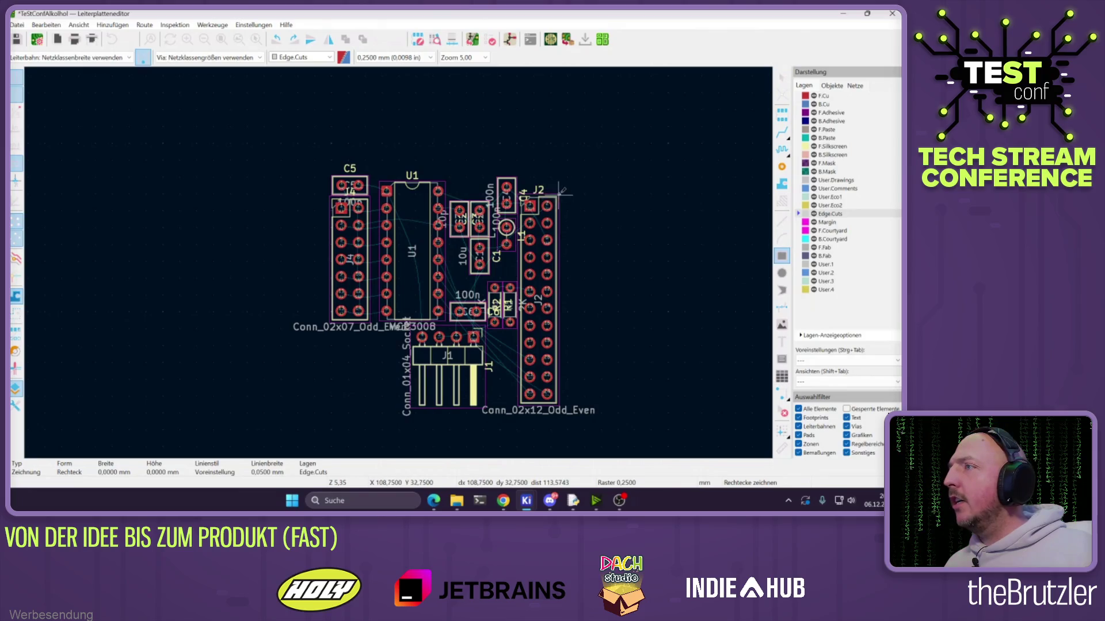
{"action": "key", "text": "Escape"}
{"action": "key", "text": "Escape"}
{"action": "key", "text": "m"}
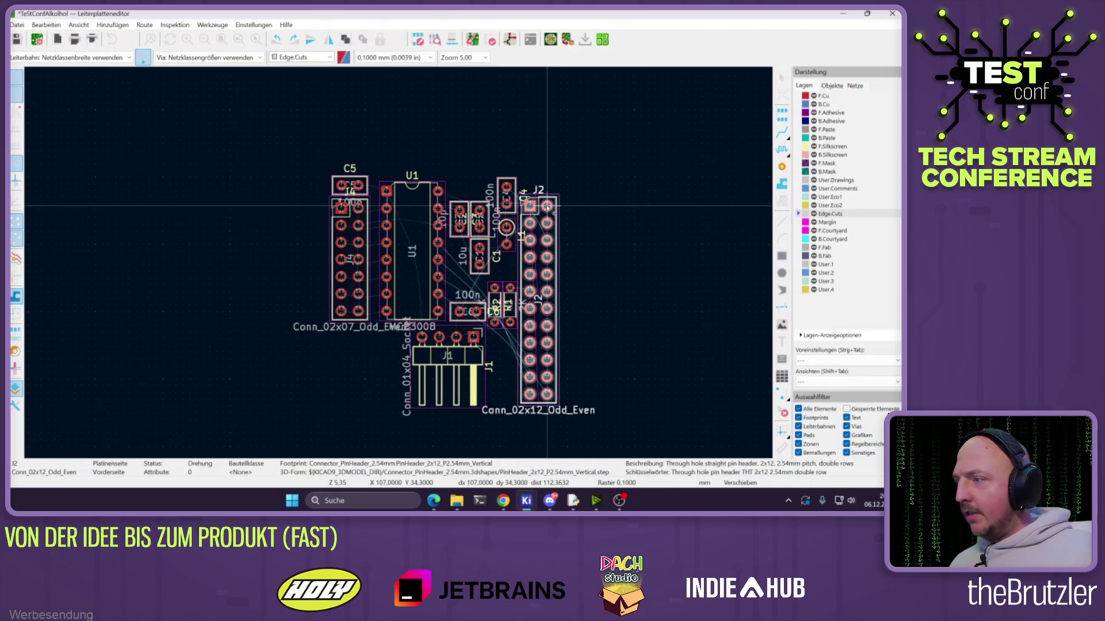
{"action": "key", "text": "Escape"}
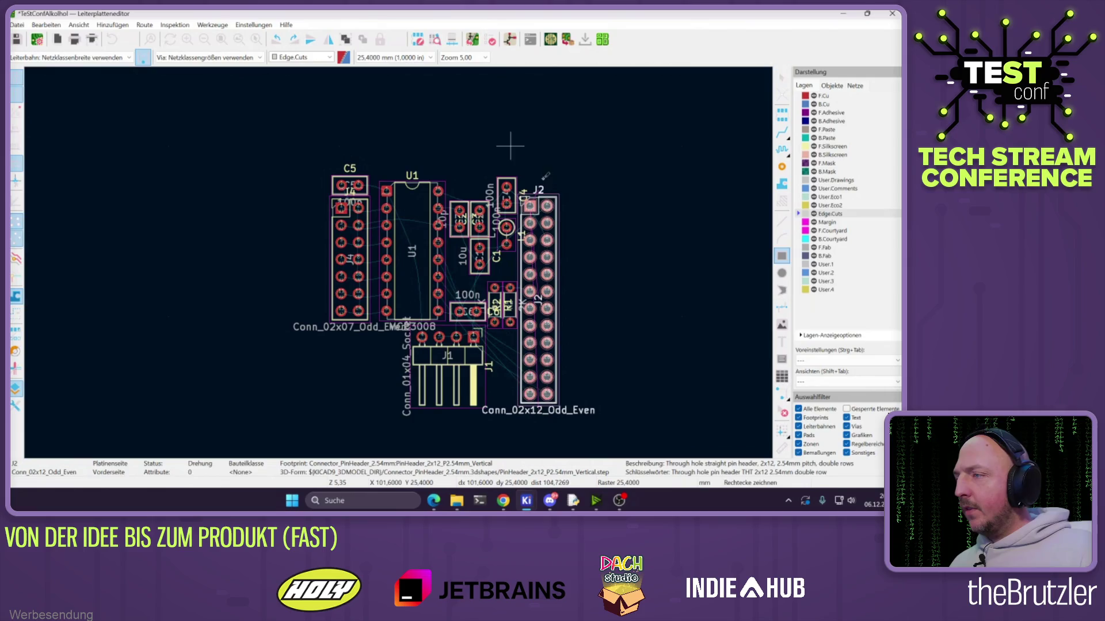
{"action": "key", "text": "Escape"}
Set the grid to 1.0000 mm and open the board's 3D viewer
{"action": "key", "text": "n"}
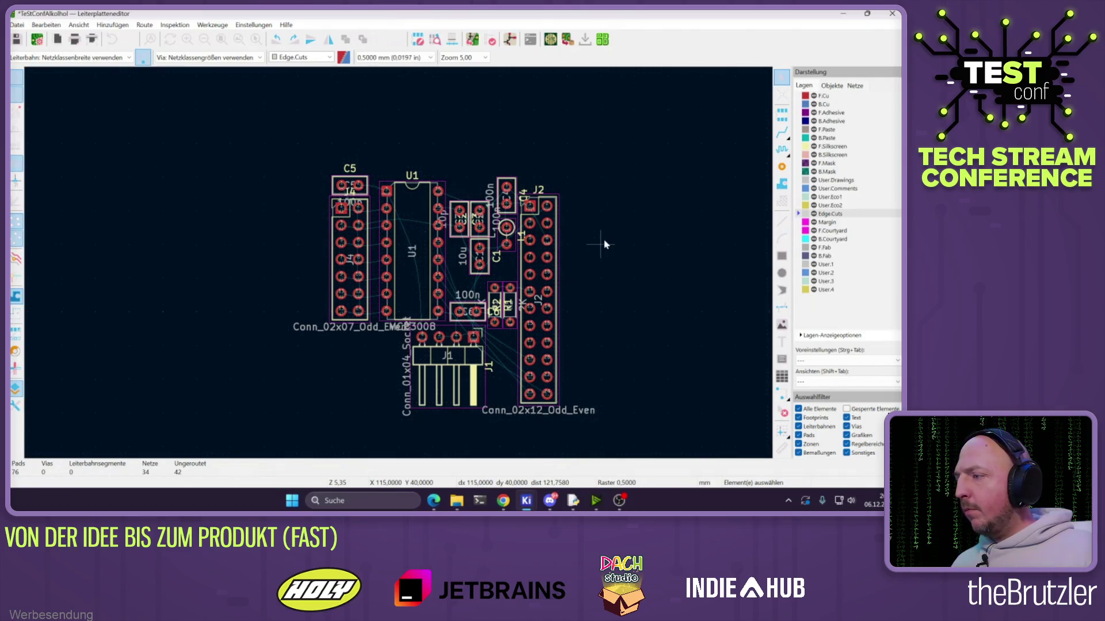
{"action": "right_click", "coordinate": [625, 323]}
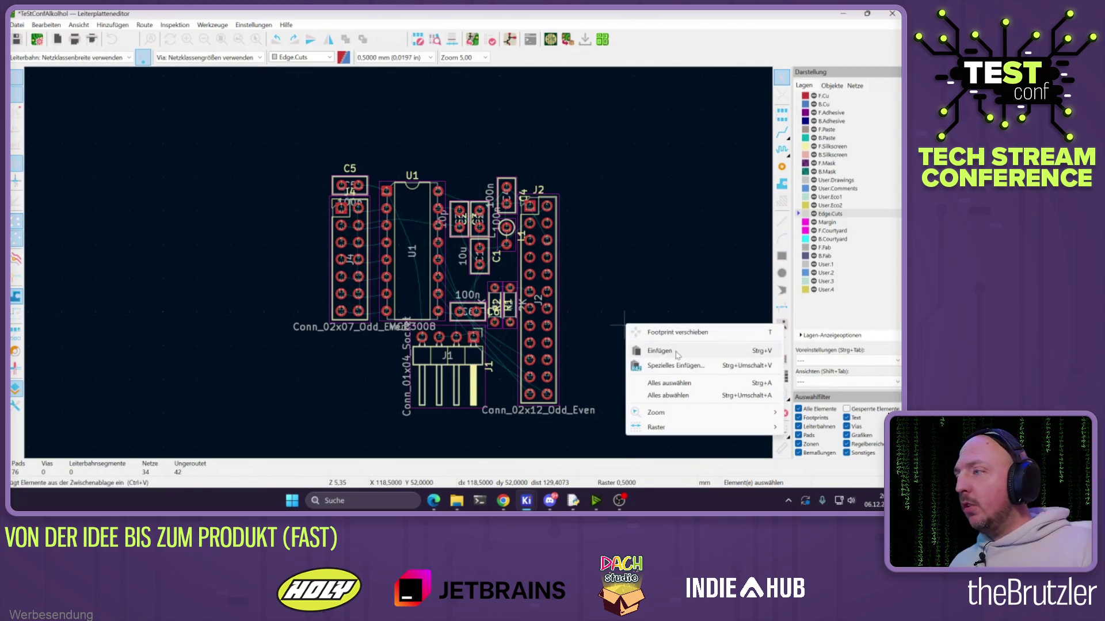
{"action": "mouse_move", "coordinate": [674, 428]}
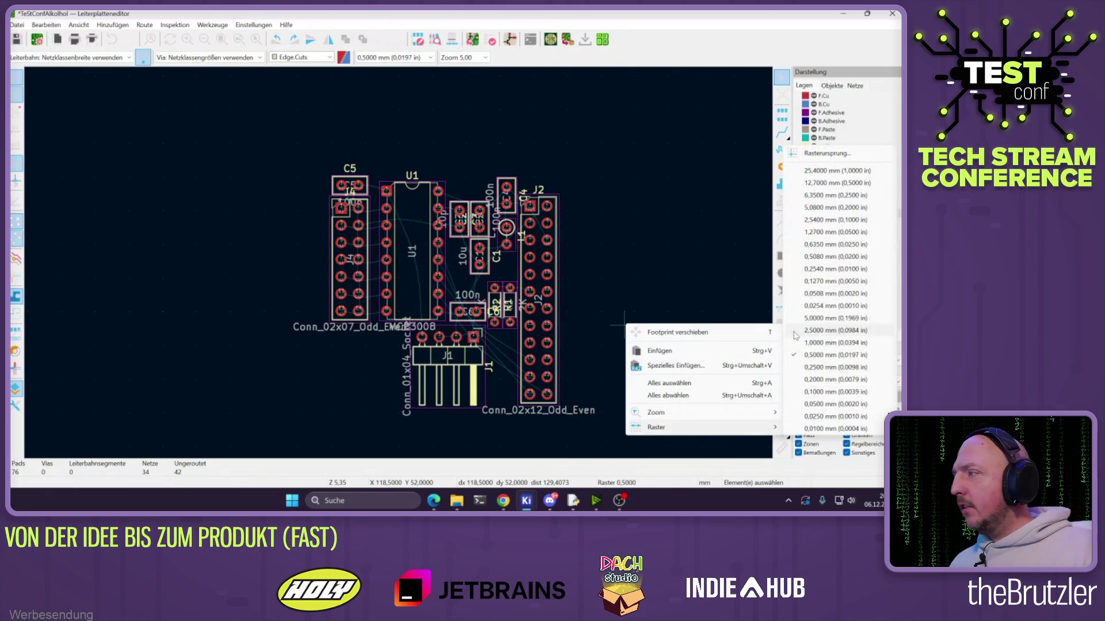
{"action": "left_click", "coordinate": [835, 342]}
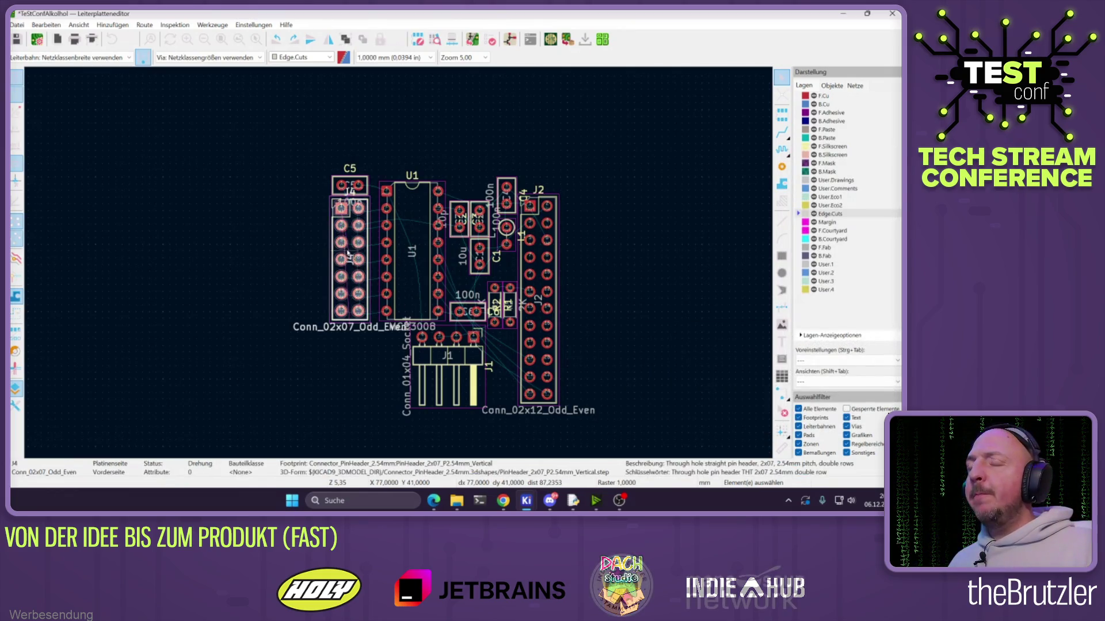
{"action": "left_click", "coordinate": [78, 25]}
{"action": "left_click", "coordinate": [95, 71]}
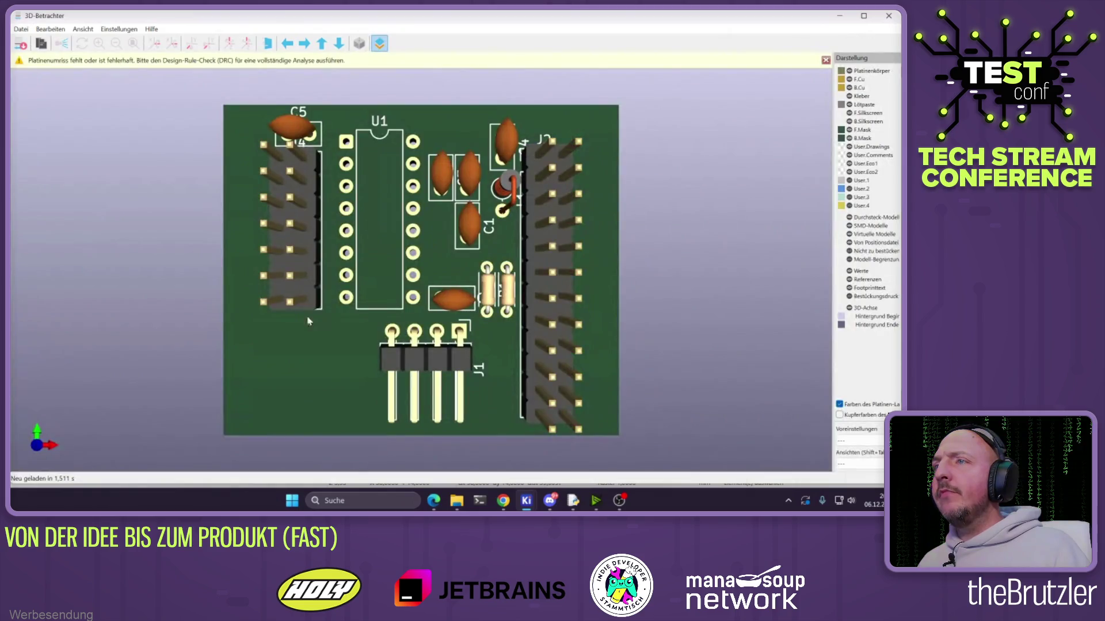
{"action": "mouse_move", "coordinate": [308, 318]}
{"action": "left_mouse_down"}
{"action": "mouse_move", "coordinate": [369, 315]}
{"action": "mouse_move", "coordinate": [374, 397]}
{"action": "mouse_move", "coordinate": [352, 262]}
{"action": "mouse_move", "coordinate": [425, 210]}
{"action": "left_mouse_up"}
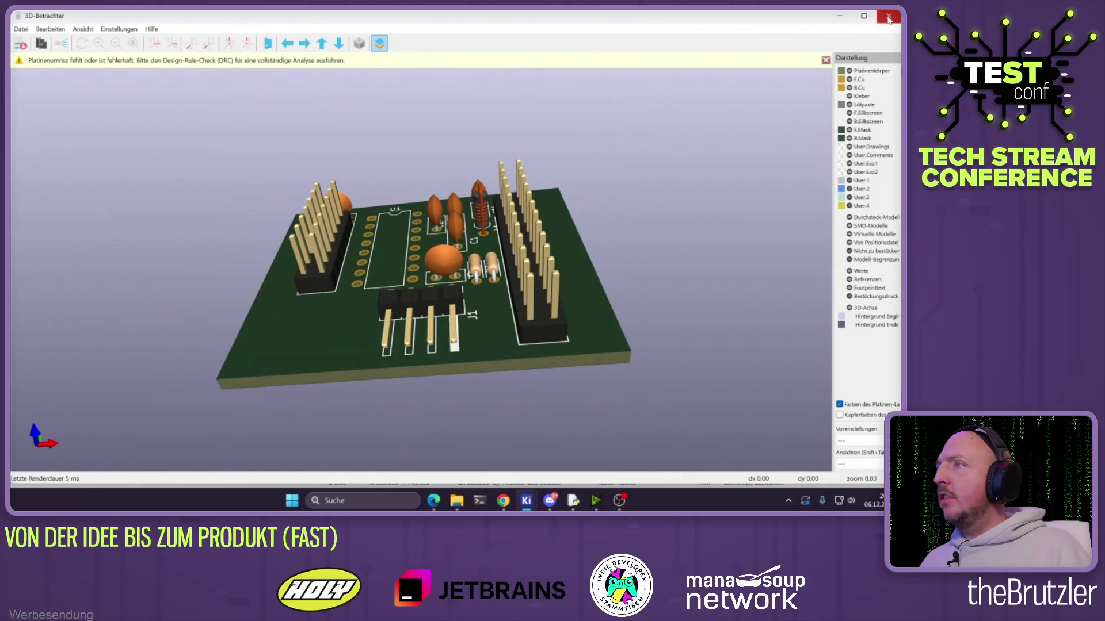
{"action": "left_click", "coordinate": [888, 18]}
{"action": "scroll", "coordinate": [391, 229], "scroll_direction": "up", "scroll_amount": 5}
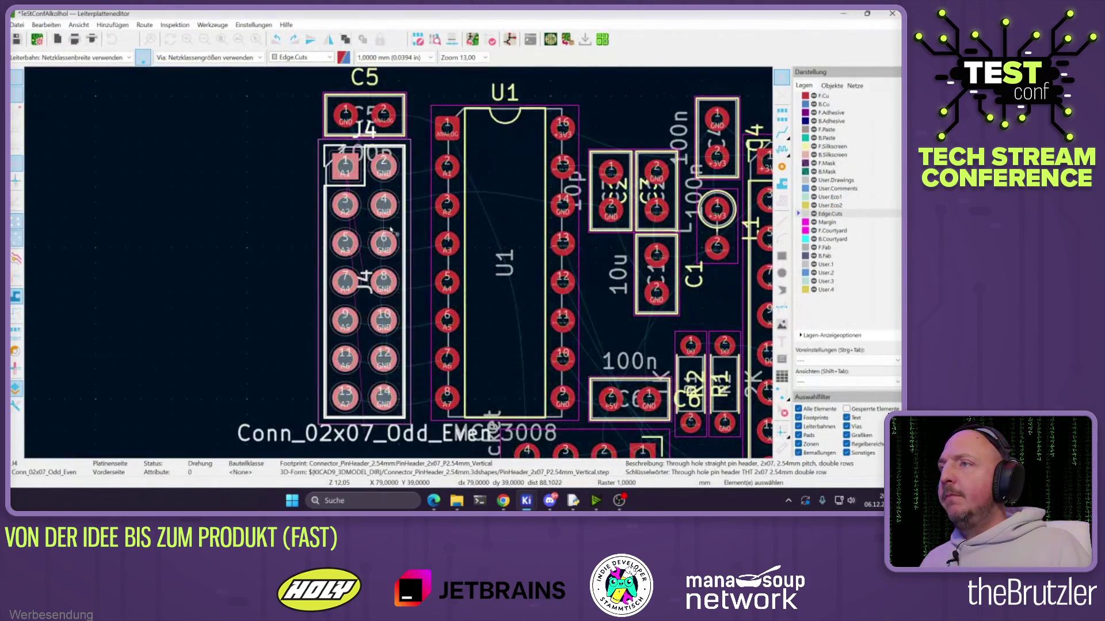
Open J4's symbol properties in the schematic and launch its footprint browser
{"action": "key", "text": "e"}
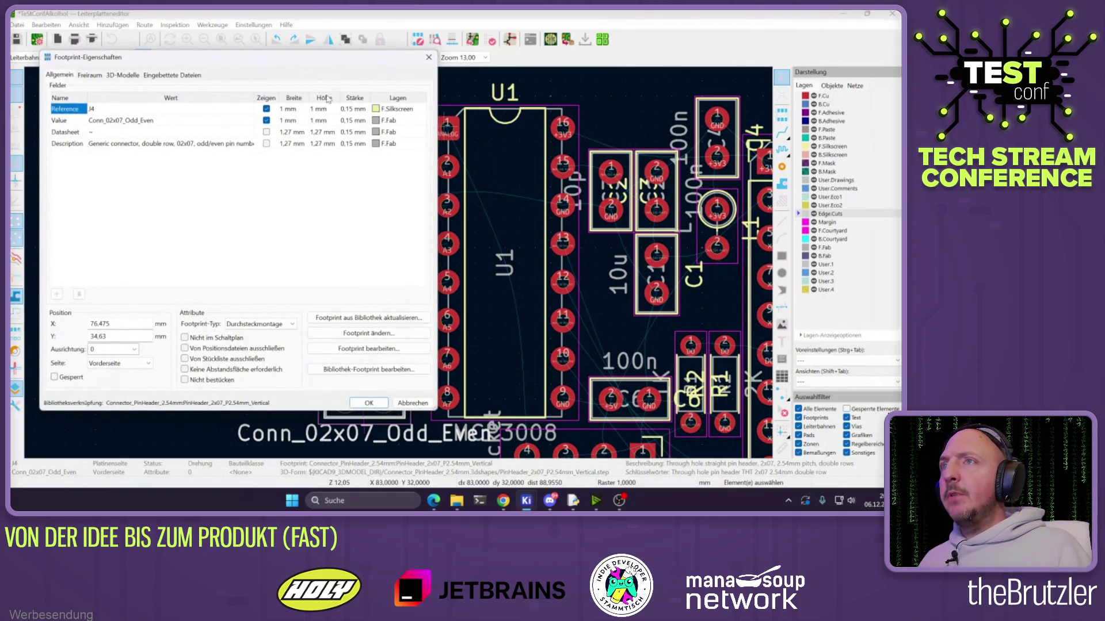
{"action": "key", "text": "Escape"}
{"action": "left_click", "coordinate": [510, 39]}
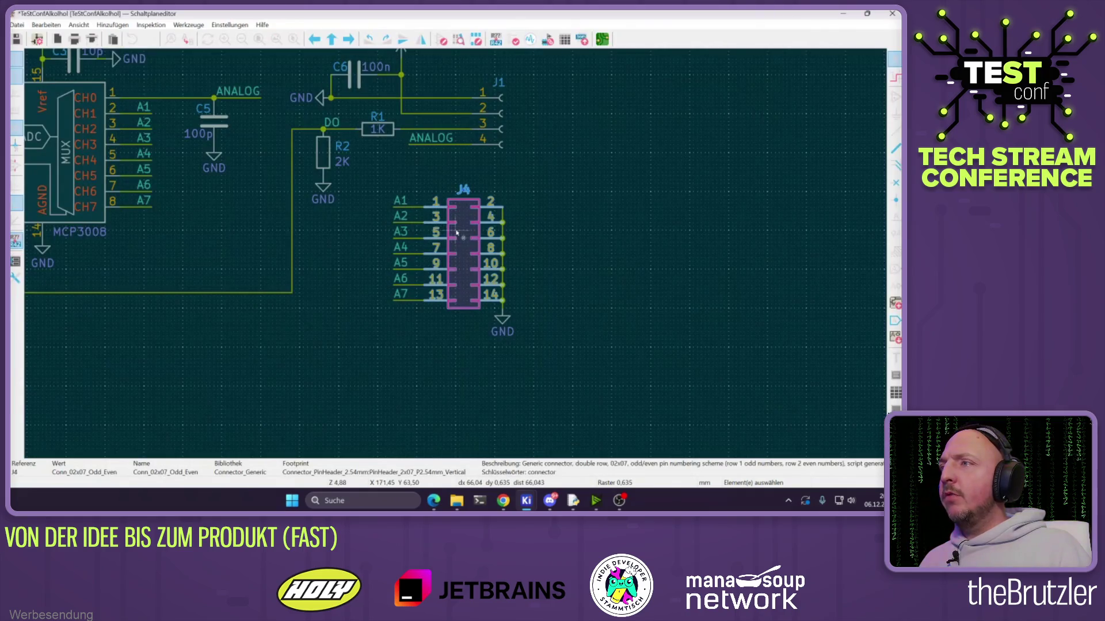
{"action": "key", "text": "e"}
{"action": "left_click", "coordinate": [195, 131]}
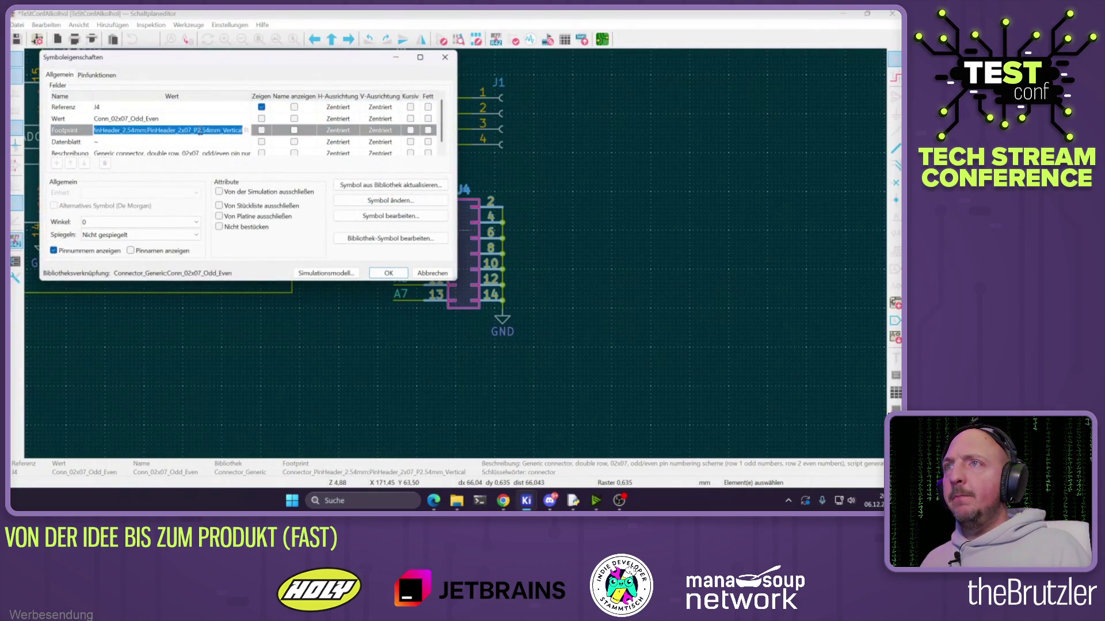
{"action": "left_click", "coordinate": [247, 131]}
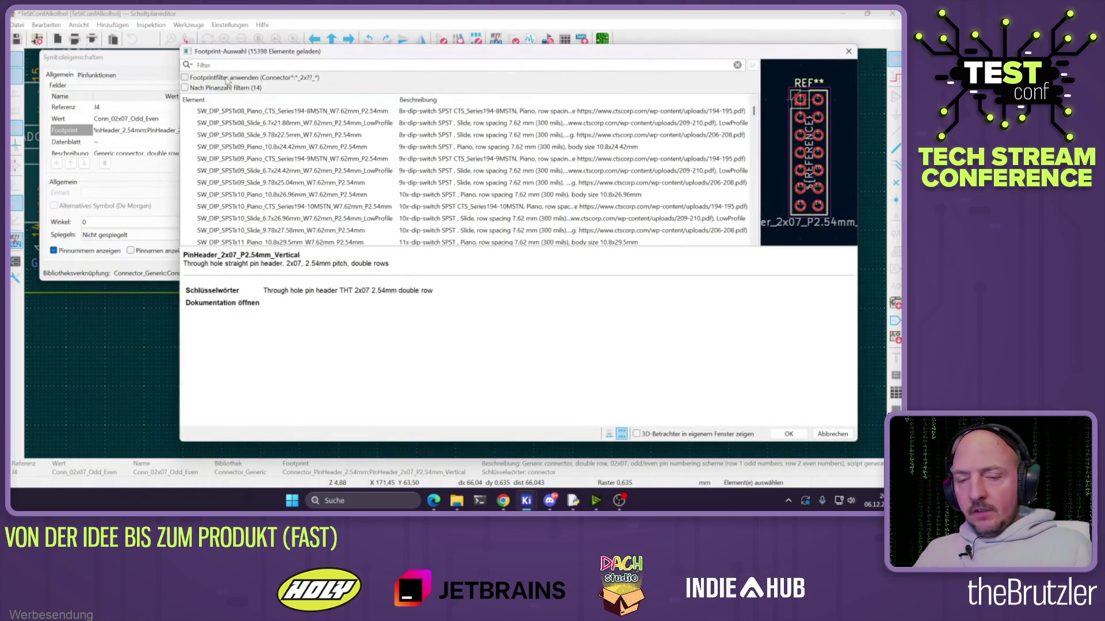
Filter the footprint chooser for pin headers with the search 'pin 02x'
{"action": "type", "text": "pin"}
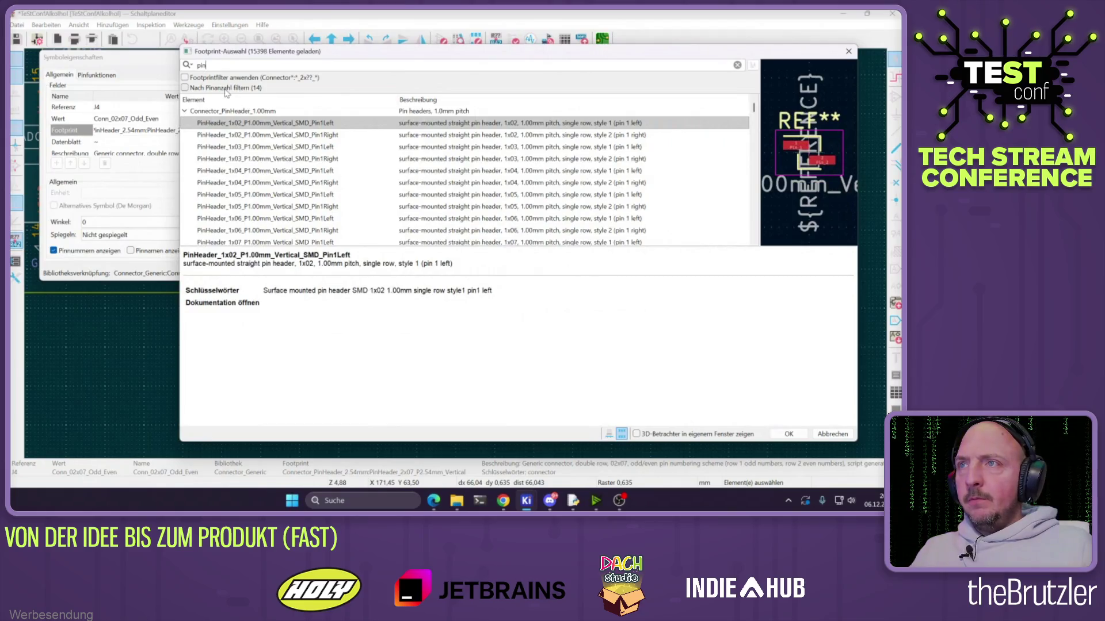
{"action": "scroll", "coordinate": [241, 172], "scroll_direction": "down", "scroll_amount": 10}
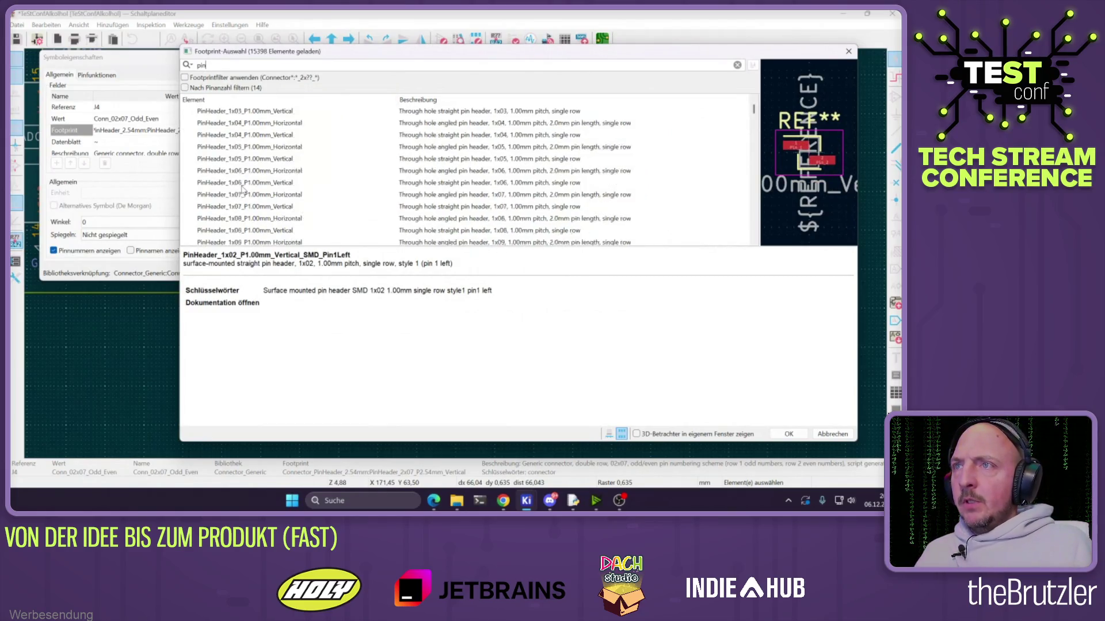
{"action": "scroll", "coordinate": [241, 189], "scroll_direction": "down", "scroll_amount": 10}
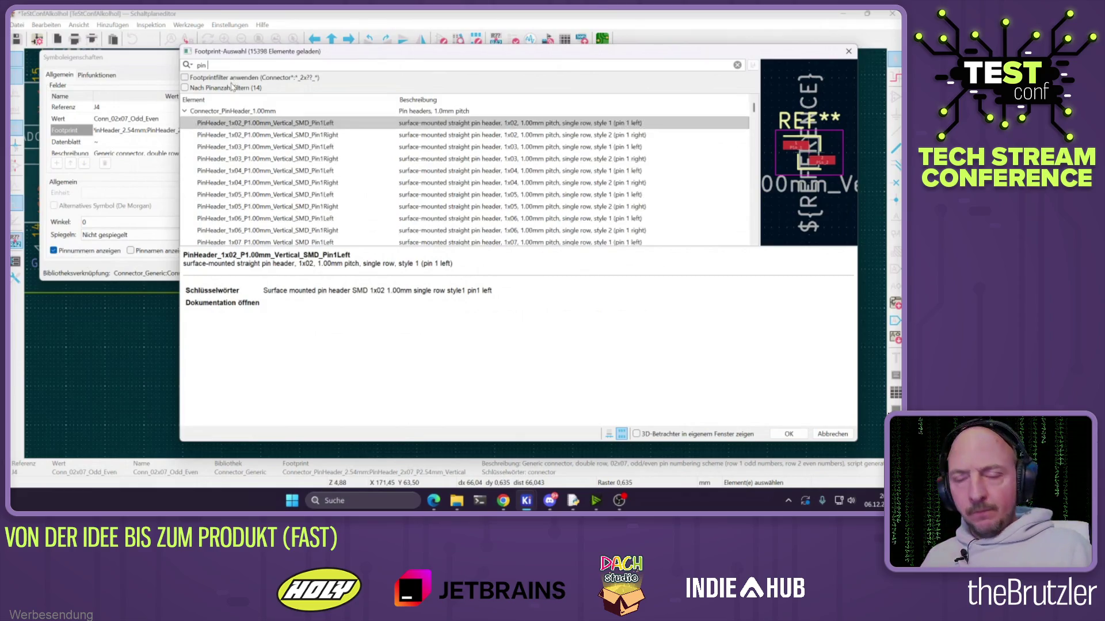
{"action": "type", "text": "02x"}
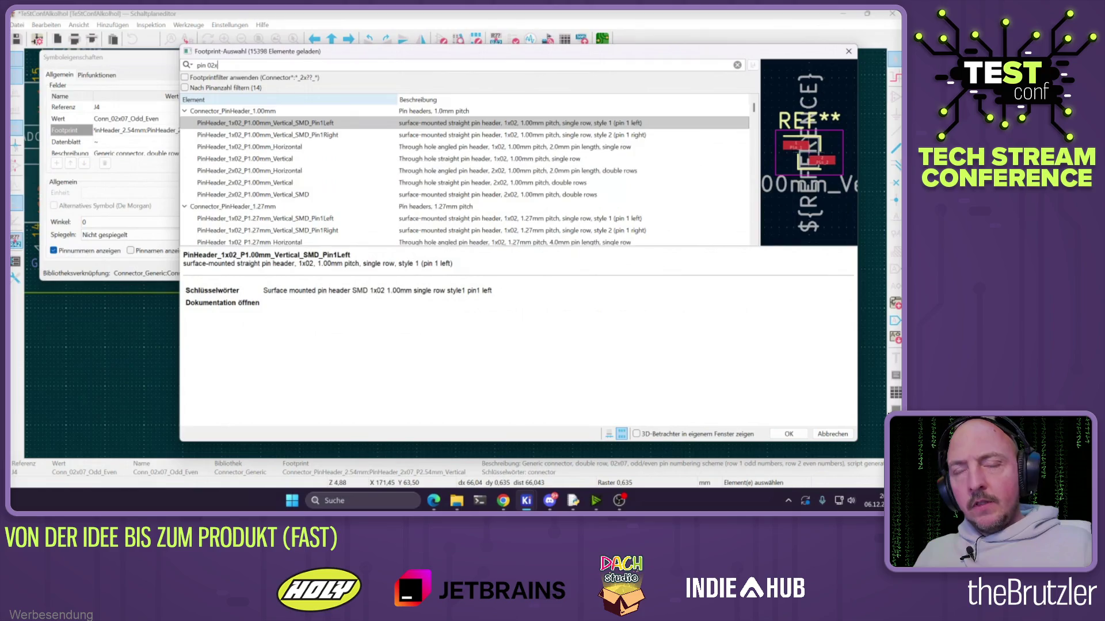
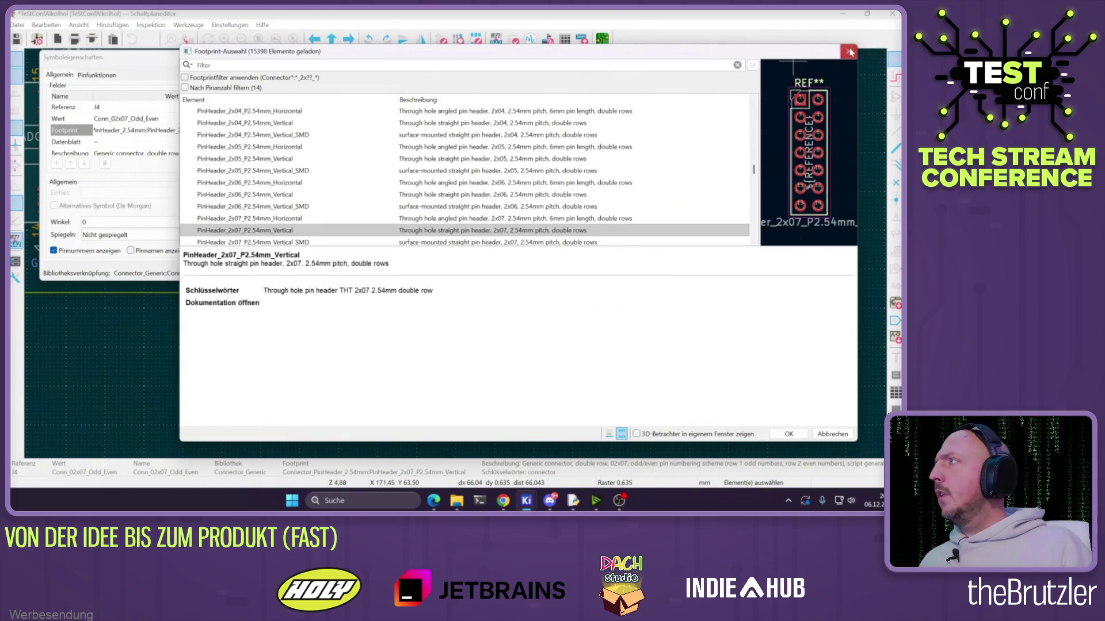
Assign J4 the PinSocket_2x07 Vertical footprint and confirm
{"action": "key", "text": "Return"}
{"action": "key", "text": "Return"}
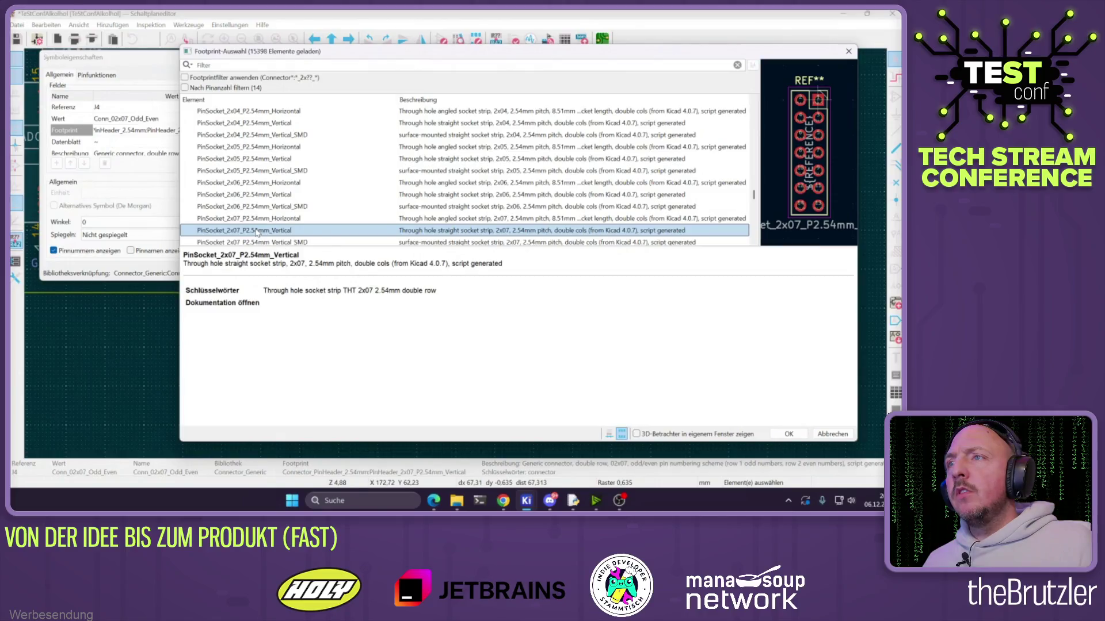
{"action": "double_click", "coordinate": [257, 232]}
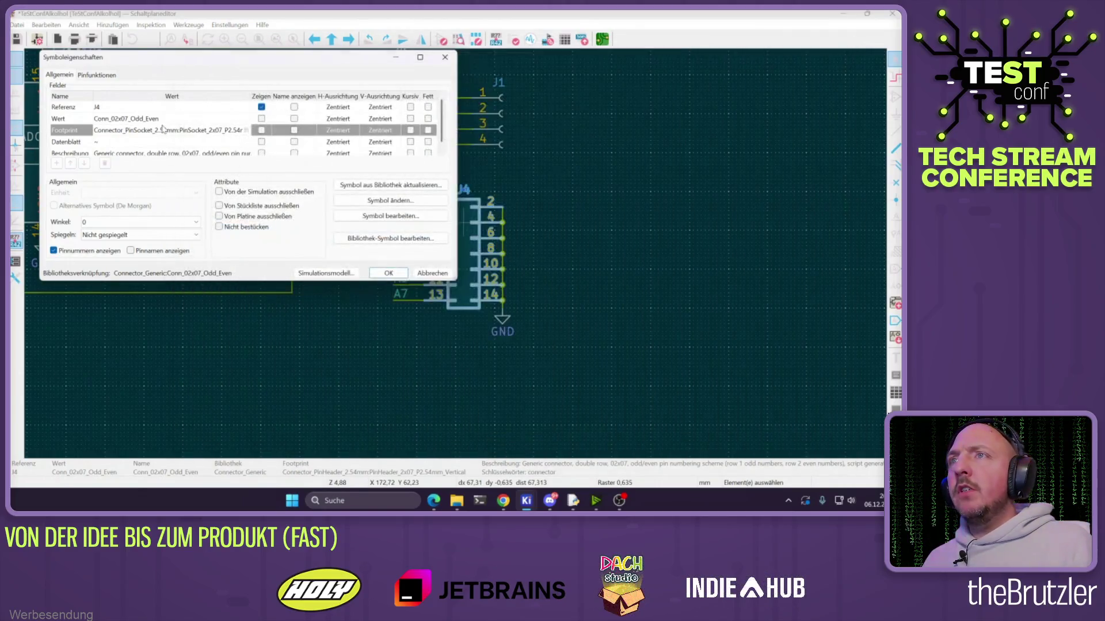
{"action": "left_click", "coordinate": [388, 273]}
Open J1's properties and first choose the 1x04 vertical pin socket footprint
{"action": "scroll", "coordinate": [520, 219], "scroll_direction": "down", "scroll_amount": 3}
{"action": "scroll", "coordinate": [520, 219], "scroll_direction": "up", "scroll_amount": 3}
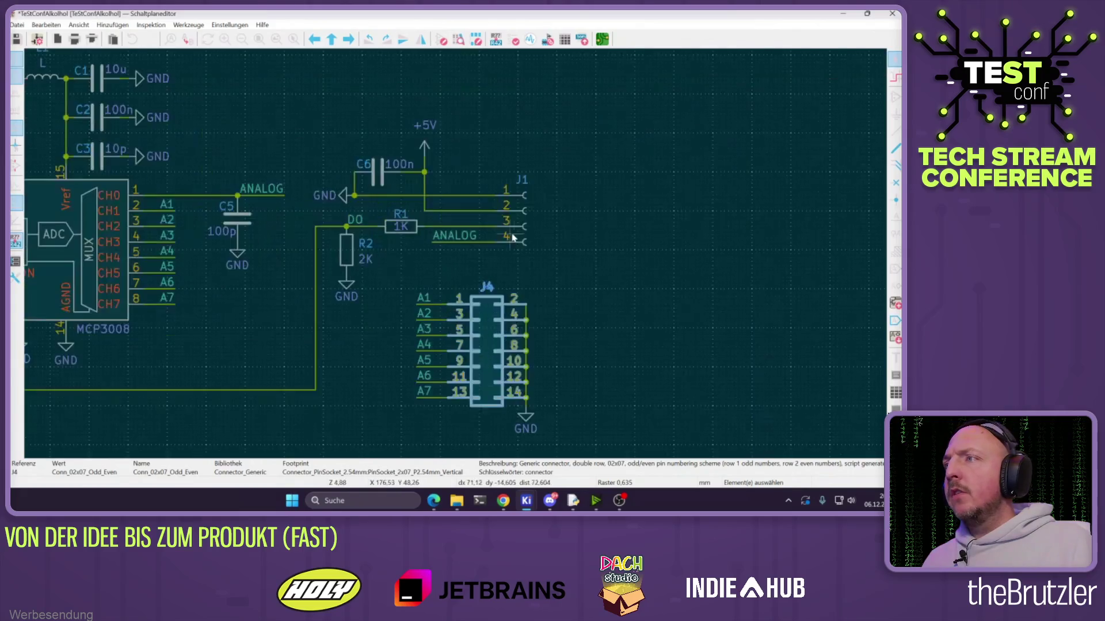
{"action": "double_click", "coordinate": [520, 218]}
{"action": "left_click", "coordinate": [193, 131]}
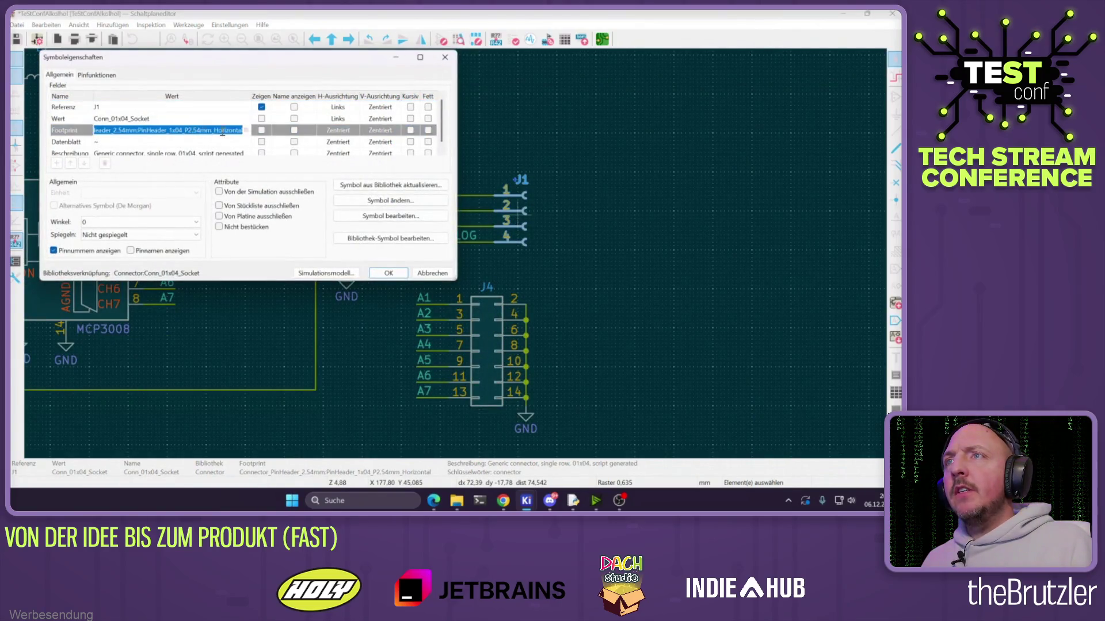
{"action": "left_click", "coordinate": [246, 131]}
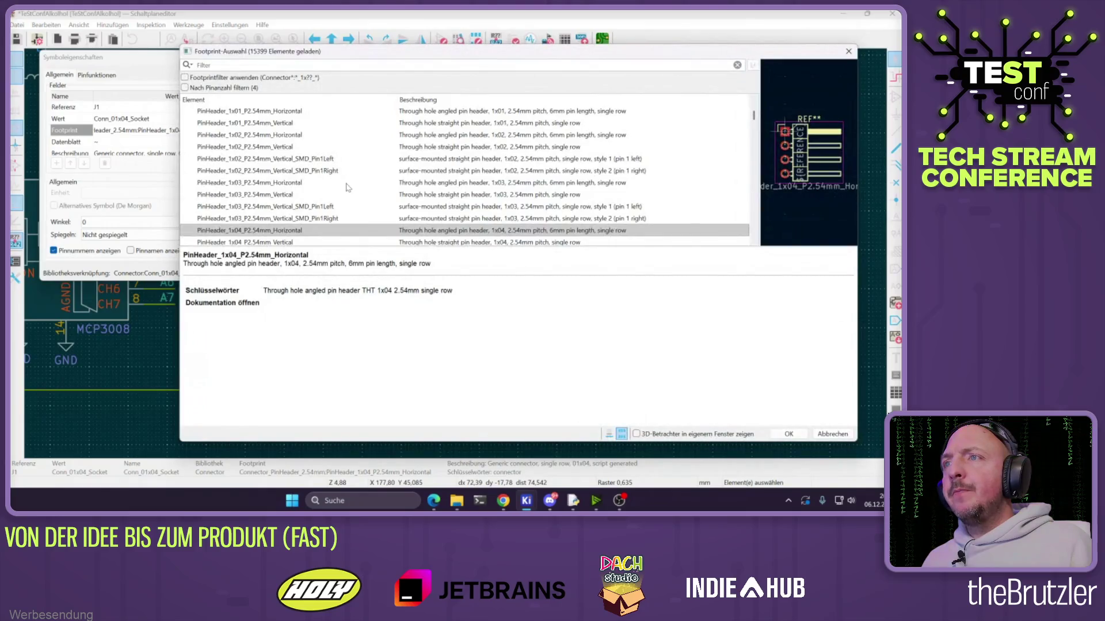
{"action": "scroll", "coordinate": [346, 188], "scroll_direction": "down", "scroll_amount": 20}
{"action": "scroll", "coordinate": [397, 186], "scroll_direction": "down", "scroll_amount": 15}
{"action": "scroll", "coordinate": [385, 185], "scroll_direction": "down", "scroll_amount": 15}
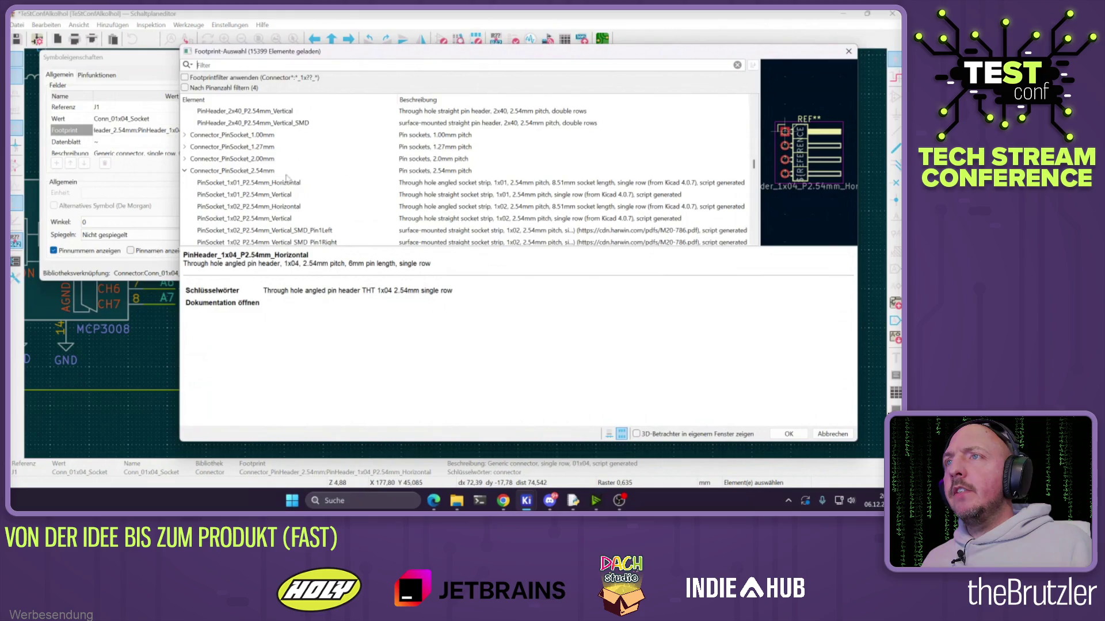
{"action": "scroll", "coordinate": [266, 186], "scroll_direction": "down", "scroll_amount": 4}
{"action": "double_click", "coordinate": [247, 172]}
Change J1's footprint to the 1x04 horizontal pin socket from Connector_PinSocket_2.54mm and confirm
{"action": "left_click", "coordinate": [247, 132]}
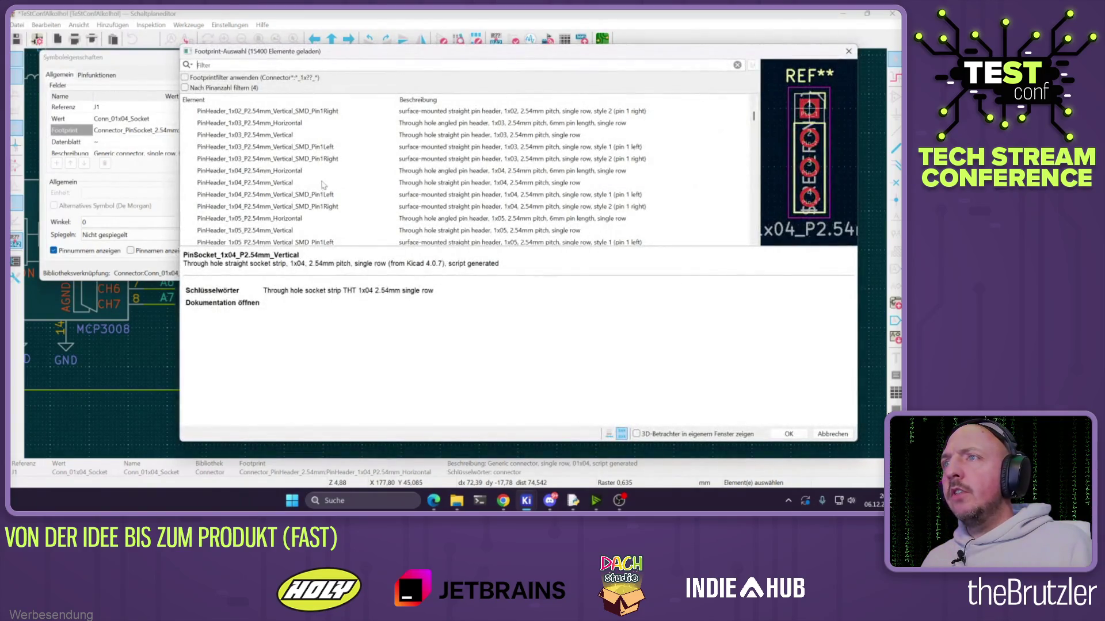
{"action": "left_click", "coordinate": [268, 173]}
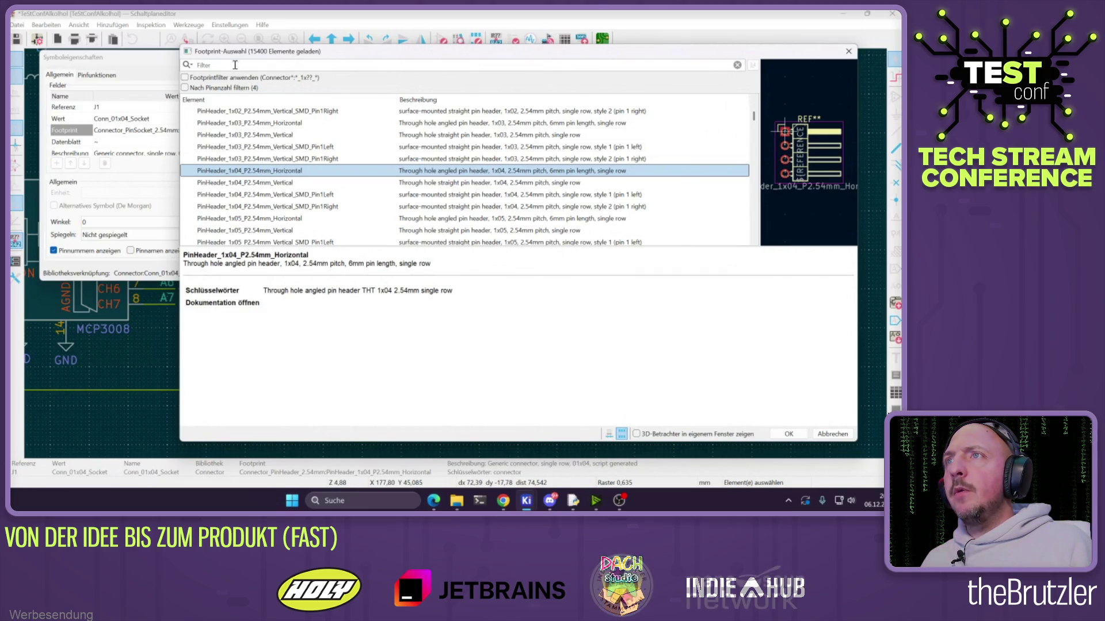
{"action": "scroll", "coordinate": [282, 179], "scroll_direction": "down", "scroll_amount": 2}
{"action": "left_click", "coordinate": [267, 174]}
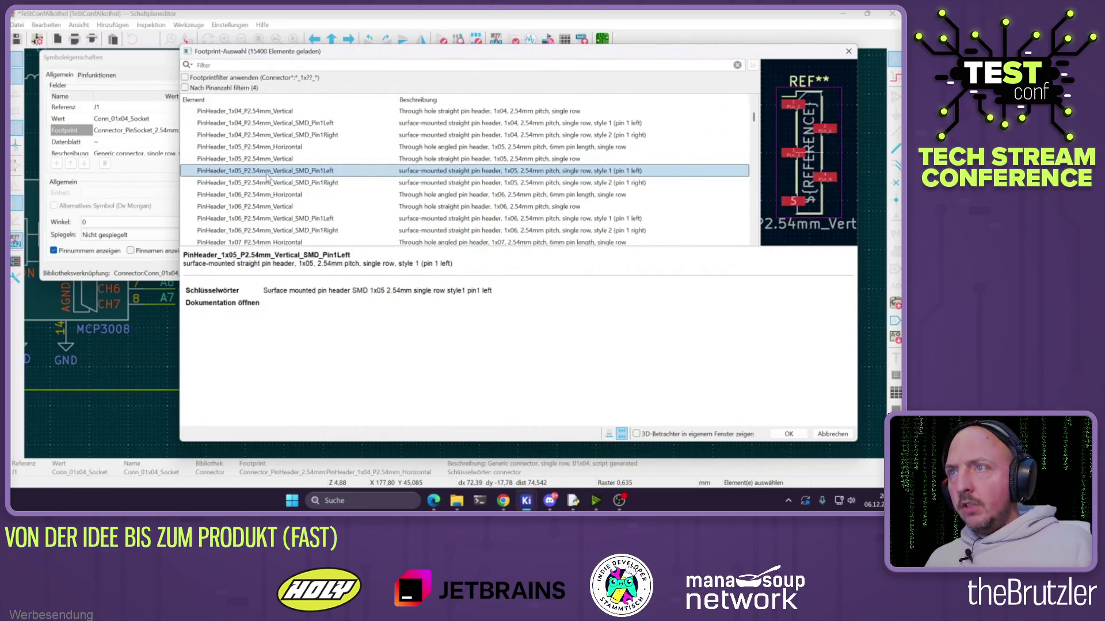
{"action": "key", "text": "Left"}
{"action": "key", "text": "Down"}
{"action": "key", "text": "Down"}
{"action": "key", "text": "Down"}
{"action": "key", "text": "Right"}
{"action": "key", "text": "Down"}
{"action": "key", "text": "Down"}
{"action": "key", "text": "Down"}
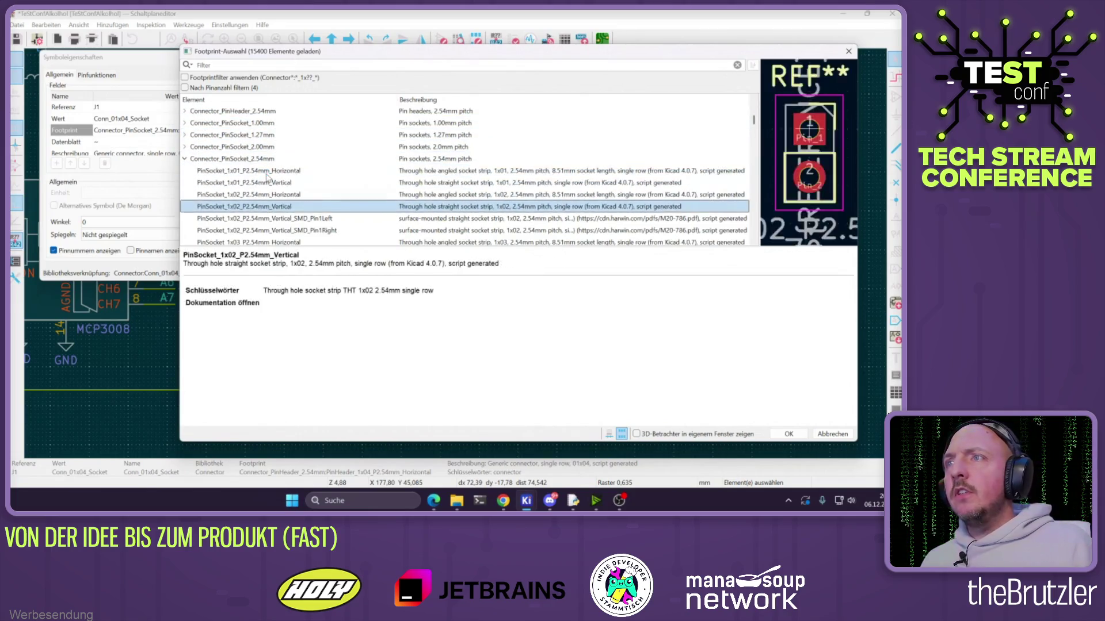
{"action": "key", "text": "Down"}
{"action": "scroll", "coordinate": [269, 190], "scroll_direction": "down", "scroll_amount": 4}
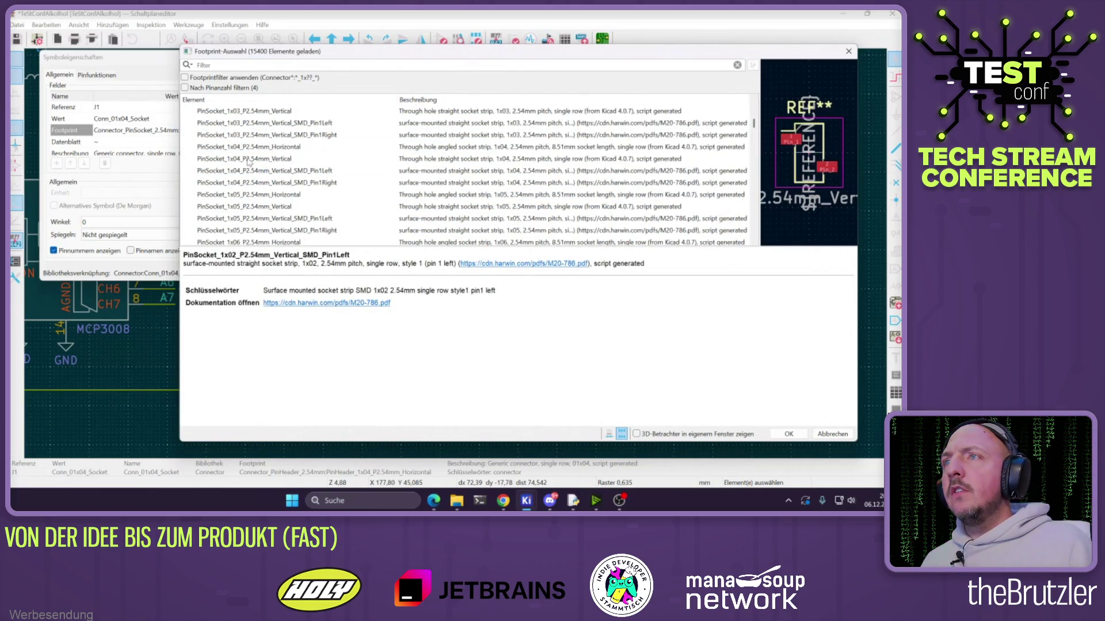
{"action": "left_click", "coordinate": [249, 160]}
{"action": "left_click", "coordinate": [252, 149]}
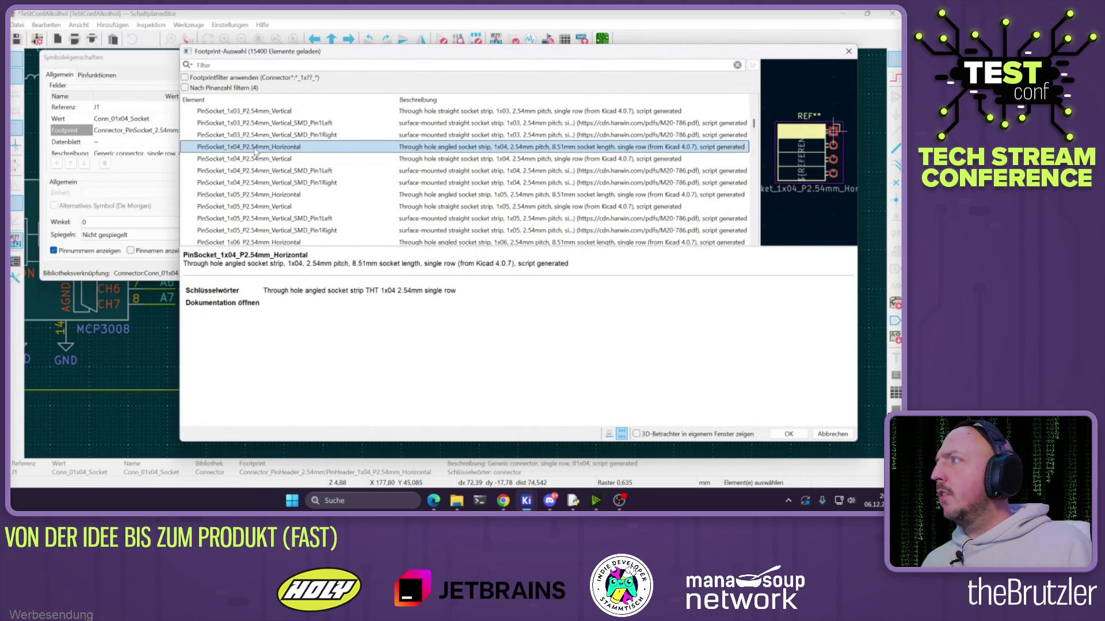
{"action": "double_click", "coordinate": [254, 149]}
{"action": "left_click", "coordinate": [389, 274]}
Assign J2 the PinSocket_2x12 Vertical footprint and confirm
{"action": "scroll", "coordinate": [449, 247], "scroll_direction": "down", "scroll_amount": 5}
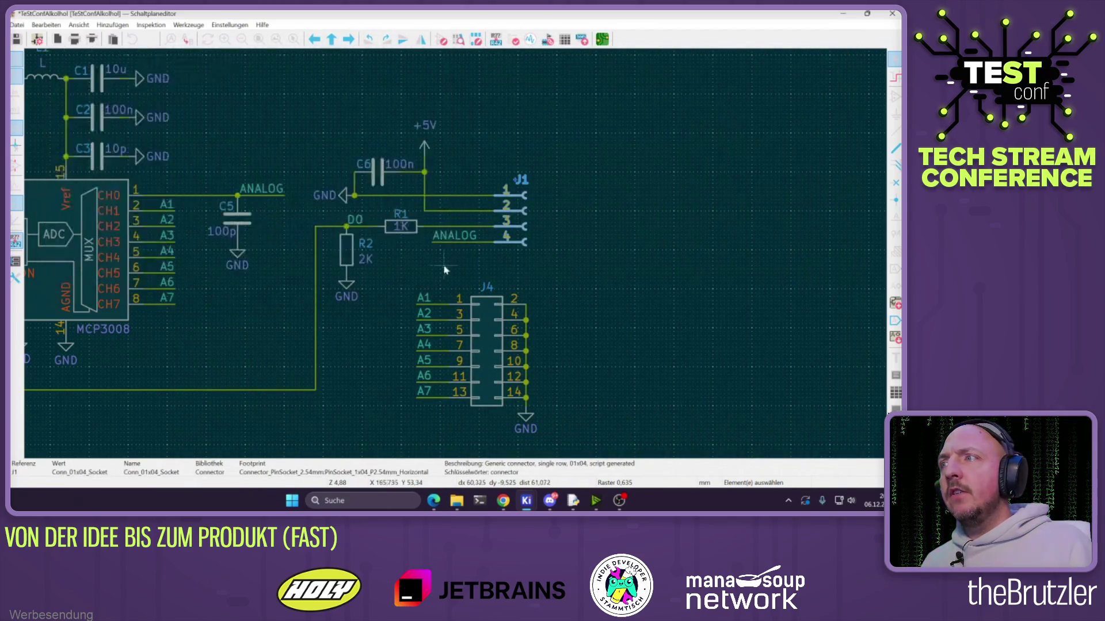
{"action": "scroll", "coordinate": [333, 240], "scroll_direction": "up", "scroll_amount": 5}
{"action": "double_click", "coordinate": [333, 239]}
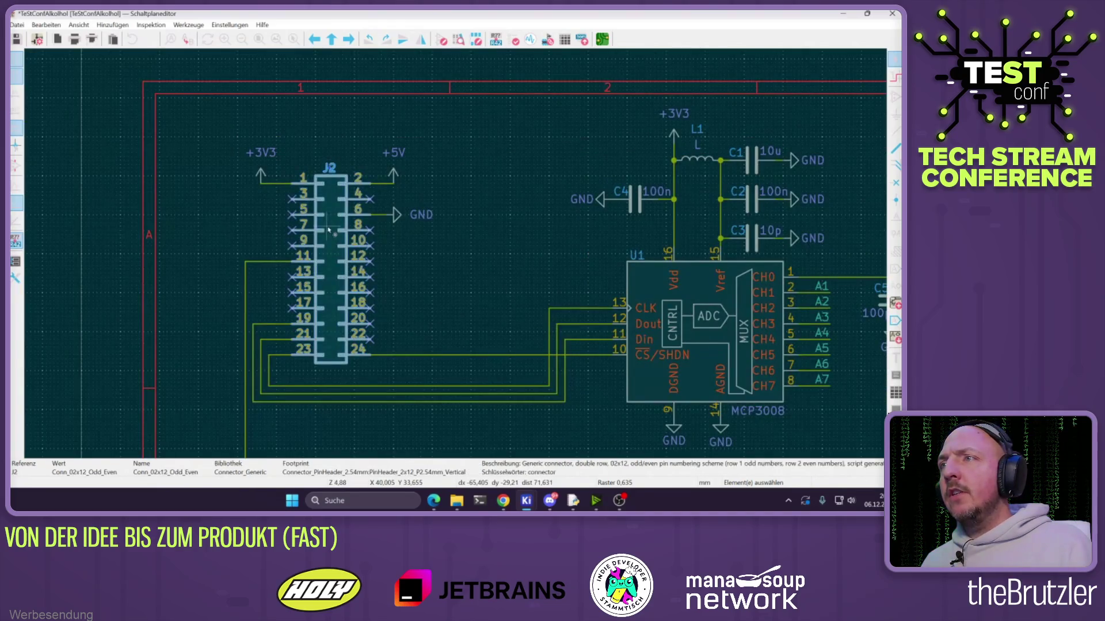
{"action": "left_click", "coordinate": [242, 131]}
{"action": "left_click", "coordinate": [245, 131]}
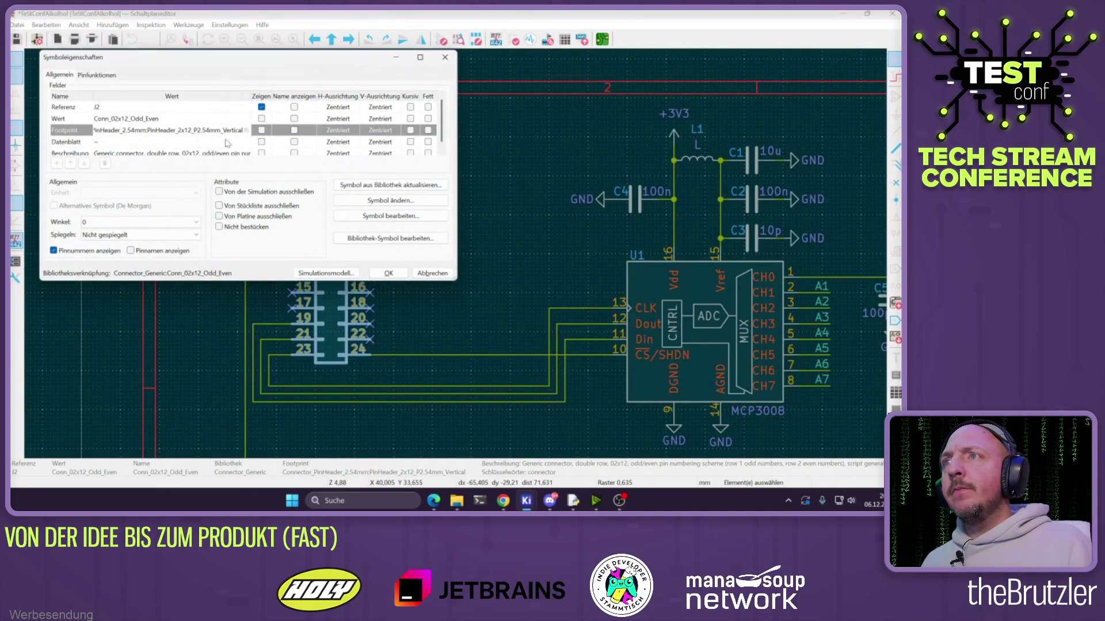
{"action": "key", "text": "Left"}
{"action": "key", "text": "Down"}
{"action": "key", "text": "Down"}
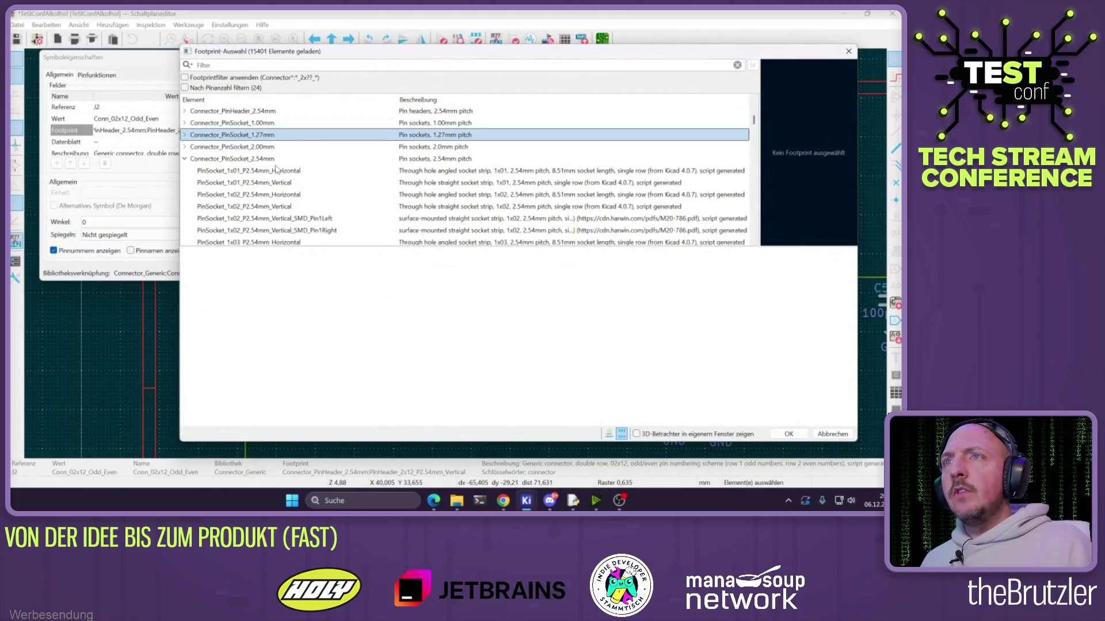
{"action": "scroll", "coordinate": [287, 208], "scroll_direction": "down", "scroll_amount": 20}
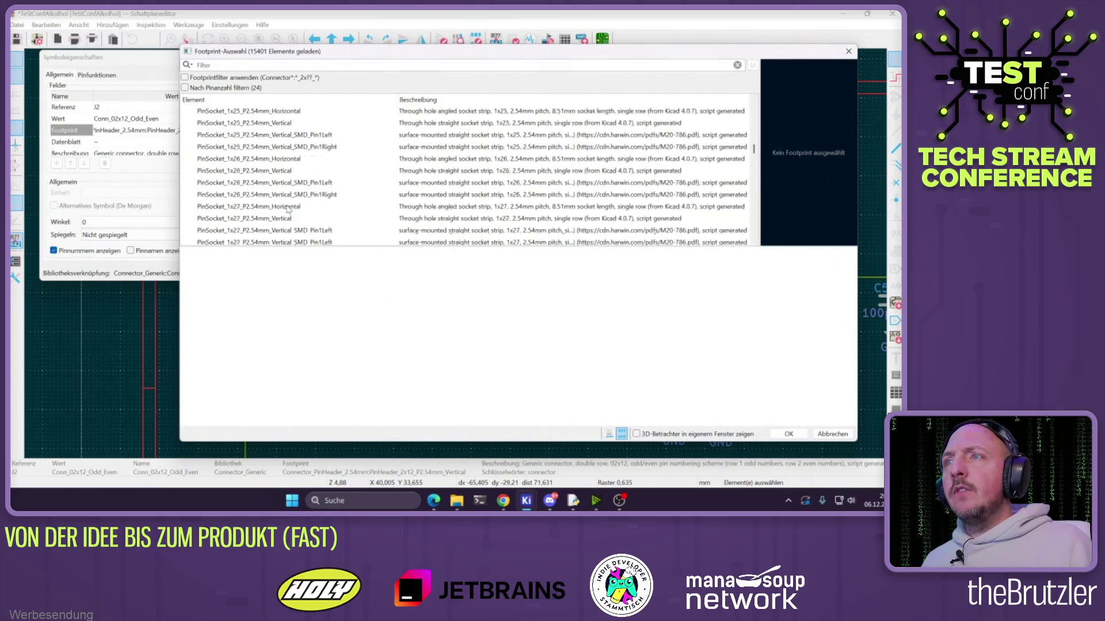
{"action": "scroll", "coordinate": [288, 208], "scroll_direction": "down", "scroll_amount": 15}
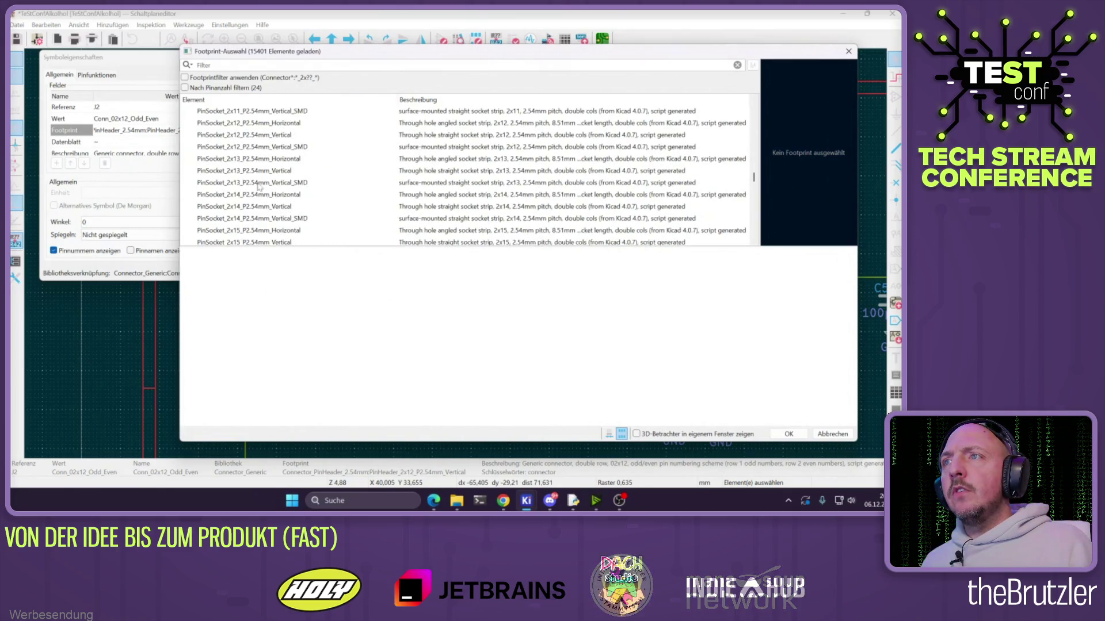
{"action": "left_click", "coordinate": [251, 136]}
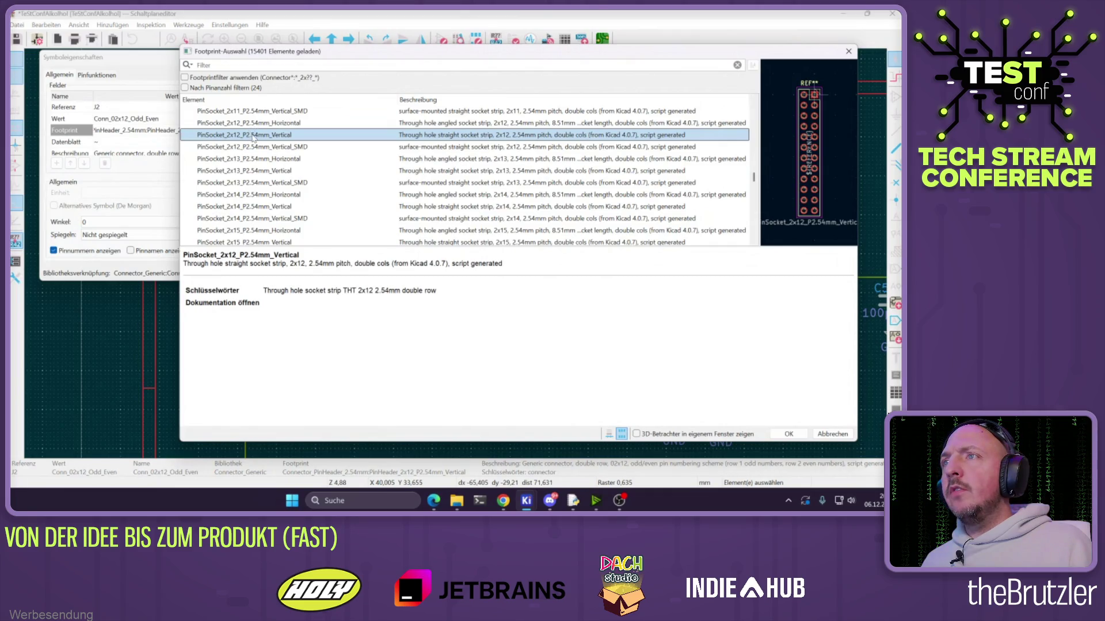
{"action": "double_click", "coordinate": [253, 138]}
{"action": "left_click", "coordinate": [389, 276]}
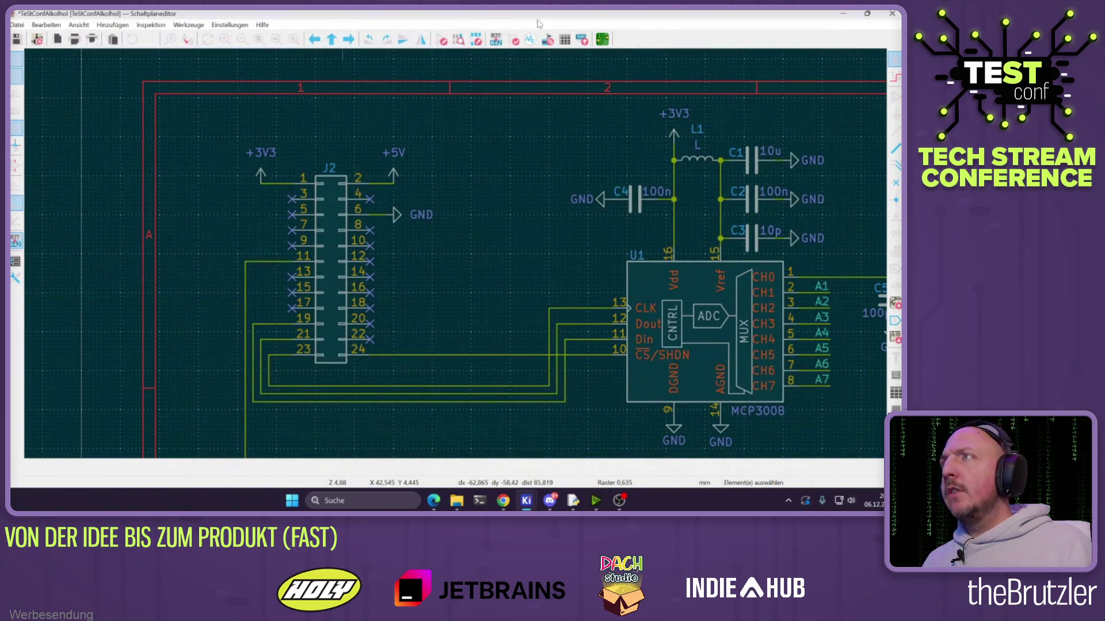
{"action": "left_click", "coordinate": [603, 39]}
Update the board from the schematic to apply the new connector footprints
{"action": "left_click", "coordinate": [489, 40]}
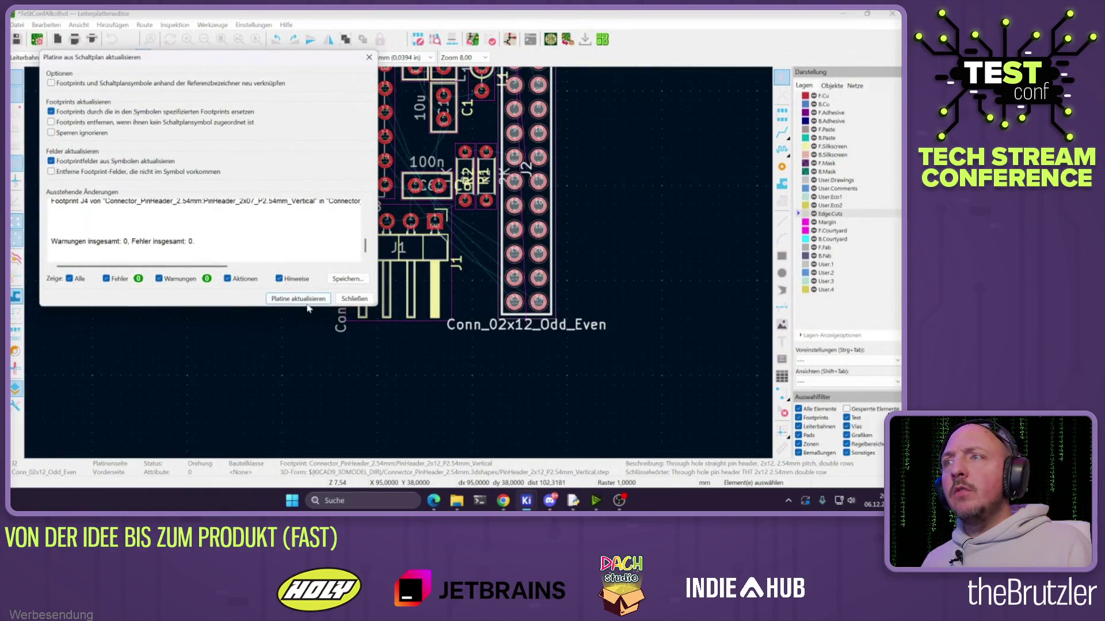
{"action": "left_click", "coordinate": [307, 299]}
{"action": "left_click", "coordinate": [353, 300]}
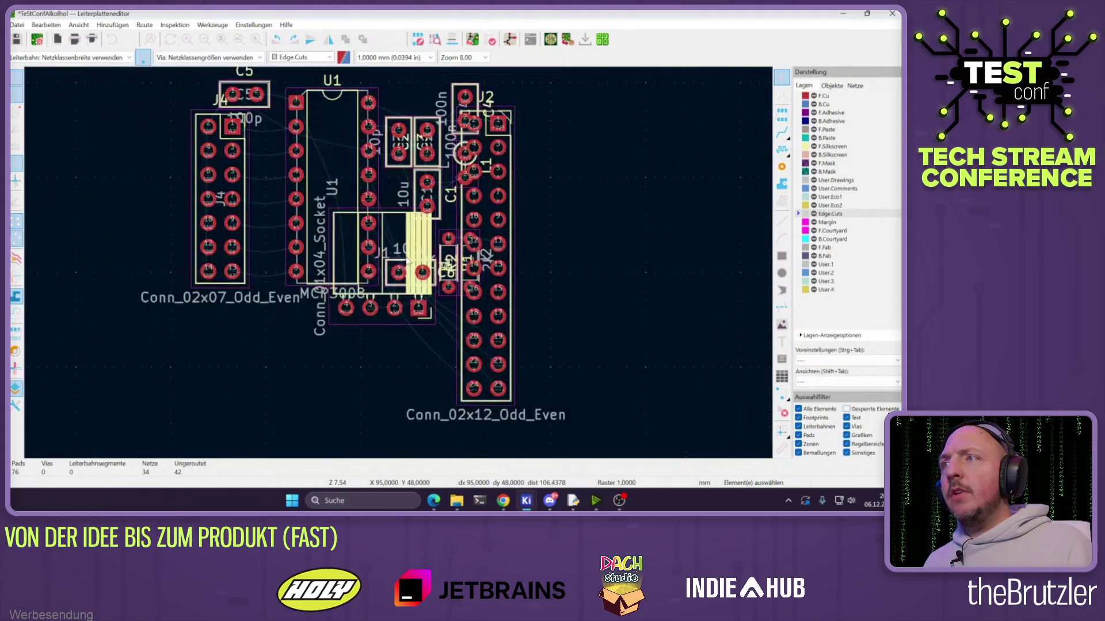
Rotate J1 by 180 degrees and move it below the MCP3008 chip
{"action": "left_click", "coordinate": [380, 321]}
{"action": "key", "text": "r"}
{"action": "key", "text": "r"}
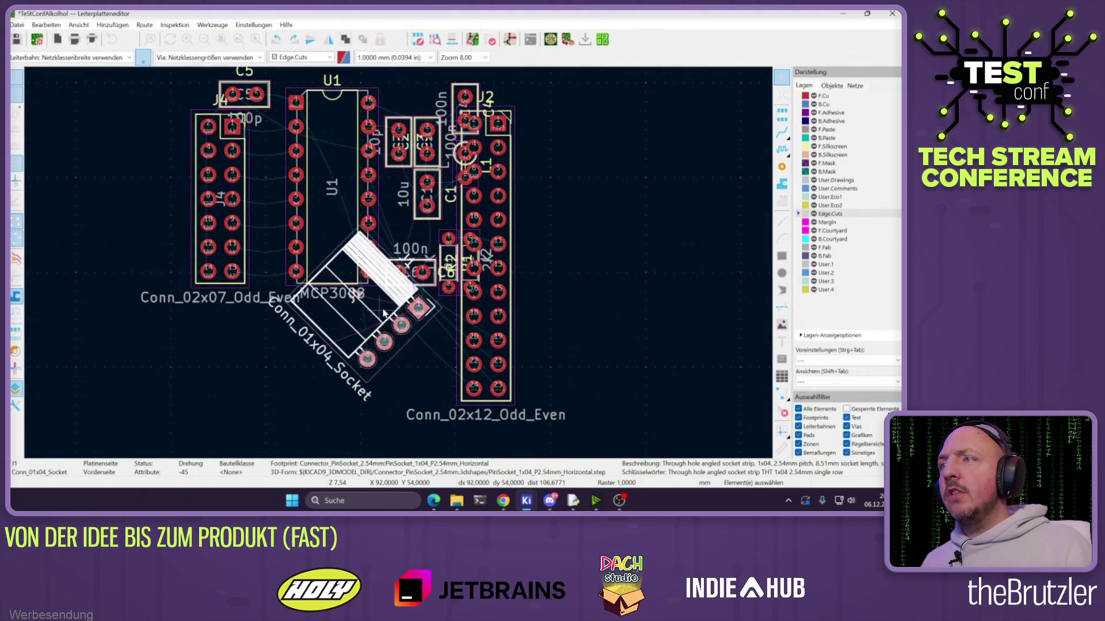
{"action": "left_click_drag", "start_coordinate": [397, 323], "coordinate": [320, 325]}
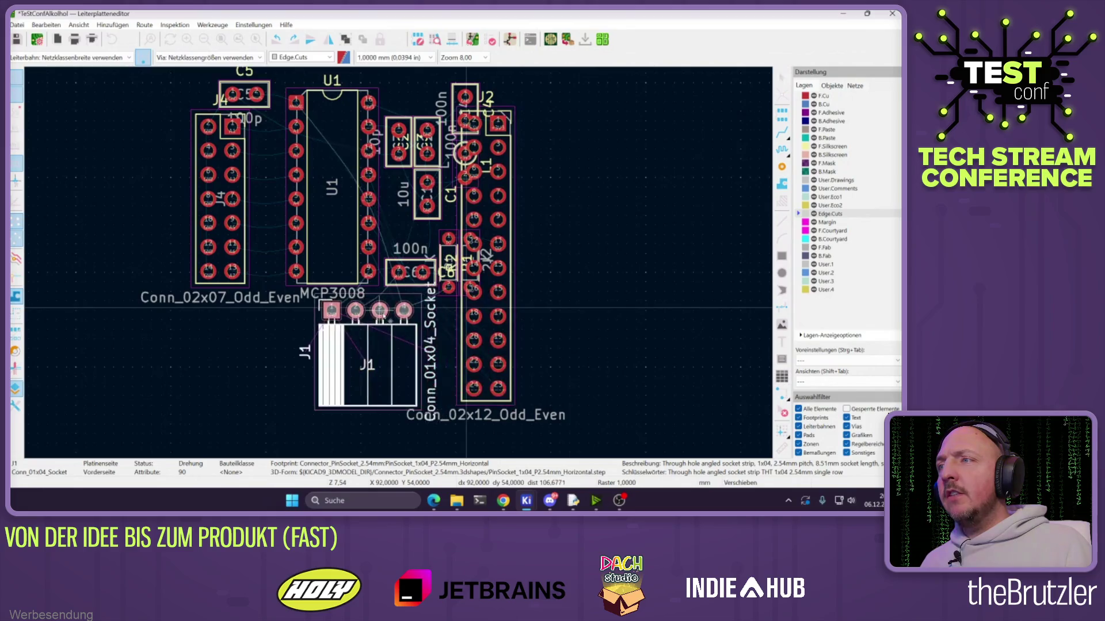
Reposition the J2 2x12 socket and flip it to the back of the board
{"action": "left_click_drag", "start_coordinate": [498, 249], "coordinate": [534, 229]}
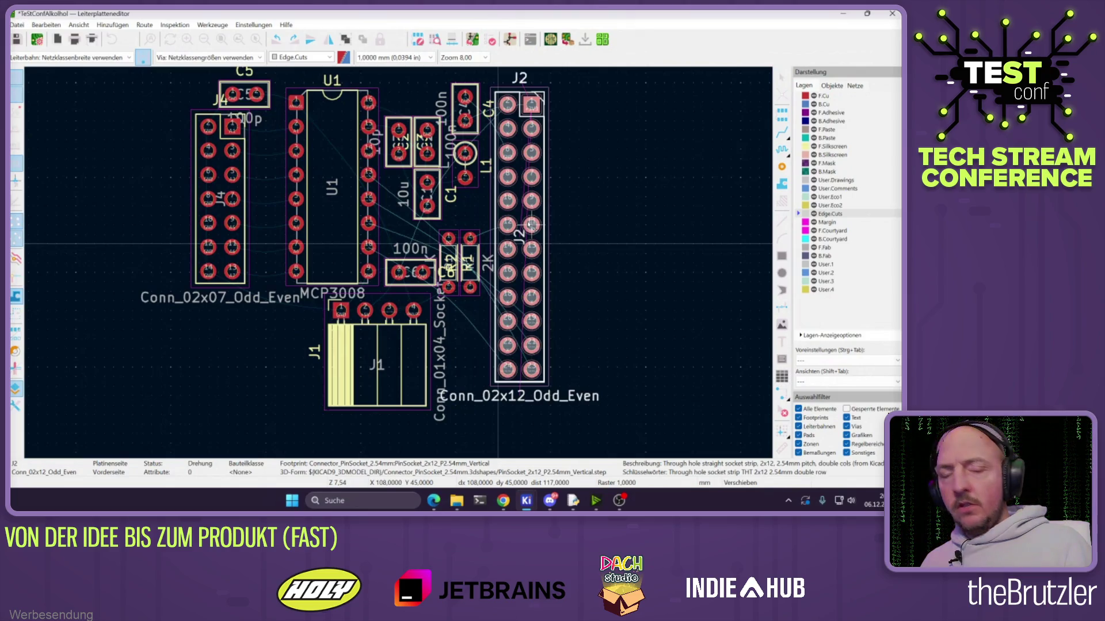
{"action": "left_click", "coordinate": [498, 244]}
{"action": "key", "text": "x"}
{"action": "left_click", "coordinate": [497, 220]}
{"action": "key", "text": "Escape"}
{"action": "left_click_drag", "start_coordinate": [498, 220], "coordinate": [550, 206]}
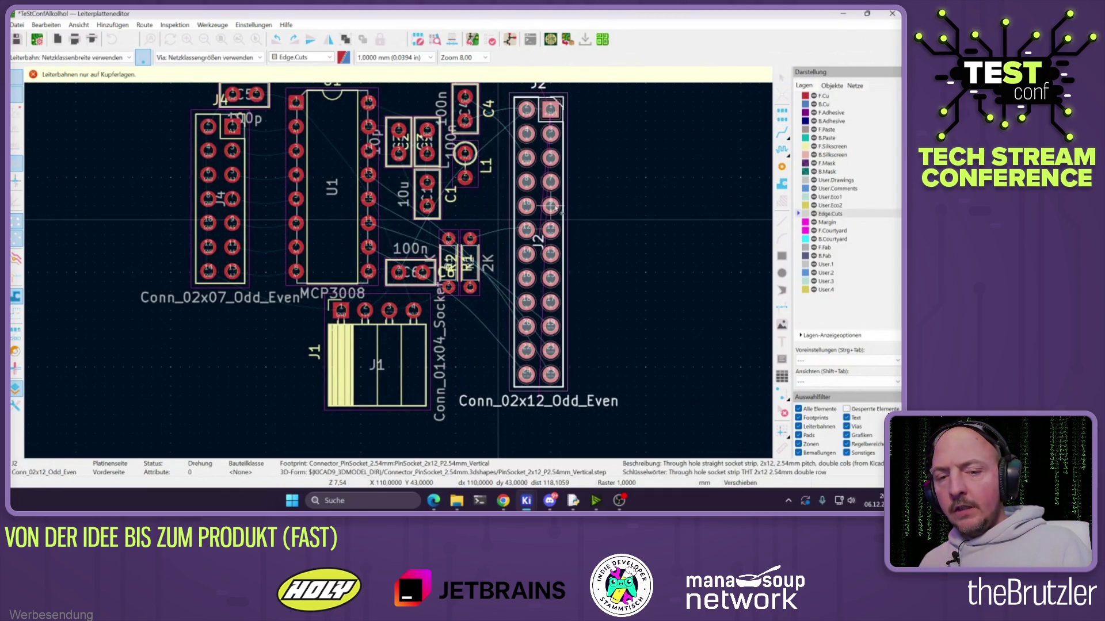
{"action": "key", "text": "Escape"}
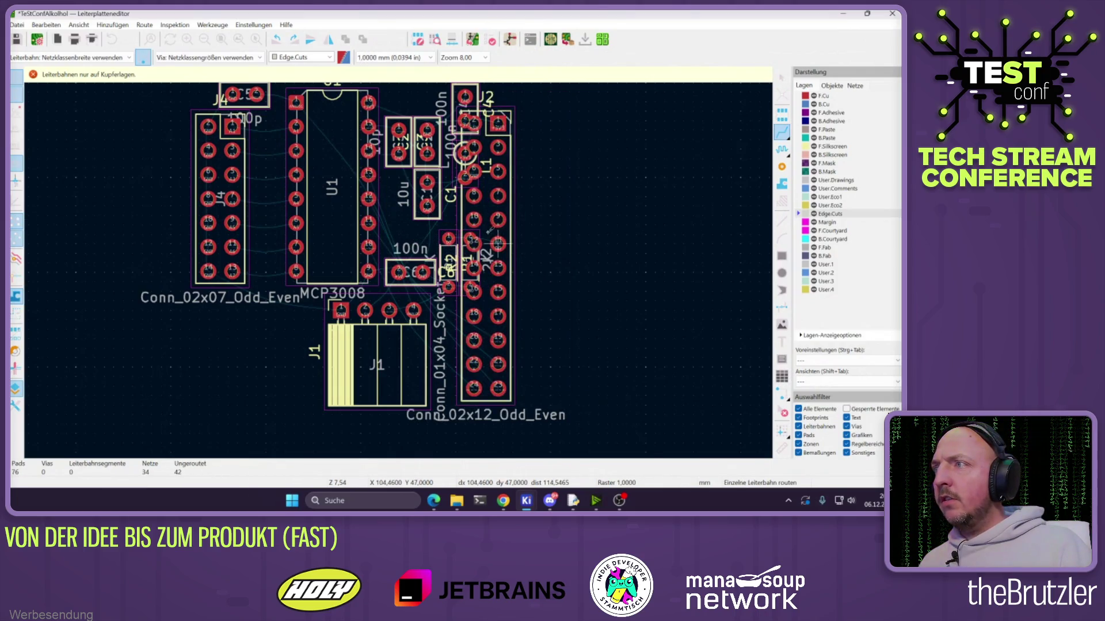
{"action": "key", "text": "m"}
{"action": "key", "text": "f"}
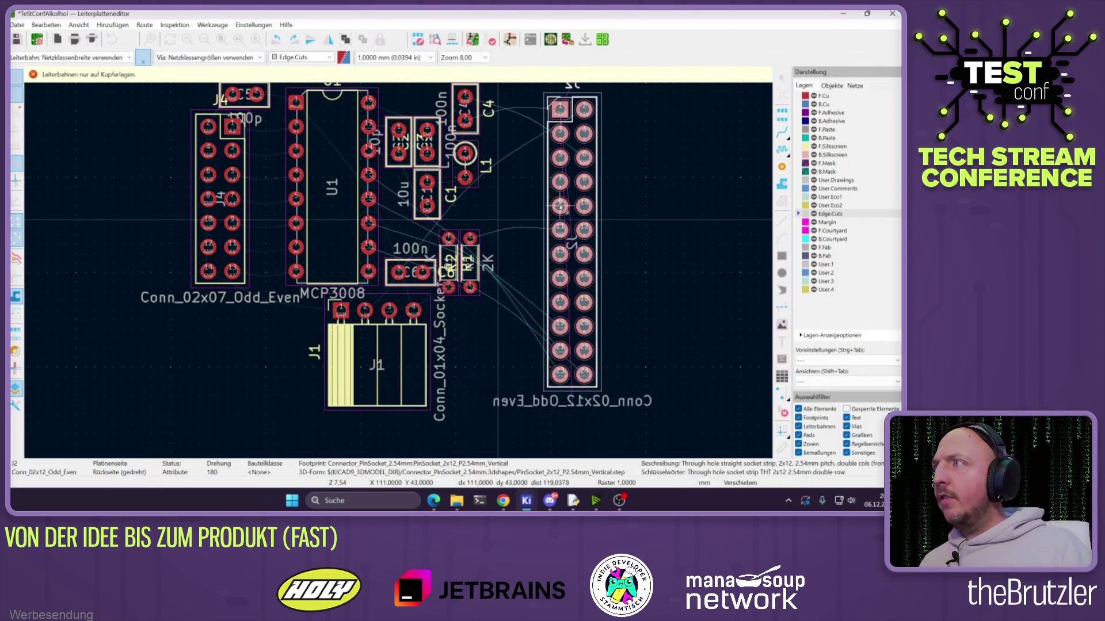
{"action": "left_click", "coordinate": [498, 198]}
Flip J4 to the back of the board and open the 3D viewer
{"action": "left_click", "coordinate": [221, 198]}
{"action": "key", "text": "m"}
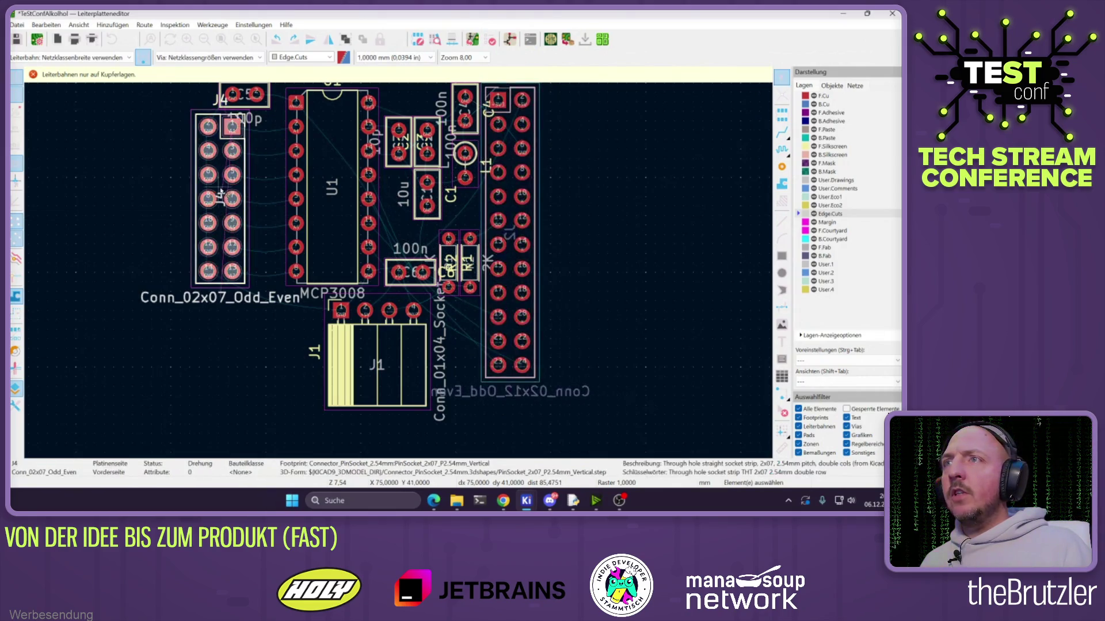
{"action": "key", "text": "f"}
{"action": "key", "text": "f"}
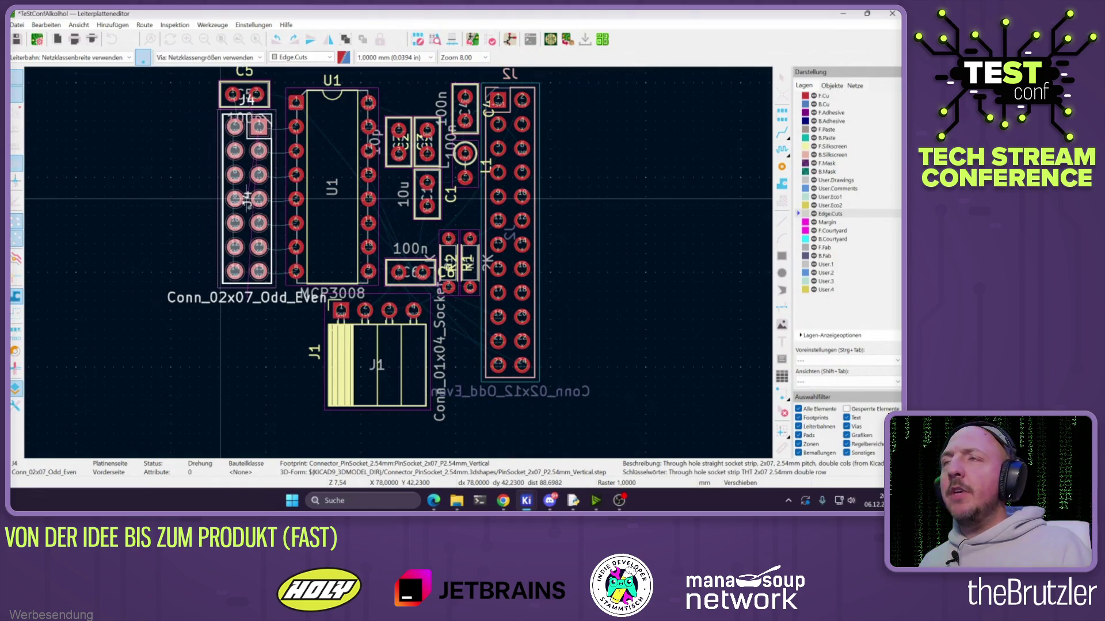
{"action": "left_click", "coordinate": [221, 199]}
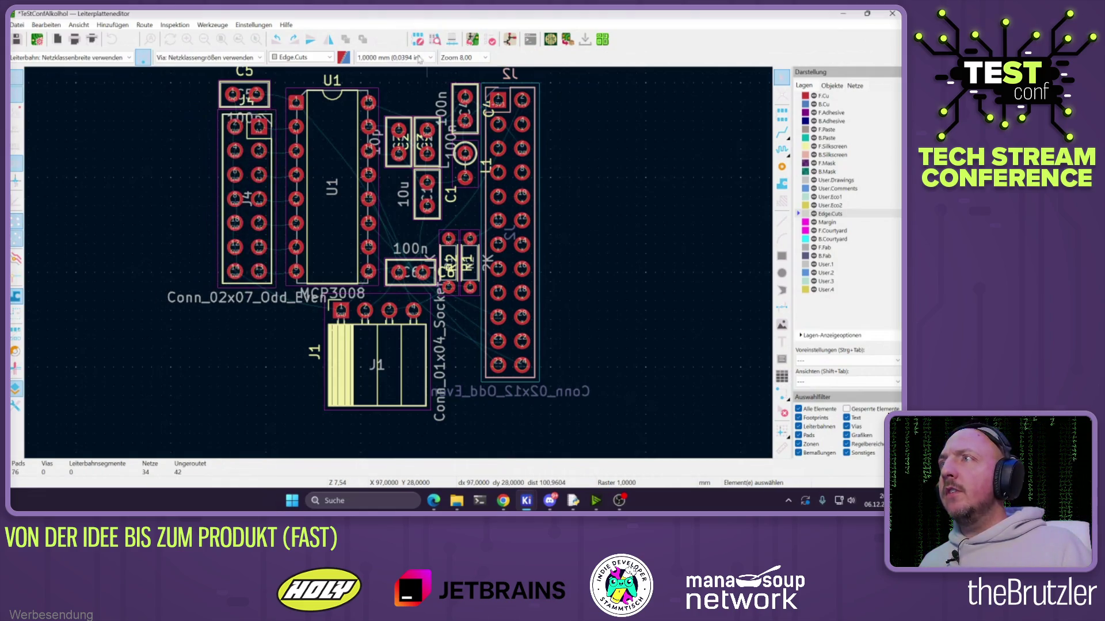
{"action": "left_click", "coordinate": [82, 24]}
{"action": "left_click", "coordinate": [95, 72]}
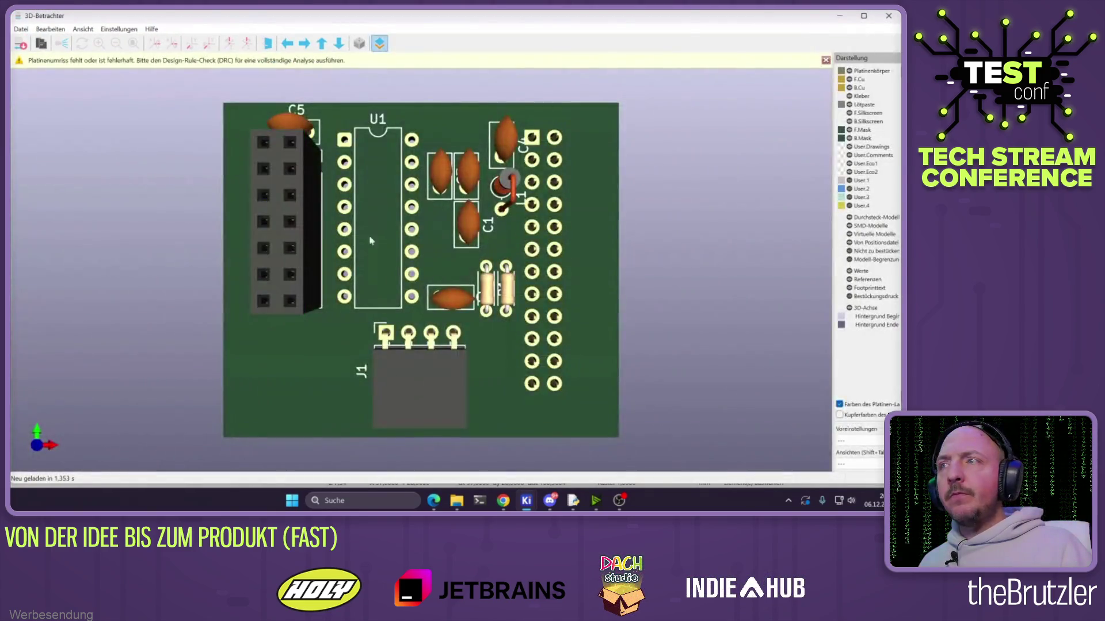
Orbit the 3D board to inspect the placed connectors, then close the 3D viewer
{"action": "mouse_move", "coordinate": [597, 336]}
{"action": "left_mouse_down"}
{"action": "mouse_move", "coordinate": [614, 244]}
{"action": "mouse_move", "coordinate": [326, 161]}
{"action": "mouse_move", "coordinate": [654, 306]}
{"action": "mouse_move", "coordinate": [562, 364]}
{"action": "mouse_move", "coordinate": [473, 181]}
{"action": "mouse_move", "coordinate": [448, 201]}
{"action": "left_mouse_up"}
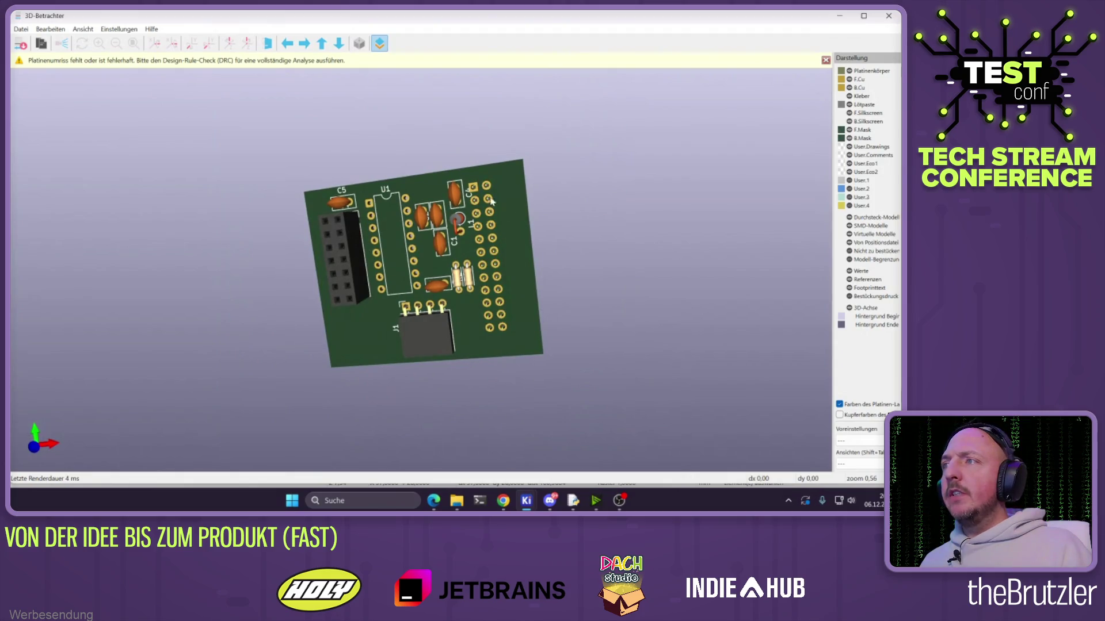
{"action": "mouse_move", "coordinate": [345, 242]}
{"action": "left_mouse_down"}
{"action": "mouse_move", "coordinate": [347, 274]}
{"action": "mouse_move", "coordinate": [431, 243]}
{"action": "left_mouse_up"}
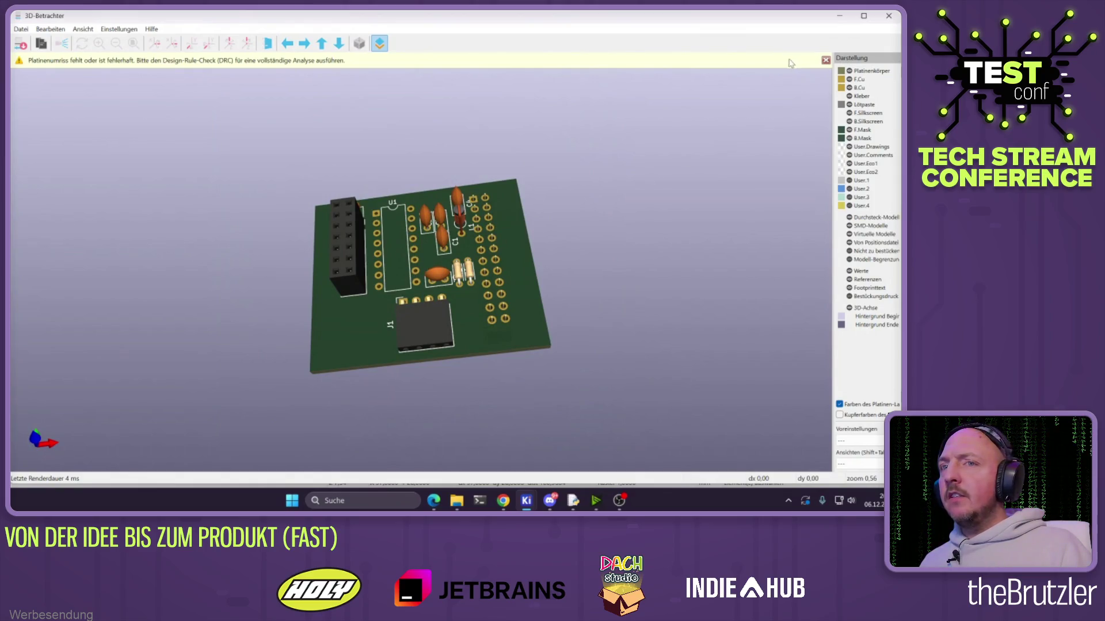
{"action": "left_click", "coordinate": [886, 18]}
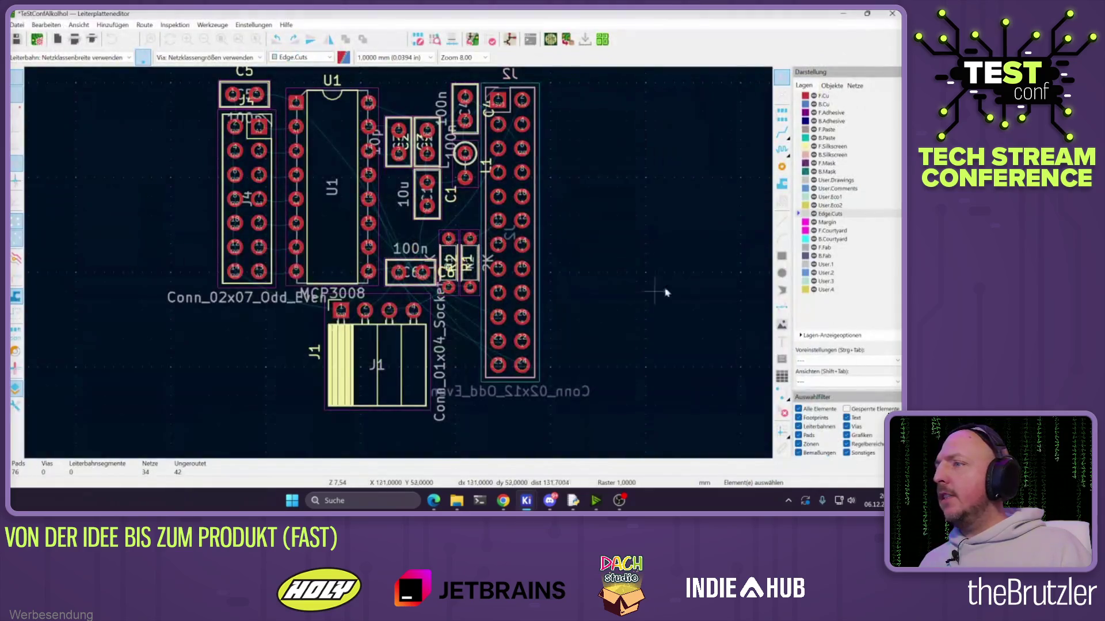
Start the Edge.Cuts outline at J2's top-right corner and draw the top edge to near C5
{"action": "left_click", "coordinate": [782, 221]}
{"action": "left_click", "coordinate": [544, 383]}
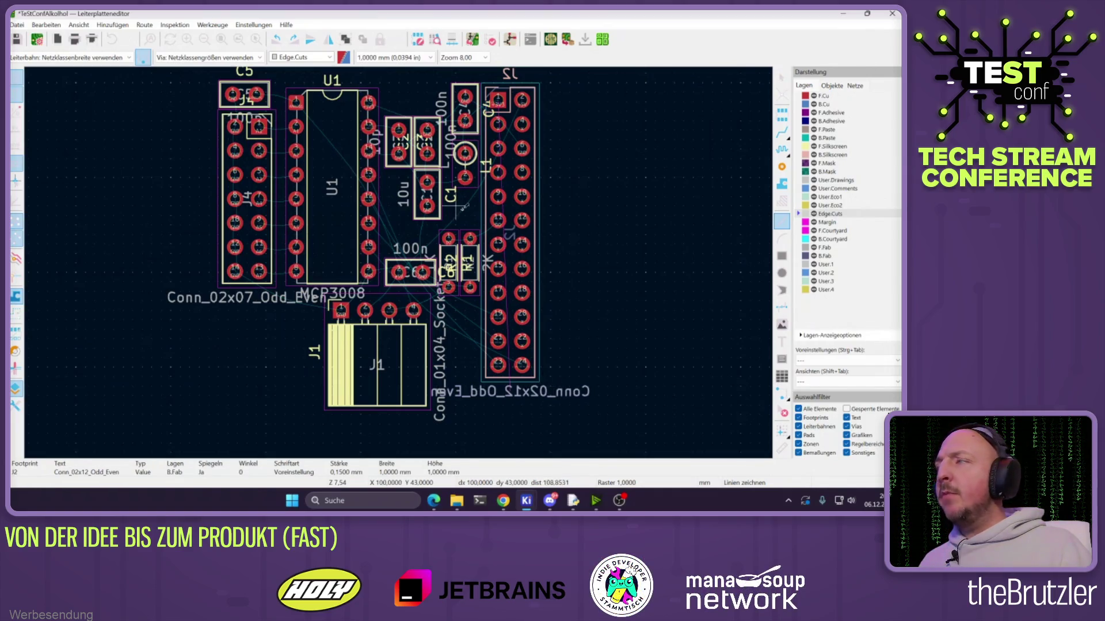
{"action": "scroll", "coordinate": [298, 201], "scroll_direction": "down", "scroll_amount": 2}
{"action": "key", "text": "Escape"}
{"action": "scroll", "coordinate": [525, 256], "scroll_direction": "up", "scroll_amount": 3}
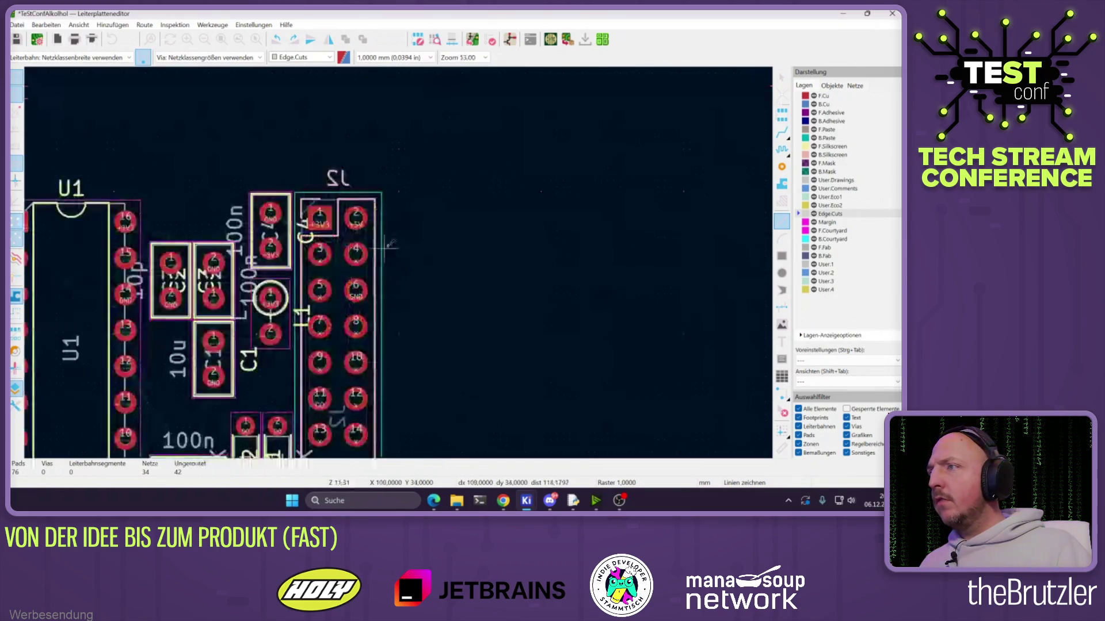
{"action": "left_click", "coordinate": [383, 185]}
{"action": "scroll", "coordinate": [380, 196], "scroll_direction": "down", "scroll_amount": 3}
{"action": "scroll", "coordinate": [399, 261], "scroll_direction": "up", "scroll_amount": 3}
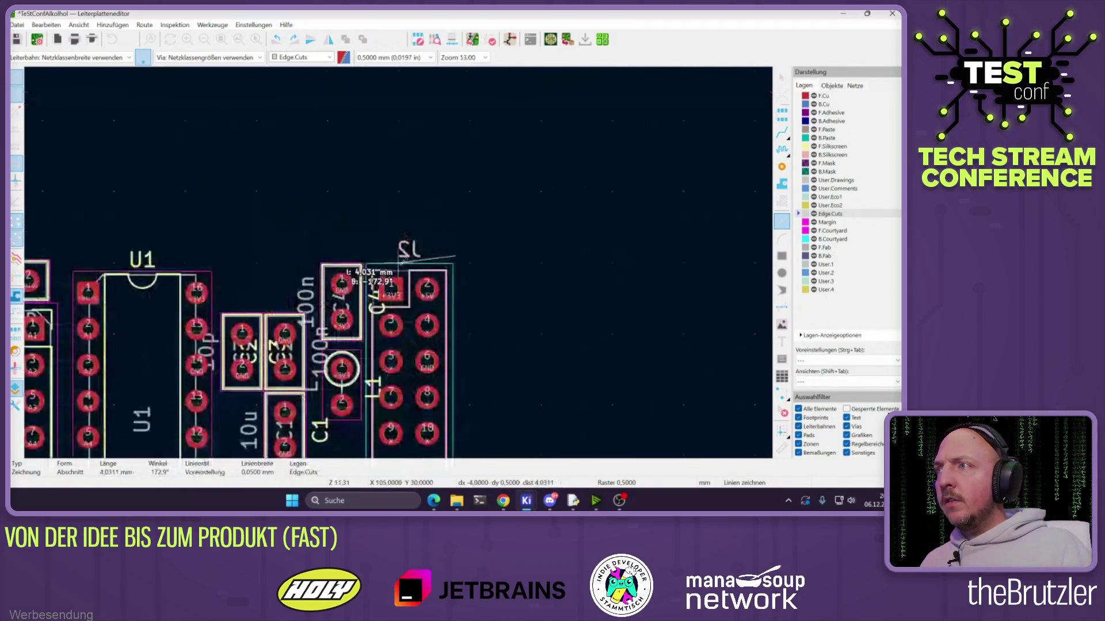
{"action": "scroll", "coordinate": [405, 258], "scroll_direction": "down", "scroll_amount": 3}
{"action": "scroll", "coordinate": [385, 248], "scroll_direction": "up", "scroll_amount": 3}
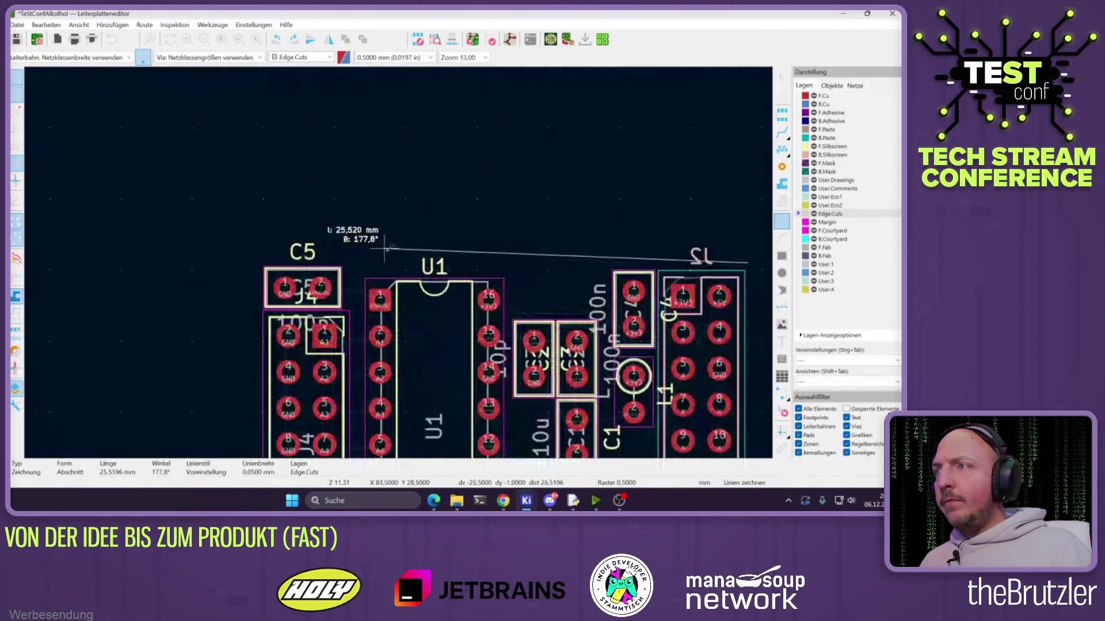
{"action": "left_click", "coordinate": [262, 263]}
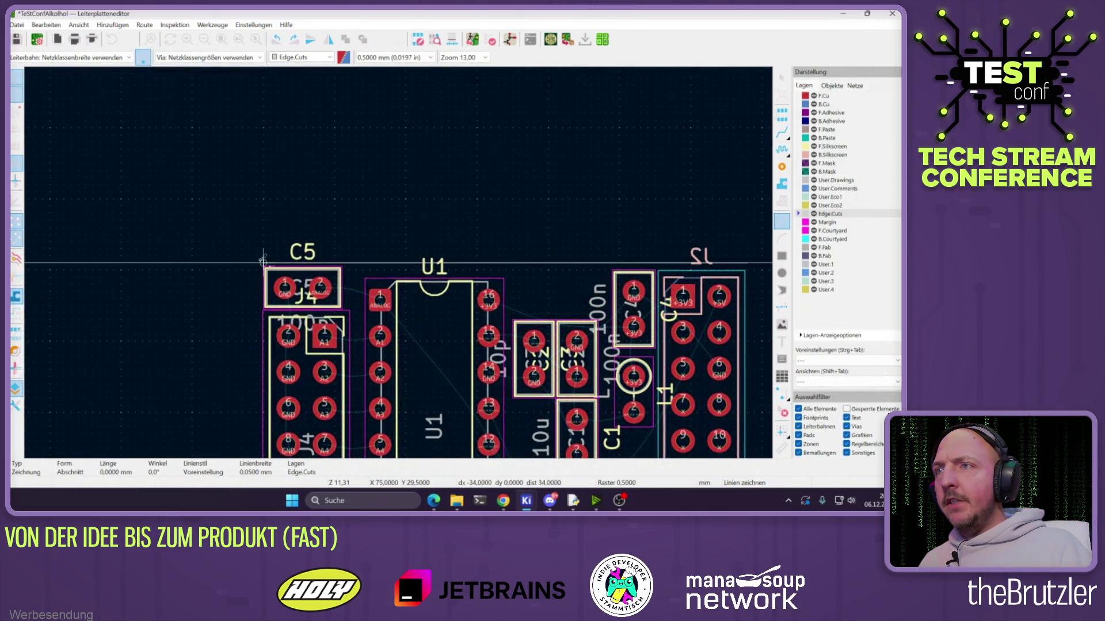
{"action": "scroll", "coordinate": [263, 260], "scroll_direction": "down", "scroll_amount": 3}
{"action": "scroll", "coordinate": [398, 277], "scroll_direction": "up", "scroll_amount": 2}
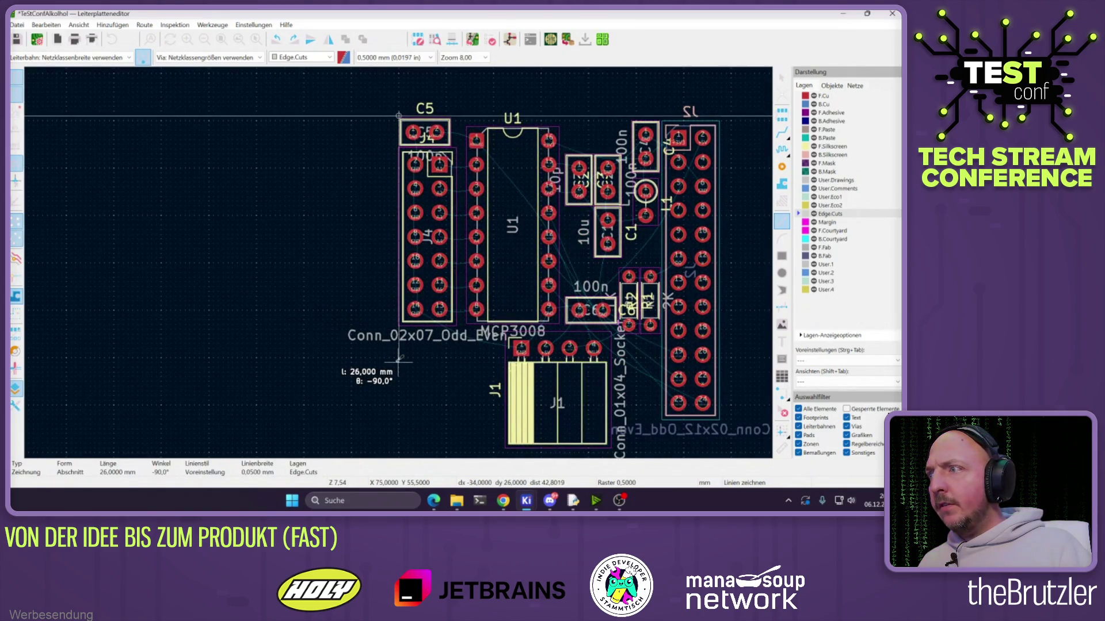
Finish the outline with a 26 mm left edge, 27.5 mm bottom, 5.5 mm step, closing at top-right
{"action": "left_click", "coordinate": [398, 360]}
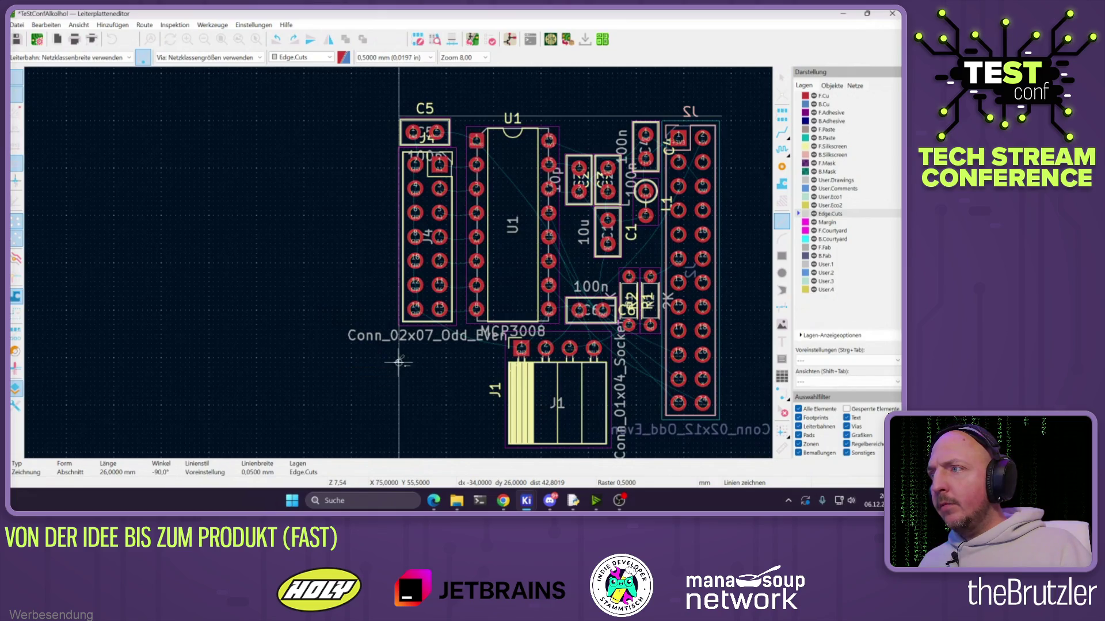
{"action": "left_click", "coordinate": [659, 362]}
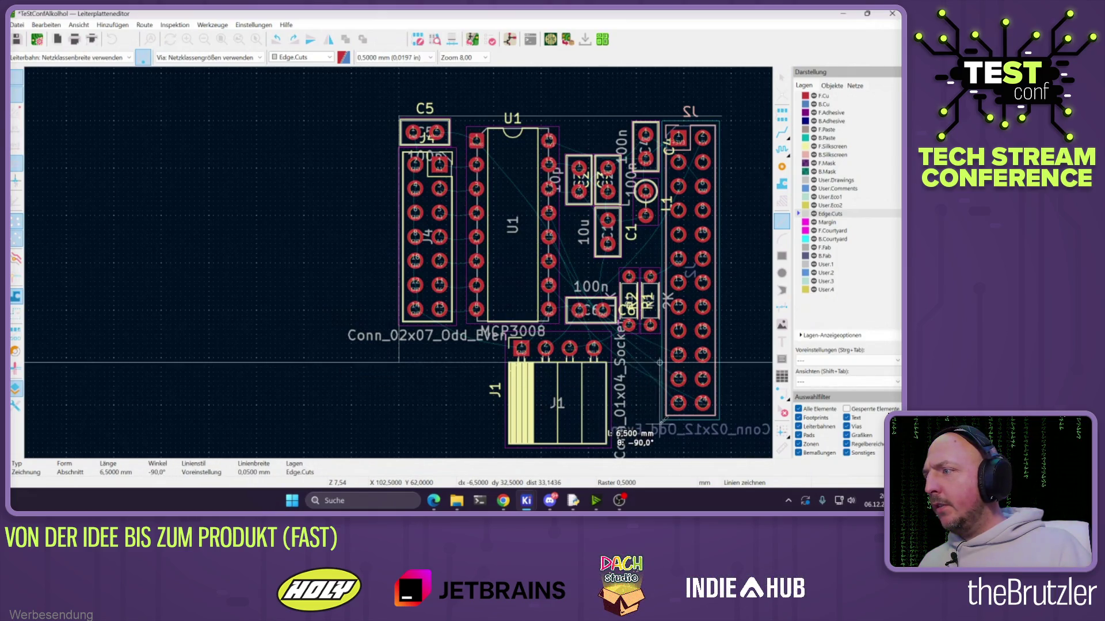
{"action": "left_click", "coordinate": [720, 424]}
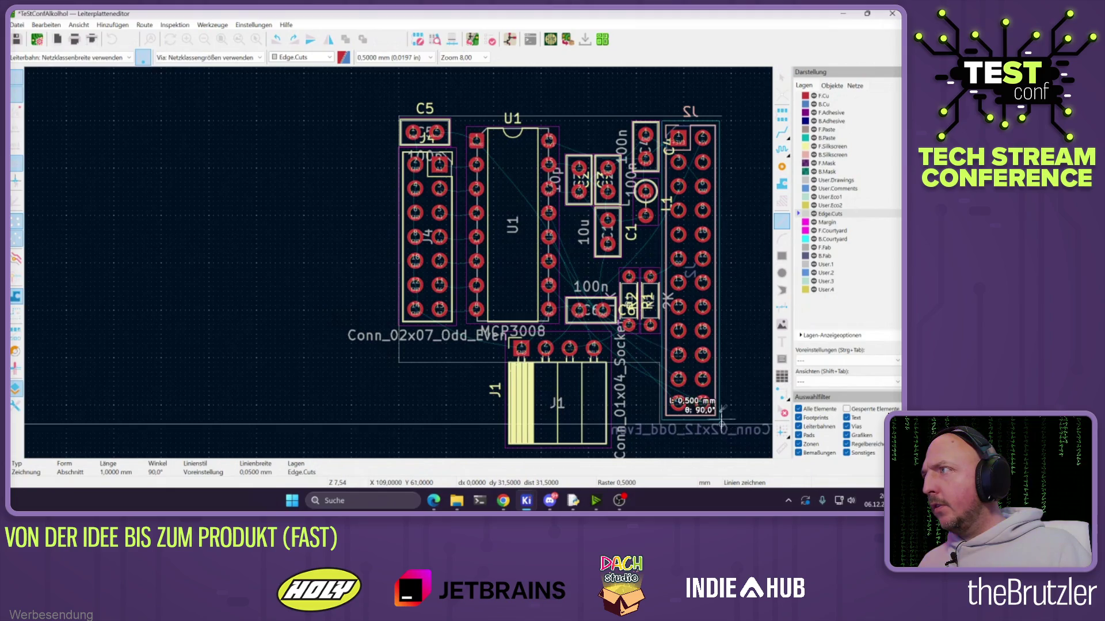
{"action": "left_click", "coordinate": [724, 115]}
{"action": "key", "text": "Escape"}
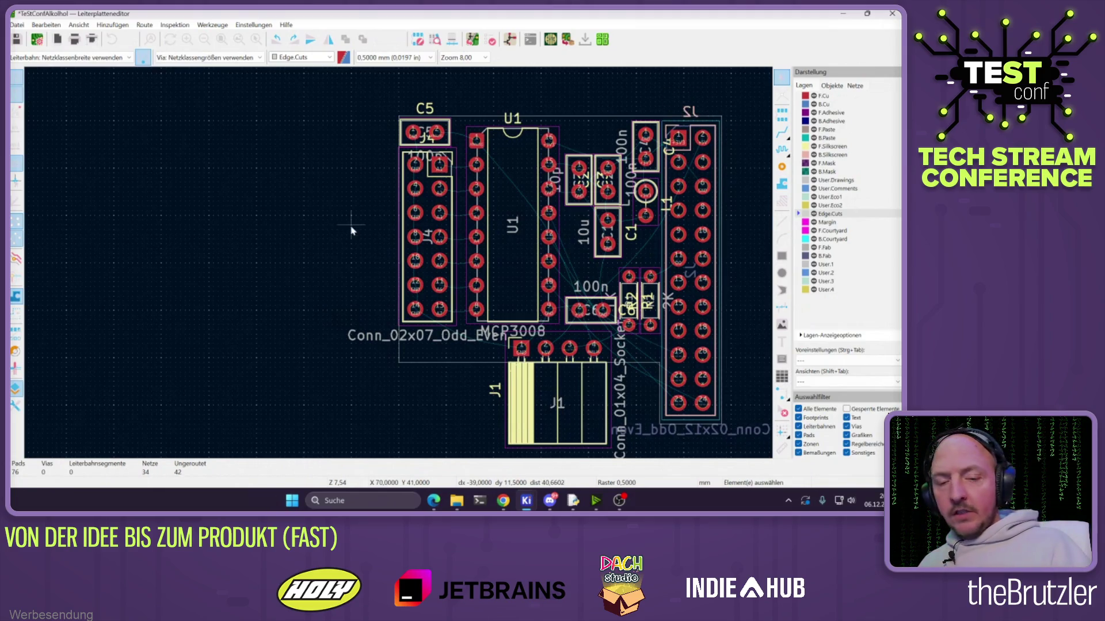
Open the 3D viewer to check the new board outline
{"action": "left_click", "coordinate": [79, 25]}
{"action": "left_click", "coordinate": [138, 68]}
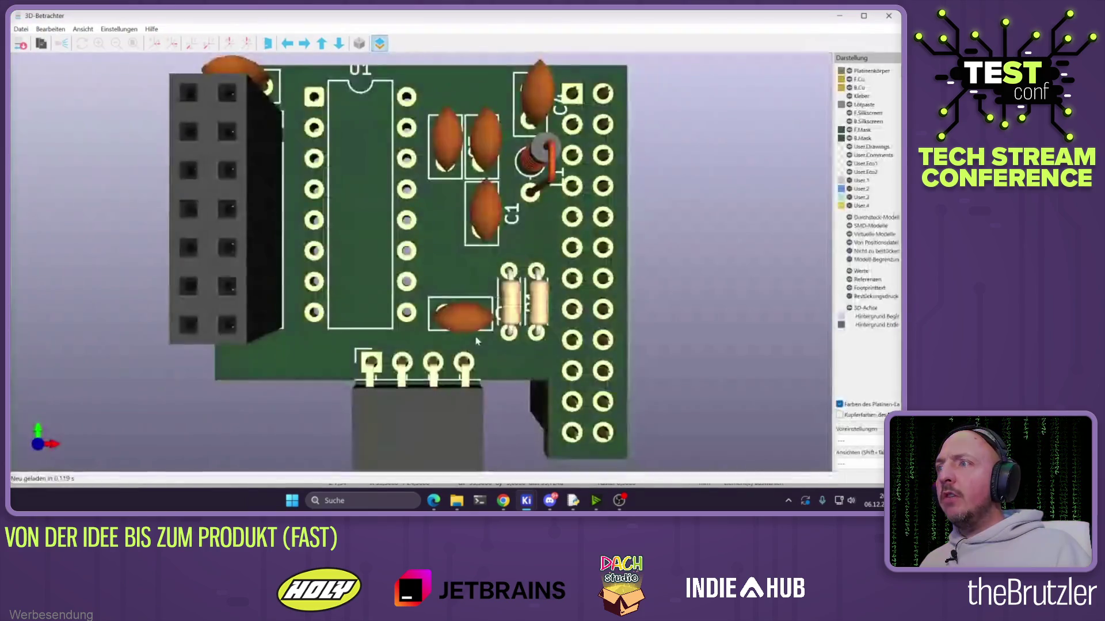
{"action": "scroll", "coordinate": [477, 341], "scroll_direction": "down", "scroll_amount": 5}
Tilt the 3D board, reset it to top-down, and close the viewer
{"action": "left_click_drag", "start_coordinate": [476, 341], "coordinate": [482, 310]}
{"action": "key", "text": "z"}
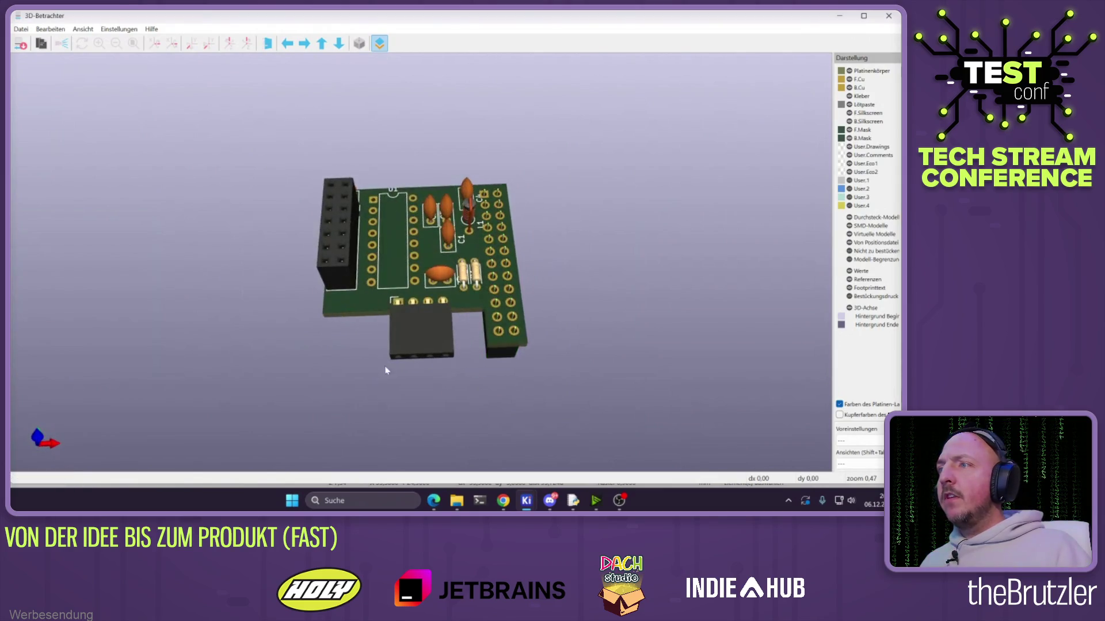
{"action": "left_click", "coordinate": [888, 15]}
Cancel the zone started on Edge.Cuts, make B.Cu active, and select the filled-zone tool
{"action": "scroll", "coordinate": [430, 271], "scroll_direction": "up", "scroll_amount": 4}
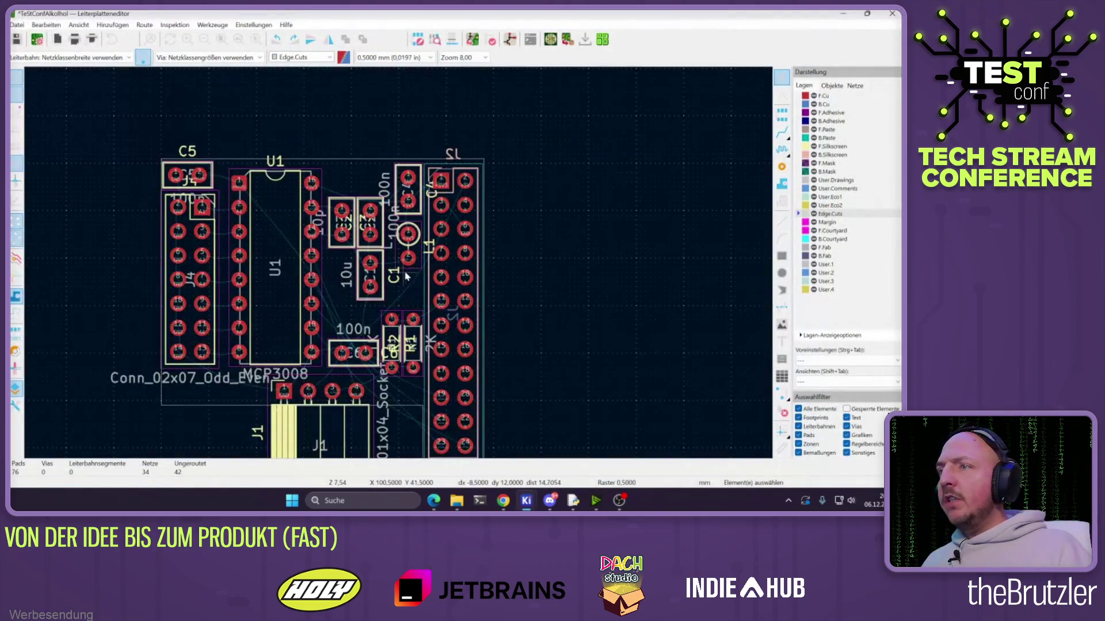
{"action": "left_click", "coordinate": [782, 132]}
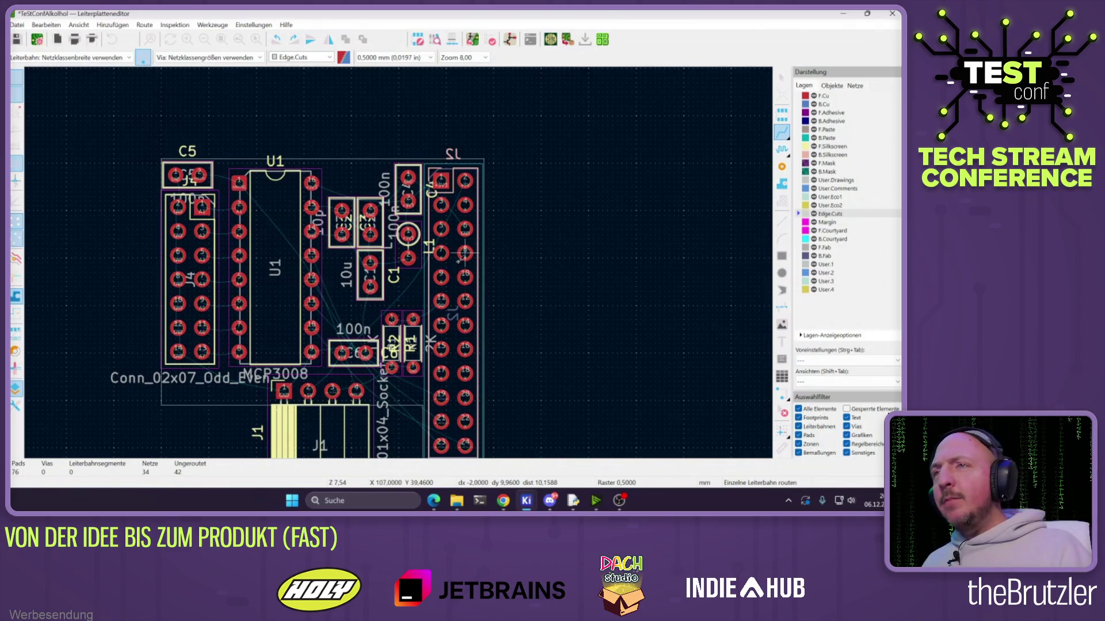
{"action": "left_click", "coordinate": [782, 184]}
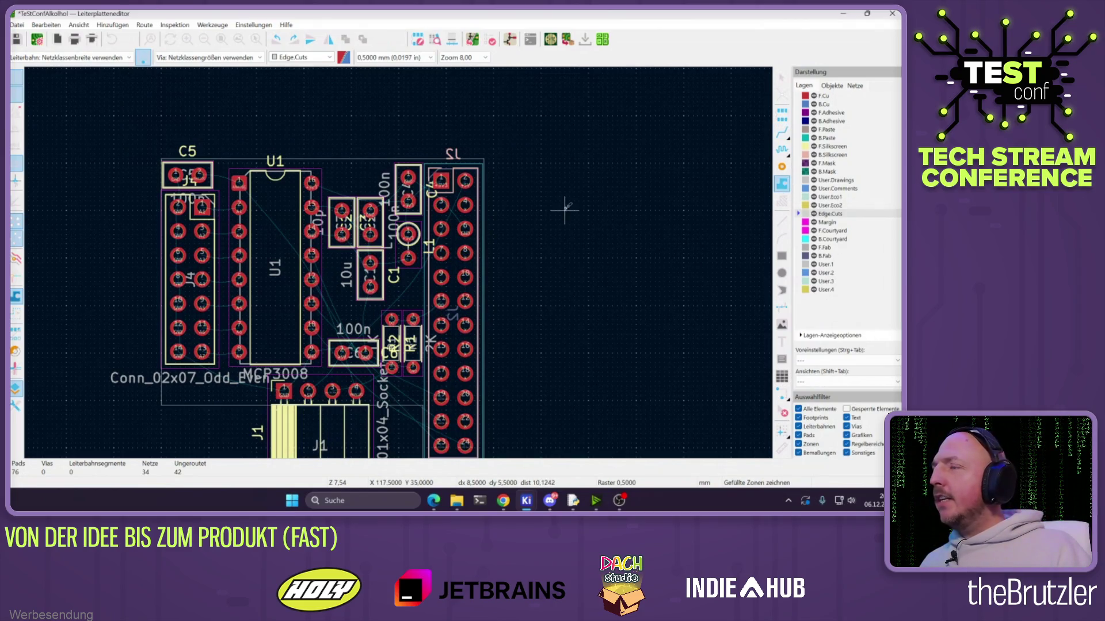
{"action": "left_click", "coordinate": [161, 158]}
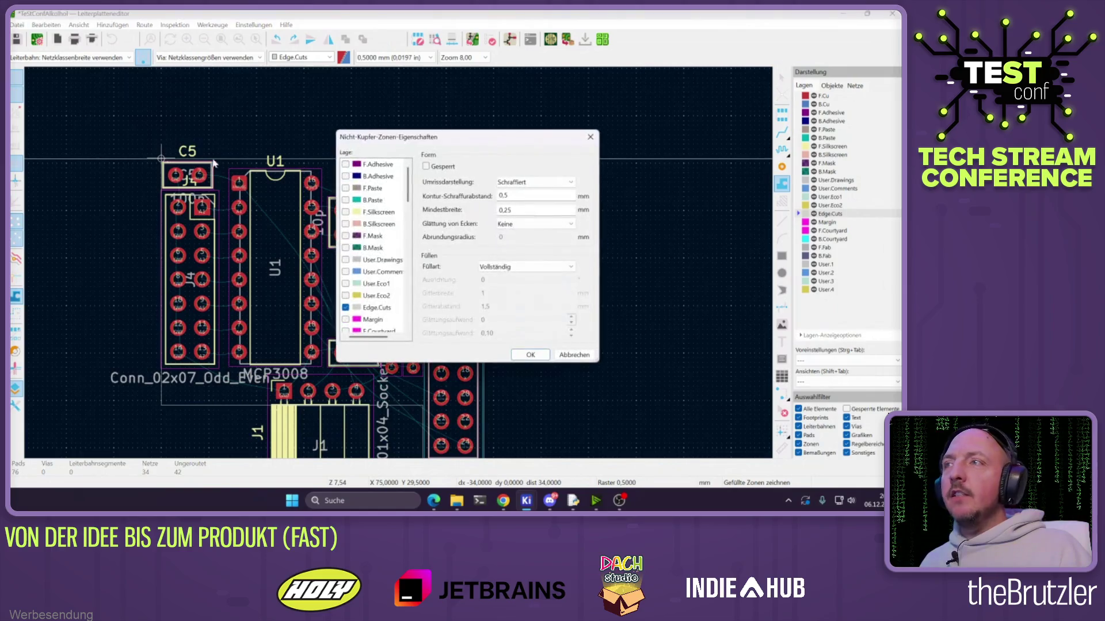
{"action": "key", "text": "Escape"}
{"action": "left_click", "coordinate": [800, 104]}
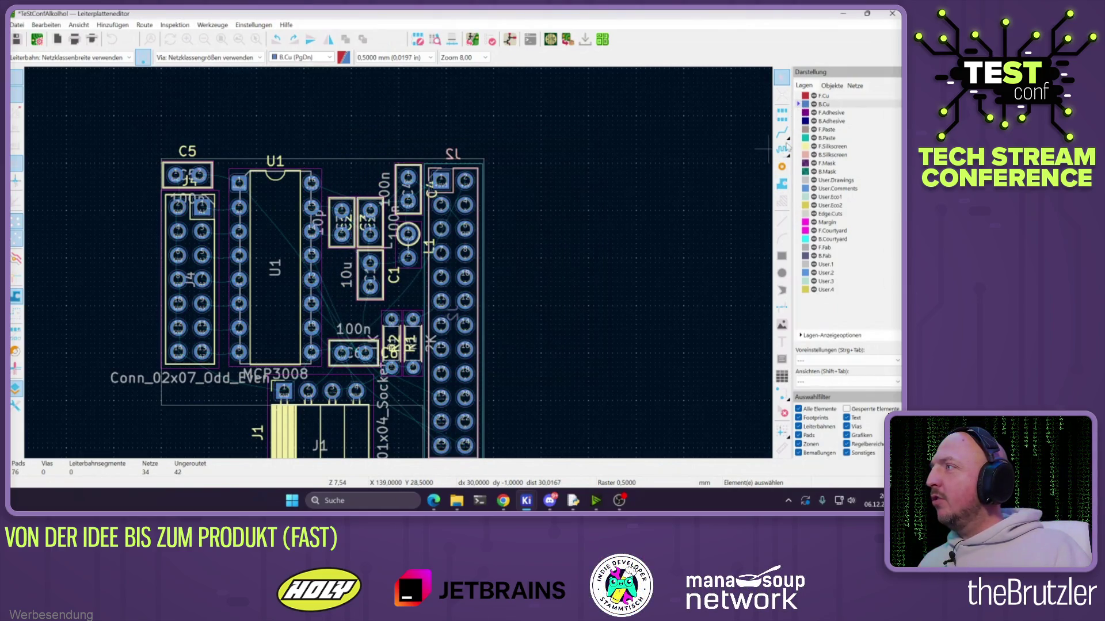
{"action": "left_click", "coordinate": [782, 184]}
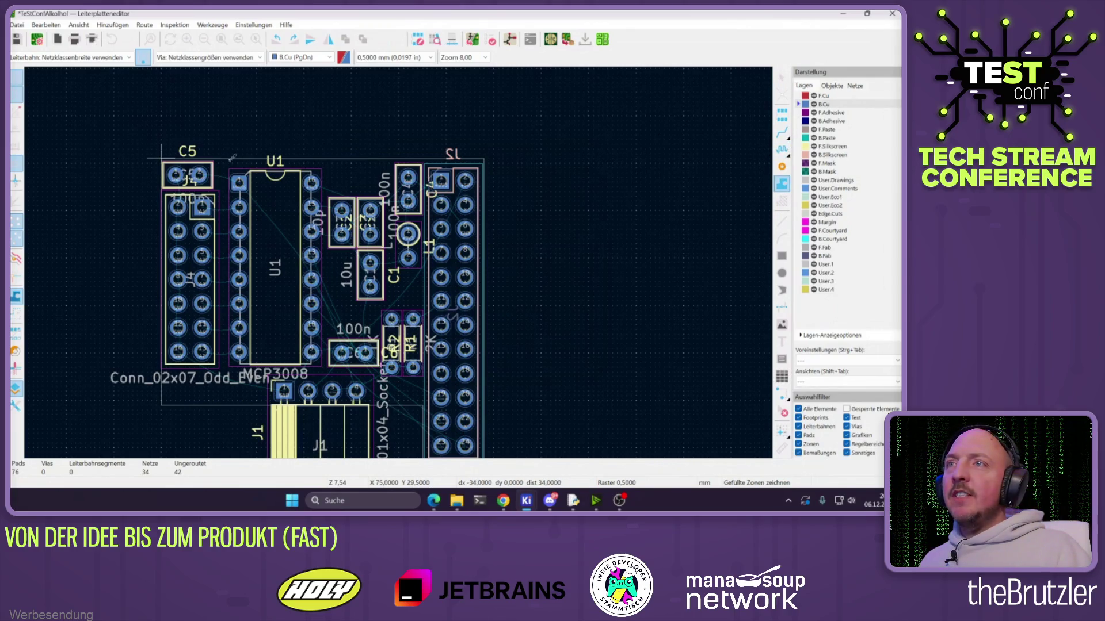
Draw a GND copper zone with 0.2 clearance around the whole board on B.Cu and fill it
{"action": "left_click", "coordinate": [233, 156]}
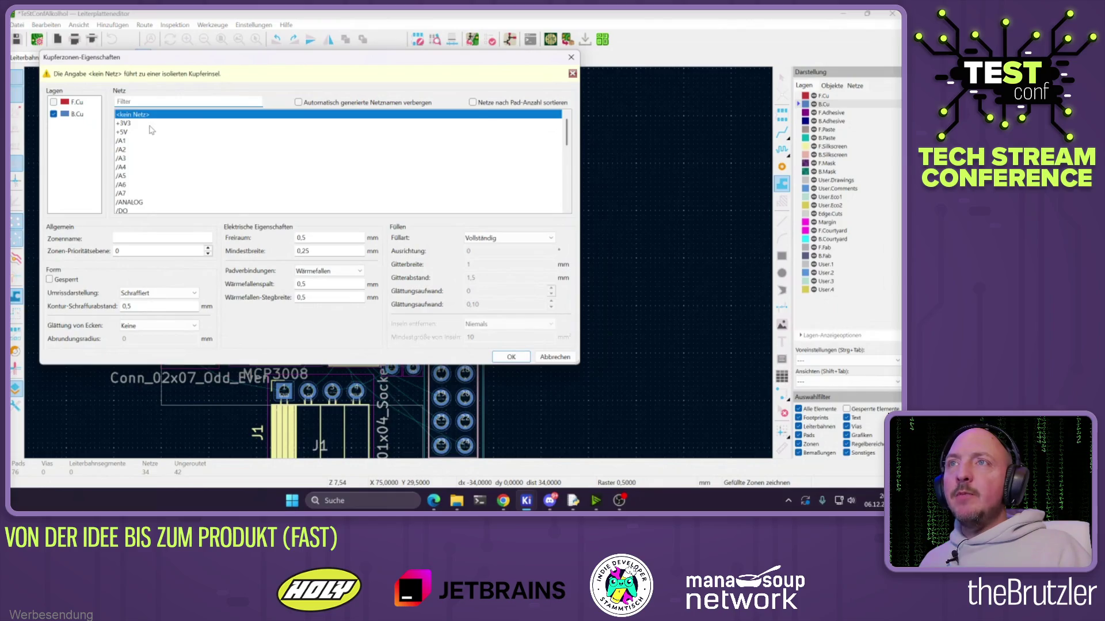
{"action": "type", "text": "gnd"}
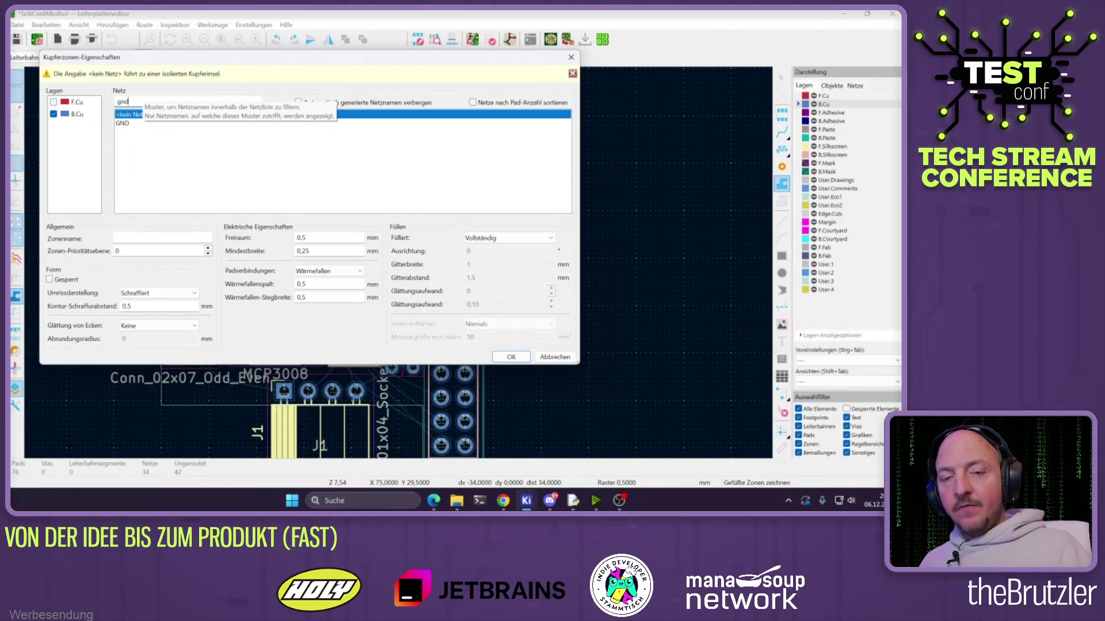
{"action": "left_click", "coordinate": [121, 123]}
{"action": "type", "text": "0,2"}
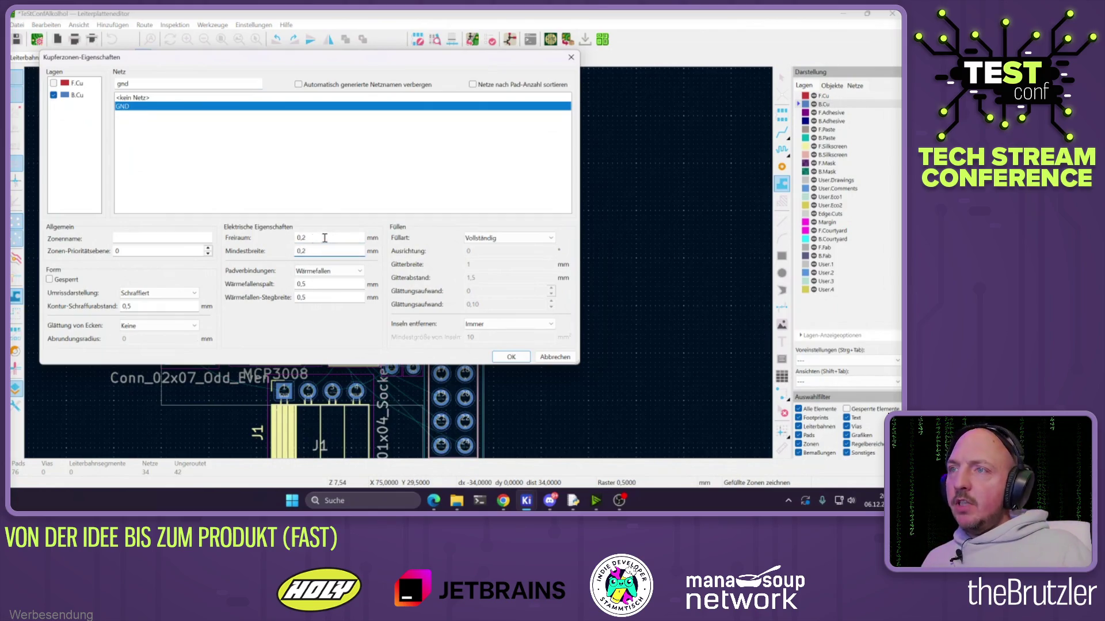
{"action": "left_click", "coordinate": [510, 357]}
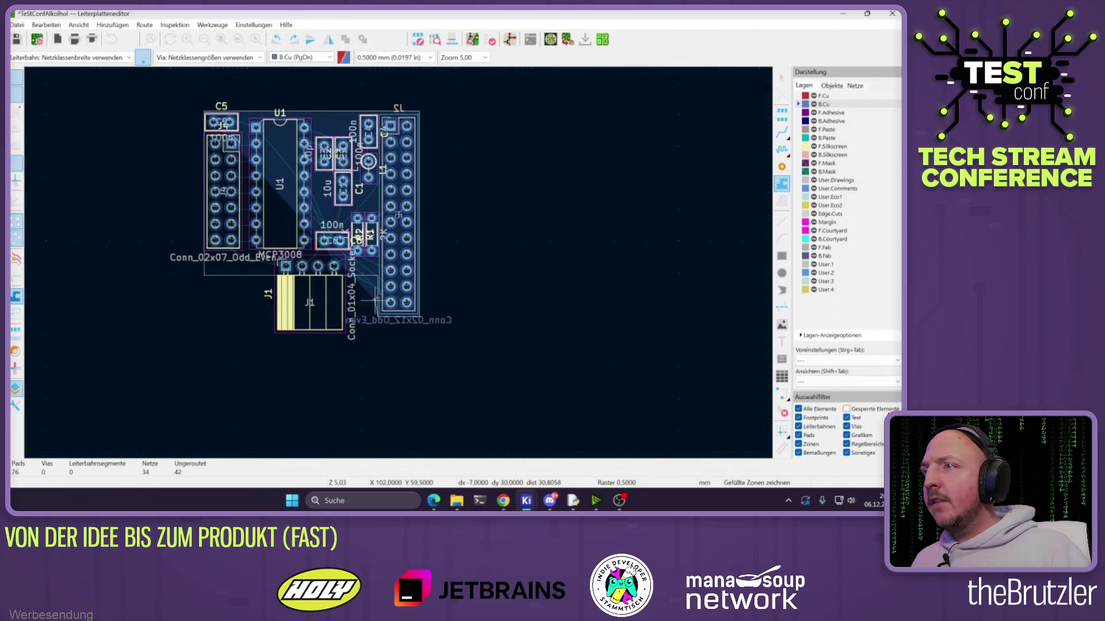
{"action": "double_click", "coordinate": [203, 275]}
{"action": "key", "text": "Escape"}
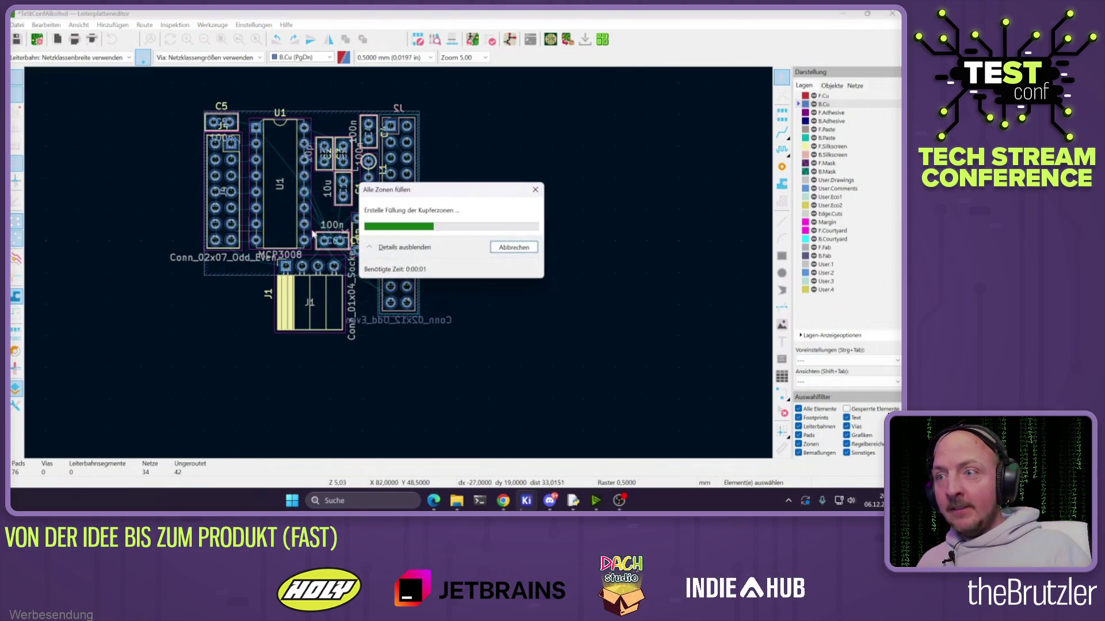
Switch to track routing with the front copper layer F.Cu active
{"action": "left_click", "coordinate": [781, 132]}
{"action": "key", "text": "Page_Up"}
{"action": "scroll", "coordinate": [378, 136], "scroll_direction": "up", "scroll_amount": 4}
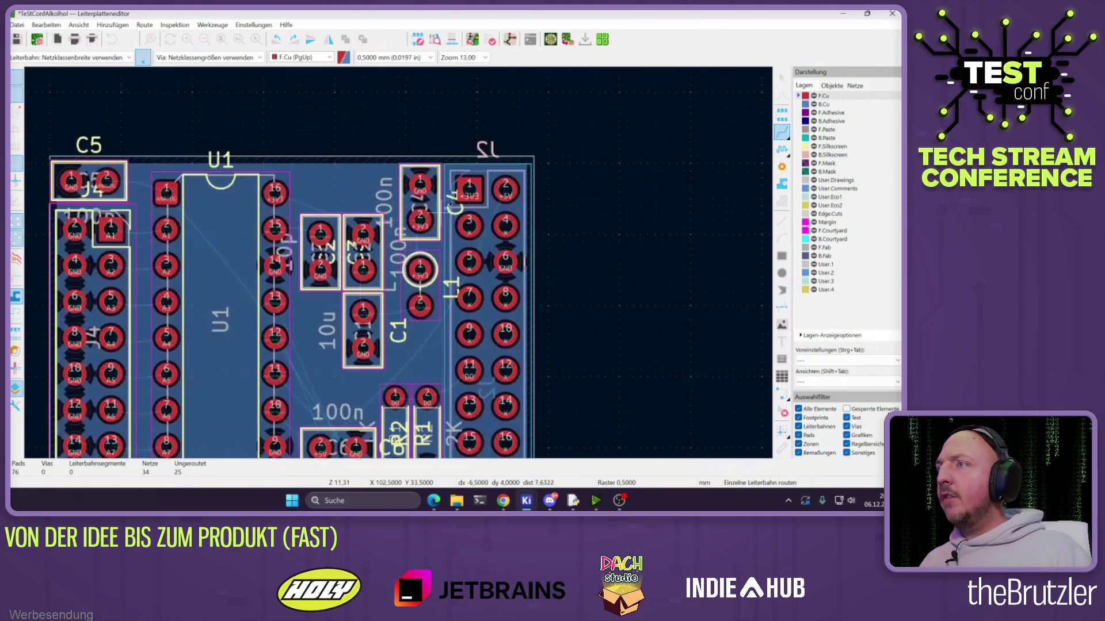
{"action": "scroll", "coordinate": [469, 189], "scroll_direction": "up", "scroll_amount": 3}
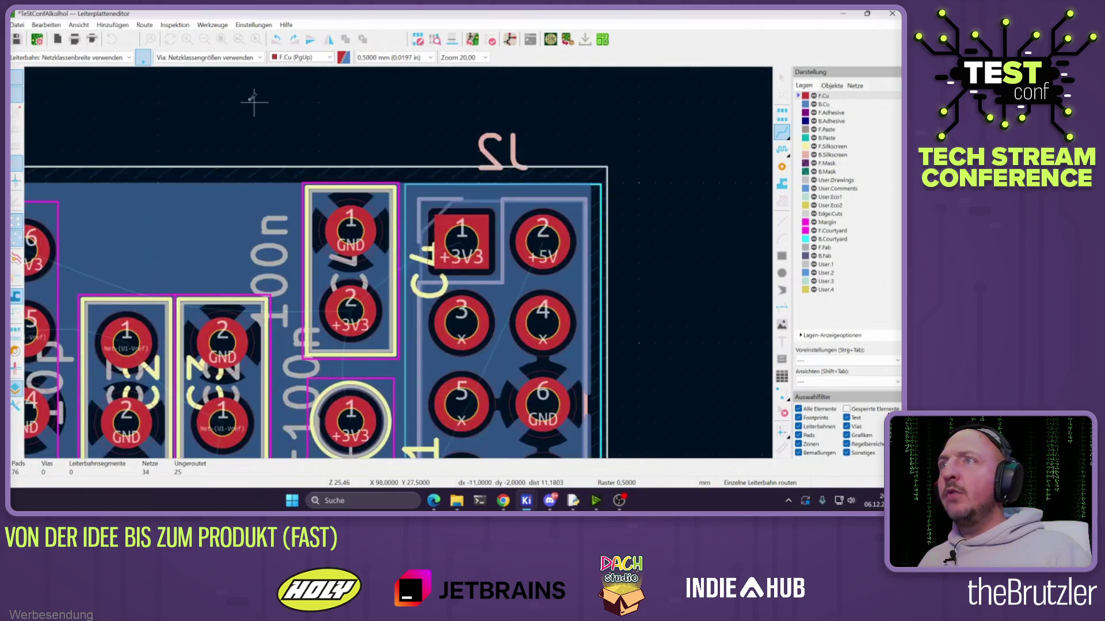
{"action": "key", "text": "Escape"}
{"action": "left_click", "coordinate": [75, 58]}
Add a 0.5 mm predefined track width in Board Setup and return to the layout
{"action": "left_click", "coordinate": [75, 58]}
{"action": "left_click", "coordinate": [76, 58]}
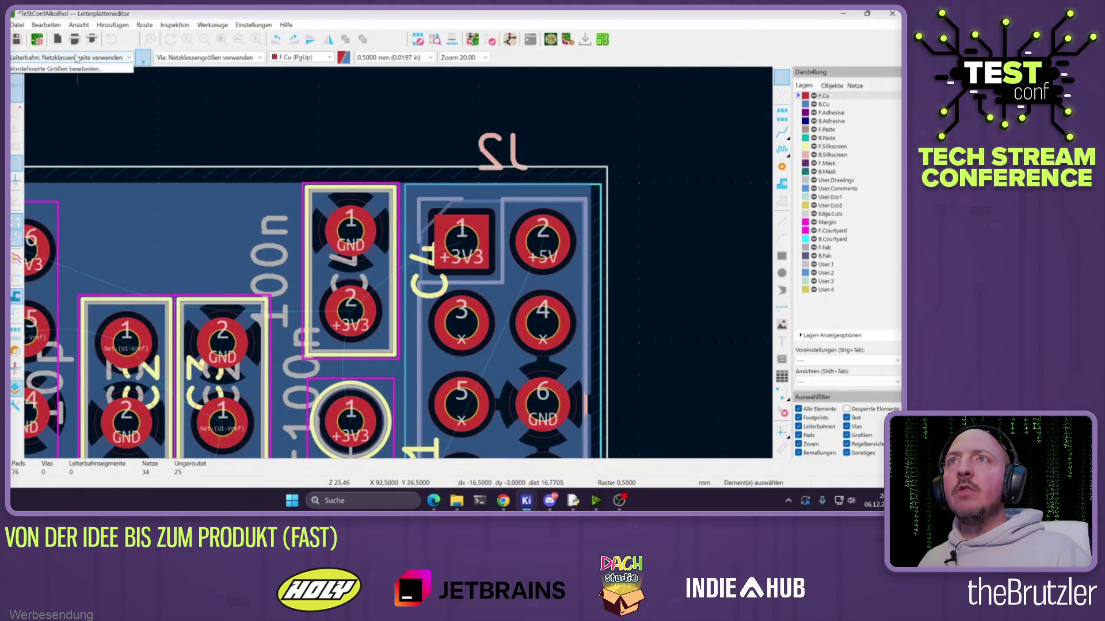
{"action": "left_click", "coordinate": [74, 68]}
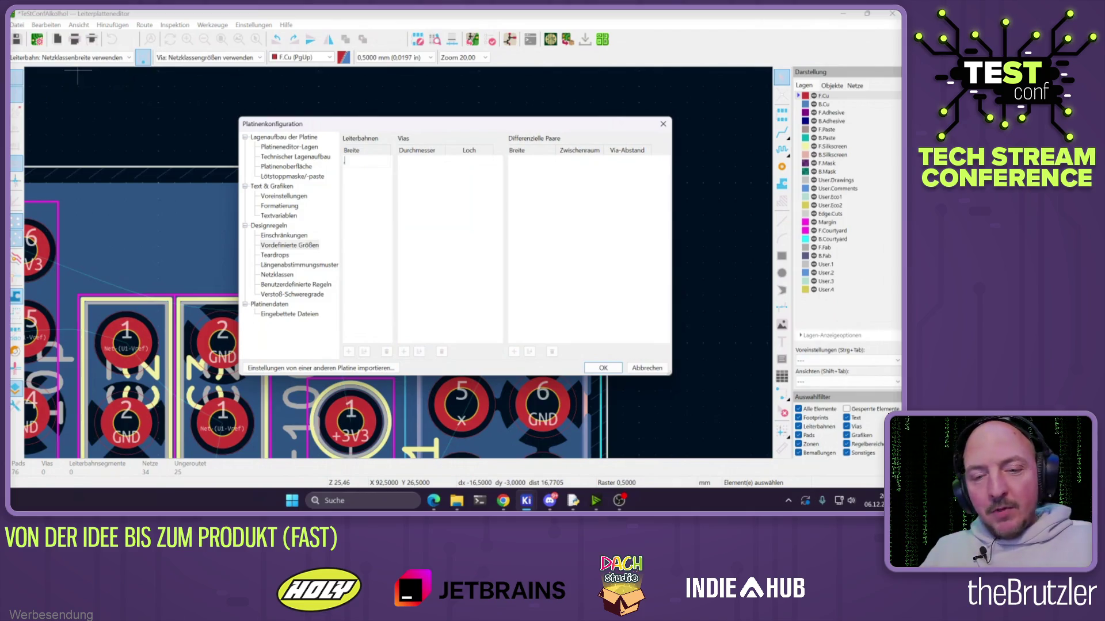
{"action": "type", "text": ".5"}
{"action": "key", "text": "Return"}
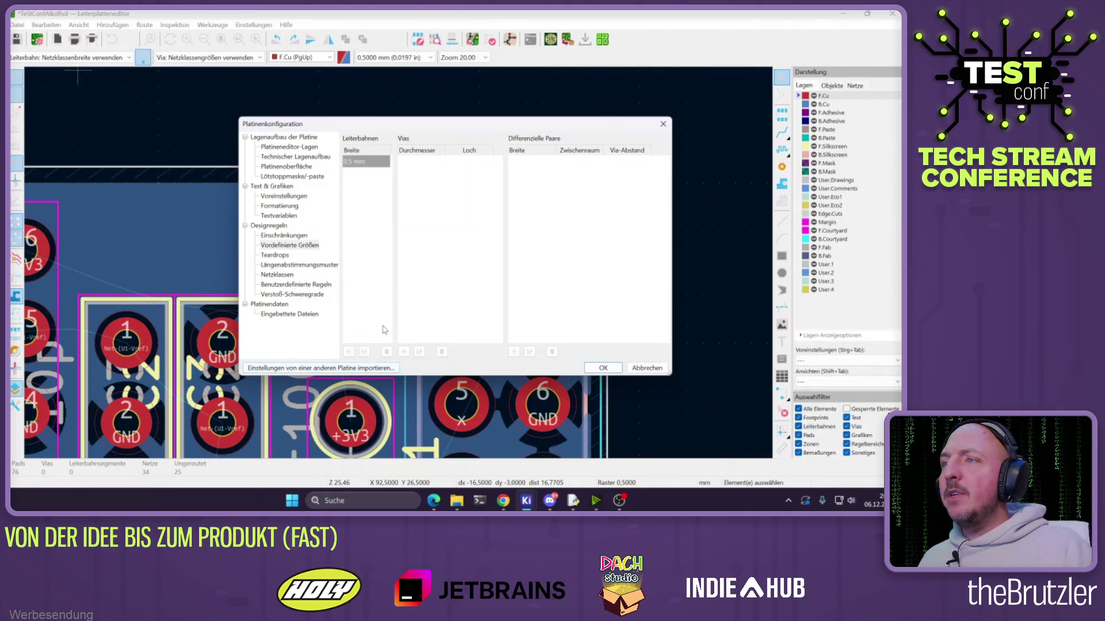
{"action": "left_click", "coordinate": [589, 371]}
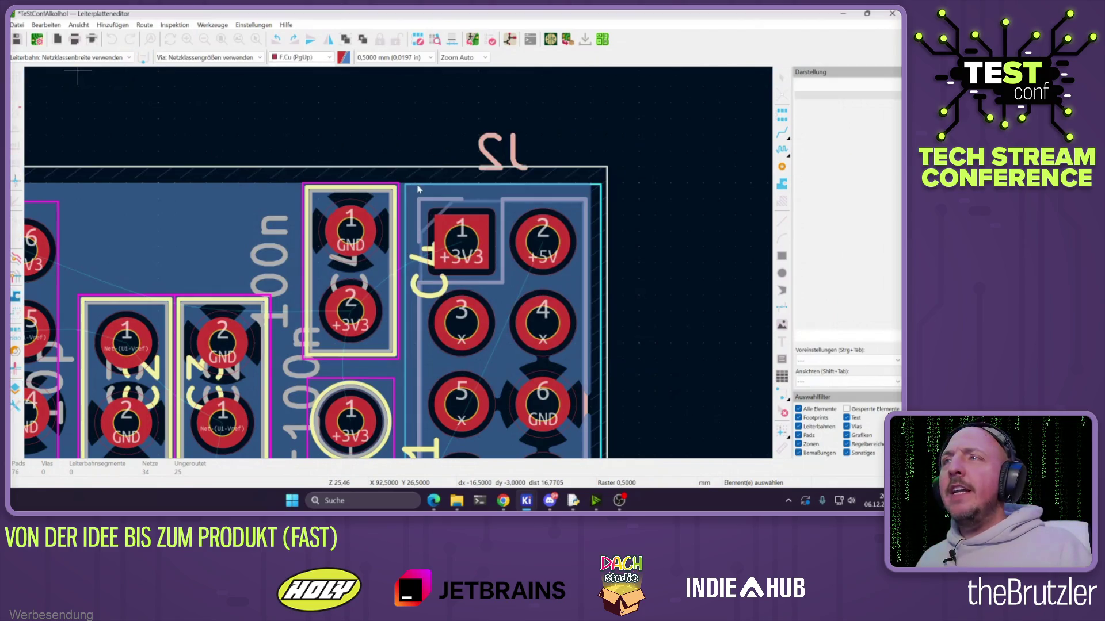
{"action": "scroll", "coordinate": [395, 254], "scroll_direction": "down", "scroll_amount": 3}
Set a 0.5 mm track width and route +3V3 from J2 pin 1 to the capacitor pad
{"action": "key", "text": "x"}
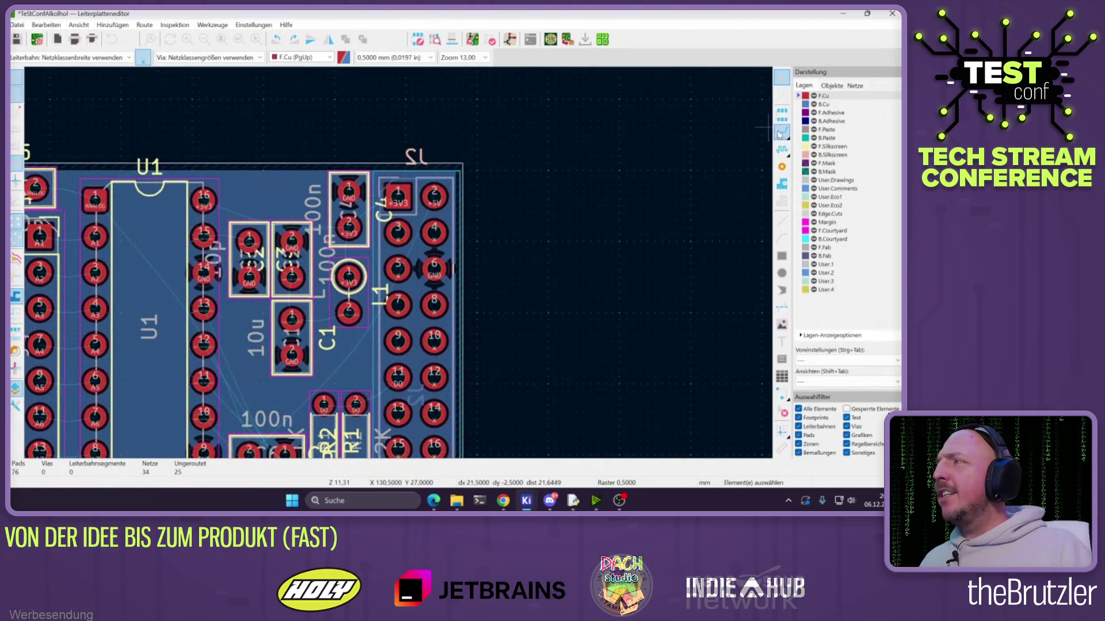
{"action": "left_click", "coordinate": [69, 57]}
{"action": "left_click", "coordinate": [69, 78]}
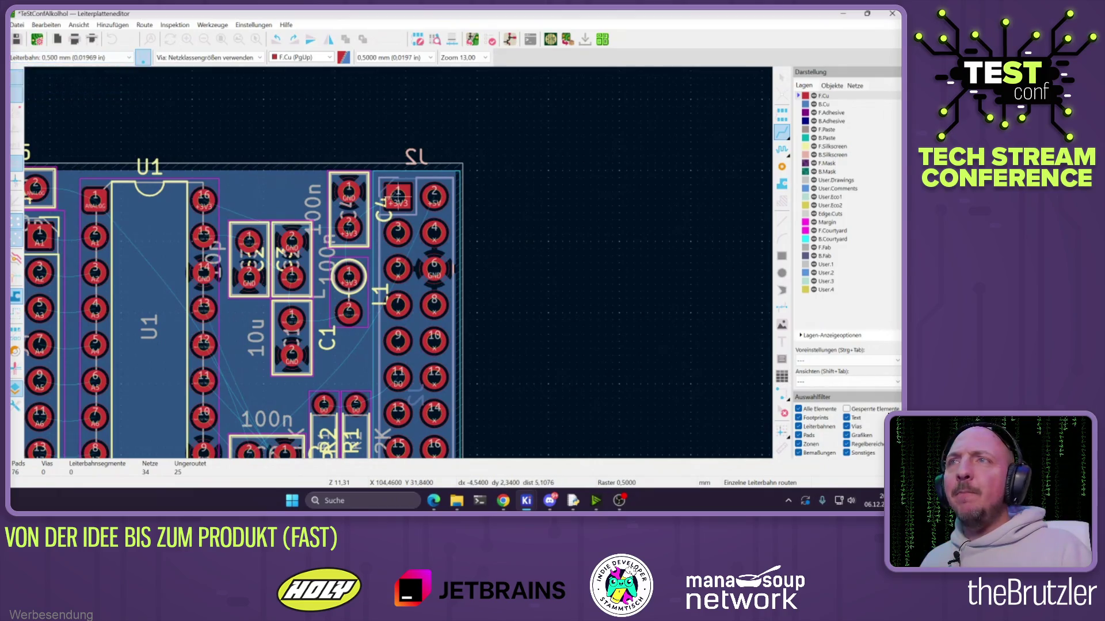
{"action": "scroll", "coordinate": [469, 271], "scroll_direction": "up", "scroll_amount": 2}
{"action": "left_click", "coordinate": [460, 184]}
{"action": "left_click", "coordinate": [388, 230]}
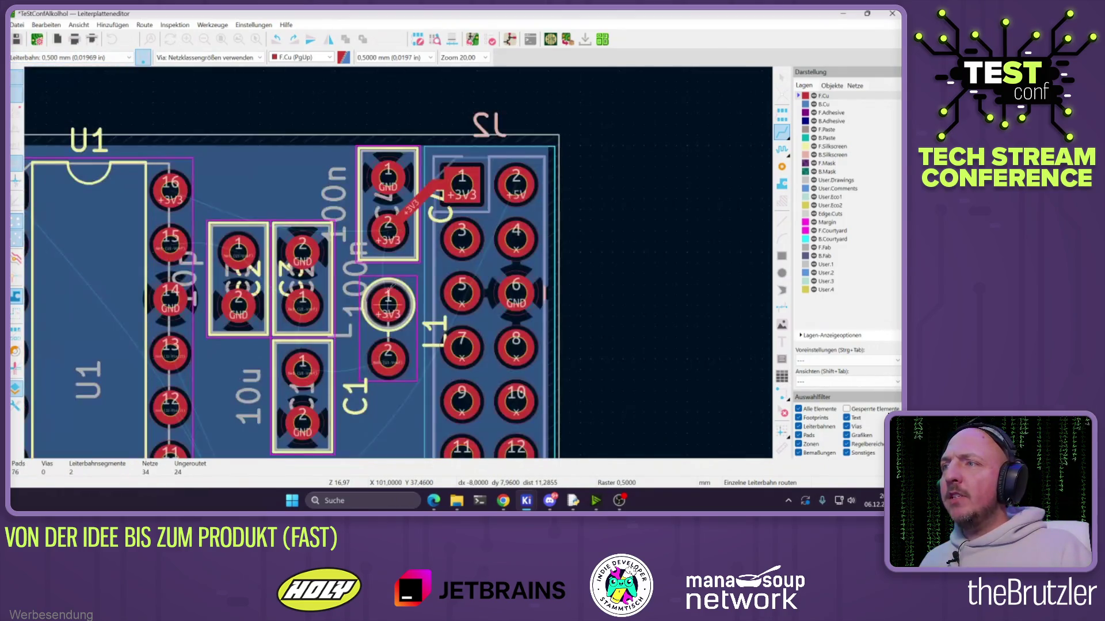
{"action": "key", "text": "Escape"}
Run +3V3 from the capacitor down to L1 and from U1 pin 16 to the capacitor
{"action": "left_click", "coordinate": [413, 208]}
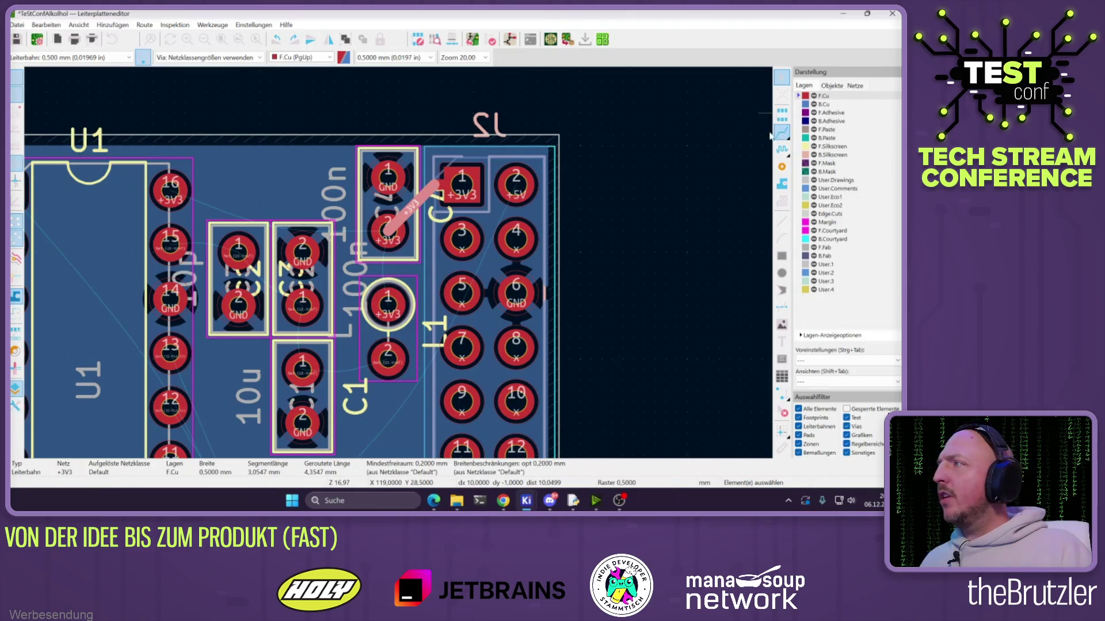
{"action": "left_click", "coordinate": [389, 293]}
{"action": "left_click", "coordinate": [782, 133]}
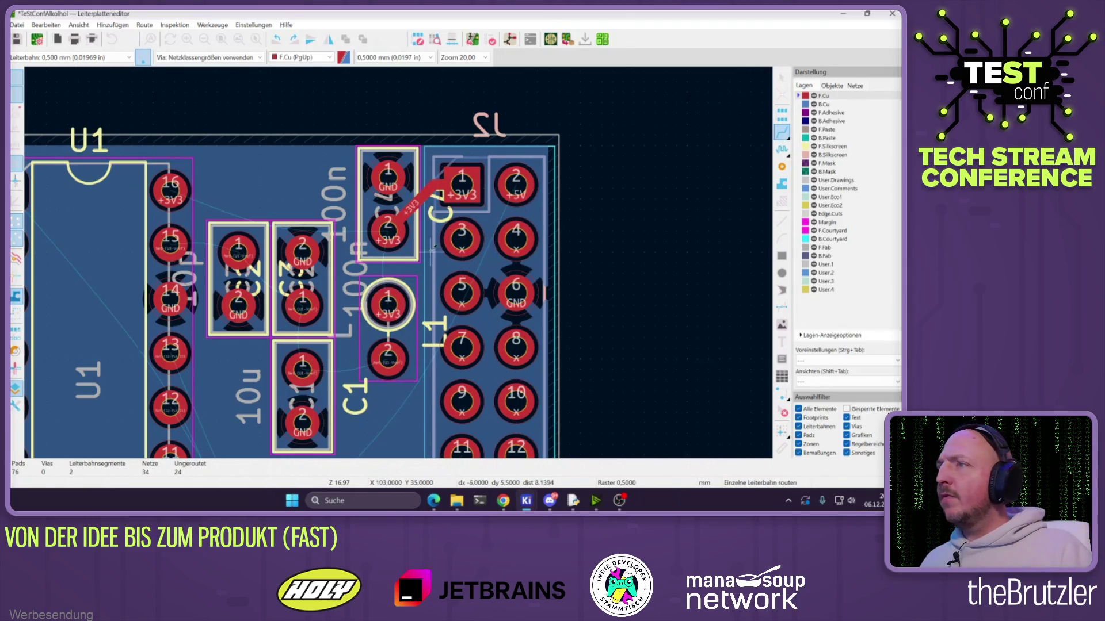
{"action": "left_click", "coordinate": [388, 233]}
{"action": "left_click", "coordinate": [388, 296]}
{"action": "left_click", "coordinate": [170, 190]}
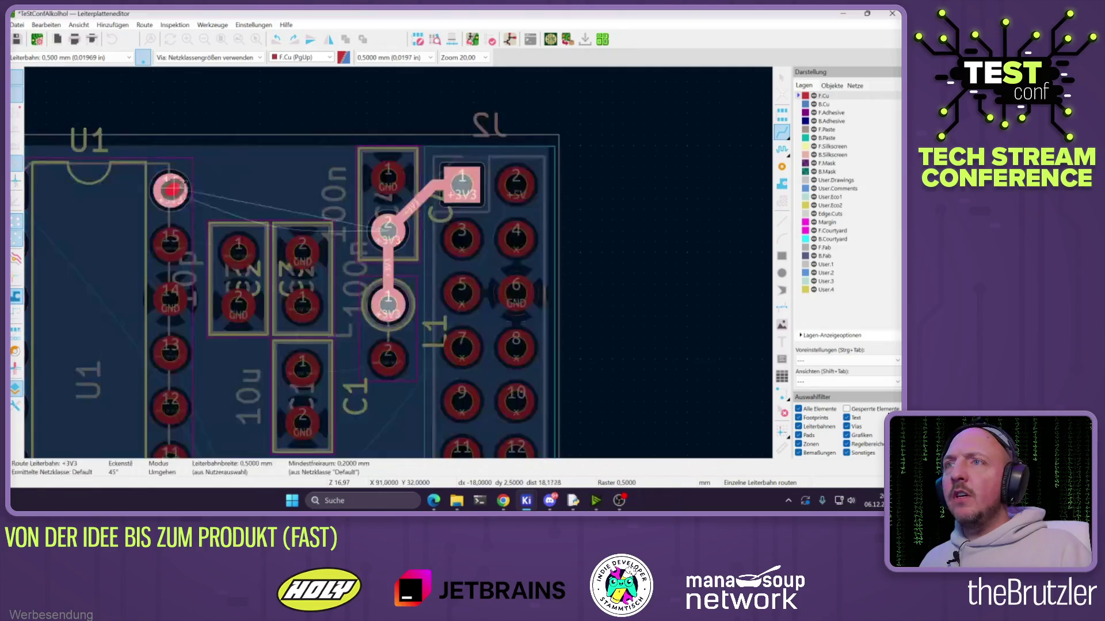
{"action": "left_click", "coordinate": [388, 230]}
Connect L1 pad 2 to C1 pad 1, then C1 pad 1 up to the upper capacitor's pad 1
{"action": "scroll", "coordinate": [479, 258], "scroll_direction": "down", "scroll_amount": 2}
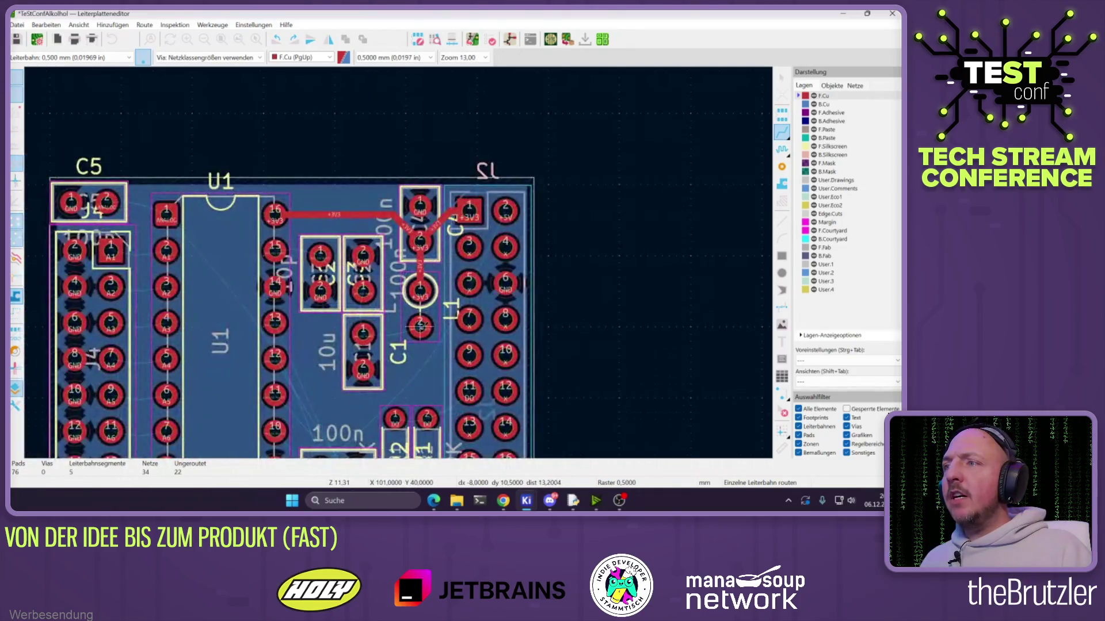
{"action": "left_click", "coordinate": [420, 325]}
{"action": "scroll", "coordinate": [402, 340], "scroll_direction": "up", "scroll_amount": 2}
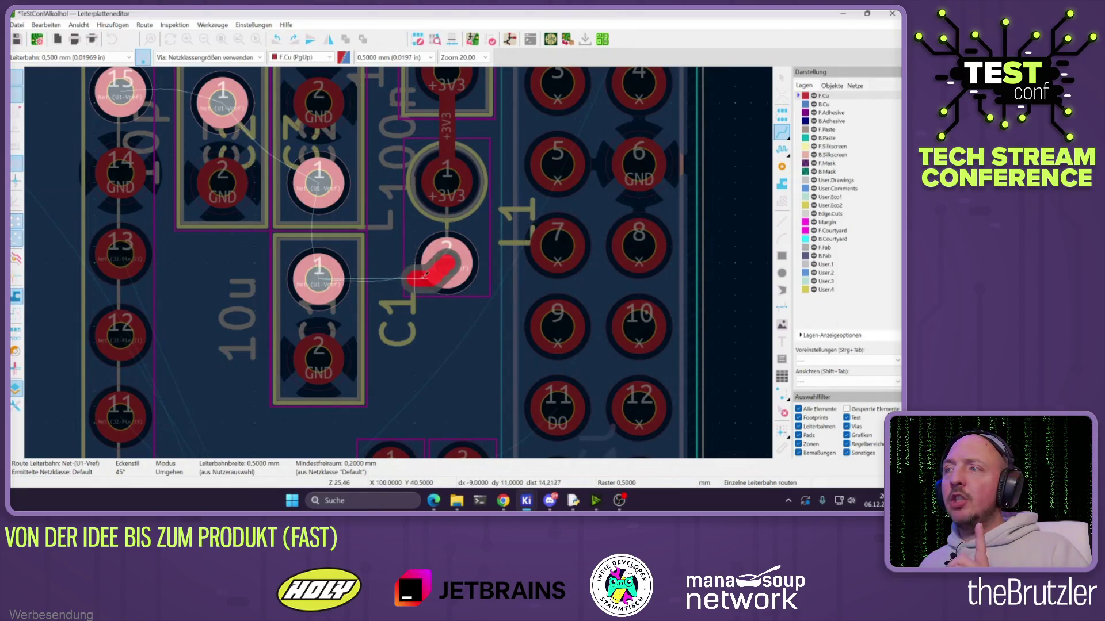
{"action": "left_click", "coordinate": [318, 280]}
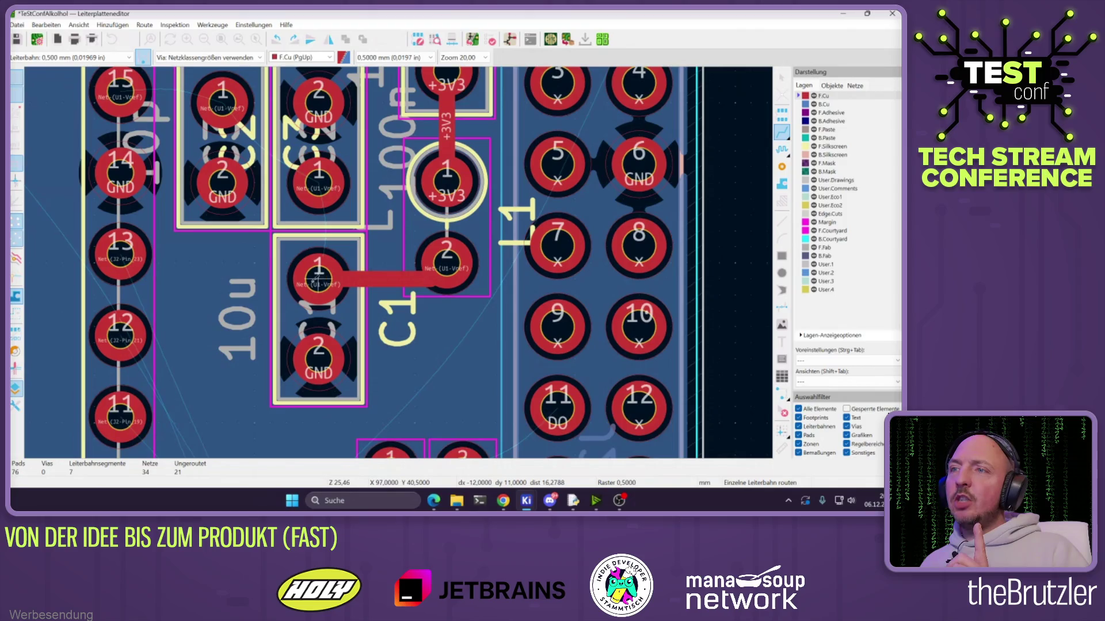
{"action": "left_click", "coordinate": [315, 281]}
{"action": "left_click", "coordinate": [320, 199]}
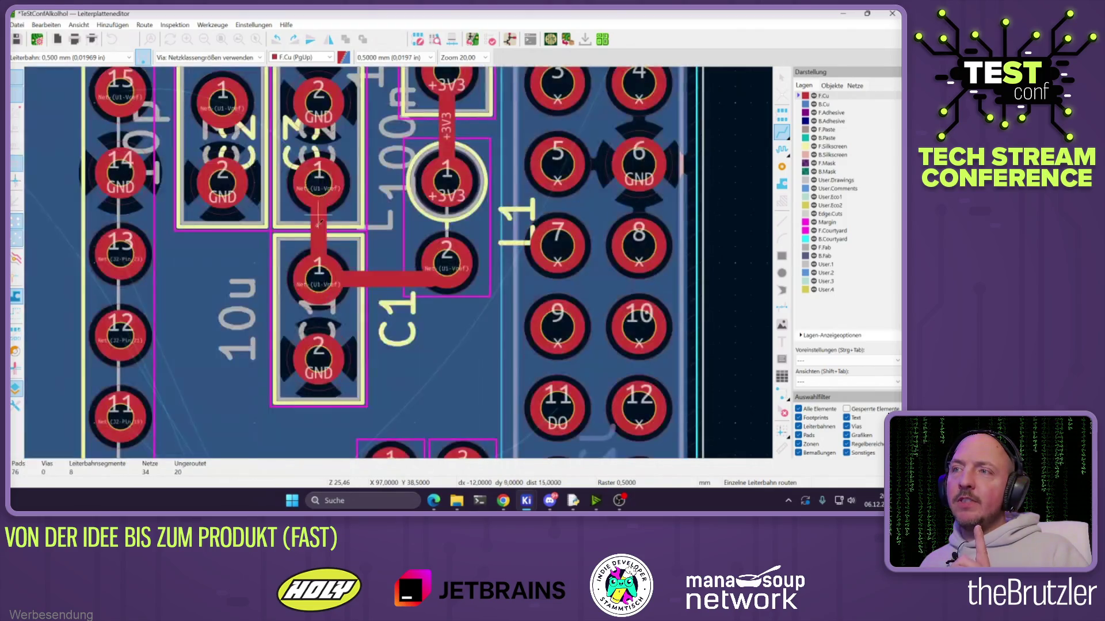
Route the reference net from the upper capacitor pad 1 to U1 pin 15
{"action": "middle_click_drag", "start_coordinate": [319, 280], "coordinate": [446, 342]}
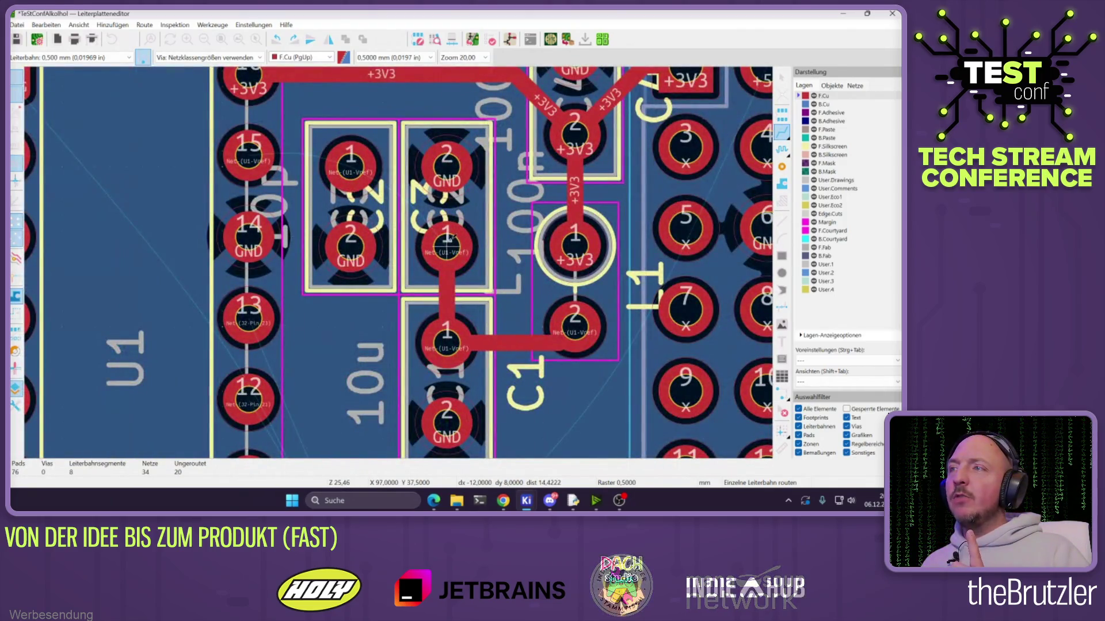
{"action": "left_click", "coordinate": [446, 245]}
{"action": "left_click", "coordinate": [349, 168]}
{"action": "left_click", "coordinate": [349, 168]}
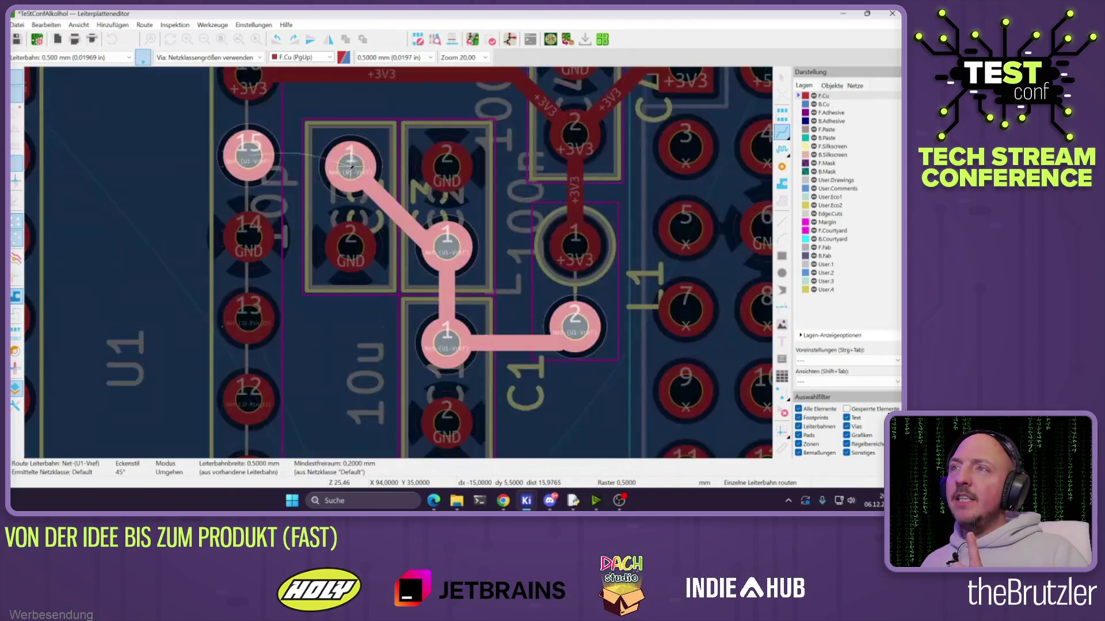
{"action": "left_click", "coordinate": [248, 157]}
{"action": "scroll", "coordinate": [435, 298], "scroll_direction": "down", "scroll_amount": 5}
{"action": "scroll", "coordinate": [435, 298], "scroll_direction": "up", "scroll_amount": 4}
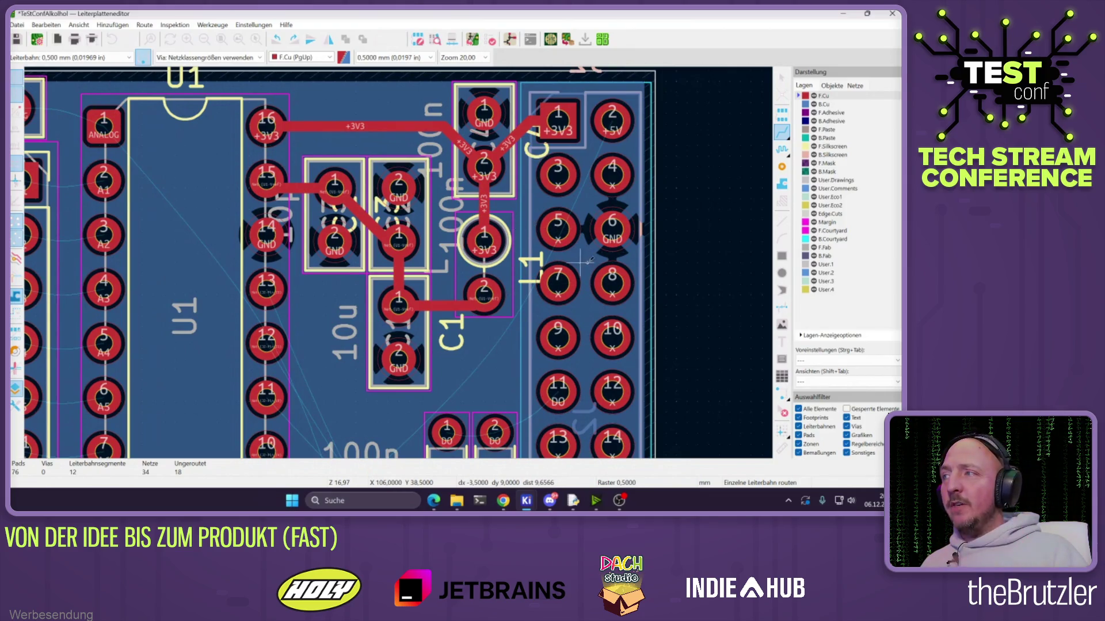
{"action": "key", "text": "Escape"}
{"action": "left_click", "coordinate": [652, 232]}
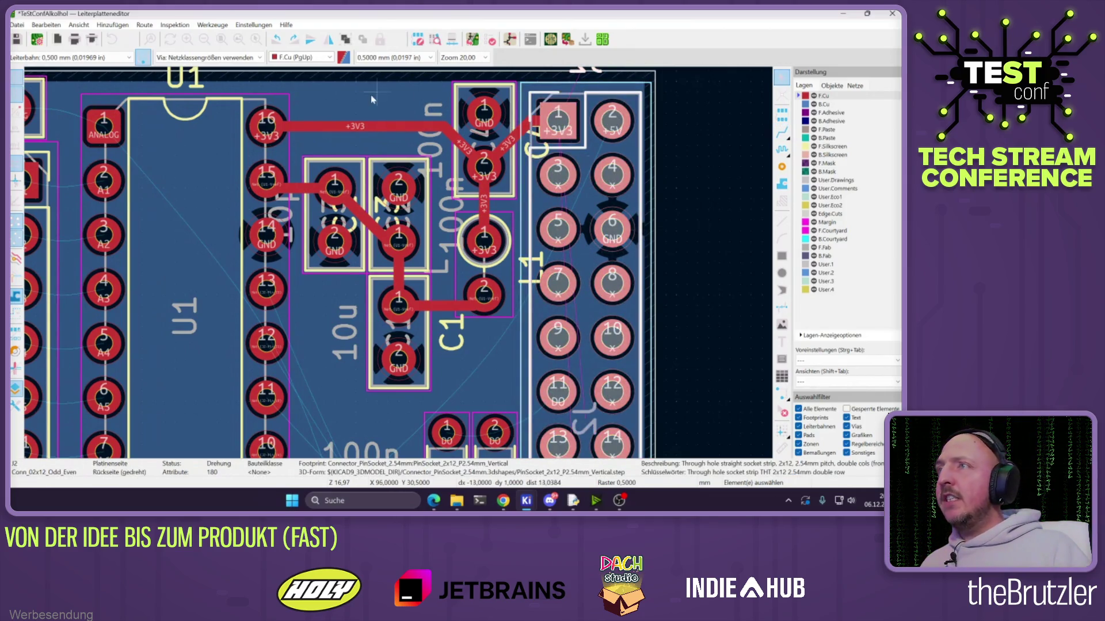
Change the GND zone's thermal relief gap and spoke width to 0.2 mm
{"action": "double_click", "coordinate": [346, 81]}
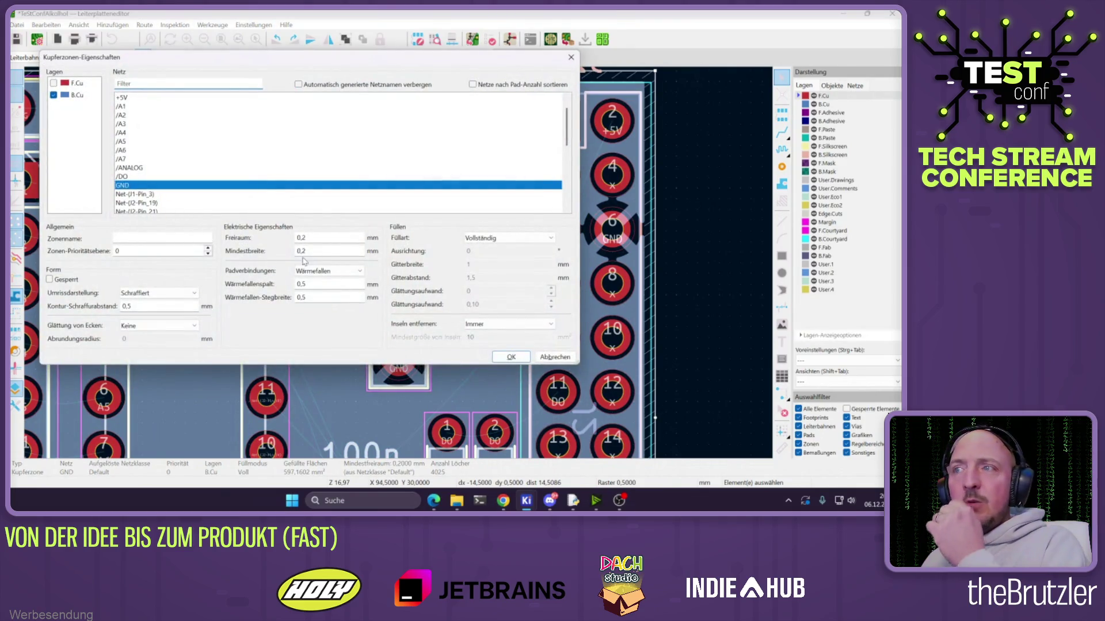
{"action": "left_click", "coordinate": [319, 287]}
{"action": "key", "text": "BackSpace"}
{"action": "type", "text": "2"}
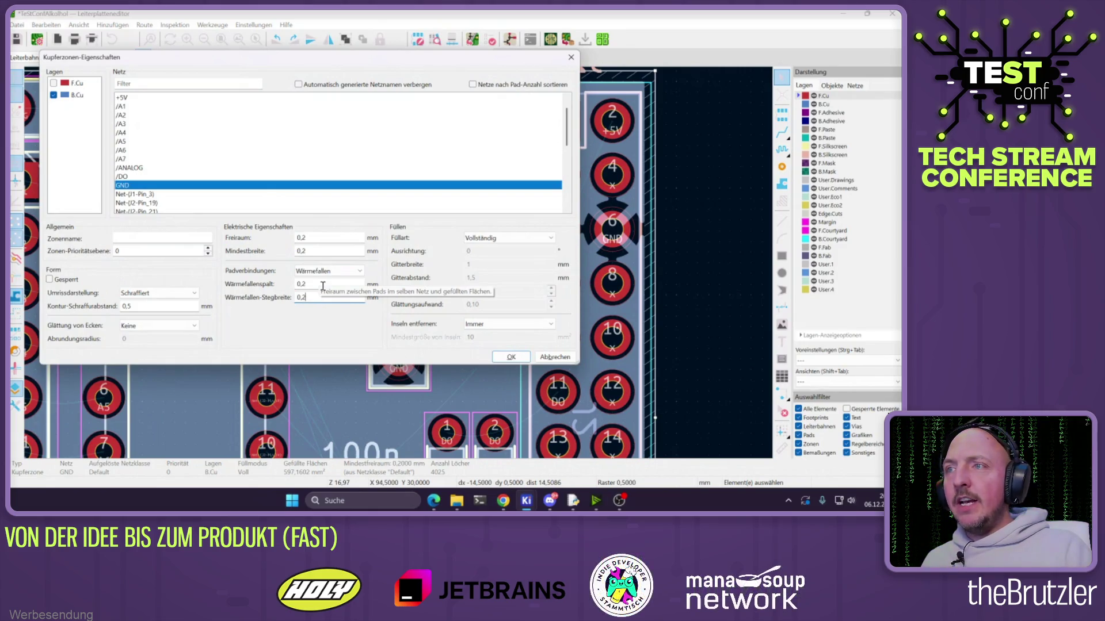
{"action": "type", "text": "2"}
{"action": "left_click", "coordinate": [511, 358]}
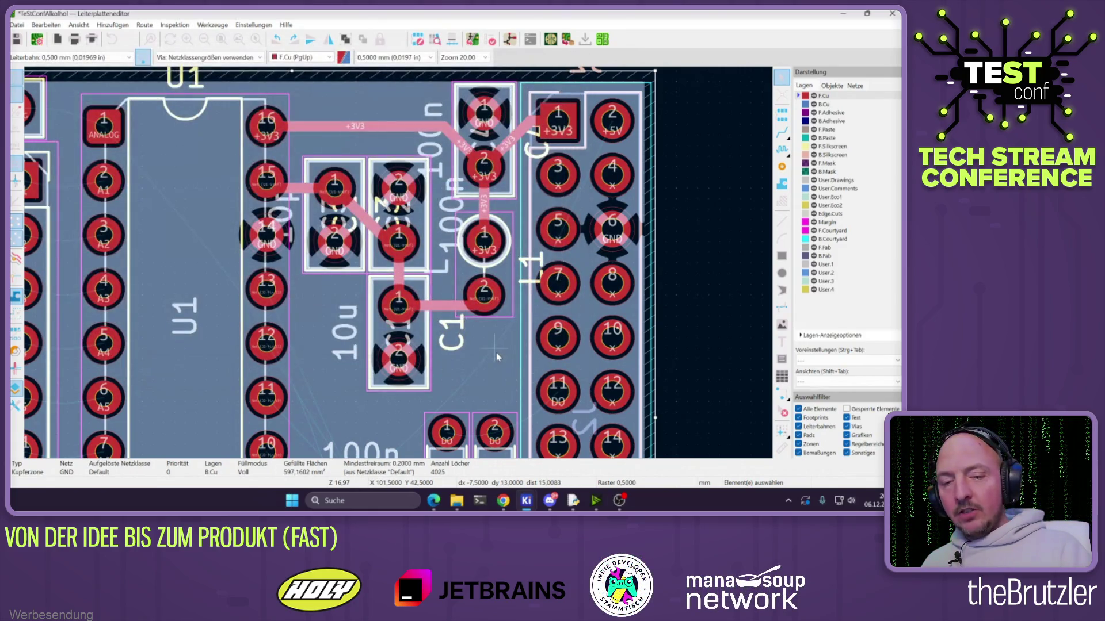
{"action": "key", "text": "x"}
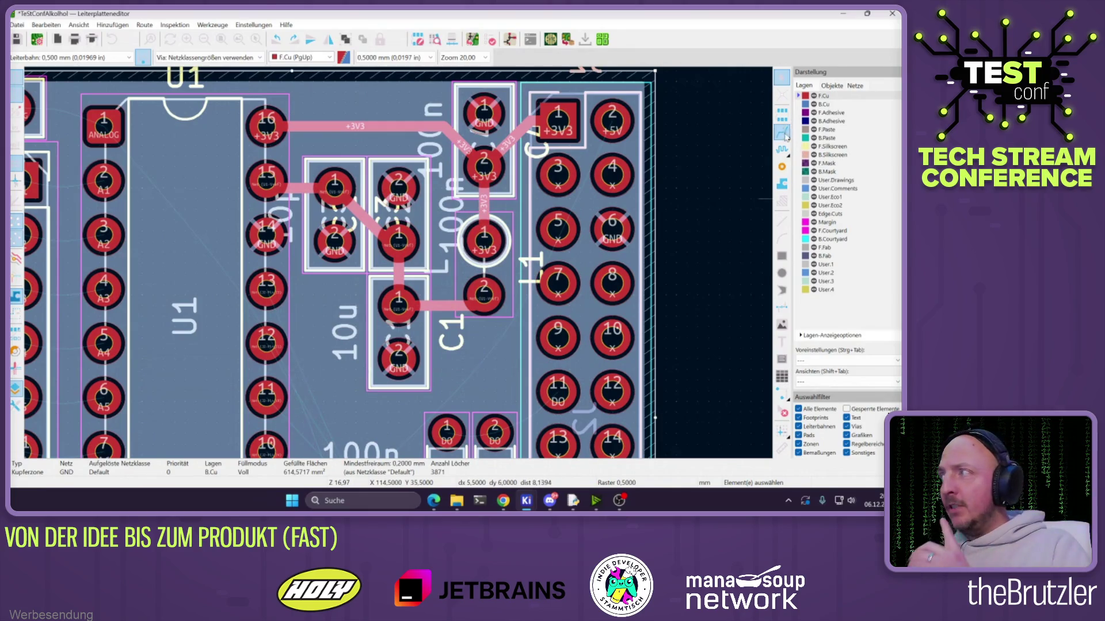
{"action": "scroll", "coordinate": [426, 270], "scroll_direction": "down", "scroll_amount": 5}
Route the ANALOG track on back copper from J1 pad 4 to C5 pad 2
{"action": "scroll", "coordinate": [407, 241], "scroll_direction": "up", "scroll_amount": 4}
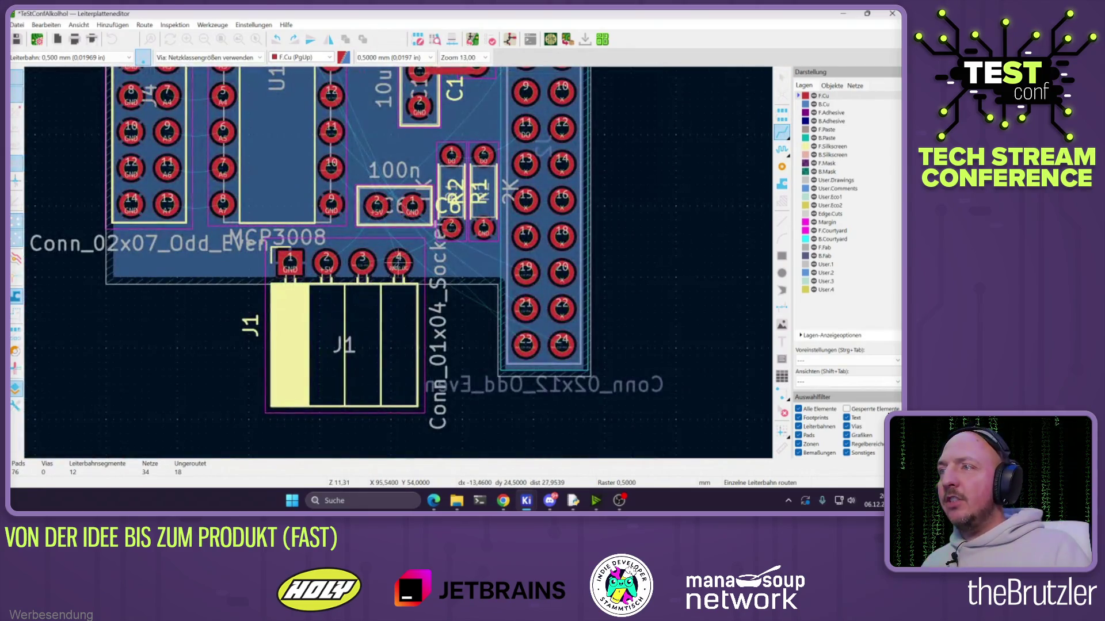
{"action": "left_click", "coordinate": [403, 262]}
{"action": "scroll", "coordinate": [403, 262], "scroll_direction": "down", "scroll_amount": 2}
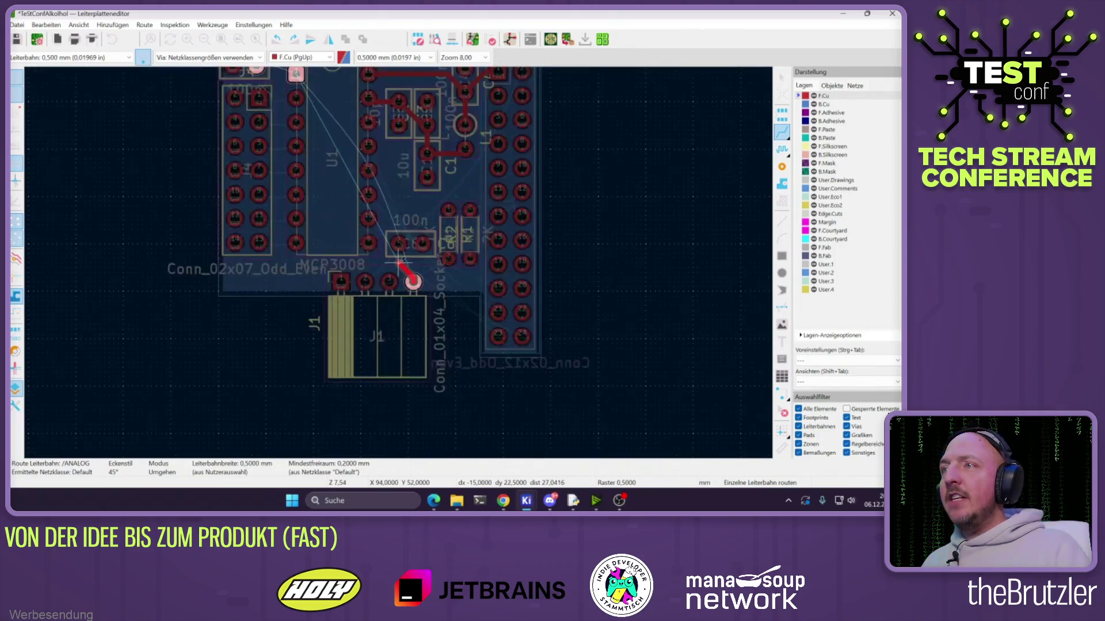
{"action": "scroll", "coordinate": [399, 263], "scroll_direction": "down", "scroll_amount": 3}
{"action": "scroll", "coordinate": [400, 265], "scroll_direction": "up", "scroll_amount": 3}
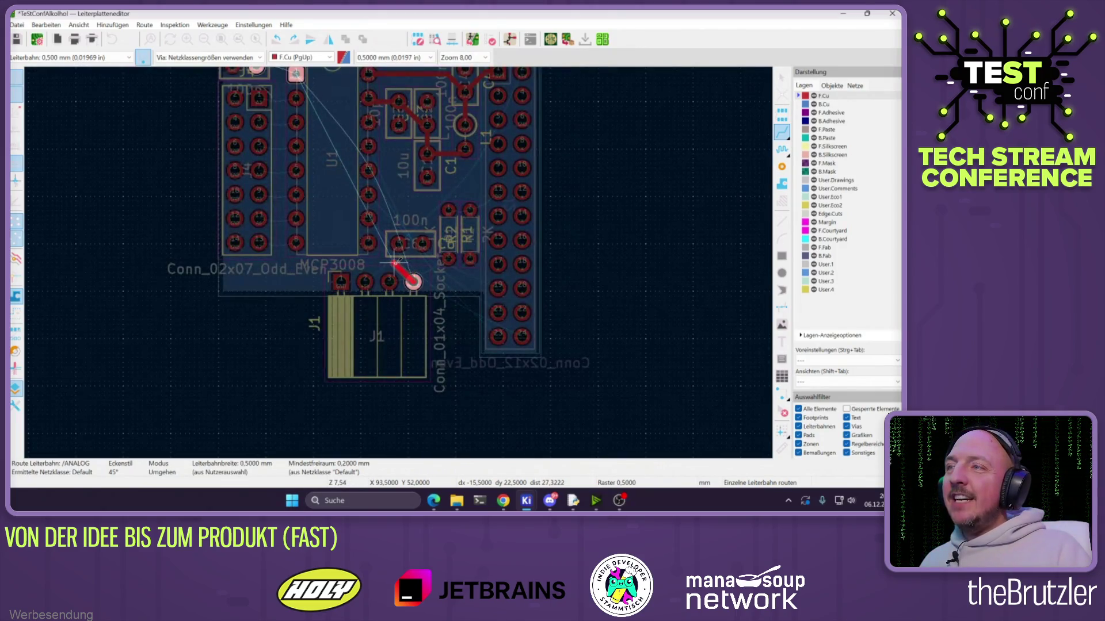
{"action": "scroll", "coordinate": [401, 265], "scroll_direction": "up", "scroll_amount": 5}
{"action": "key", "text": "Escape"}
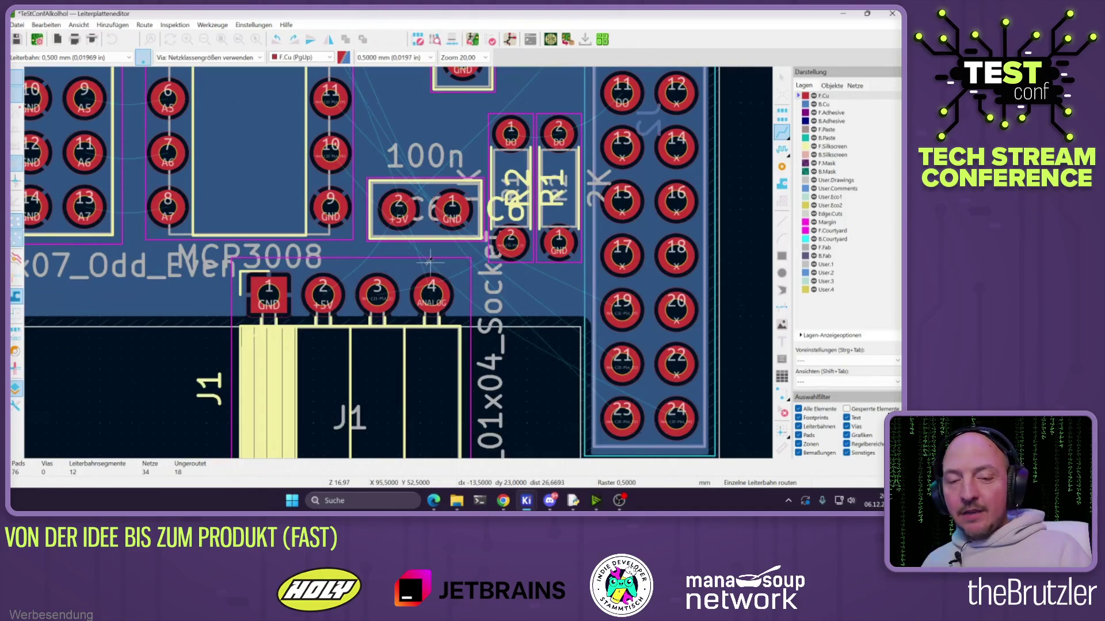
{"action": "left_click", "coordinate": [431, 291]}
{"action": "key", "text": "Page_Down"}
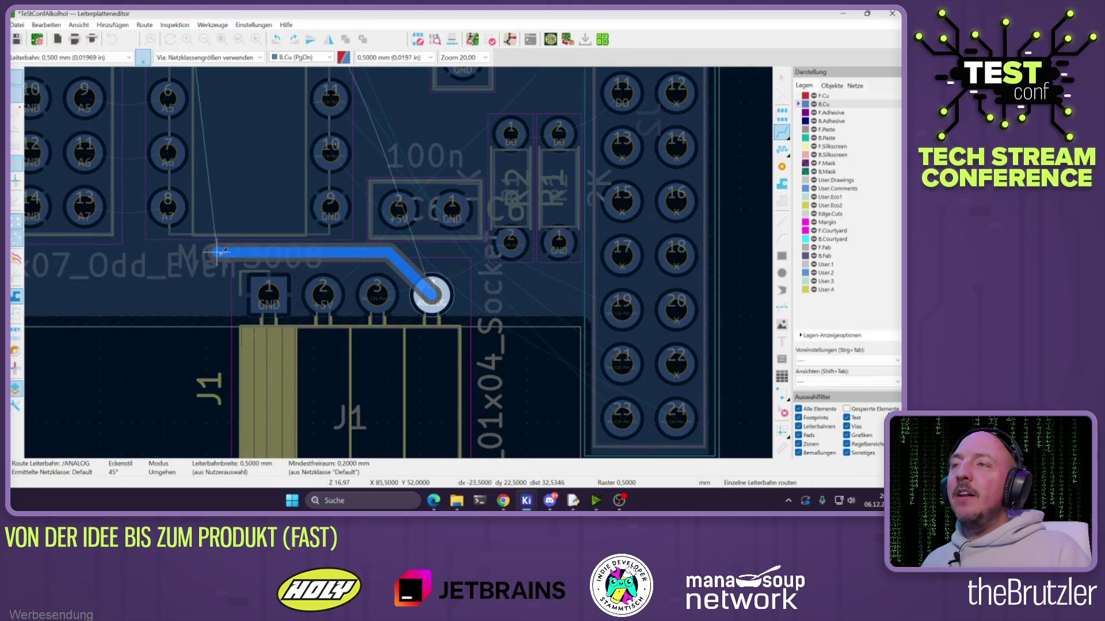
{"action": "scroll", "coordinate": [218, 252], "scroll_direction": "down", "scroll_amount": 2}
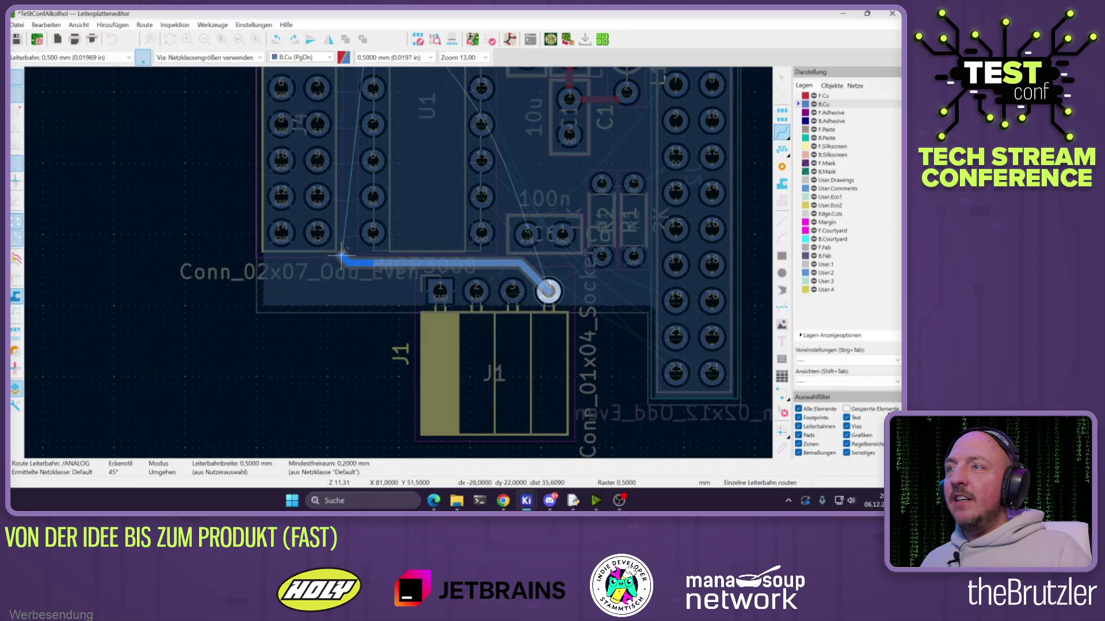
{"action": "scroll", "coordinate": [411, 272], "scroll_direction": "down", "scroll_amount": 2}
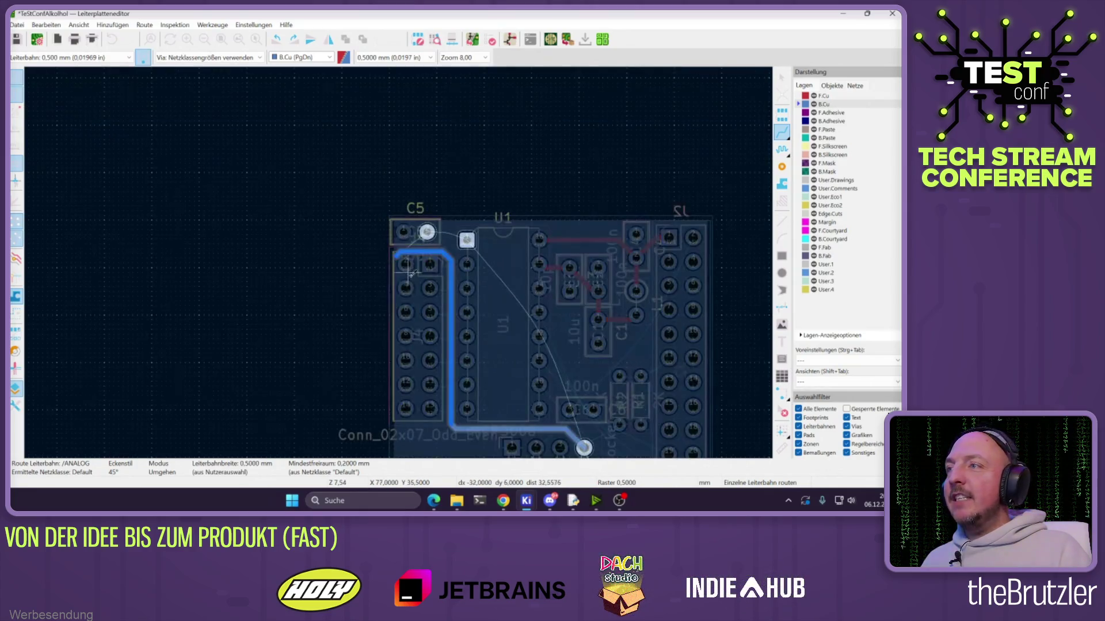
{"action": "scroll", "coordinate": [427, 248], "scroll_direction": "up", "scroll_amount": 2}
{"action": "left_click", "coordinate": [432, 255]}
Extend the ANALOG track from C5 to U1 pin 1 and refill the copper zones
{"action": "scroll", "coordinate": [436, 260], "scroll_direction": "up", "scroll_amount": 2}
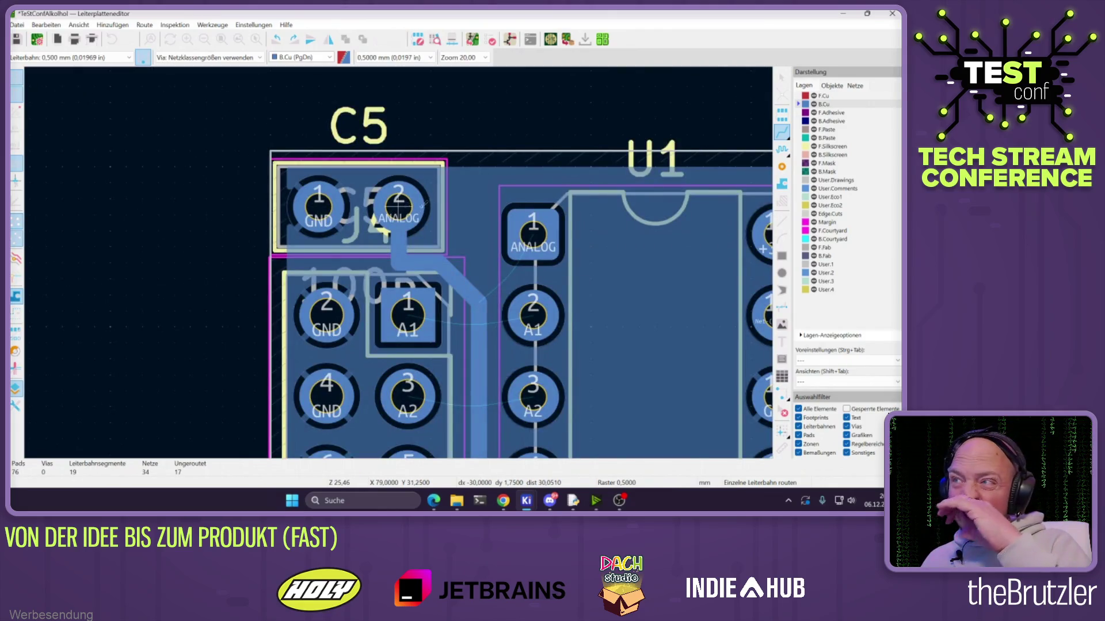
{"action": "left_click", "coordinate": [399, 205]}
{"action": "left_click", "coordinate": [407, 202]}
{"action": "scroll", "coordinate": [400, 254], "scroll_direction": "down", "scroll_amount": 4}
{"action": "scroll", "coordinate": [398, 263], "scroll_direction": "up", "scroll_amount": 2}
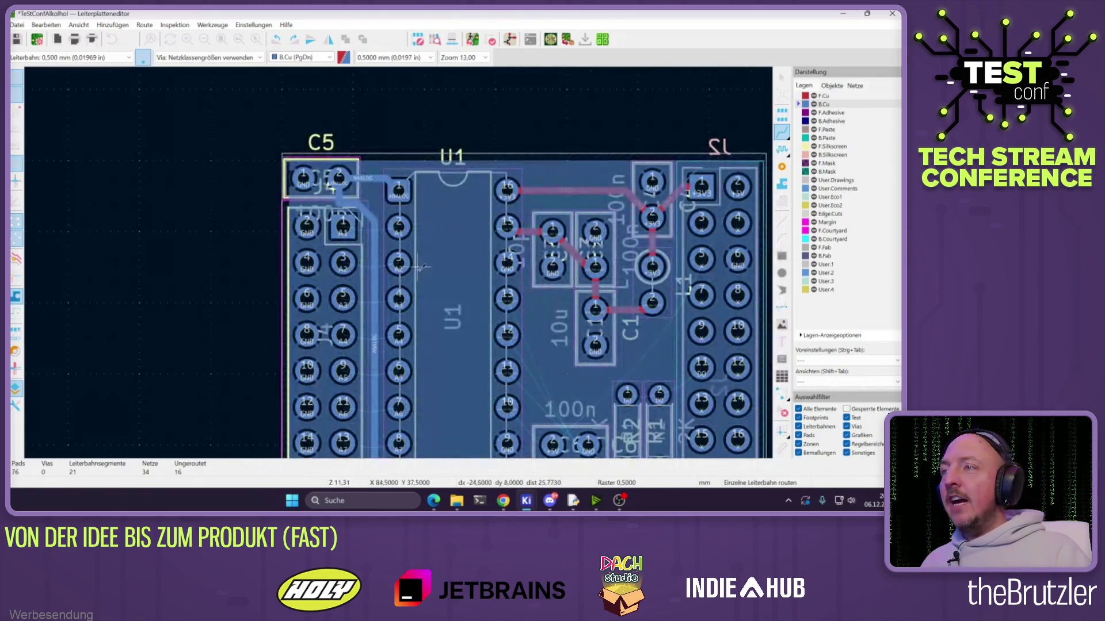
{"action": "key", "text": "b"}
{"action": "key", "text": "Escape"}
{"action": "scroll", "coordinate": [399, 268], "scroll_direction": "down", "scroll_amount": 3}
{"action": "scroll", "coordinate": [400, 267], "scroll_direction": "up", "scroll_amount": 2}
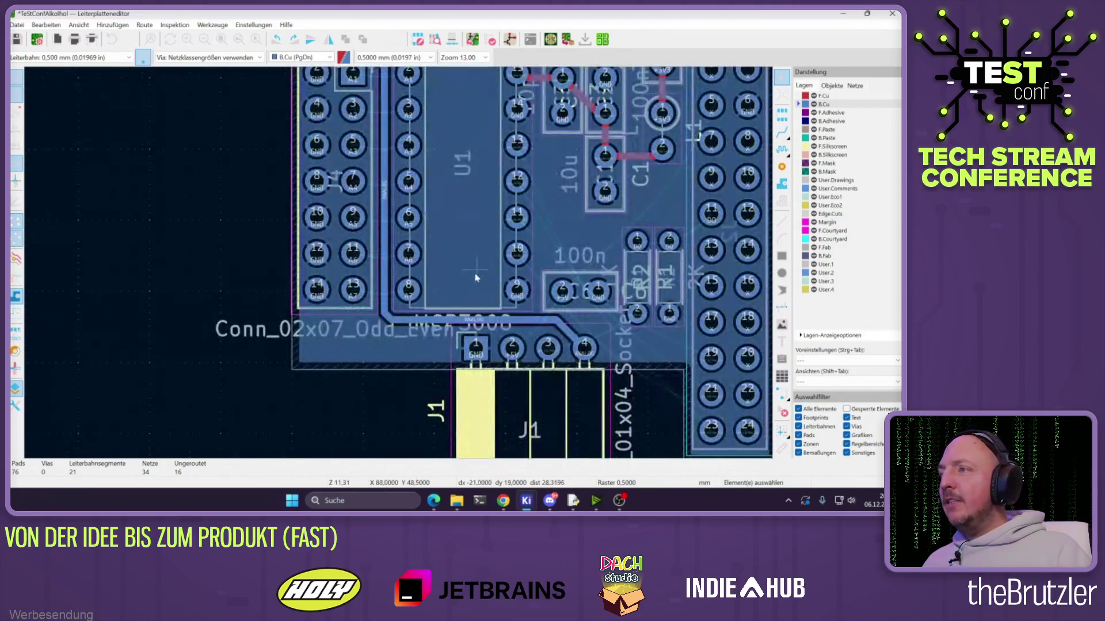
{"action": "scroll", "coordinate": [564, 374], "scroll_direction": "up", "scroll_amount": 2}
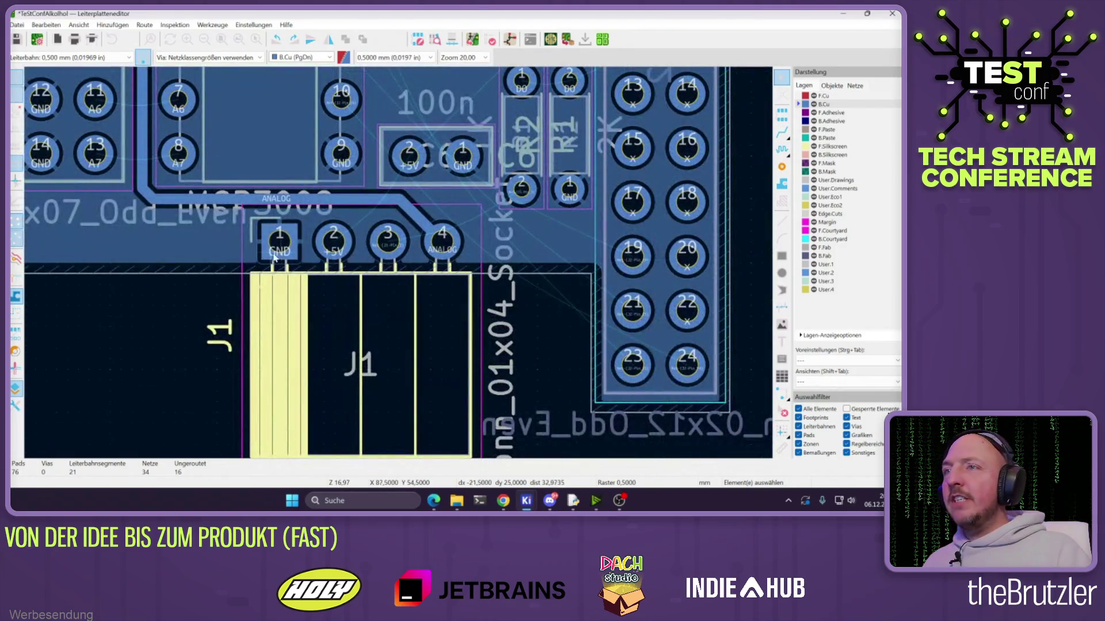
{"action": "scroll", "coordinate": [403, 276], "scroll_direction": "down", "scroll_amount": 5}
{"action": "scroll", "coordinate": [518, 230], "scroll_direction": "up", "scroll_amount": 2}
{"action": "scroll", "coordinate": [761, 150], "scroll_direction": "down", "scroll_amount": 3}
Set new tracks to use the net-class width ('Netzklassenbreite verwenden')
{"action": "left_click", "coordinate": [781, 133]}
{"action": "scroll", "coordinate": [432, 334], "scroll_direction": "up", "scroll_amount": 2}
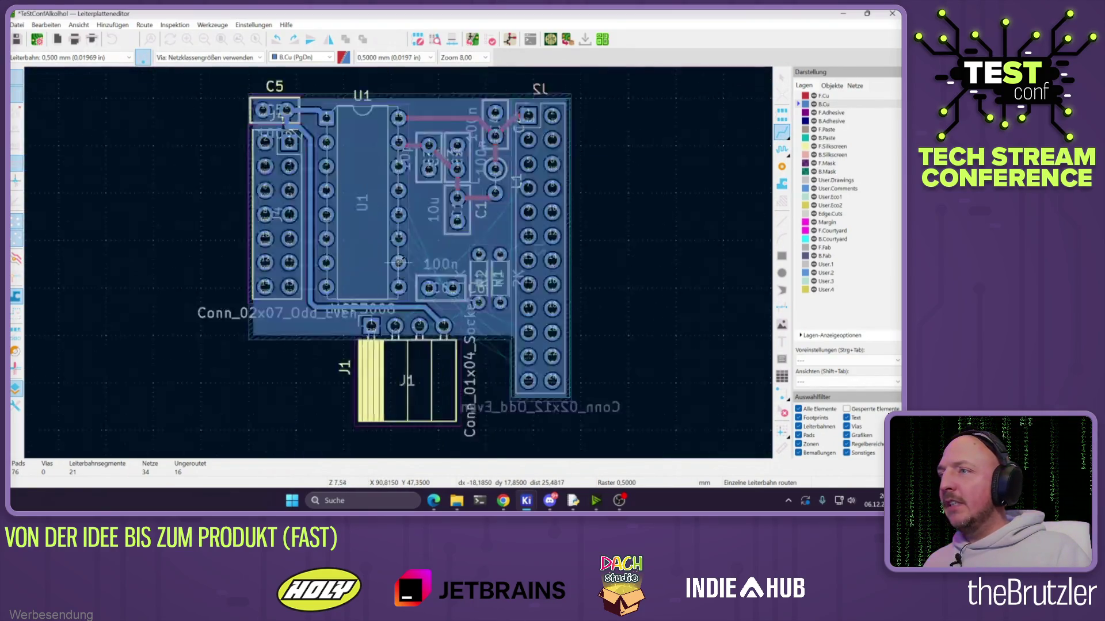
{"action": "left_click", "coordinate": [93, 57]}
{"action": "left_click", "coordinate": [64, 67]}
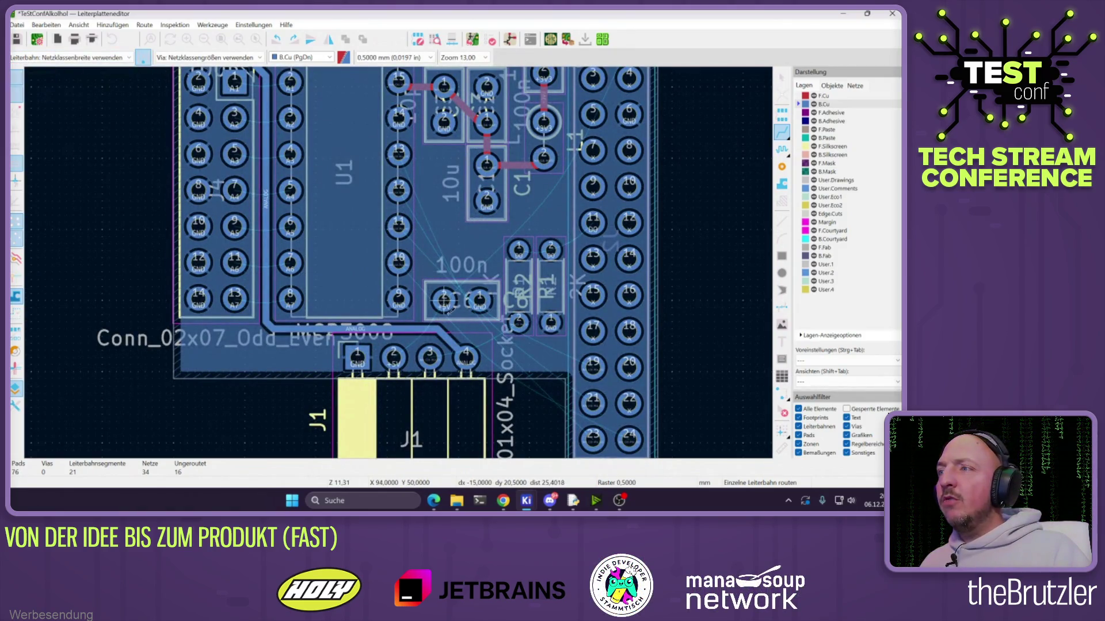
{"action": "left_click", "coordinate": [437, 354]}
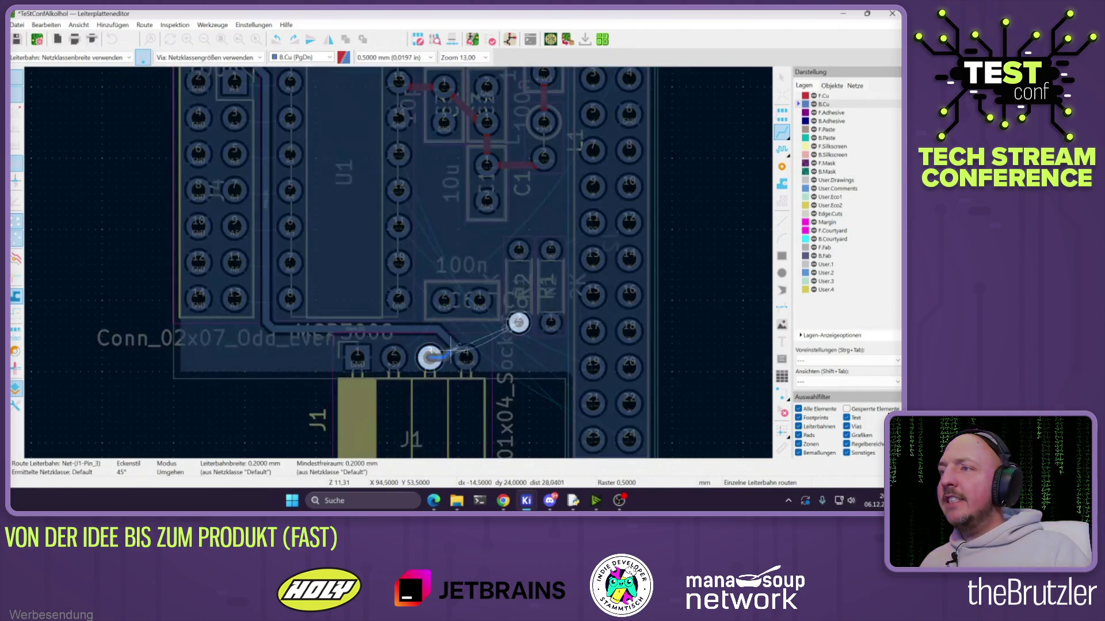
{"action": "key", "text": "Escape"}
Route the DO net on front copper from R2 to R1
{"action": "key", "text": "Page_Up"}
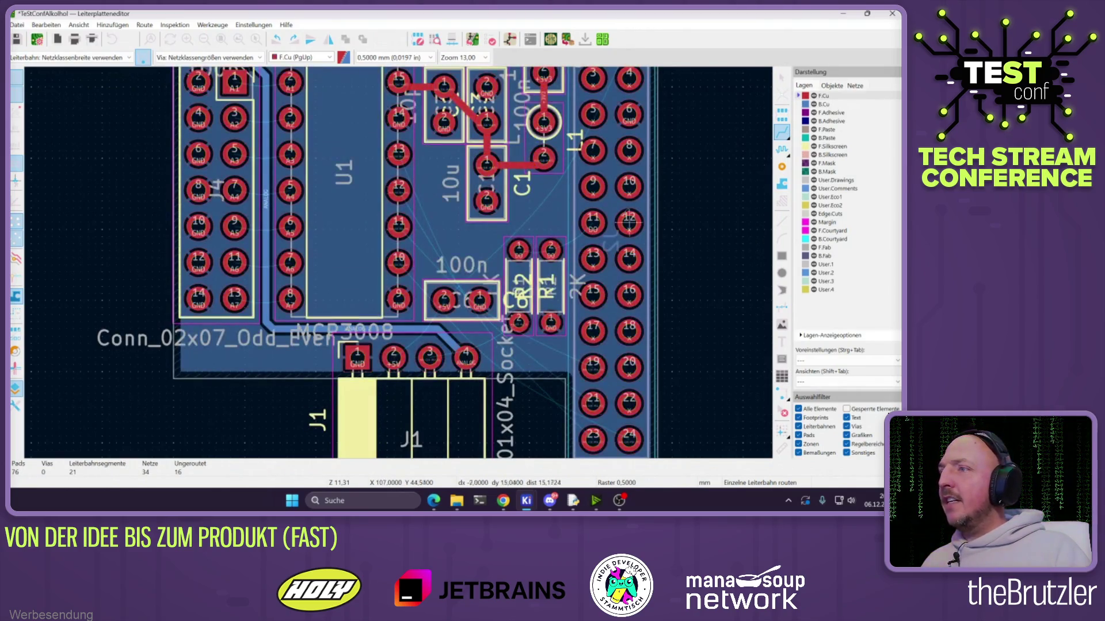
{"action": "left_click", "coordinate": [403, 364]}
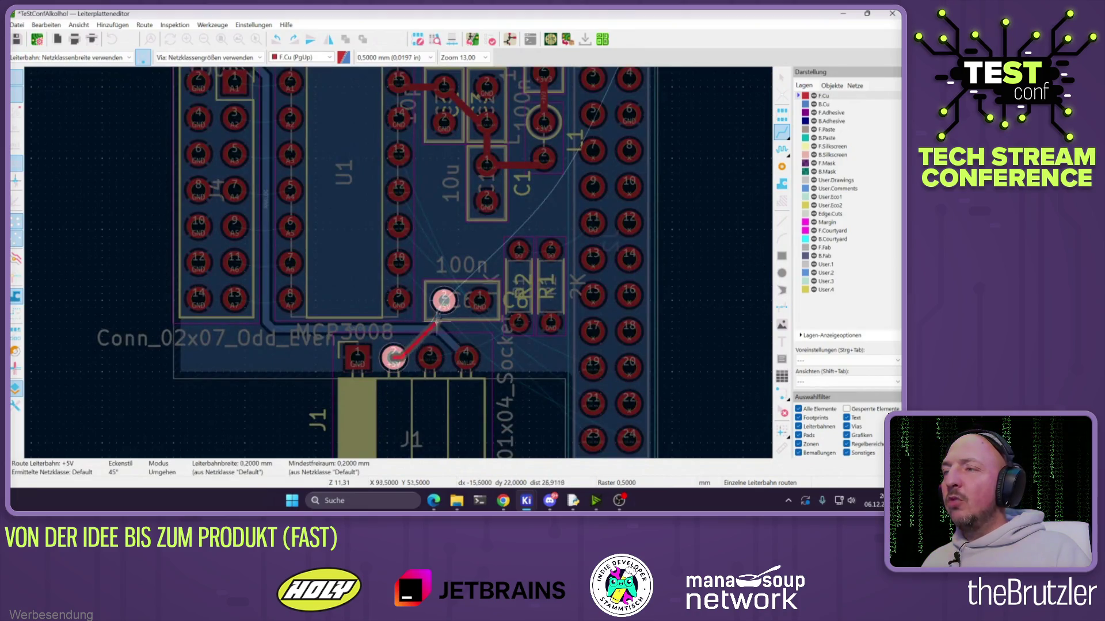
{"action": "key", "text": "Escape"}
{"action": "left_click", "coordinate": [430, 358]}
{"action": "left_click", "coordinate": [519, 323]}
{"action": "left_click", "coordinate": [519, 249]}
{"action": "left_click", "coordinate": [551, 250]}
{"action": "left_click", "coordinate": [551, 249]}
{"action": "key", "text": "Escape"}
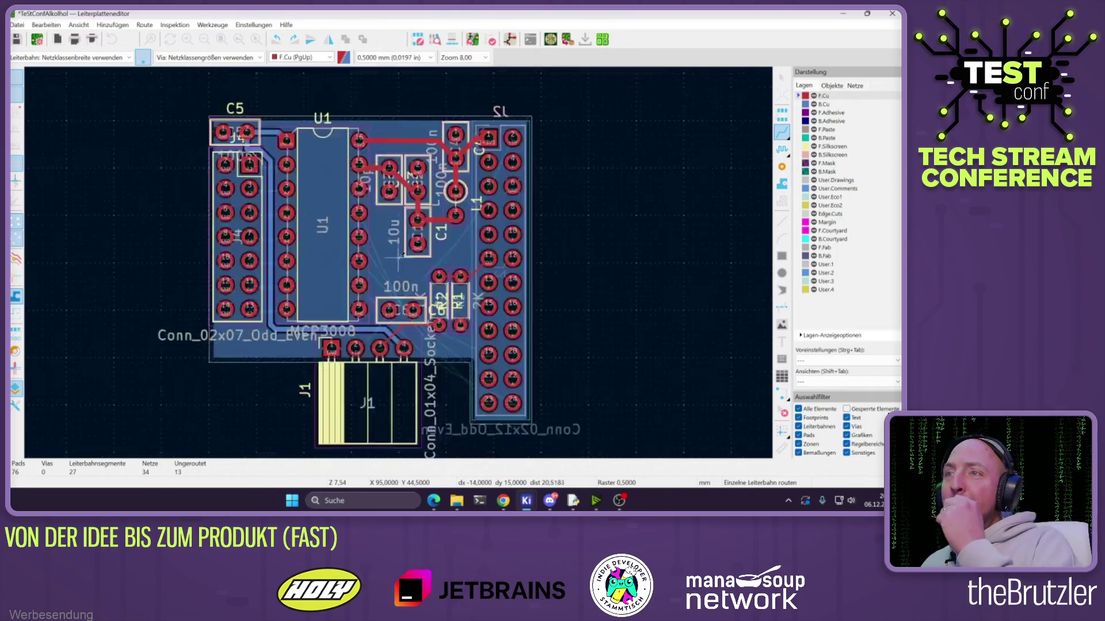
Route J4's A3, A2 and A1 pins to their U1 input pins
{"action": "scroll", "coordinate": [405, 246], "scroll_direction": "down", "scroll_amount": 2}
{"action": "scroll", "coordinate": [381, 284], "scroll_direction": "up", "scroll_amount": 3}
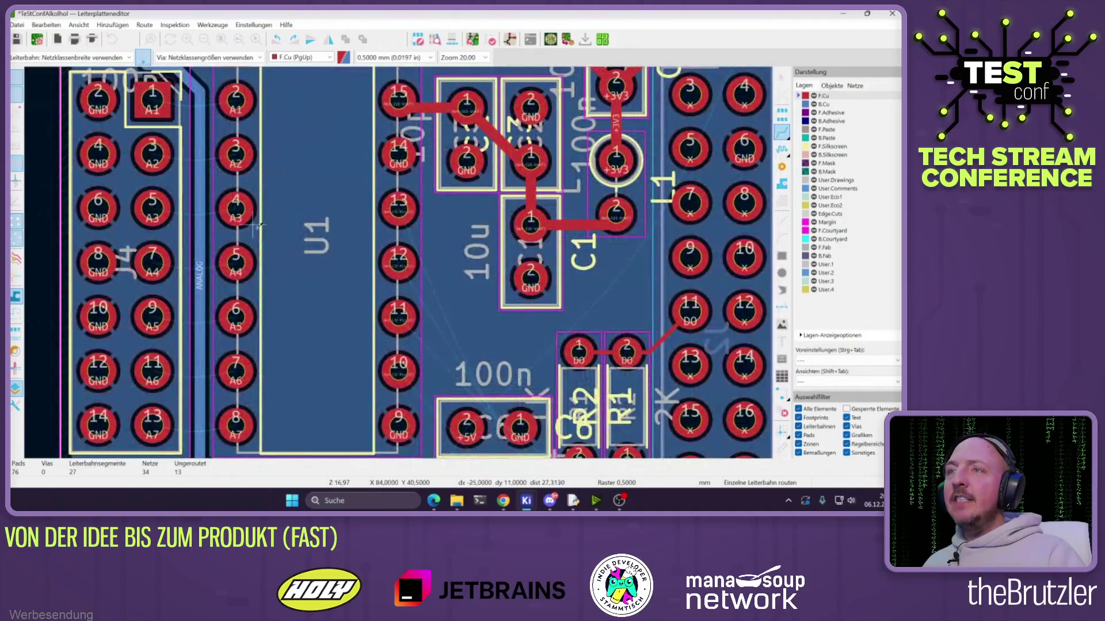
{"action": "left_click", "coordinate": [235, 207]}
{"action": "left_click", "coordinate": [153, 207]}
{"action": "left_click", "coordinate": [235, 154]}
{"action": "left_click", "coordinate": [153, 154]}
{"action": "left_click", "coordinate": [235, 100]}
{"action": "left_click", "coordinate": [152, 100]}
Route J4's A4, A5, A6 and A7 pins to U1 pins 5–8
{"action": "left_click", "coordinate": [236, 262]}
{"action": "left_click", "coordinate": [153, 262]}
{"action": "left_click", "coordinate": [152, 316]}
{"action": "left_click", "coordinate": [235, 316]}
{"action": "left_click", "coordinate": [235, 371]}
{"action": "left_click", "coordinate": [152, 371]}
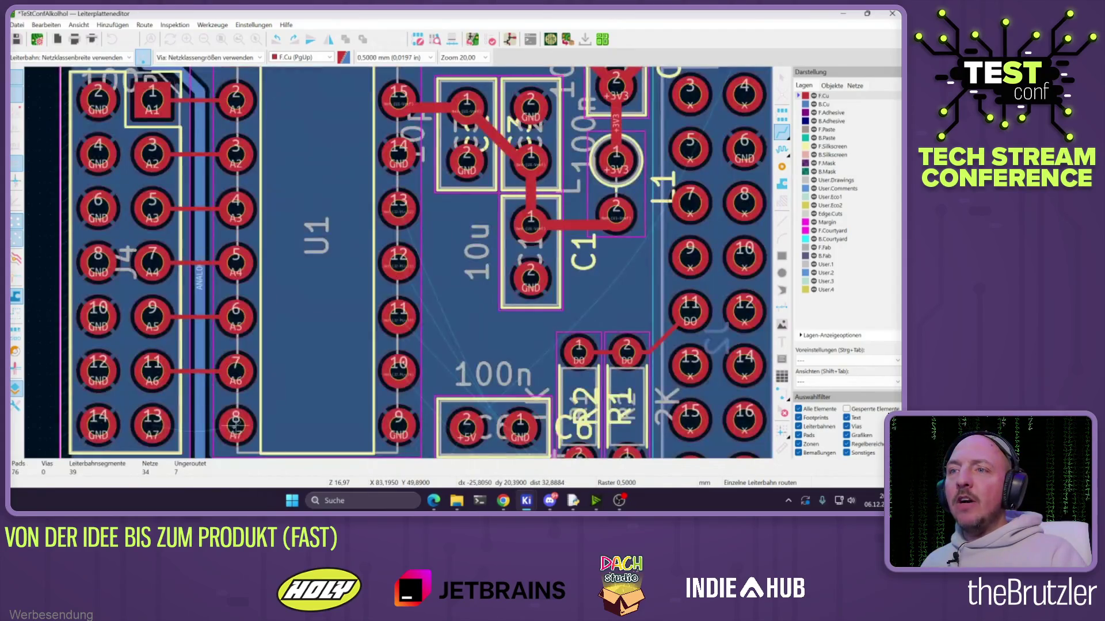
{"action": "left_click", "coordinate": [152, 425]}
{"action": "left_click", "coordinate": [236, 424]}
{"action": "scroll", "coordinate": [478, 233], "scroll_direction": "down", "scroll_amount": 5}
{"action": "scroll", "coordinate": [478, 233], "scroll_direction": "up", "scroll_amount": 4}
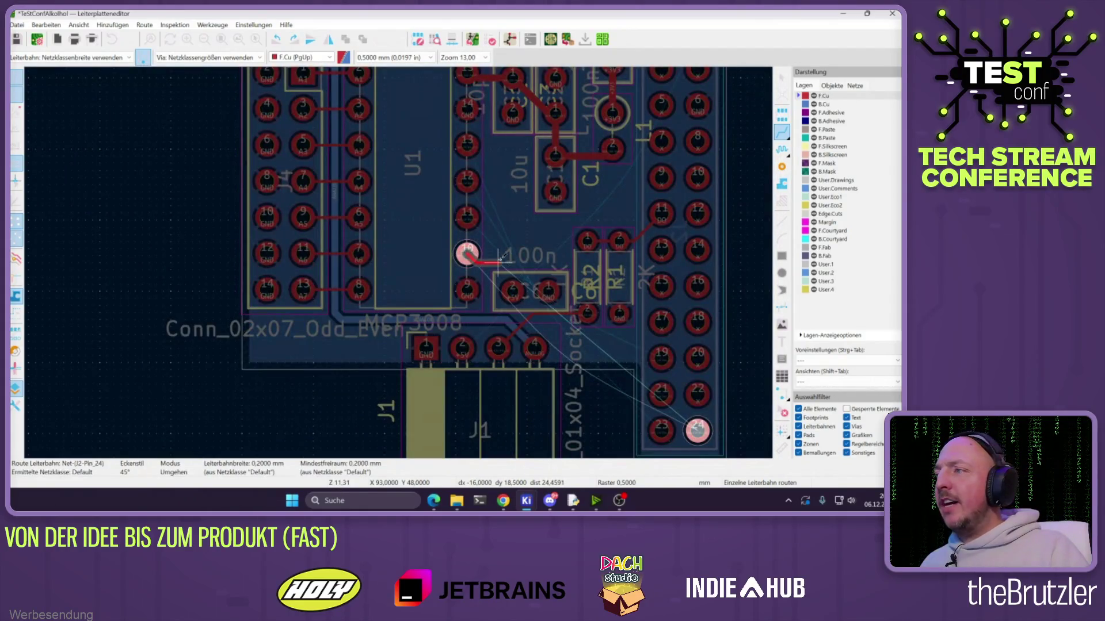
Route J2 pins 24, 19 and 21 to U1's digital pins on front copper
{"action": "middle_click_drag", "start_coordinate": [467, 253], "coordinate": [368, 253]}
{"action": "left_click", "coordinate": [598, 430]}
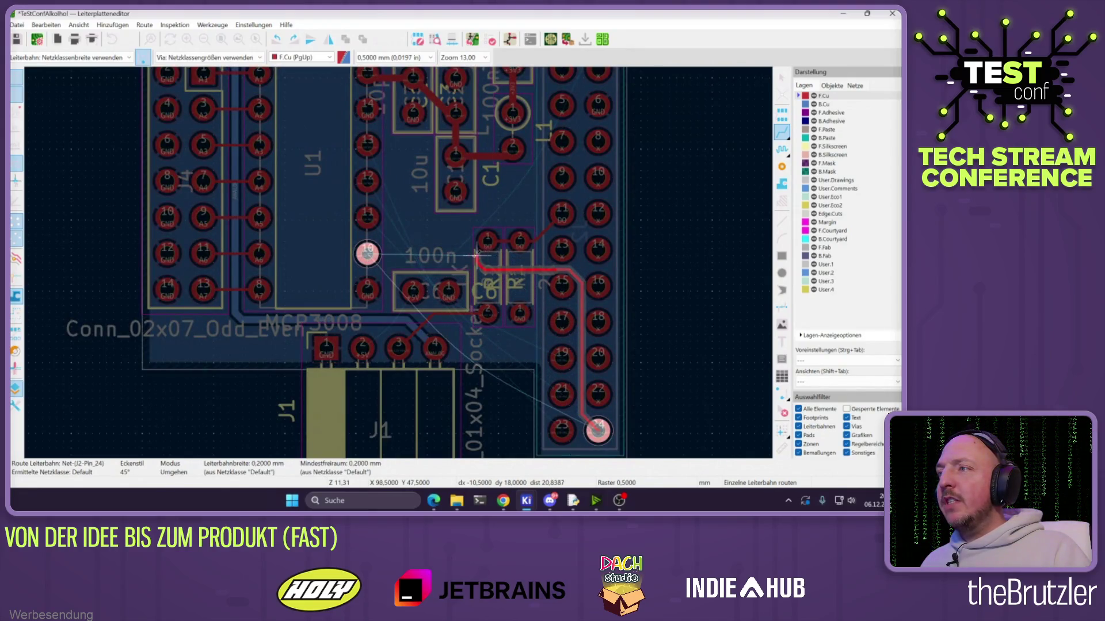
{"action": "left_click", "coordinate": [387, 253]}
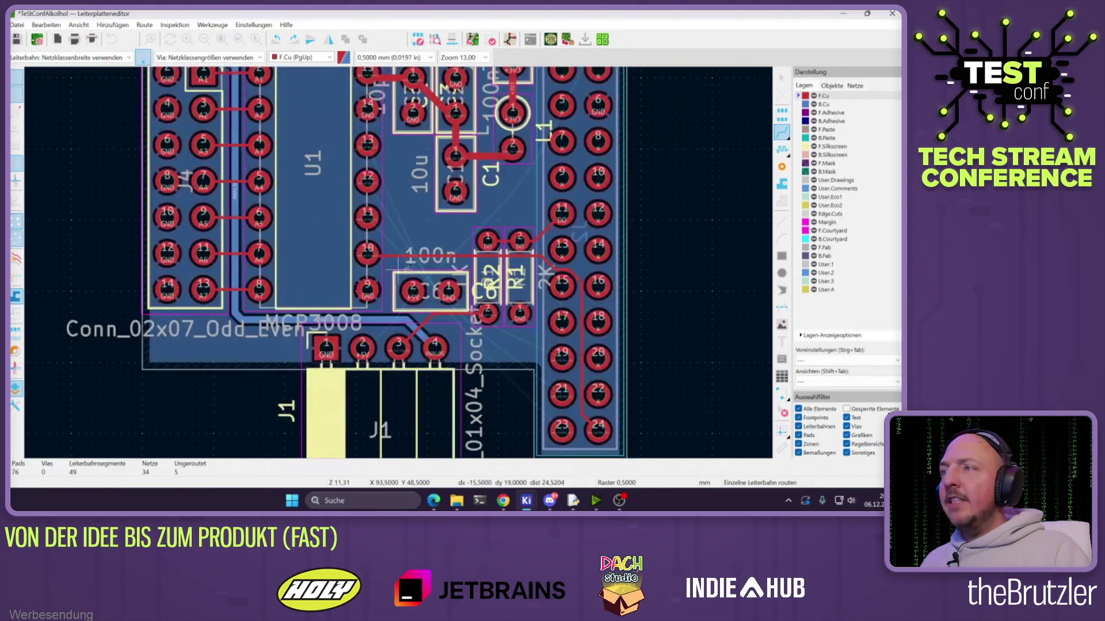
{"action": "left_click", "coordinate": [561, 358]}
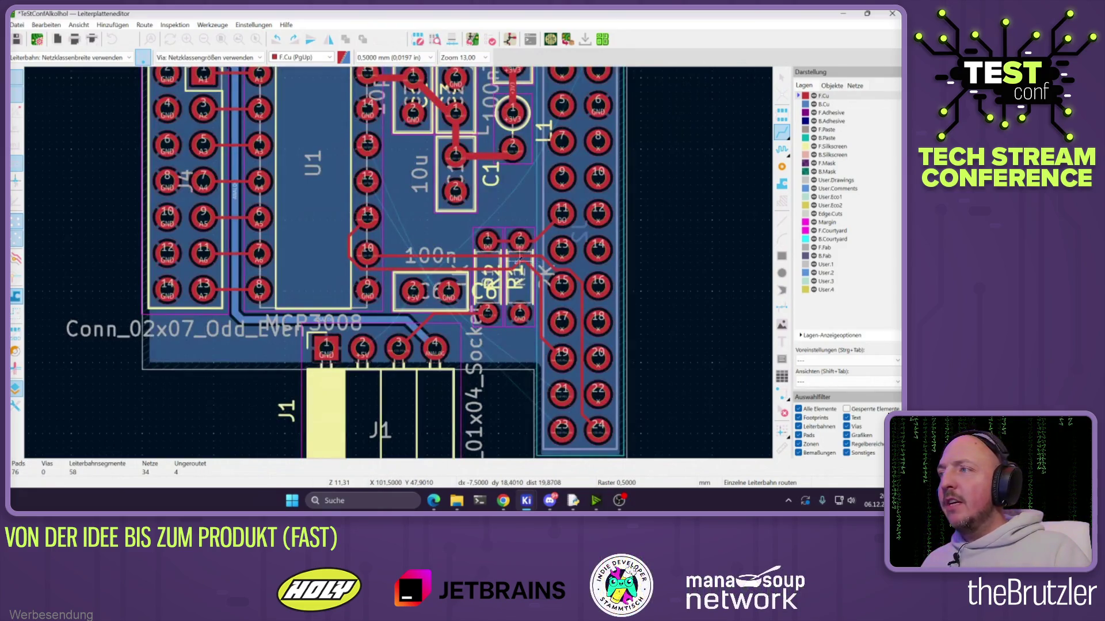
{"action": "scroll", "coordinate": [620, 259], "scroll_direction": "up", "scroll_amount": 3}
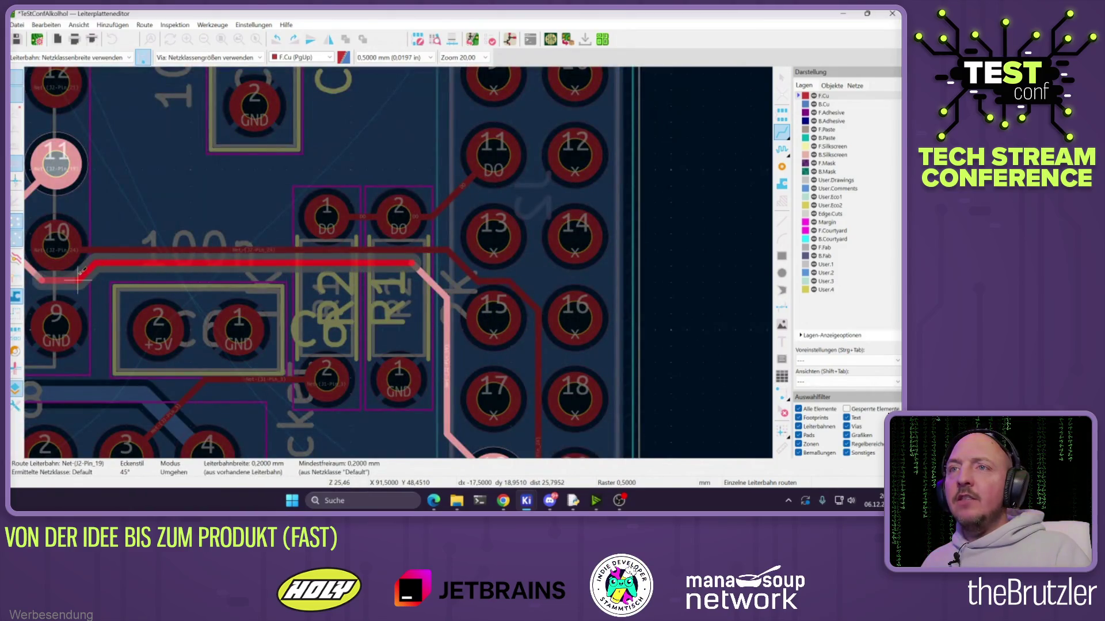
{"action": "left_click", "coordinate": [56, 247]}
{"action": "scroll", "coordinate": [467, 325], "scroll_direction": "down", "scroll_amount": 2}
{"action": "left_click", "coordinate": [492, 362]}
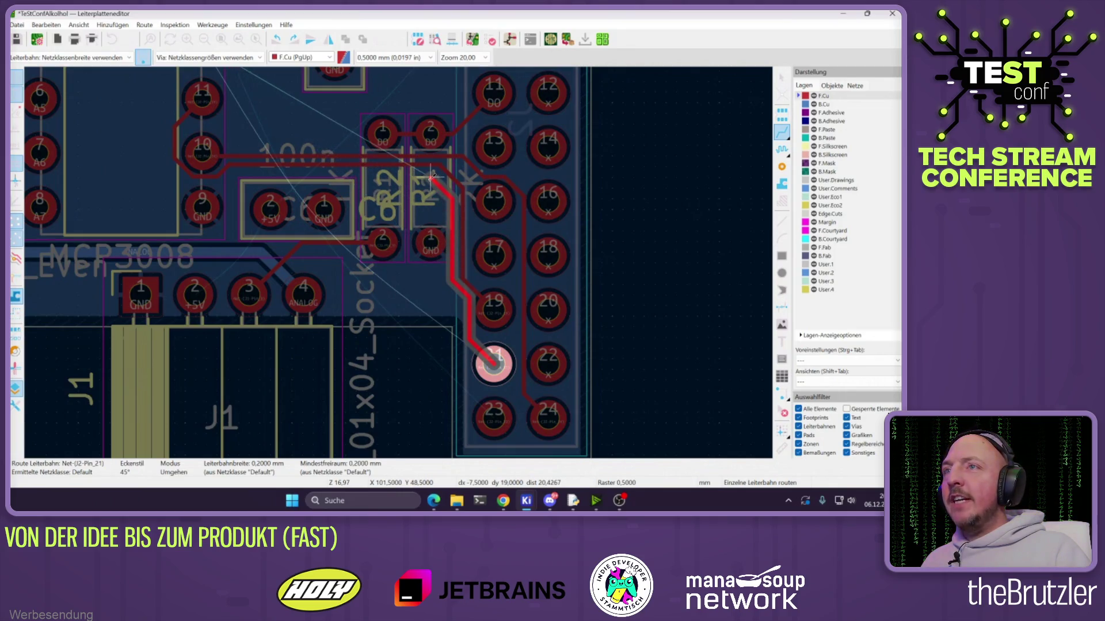
{"action": "scroll", "coordinate": [173, 144], "scroll_direction": "down", "scroll_amount": 2}
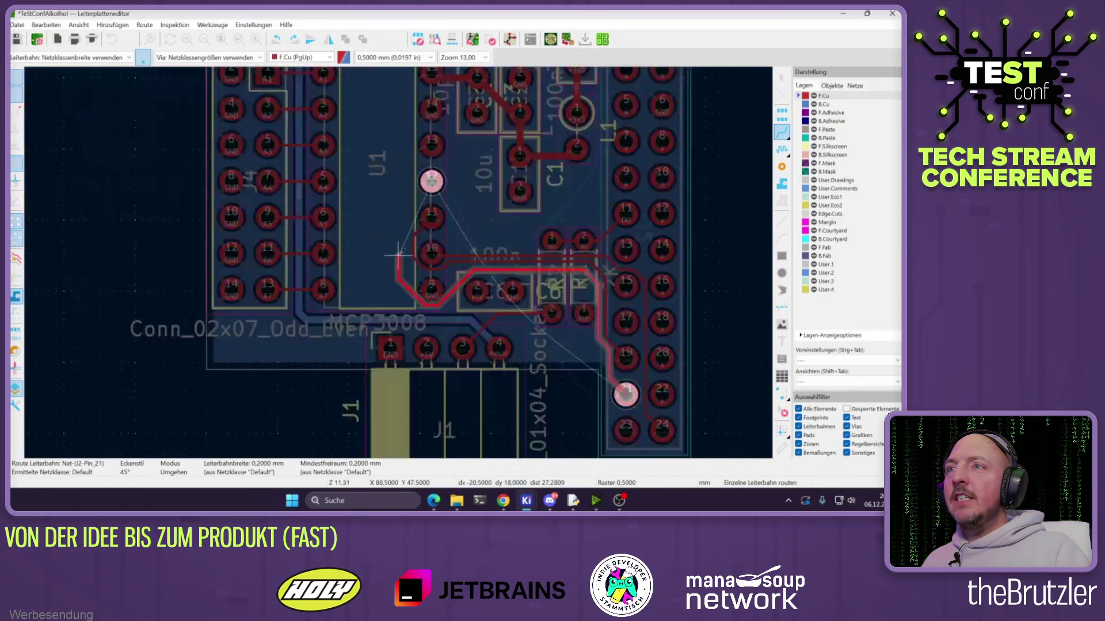
{"action": "left_click", "coordinate": [453, 212]}
{"action": "scroll", "coordinate": [515, 271], "scroll_direction": "up", "scroll_amount": 3}
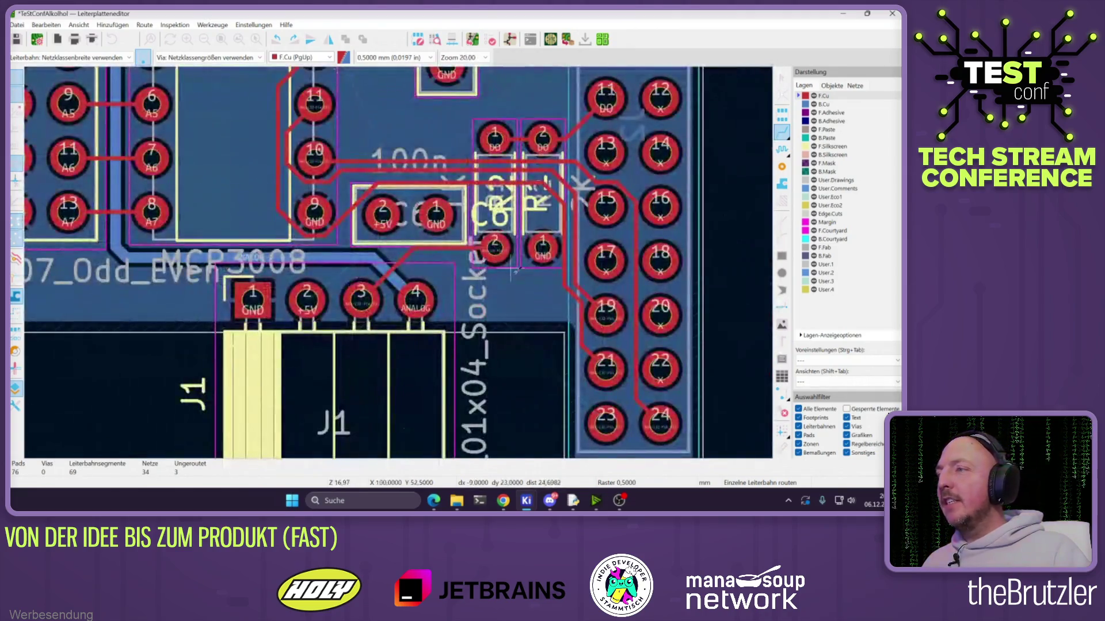
Redo the J2 pin 24 track to U1 pin 10 and the pin 19 track to U1
{"action": "left_click", "coordinate": [606, 422]}
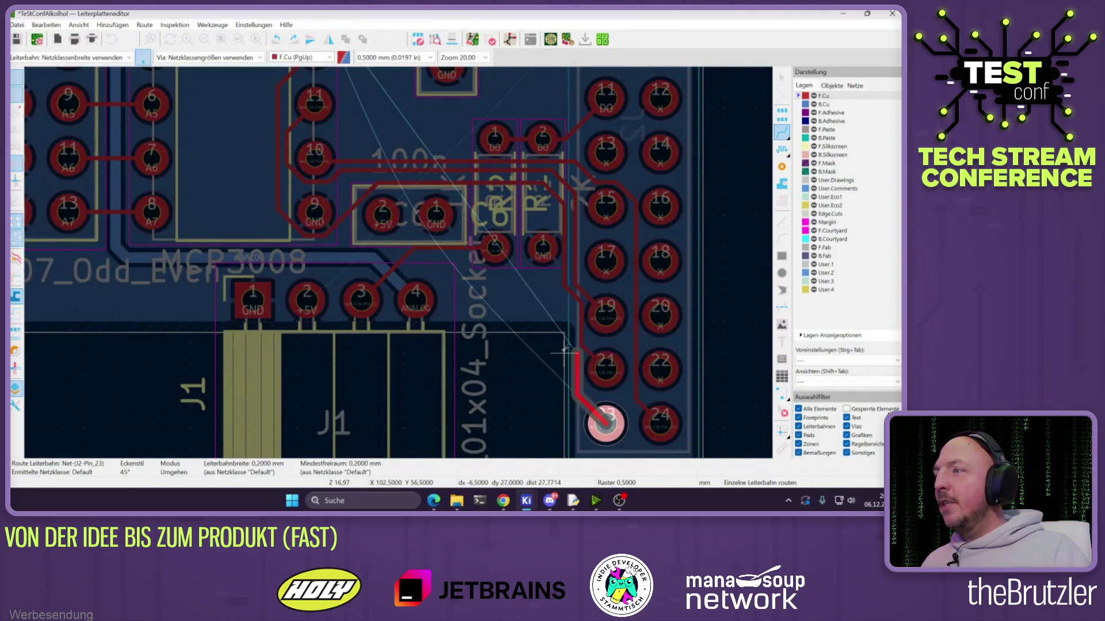
{"action": "key", "text": "Escape"}
{"action": "left_click", "coordinate": [591, 289]}
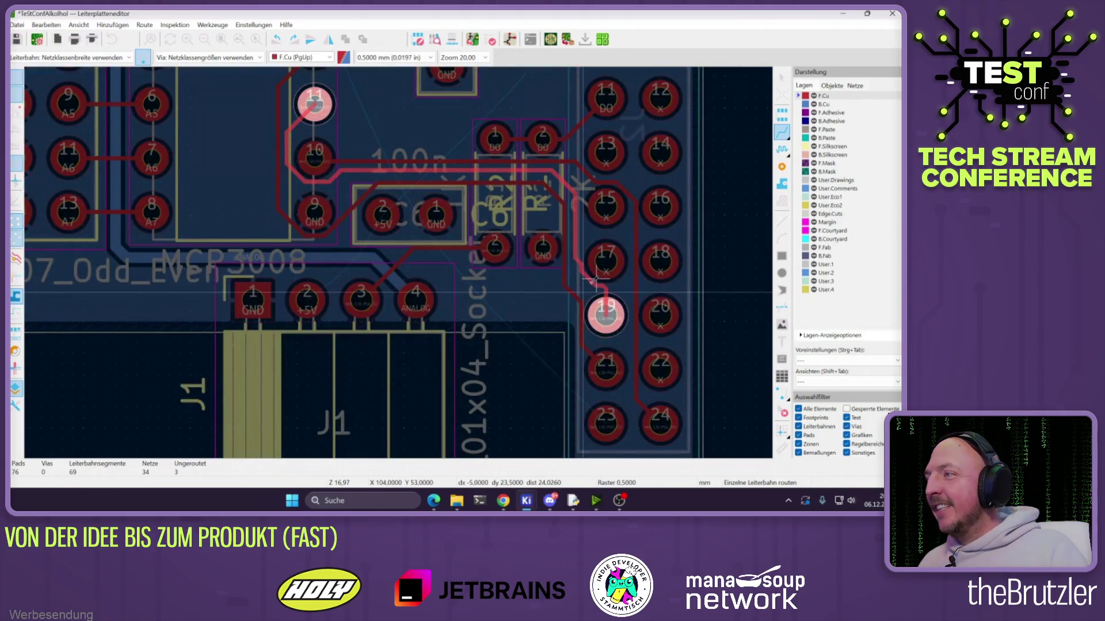
{"action": "double_click", "coordinate": [594, 280]}
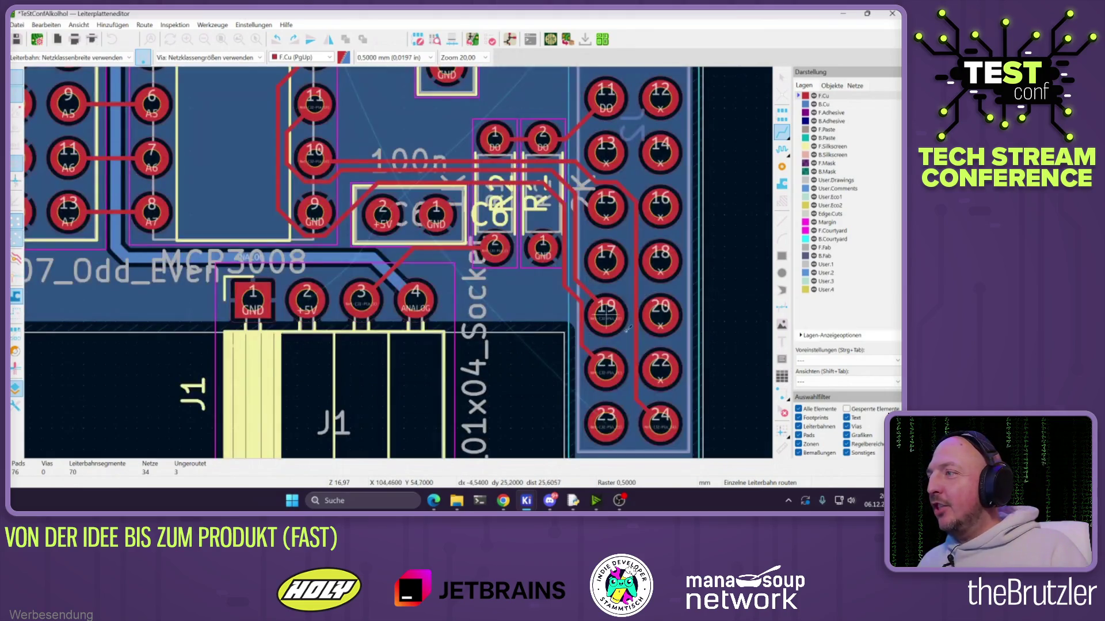
{"action": "left_click", "coordinate": [660, 424]}
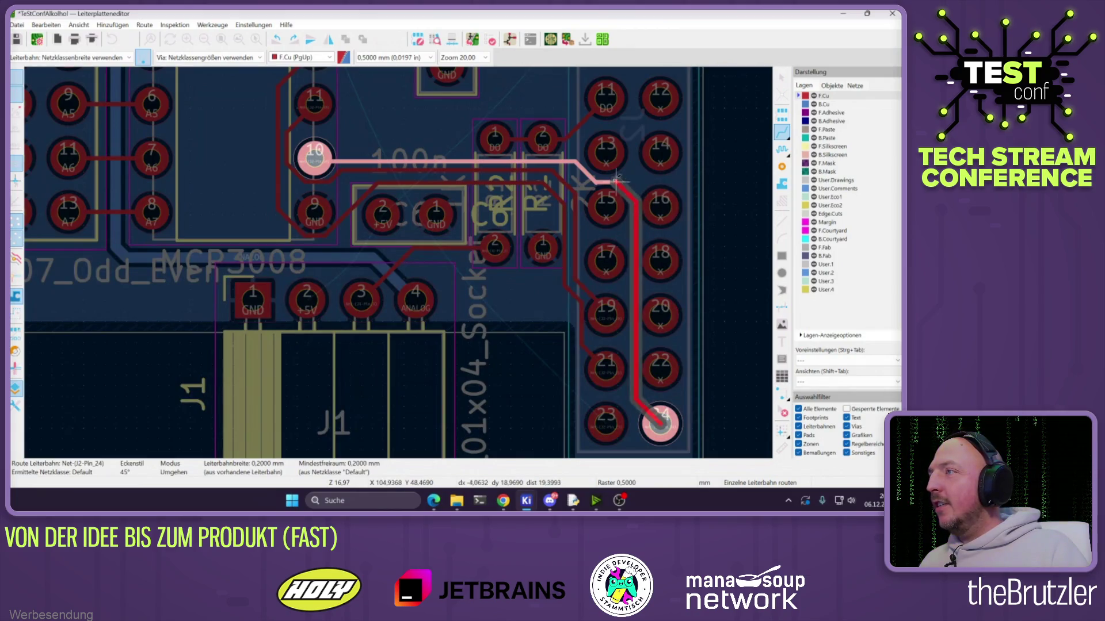
{"action": "double_click", "coordinate": [692, 244]}
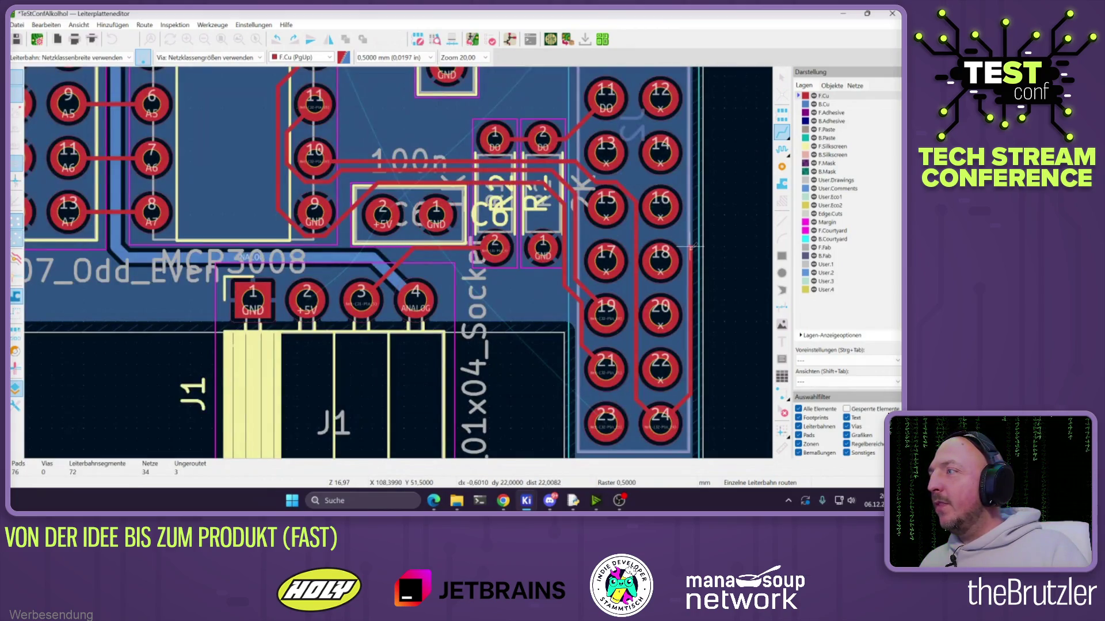
{"action": "left_click", "coordinate": [691, 247]}
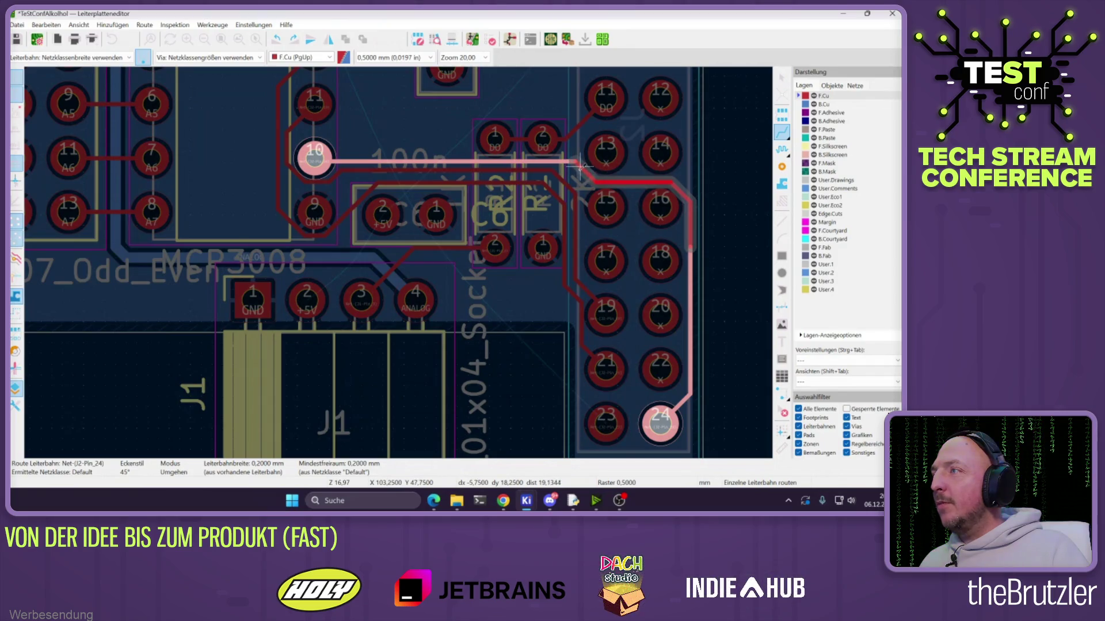
{"action": "left_click", "coordinate": [581, 166]}
{"action": "left_click", "coordinate": [605, 313]}
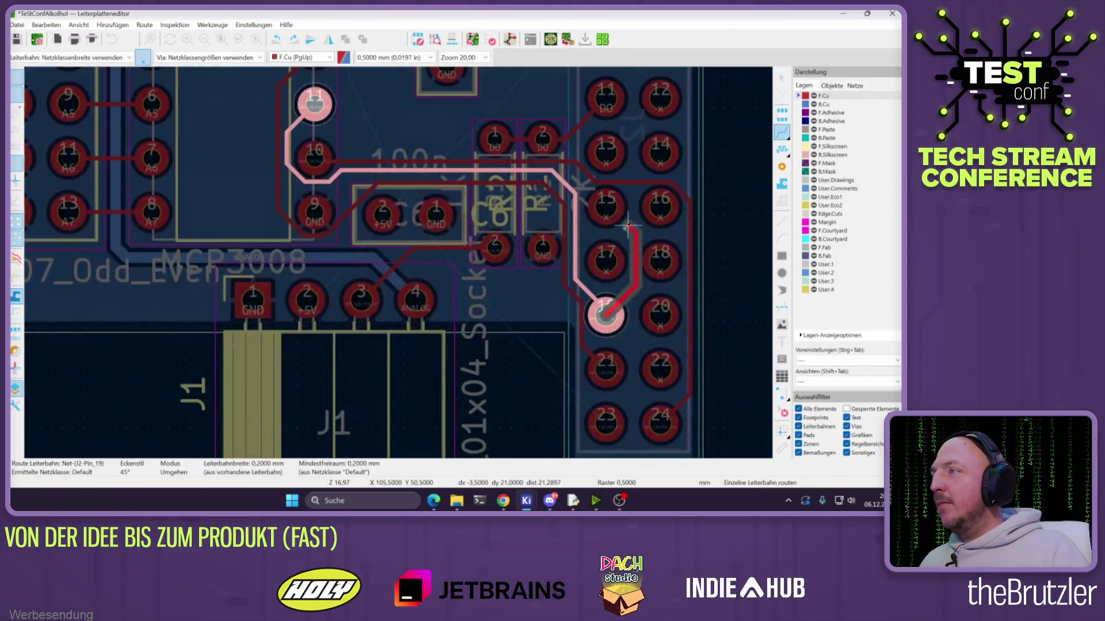
{"action": "left_click", "coordinate": [576, 220]}
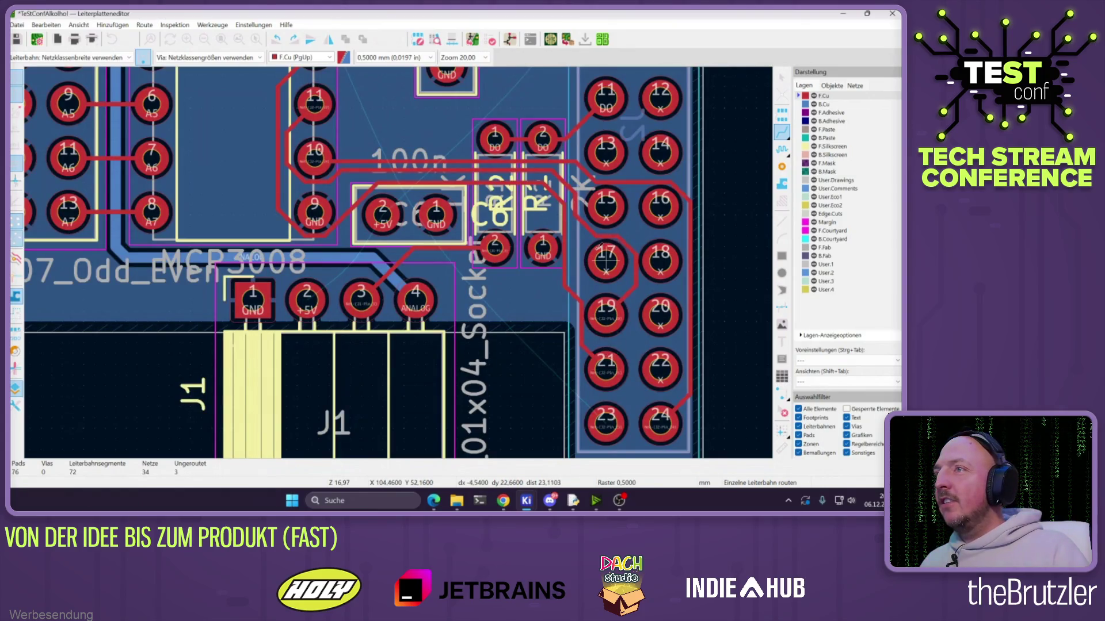
Delete the unwanted trace segment and the entire pin 21 track
{"action": "key", "text": "Escape"}
{"action": "left_click", "coordinate": [363, 175]}
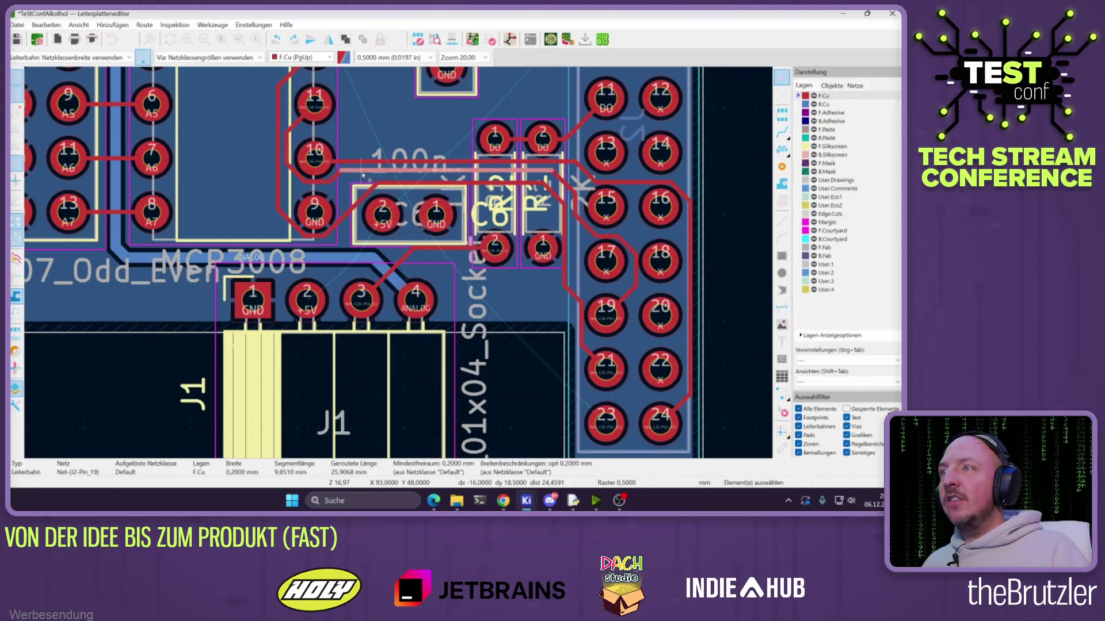
{"action": "key", "text": "Delete"}
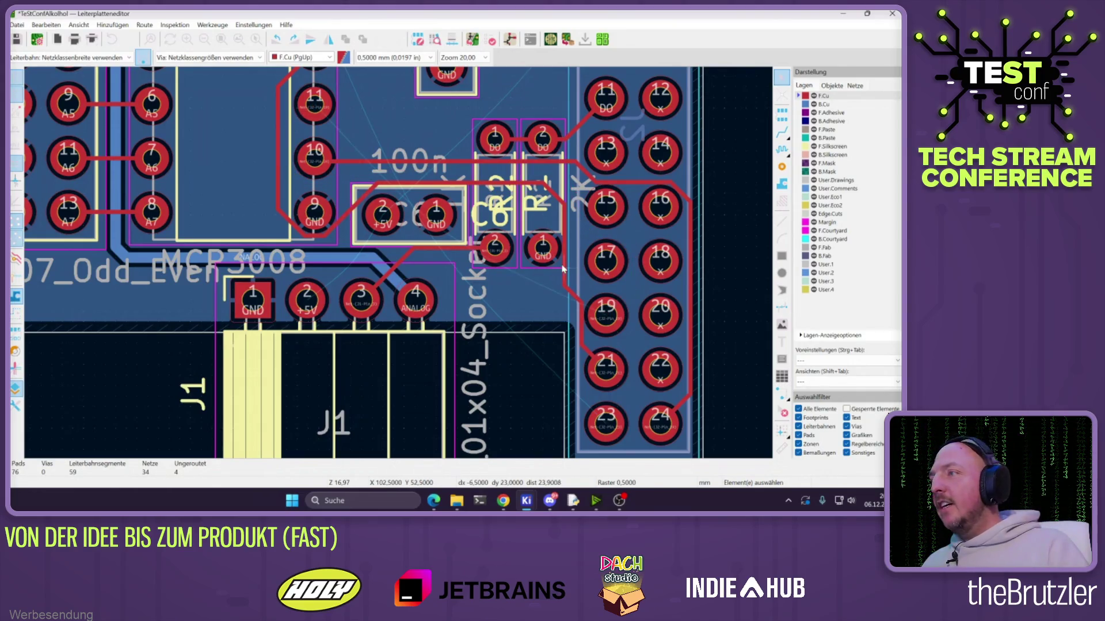
{"action": "left_click", "coordinate": [564, 267]}
{"action": "key", "text": "u"}
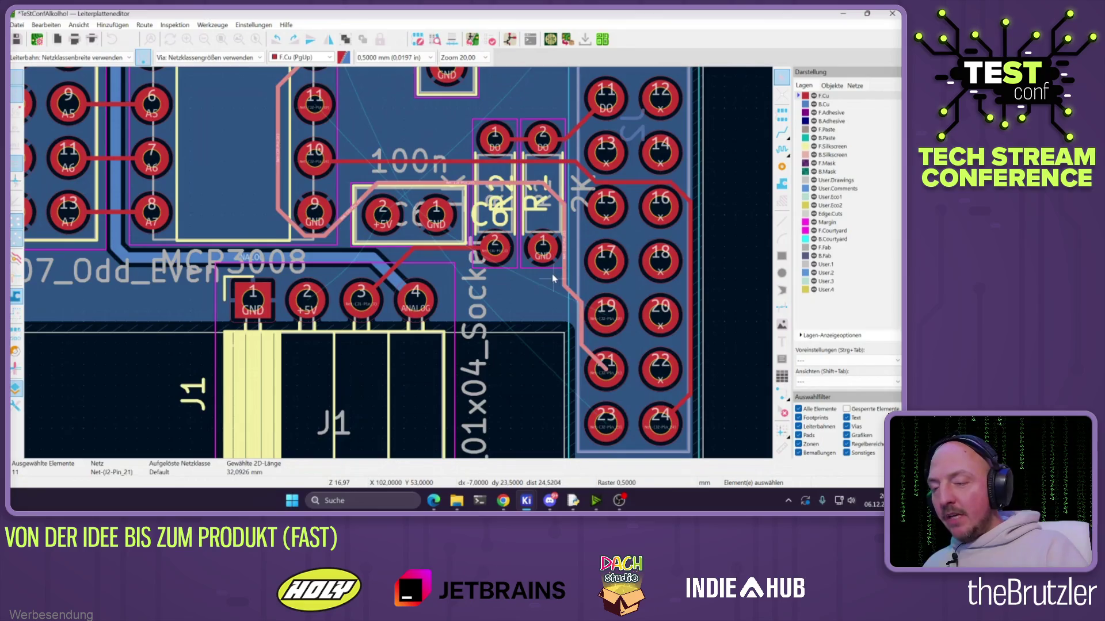
{"action": "key", "text": "Delete"}
Route the J2 pad 23 track and the J2 pin 21 track to U1 pad 12
{"action": "left_click", "coordinate": [787, 133]}
{"action": "left_click", "coordinate": [605, 425]}
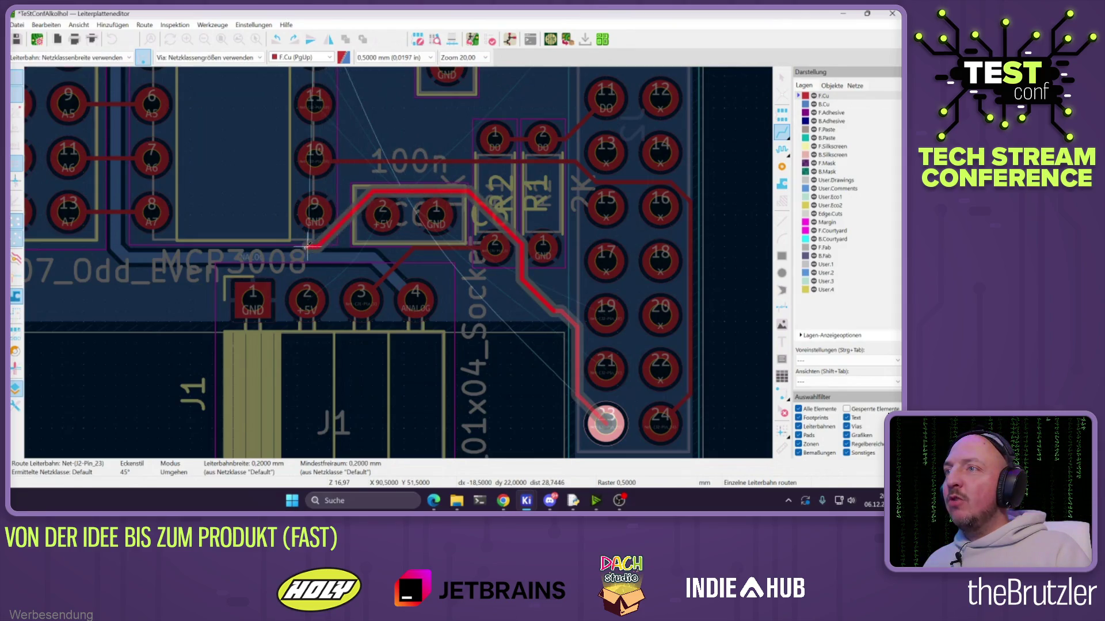
{"action": "scroll", "coordinate": [394, 253], "scroll_direction": "down", "scroll_amount": 3}
{"action": "scroll", "coordinate": [395, 254], "scroll_direction": "up", "scroll_amount": 3}
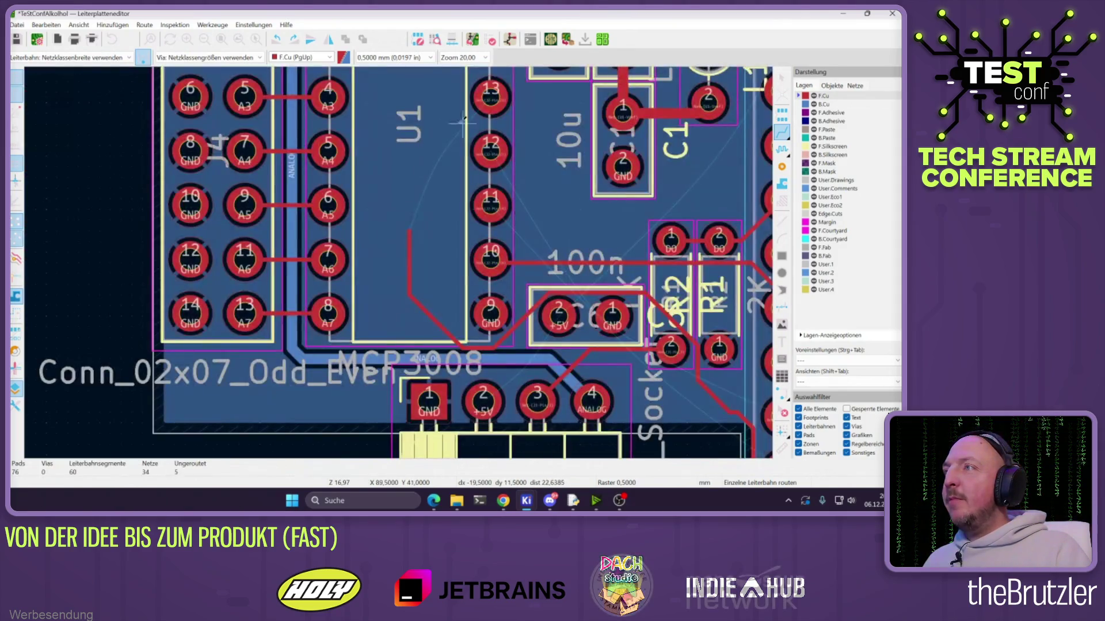
{"action": "key", "text": "Escape"}
{"action": "scroll", "coordinate": [438, 247], "scroll_direction": "right", "scroll_amount": 5, "text": "ctrl"}
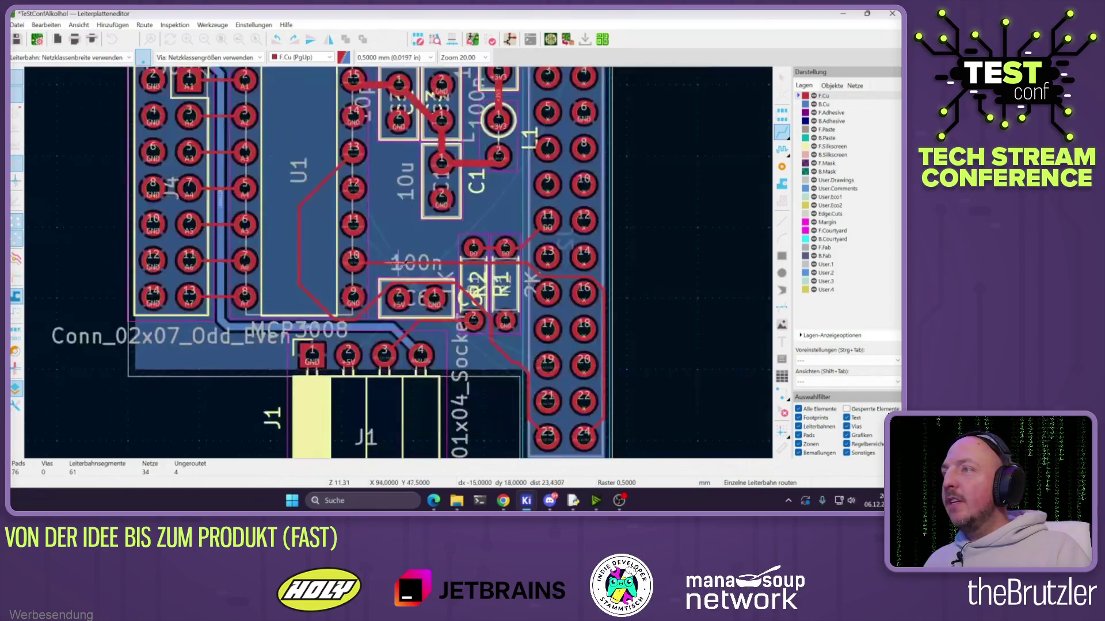
{"action": "left_click", "coordinate": [517, 322]}
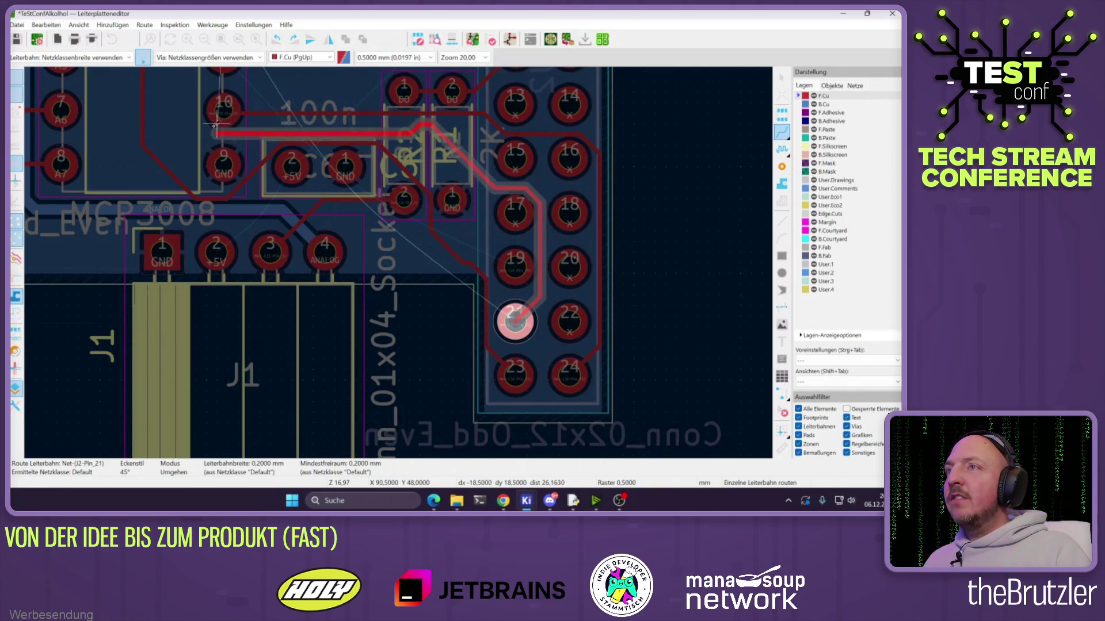
{"action": "middle_click_drag", "start_coordinate": [196, 125], "coordinate": [421, 294]}
{"action": "left_click", "coordinate": [448, 172]}
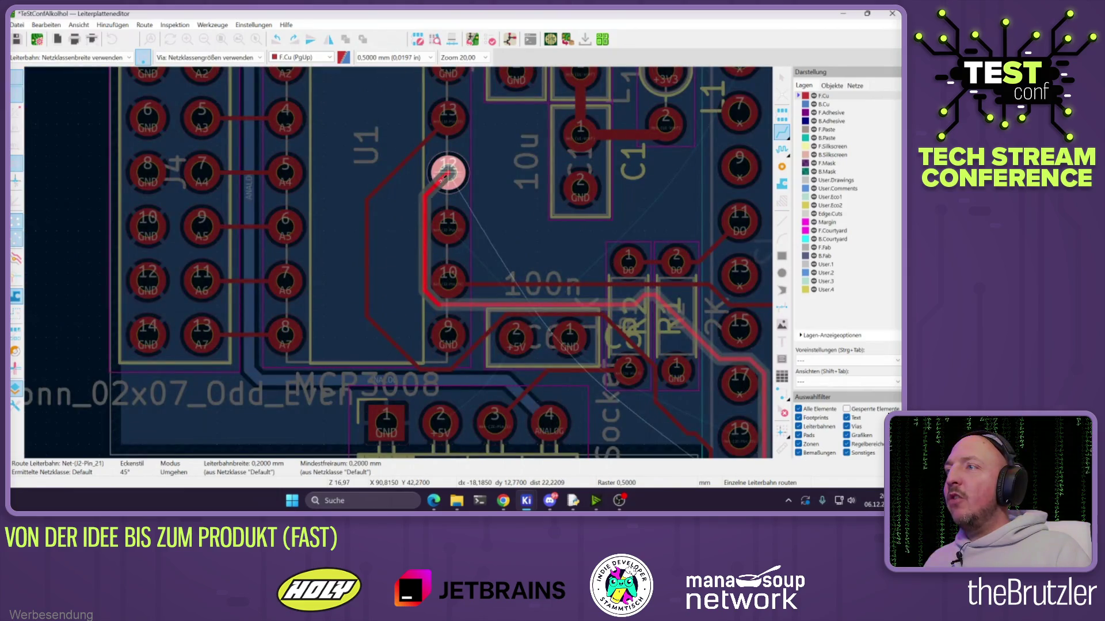
Route a trace from U1 pad 11 and the J2-Pin_21 net over to R1
{"action": "left_click", "coordinate": [448, 224]}
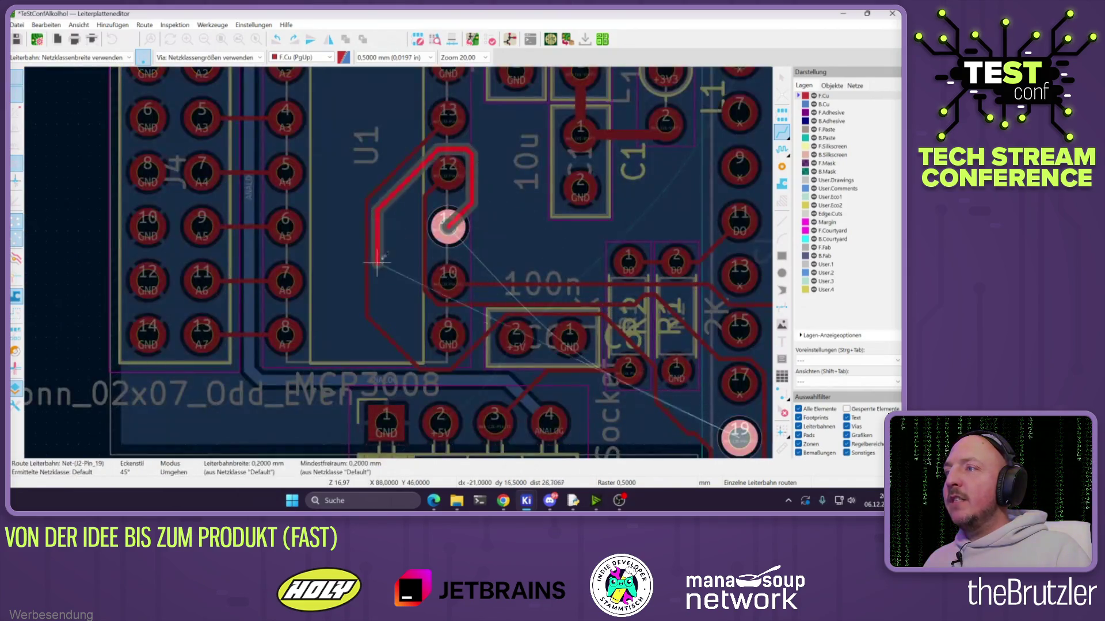
{"action": "key", "text": "Escape"}
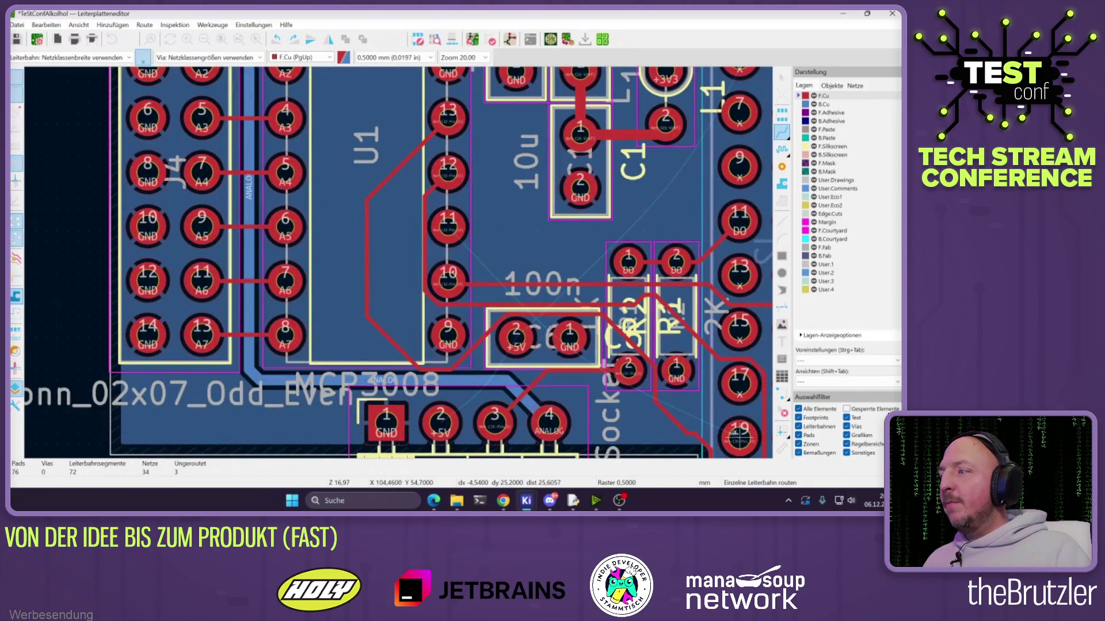
{"action": "left_click", "coordinate": [448, 222]}
{"action": "left_click", "coordinate": [740, 439]}
{"action": "scroll", "coordinate": [605, 311], "scroll_direction": "up", "scroll_amount": 2}
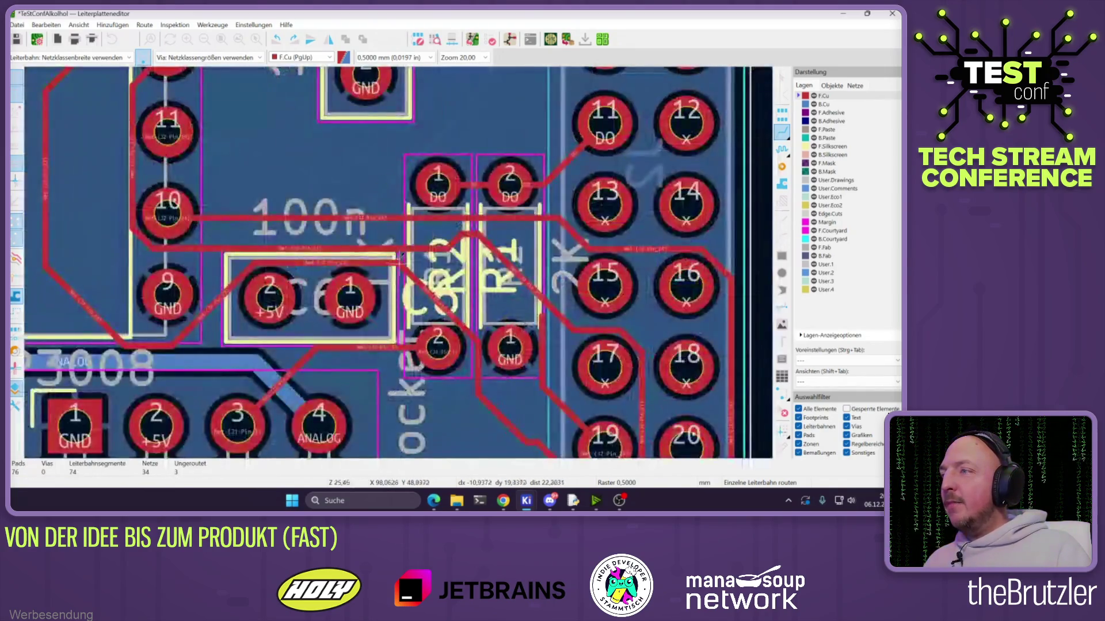
{"action": "left_click", "coordinate": [344, 246]}
{"action": "key", "text": "Escape"}
{"action": "left_click", "coordinate": [346, 246]}
{"action": "left_click", "coordinate": [492, 239]}
Reshape the traces near R1, J1 pin 3 and C6, and extend the J2-Pin_19 trace past pad 9
{"action": "left_click_drag", "start_coordinate": [534, 242], "coordinate": [525, 257]}
{"action": "mouse_move", "coordinate": [385, 352]}
{"action": "left_mouse_down"}
{"action": "mouse_move", "coordinate": [402, 368]}
{"action": "mouse_move", "coordinate": [458, 310]}
{"action": "left_mouse_up"}
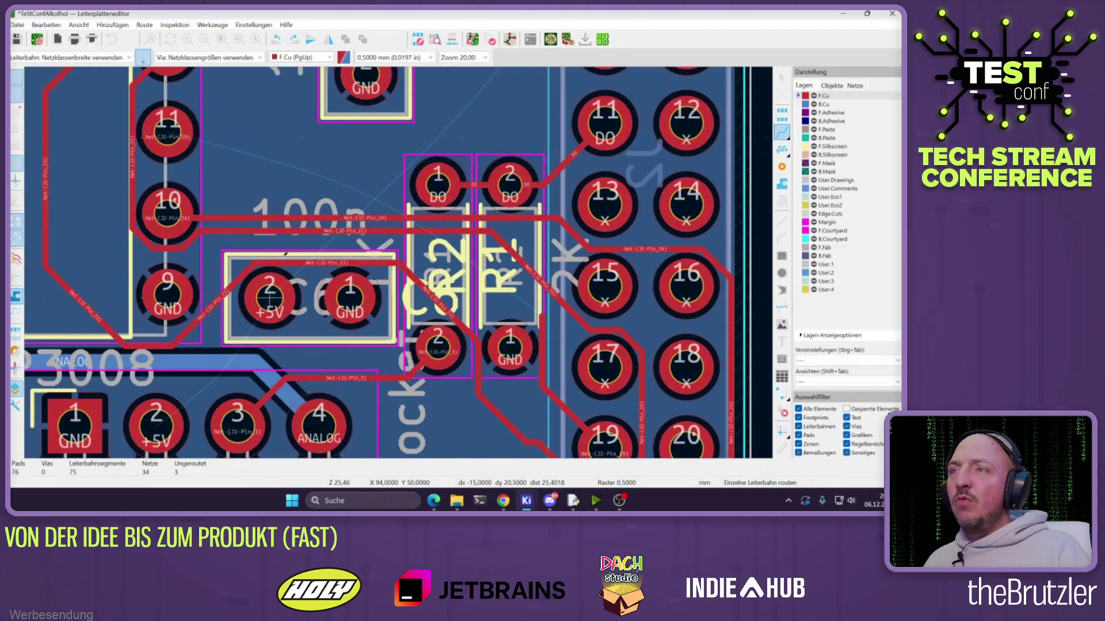
{"action": "mouse_move", "coordinate": [315, 257]}
{"action": "left_mouse_down"}
{"action": "mouse_move", "coordinate": [271, 322]}
{"action": "mouse_move", "coordinate": [230, 340]}
{"action": "mouse_move", "coordinate": [221, 332]}
{"action": "mouse_move", "coordinate": [414, 329]}
{"action": "left_mouse_up"}
{"action": "left_click", "coordinate": [544, 314]}
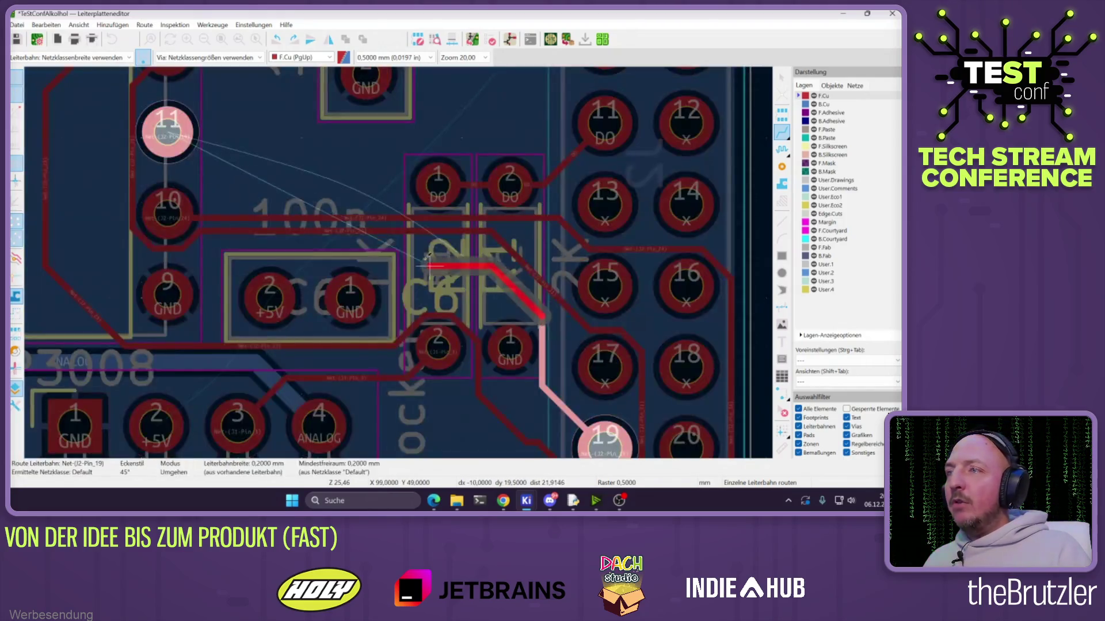
{"action": "left_click", "coordinate": [127, 316]}
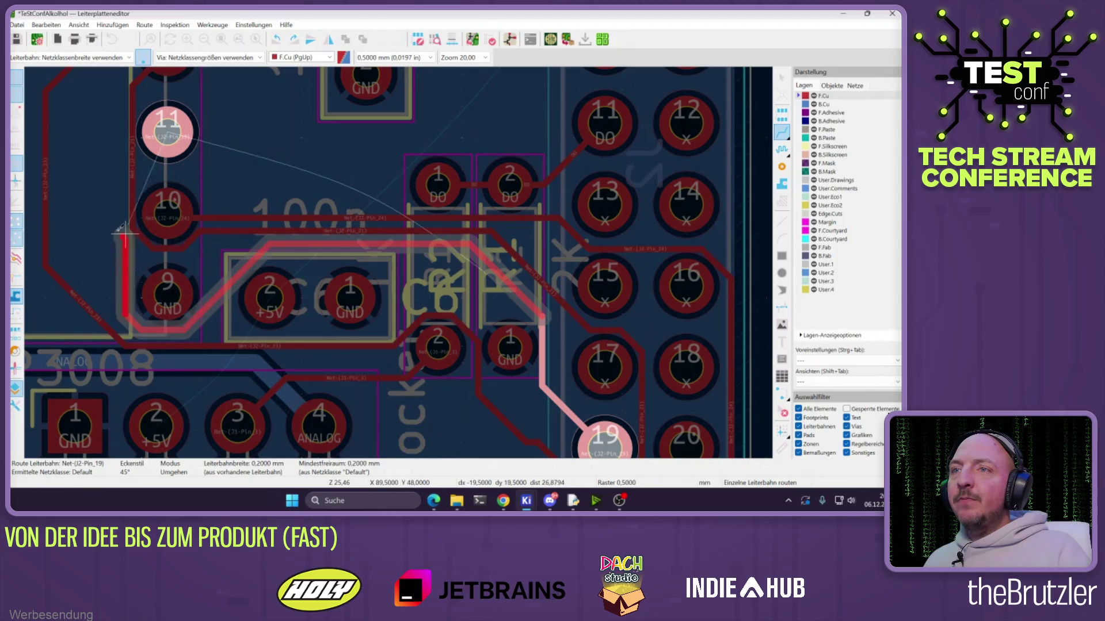
{"action": "left_click", "coordinate": [109, 154]}
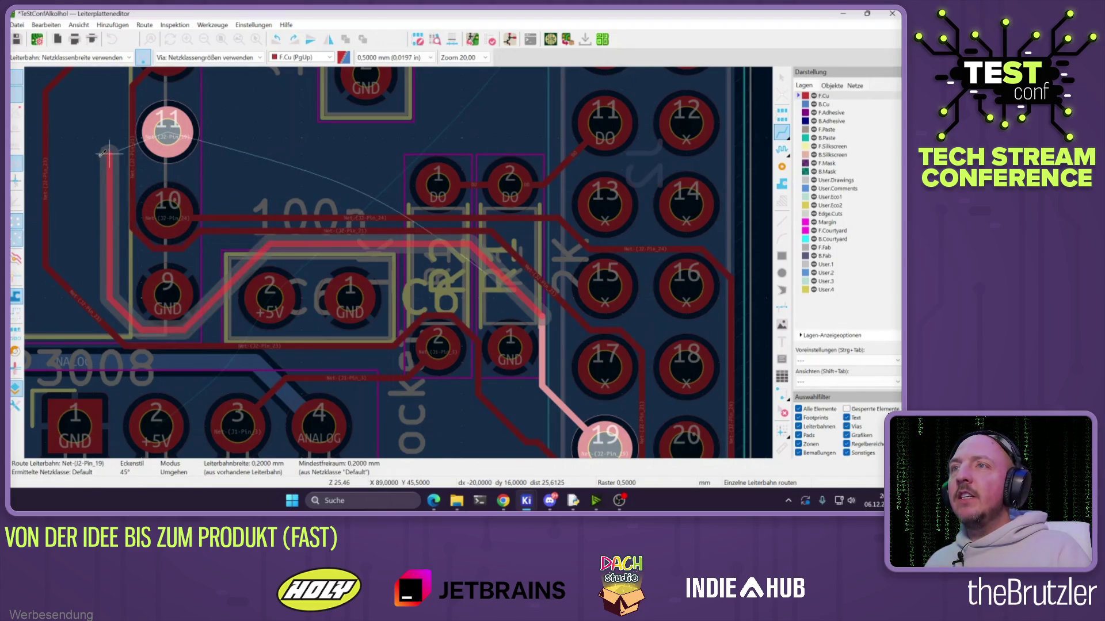
{"action": "scroll", "coordinate": [104, 153], "scroll_direction": "up", "scroll_amount": 1}
{"action": "scroll", "coordinate": [400, 166], "scroll_direction": "down", "scroll_amount": 2}
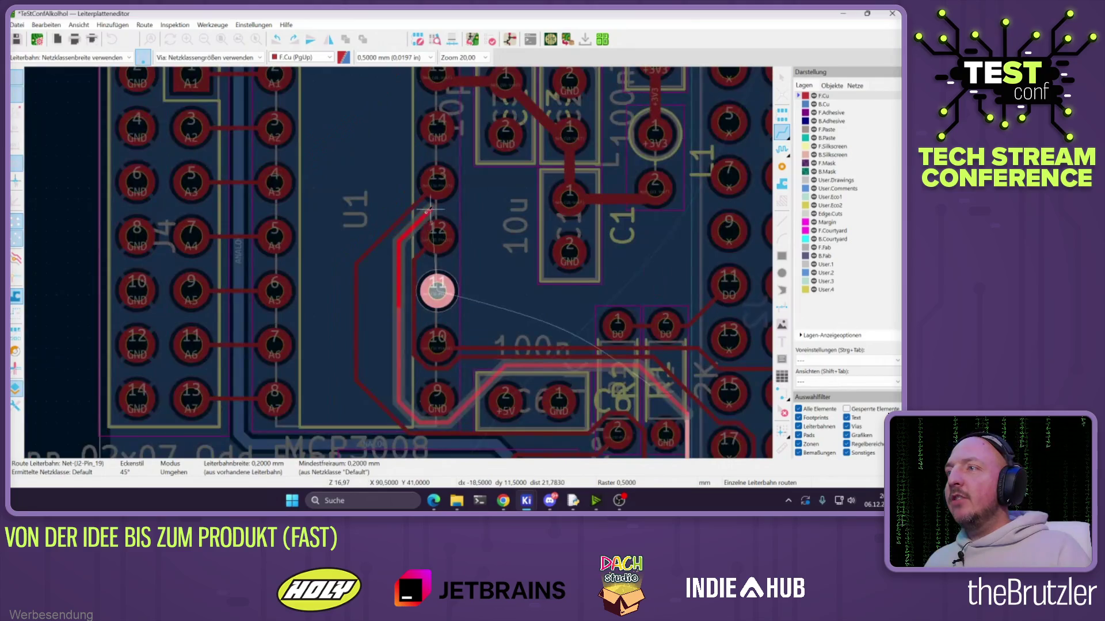
{"action": "key", "text": "Escape"}
Keep front copper as the active layer and set the track width to 0.5 mm
{"action": "scroll", "coordinate": [429, 210], "scroll_direction": "down", "scroll_amount": 4}
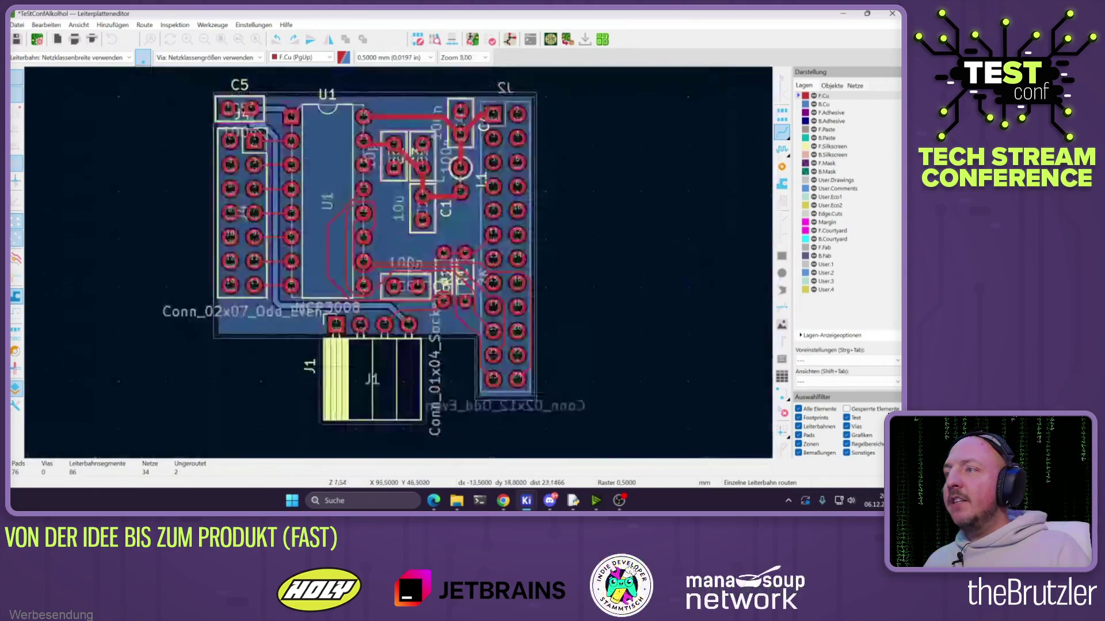
{"action": "scroll", "coordinate": [411, 265], "scroll_direction": "up", "scroll_amount": 4}
{"action": "scroll", "coordinate": [458, 295], "scroll_direction": "down", "scroll_amount": 4}
{"action": "scroll", "coordinate": [395, 286], "scroll_direction": "up", "scroll_amount": 2}
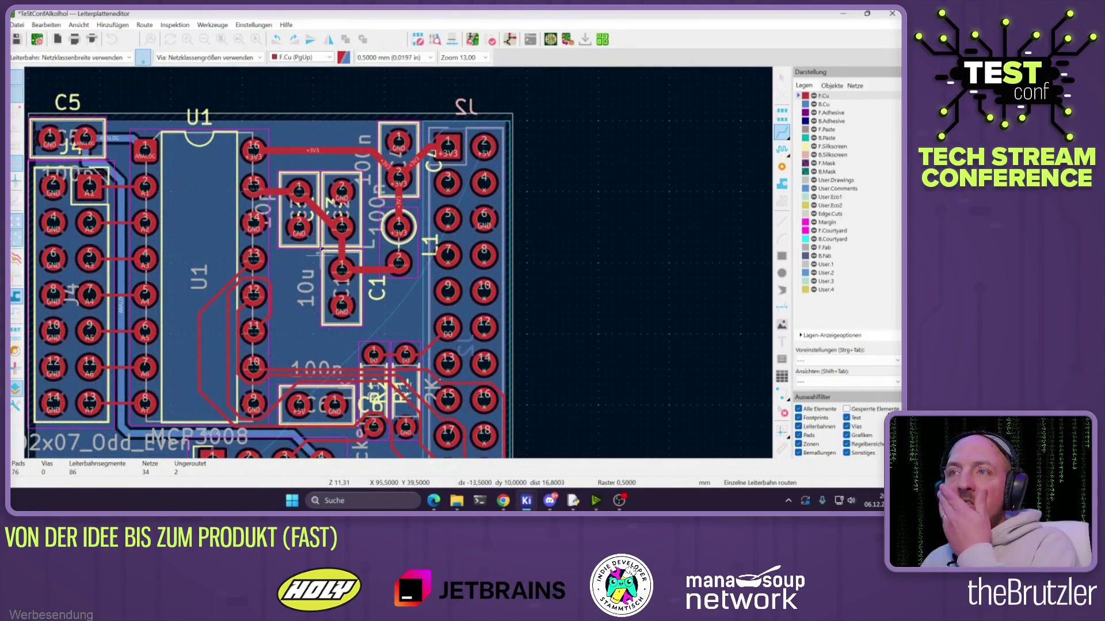
{"action": "scroll", "coordinate": [259, 269], "scroll_direction": "down", "scroll_amount": 3}
{"action": "scroll", "coordinate": [425, 250], "scroll_direction": "up", "scroll_amount": 3}
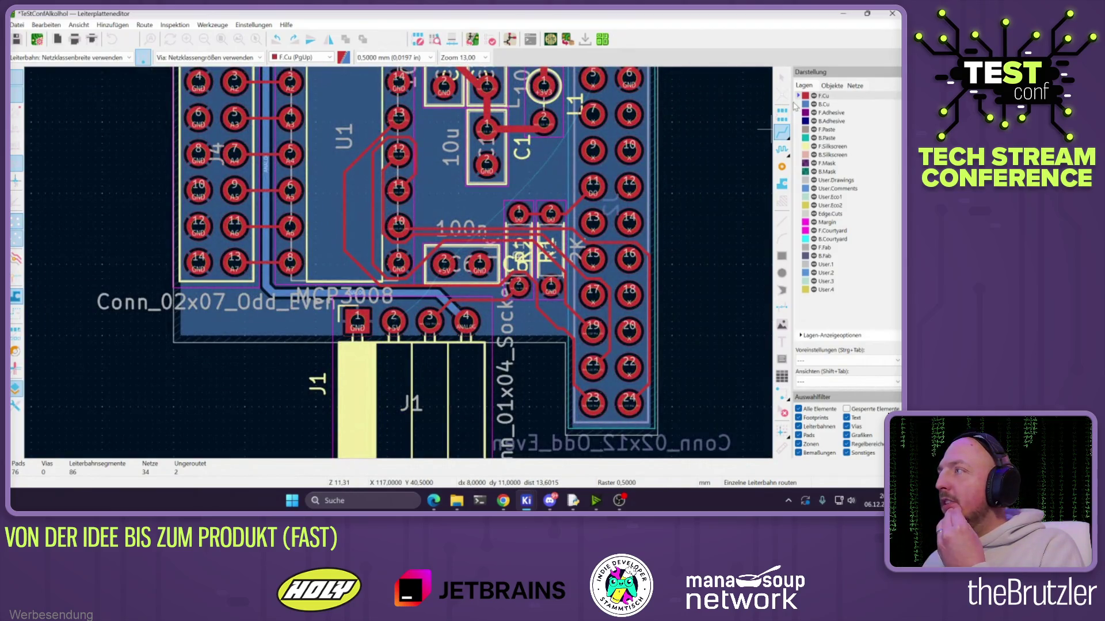
{"action": "left_click", "coordinate": [799, 104]}
{"action": "left_click", "coordinate": [798, 97]}
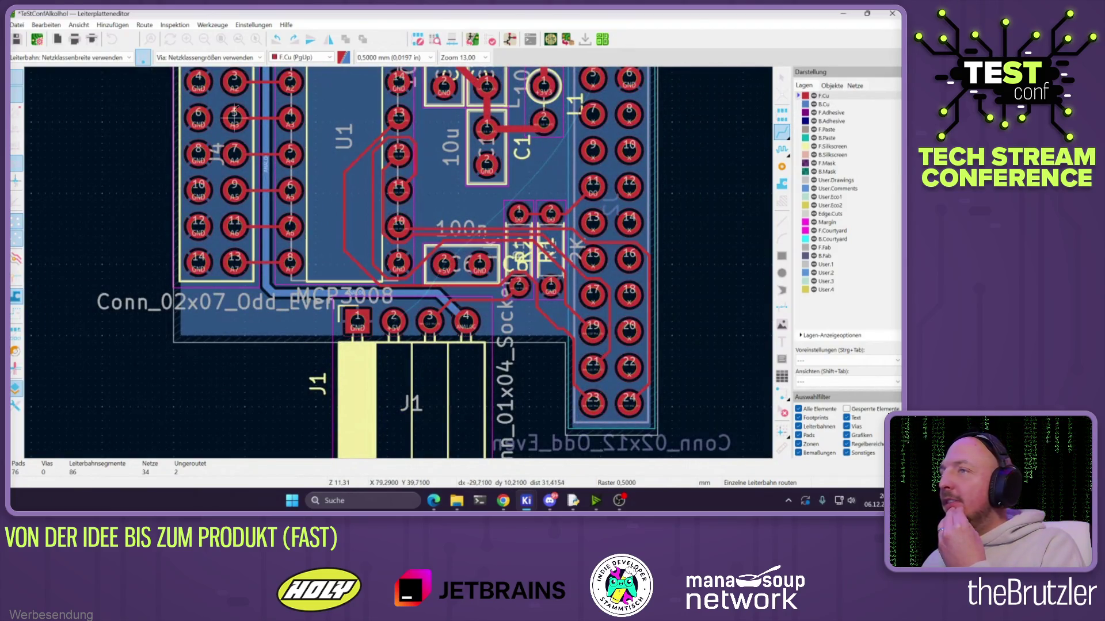
{"action": "left_click", "coordinate": [89, 58]}
{"action": "left_click", "coordinate": [63, 74]}
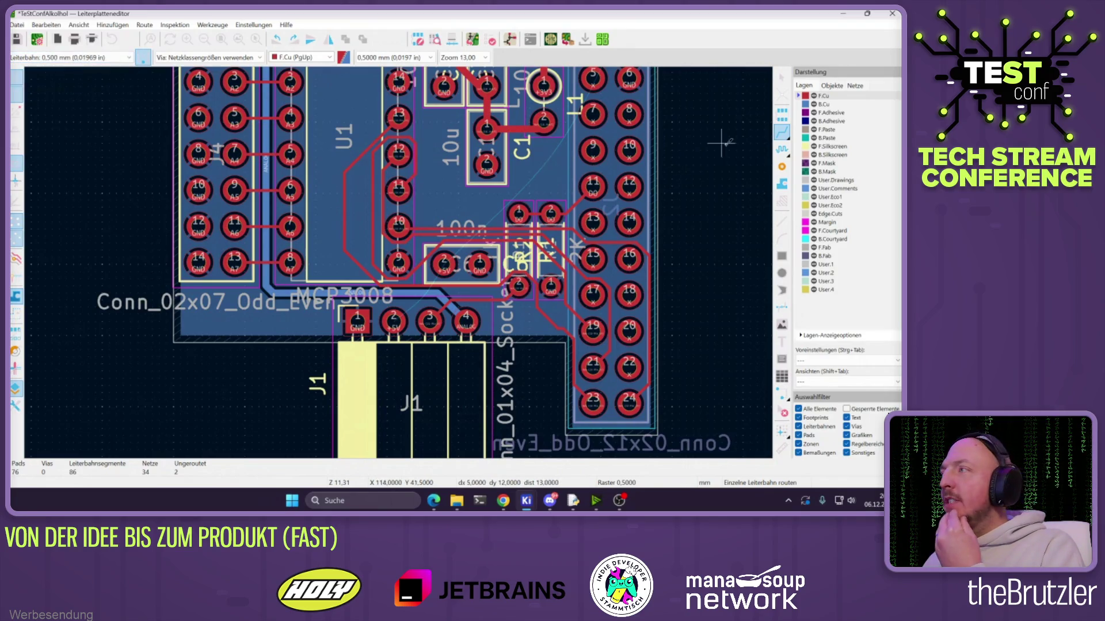
Run a thick track from J1 pad 2 up beside C6, then restore the net class width
{"action": "left_click", "coordinate": [394, 320]}
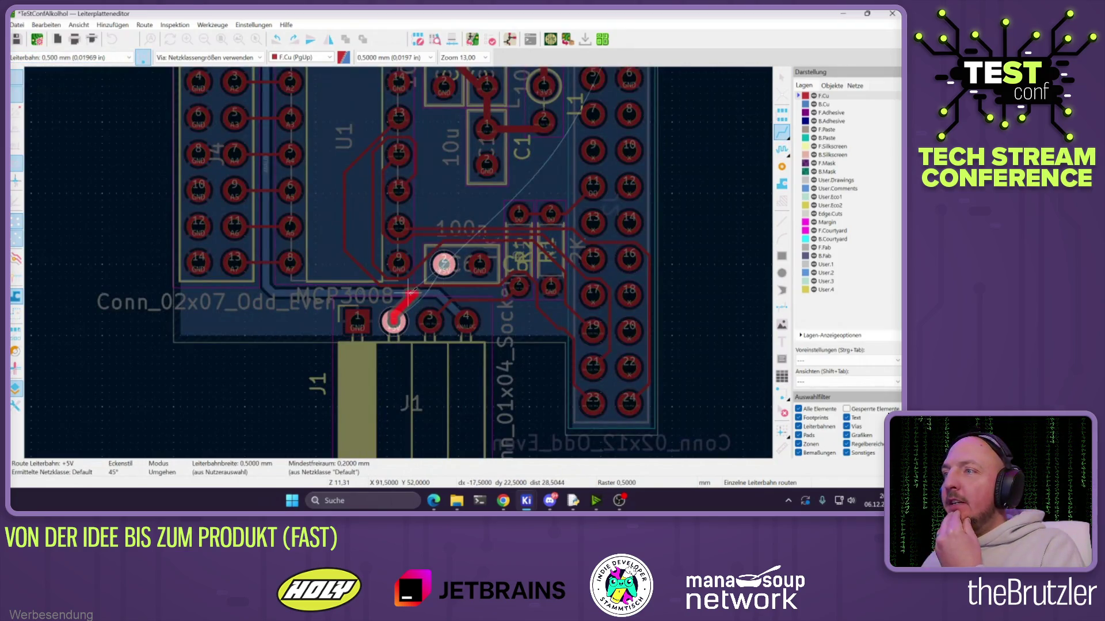
{"action": "scroll", "coordinate": [422, 249], "scroll_direction": "up", "scroll_amount": 3}
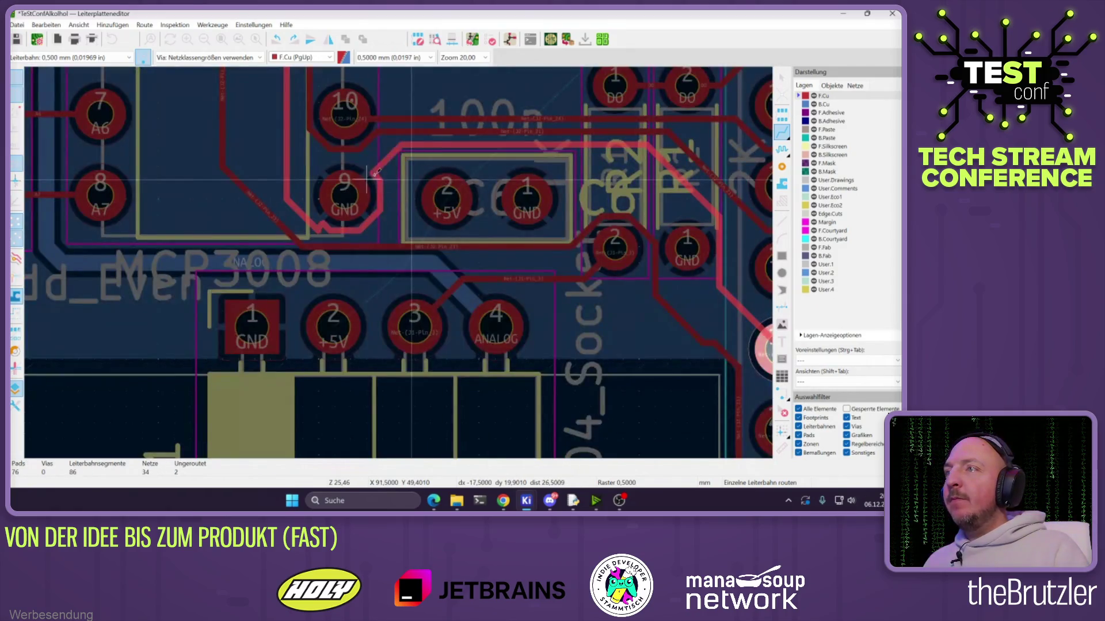
{"action": "left_click", "coordinate": [397, 152]}
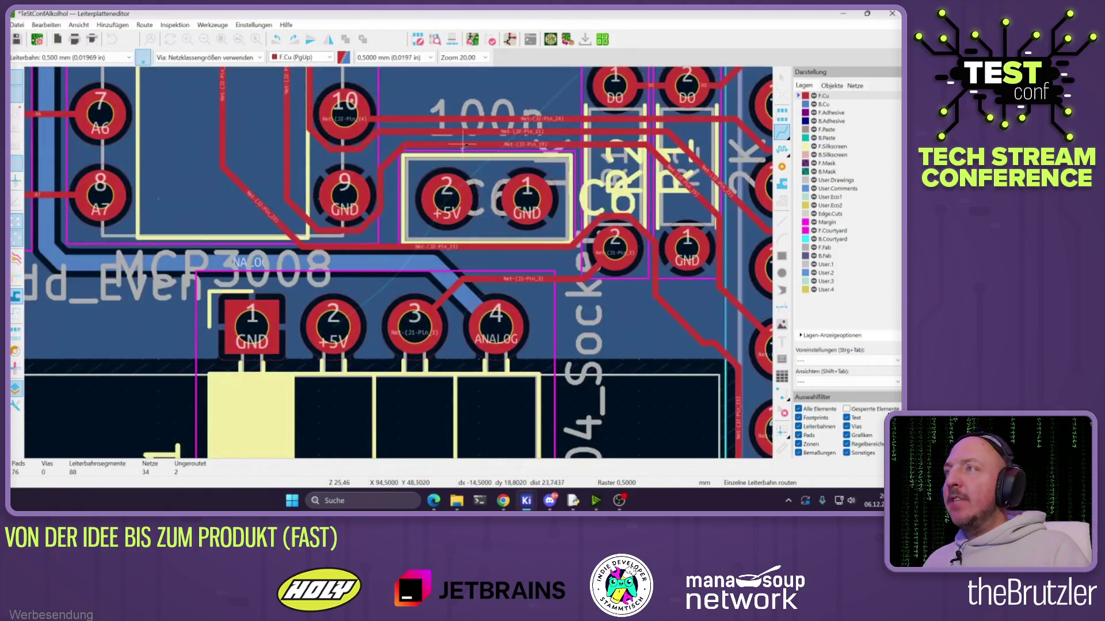
{"action": "left_click", "coordinate": [463, 164]}
{"action": "key", "text": "Escape"}
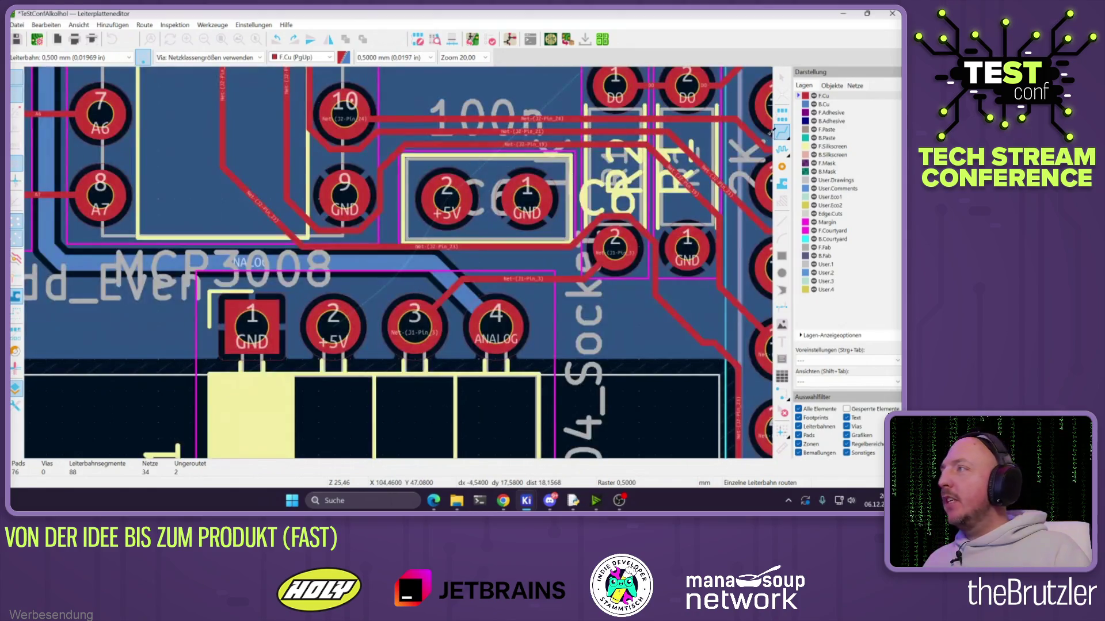
{"action": "left_click", "coordinate": [69, 57]}
{"action": "left_click", "coordinate": [68, 64]}
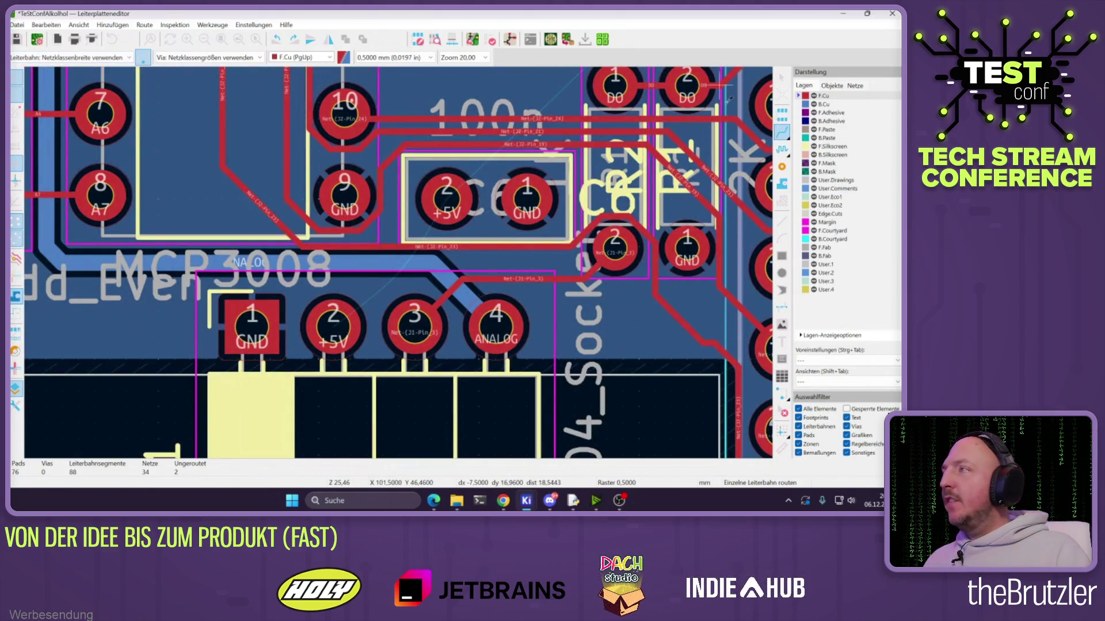
Reroute the J2-Pin_23 trace around C6
{"action": "left_click", "coordinate": [635, 218]}
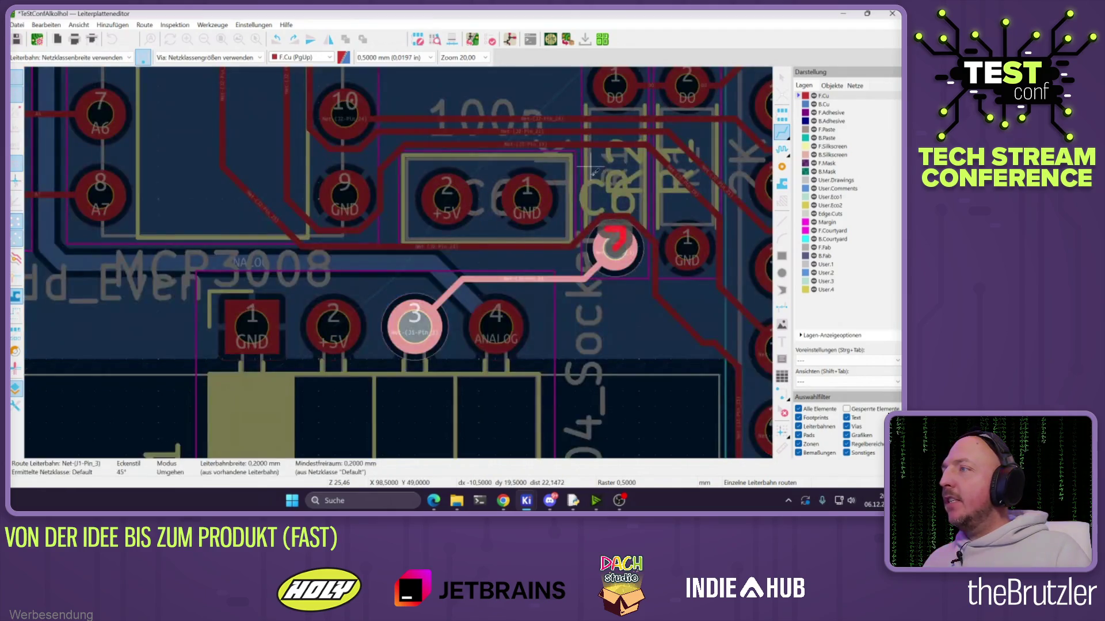
{"action": "key", "text": "Escape"}
{"action": "left_click", "coordinate": [304, 247]}
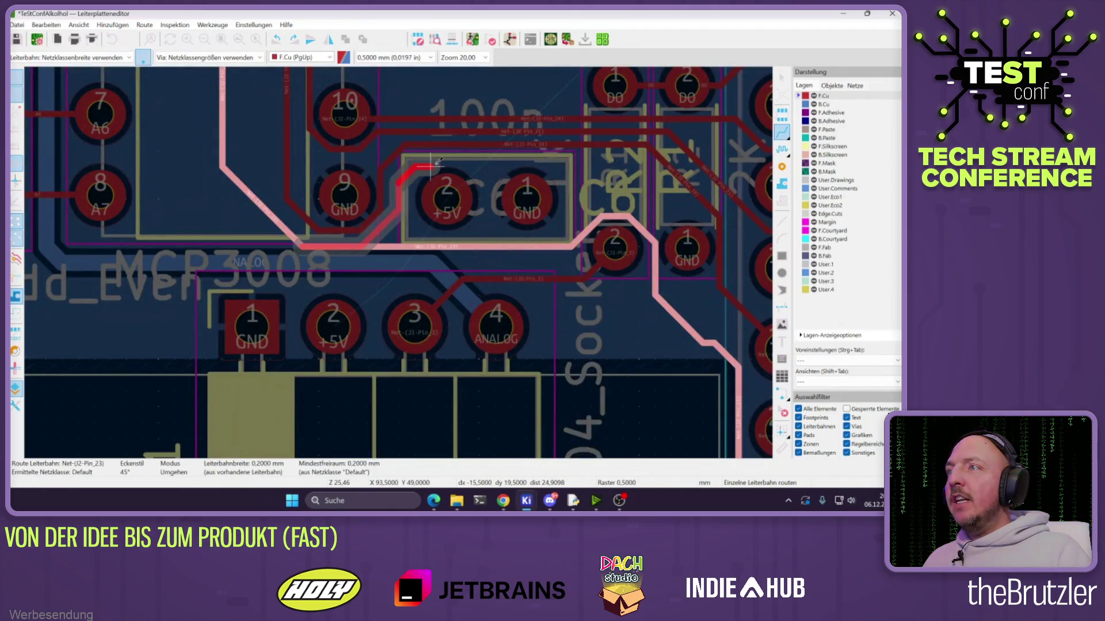
{"action": "left_click", "coordinate": [656, 245]}
{"action": "key", "text": "Escape"}
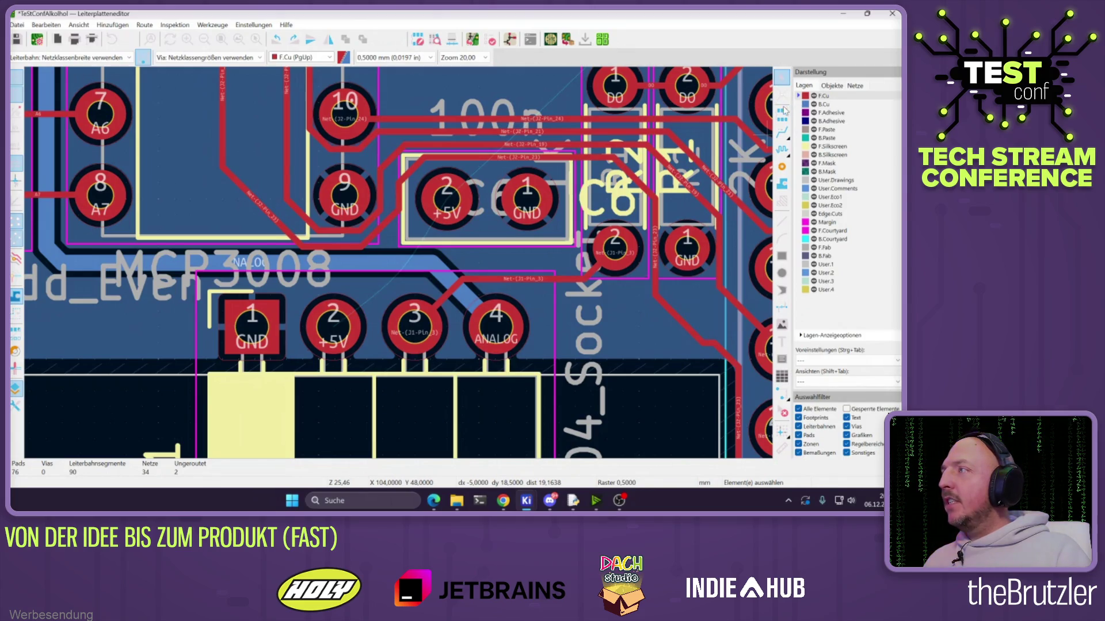
Route the +5V track from J1 pad 2 to C6 pad 2, then continue +5V on bottom copper
{"action": "left_click", "coordinate": [779, 133]}
{"action": "left_click", "coordinate": [348, 308]}
{"action": "left_click", "coordinate": [447, 199]}
{"action": "scroll", "coordinate": [393, 278], "scroll_direction": "down", "scroll_amount": 3}
{"action": "scroll", "coordinate": [393, 278], "scroll_direction": "up", "scroll_amount": 2}
{"action": "scroll", "coordinate": [393, 278], "scroll_direction": "down", "scroll_amount": 3}
{"action": "scroll", "coordinate": [393, 278], "scroll_direction": "up", "scroll_amount": 3}
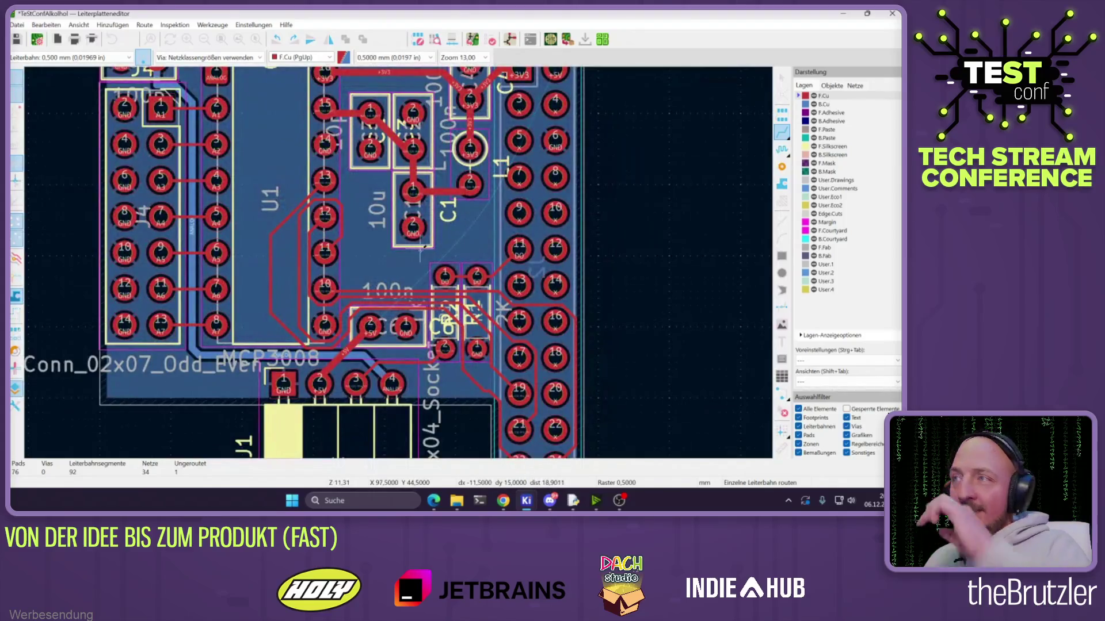
{"action": "scroll", "coordinate": [421, 248], "scroll_direction": "down", "scroll_amount": 2}
{"action": "scroll", "coordinate": [398, 263], "scroll_direction": "up", "scroll_amount": 2}
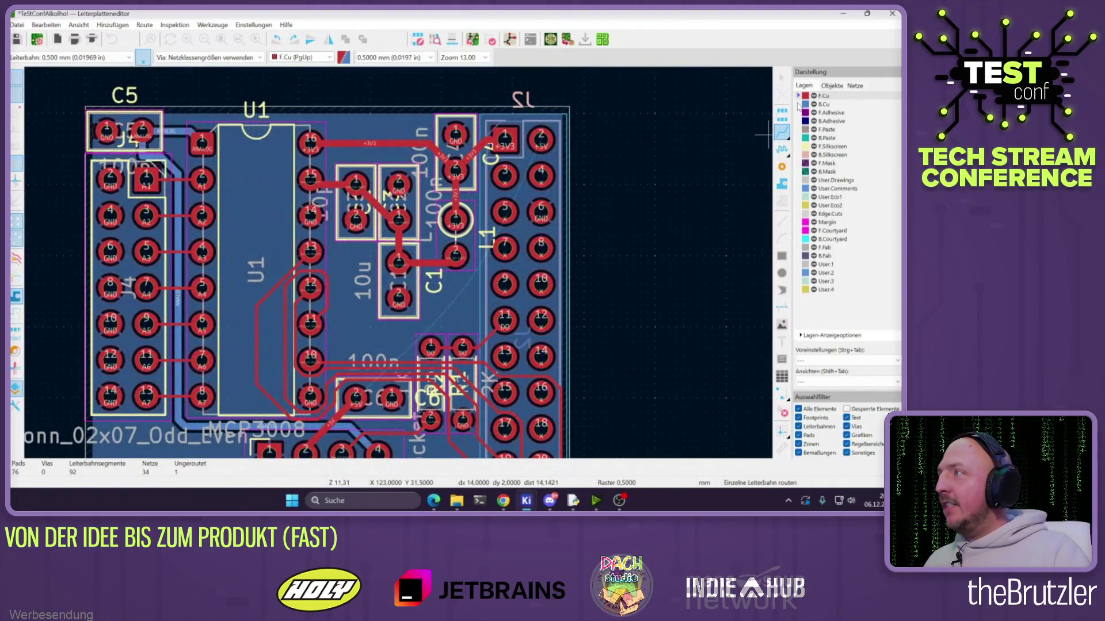
{"action": "left_click", "coordinate": [823, 104]}
{"action": "left_click", "coordinate": [356, 397]}
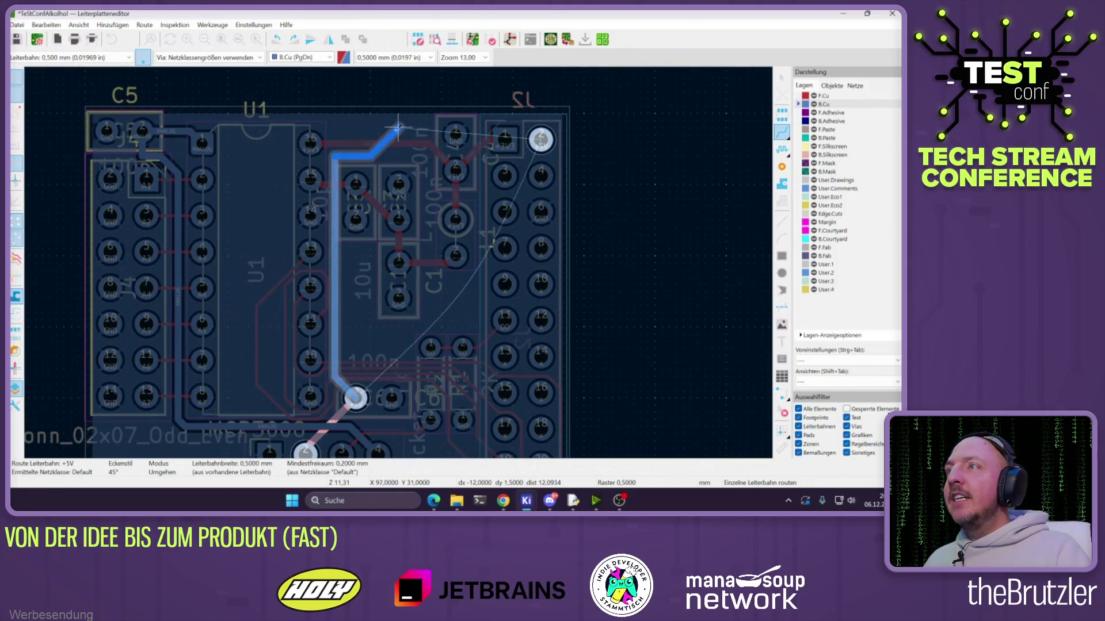
Finish the bottom-layer +5V route at J2, smooth its shape, and refill the zones
{"action": "left_click", "coordinate": [356, 125]}
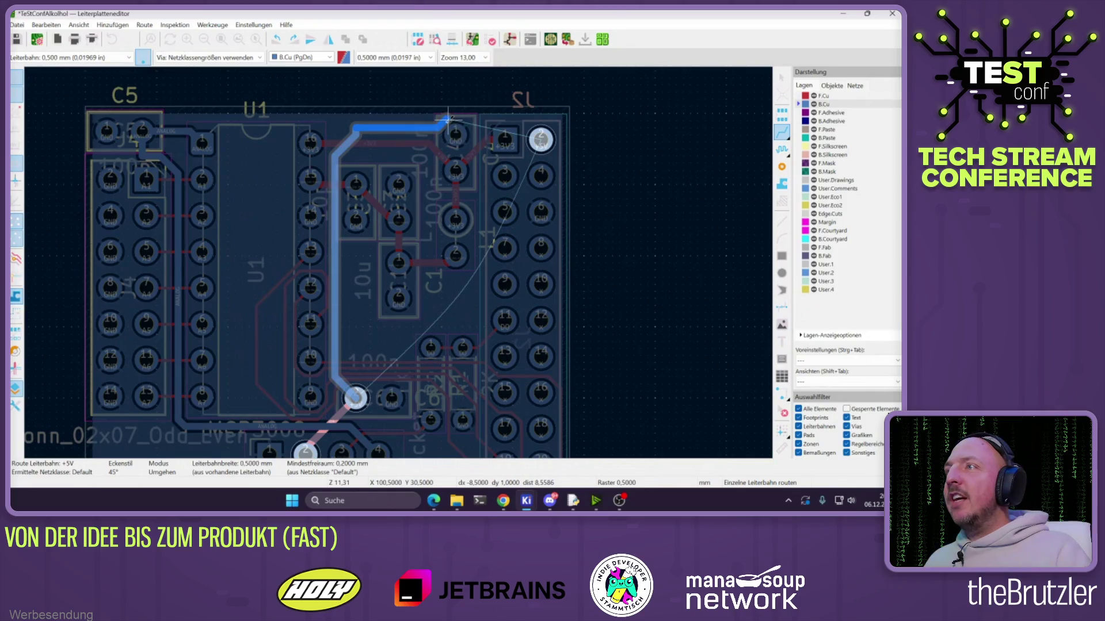
{"action": "left_click", "coordinate": [505, 137]}
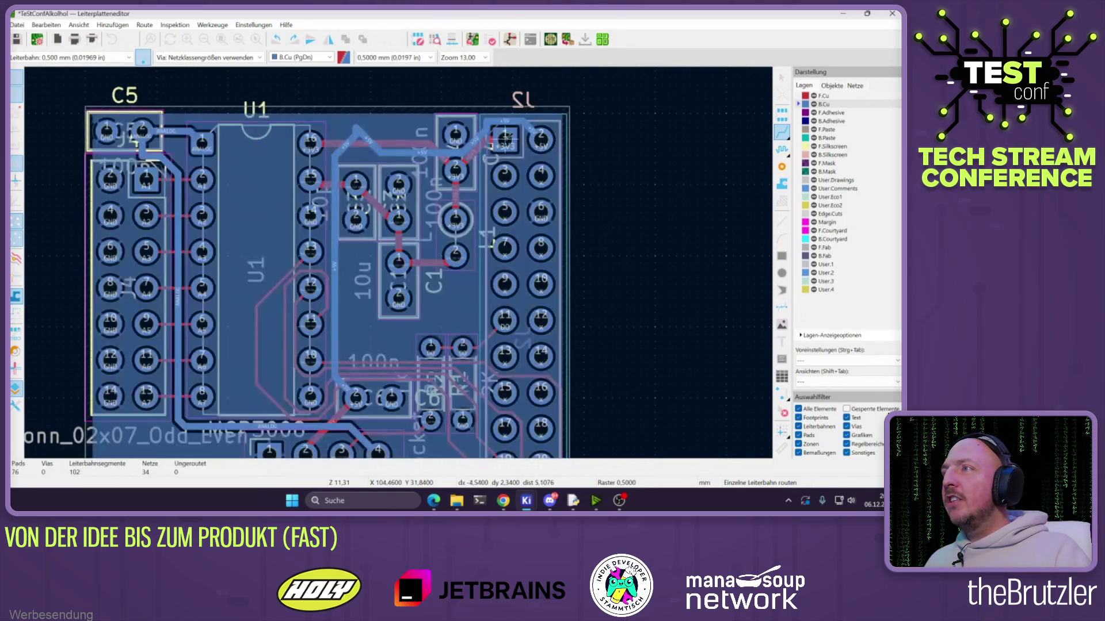
{"action": "scroll", "coordinate": [458, 133], "scroll_direction": "up", "scroll_amount": 3}
{"action": "left_click_drag", "start_coordinate": [234, 291], "coordinate": [242, 287]}
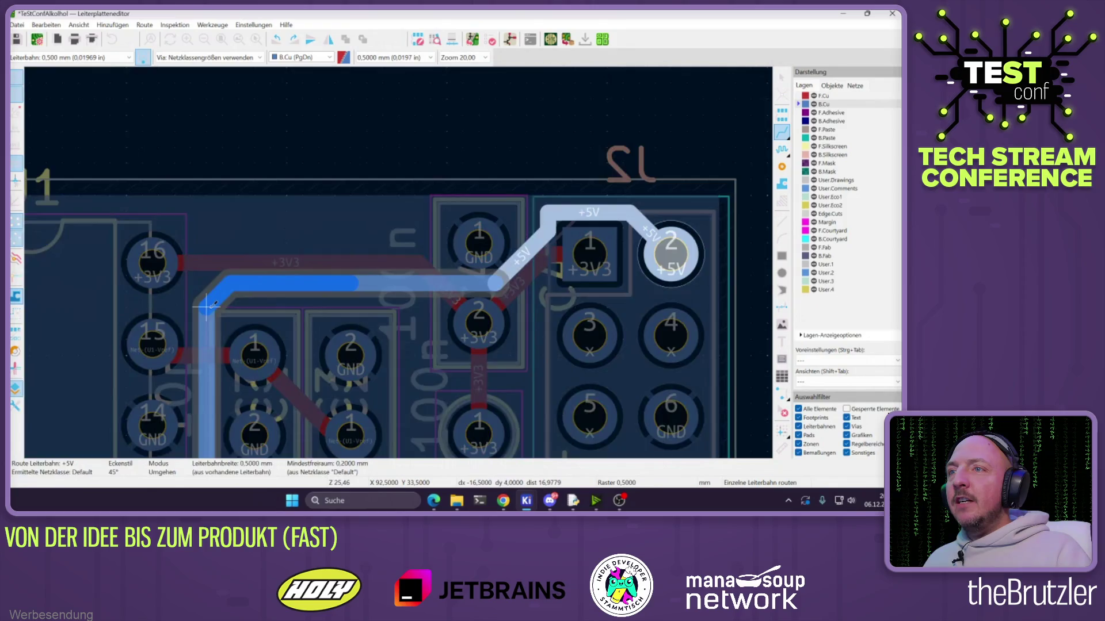
{"action": "scroll", "coordinate": [353, 271], "scroll_direction": "down", "scroll_amount": 5}
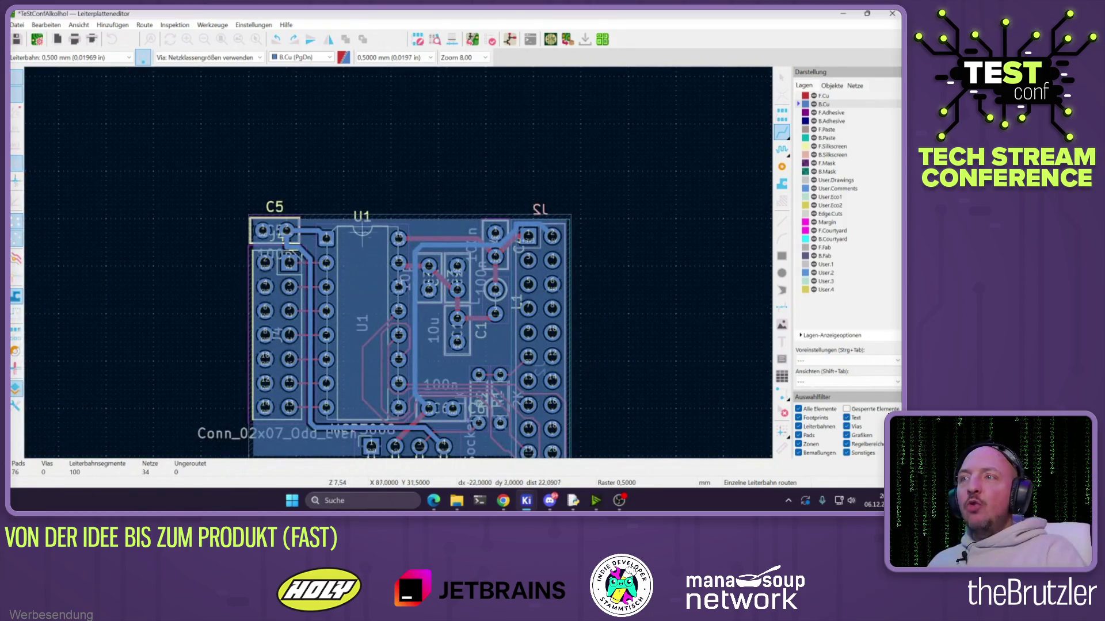
{"action": "scroll", "coordinate": [396, 299], "scroll_direction": "up", "scroll_amount": 2}
{"action": "key", "text": "b"}
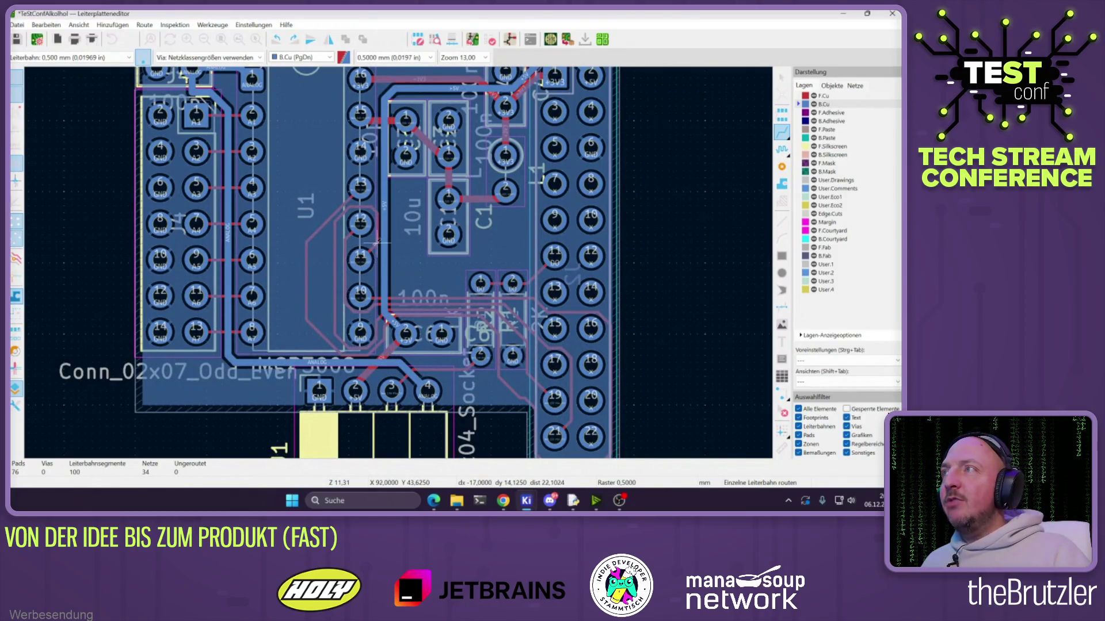
Route a +5V track from the via into the existing trace and refill the zones with B
{"action": "scroll", "coordinate": [378, 243], "scroll_direction": "up", "scroll_amount": 3, "text": "shift"}
{"action": "scroll", "coordinate": [398, 335], "scroll_direction": "down", "scroll_amount": 2, "text": "shift"}
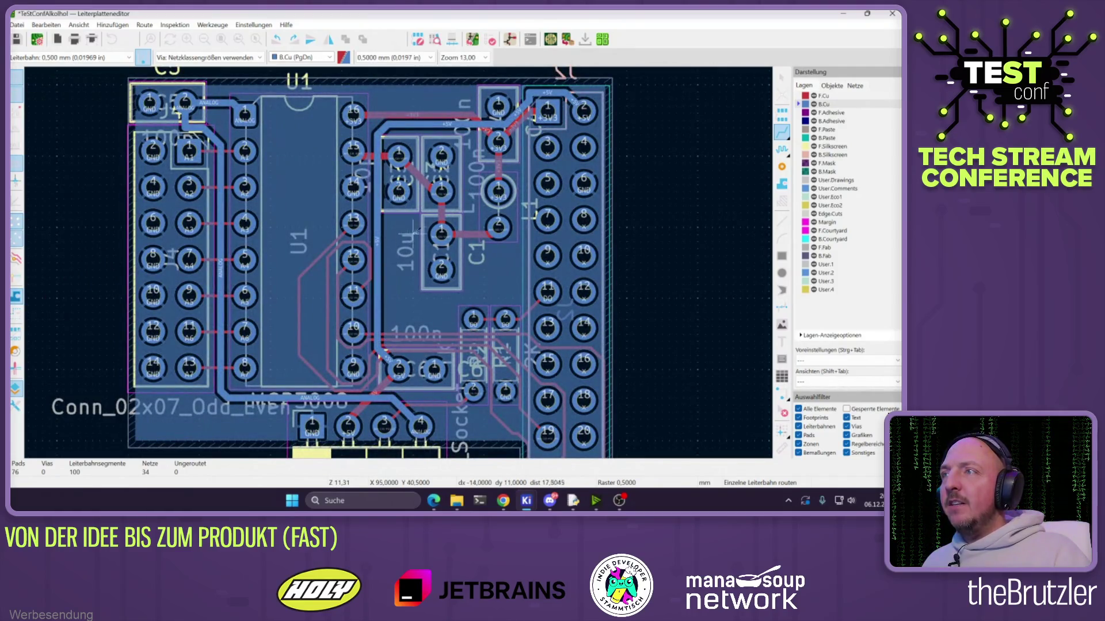
{"action": "left_click", "coordinate": [398, 368]}
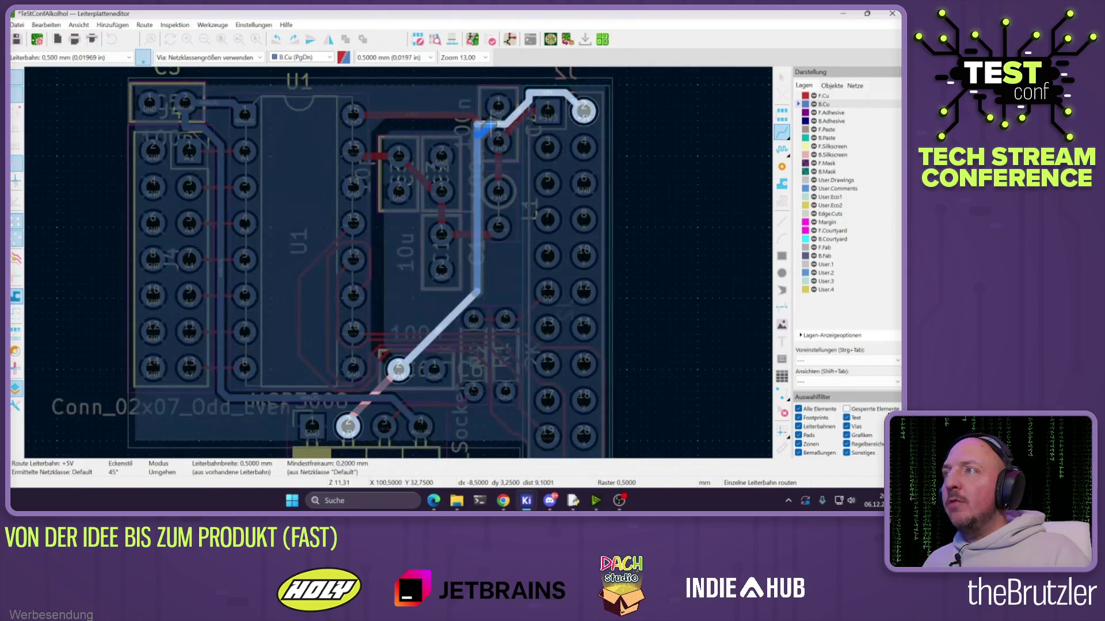
{"action": "left_click", "coordinate": [520, 121]}
{"action": "key", "text": "b"}
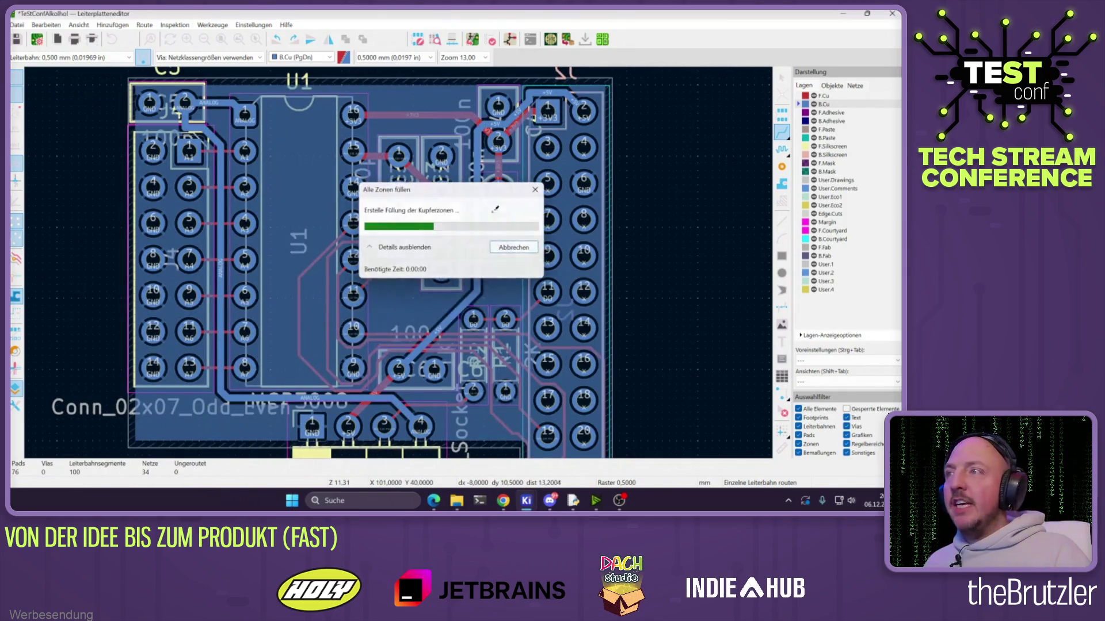
{"action": "key", "text": "Escape"}
{"action": "scroll", "coordinate": [449, 231], "scroll_direction": "down", "scroll_amount": 2}
{"action": "scroll", "coordinate": [400, 266], "scroll_direction": "up", "scroll_amount": 2}
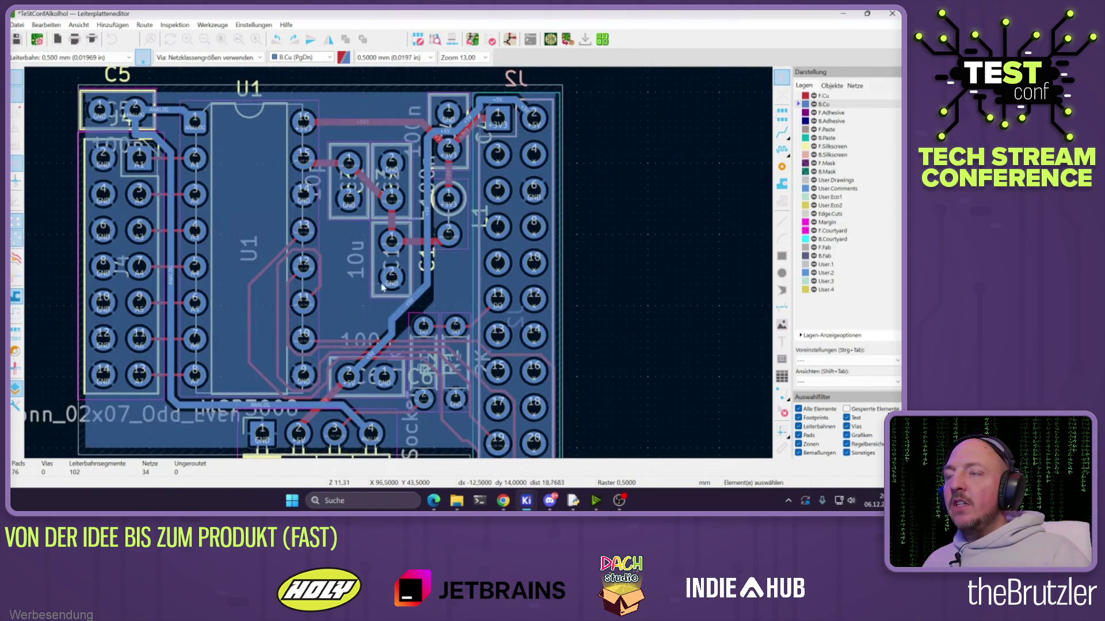
{"action": "key", "text": "b"}
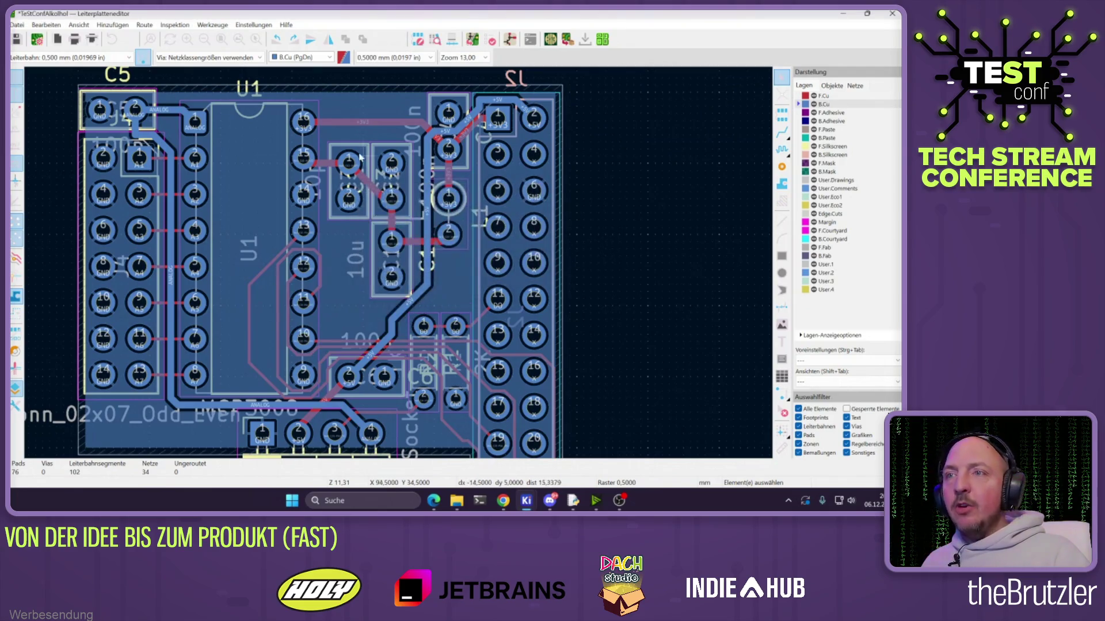
Run the DRC, list its 0 errors and 48 silkscreen warnings, and close the results
{"action": "left_click", "coordinate": [491, 41]}
{"action": "left_click", "coordinate": [267, 249]}
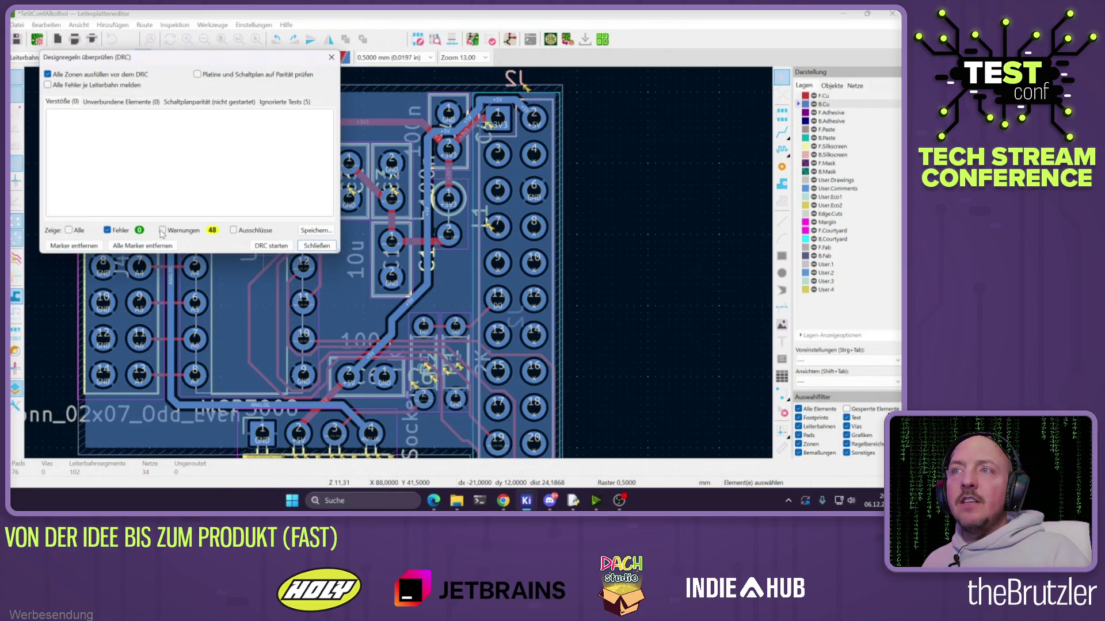
{"action": "left_click", "coordinate": [163, 231]}
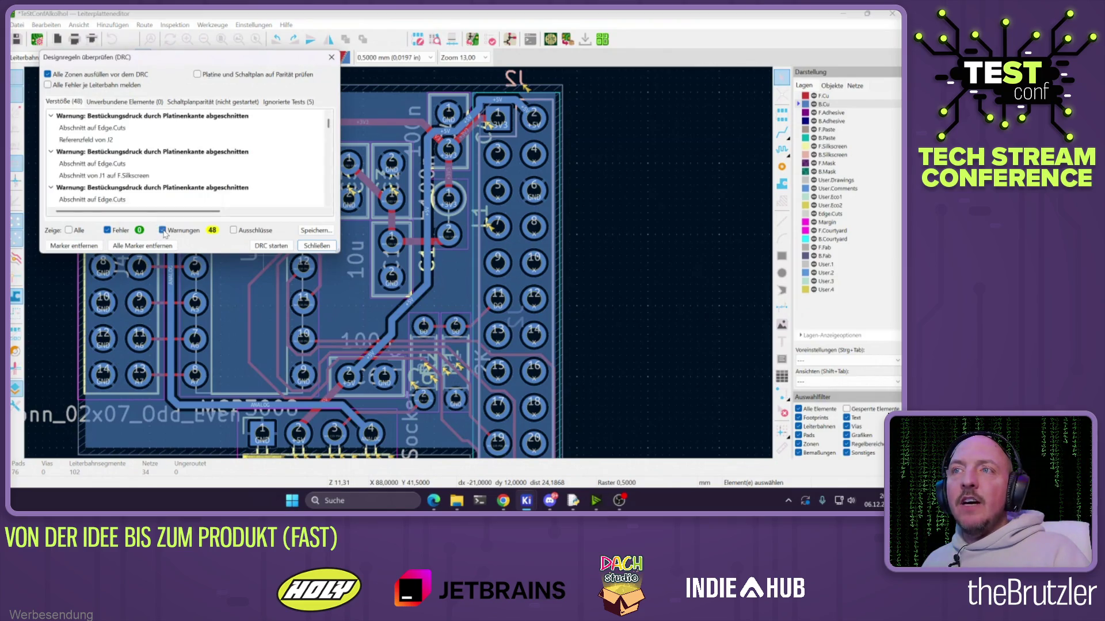
{"action": "left_click", "coordinate": [316, 246]}
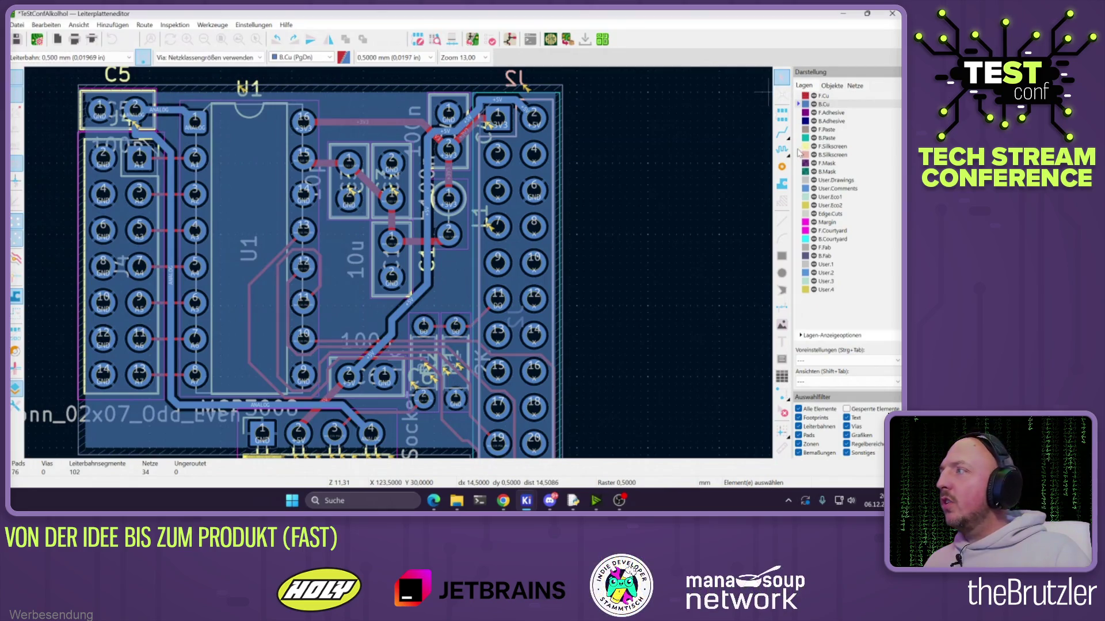
Reposition the U1 reference label, then rotate C5 and J4 labels 90° beside their footprints
{"action": "scroll", "coordinate": [245, 95], "scroll_direction": "up", "scroll_amount": 2}
{"action": "left_click", "coordinate": [438, 204]}
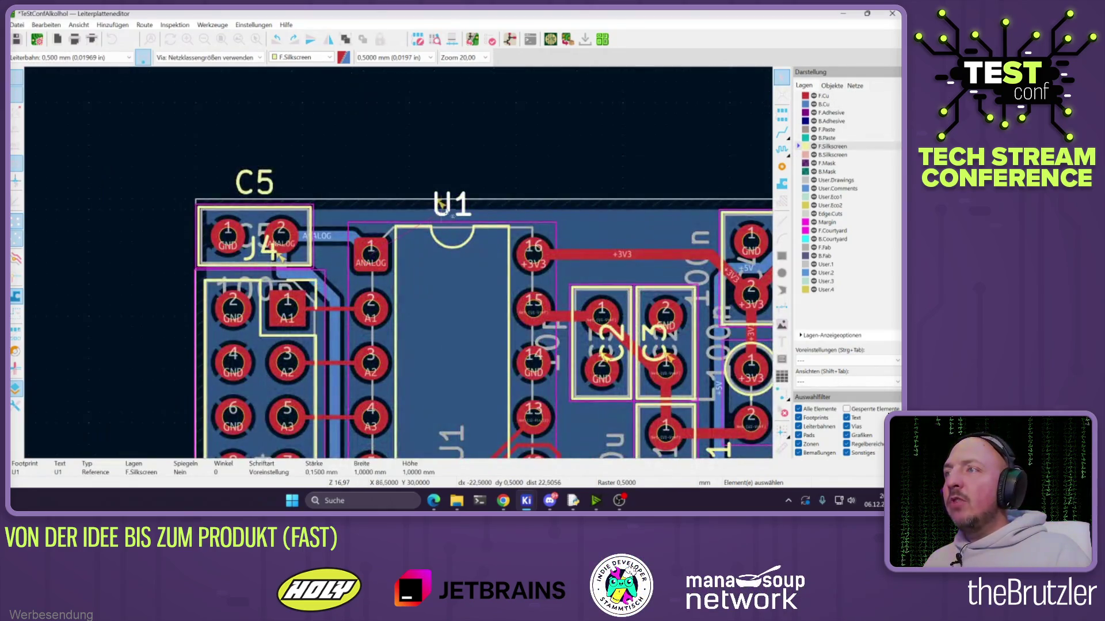
{"action": "key", "text": "ctrl+z"}
{"action": "key", "text": "m"}
{"action": "key", "text": "r"}
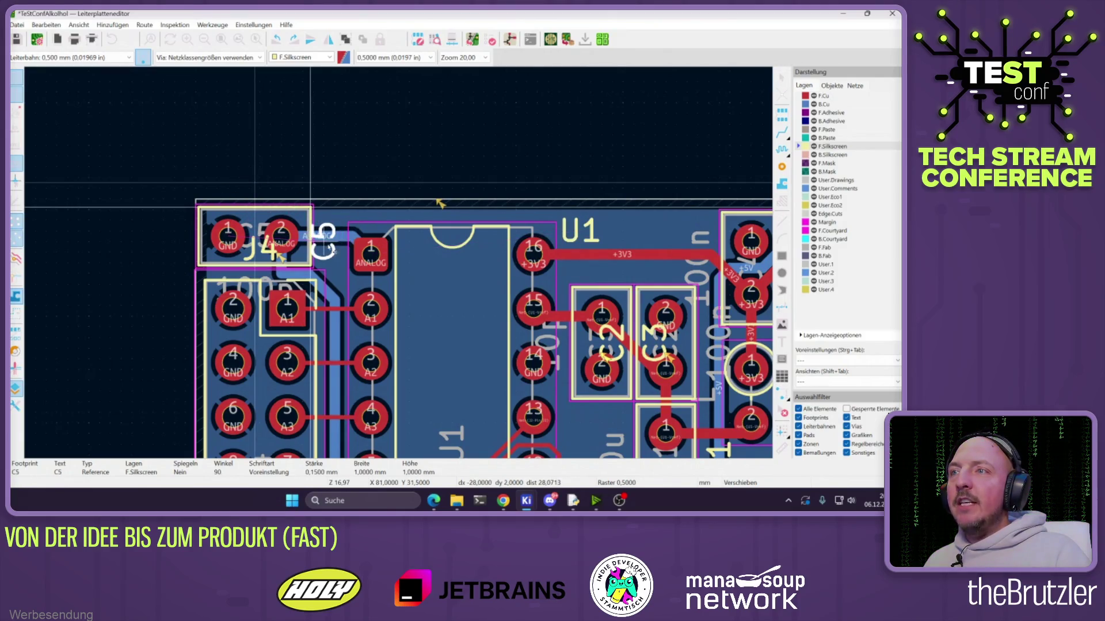
{"action": "left_click", "coordinate": [335, 238]}
{"action": "key", "text": "m"}
{"action": "scroll", "coordinate": [293, 314], "scroll_direction": "up", "scroll_amount": 2}
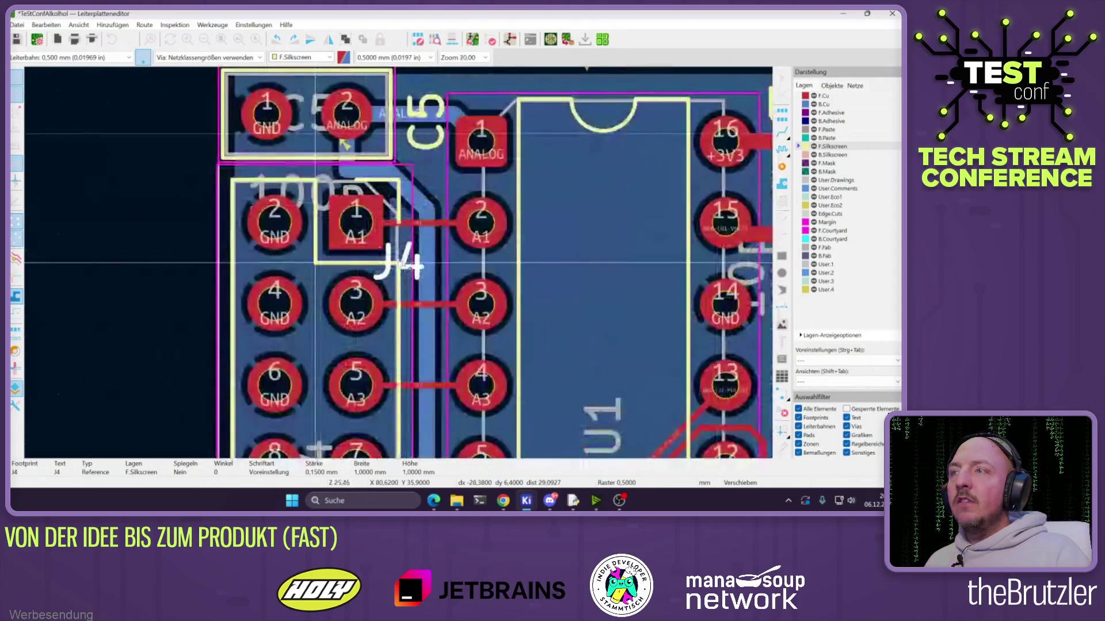
{"action": "key", "text": "r"}
{"action": "left_click", "coordinate": [424, 214]}
{"action": "scroll", "coordinate": [368, 236], "scroll_direction": "down", "scroll_amount": 2}
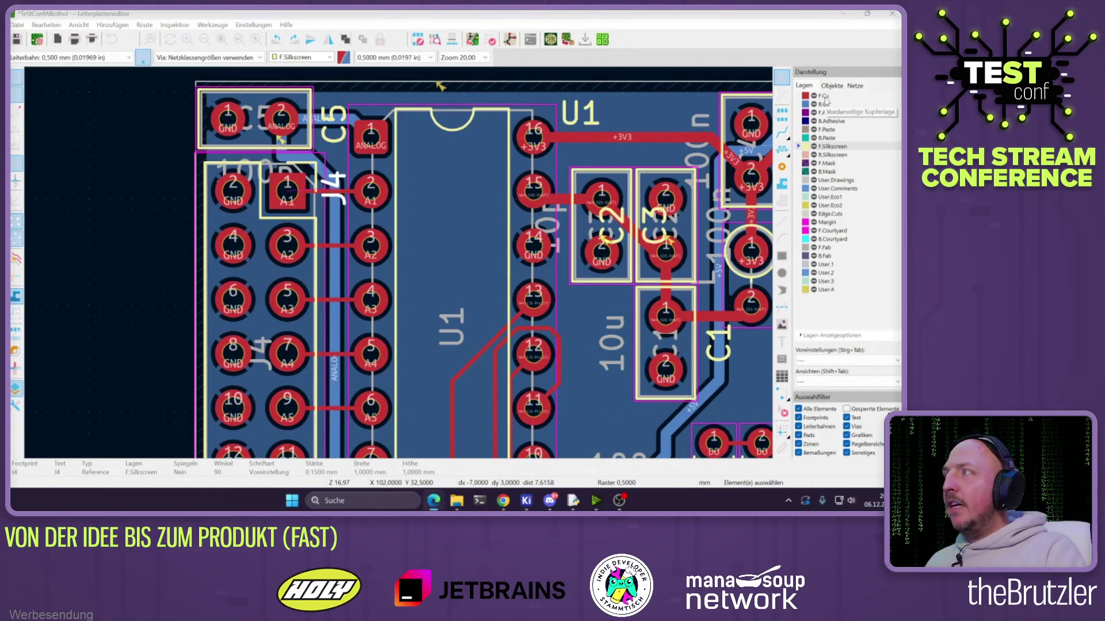
{"action": "scroll", "coordinate": [401, 328], "scroll_direction": "down", "scroll_amount": 3}
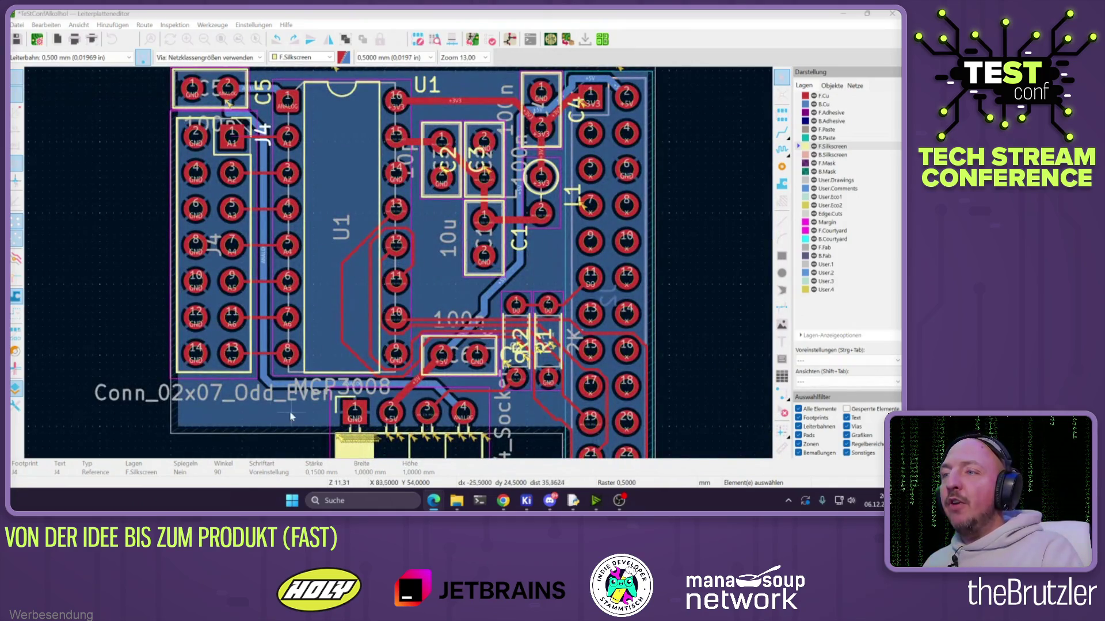
Copy the GND copper zone and add the F.Cu layer in its Zone Properties
{"action": "left_click", "coordinate": [265, 405]}
{"action": "key", "text": "ctrl+c"}
{"action": "key", "text": "ctrl+v"}
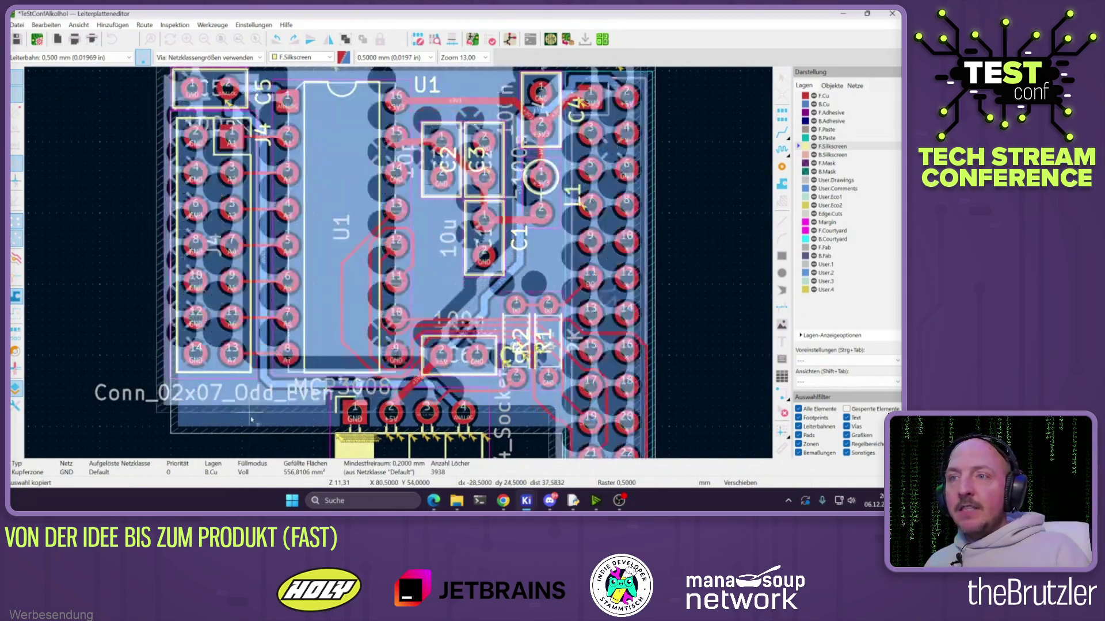
{"action": "left_click", "coordinate": [235, 409]}
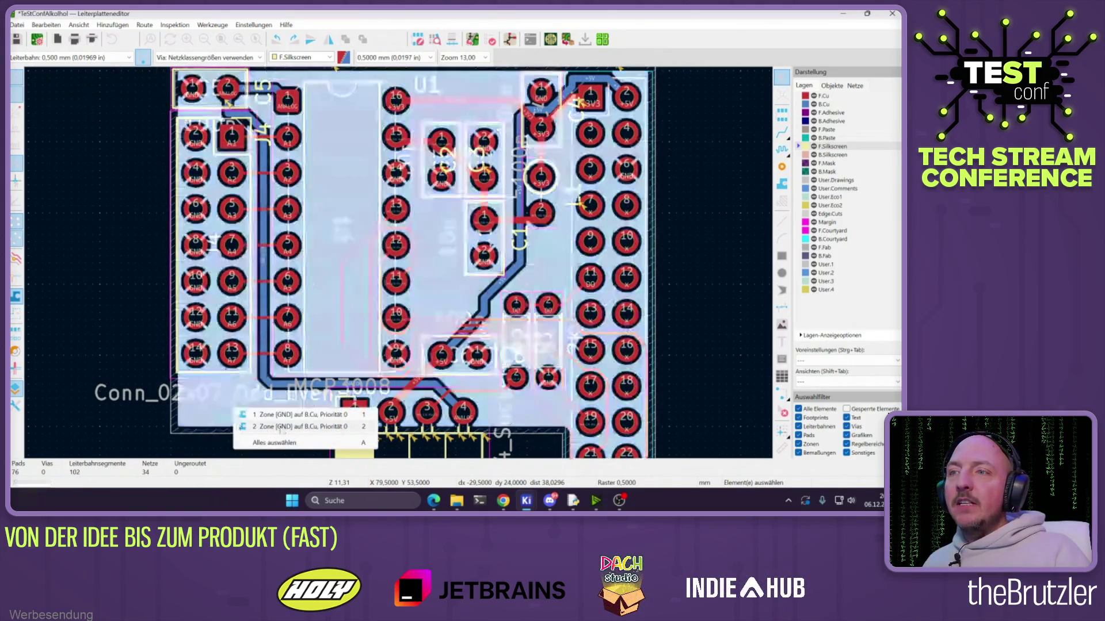
{"action": "double_click", "coordinate": [235, 409]}
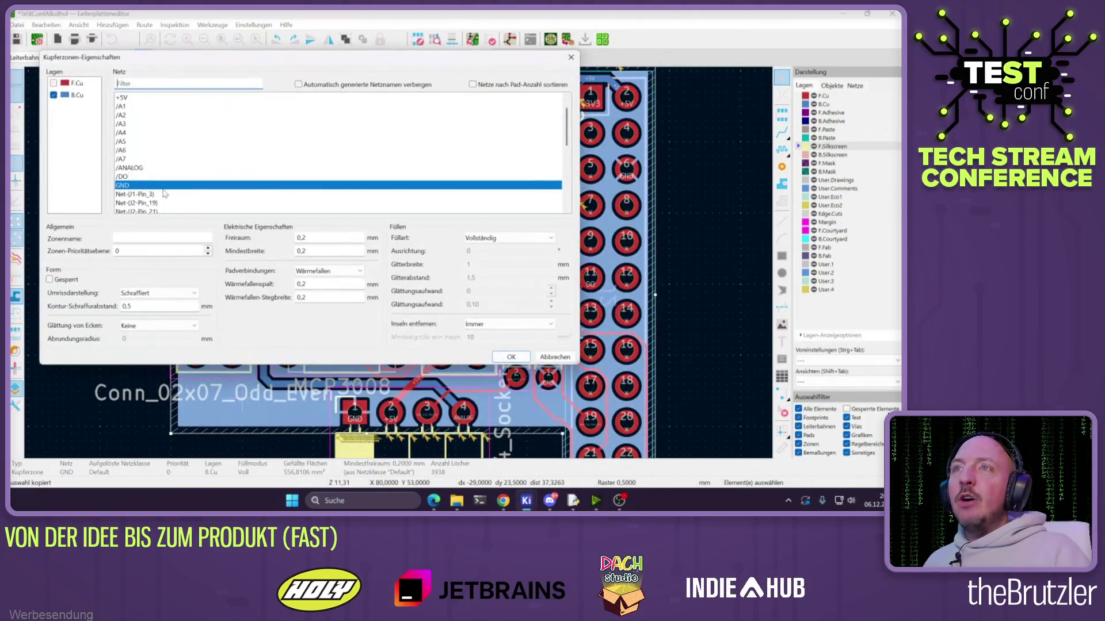
{"action": "left_click", "coordinate": [53, 84]}
{"action": "key", "text": "Return"}
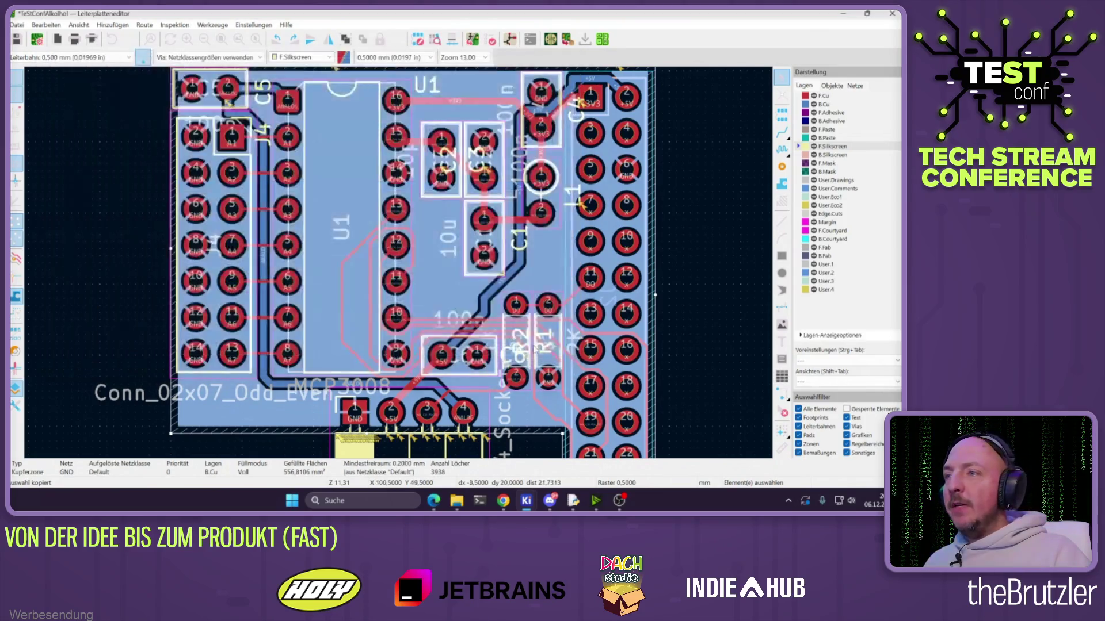
{"action": "left_click", "coordinate": [242, 427]}
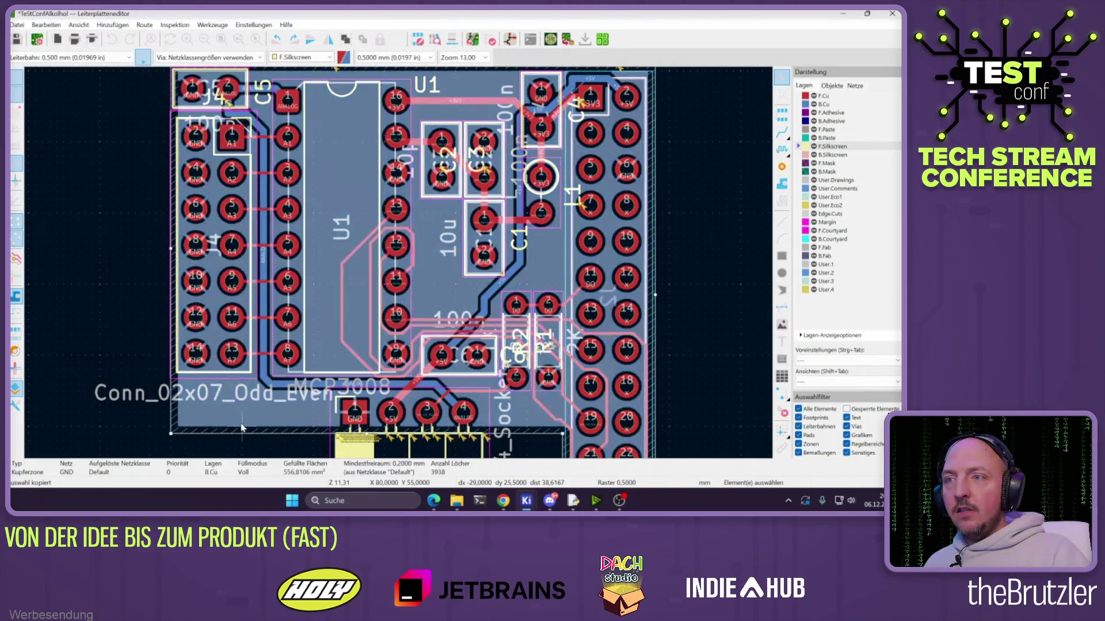
{"action": "double_click", "coordinate": [236, 426]}
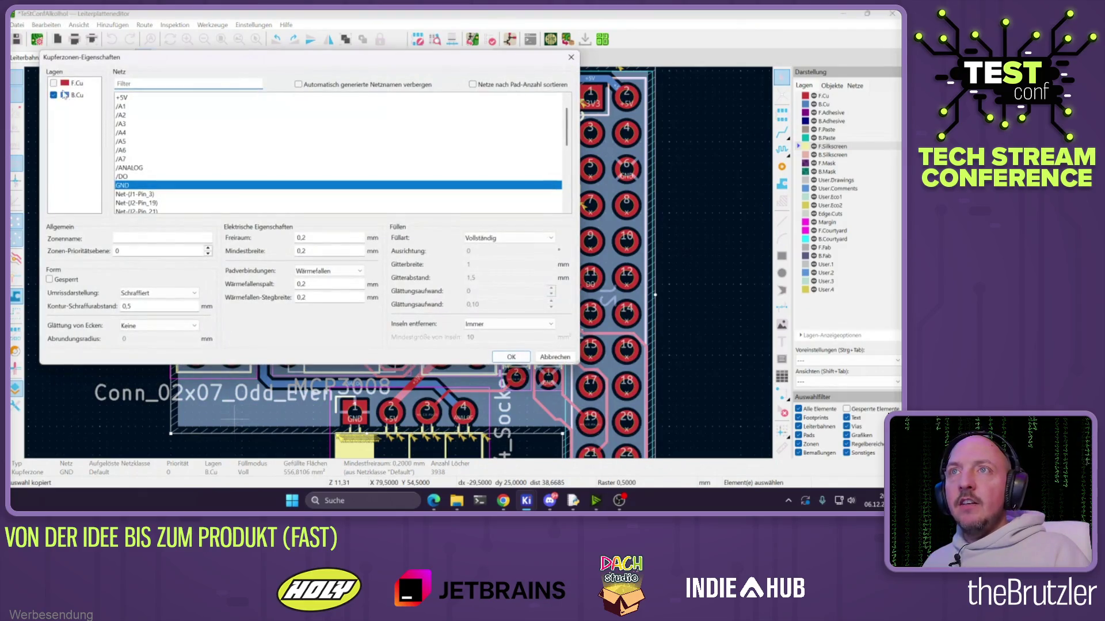
{"action": "left_click", "coordinate": [54, 83]}
{"action": "left_click", "coordinate": [512, 358]}
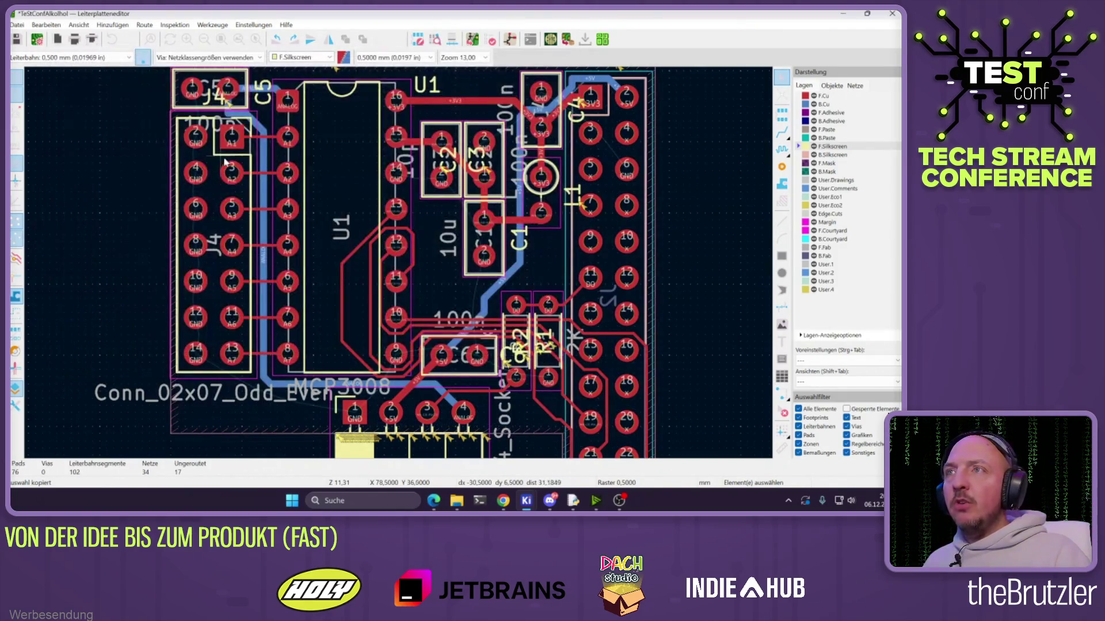
Re-route the ANALOG track near J4, refill all zones, and shift the outer track loop right
{"action": "scroll", "coordinate": [229, 117], "scroll_direction": "up", "scroll_amount": 5}
{"action": "left_click", "coordinate": [401, 284]}
{"action": "left_click", "coordinate": [454, 289]}
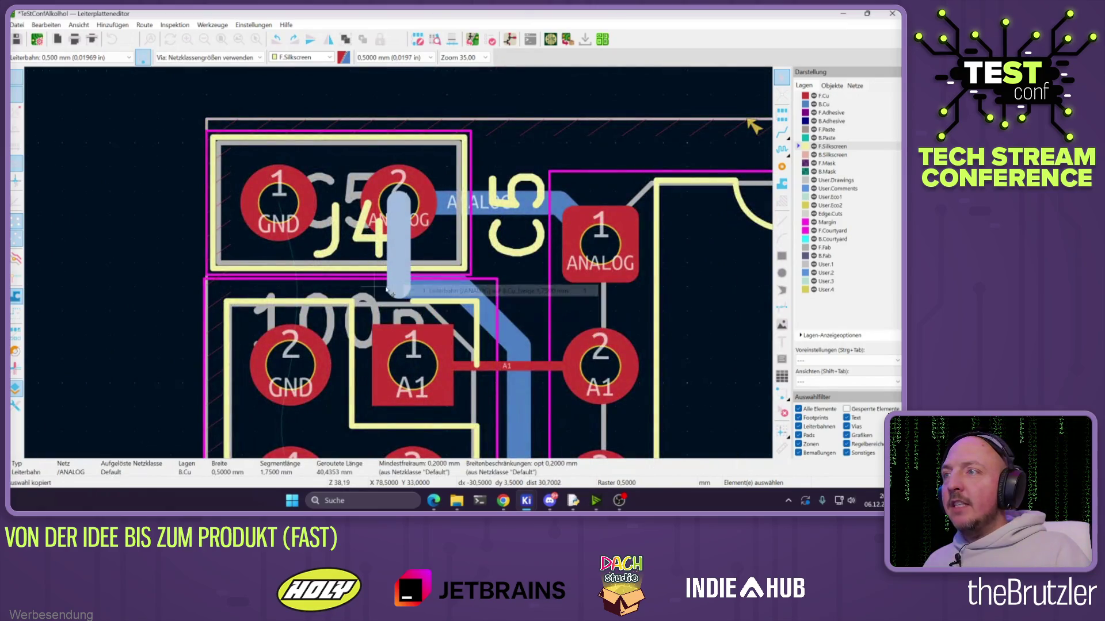
{"action": "left_click_drag", "start_coordinate": [454, 289], "coordinate": [528, 344]}
{"action": "key", "text": "b"}
{"action": "scroll", "coordinate": [449, 286], "scroll_direction": "down", "scroll_amount": 6}
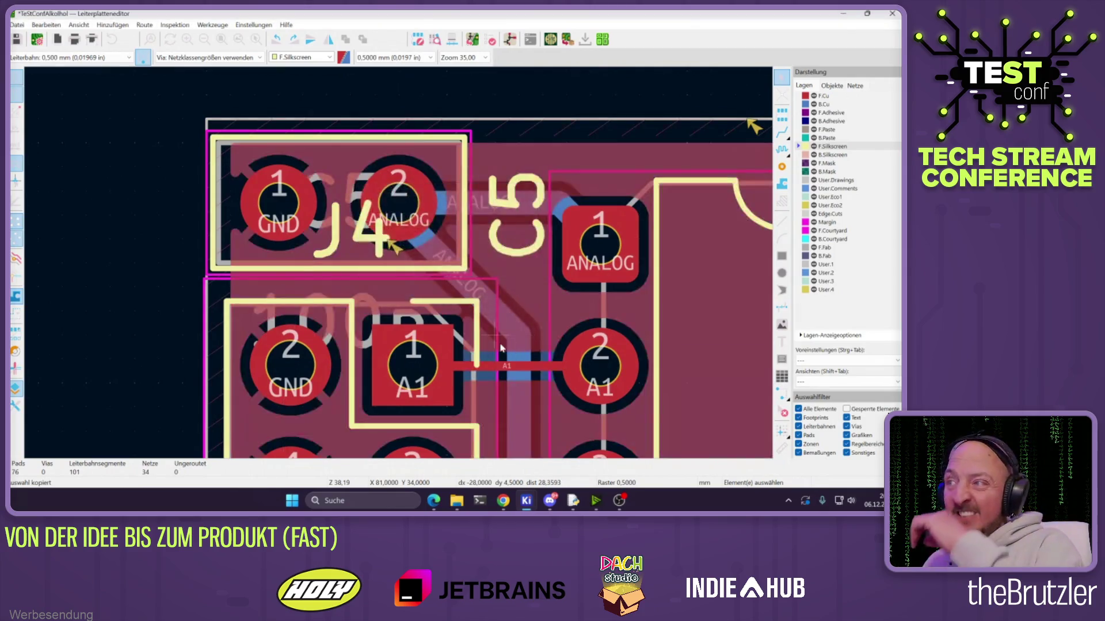
{"action": "scroll", "coordinate": [449, 286], "scroll_direction": "up", "scroll_amount": 4}
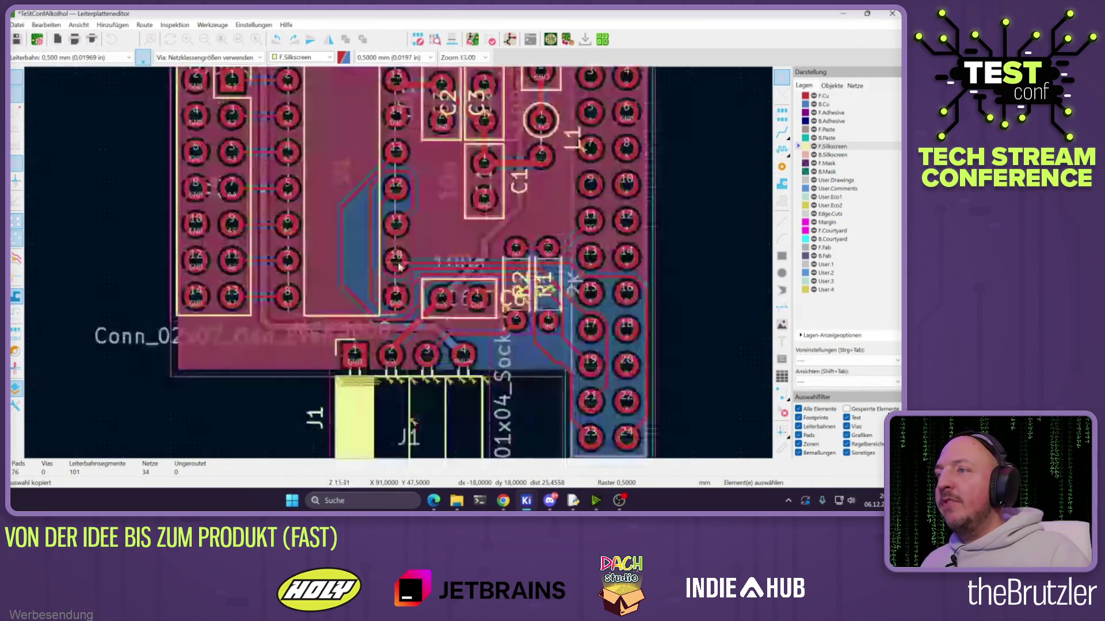
{"action": "left_click_drag", "start_coordinate": [316, 231], "coordinate": [347, 231]}
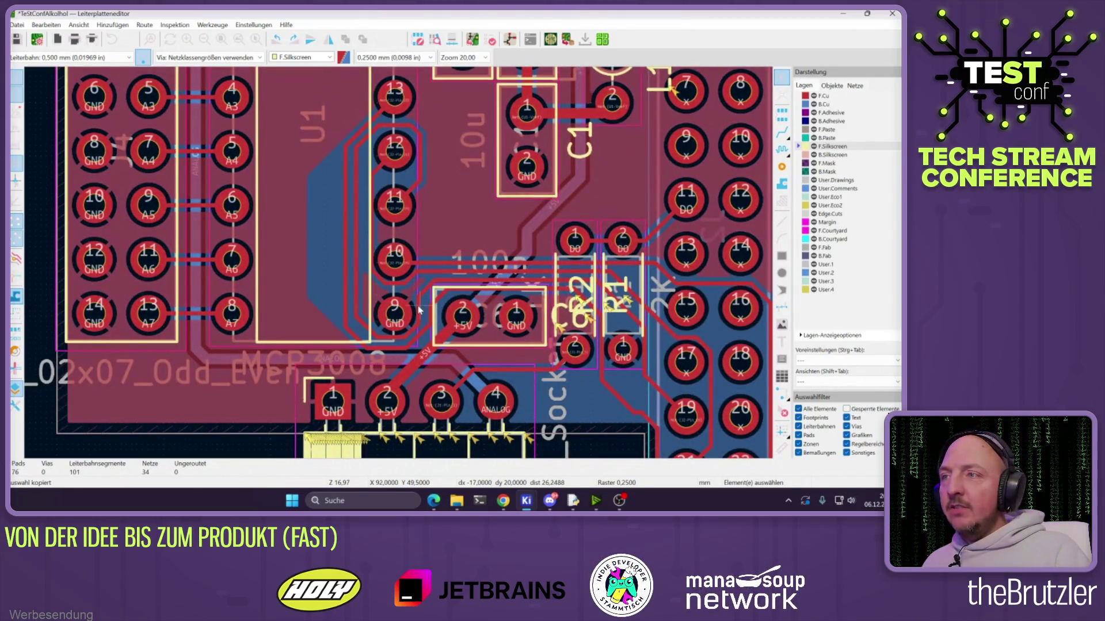
Refill the copper zones and re-route the Net-(J2-Pin_19) track
{"action": "key", "text": "b"}
{"action": "scroll", "coordinate": [368, 262], "scroll_direction": "up", "scroll_amount": 2}
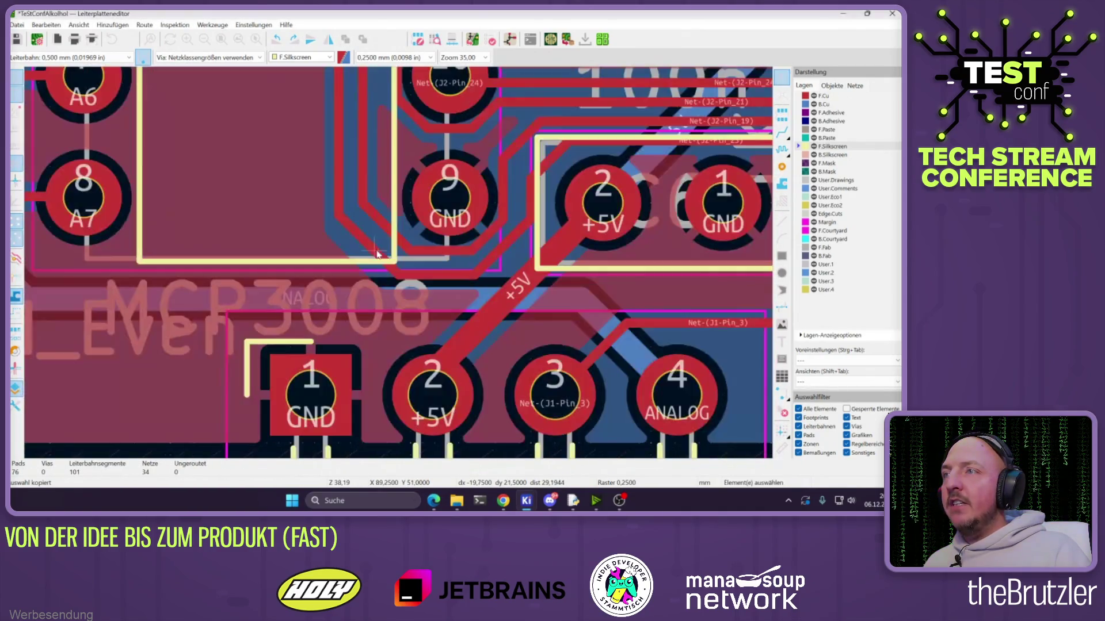
{"action": "scroll", "coordinate": [371, 253], "scroll_direction": "down", "scroll_amount": 2}
{"action": "scroll", "coordinate": [386, 218], "scroll_direction": "up", "scroll_amount": 2}
{"action": "mouse_move", "coordinate": [388, 212]}
{"action": "left_mouse_down"}
{"action": "mouse_move", "coordinate": [404, 214]}
{"action": "mouse_move", "coordinate": [396, 219]}
{"action": "left_mouse_up"}
{"action": "scroll", "coordinate": [397, 299], "scroll_direction": "down", "scroll_amount": 7}
{"action": "scroll", "coordinate": [397, 299], "scroll_direction": "up", "scroll_amount": 5}
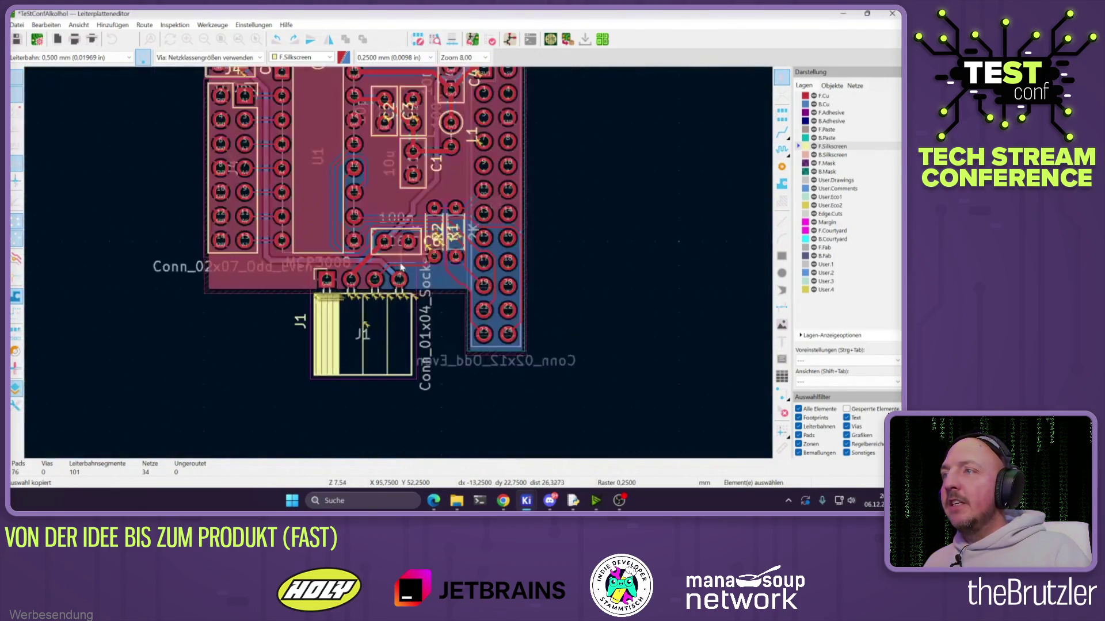
Highlight the nets leading to pads 23 and 19 to check their connections
{"action": "key", "text": "ctrl+shift+v"}
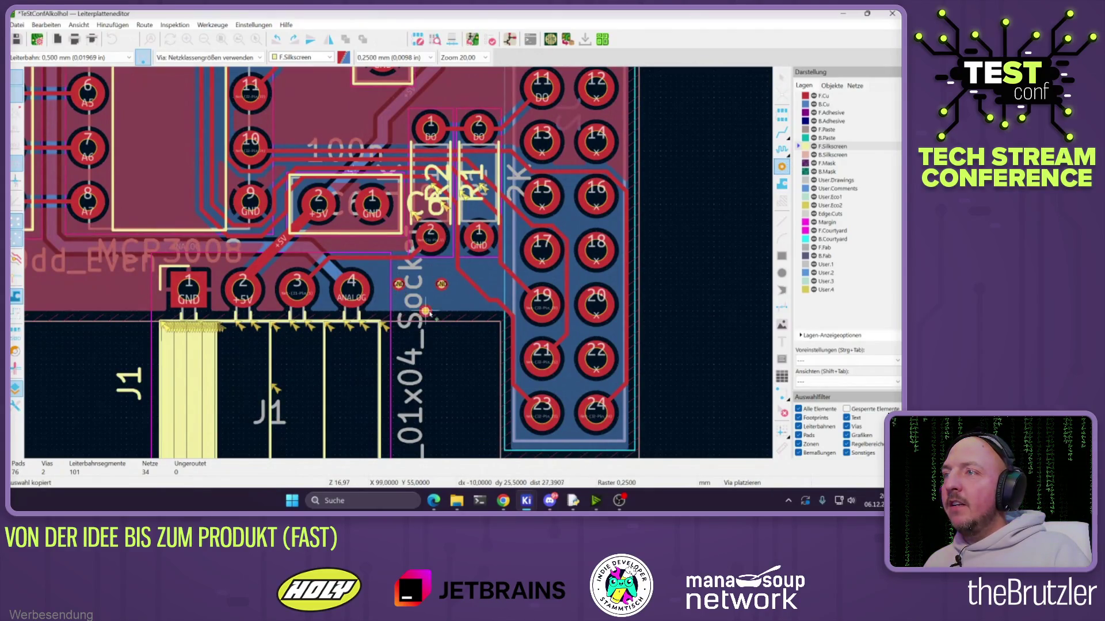
{"action": "key", "text": "Escape"}
{"action": "key", "text": "grave"}
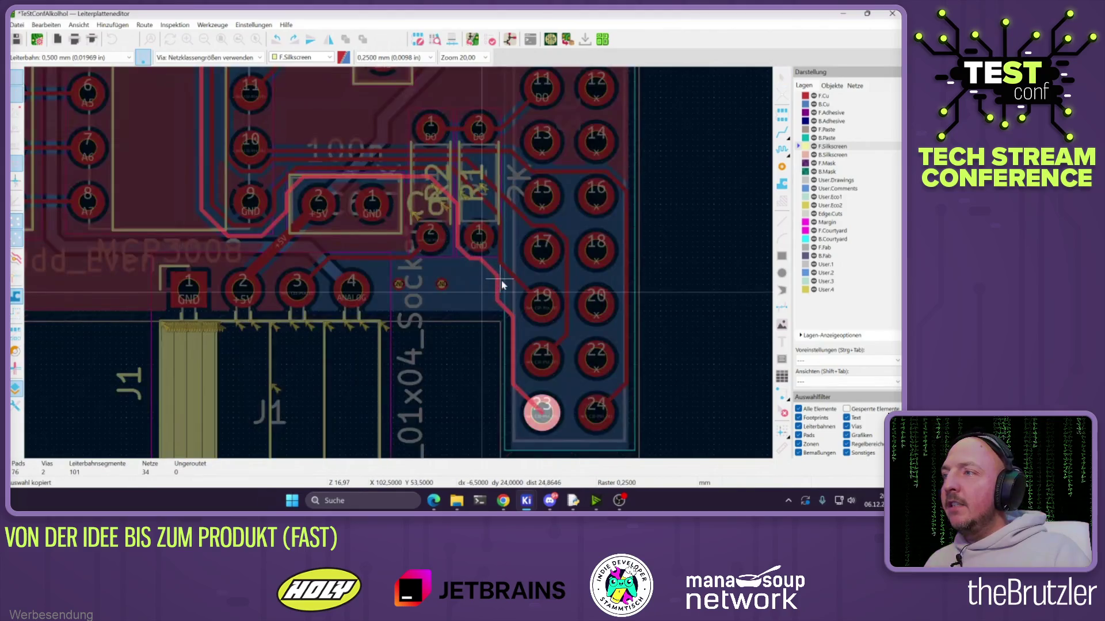
{"action": "key", "text": "Escape"}
{"action": "key", "text": "grave"}
{"action": "key", "text": "Escape"}
{"action": "left_click", "coordinate": [504, 283]}
{"action": "key", "text": "grave"}
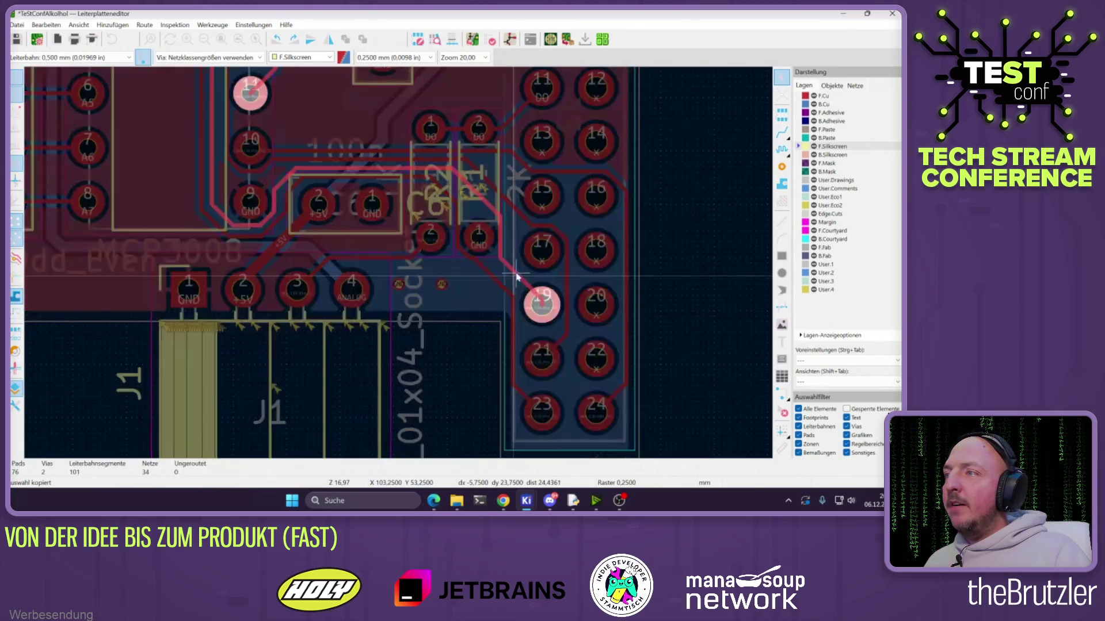
{"action": "key", "text": "Escape"}
{"action": "left_click", "coordinate": [501, 288]}
{"action": "key", "text": "grave"}
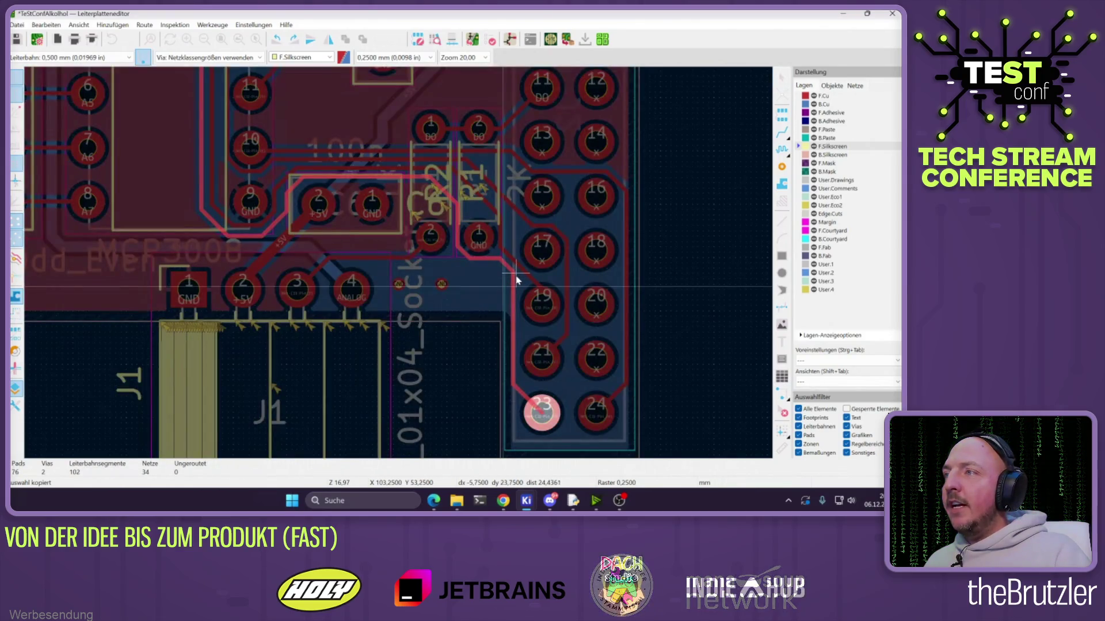
{"action": "key", "text": "Escape"}
Pick apart the overlapping R1 and R2 labels, then refill the copper zones
{"action": "left_click", "coordinate": [461, 202]}
{"action": "left_click", "coordinate": [451, 184]}
{"action": "key", "text": "Escape"}
{"action": "scroll", "coordinate": [452, 184], "scroll_direction": "down", "scroll_amount": 3}
{"action": "scroll", "coordinate": [315, 349], "scroll_direction": "up", "scroll_amount": 2}
{"action": "key", "text": "b"}
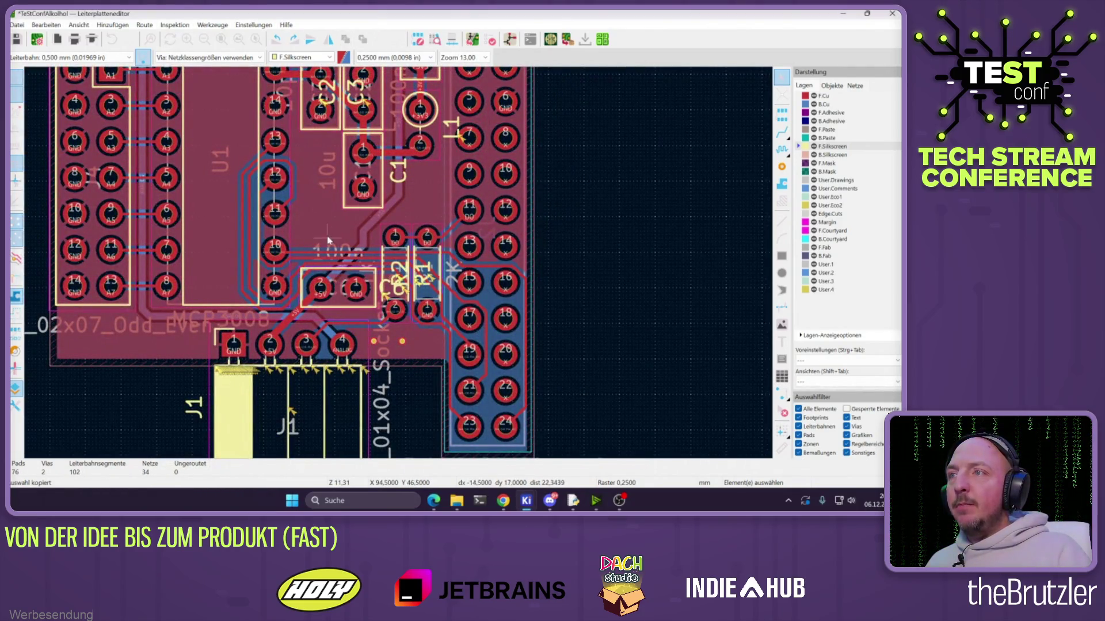
{"action": "scroll", "coordinate": [328, 240], "scroll_direction": "up", "scroll_amount": 2}
Move the C6, R2, R1 and C1 reference labels clear of overlaps
{"action": "left_click_drag", "start_coordinate": [494, 335], "coordinate": [421, 289]}
{"action": "left_click", "coordinate": [510, 331]}
{"action": "left_click_drag", "start_coordinate": [514, 339], "coordinate": [547, 414]}
{"action": "left_click_drag", "start_coordinate": [544, 320], "coordinate": [501, 415]}
{"action": "mouse_move", "coordinate": [506, 167]}
{"action": "left_mouse_down"}
{"action": "mouse_move", "coordinate": [398, 162]}
{"action": "mouse_move", "coordinate": [438, 143]}
{"action": "mouse_move", "coordinate": [399, 240]}
{"action": "left_mouse_up"}
{"action": "scroll", "coordinate": [426, 117], "scroll_direction": "up", "scroll_amount": 2}
{"action": "scroll", "coordinate": [437, 143], "scroll_direction": "down", "scroll_amount": 3}
Reposition the C3, L1 and C4 labels, then start a new board text
{"action": "left_click_drag", "start_coordinate": [391, 290], "coordinate": [340, 214]}
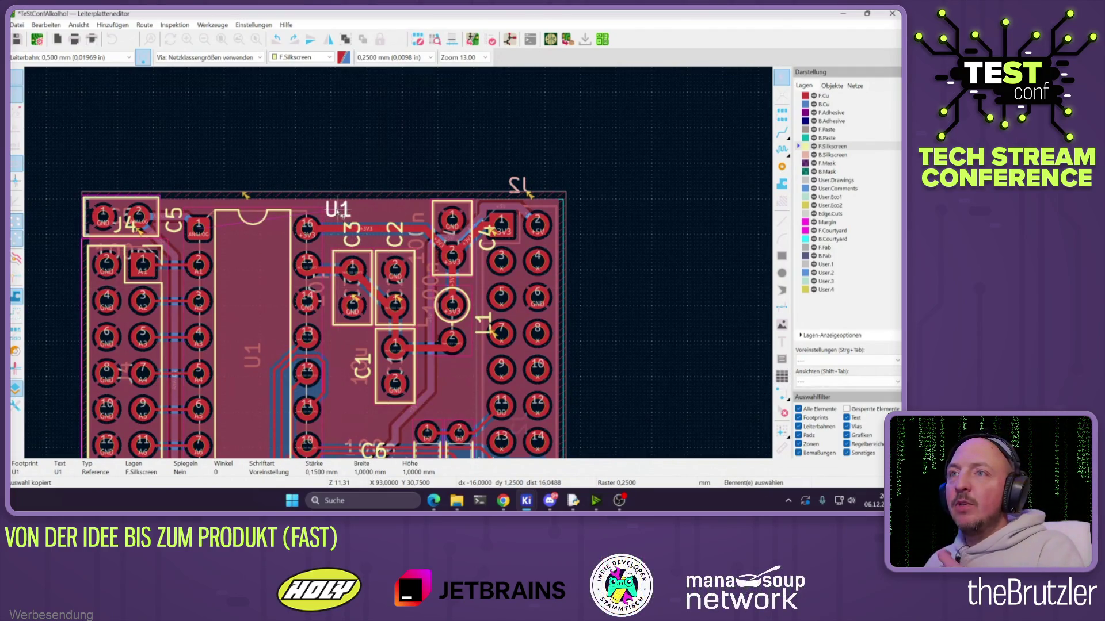
{"action": "left_click_drag", "start_coordinate": [484, 324], "coordinate": [451, 366]}
{"action": "left_click", "coordinate": [490, 224]}
{"action": "left_click", "coordinate": [490, 224]}
{"action": "left_click_drag", "start_coordinate": [490, 227], "coordinate": [426, 221]}
{"action": "left_click", "coordinate": [432, 236]}
{"action": "scroll", "coordinate": [403, 233], "scroll_direction": "down", "scroll_amount": 4}
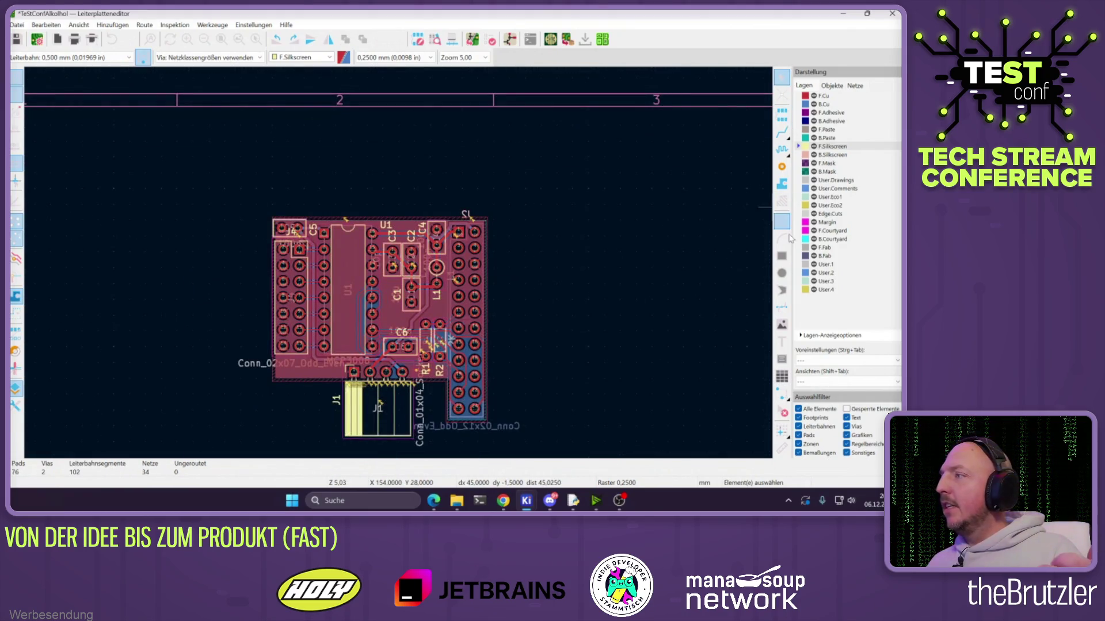
{"action": "left_click", "coordinate": [781, 342]}
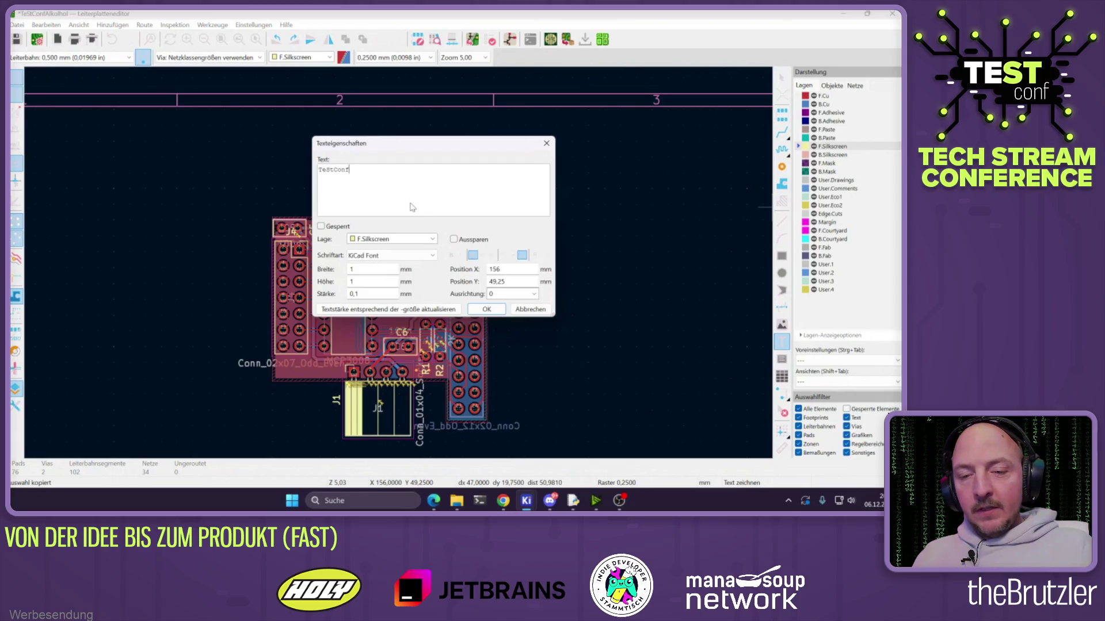
Confirm the TeStConf text and place it along the board's lower-left edge above J1
{"action": "left_click", "coordinate": [495, 310]}
{"action": "scroll", "coordinate": [406, 261], "scroll_direction": "up", "scroll_amount": 5}
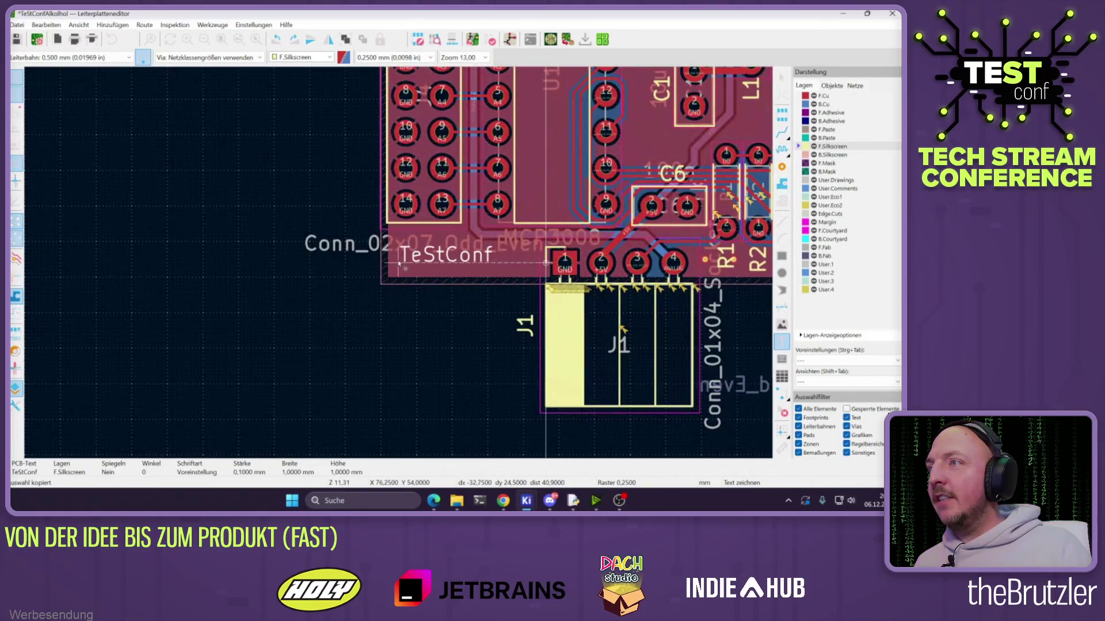
{"action": "left_click", "coordinate": [401, 265]}
{"action": "scroll", "coordinate": [400, 266], "scroll_direction": "up", "scroll_amount": 2}
{"action": "scroll", "coordinate": [400, 267], "scroll_direction": "up", "scroll_amount": 2}
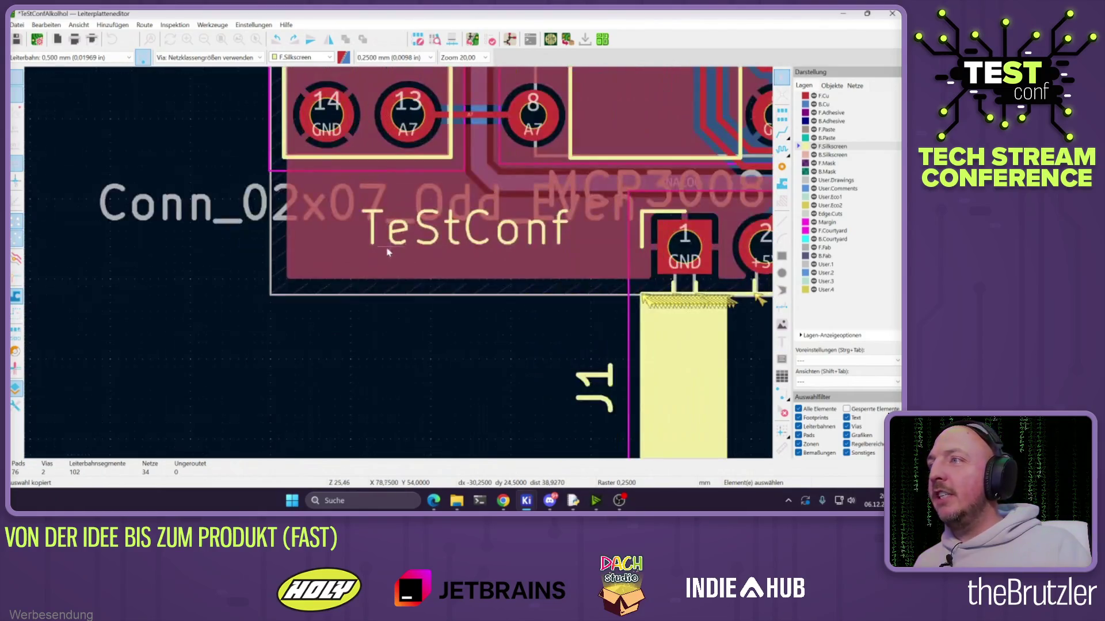
{"action": "key", "text": "m"}
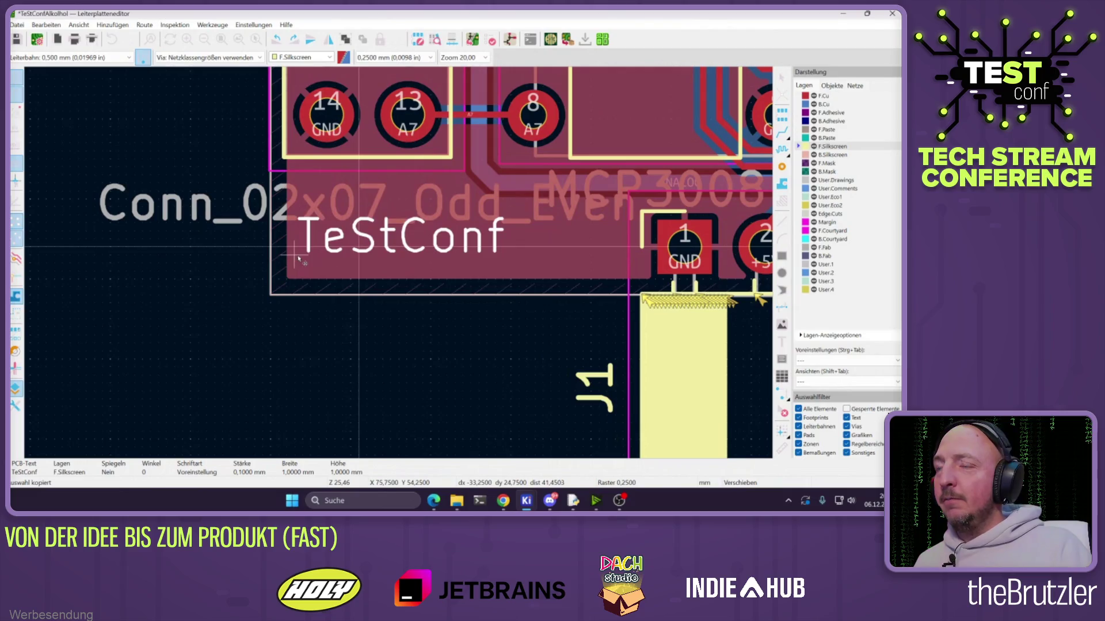
{"action": "left_click", "coordinate": [305, 259]}
{"action": "left_click", "coordinate": [357, 328]}
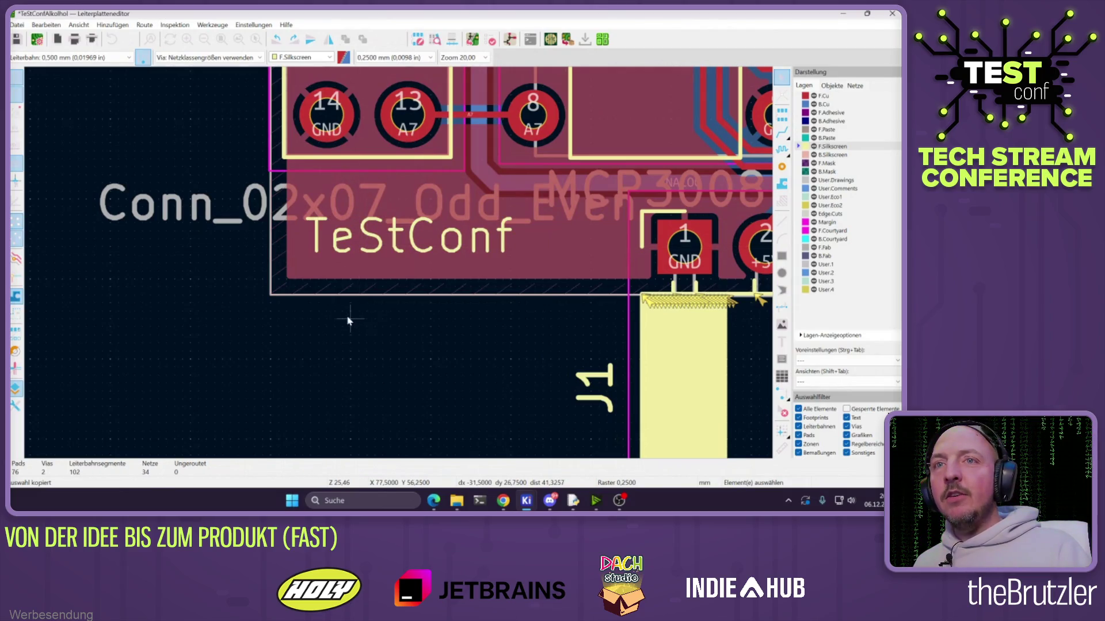
Save the board with Ctrl+S
{"action": "scroll", "coordinate": [327, 324], "scroll_direction": "down", "scroll_amount": 5}
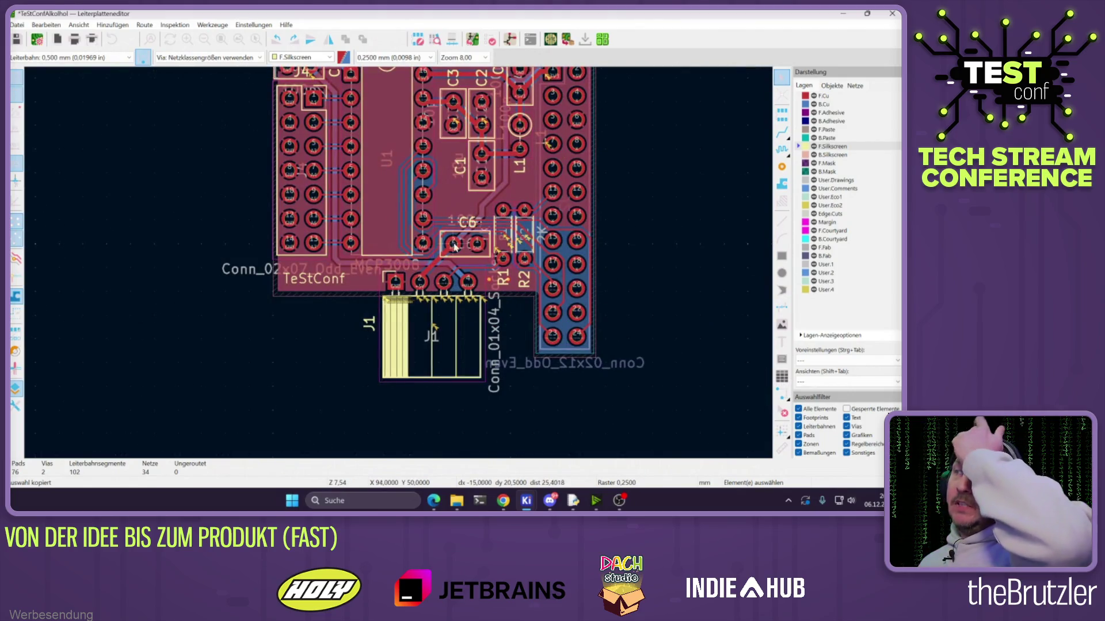
{"action": "scroll", "coordinate": [397, 264], "scroll_direction": "down", "scroll_amount": 3}
{"action": "scroll", "coordinate": [397, 265], "scroll_direction": "up", "scroll_amount": 2}
{"action": "key", "text": "ctrl+s"}
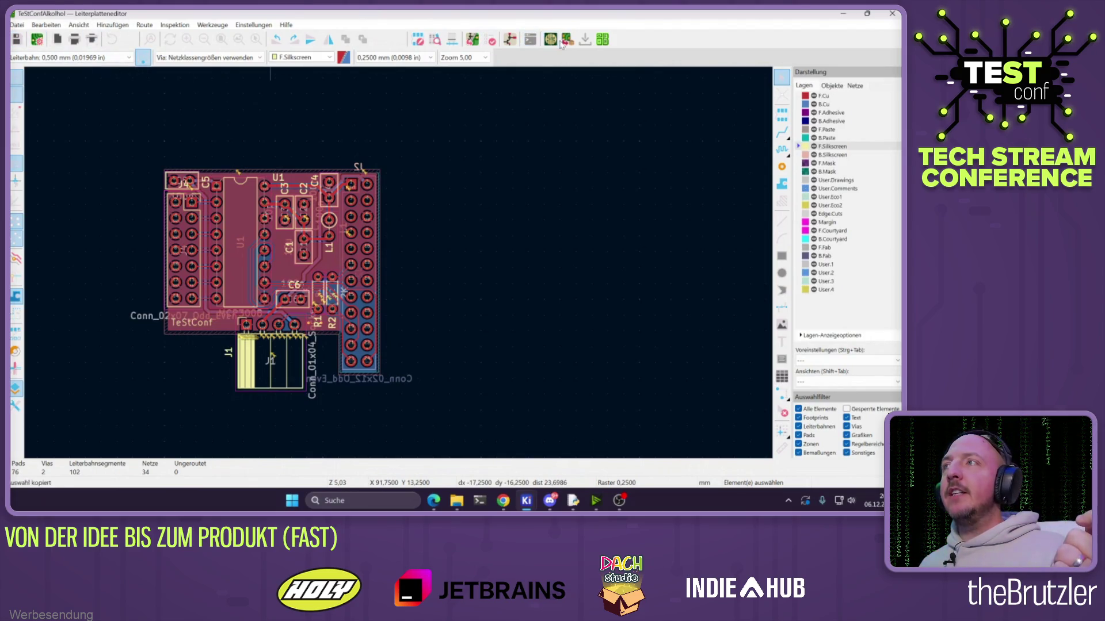
Minimize the open KiCad windows and bring the PCB editor back to front
{"action": "left_click", "coordinate": [840, 13]}
{"action": "left_click", "coordinate": [840, 14]}
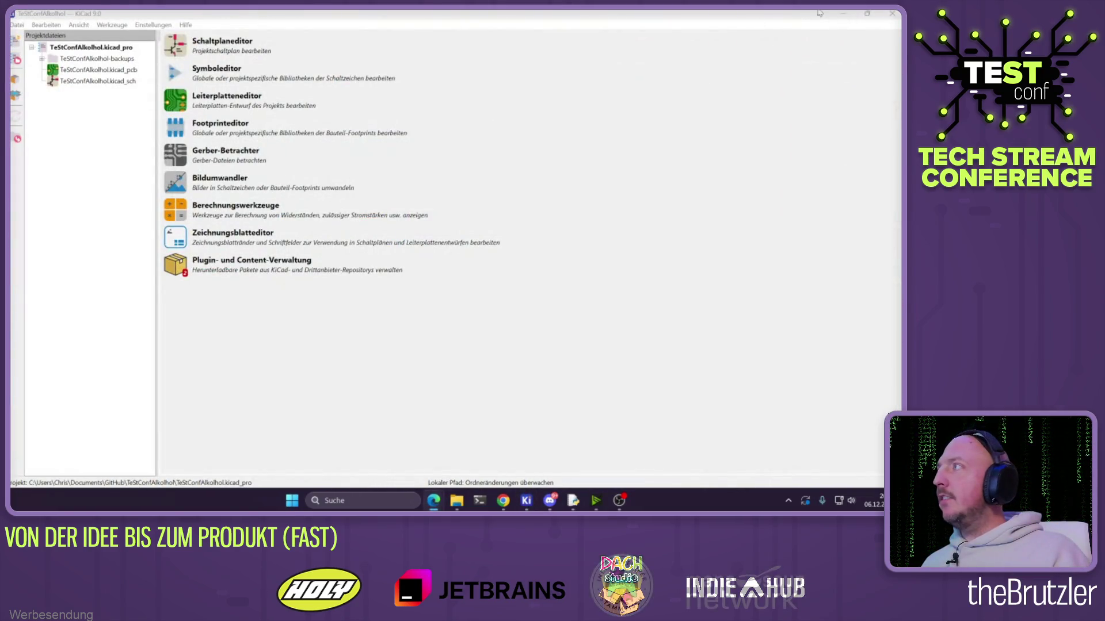
{"action": "left_click", "coordinate": [841, 13]}
{"action": "left_click", "coordinate": [643, 53]}
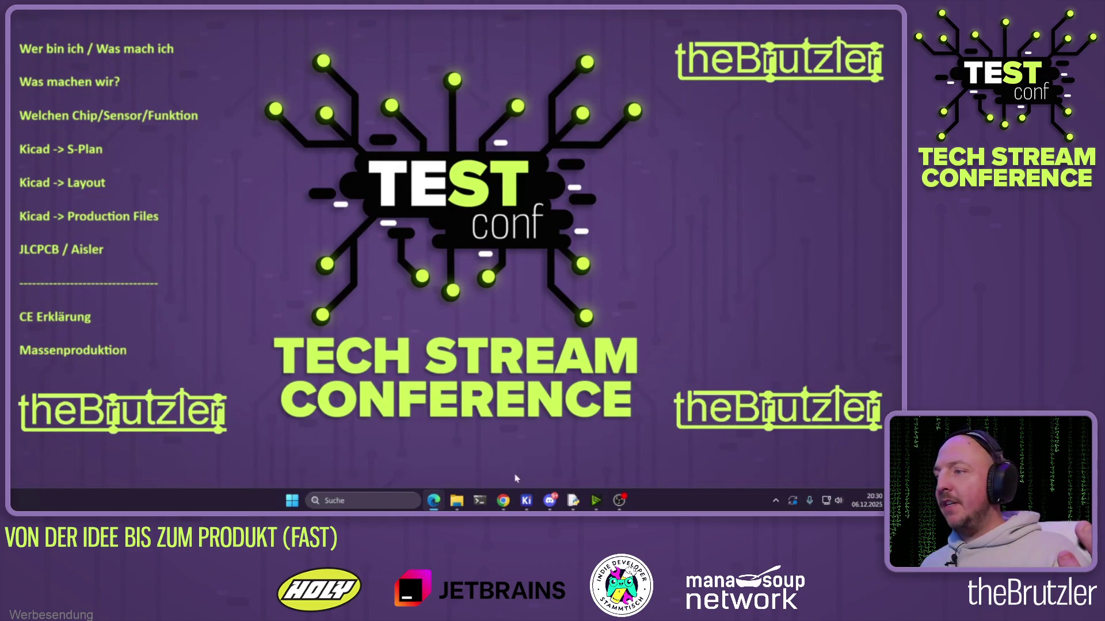
{"action": "mouse_move", "coordinate": [526, 499]}
{"action": "left_click", "coordinate": [465, 429]}
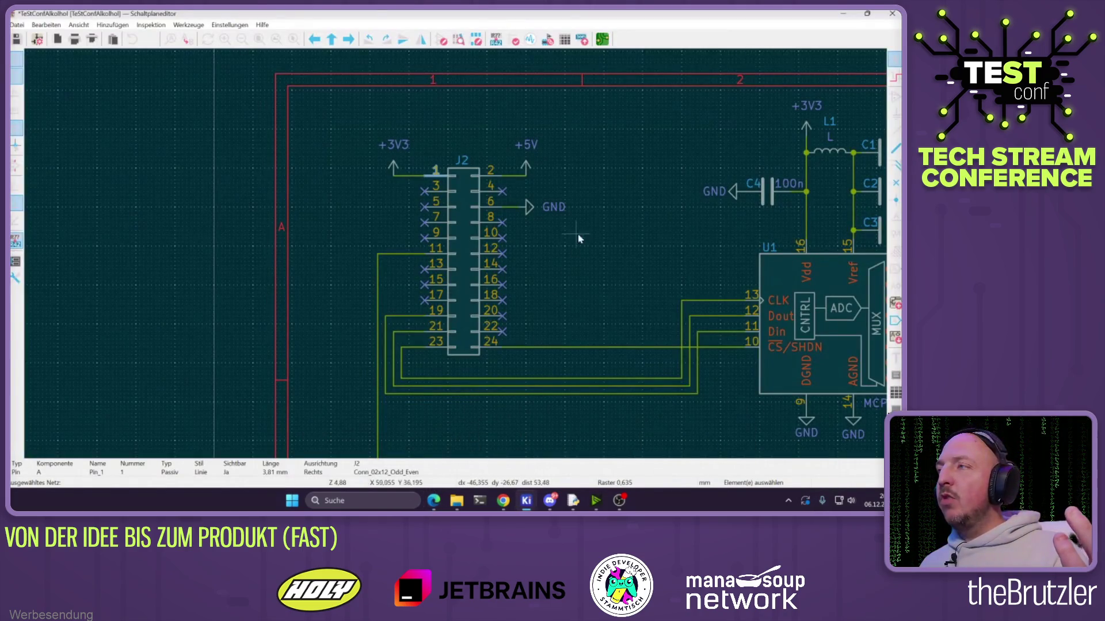
{"action": "mouse_move", "coordinate": [526, 500]}
{"action": "mouse_move", "coordinate": [587, 454]}
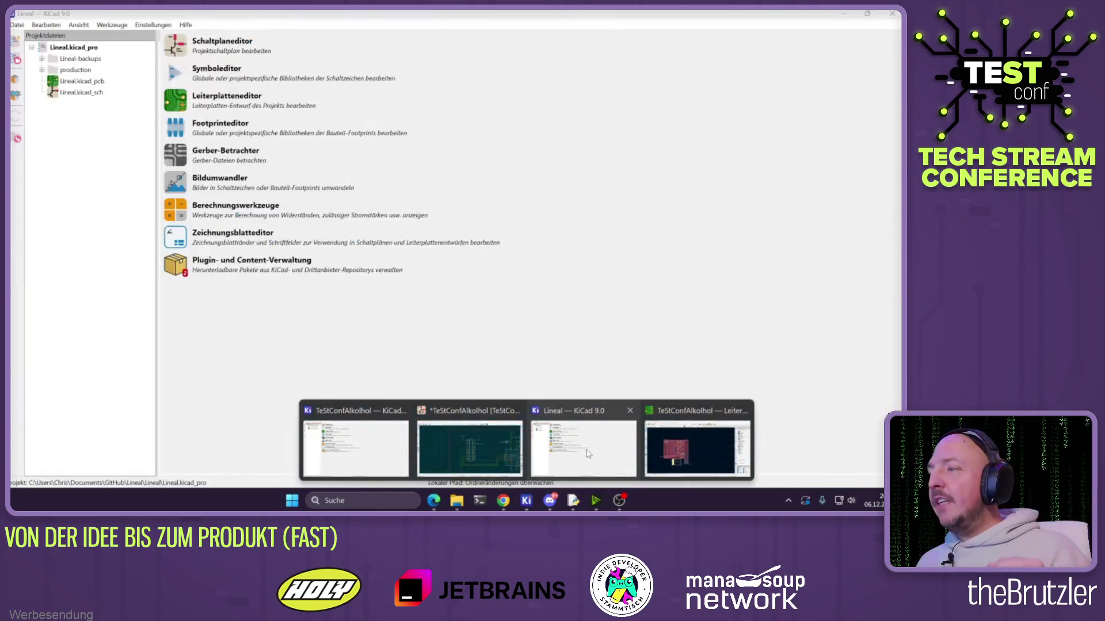
{"action": "left_click", "coordinate": [690, 446]}
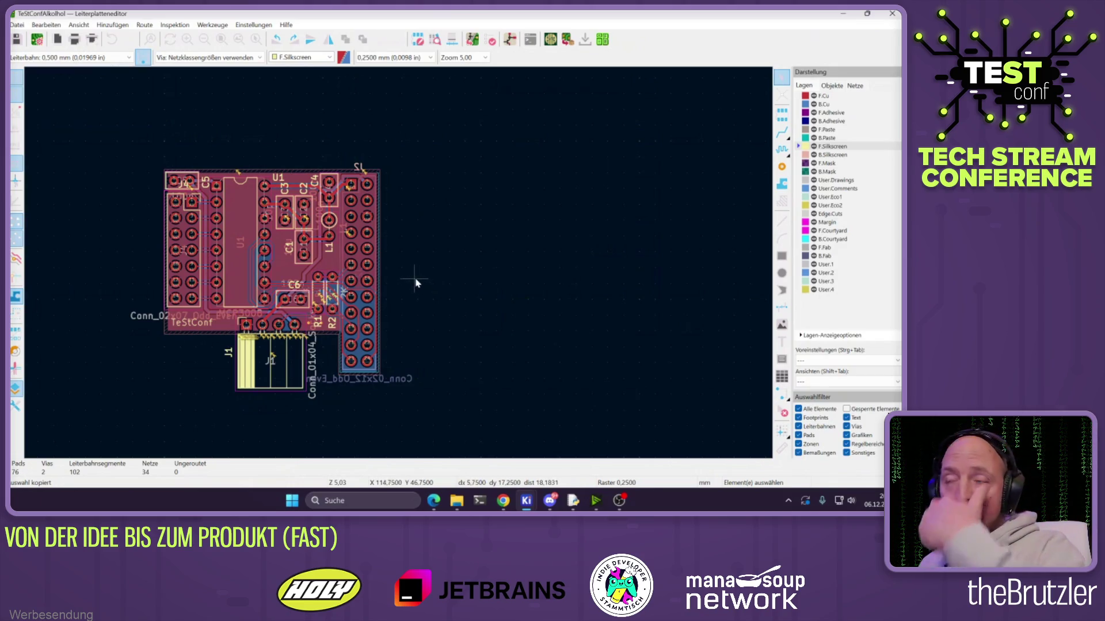
Generate the production files with the Fabrication Toolkit
{"action": "scroll", "coordinate": [311, 377], "scroll_direction": "up", "scroll_amount": 2}
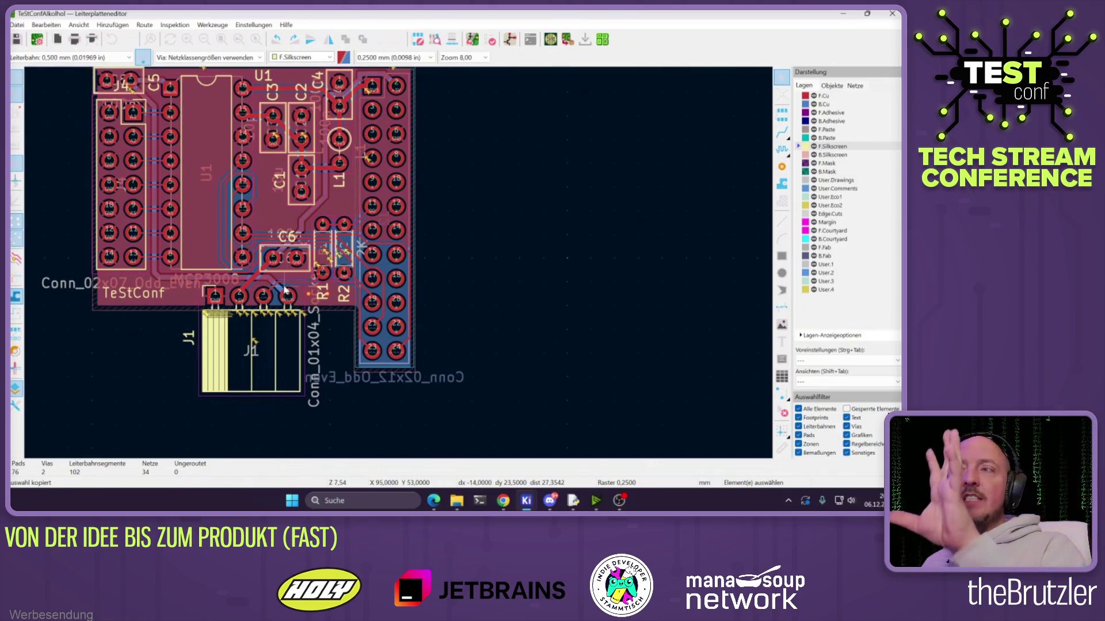
{"action": "scroll", "coordinate": [273, 288], "scroll_direction": "down", "scroll_amount": 2}
{"action": "scroll", "coordinate": [401, 266], "scroll_direction": "up", "scroll_amount": 2}
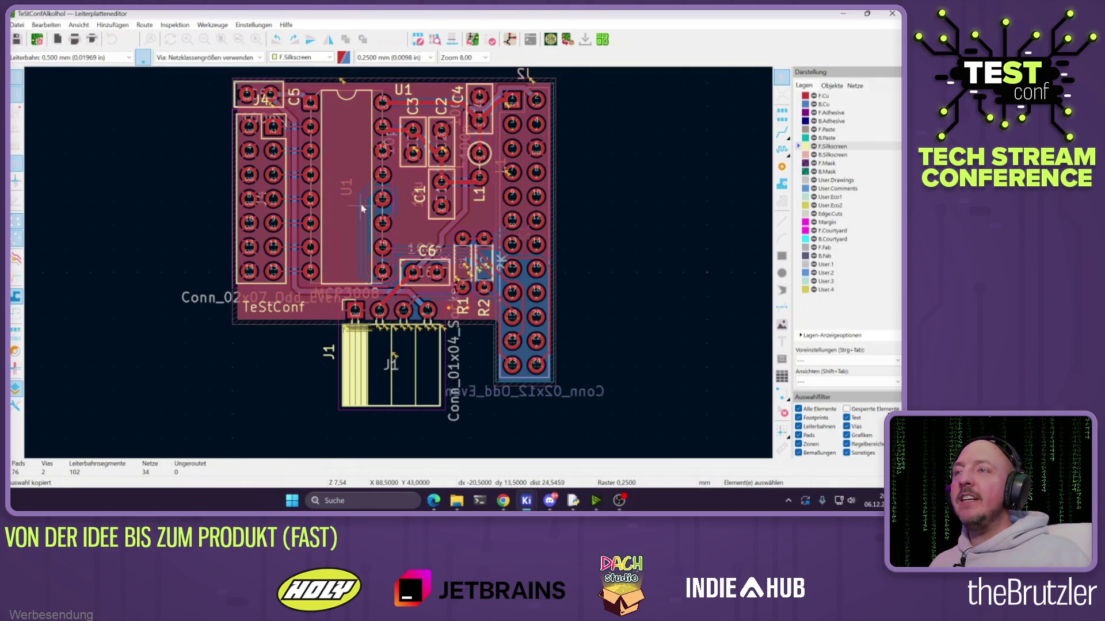
{"action": "left_click", "coordinate": [568, 39]}
{"action": "left_click", "coordinate": [401, 321]}
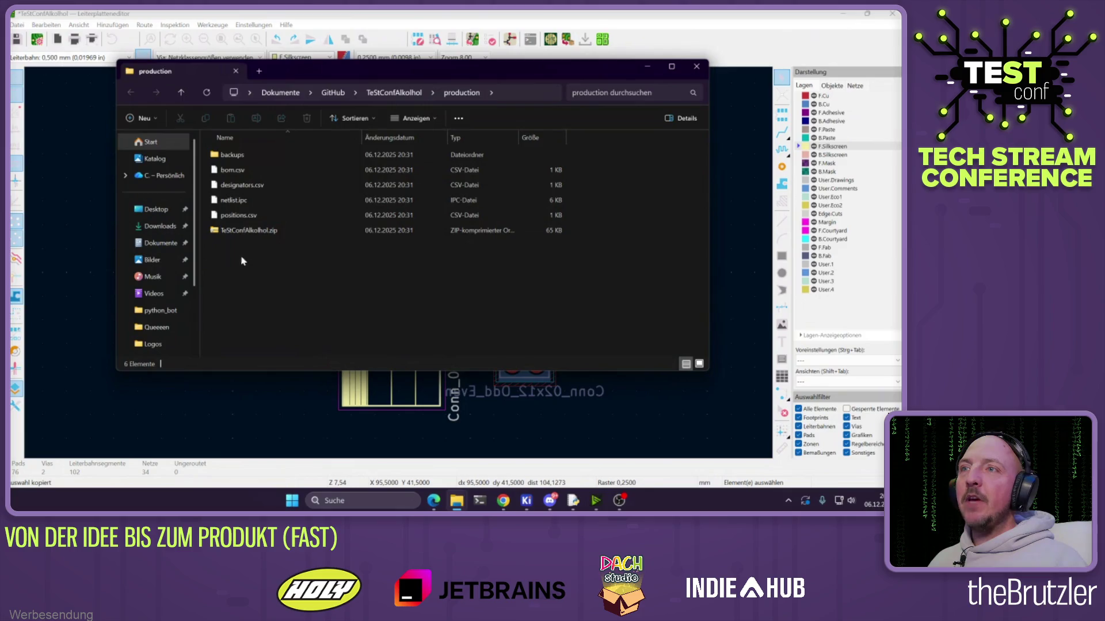
Select bom.csv in the production folder and bring up its context menu
{"action": "left_click", "coordinate": [242, 172]}
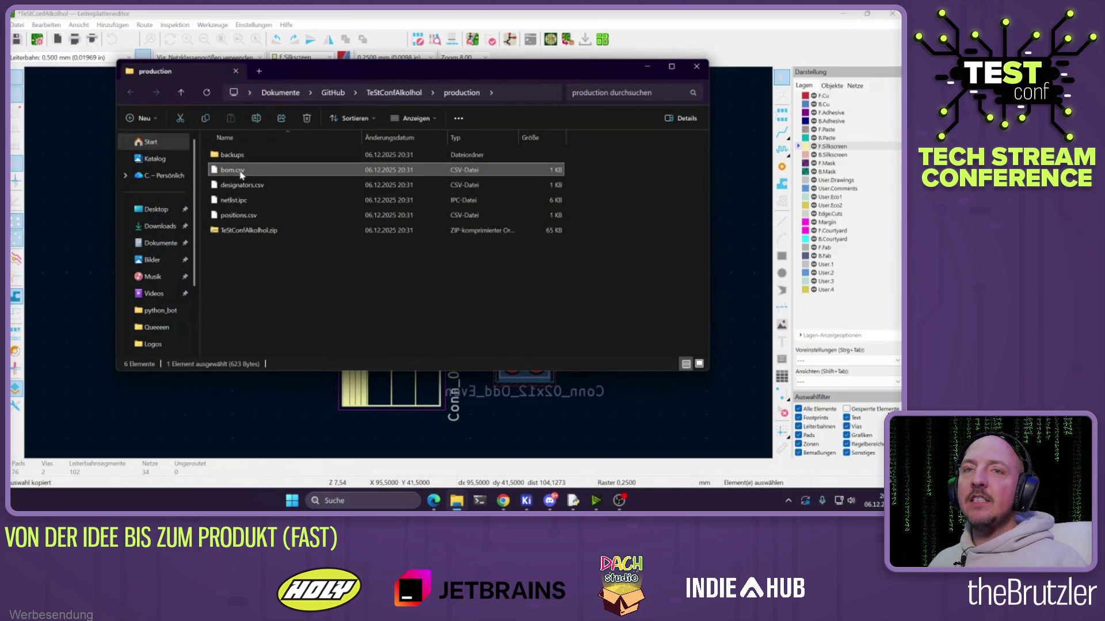
{"action": "right_click", "coordinate": [241, 172]}
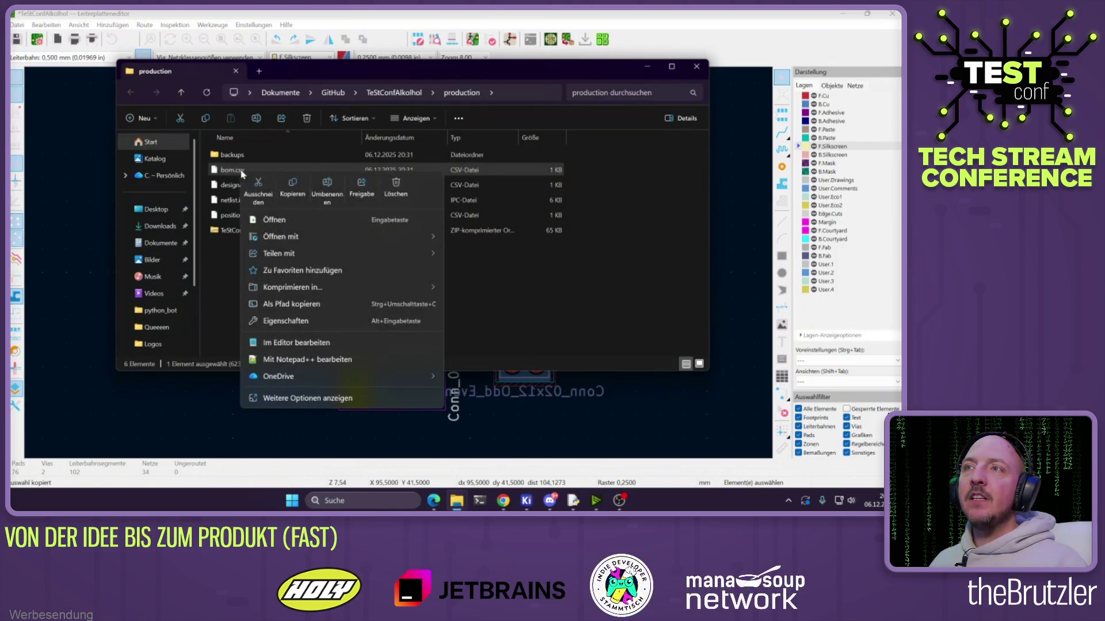
{"action": "left_click", "coordinate": [228, 175]}
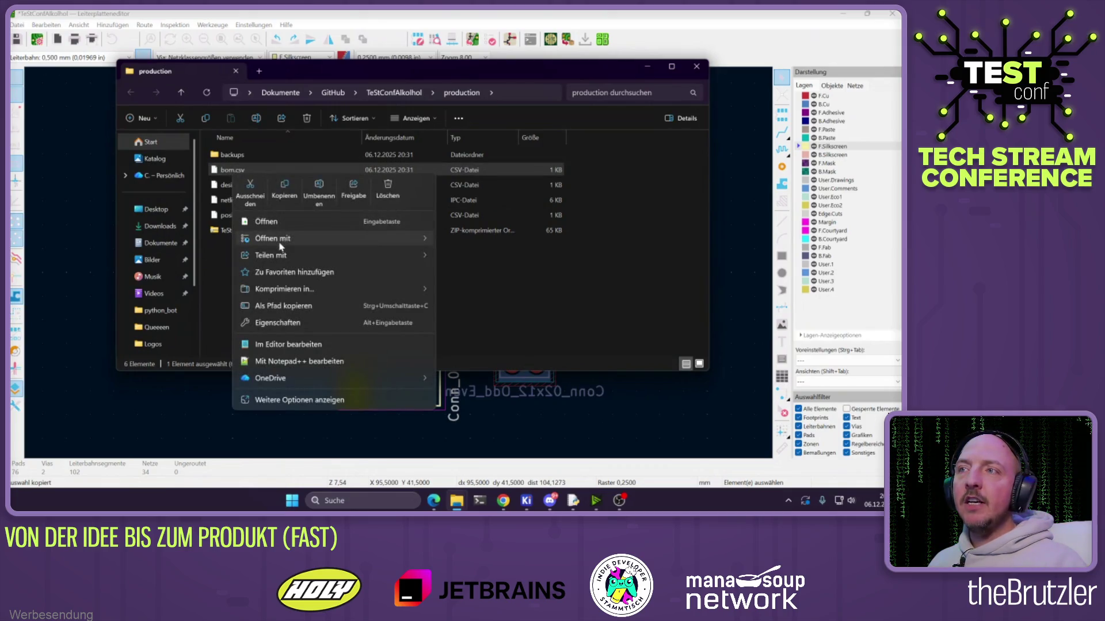
Open bom.csv in Notepad, review rows C2 through L1 and J2's quantity, then close it
{"action": "mouse_move", "coordinate": [280, 239]}
{"action": "left_click", "coordinate": [471, 272]}
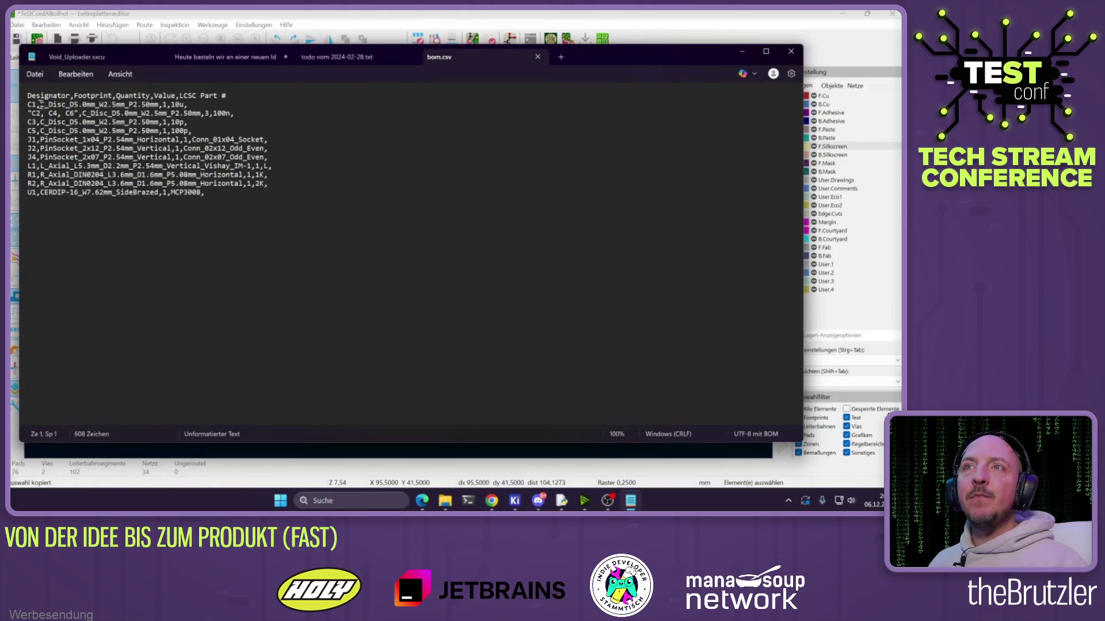
{"action": "mouse_move", "coordinate": [33, 113]}
{"action": "left_mouse_down"}
{"action": "mouse_move", "coordinate": [43, 113]}
{"action": "mouse_move", "coordinate": [36, 105]}
{"action": "mouse_move", "coordinate": [131, 105]}
{"action": "left_mouse_up"}
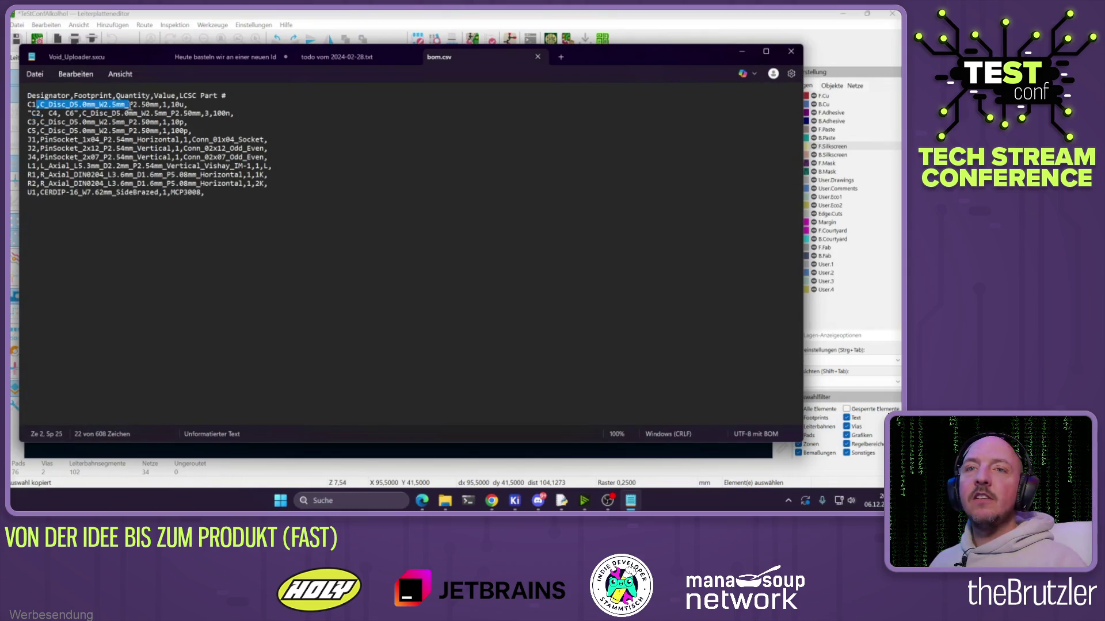
{"action": "left_click", "coordinate": [316, 241]}
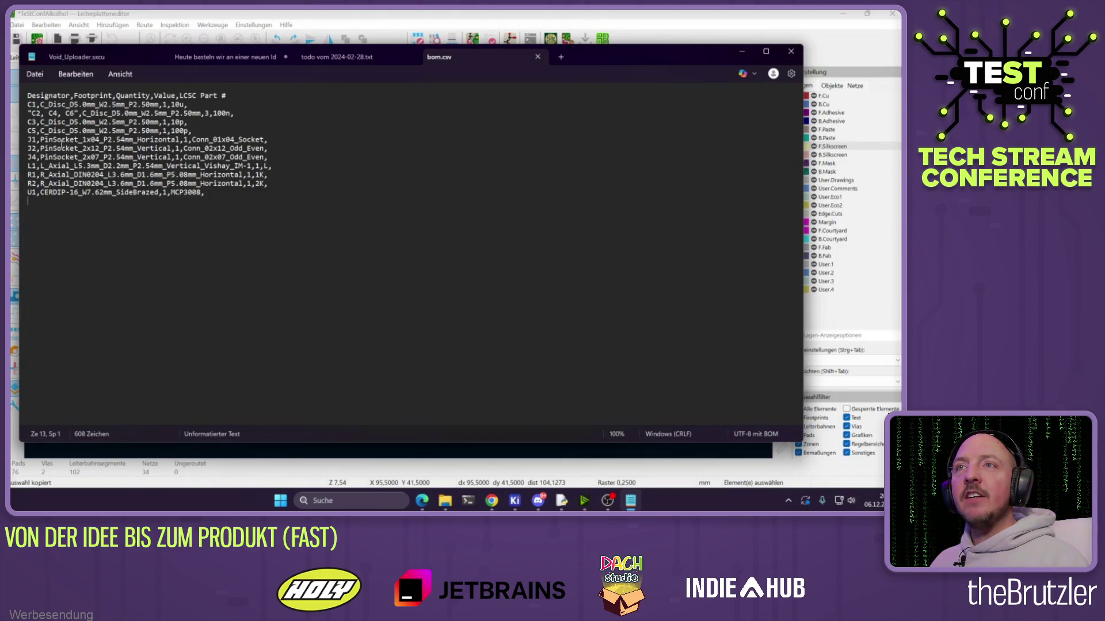
{"action": "mouse_move", "coordinate": [32, 115]}
{"action": "left_mouse_down"}
{"action": "mouse_move", "coordinate": [190, 123]}
{"action": "mouse_move", "coordinate": [40, 164]}
{"action": "left_mouse_up"}
{"action": "left_click", "coordinate": [40, 192]}
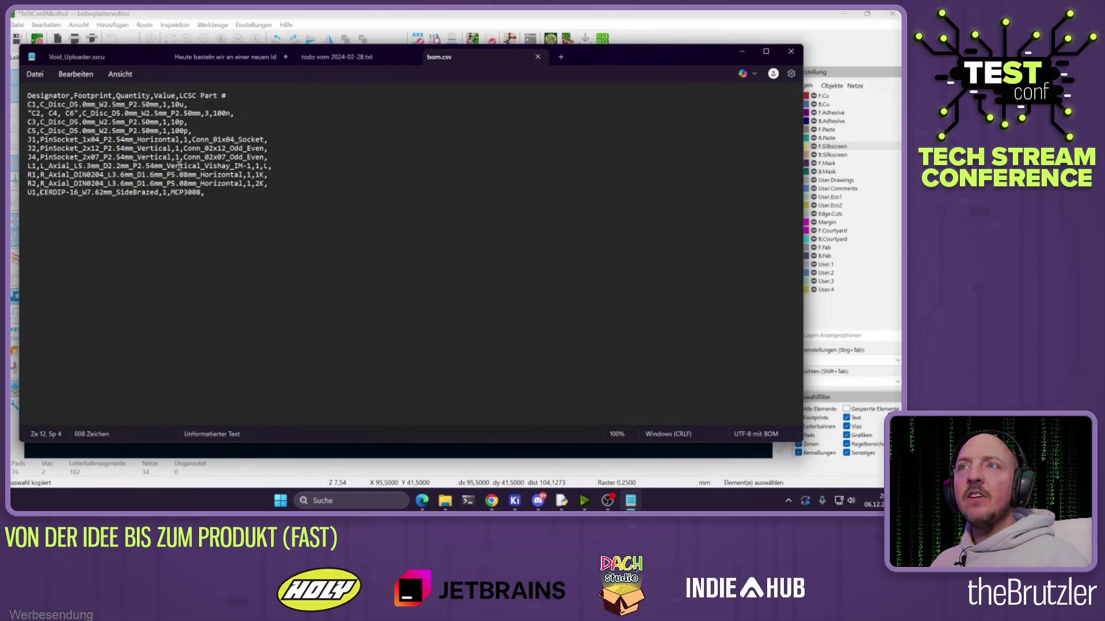
{"action": "left_click_drag", "start_coordinate": [176, 148], "coordinate": [180, 148]}
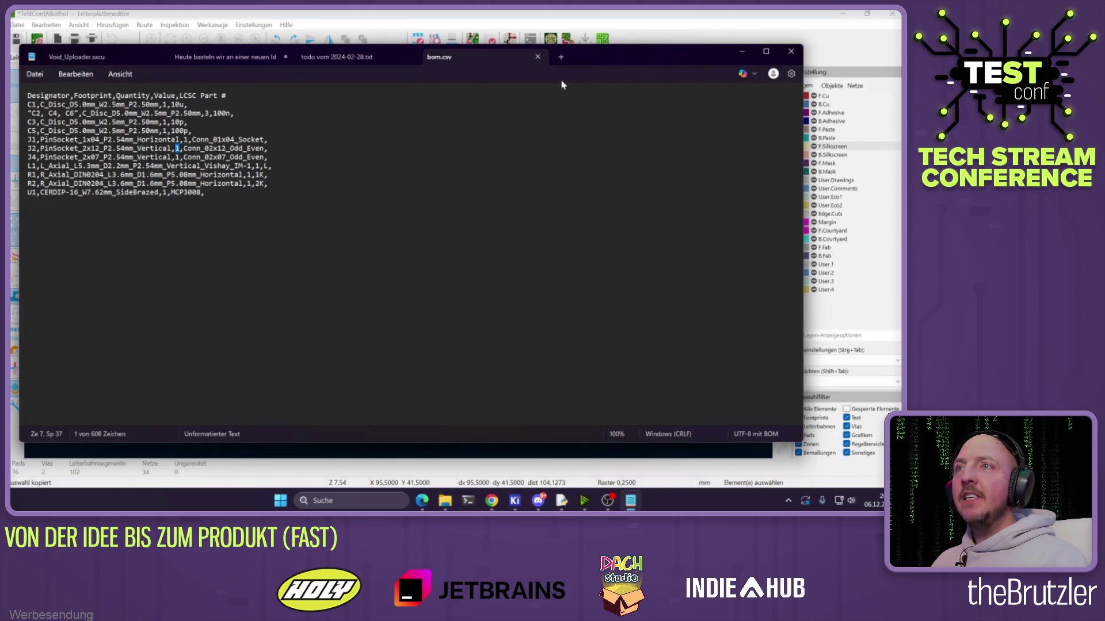
{"action": "left_click", "coordinate": [538, 57]}
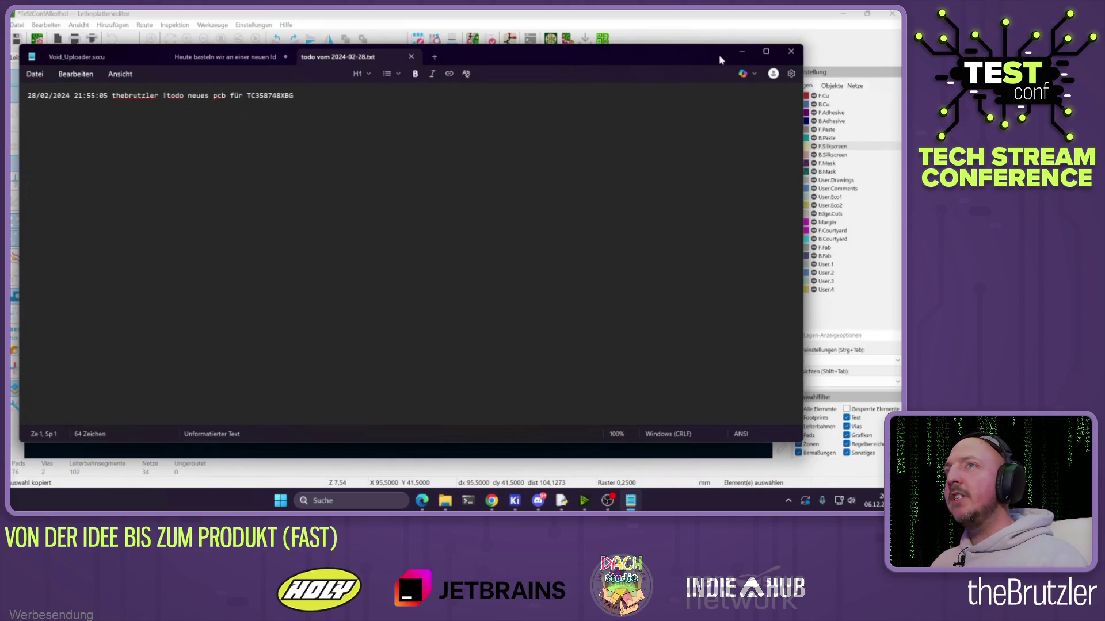
Minimize Notepad and open positions.csv from the production folder in Notepad
{"action": "left_click", "coordinate": [743, 55]}
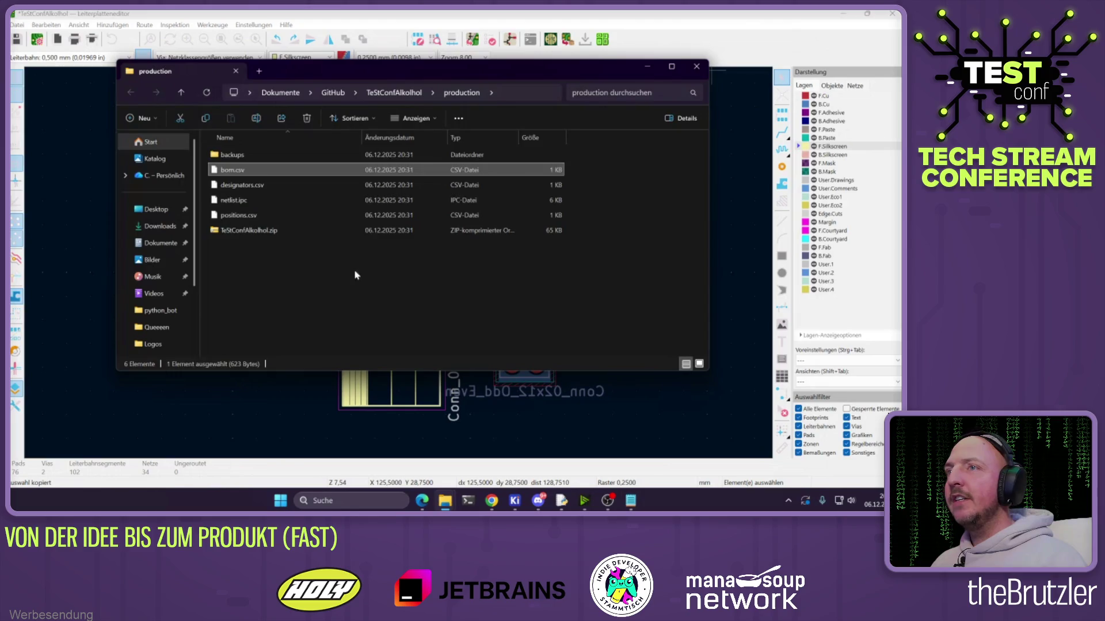
{"action": "left_click", "coordinate": [240, 185]}
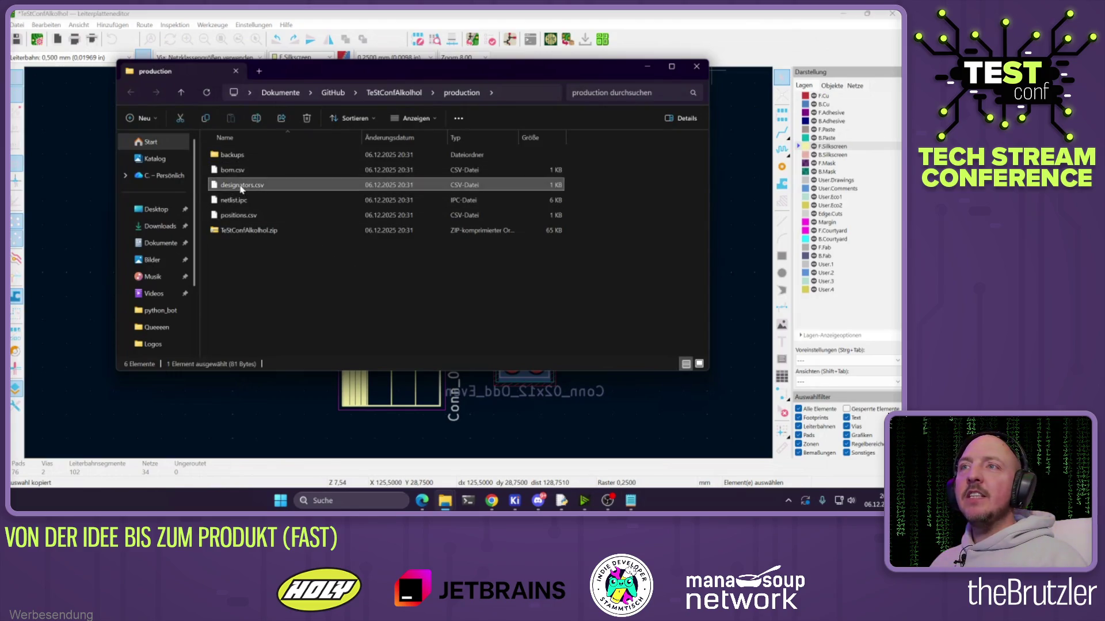
{"action": "left_click", "coordinate": [230, 216]}
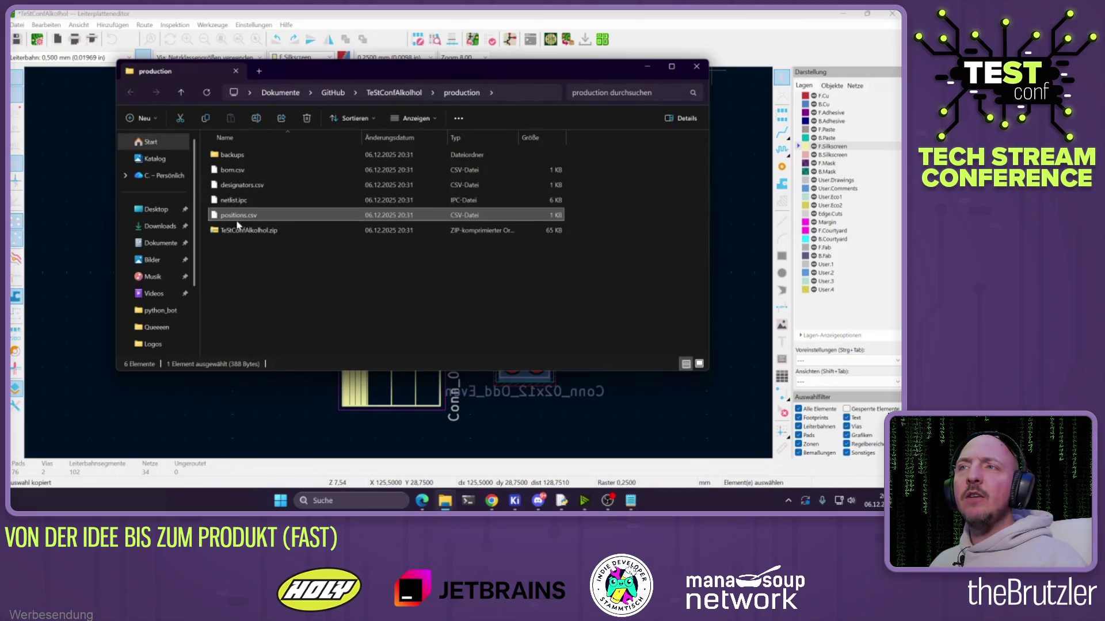
{"action": "right_click", "coordinate": [228, 221]}
{"action": "mouse_move", "coordinate": [298, 284]}
{"action": "left_click", "coordinate": [481, 318]}
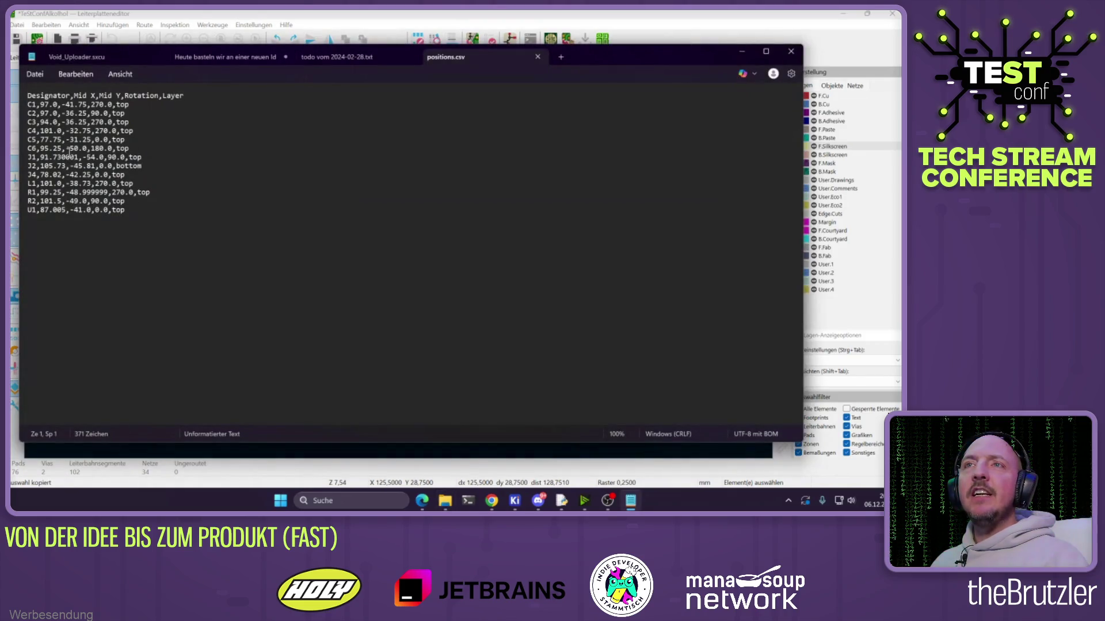
Check C1's row in positions.csv (X 97.0, Y, top side), then minimize Notepad
{"action": "left_click_drag", "start_coordinate": [64, 104], "coordinate": [78, 105]}
{"action": "left_click", "coordinate": [83, 120]}
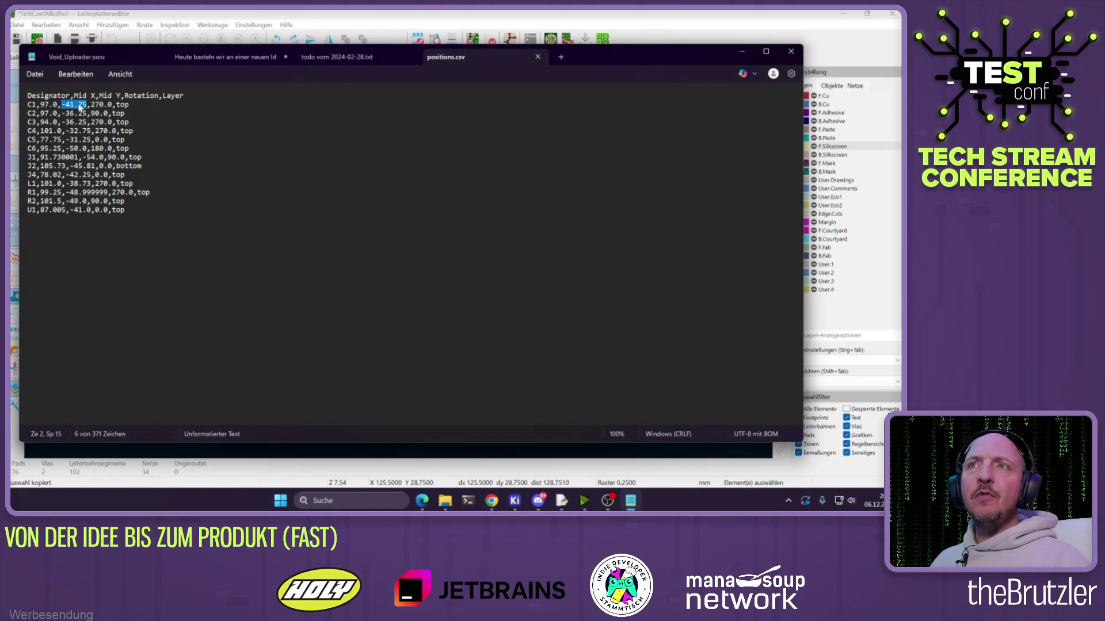
{"action": "left_click_drag", "start_coordinate": [40, 104], "coordinate": [107, 104]}
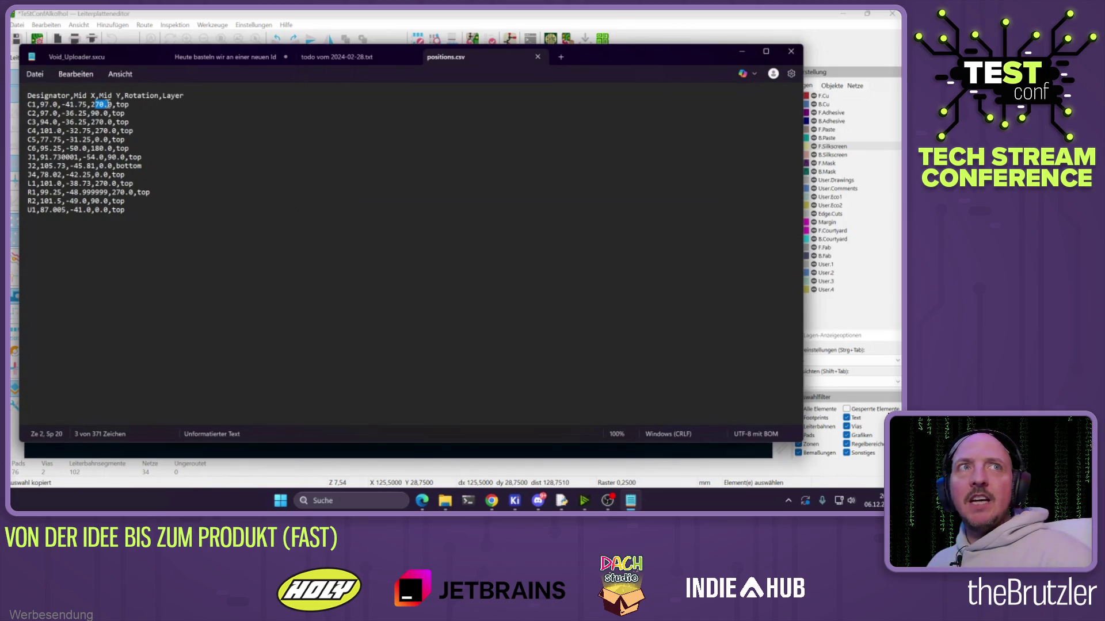
{"action": "left_click_drag", "start_coordinate": [120, 104], "coordinate": [133, 105]}
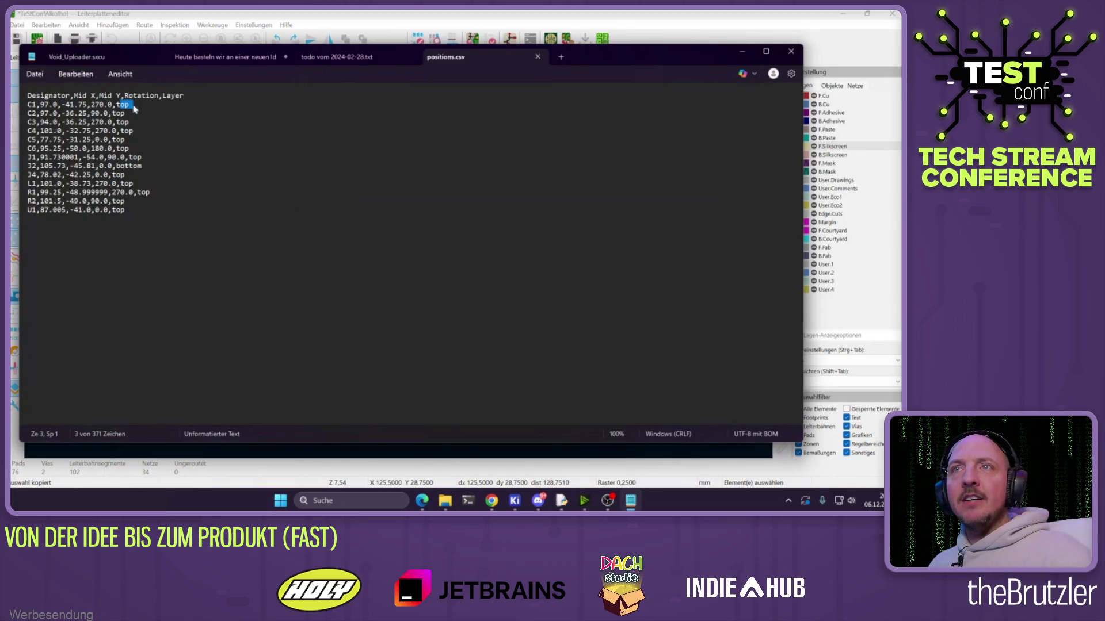
{"action": "left_click_drag", "start_coordinate": [29, 105], "coordinate": [46, 106]}
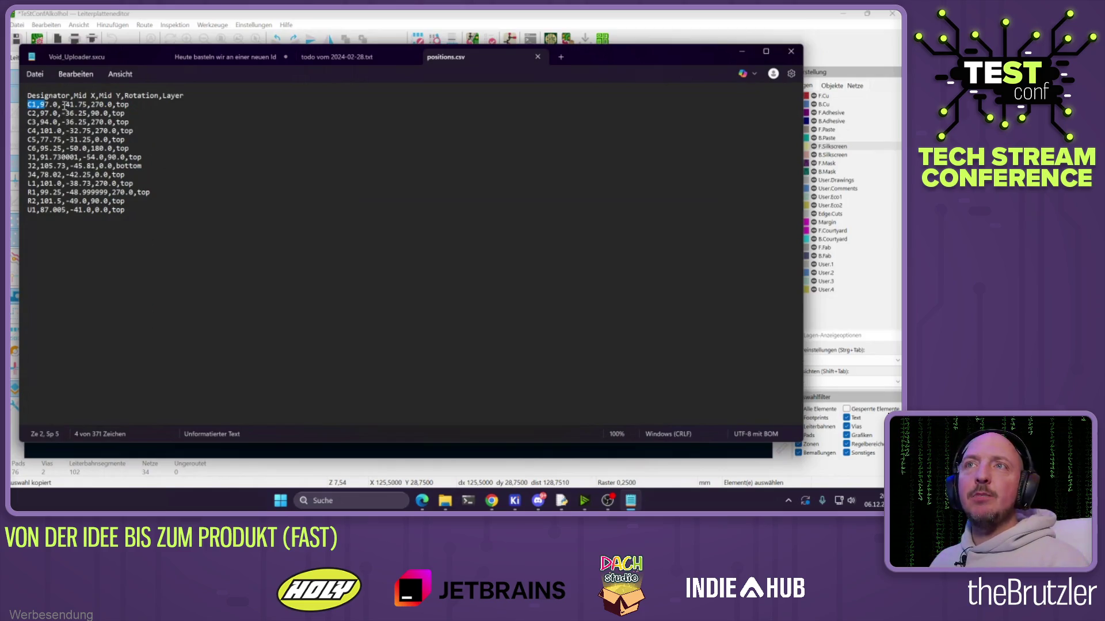
{"action": "left_click_drag", "start_coordinate": [40, 105], "coordinate": [55, 104]}
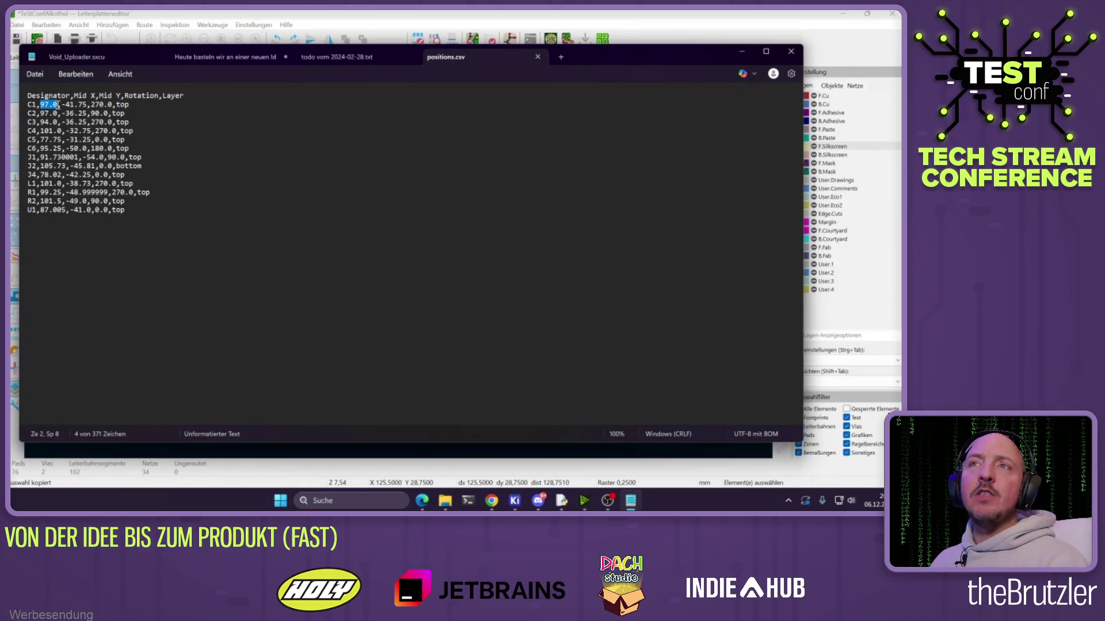
{"action": "left_click", "coordinate": [741, 51]}
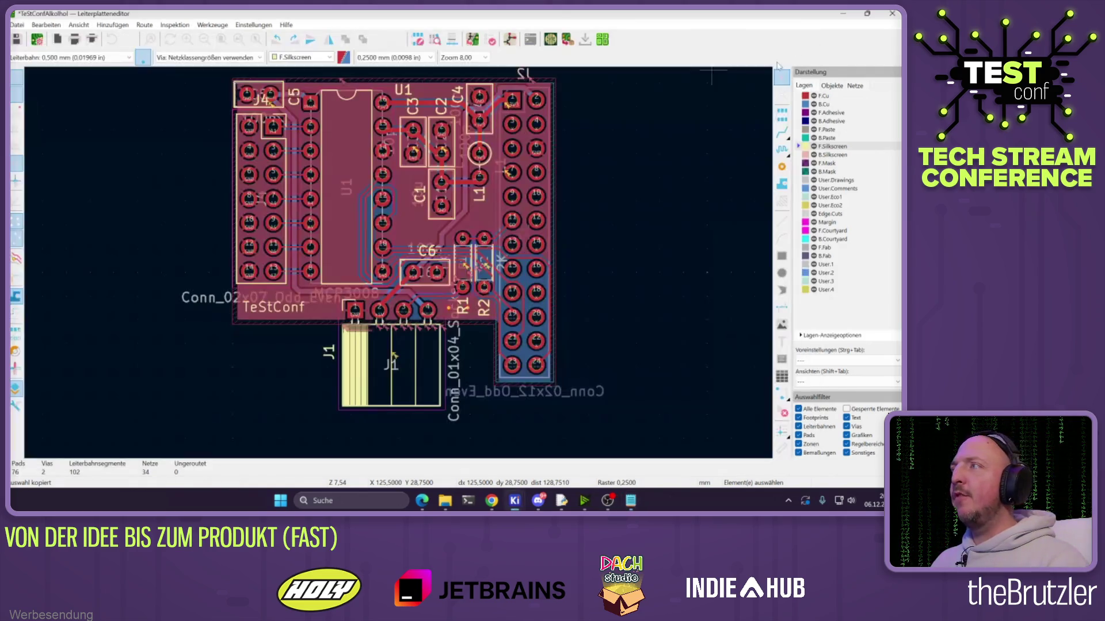
Inspect C1's X and Y position in its footprint properties and close without changes
{"action": "scroll", "coordinate": [415, 309], "scroll_direction": "up", "scroll_amount": 2}
{"action": "left_click", "coordinate": [431, 340]}
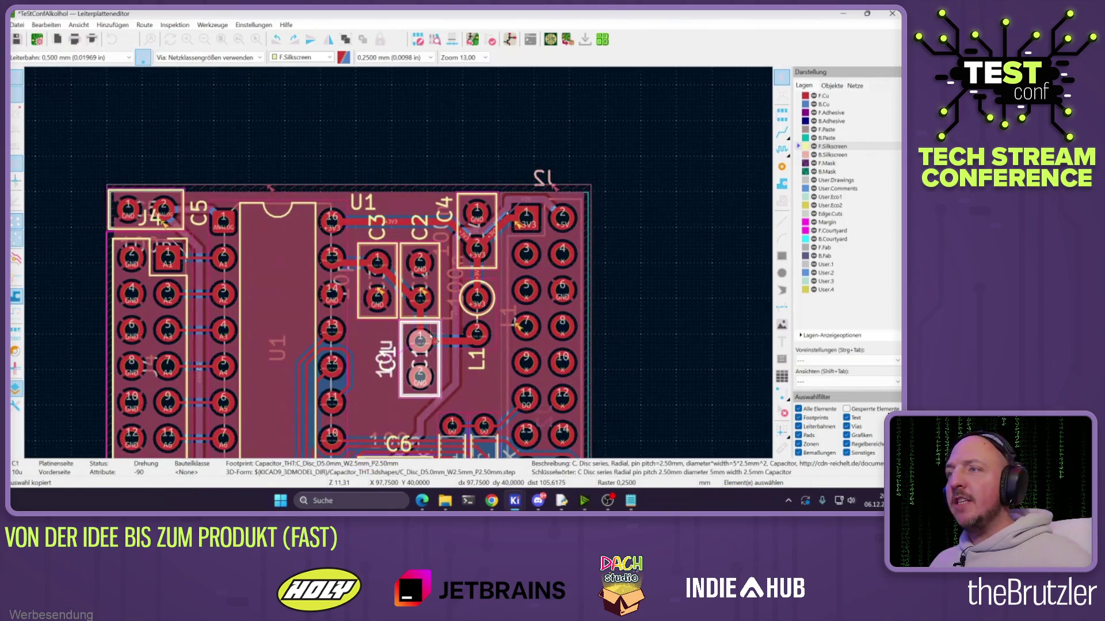
{"action": "key", "text": "e"}
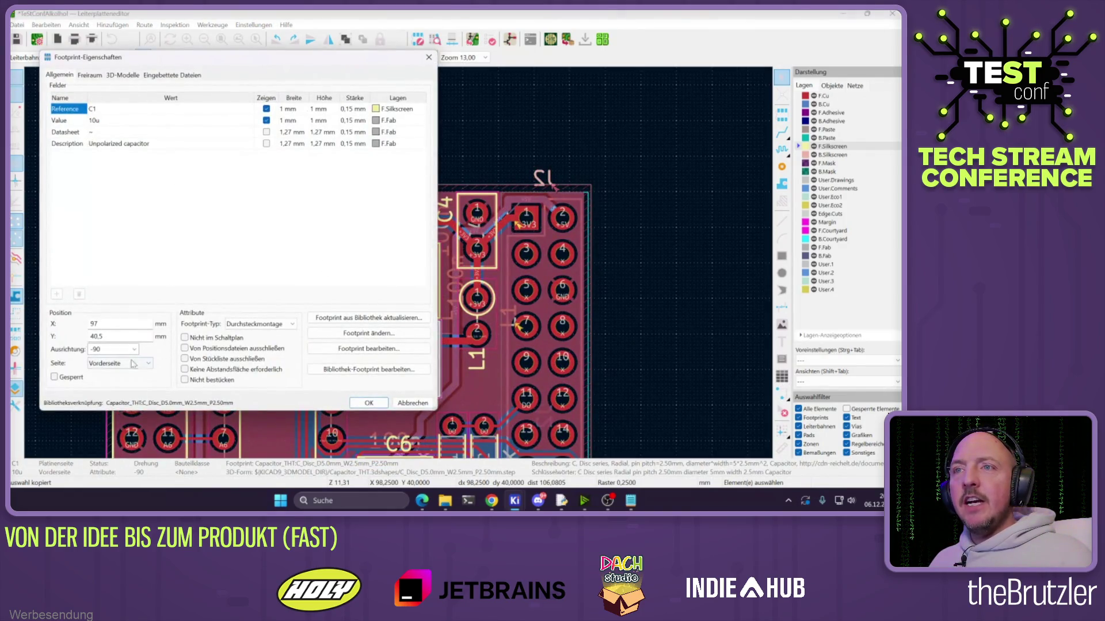
{"action": "left_click", "coordinate": [102, 324]}
{"action": "left_click_drag", "start_coordinate": [110, 338], "coordinate": [94, 338]}
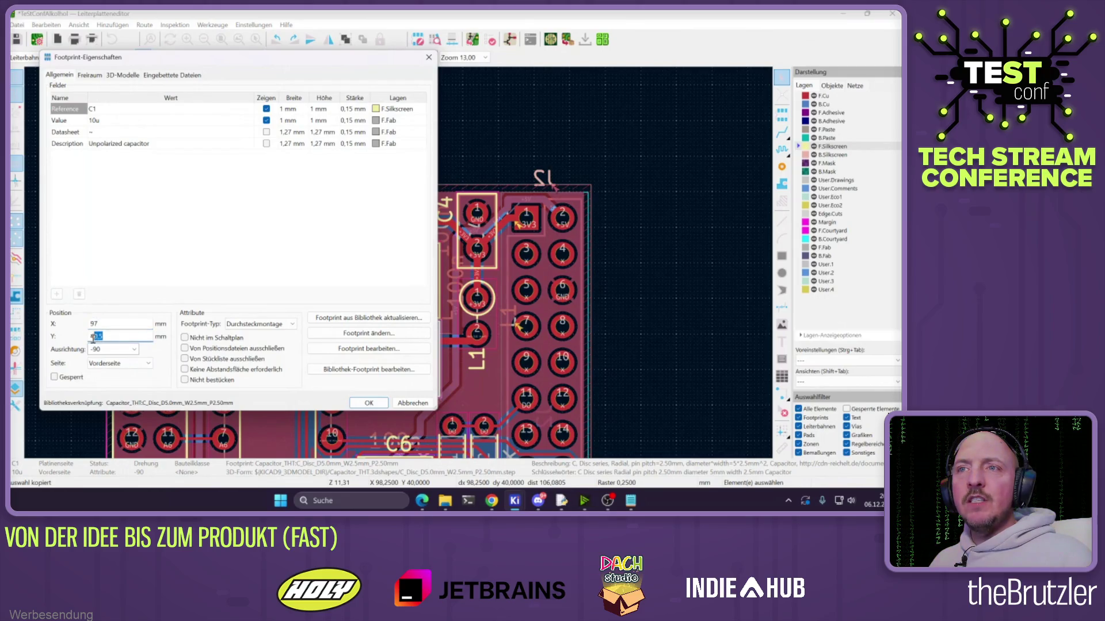
{"action": "left_click", "coordinate": [413, 403]}
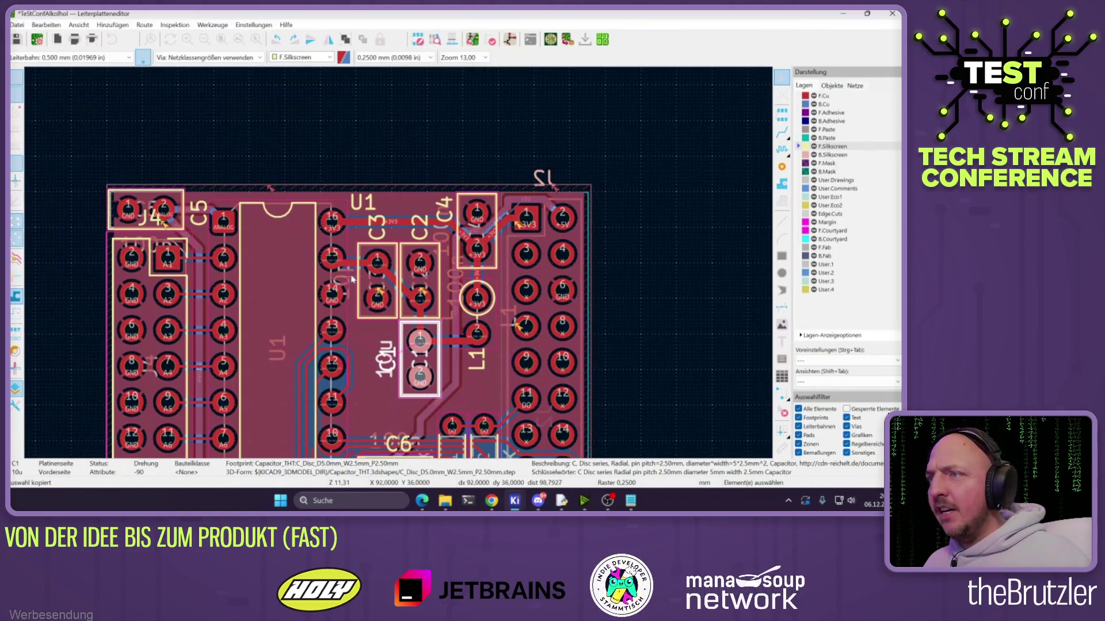
{"action": "key", "text": "Escape"}
{"action": "scroll", "coordinate": [543, 312], "scroll_direction": "down", "scroll_amount": 2}
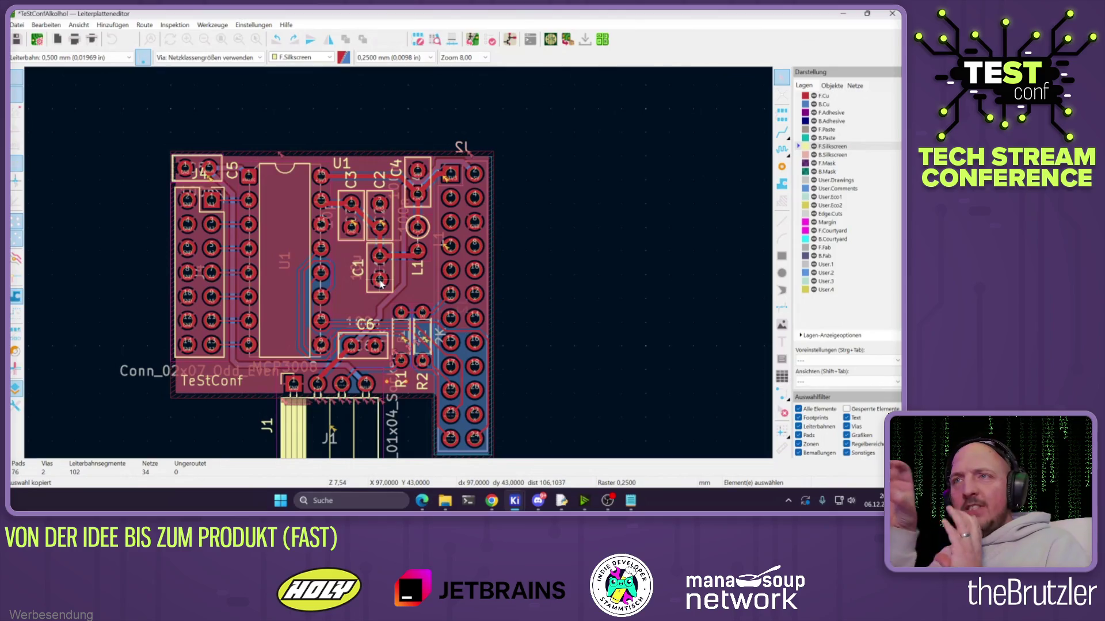
Move the J4 reference label to sit above the TeStConf text
{"action": "left_click", "coordinate": [201, 175]}
{"action": "key", "text": "m"}
{"action": "left_click", "coordinate": [199, 169]}
{"action": "left_click", "coordinate": [154, 112]}
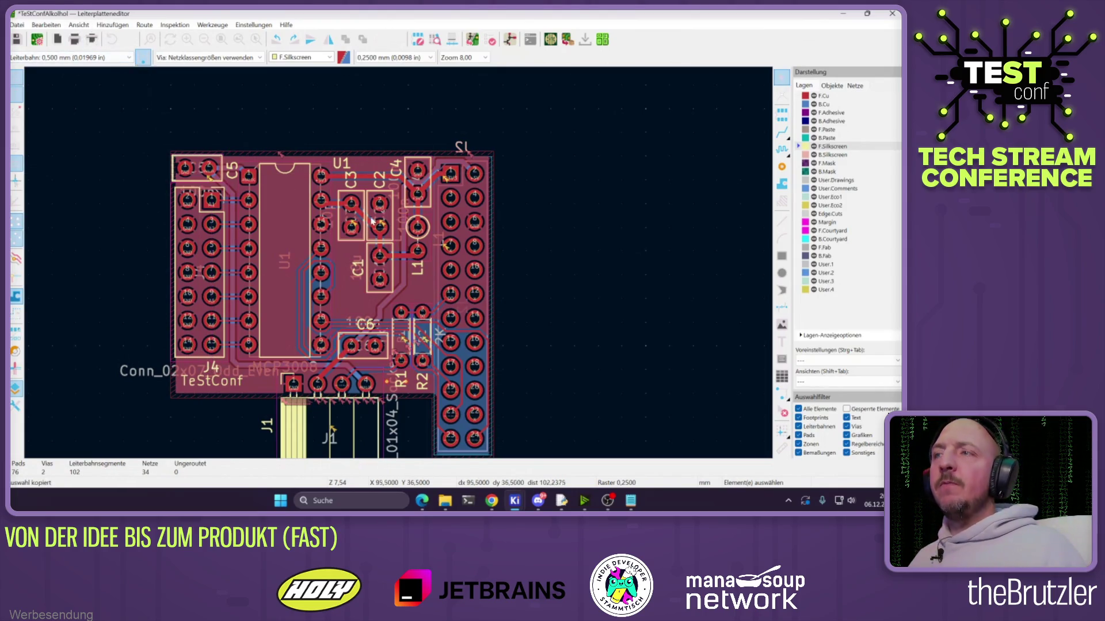
{"action": "scroll", "coordinate": [421, 283], "scroll_direction": "down", "scroll_amount": 3}
{"action": "scroll", "coordinate": [495, 272], "scroll_direction": "up", "scroll_amount": 1}
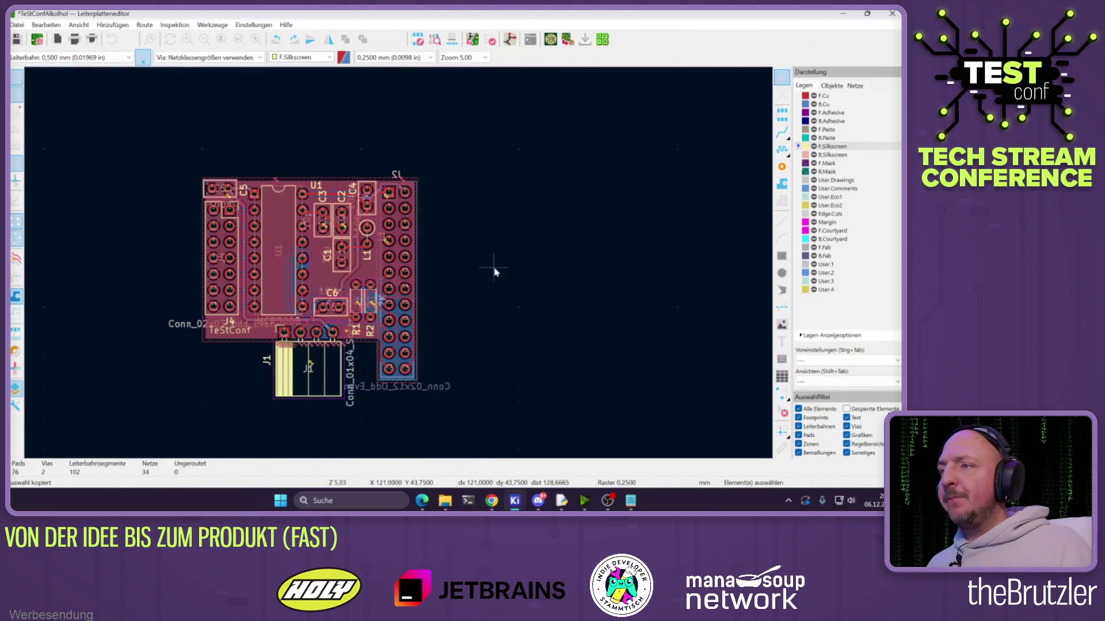
Bring the production folder File Explorer window to the front
{"action": "left_click", "coordinate": [544, 505]}
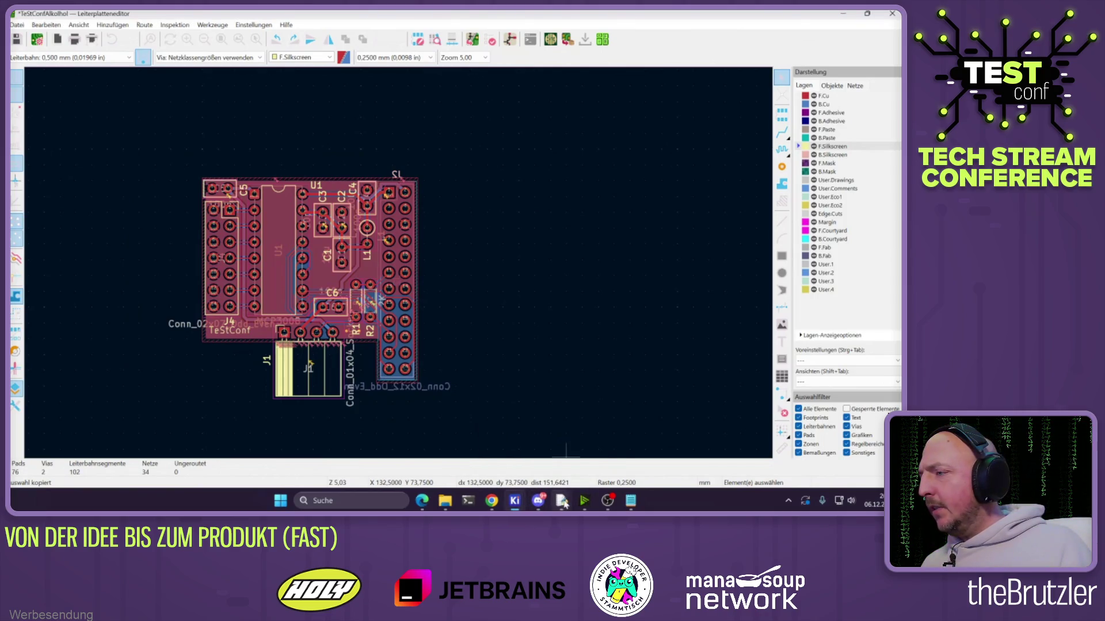
{"action": "mouse_move", "coordinate": [488, 507]}
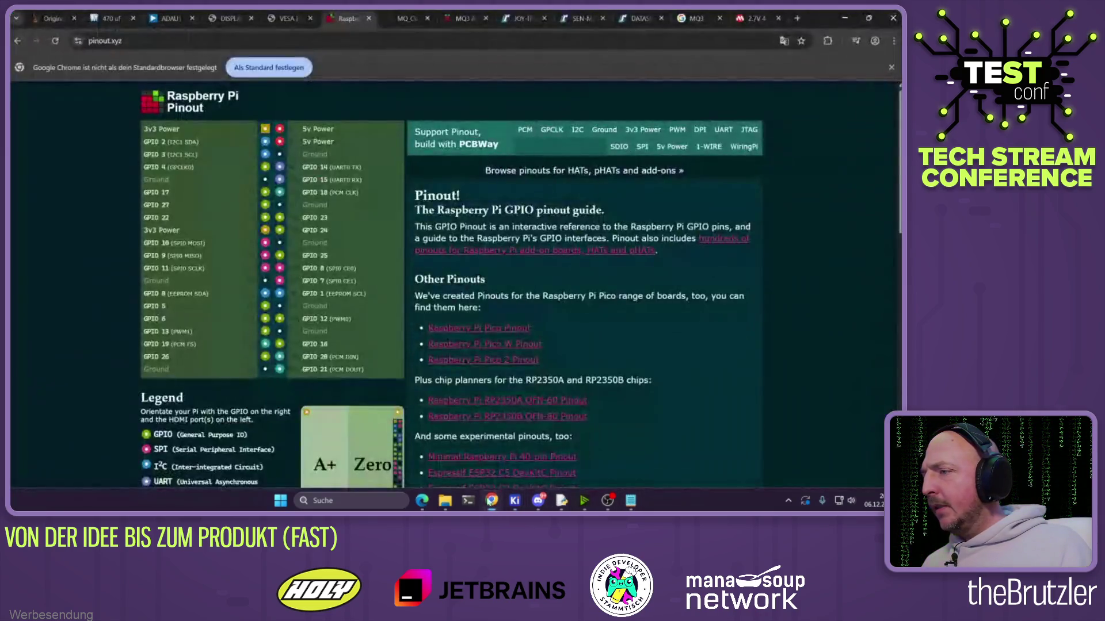
{"action": "mouse_move", "coordinate": [445, 501]}
{"action": "left_click", "coordinate": [475, 446]}
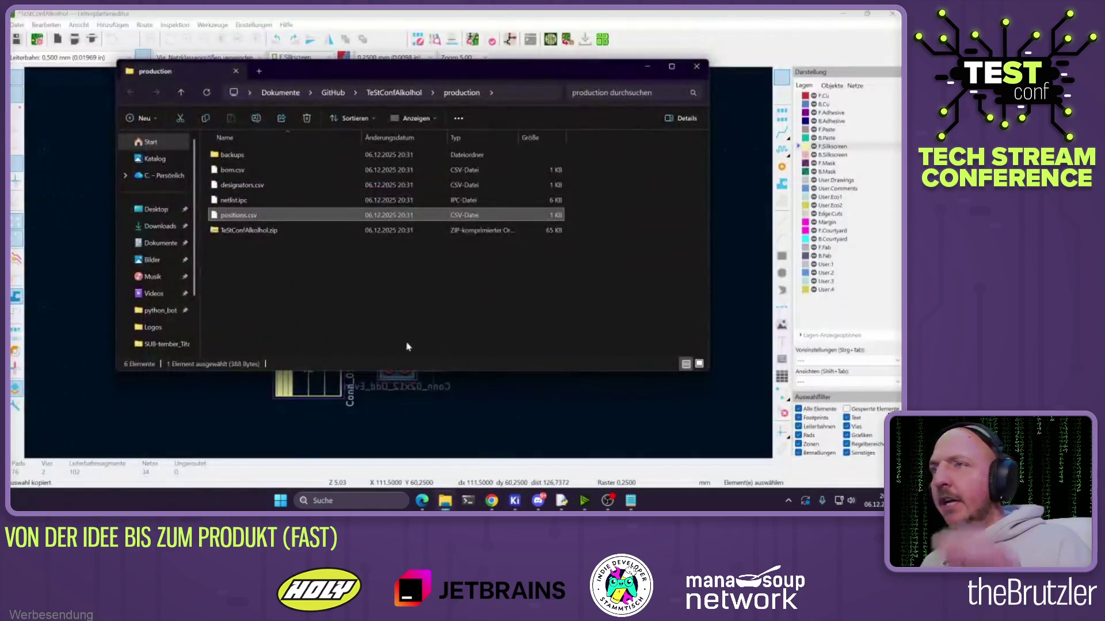
Extract all Gerber and drill files from TeStConfAlkohol.zip into the production folder
{"action": "double_click", "coordinate": [233, 230]}
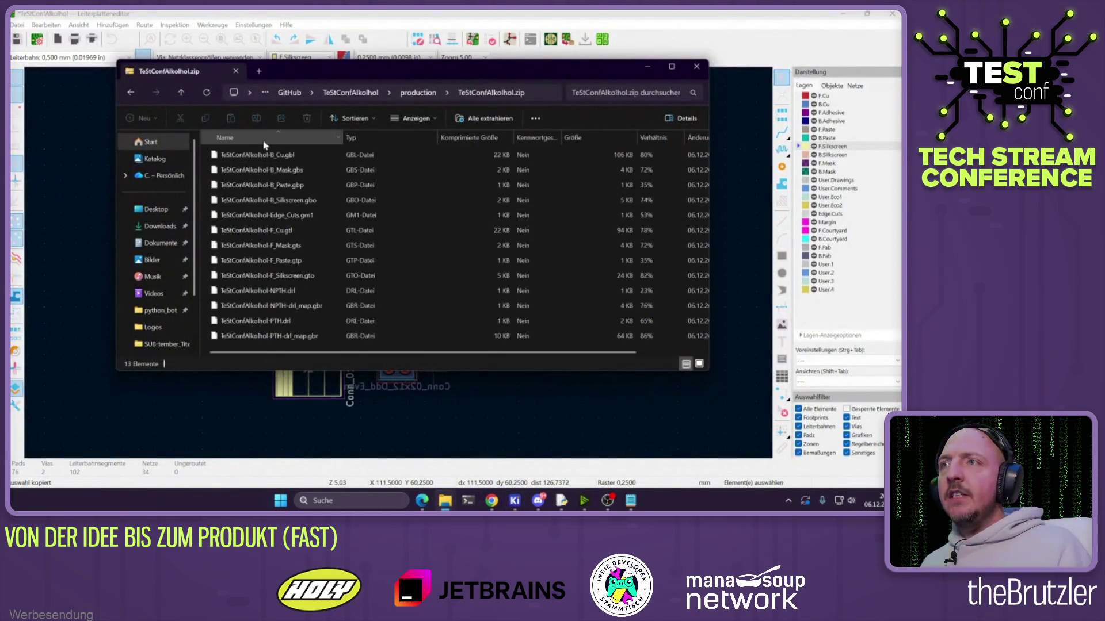
{"action": "key", "text": "alt+Left"}
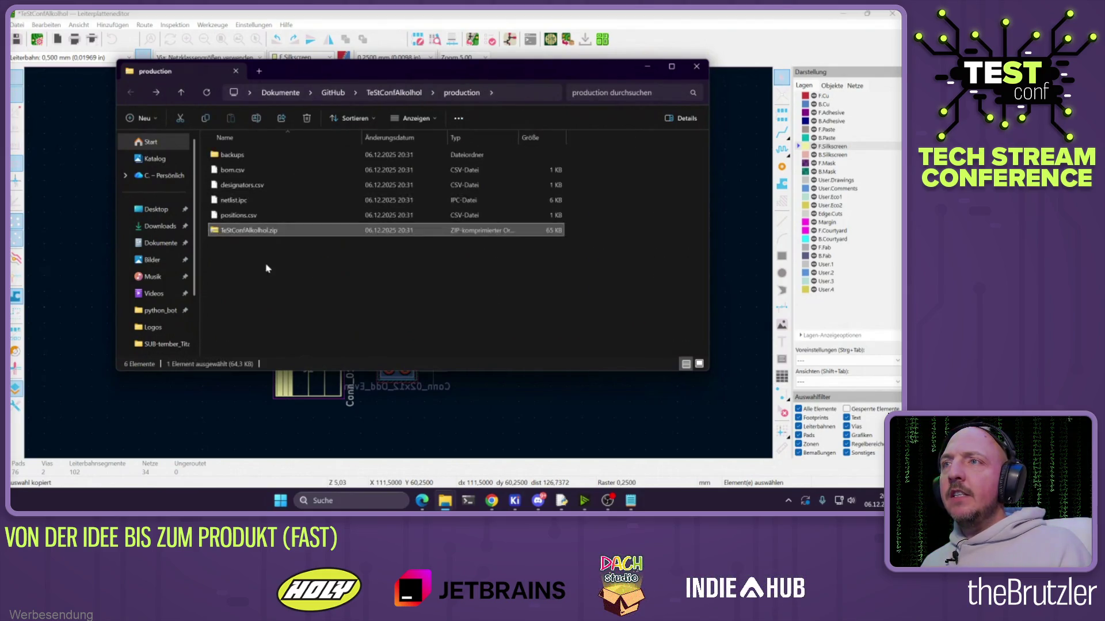
{"action": "right_click", "coordinate": [240, 232]}
{"action": "mouse_move", "coordinate": [322, 224]}
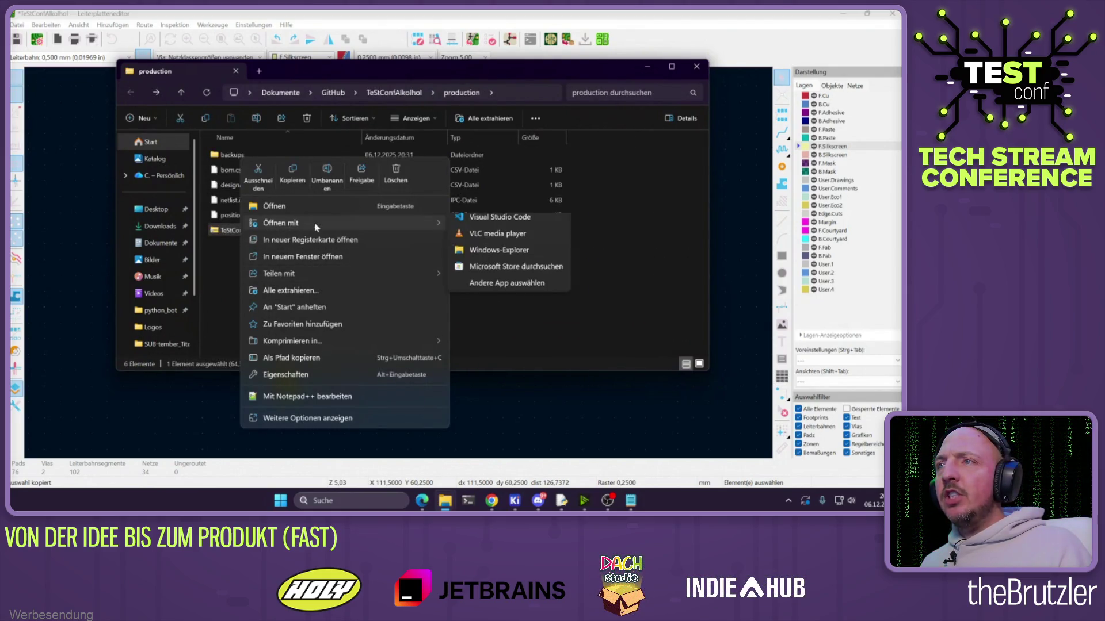
{"action": "left_click", "coordinate": [274, 206]}
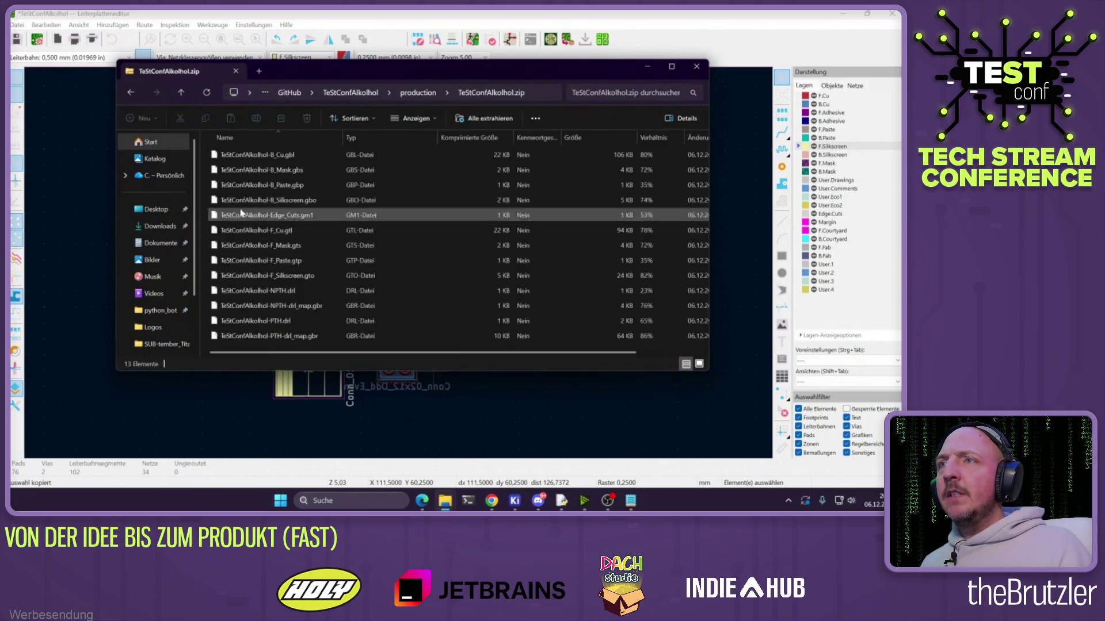
{"action": "key", "text": "ctrl+a"}
{"action": "left_click", "coordinate": [418, 92]}
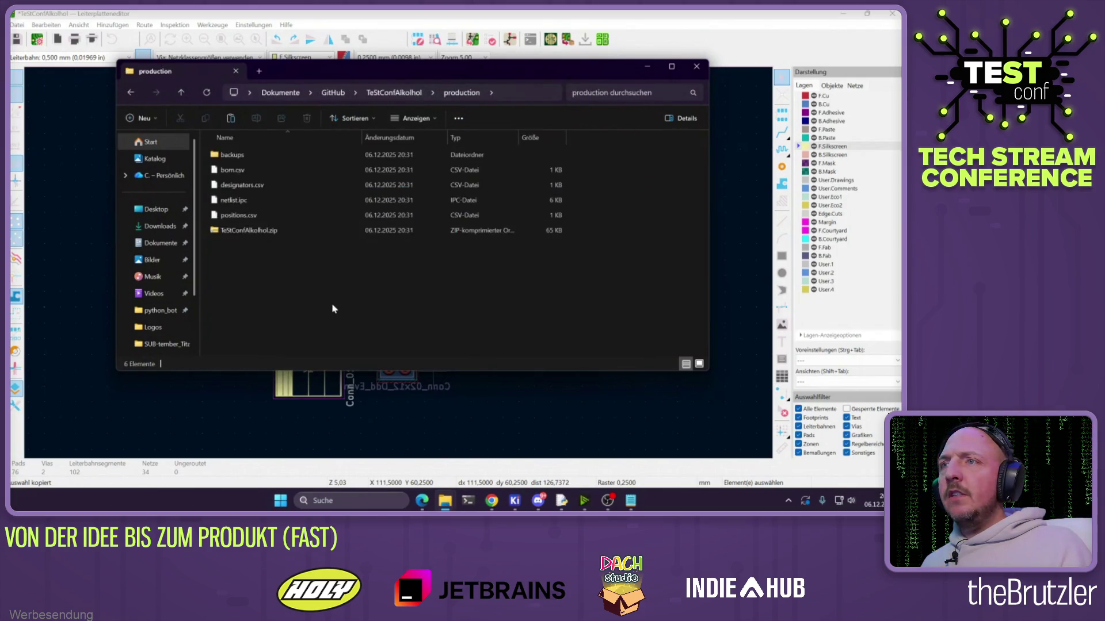
Look over the back copper, solder mask and paste files, then return to KiCad
{"action": "left_click", "coordinate": [248, 247]}
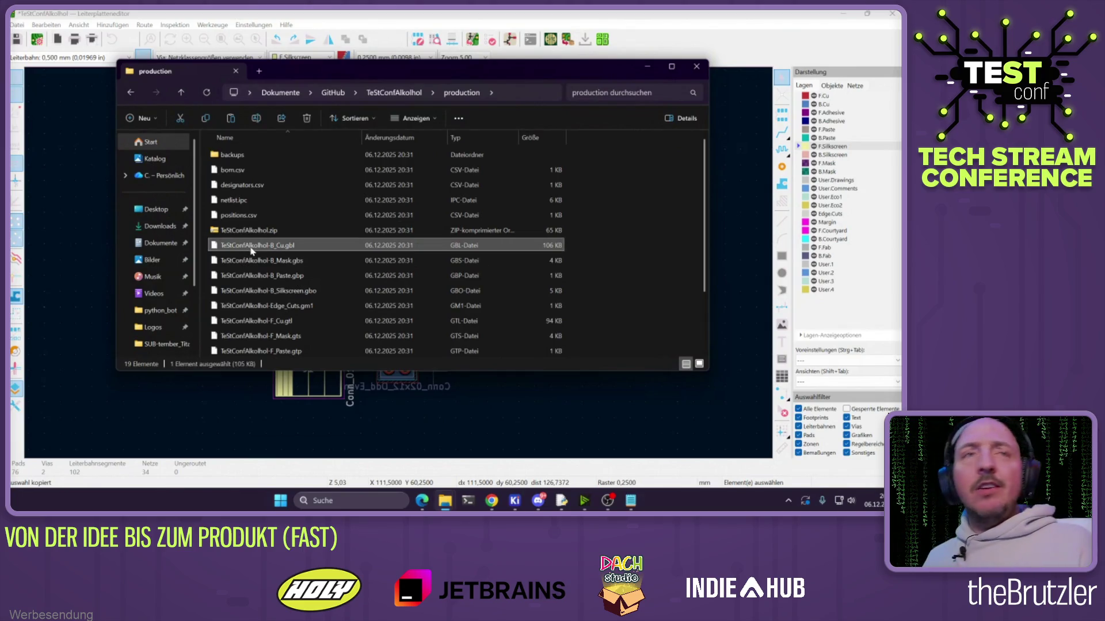
{"action": "left_click", "coordinate": [271, 262]}
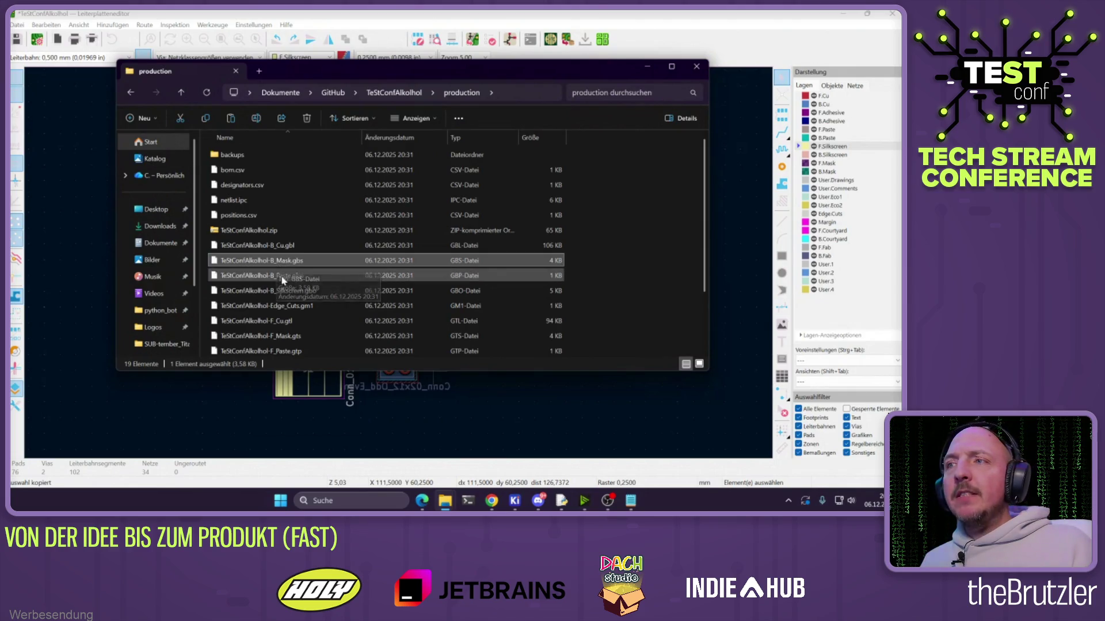
{"action": "left_click", "coordinate": [283, 277]}
{"action": "left_click", "coordinate": [79, 26]}
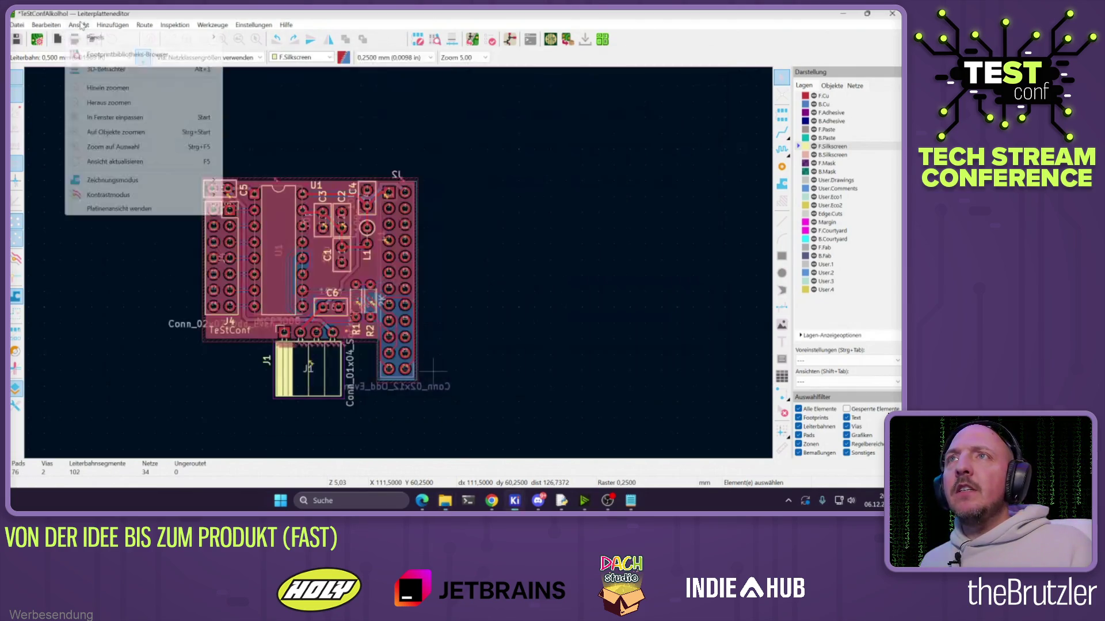
Open the 3D viewer and orbit the board to a tilted perspective
{"action": "left_click", "coordinate": [115, 68]}
{"action": "scroll", "coordinate": [314, 283], "scroll_direction": "up", "scroll_amount": 1}
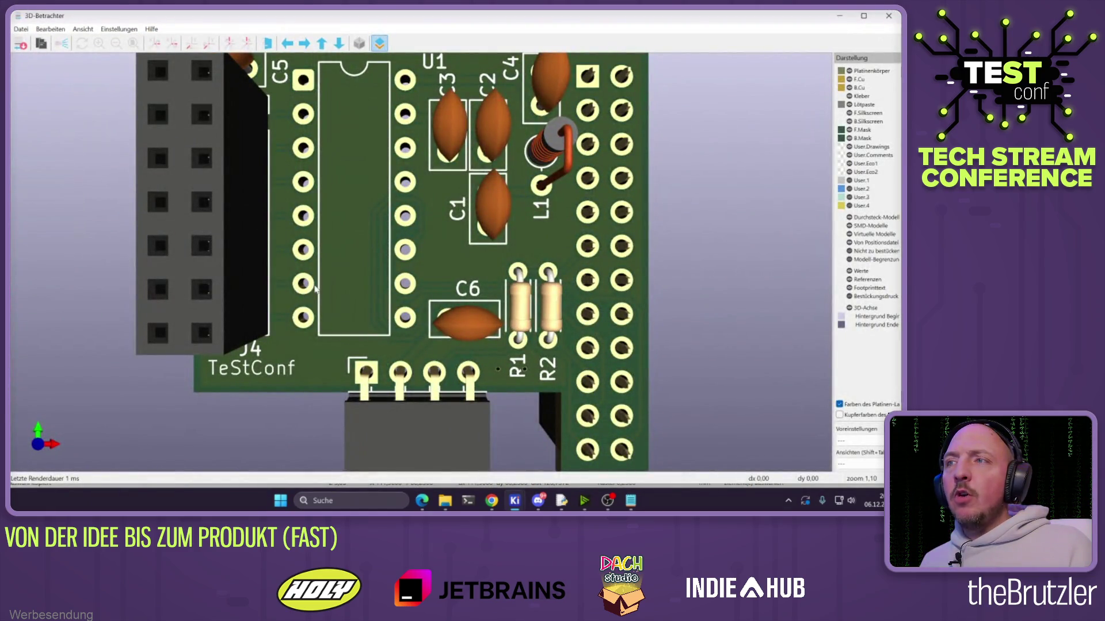
{"action": "mouse_move", "coordinate": [350, 322]}
{"action": "left_mouse_down"}
{"action": "mouse_move", "coordinate": [316, 320]}
{"action": "mouse_move", "coordinate": [295, 351]}
{"action": "left_mouse_up"}
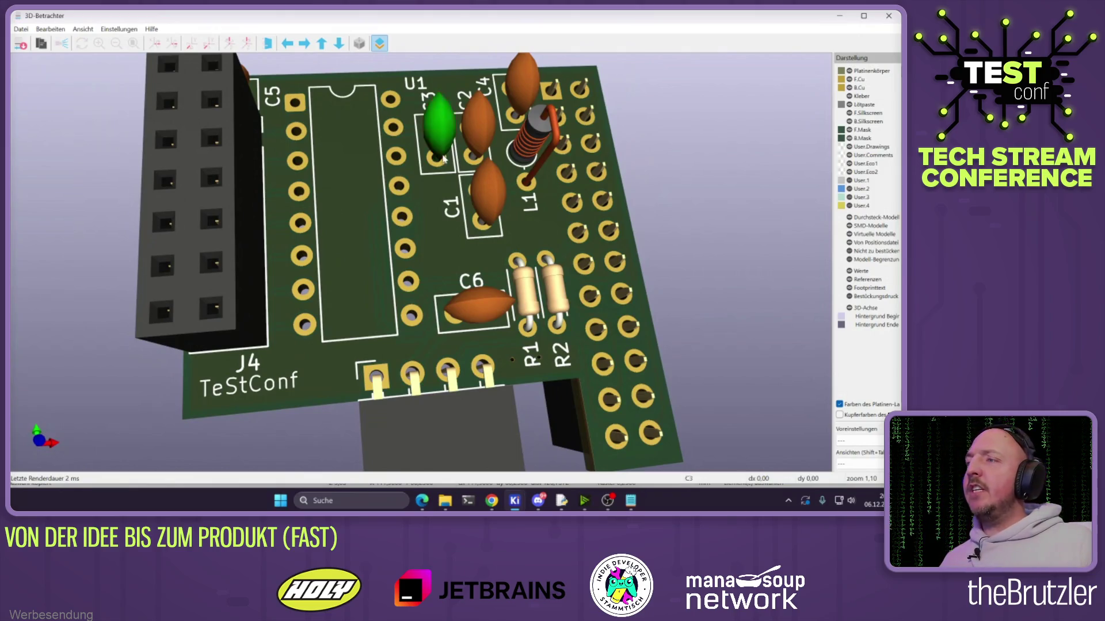
Switch to the TeStConfAlkohol schematic editor from the taskbar
{"action": "left_click", "coordinate": [521, 506]}
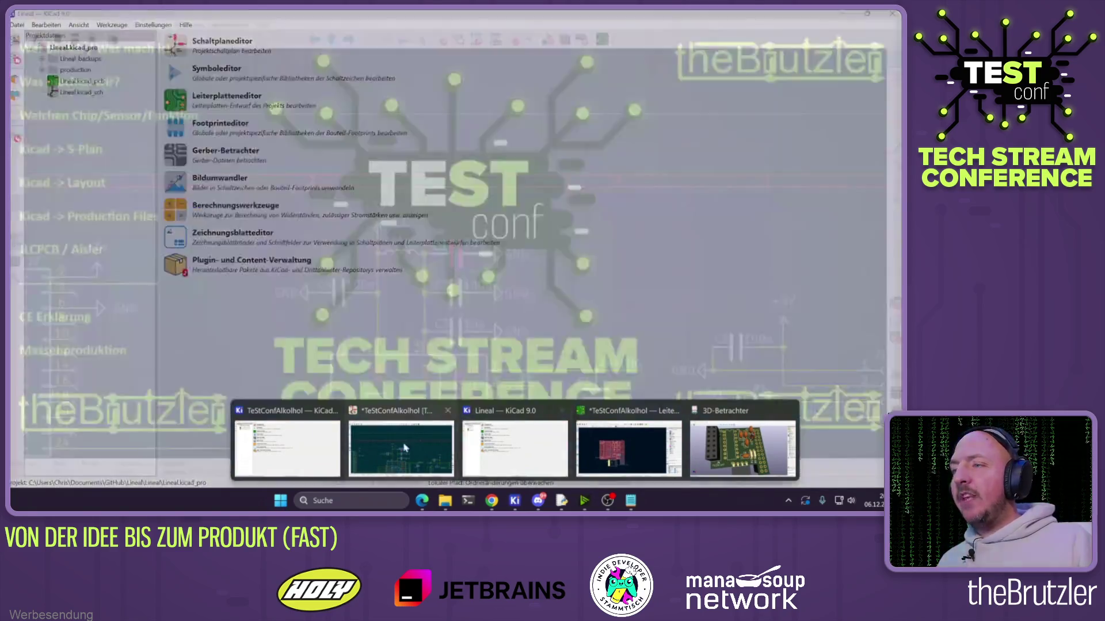
{"action": "left_click", "coordinate": [401, 471]}
{"action": "scroll", "coordinate": [371, 381], "scroll_direction": "down", "scroll_amount": 5}
{"action": "scroll", "coordinate": [457, 254], "scroll_direction": "up", "scroll_amount": 5}
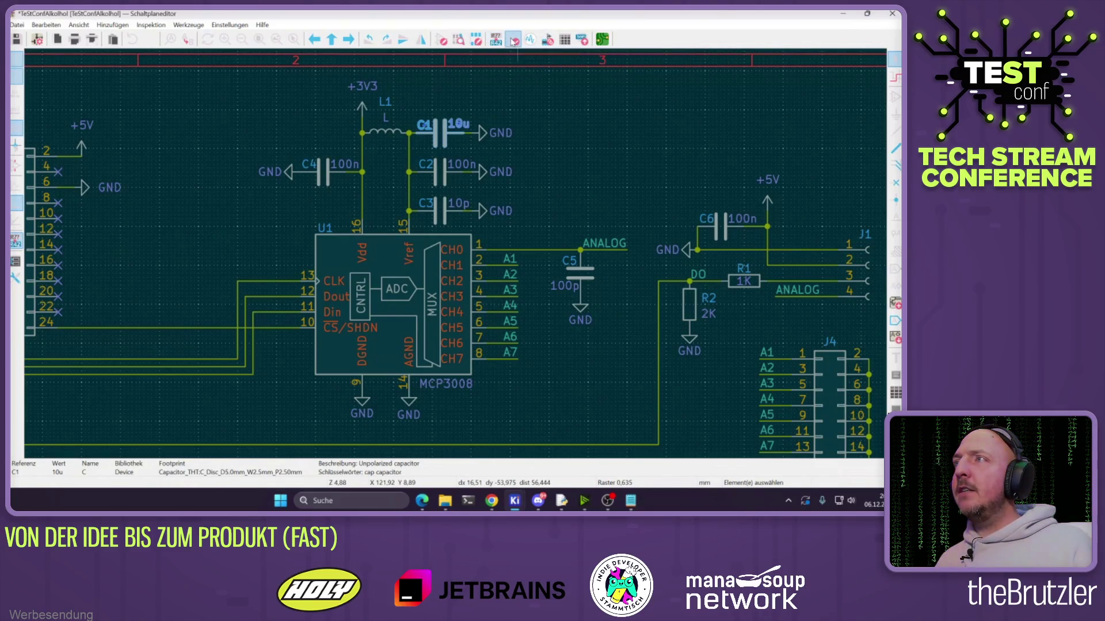
Run the electrical rules check and review the four undriven power-input errors near +3V3, +5V, GND and Vref
{"action": "left_click", "coordinate": [516, 39]}
{"action": "left_click", "coordinate": [280, 212]}
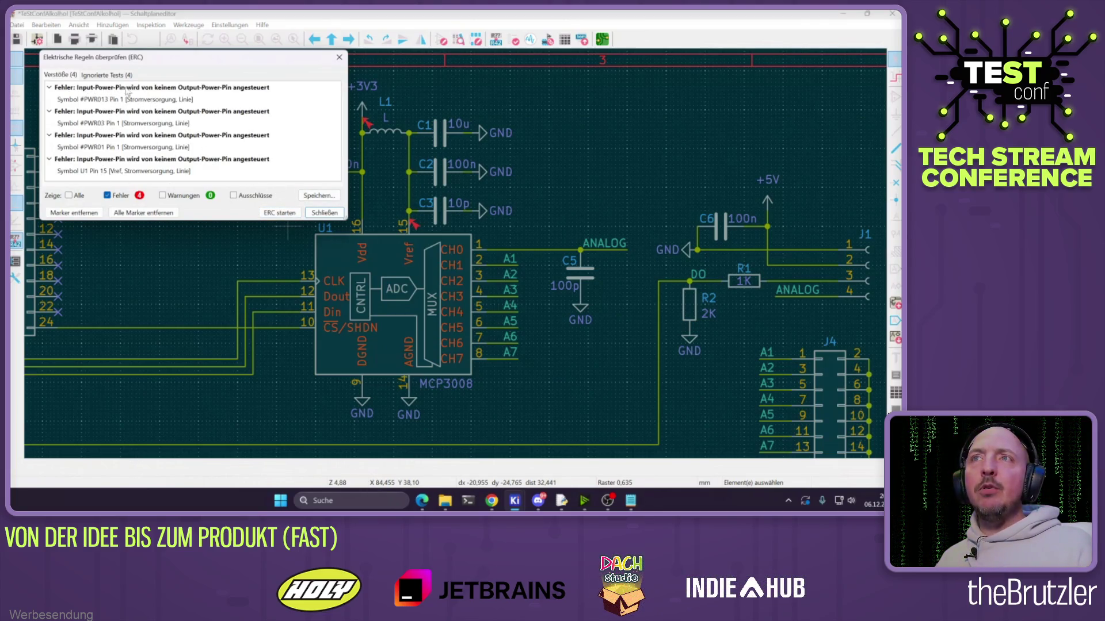
{"action": "left_click", "coordinate": [325, 213]}
{"action": "scroll", "coordinate": [454, 251], "scroll_direction": "down", "scroll_amount": 5}
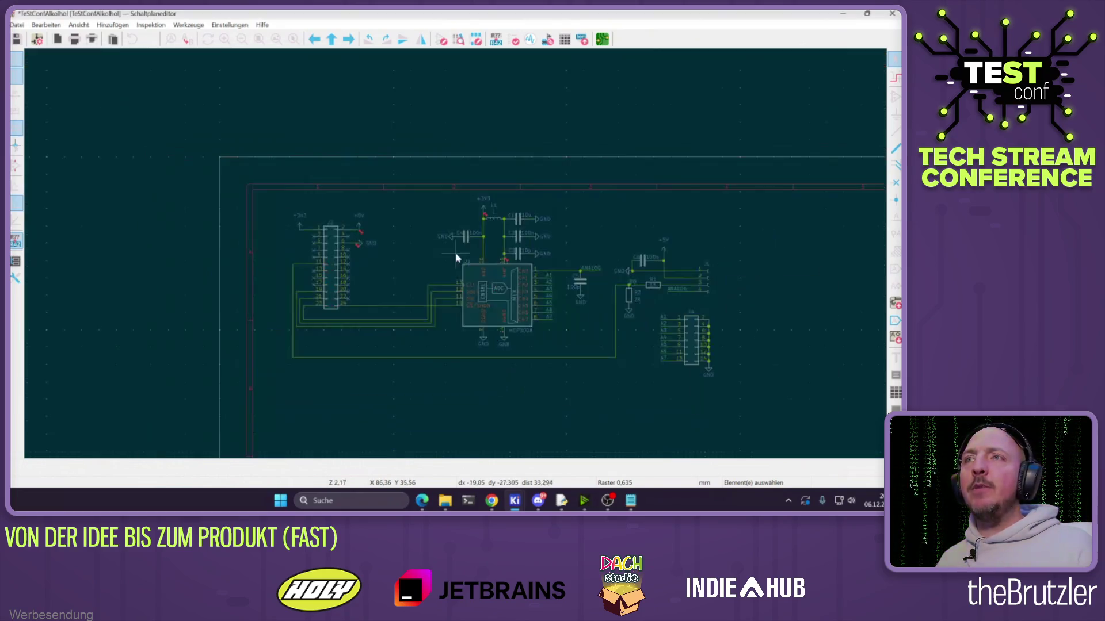
{"action": "scroll", "coordinate": [352, 242], "scroll_direction": "up", "scroll_amount": 5}
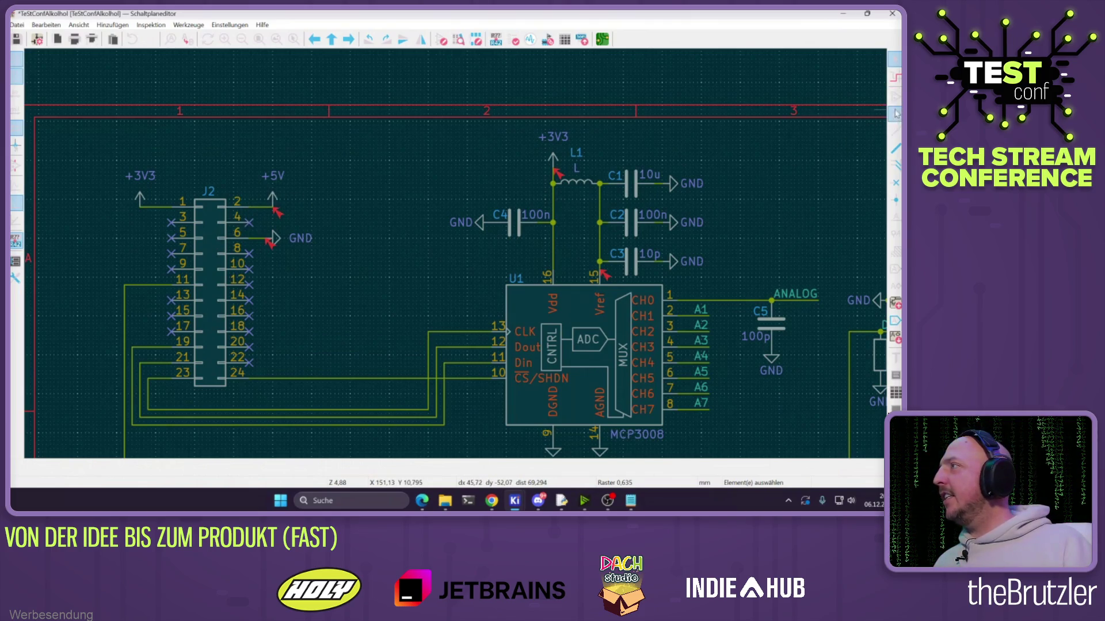
{"action": "left_click", "coordinate": [895, 99]}
Find PWR_FLAG by searching 'power' and place it, rotated, on the +5V wire end
{"action": "left_click", "coordinate": [393, 181]}
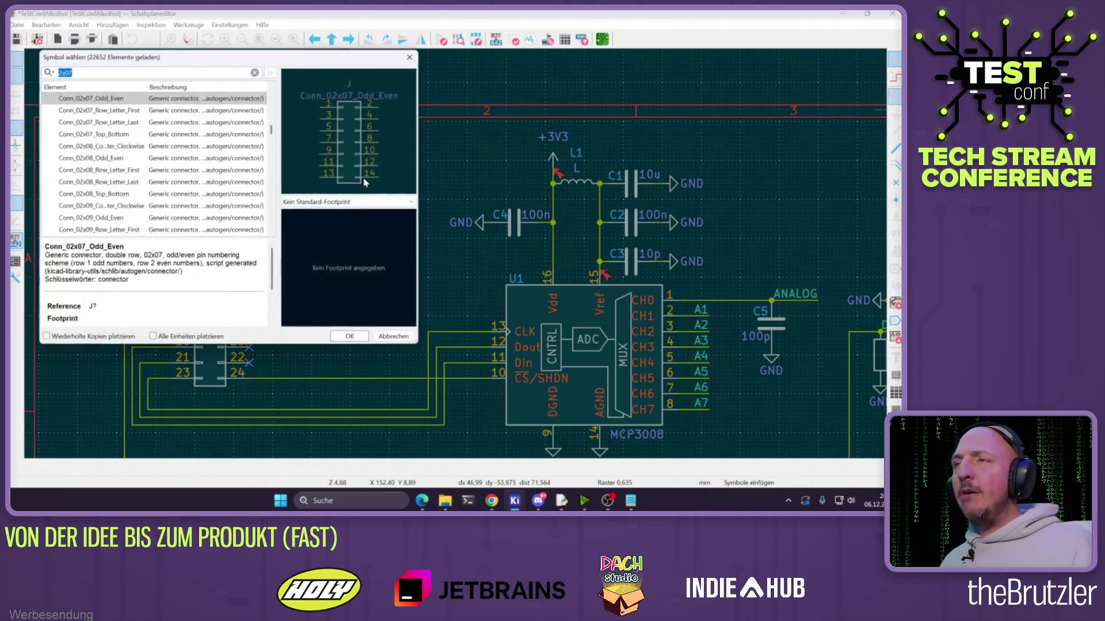
{"action": "type", "text": "power"}
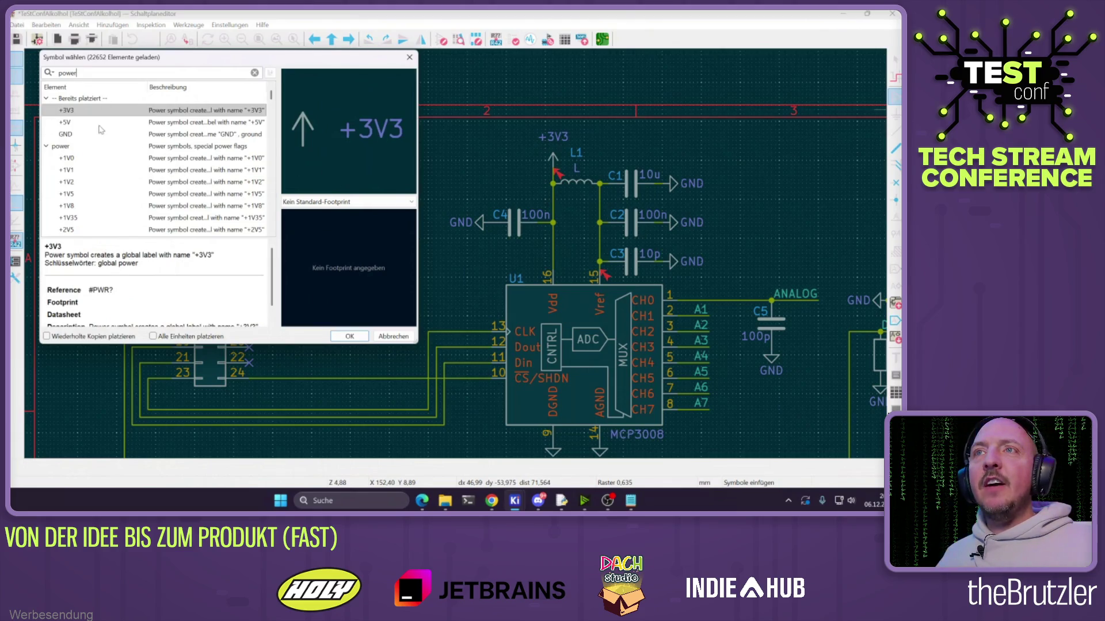
{"action": "scroll", "coordinate": [102, 130], "scroll_direction": "down", "scroll_amount": 10}
{"action": "scroll", "coordinate": [102, 130], "scroll_direction": "down", "scroll_amount": 10}
{"action": "scroll", "coordinate": [105, 129], "scroll_direction": "down", "scroll_amount": 3}
{"action": "left_click", "coordinate": [103, 158]}
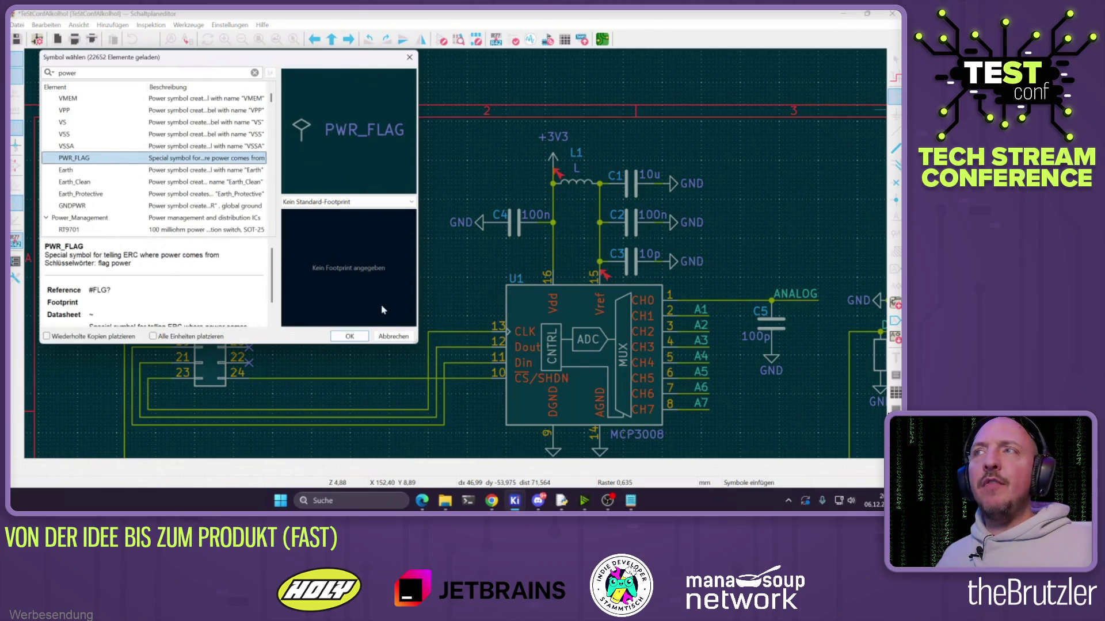
{"action": "left_click", "coordinate": [362, 334]}
{"action": "scroll", "coordinate": [276, 230], "scroll_direction": "up", "scroll_amount": 3}
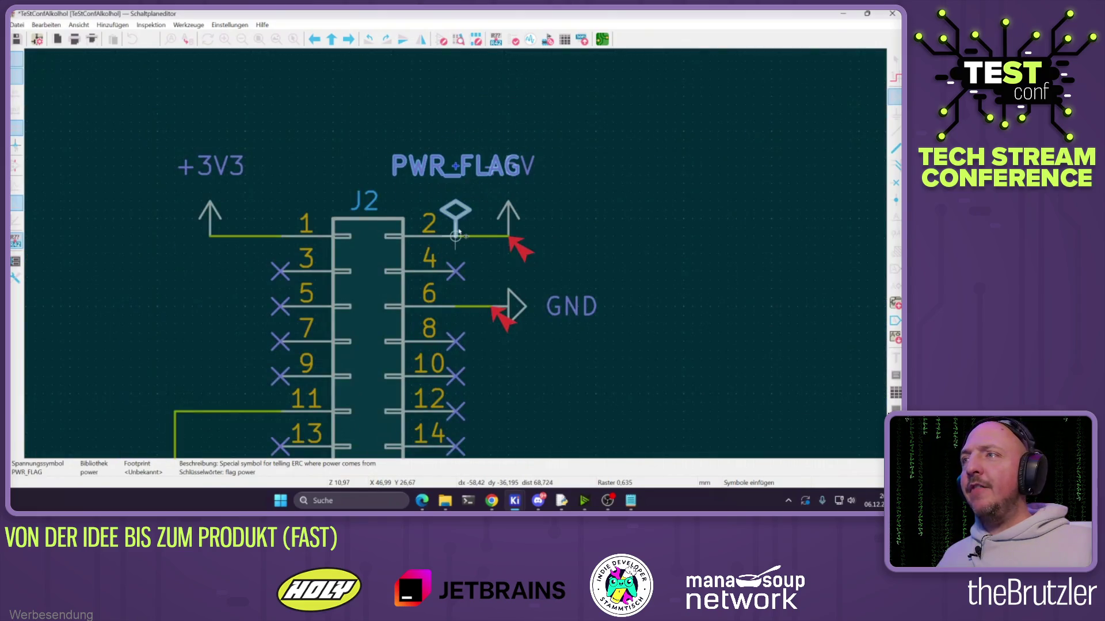
{"action": "key", "text": "r"}
{"action": "key", "text": "r"}
{"action": "key", "text": "r"}
{"action": "left_click", "coordinate": [513, 240]}
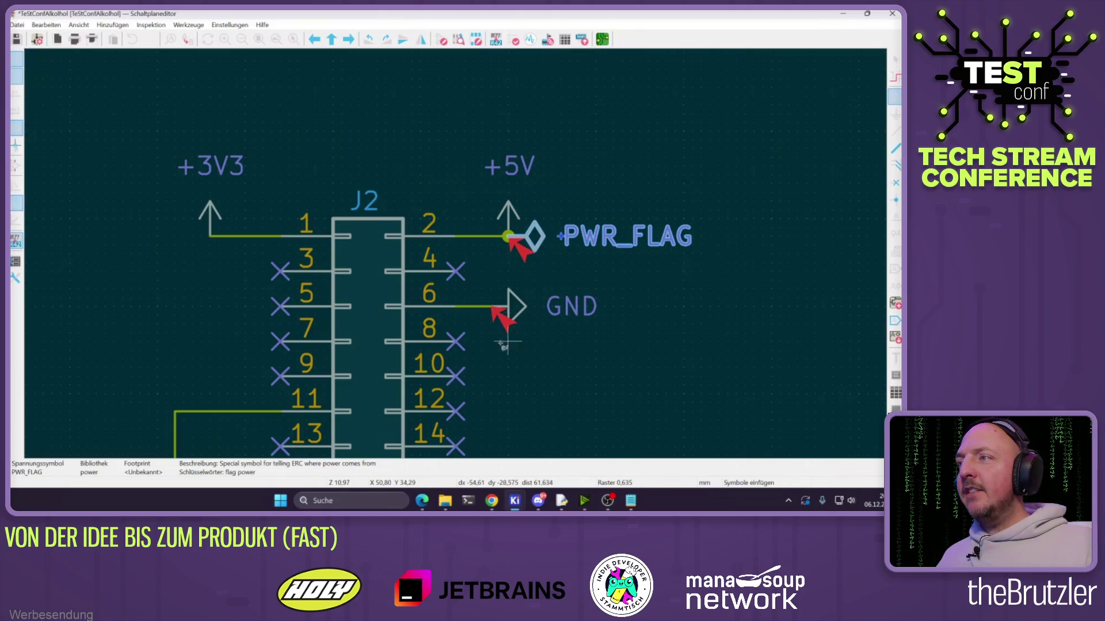
{"action": "key", "text": "Escape"}
Place a downward-pointing PWR_FLAG copy on the GND pin and shift its label up-right
{"action": "key", "text": "ctrl+d"}
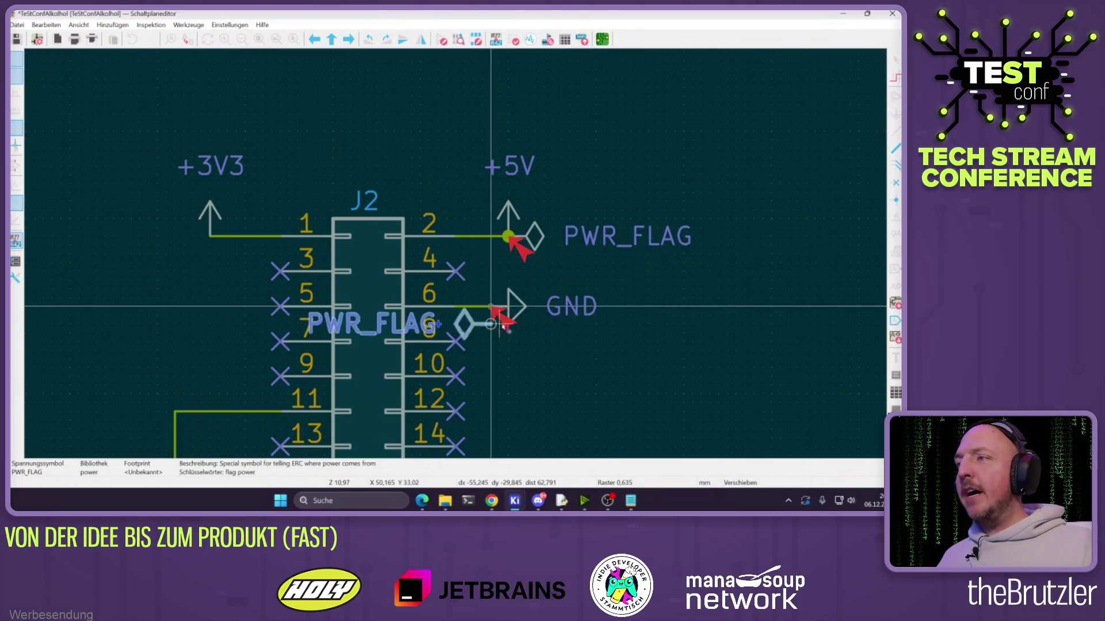
{"action": "key", "text": "r"}
{"action": "key", "text": "r"}
{"action": "key", "text": "r"}
{"action": "left_click", "coordinate": [503, 381]}
{"action": "left_click_drag", "start_coordinate": [503, 381], "coordinate": [557, 364]}
Duplicate the GND flag onto the +3V3 wire, pointing left, with its label moved left
{"action": "left_click", "coordinate": [492, 331]}
{"action": "key", "text": "ctrl+d"}
{"action": "scroll", "coordinate": [563, 290], "scroll_direction": "right", "scroll_amount": 5, "text": "ctrl"}
{"action": "key", "text": "r"}
{"action": "key", "text": "r"}
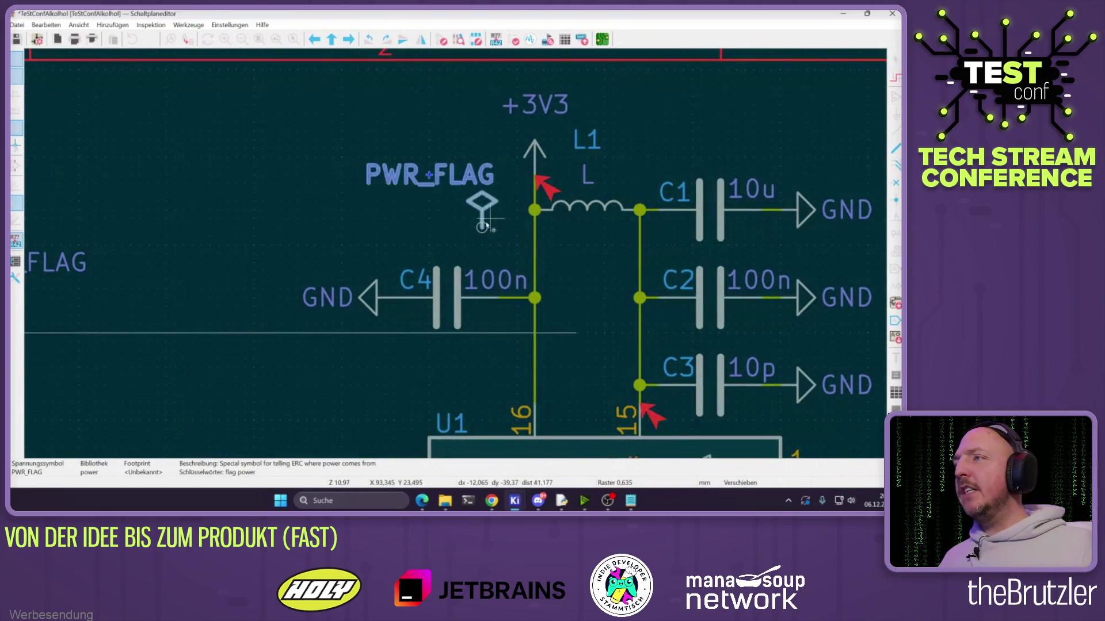
{"action": "key", "text": "r"}
{"action": "left_click", "coordinate": [538, 377]}
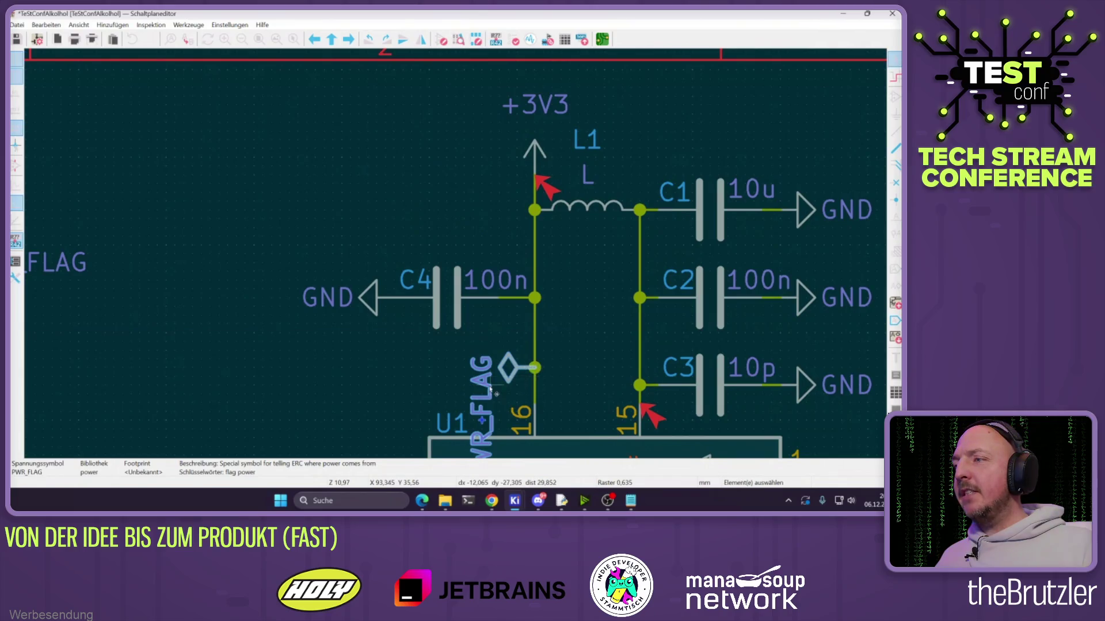
{"action": "mouse_move", "coordinate": [482, 403]}
{"action": "left_mouse_down"}
{"action": "mouse_move", "coordinate": [377, 388]}
{"action": "mouse_move", "coordinate": [430, 371]}
{"action": "left_mouse_up"}
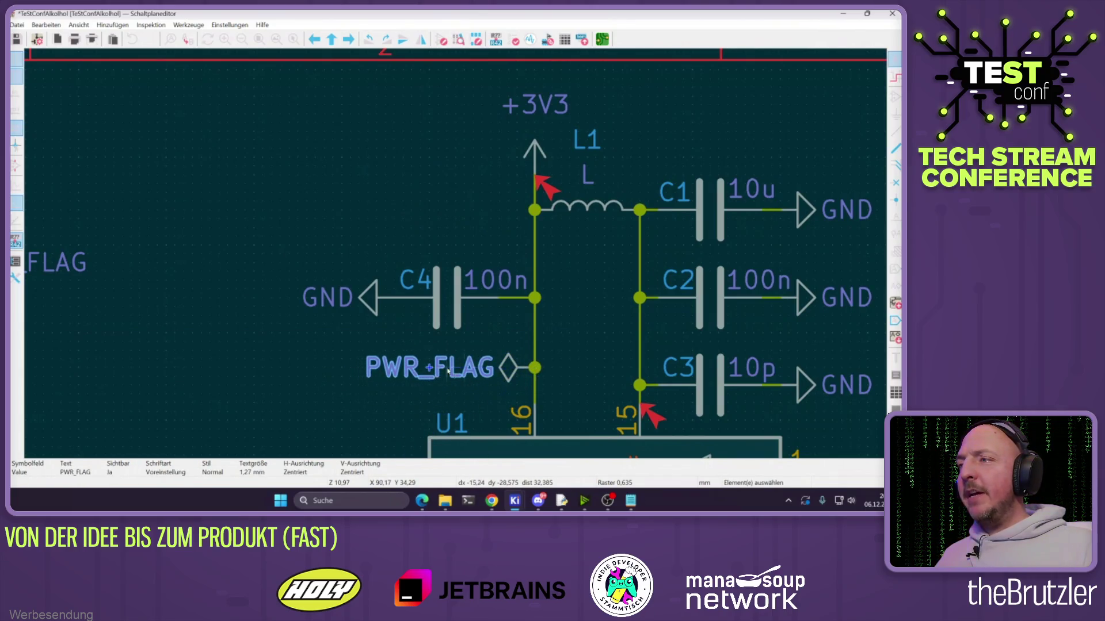
Add an upward PWR_FLAG at the L1/C1 junction with a horizontal label above it
{"action": "key", "text": "ctrl+d"}
{"action": "key", "text": "r"}
{"action": "key", "text": "r"}
{"action": "key", "text": "r"}
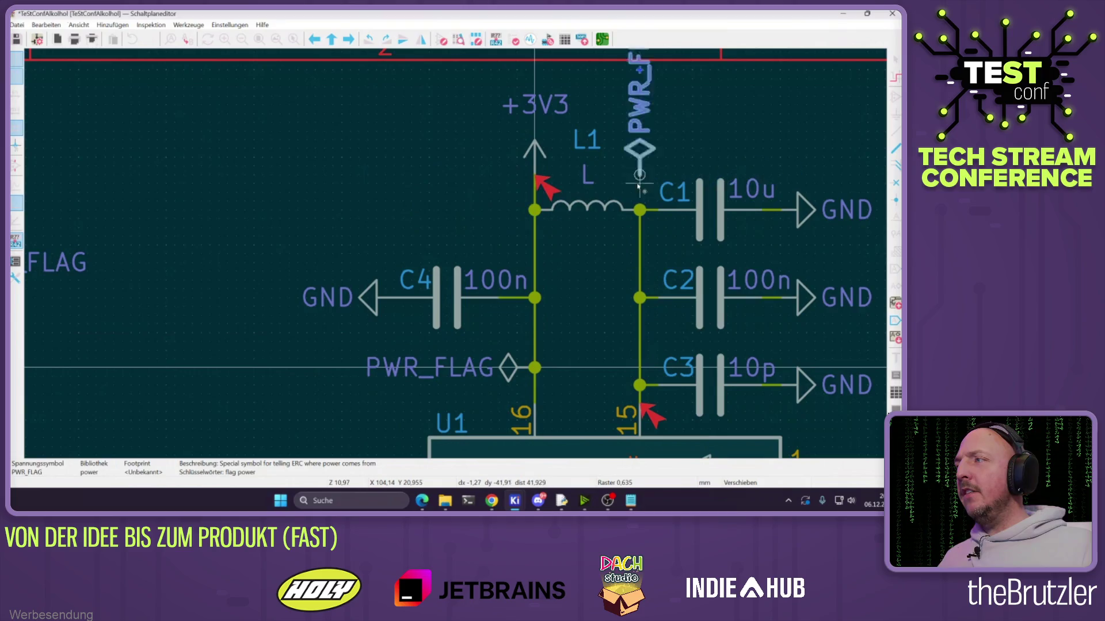
{"action": "left_click", "coordinate": [640, 210]}
{"action": "key", "text": "r"}
{"action": "left_click_drag", "start_coordinate": [656, 110], "coordinate": [685, 161]}
{"action": "scroll", "coordinate": [618, 167], "scroll_direction": "down", "scroll_amount": 5}
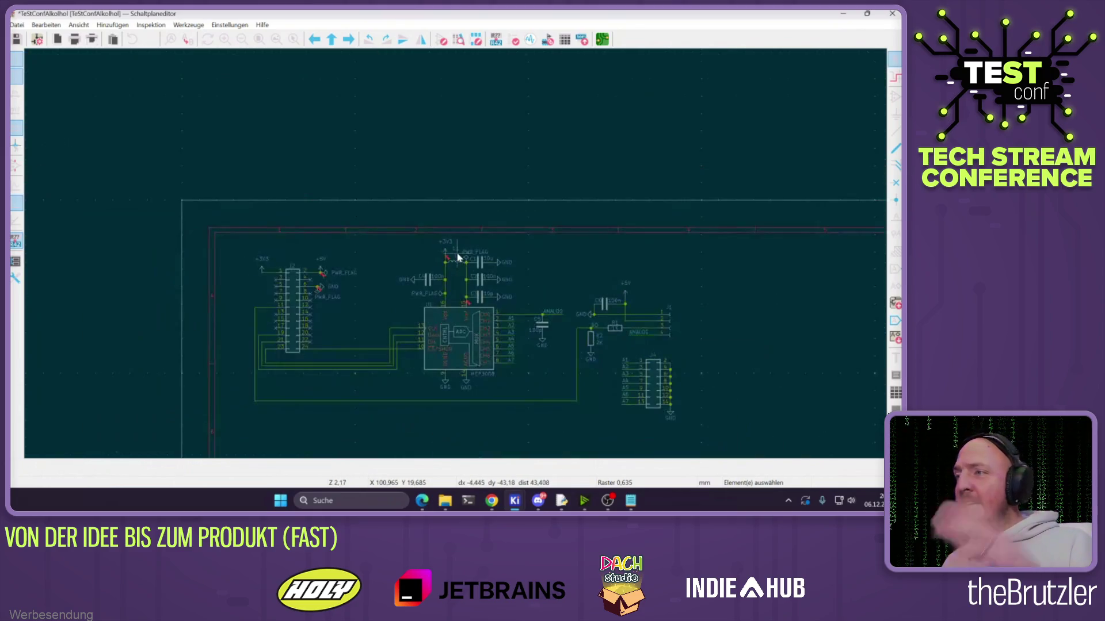
Rerun the electrical rules check to confirm zero violations, then return to the PCB layout
{"action": "left_click", "coordinate": [514, 42]}
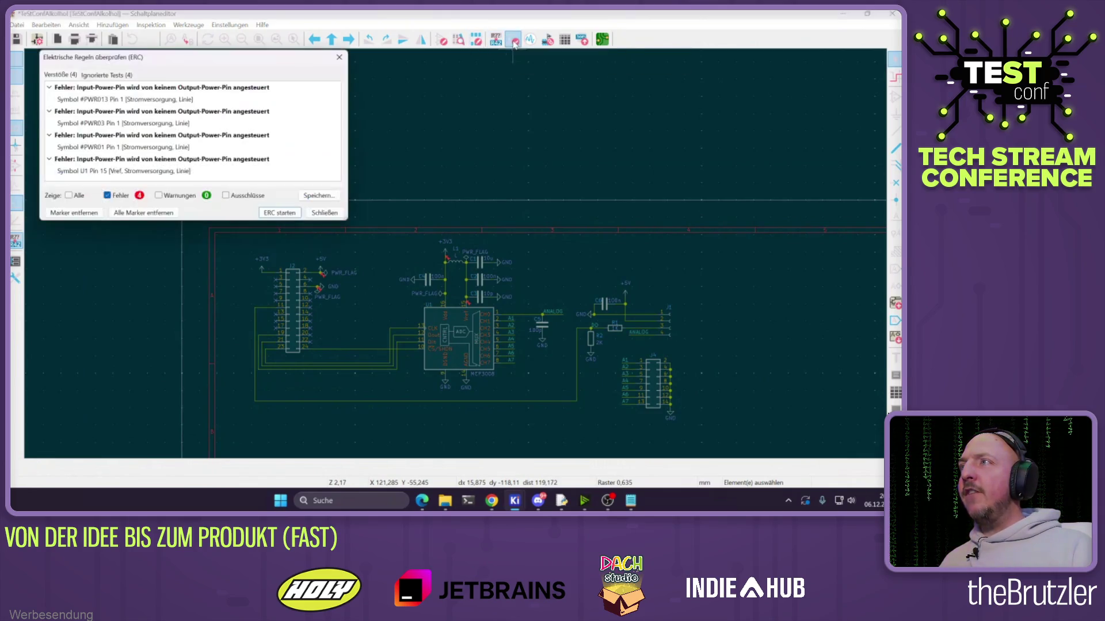
{"action": "left_click", "coordinate": [280, 213]}
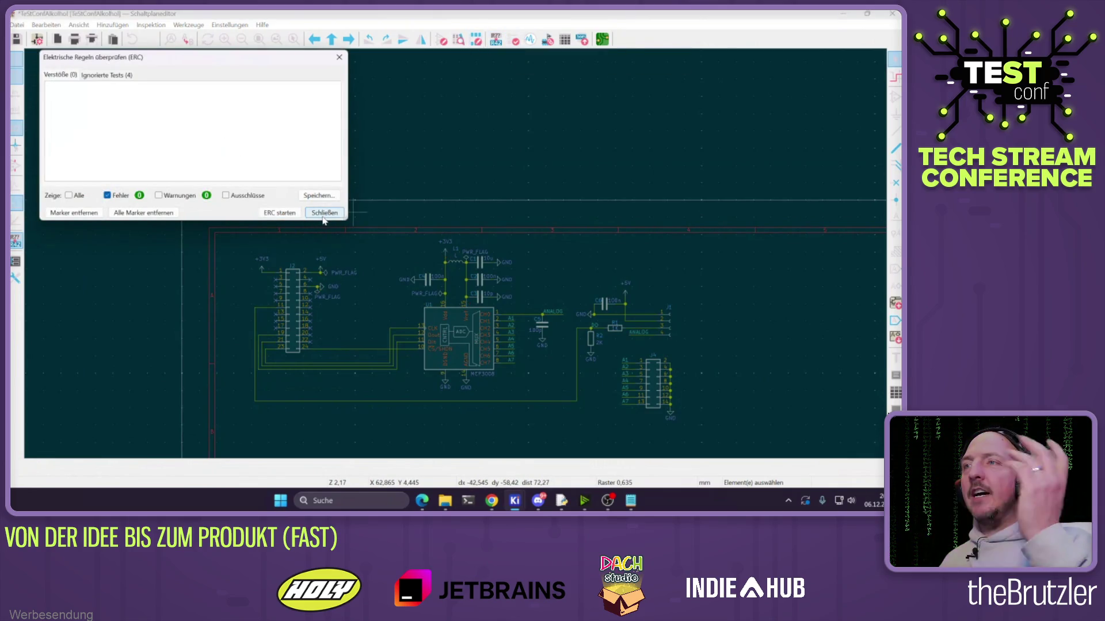
{"action": "left_click", "coordinate": [324, 212]}
{"action": "scroll", "coordinate": [374, 249], "scroll_direction": "up", "scroll_amount": 3}
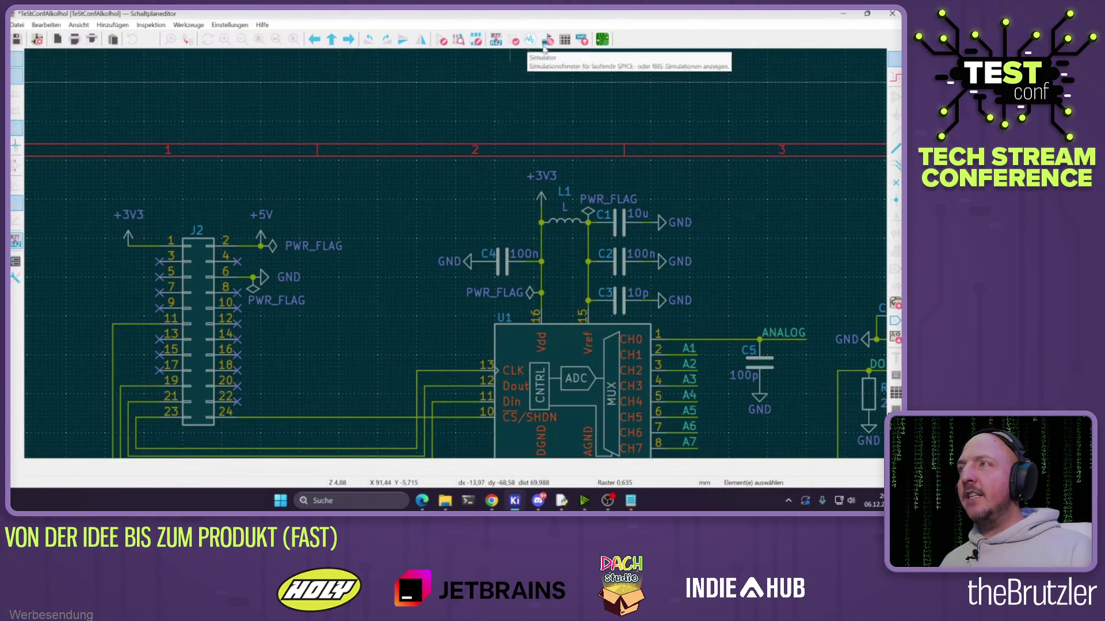
{"action": "left_click", "coordinate": [604, 42]}
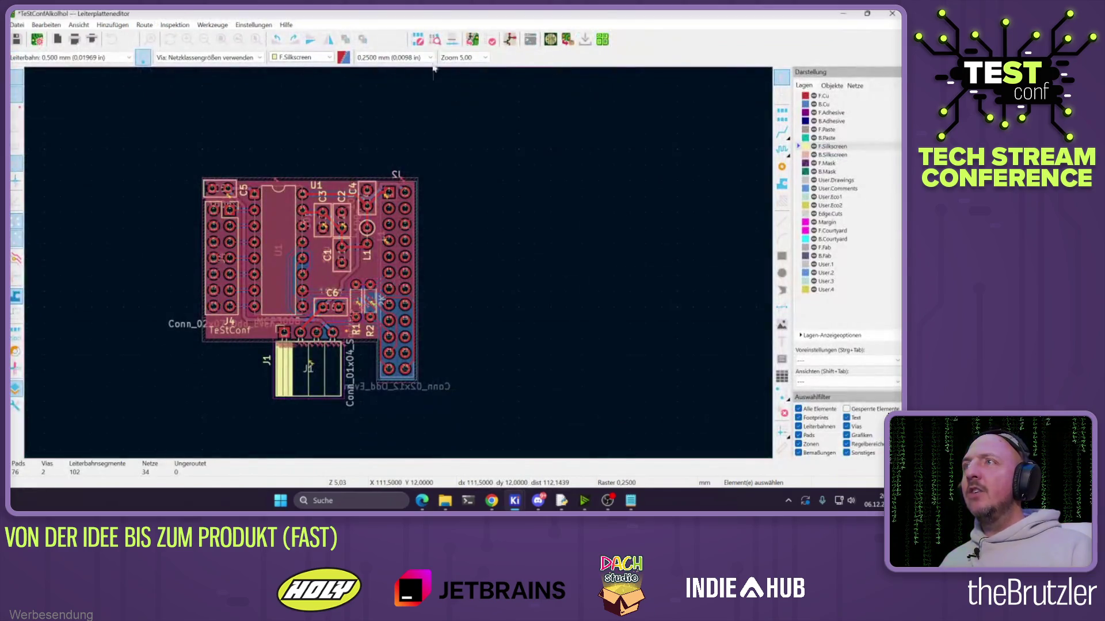
Run the design rules check, which reports no errors and 39 warnings
{"action": "left_click", "coordinate": [504, 40]}
{"action": "left_click", "coordinate": [268, 246]}
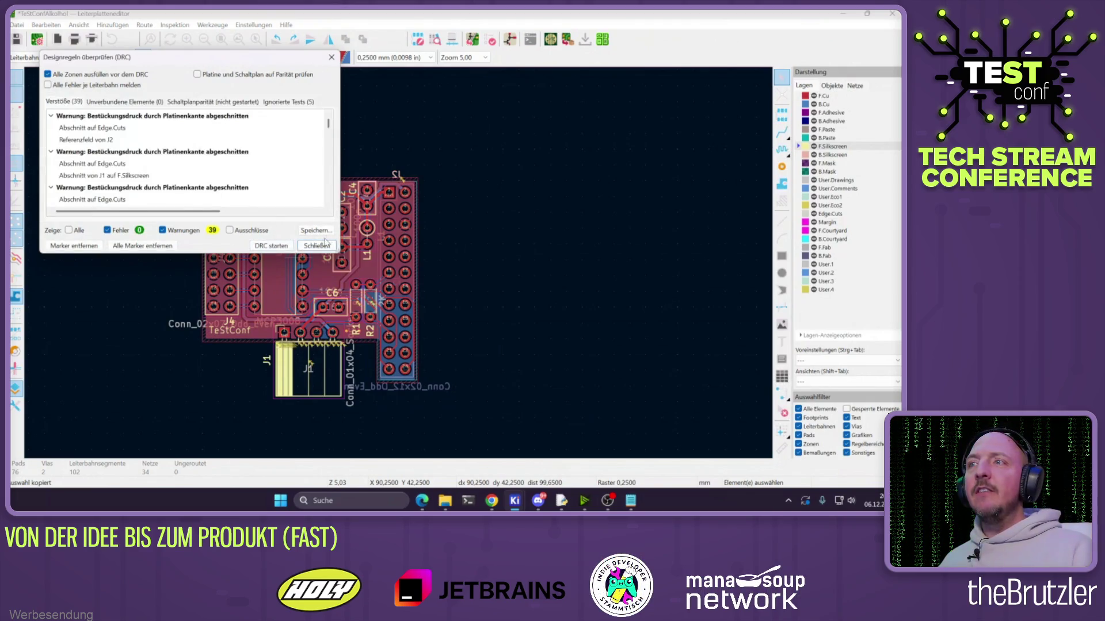
{"action": "left_click", "coordinate": [317, 245]}
{"action": "scroll", "coordinate": [353, 250], "scroll_direction": "up", "scroll_amount": 8}
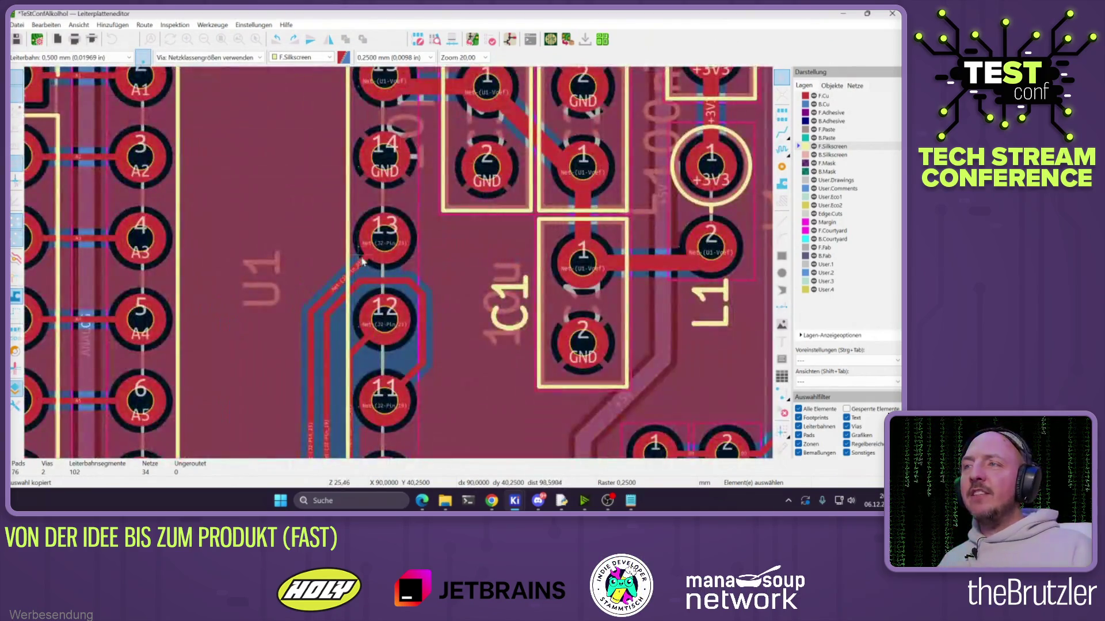
Reshape the Net-(J2-Pin_23) track near pad 13 into horizontal and vertical segments
{"action": "left_click", "coordinate": [410, 262]}
{"action": "left_click_drag", "start_coordinate": [411, 262], "coordinate": [293, 219]}
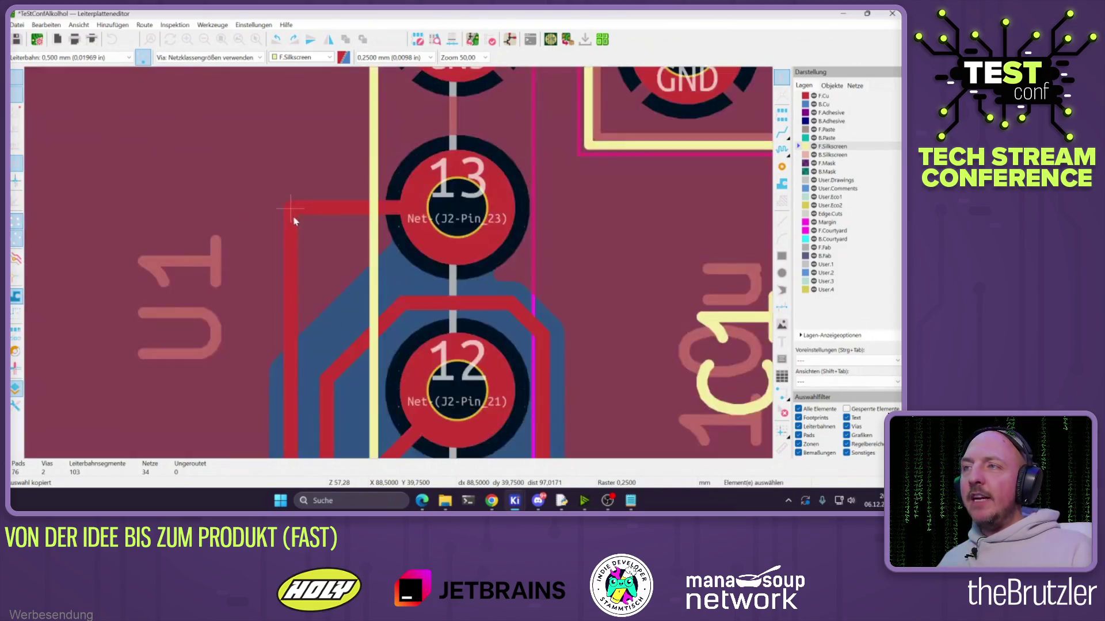
{"action": "key", "text": "u"}
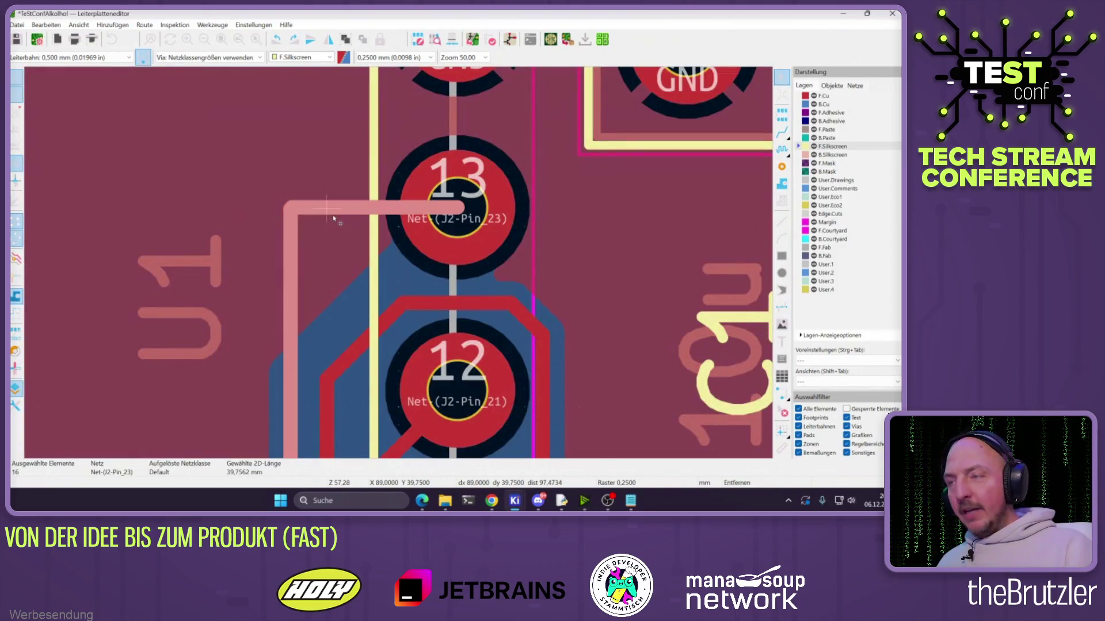
{"action": "double_click", "coordinate": [334, 219]}
{"action": "left_click", "coordinate": [423, 403]}
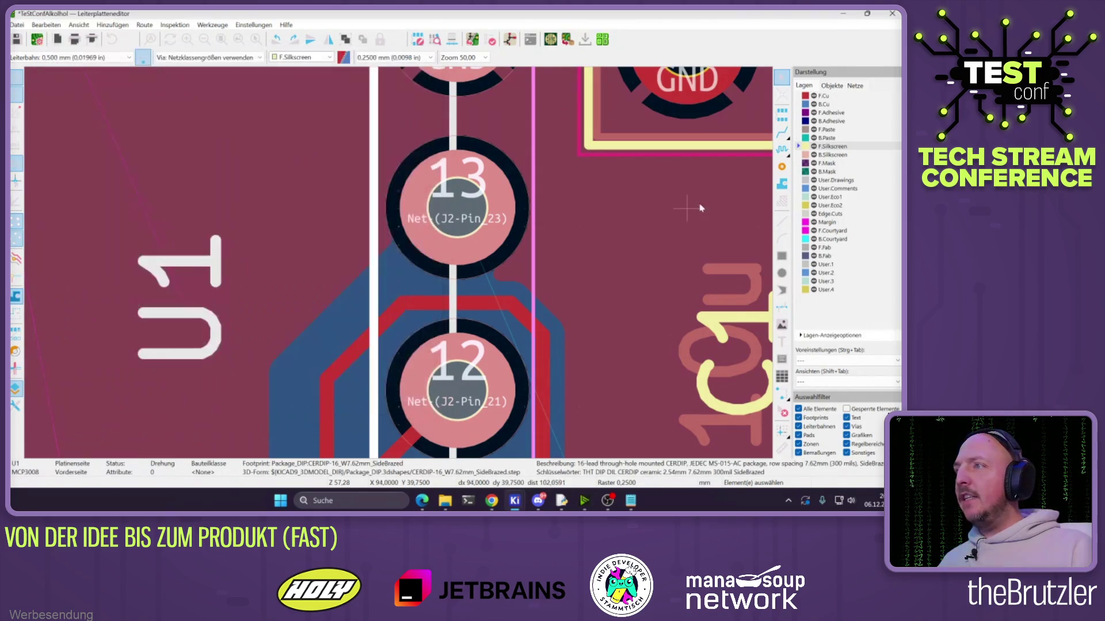
Try a track from pad 13, cancel it, then inspect footprint U1's context menu
{"action": "left_click", "coordinate": [781, 132]}
{"action": "left_click", "coordinate": [457, 195]}
{"action": "scroll", "coordinate": [449, 126], "scroll_direction": "down", "scroll_amount": 3}
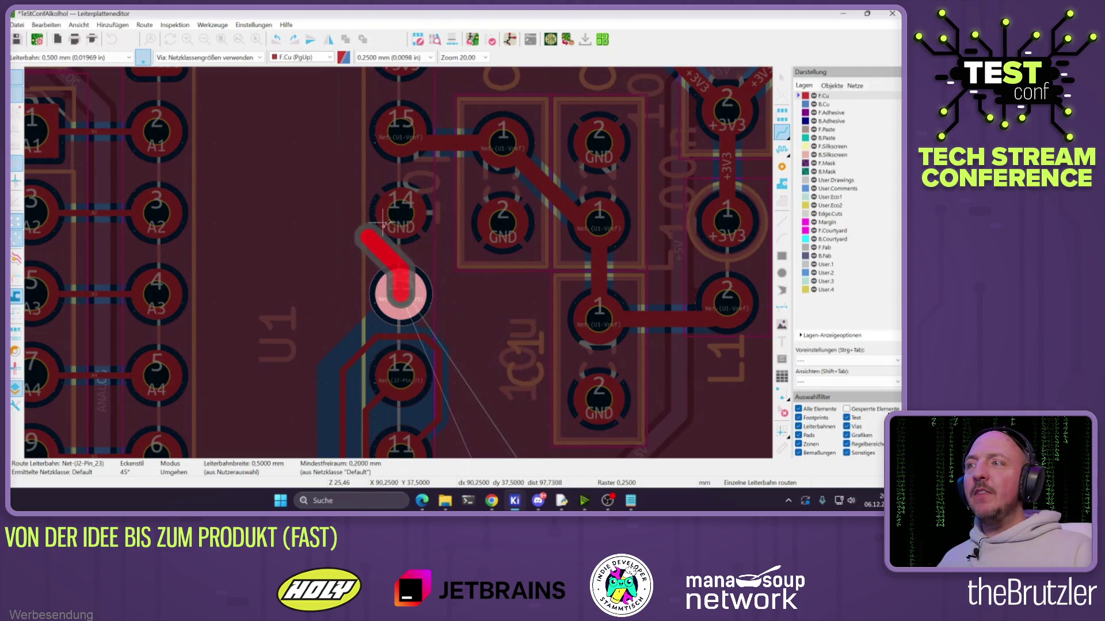
{"action": "key", "text": "Escape"}
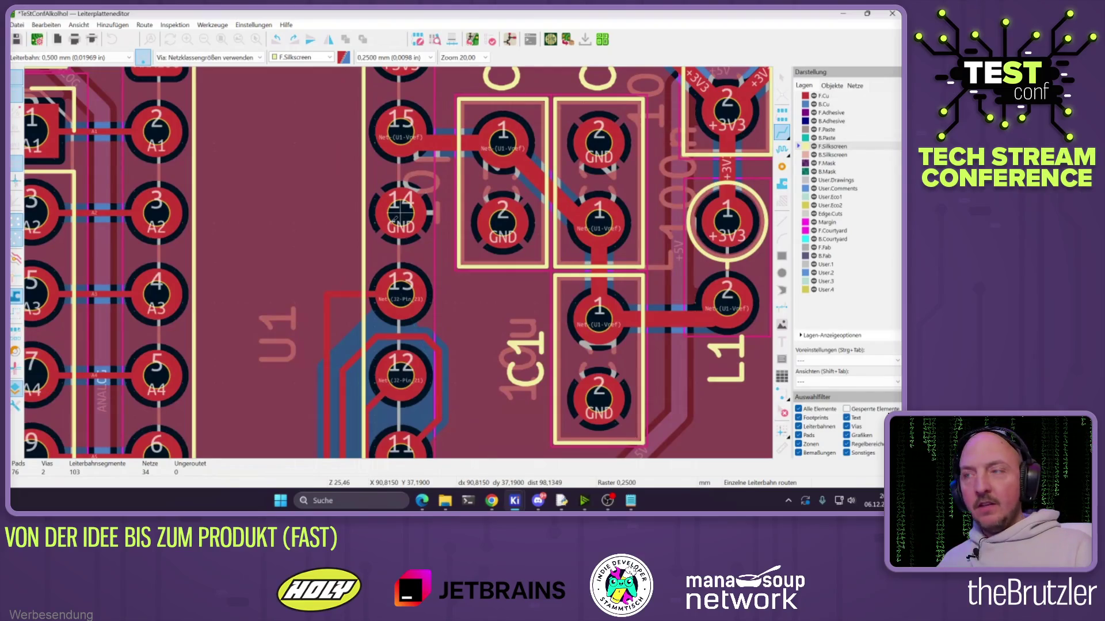
{"action": "key", "text": "Escape"}
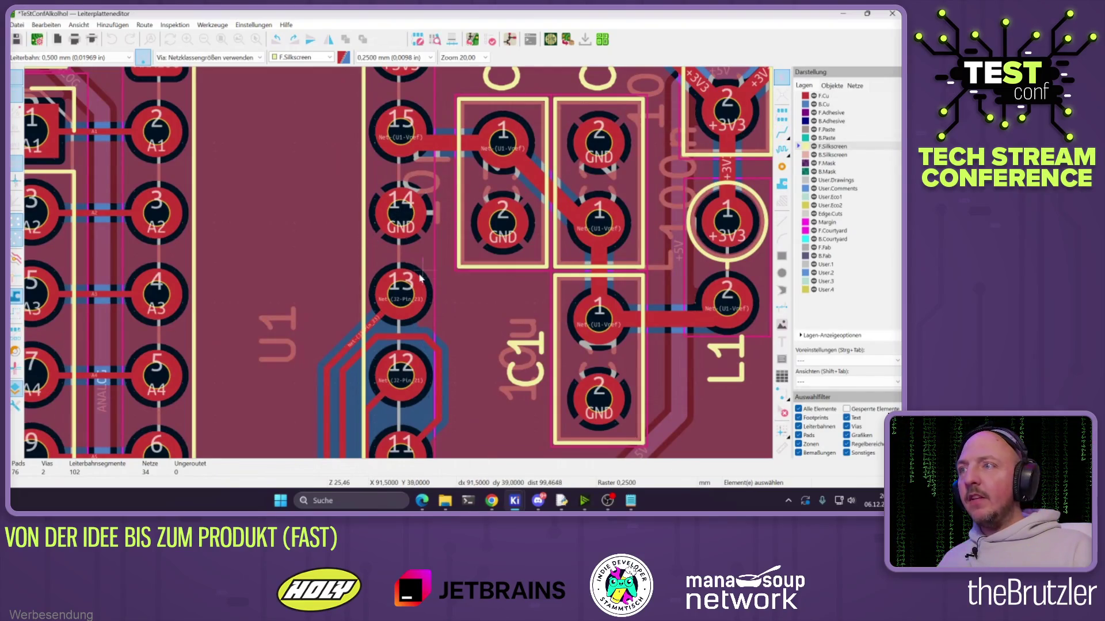
{"action": "left_click", "coordinate": [36, 24]}
{"action": "left_click", "coordinate": [267, 213]}
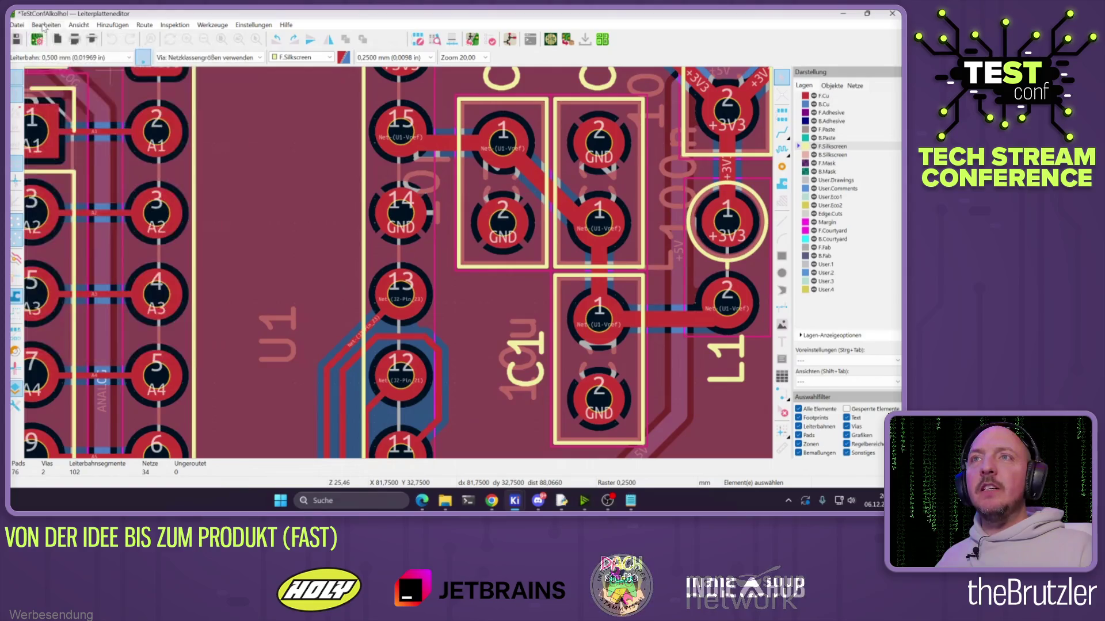
{"action": "right_click", "coordinate": [268, 213]}
{"action": "key", "text": "Escape"}
{"action": "key", "text": "Escape"}
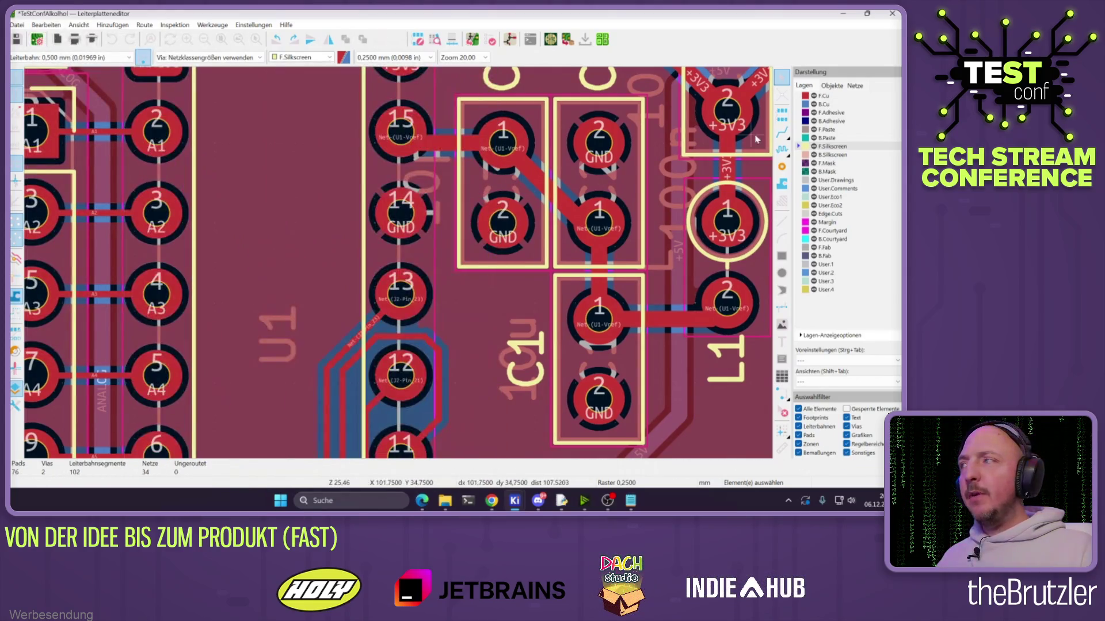
With the single-track route tool active, open the Interactive Router Settings
{"action": "left_click", "coordinate": [781, 132]}
{"action": "right_click", "coordinate": [296, 214]}
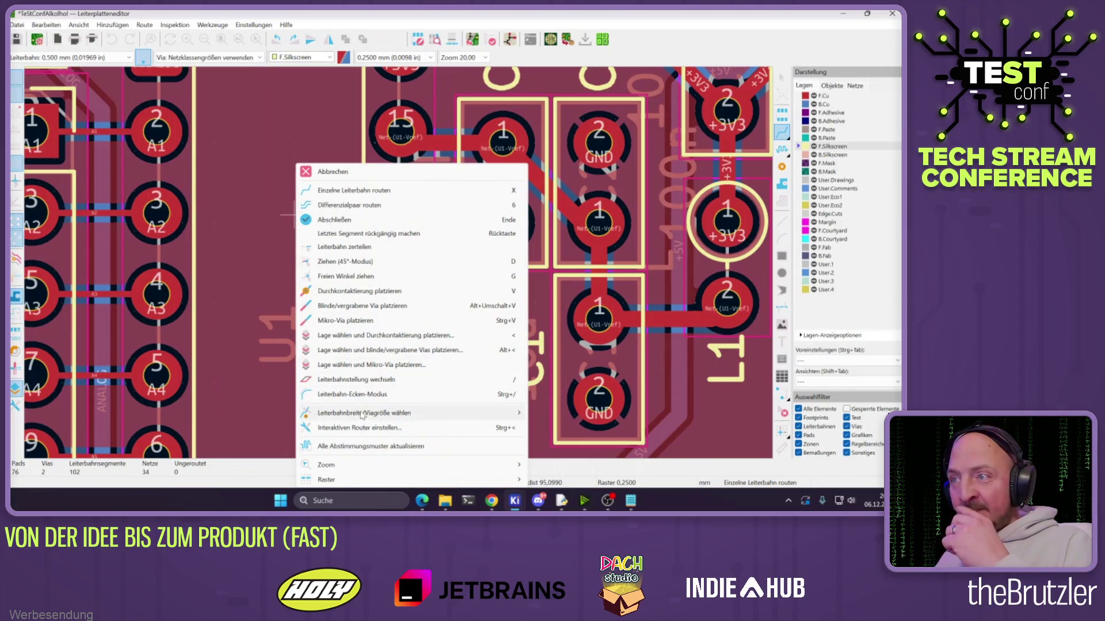
{"action": "left_click", "coordinate": [335, 428]}
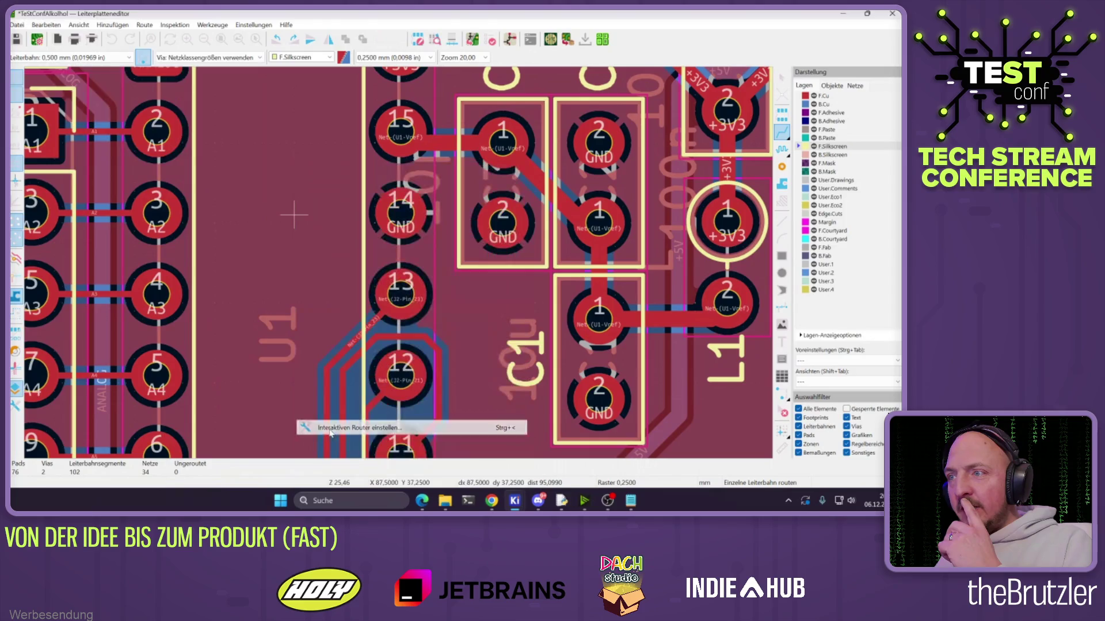
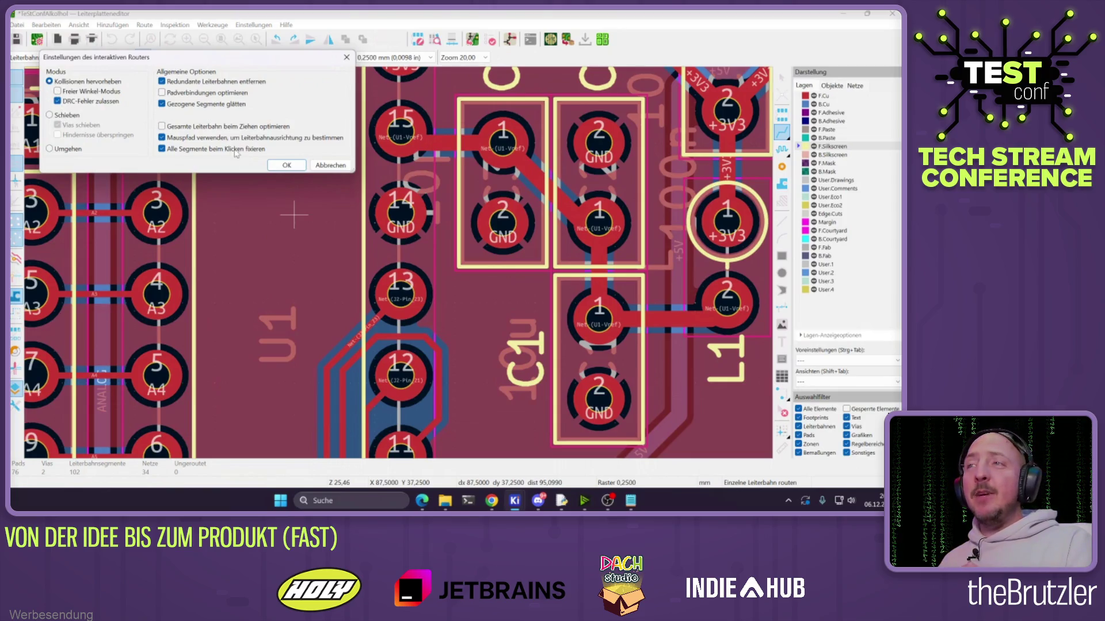
Route a front-copper track from U1 pad 13 to pad A3, then cancel a second route
{"action": "left_click", "coordinate": [276, 167]}
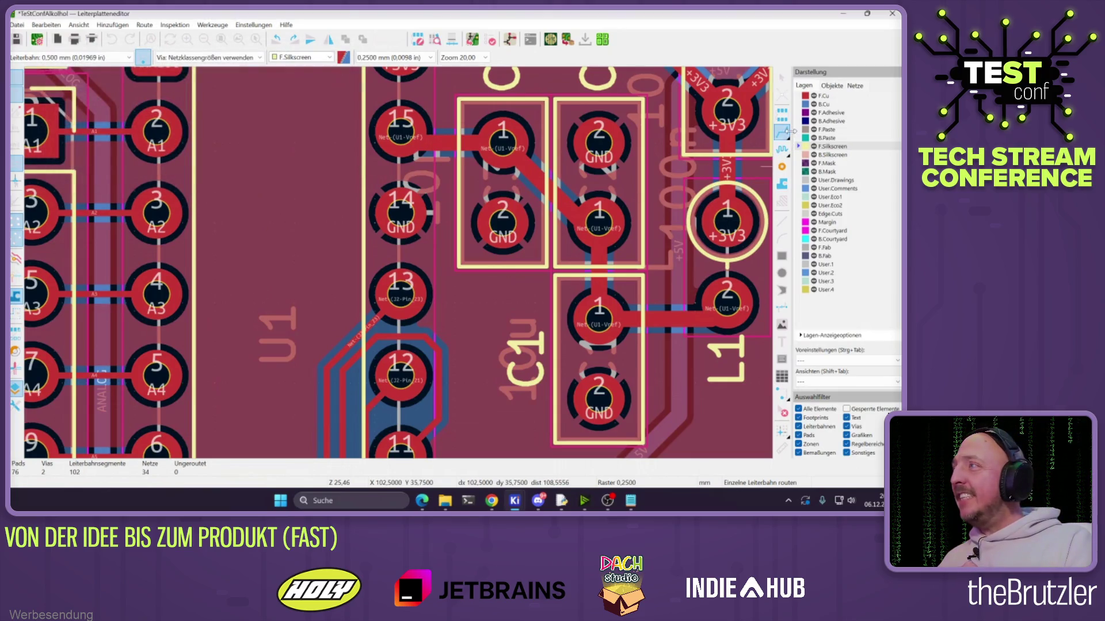
{"action": "left_click", "coordinate": [399, 294]}
{"action": "key", "text": "v"}
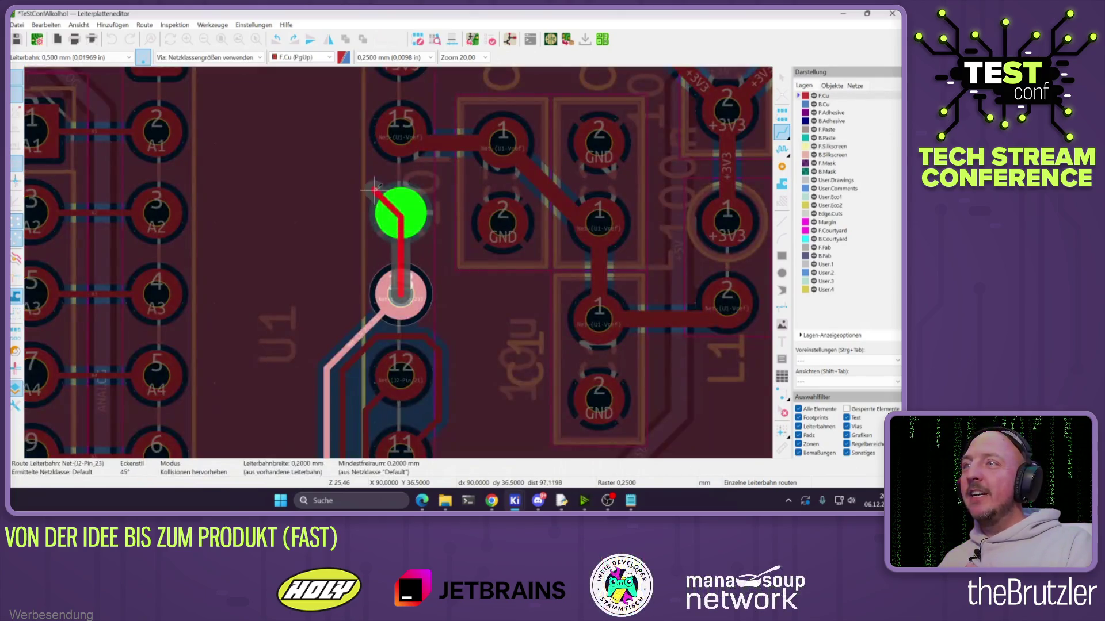
{"action": "left_click", "coordinate": [401, 132]}
{"action": "key", "text": "Escape"}
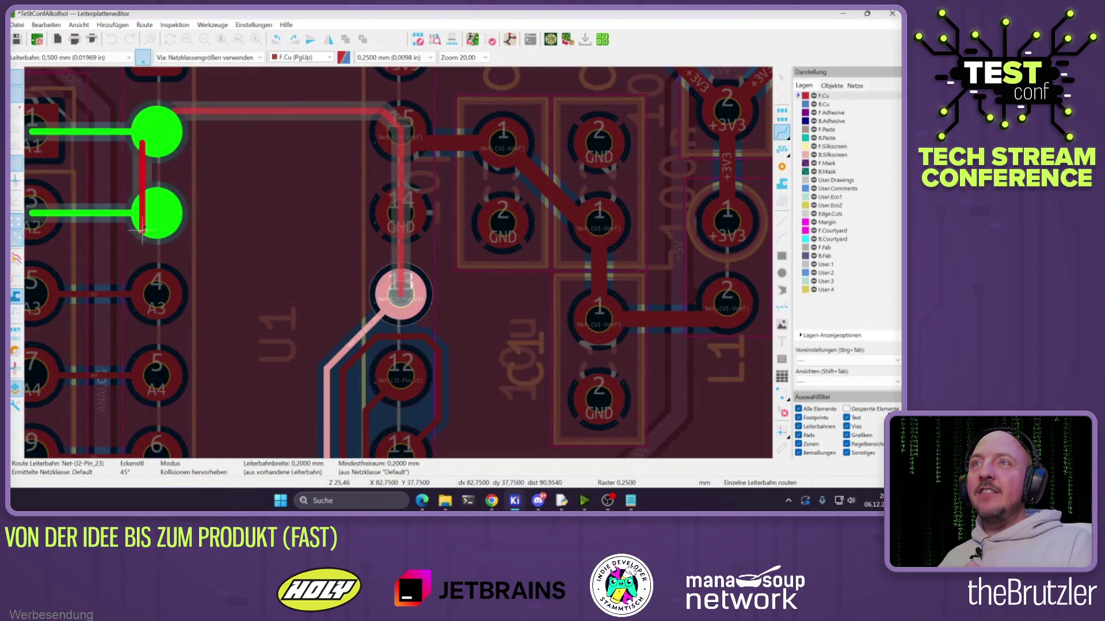
{"action": "left_click", "coordinate": [156, 294]}
{"action": "left_click", "coordinate": [401, 293]}
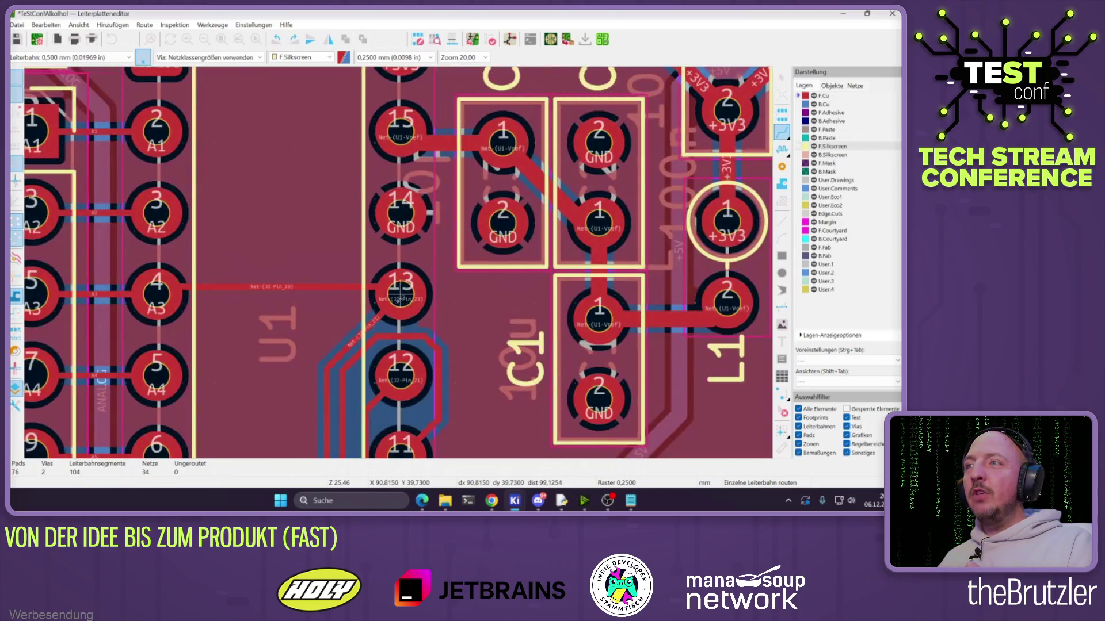
{"action": "left_click", "coordinate": [400, 295]}
{"action": "right_click", "coordinate": [389, 117]}
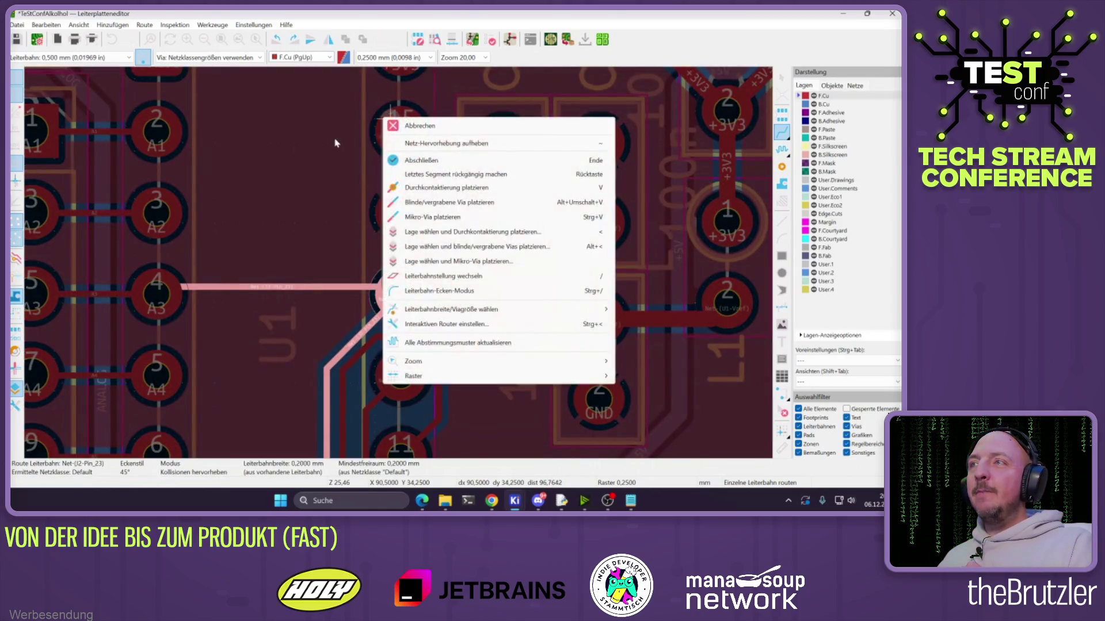
{"action": "key", "text": "Escape"}
{"action": "key", "text": "Escape"}
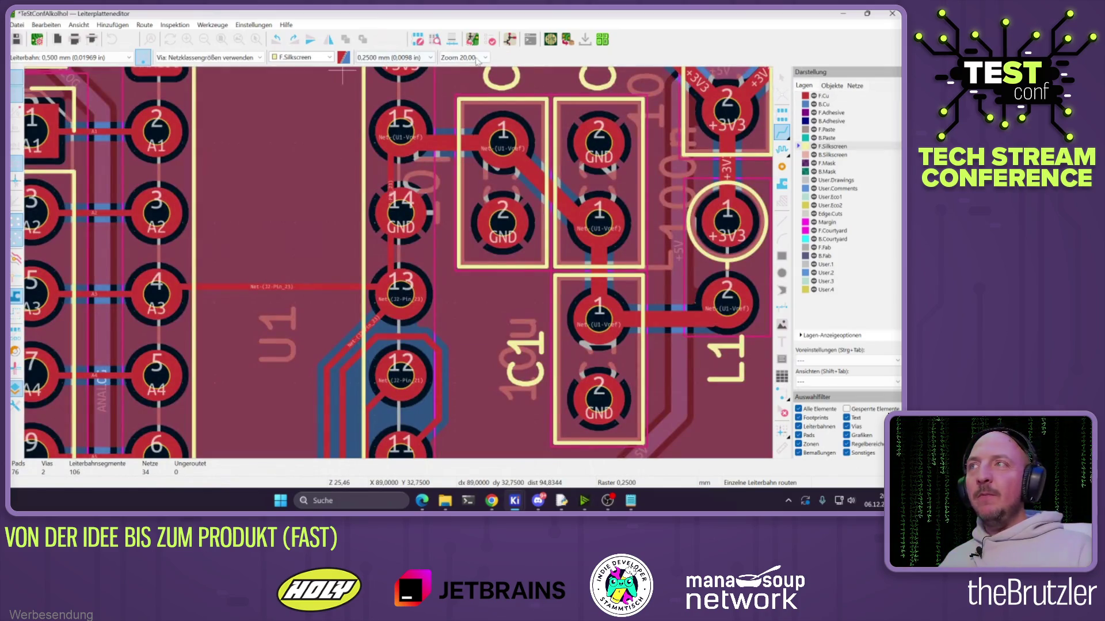
Run the Design Rules Checker and review the flagged short-circuit tracks and pad 4 violation
{"action": "left_click", "coordinate": [492, 39]}
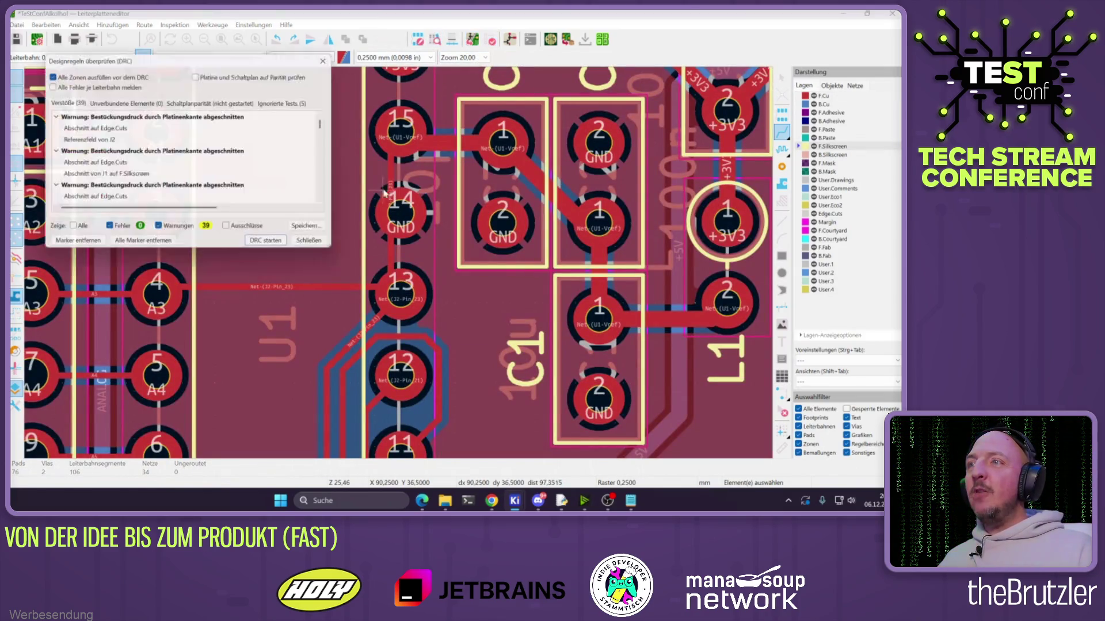
{"action": "left_click", "coordinate": [272, 246]}
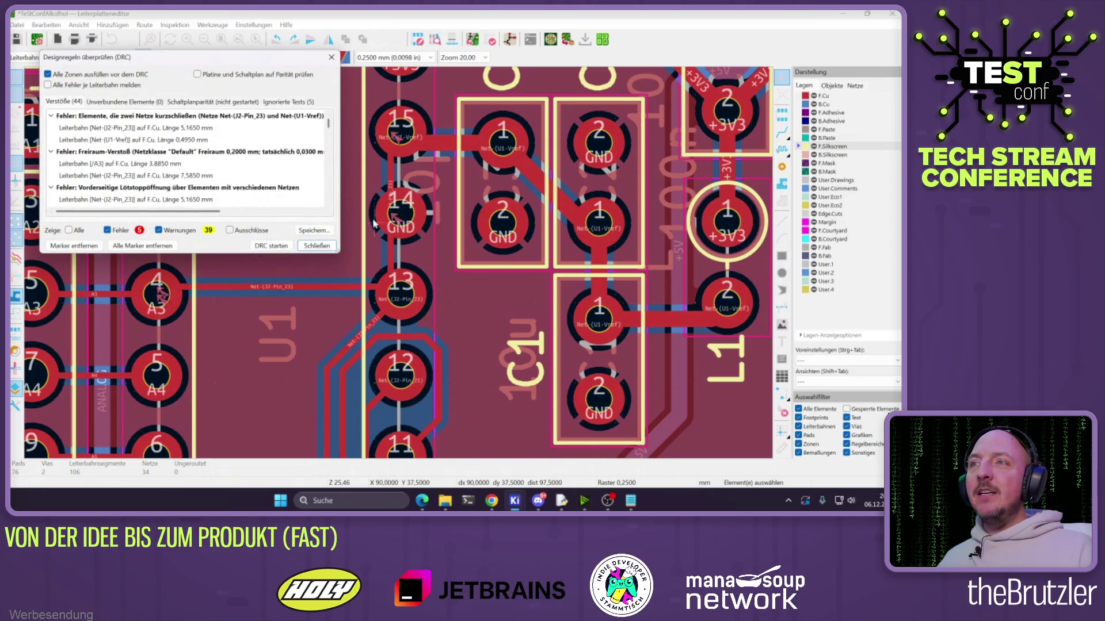
{"action": "left_click", "coordinate": [90, 140]}
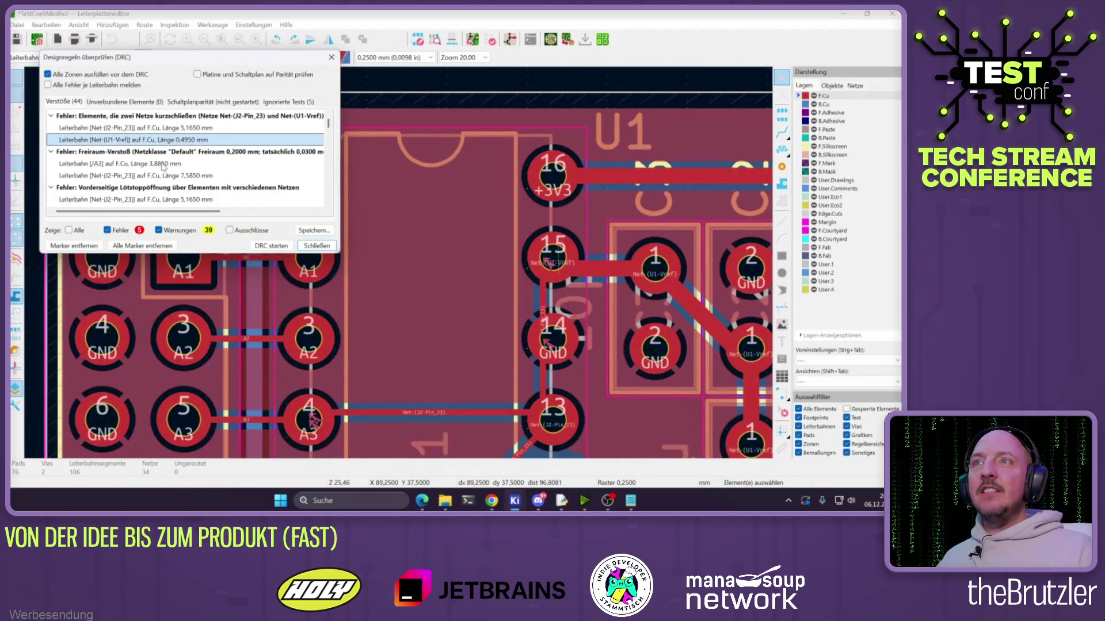
{"action": "left_click", "coordinate": [163, 164]}
{"action": "left_click", "coordinate": [165, 200]}
{"action": "left_click", "coordinate": [166, 201]}
{"action": "left_click", "coordinate": [133, 176]}
{"action": "left_click", "coordinate": [317, 246]}
Select and delete the horizontal Net-(J2-Pin_23) track between pad A3 and pad 13
{"action": "scroll", "coordinate": [274, 232], "scroll_direction": "up", "scroll_amount": 3}
{"action": "left_click", "coordinate": [274, 231]}
{"action": "scroll", "coordinate": [403, 252], "scroll_direction": "down", "scroll_amount": 4}
{"action": "scroll", "coordinate": [406, 253], "scroll_direction": "up", "scroll_amount": 2}
{"action": "key", "text": "u"}
{"action": "key", "text": "u"}
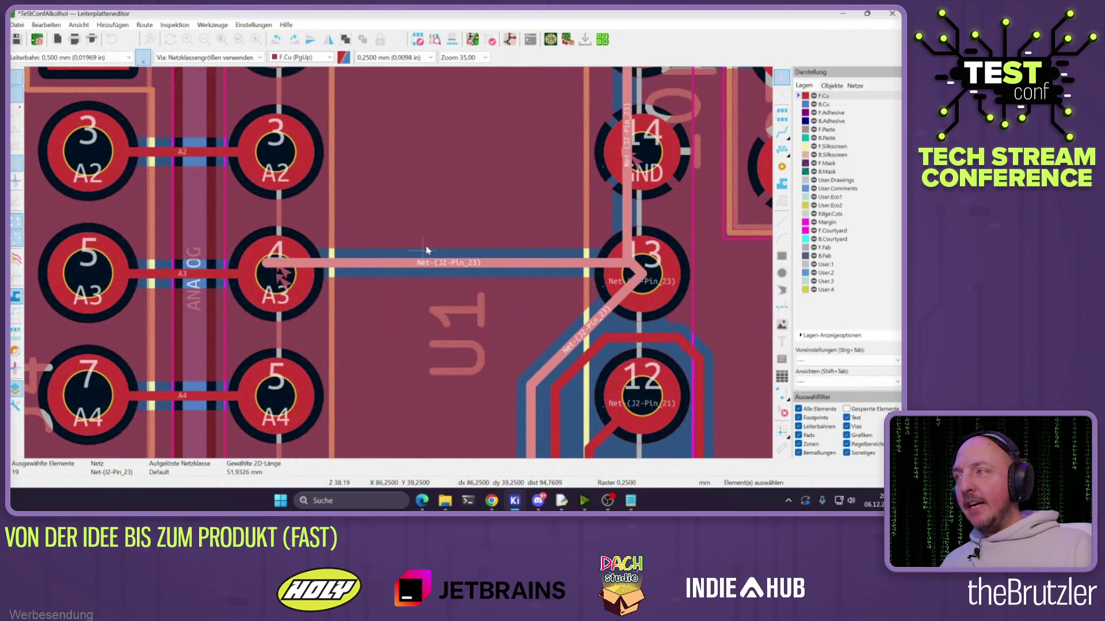
{"action": "left_click", "coordinate": [647, 270]}
{"action": "left_click", "coordinate": [644, 269]}
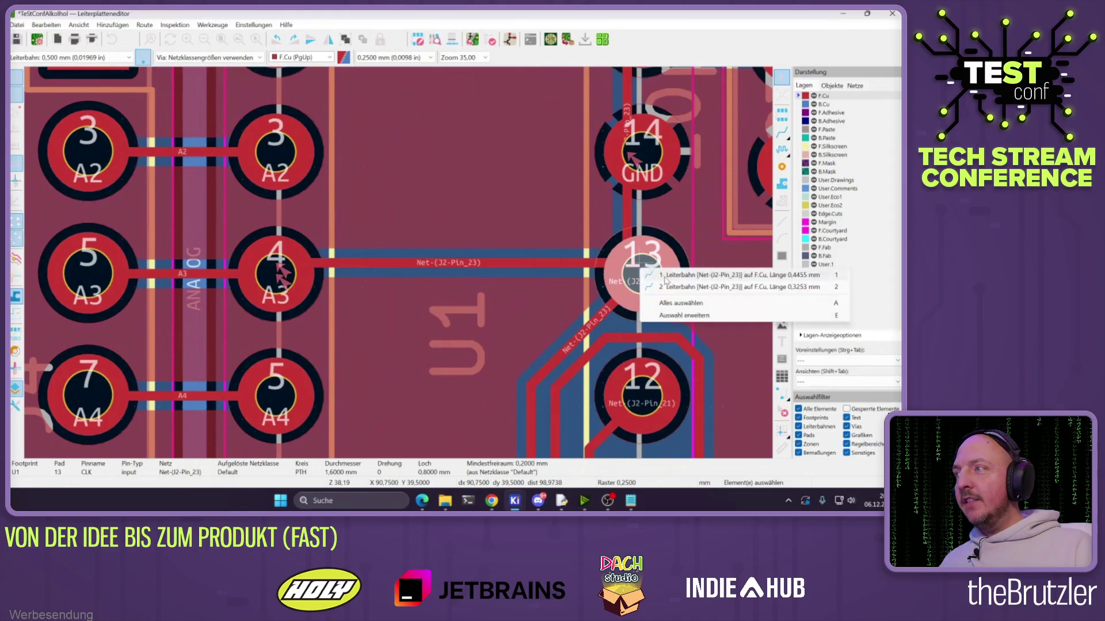
{"action": "left_click", "coordinate": [653, 278]}
{"action": "left_click", "coordinate": [544, 263]}
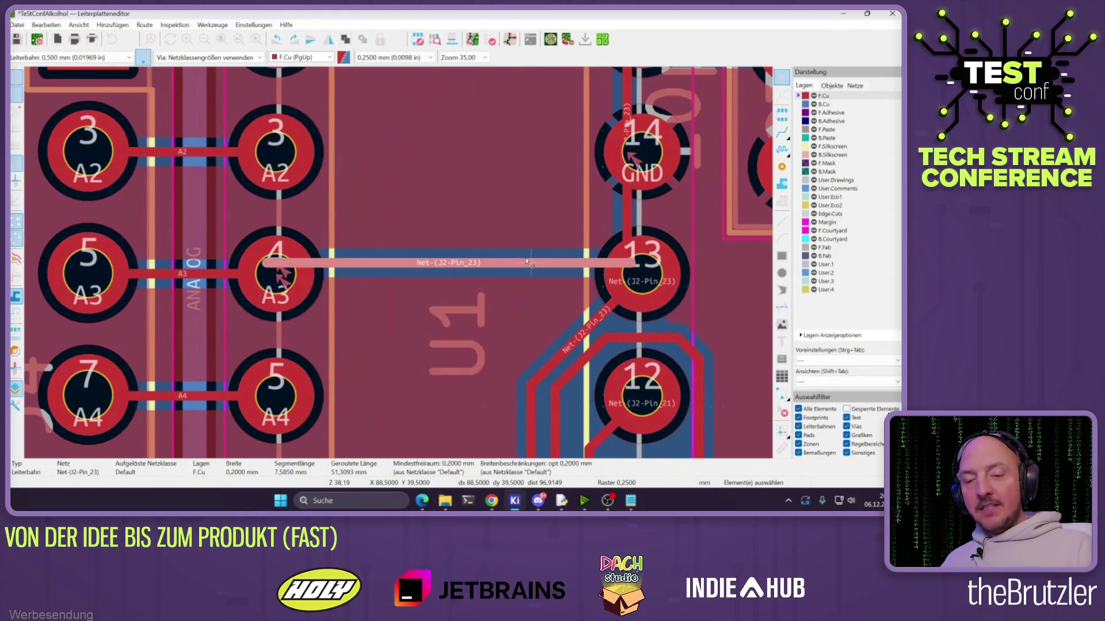
{"action": "left_click", "coordinate": [637, 269]}
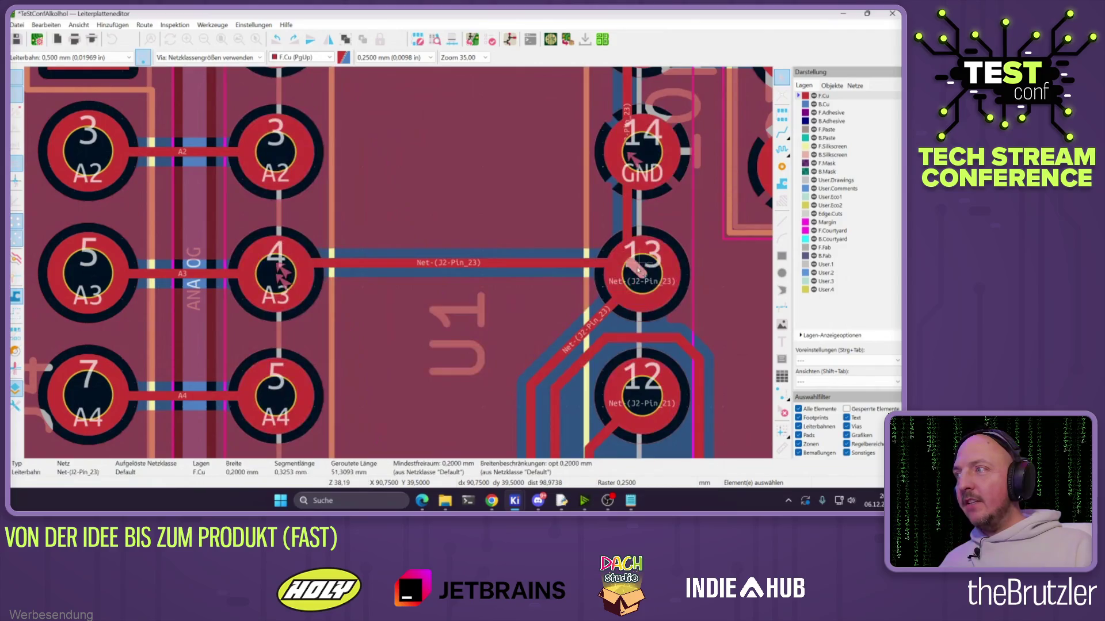
{"action": "left_click", "coordinate": [583, 264]}
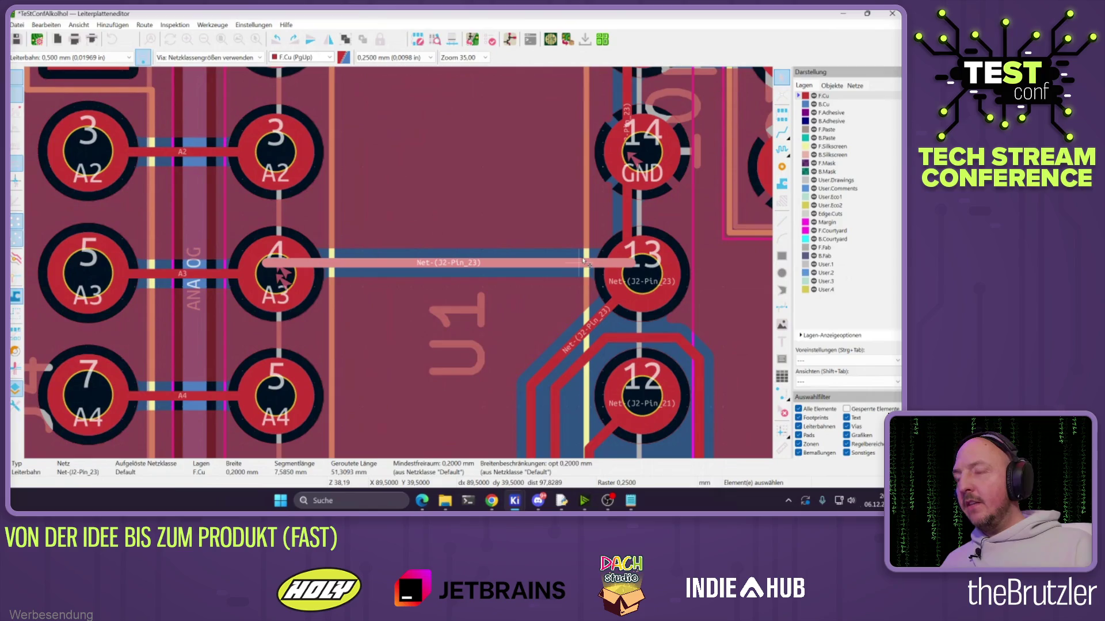
{"action": "key", "text": "Delete"}
Delete the remaining leftover track segment near pad 14
{"action": "left_click", "coordinate": [626, 214]}
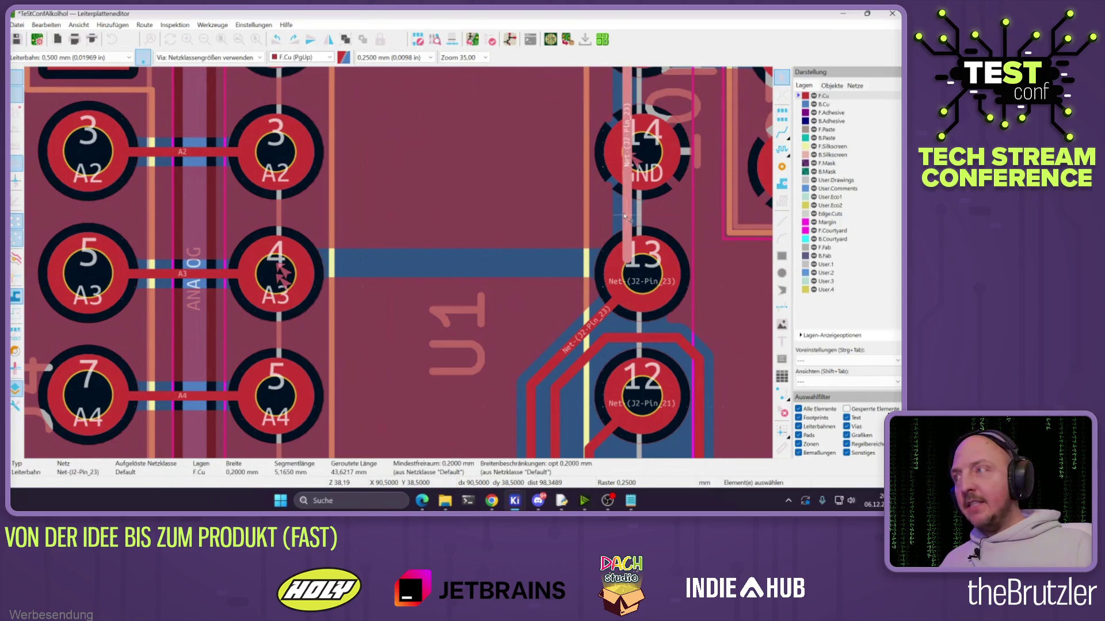
{"action": "scroll", "coordinate": [626, 216], "scroll_direction": "down", "scroll_amount": 5}
{"action": "key", "text": "Delete"}
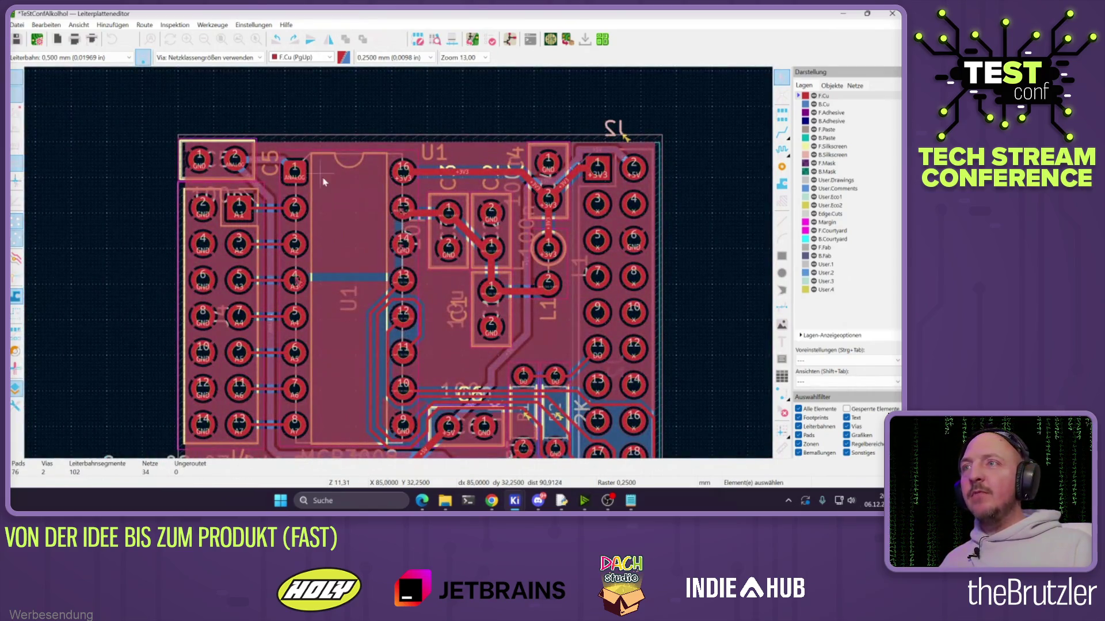
Uncheck 'Allow DRC violations' in the Interactive Router Settings and leave routing mode
{"action": "right_click", "coordinate": [324, 182]}
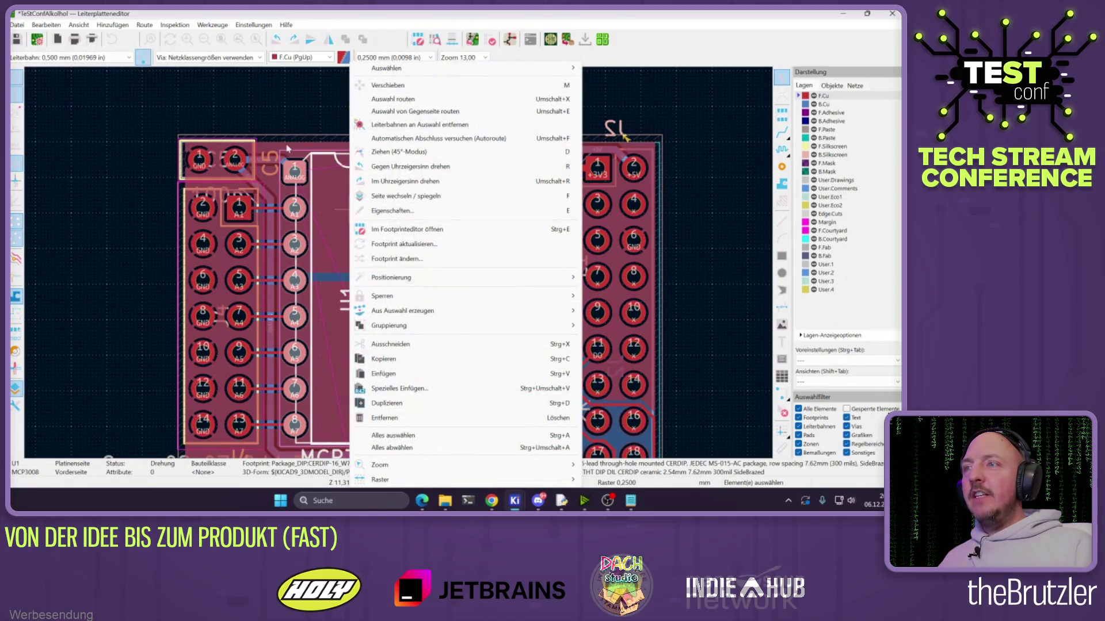
{"action": "key", "text": "Escape"}
{"action": "key", "text": "x"}
{"action": "right_click", "coordinate": [414, 132]}
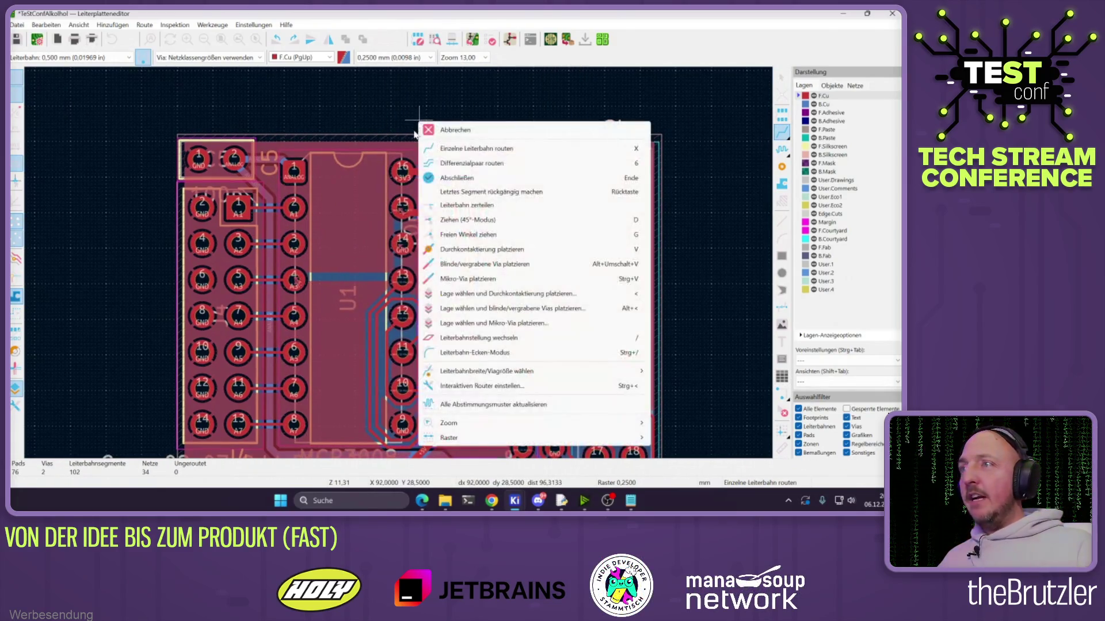
{"action": "left_click", "coordinate": [464, 387]}
{"action": "left_click", "coordinate": [58, 101]}
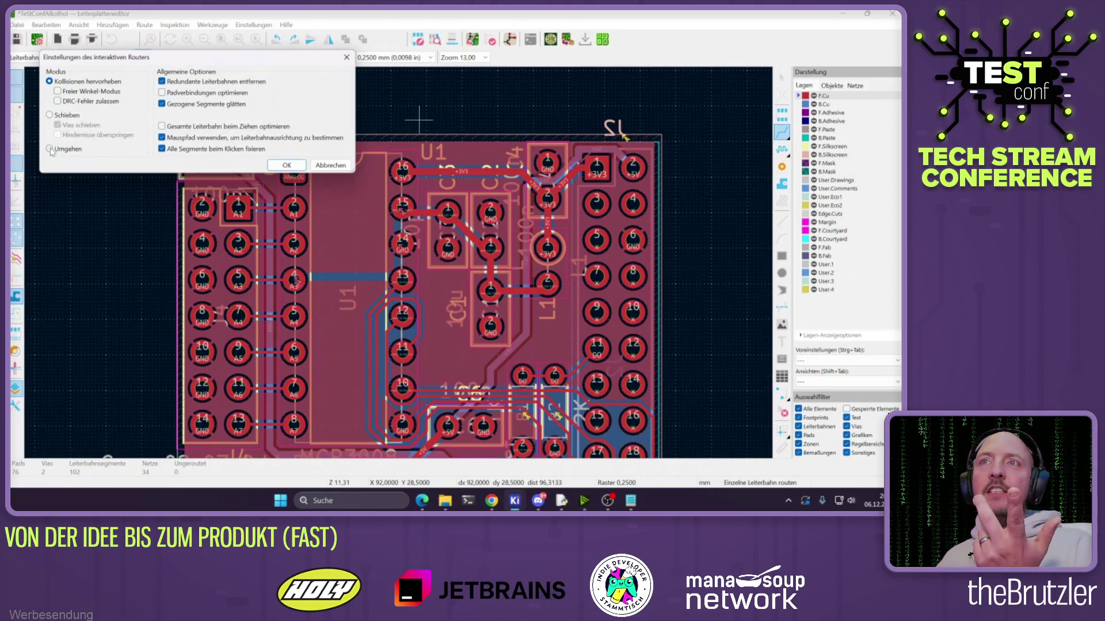
{"action": "key", "text": "Return"}
{"action": "scroll", "coordinate": [170, 150], "scroll_direction": "down", "scroll_amount": 2}
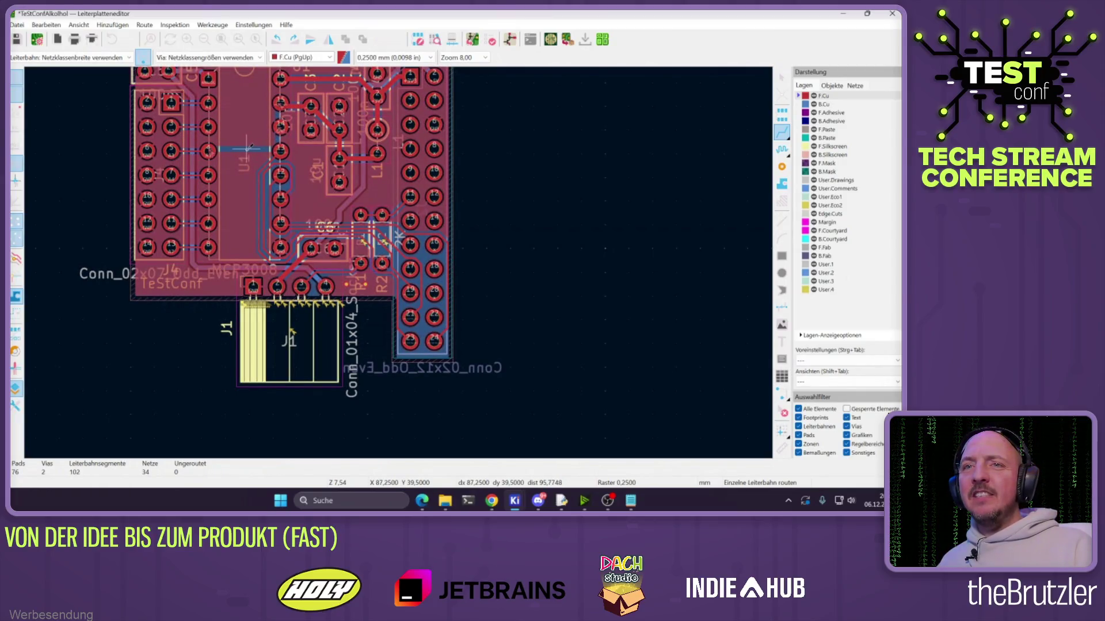
{"action": "scroll", "coordinate": [368, 311], "scroll_direction": "down", "scroll_amount": 2}
{"action": "key", "text": "Escape"}
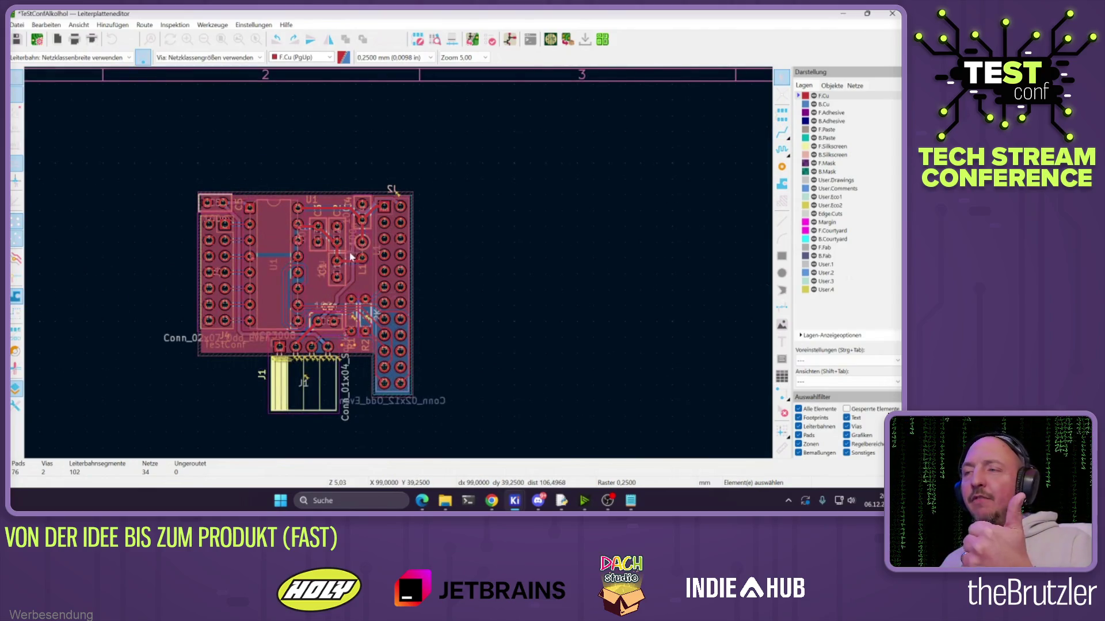
Open TeStConfAlkohol-NPTH.drl from the production folder in Notepad via Edit in Notepad
{"action": "mouse_move", "coordinate": [444, 500]}
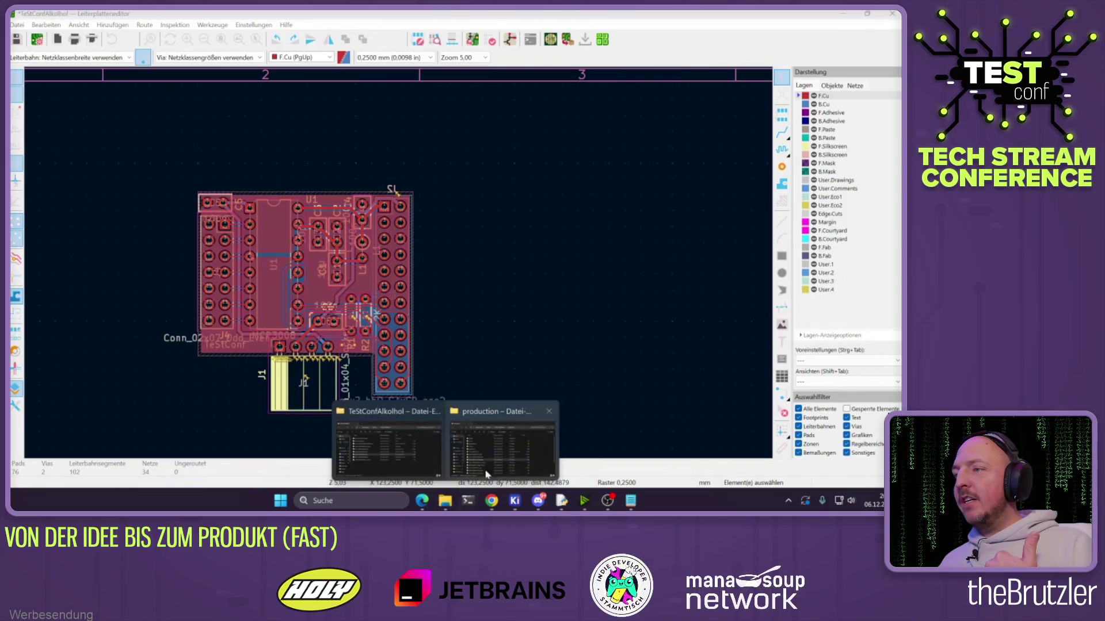
{"action": "left_click", "coordinate": [486, 474]}
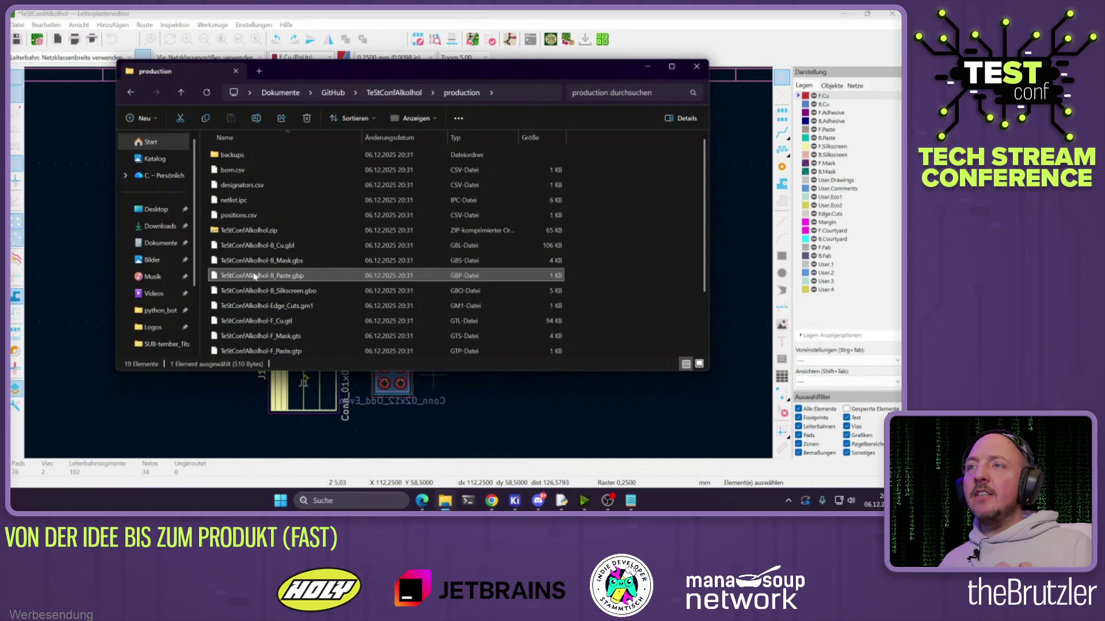
{"action": "scroll", "coordinate": [271, 251], "scroll_direction": "down", "scroll_amount": 1}
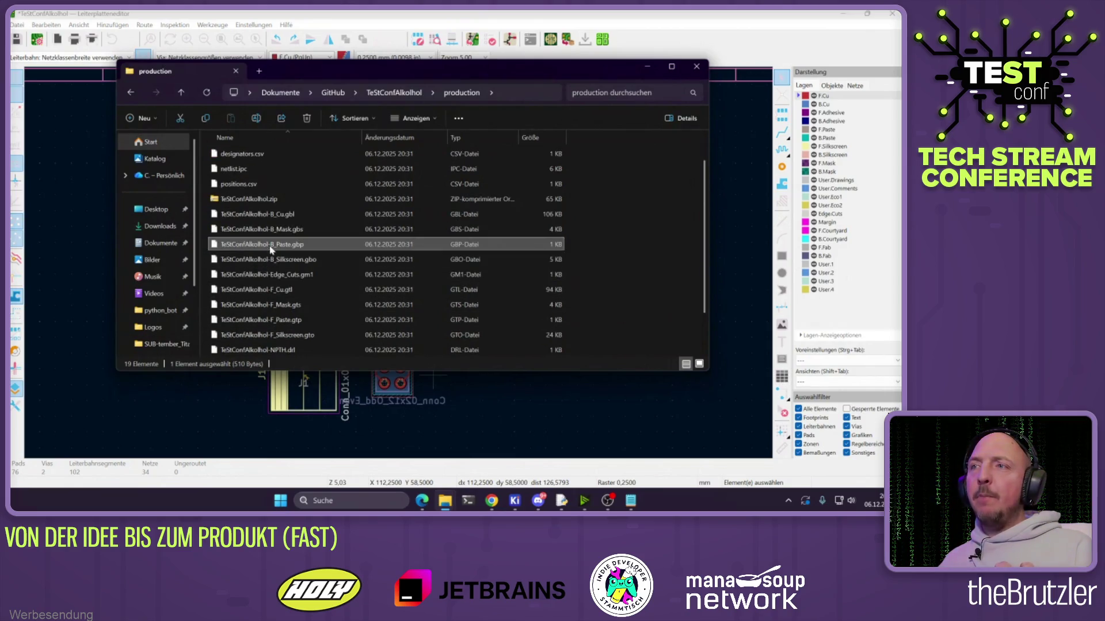
{"action": "left_click", "coordinate": [272, 276]}
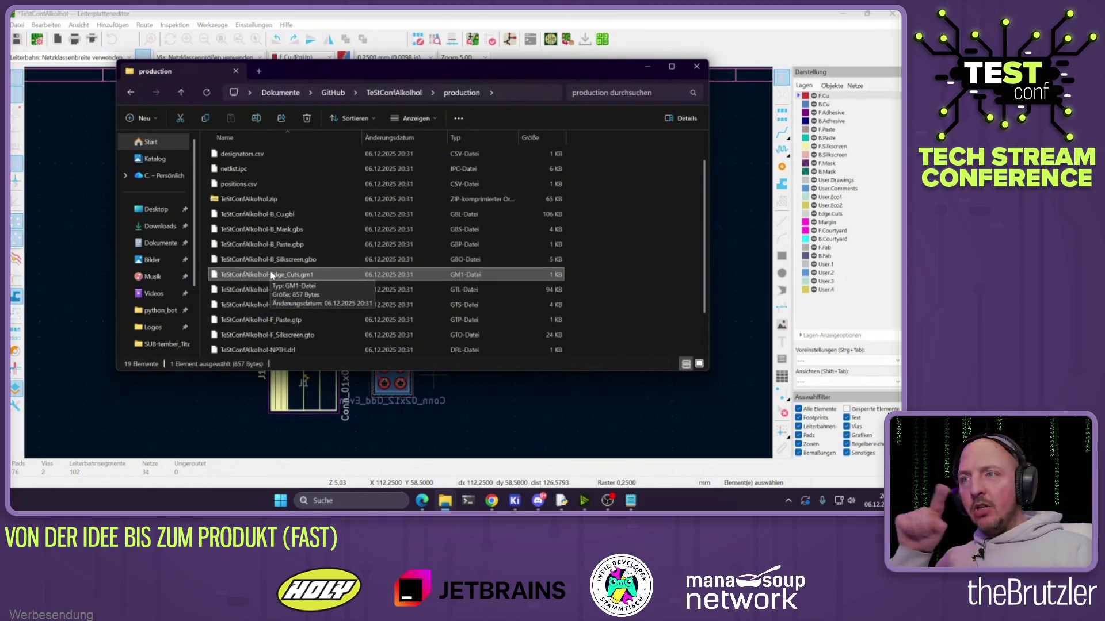
{"action": "scroll", "coordinate": [313, 282], "scroll_direction": "down", "scroll_amount": 1}
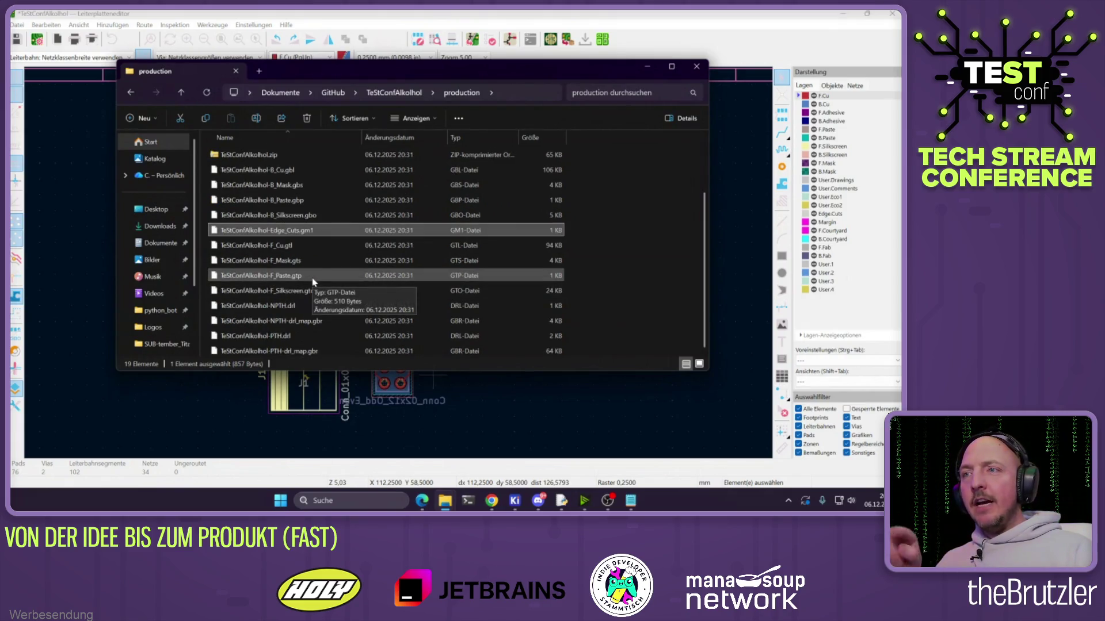
{"action": "left_click", "coordinate": [300, 309]}
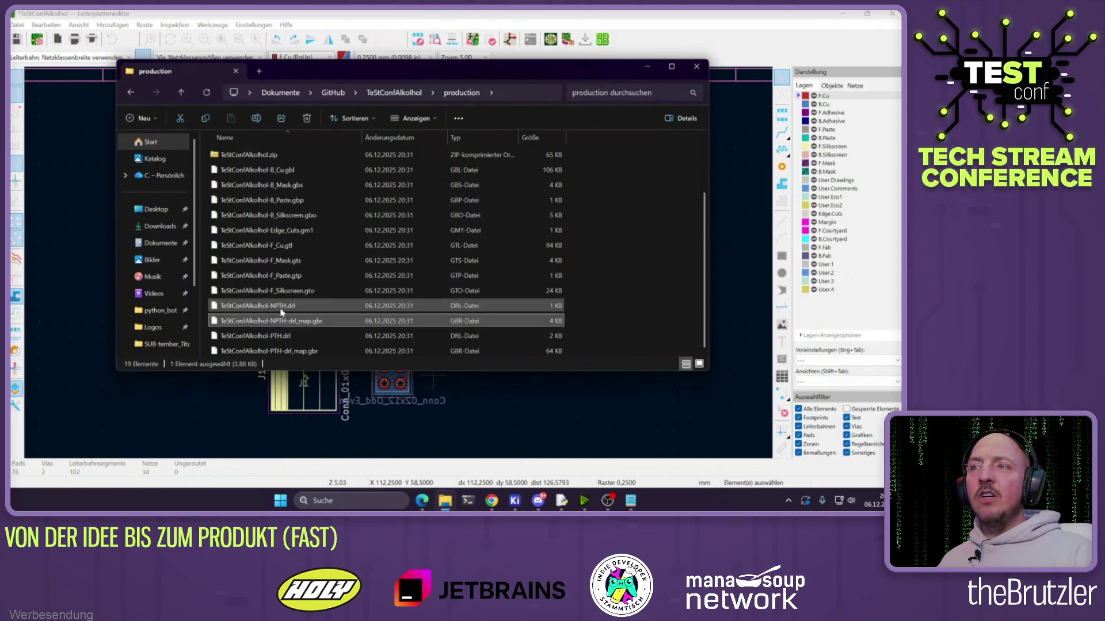
{"action": "right_click", "coordinate": [281, 312]}
{"action": "left_click", "coordinate": [262, 311]}
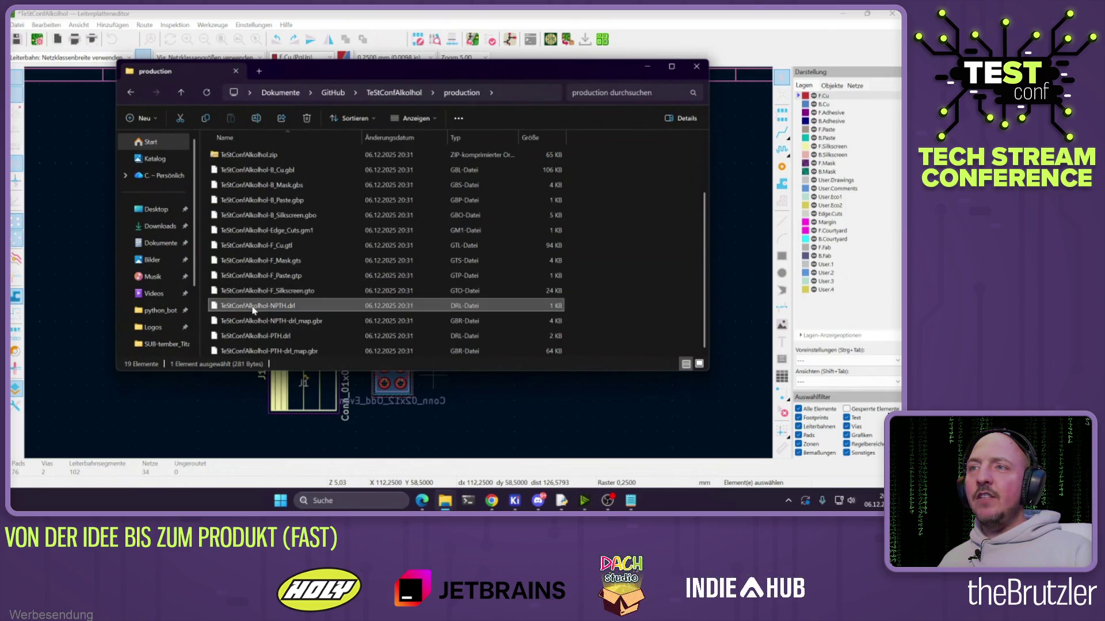
{"action": "right_click", "coordinate": [257, 309]}
{"action": "left_click", "coordinate": [305, 241]}
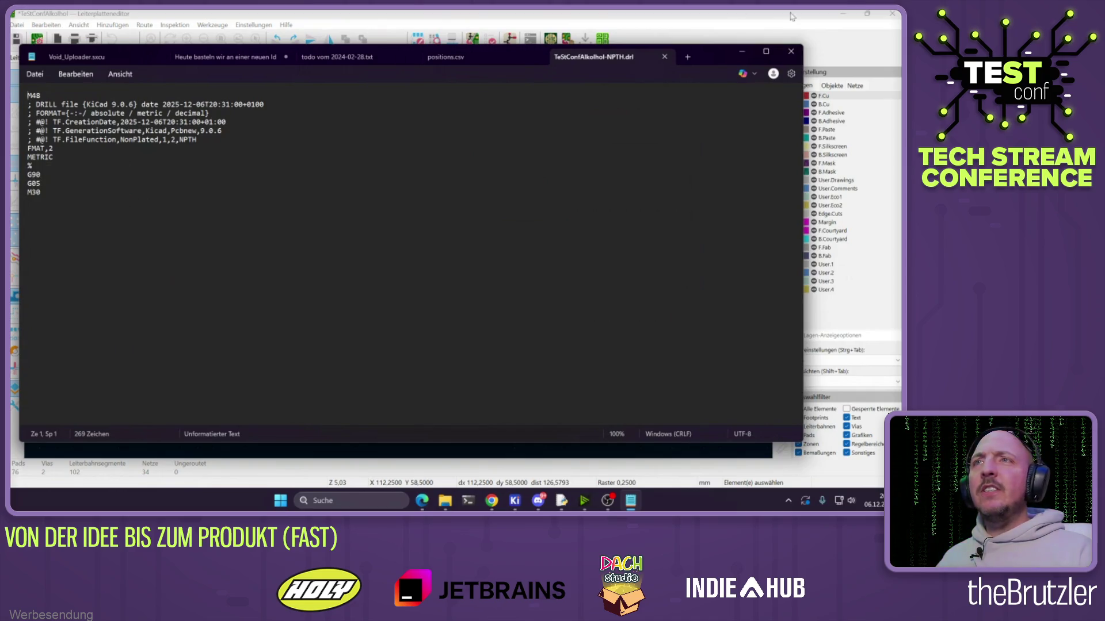
Close the NPTH.drl file and open TeStConfAlkohol-NPTH-drl_map.gbr in Notepad
{"action": "left_click", "coordinate": [665, 57]}
{"action": "left_click", "coordinate": [791, 51]}
{"action": "left_click", "coordinate": [286, 326]}
{"action": "right_click", "coordinate": [286, 326]}
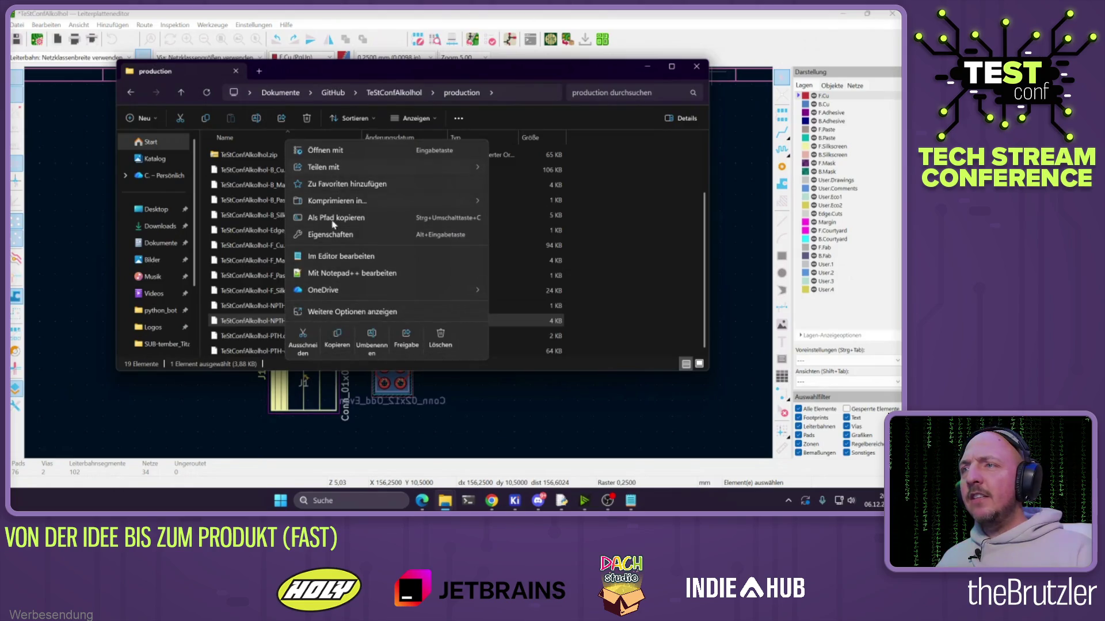
{"action": "left_click", "coordinate": [334, 258]}
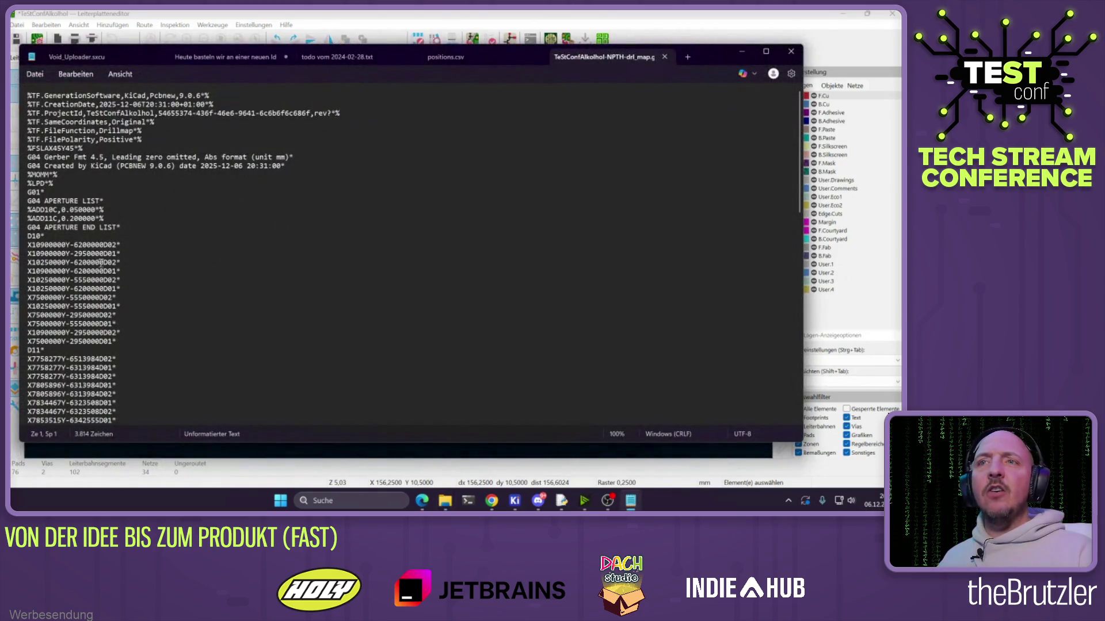
Inspect the D10 drill coordinates, then close the drill map file and minimize Notepad
{"action": "mouse_move", "coordinate": [35, 244]}
{"action": "left_mouse_down"}
{"action": "mouse_move", "coordinate": [115, 285]}
{"action": "mouse_move", "coordinate": [143, 331]}
{"action": "left_mouse_up"}
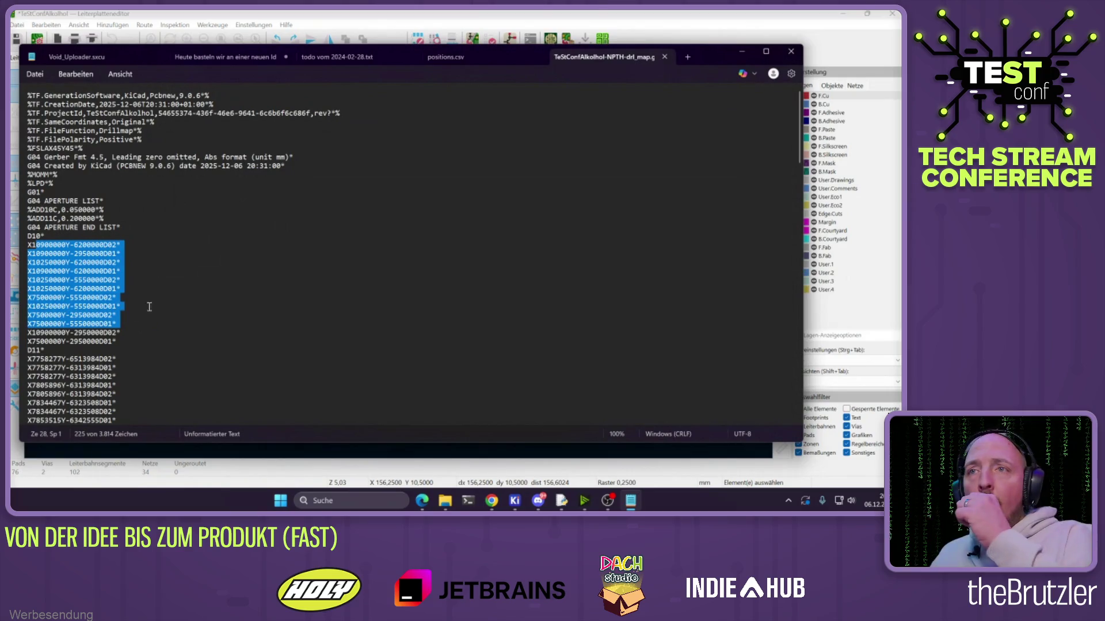
{"action": "left_click", "coordinate": [171, 315]}
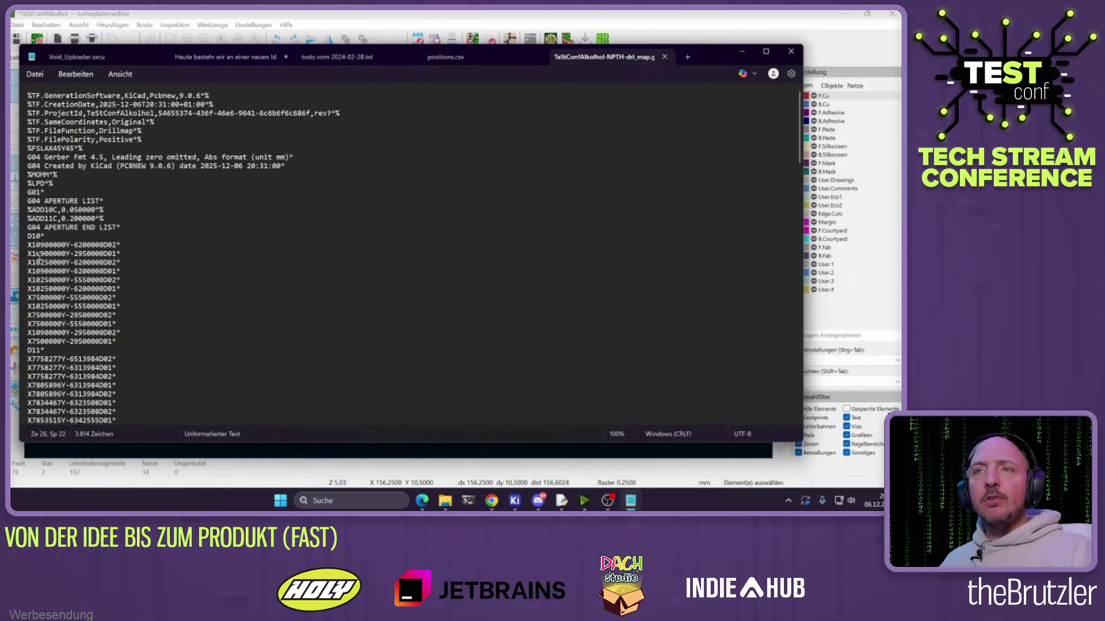
{"action": "left_click_drag", "start_coordinate": [36, 245], "coordinate": [118, 332]}
{"action": "key", "text": "shift+Down"}
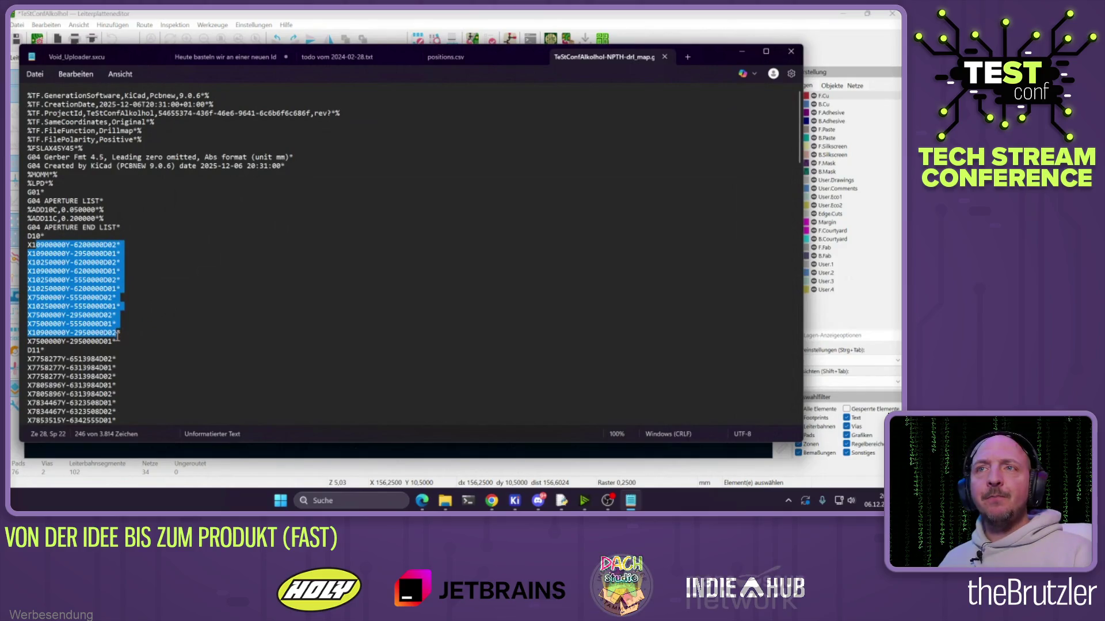
{"action": "scroll", "coordinate": [136, 292], "scroll_direction": "down", "scroll_amount": 2}
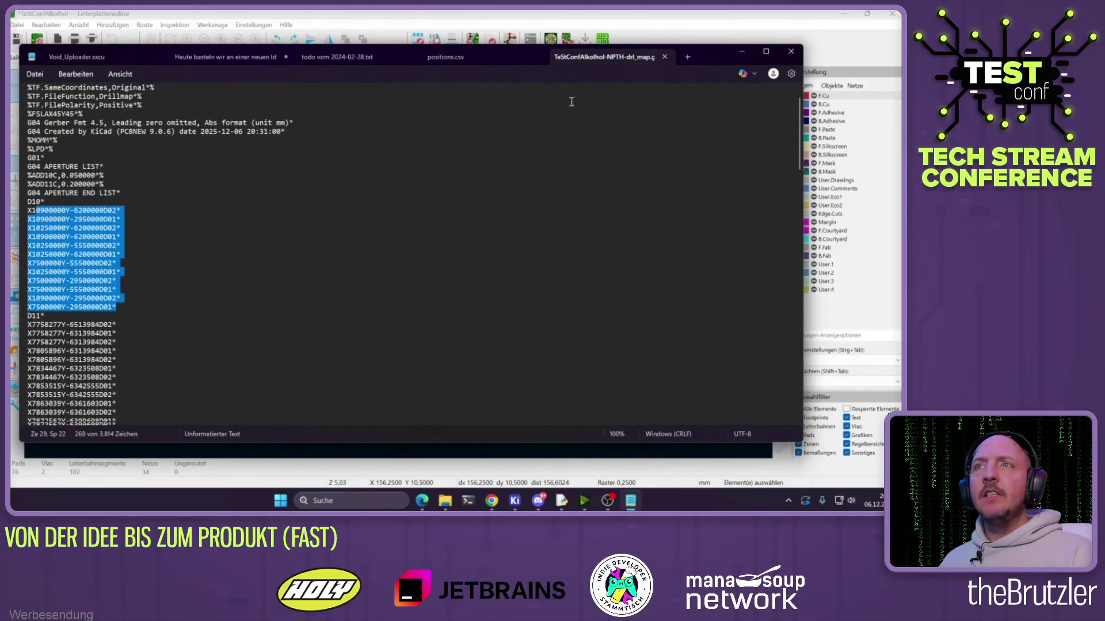
{"action": "left_click", "coordinate": [665, 57]}
{"action": "left_click", "coordinate": [742, 51]}
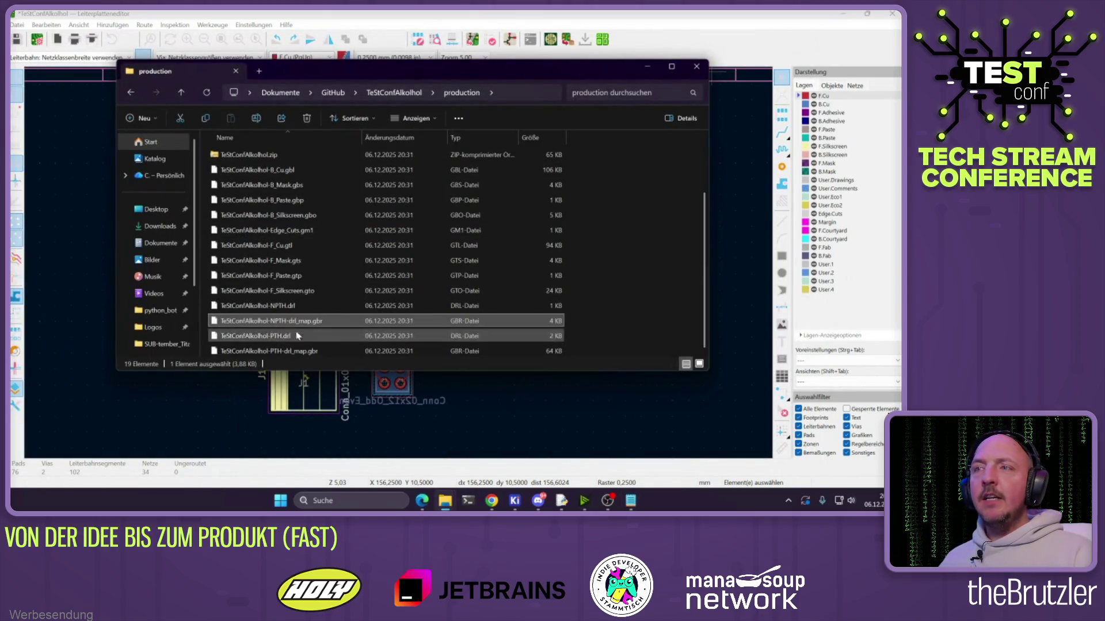
Select the PTH drill file and close the production folder window
{"action": "key", "text": "ctrl+space"}
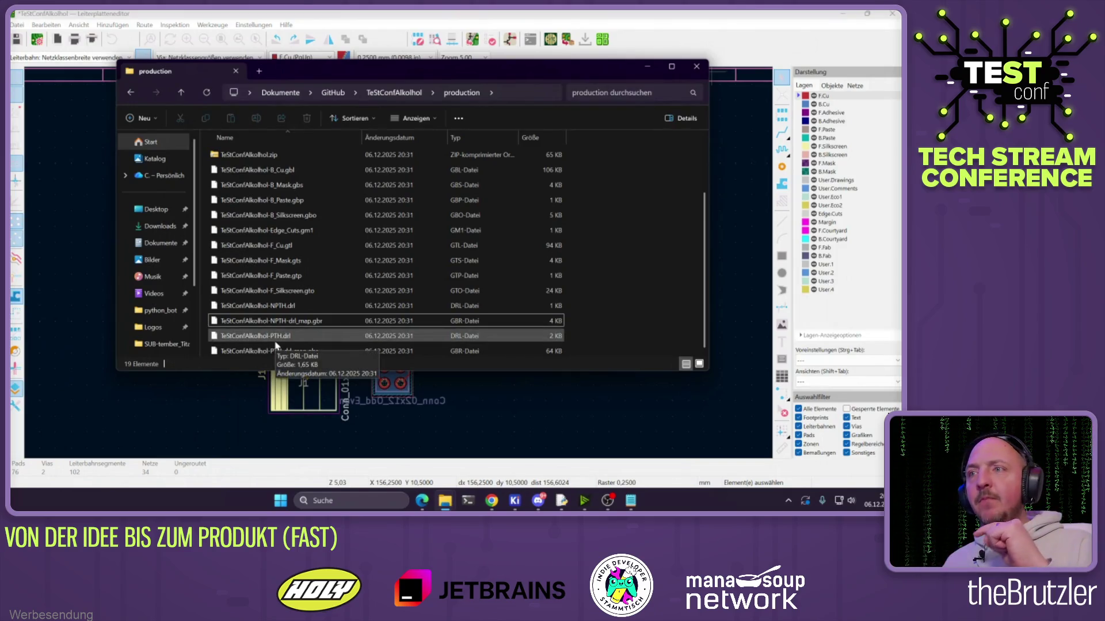
{"action": "left_click", "coordinate": [277, 340]}
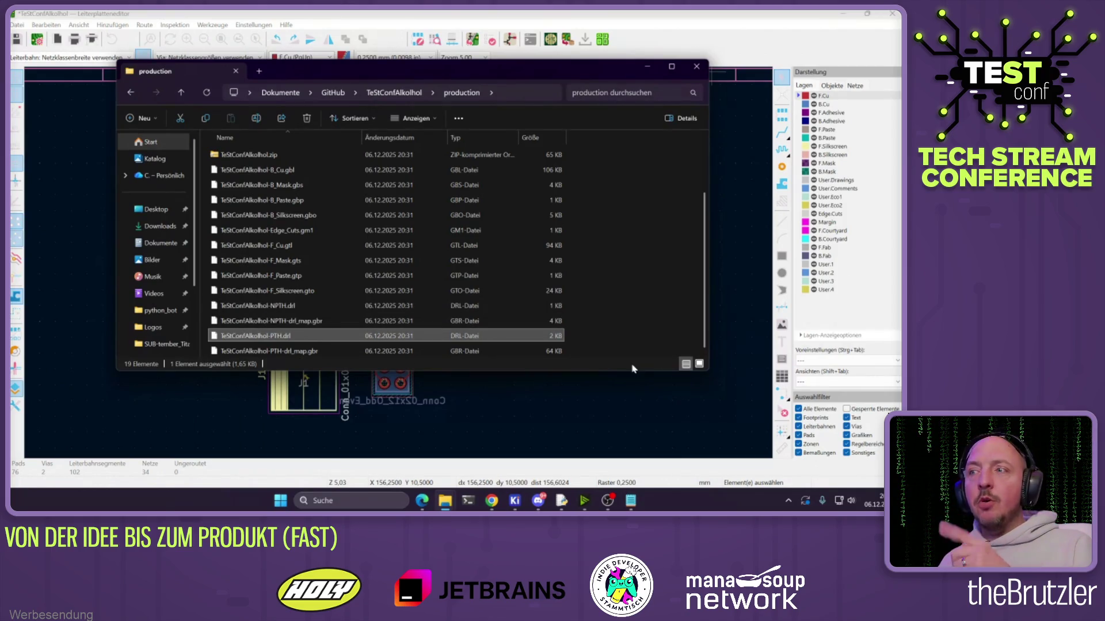
{"action": "left_click", "coordinate": [696, 67]}
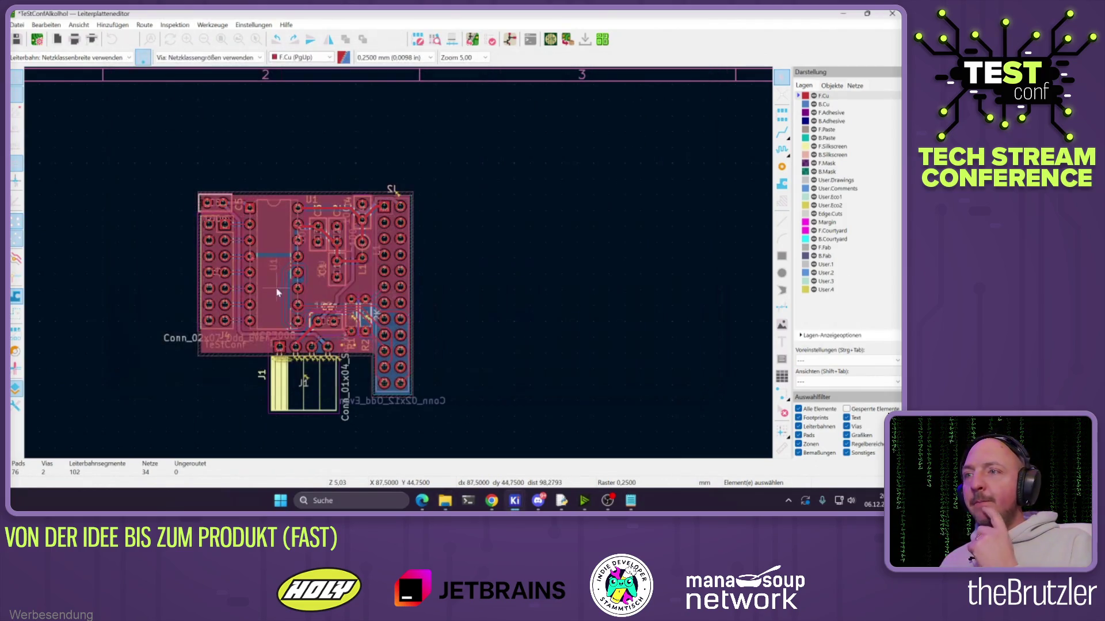
{"action": "scroll", "coordinate": [272, 304], "scroll_direction": "up", "scroll_amount": 3}
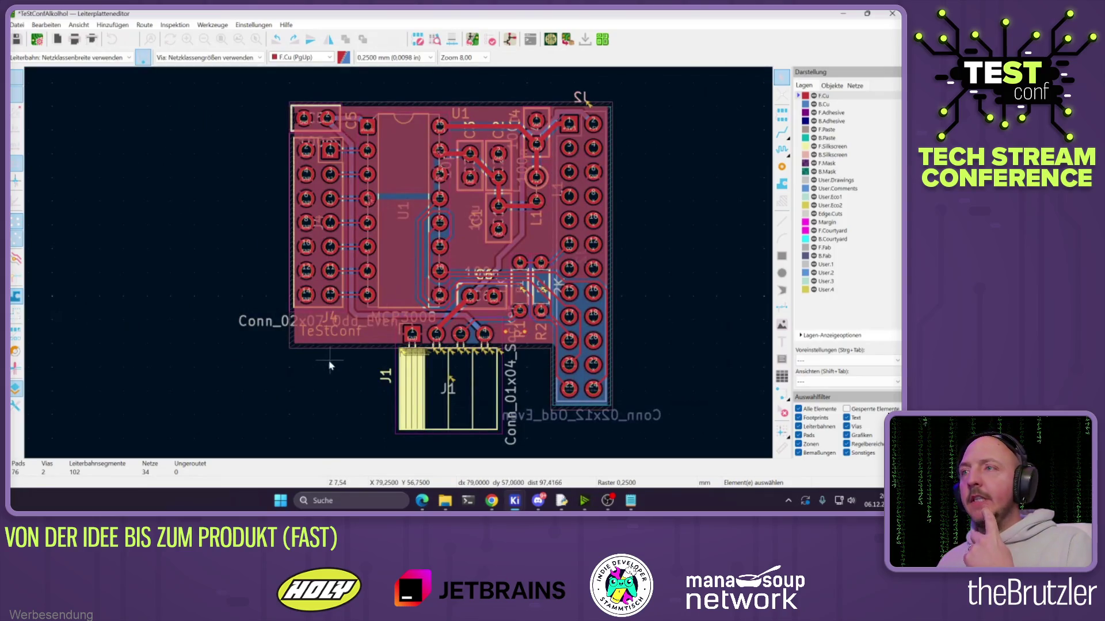
Refill the board's copper zones with B and bring Chrome to the front
{"action": "key", "text": "b"}
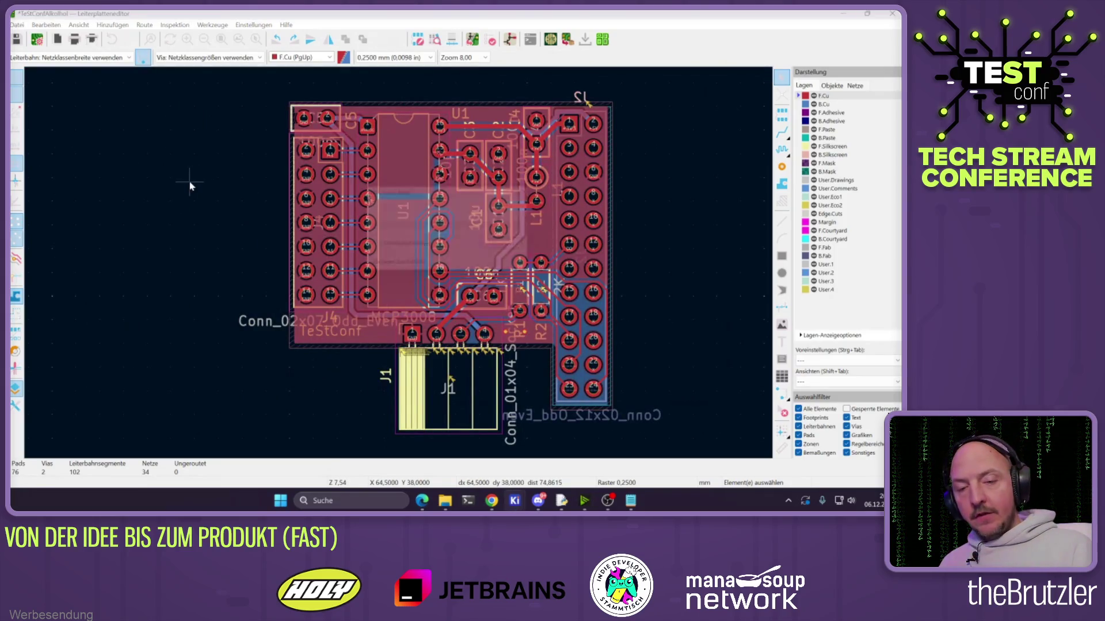
{"action": "left_click", "coordinate": [491, 501]}
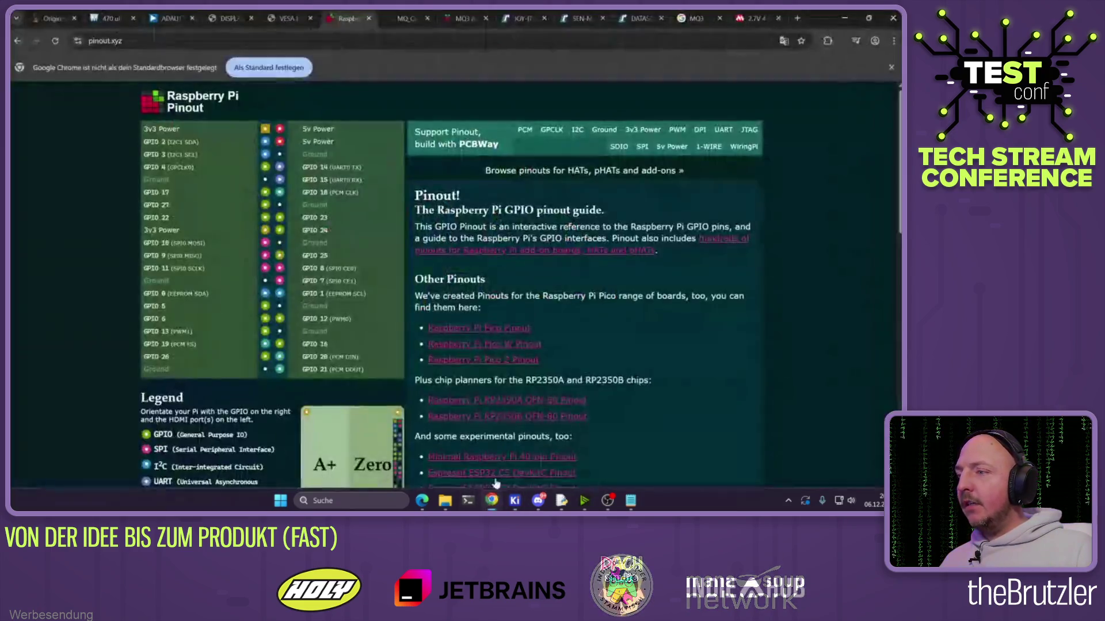
{"action": "left_click", "coordinate": [269, 38]}
Visit the JLCPCB site, then search for aisler and open the AISLER website
{"action": "type", "text": "jlcpcb.com"}
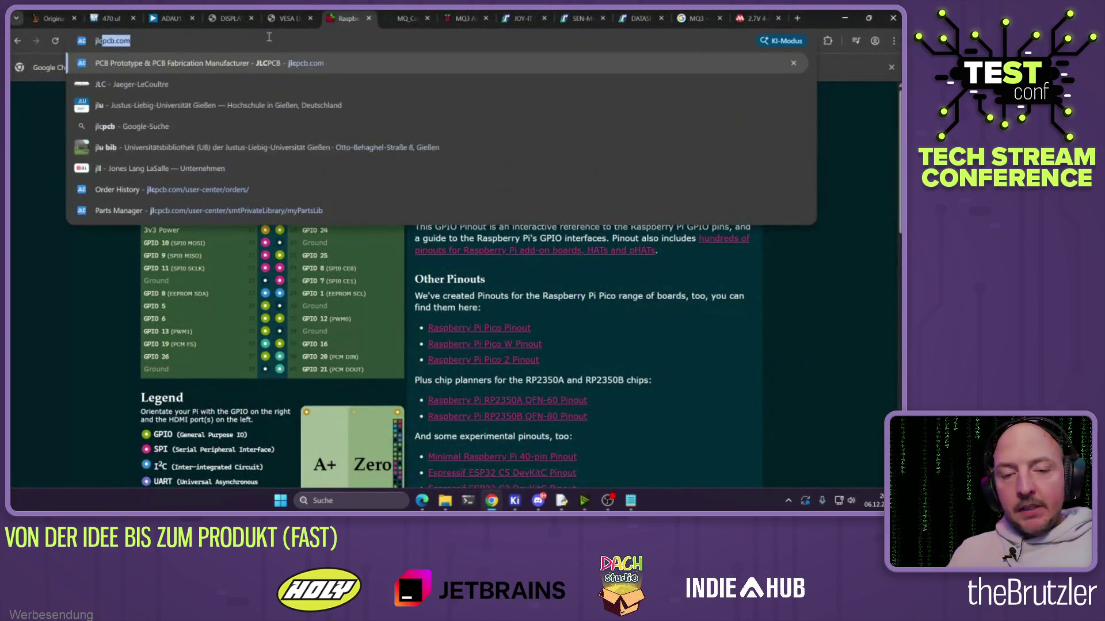
{"action": "key", "text": "Return"}
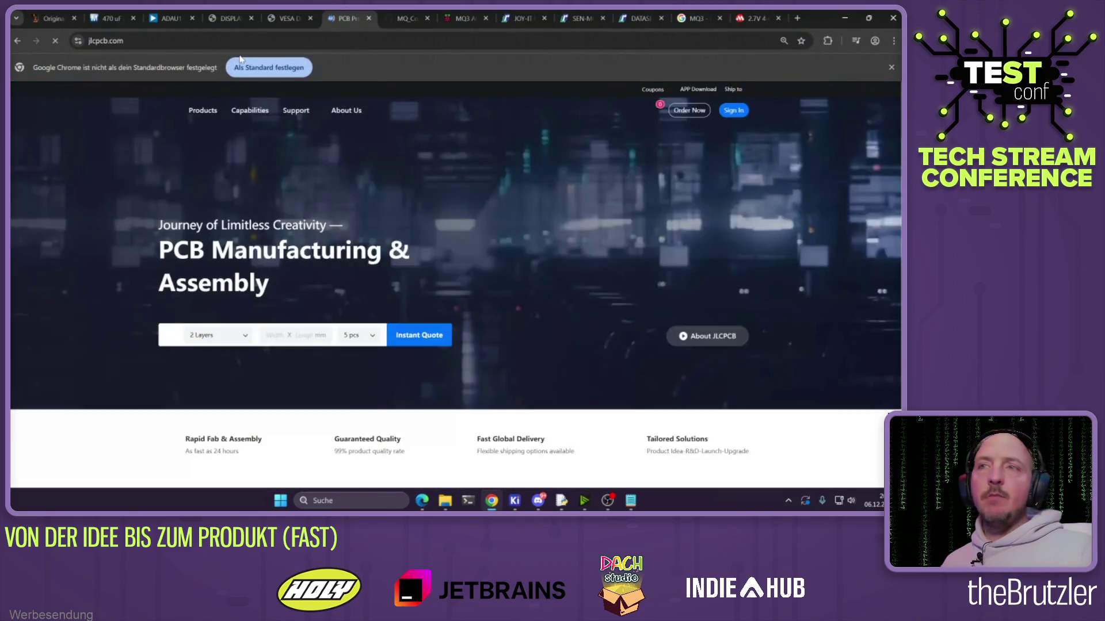
{"action": "left_click", "coordinate": [142, 43]}
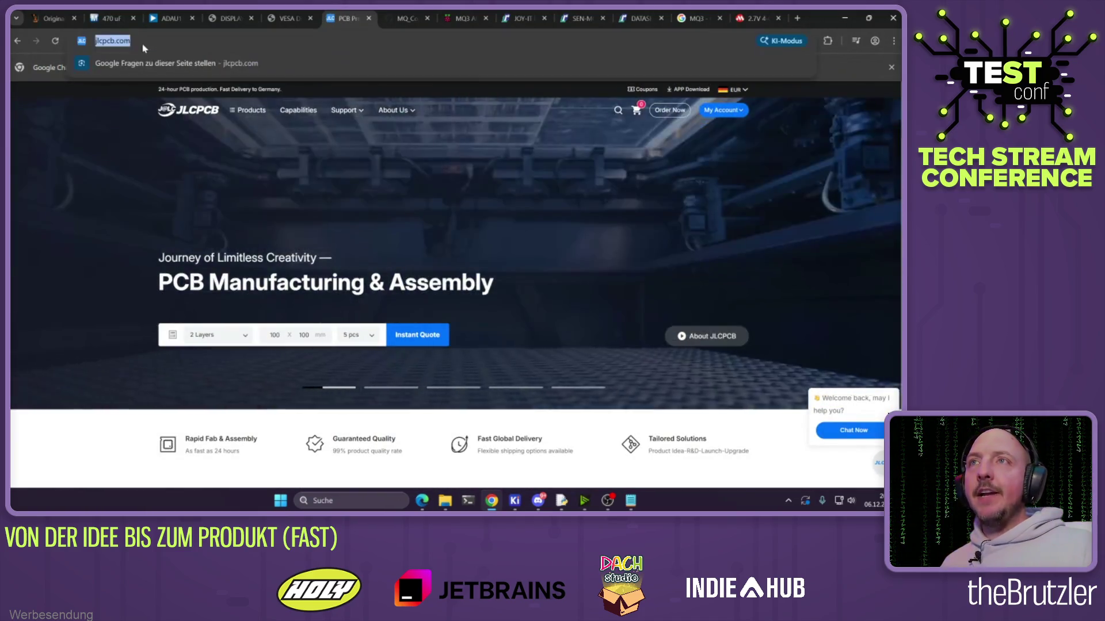
{"action": "type", "text": "ais"}
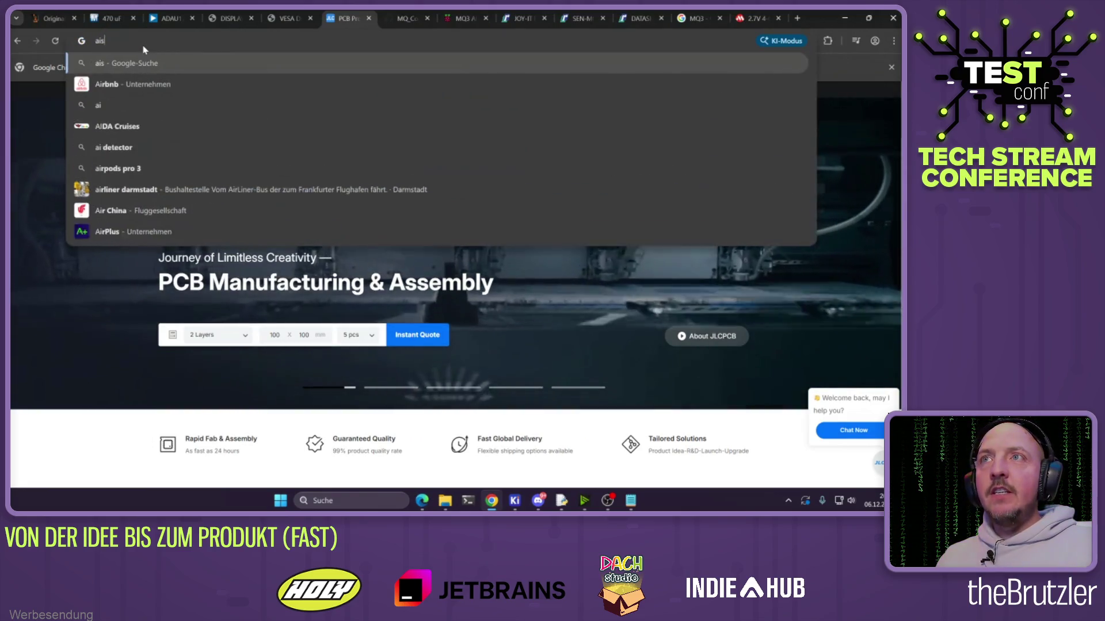
{"action": "type", "text": "ler"}
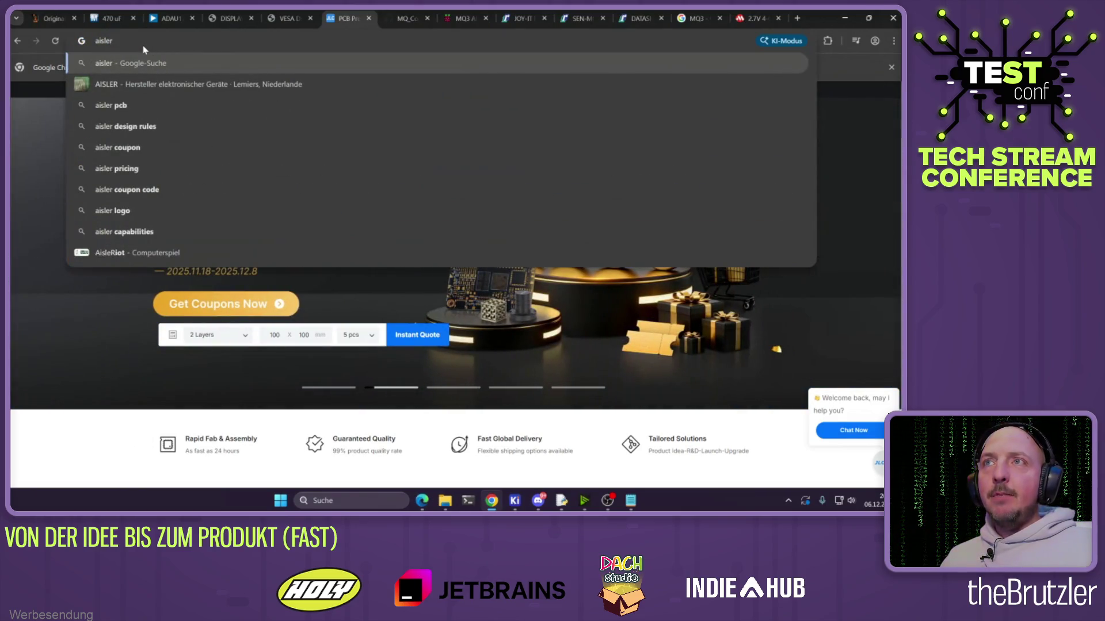
{"action": "key", "text": "Return"}
{"action": "left_click", "coordinate": [164, 223]}
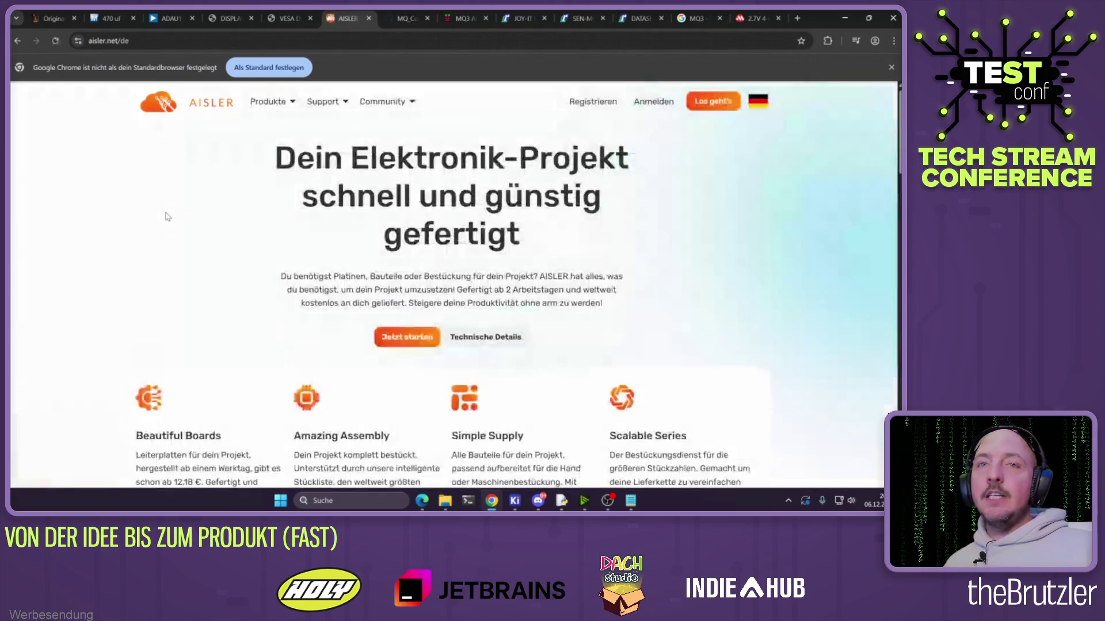
{"action": "scroll", "coordinate": [298, 235], "scroll_direction": "down", "scroll_amount": 1}
{"action": "scroll", "coordinate": [303, 235], "scroll_direction": "up", "scroll_amount": 1}
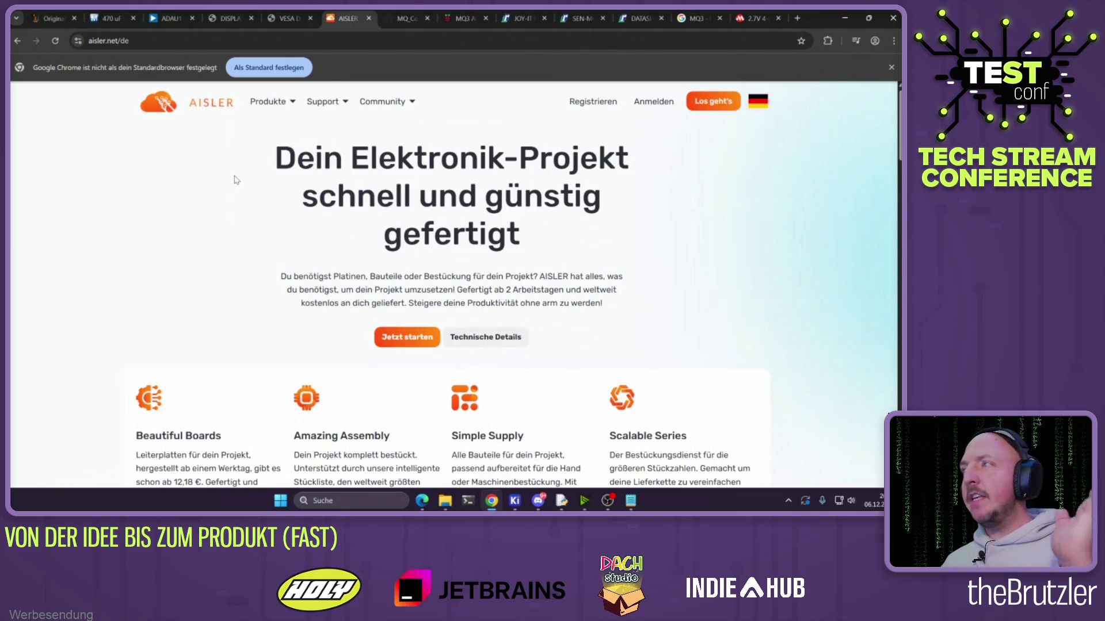
Go back and load the jlcpcb.com homepage
{"action": "key", "text": "alt+Left"}
{"action": "left_click", "coordinate": [129, 43]}
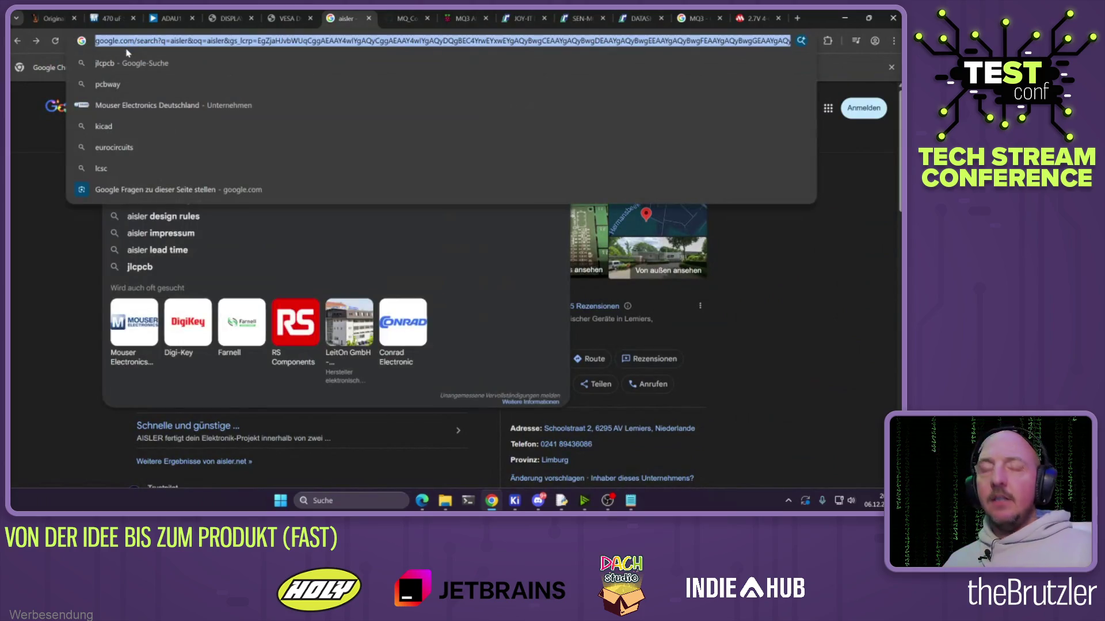
{"action": "type", "text": "jlcpcb.com"}
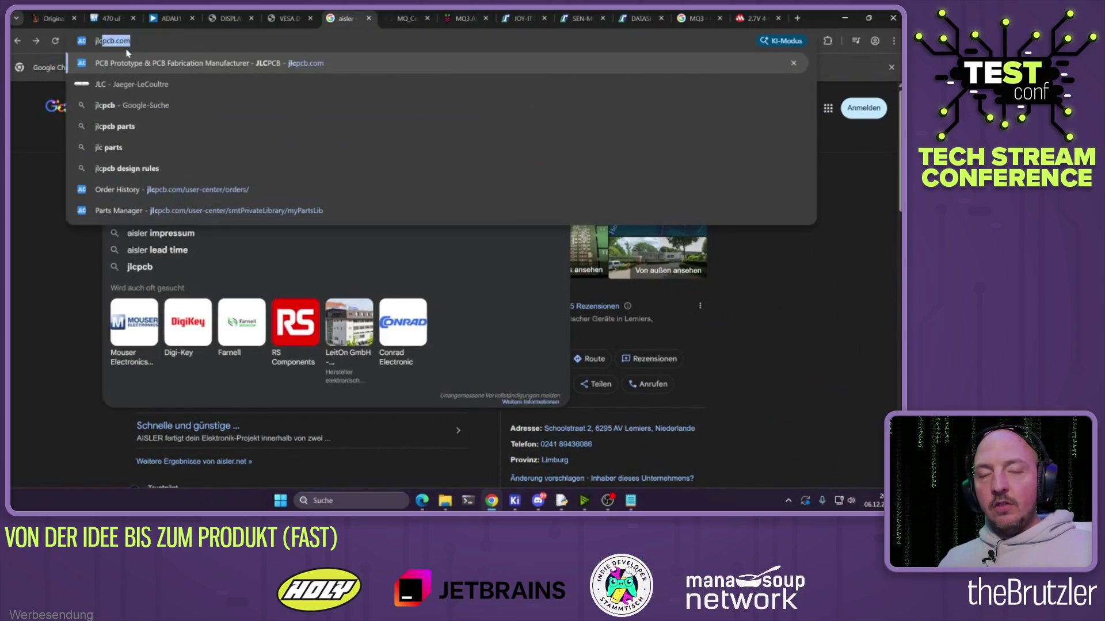
{"action": "key", "text": "Return"}
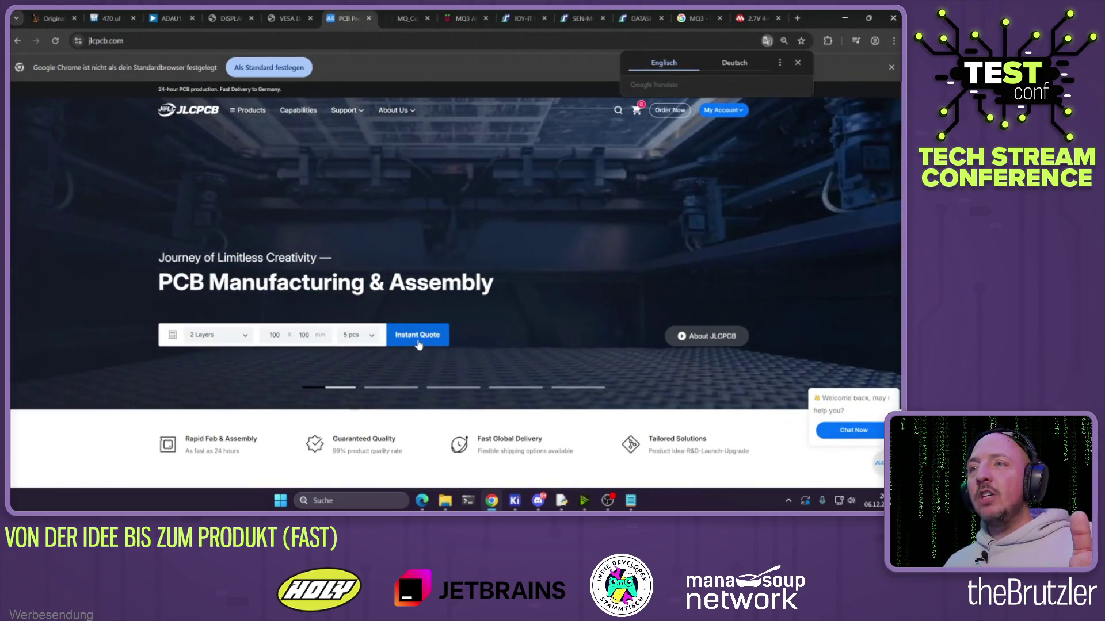
Start an Instant Quote and upload TeStConfAlkohol.zip from GitHub > TeStConfAlkohol > production
{"action": "left_click", "coordinate": [418, 345]}
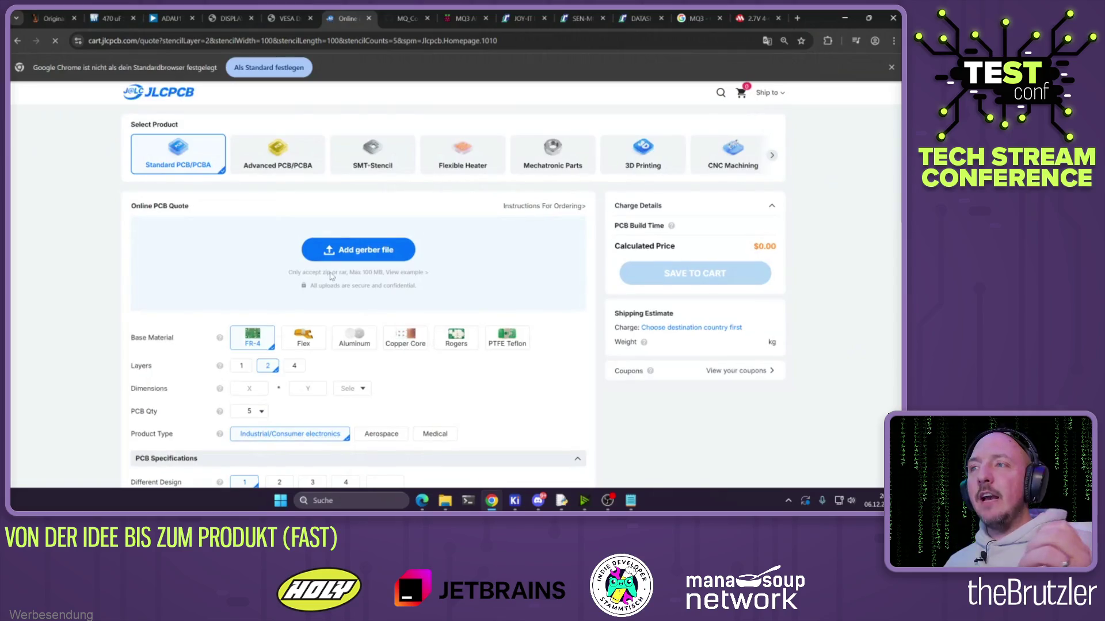
{"action": "left_click", "coordinate": [351, 286]}
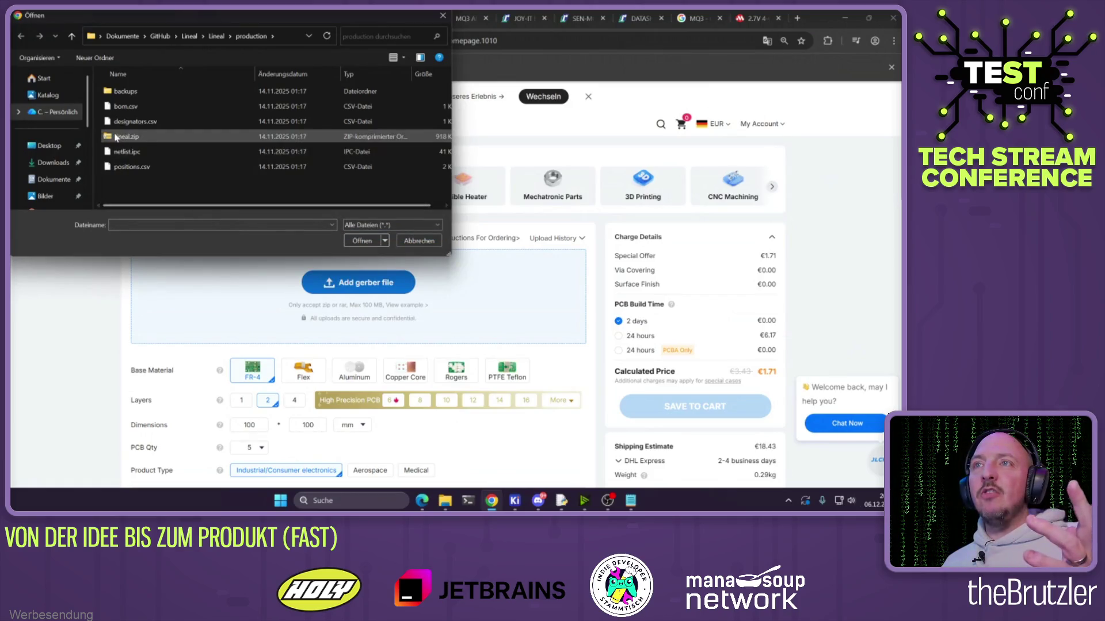
{"action": "left_click", "coordinate": [157, 37]}
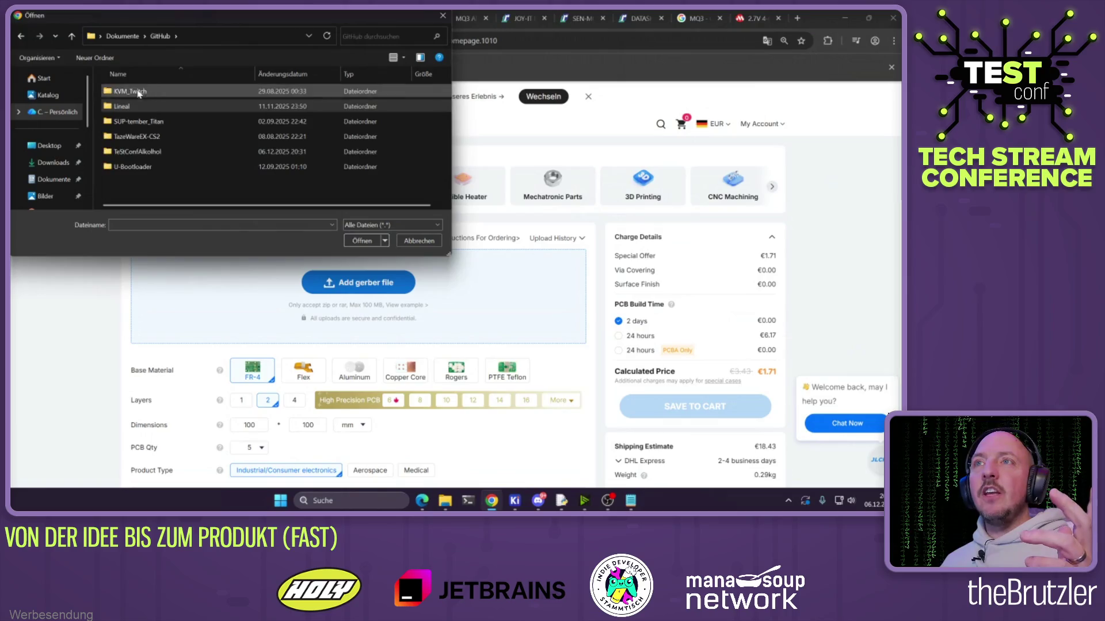
{"action": "double_click", "coordinate": [135, 153]}
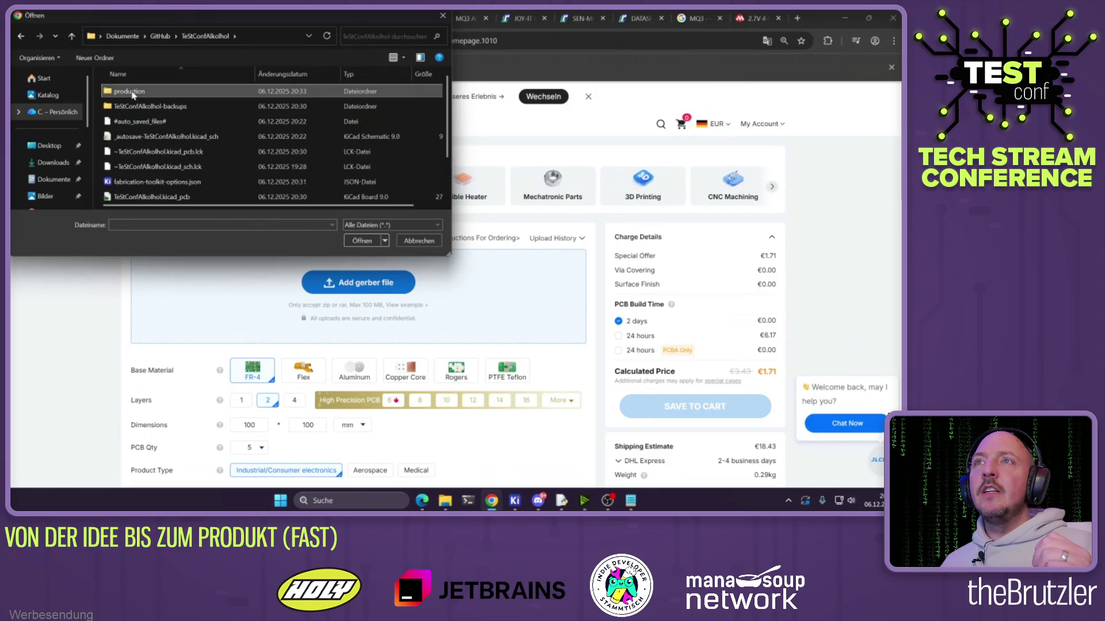
{"action": "double_click", "coordinate": [129, 91]}
{"action": "left_click", "coordinate": [141, 166]}
{"action": "left_click", "coordinate": [349, 241]}
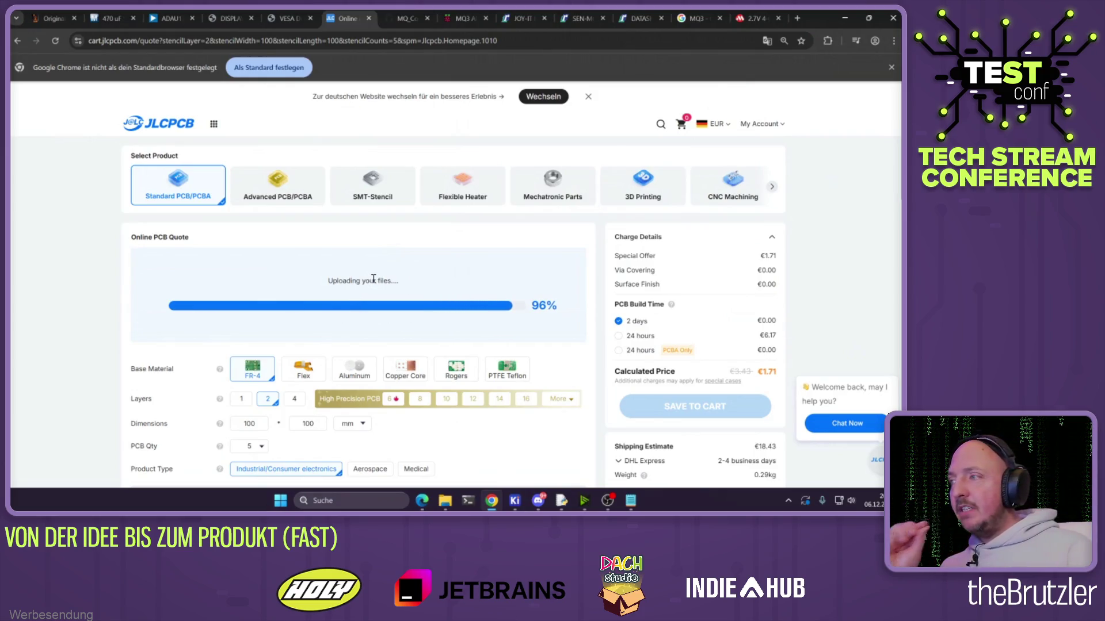
{"action": "scroll", "coordinate": [288, 259], "scroll_direction": "down", "scroll_amount": 1}
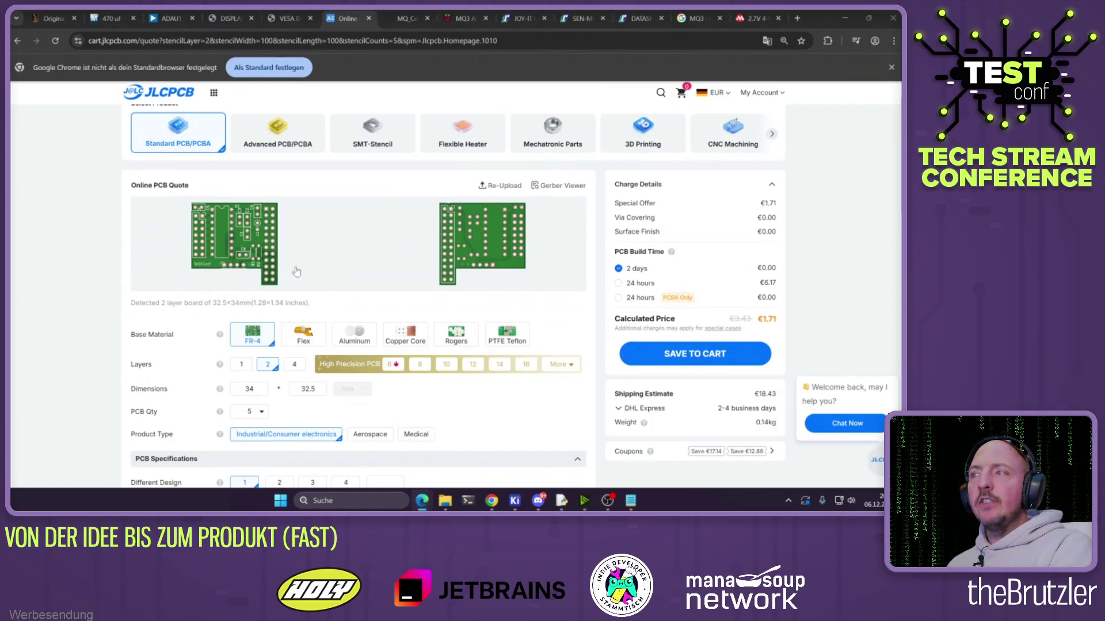
{"action": "left_click_drag", "start_coordinate": [760, 318], "coordinate": [778, 321]}
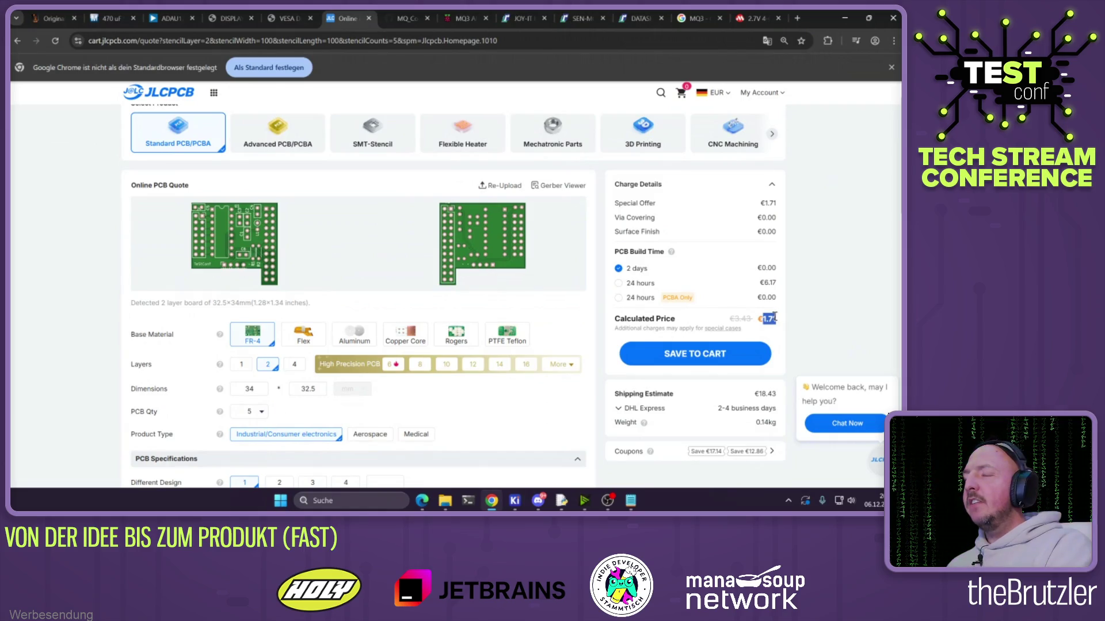
{"action": "left_click", "coordinate": [640, 410]}
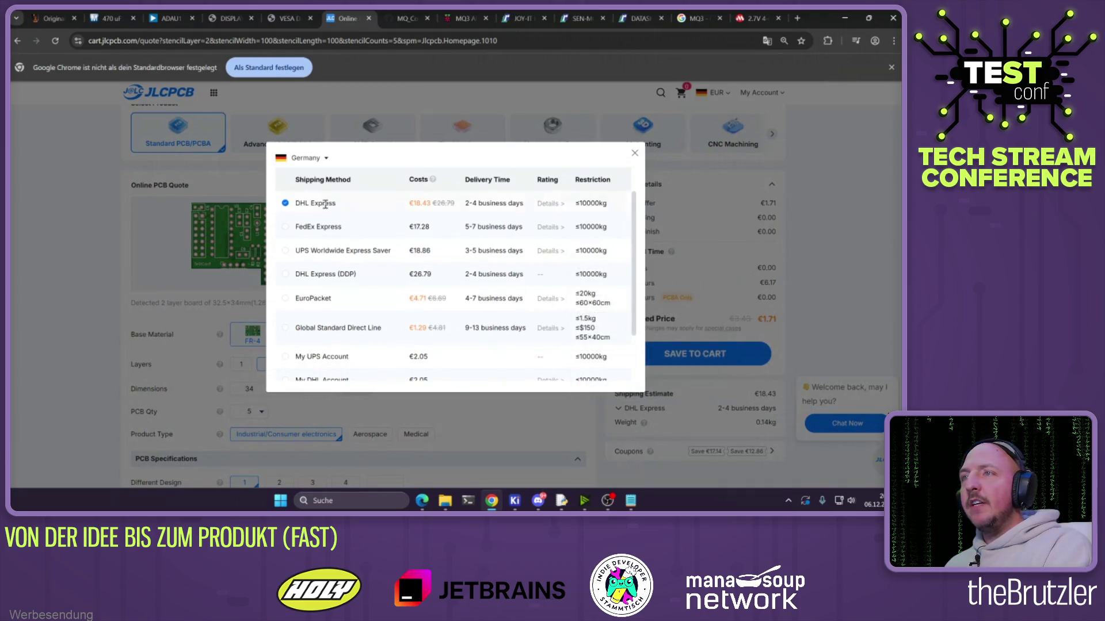
{"action": "left_click", "coordinate": [290, 330]}
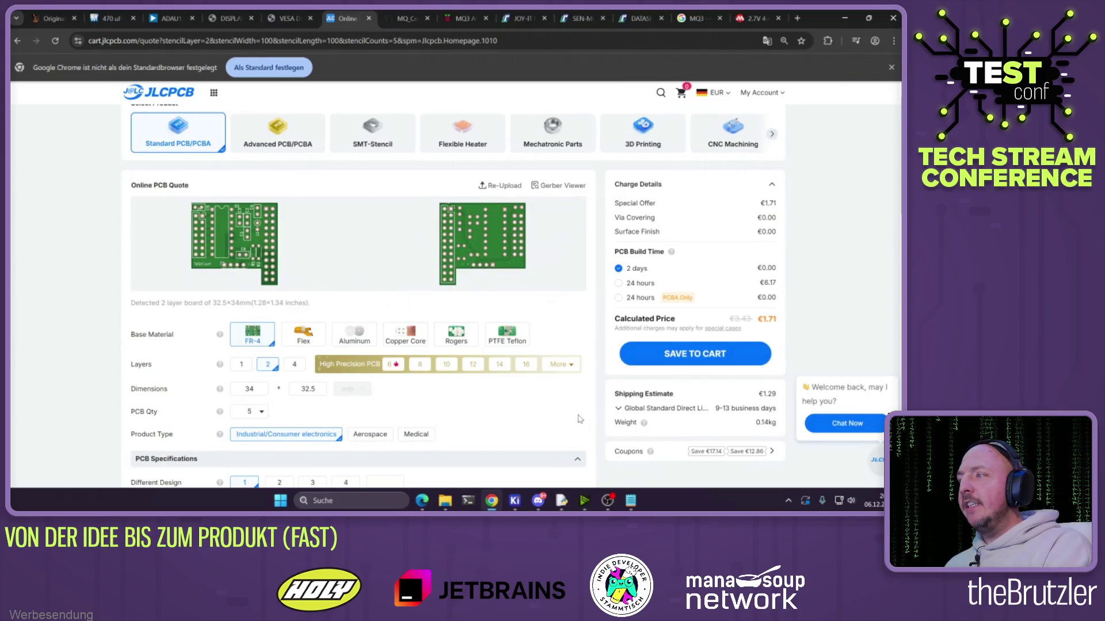
{"action": "scroll", "coordinate": [580, 419], "scroll_direction": "down", "scroll_amount": 1}
{"action": "left_click_drag", "start_coordinate": [778, 341], "coordinate": [760, 346]}
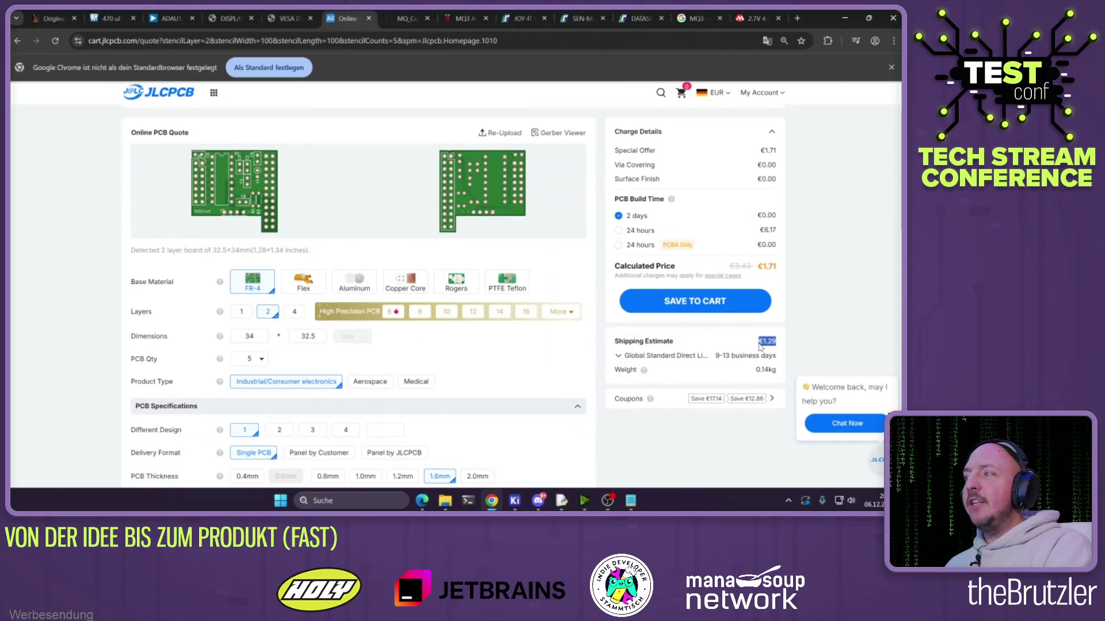
{"action": "left_click", "coordinate": [833, 303]}
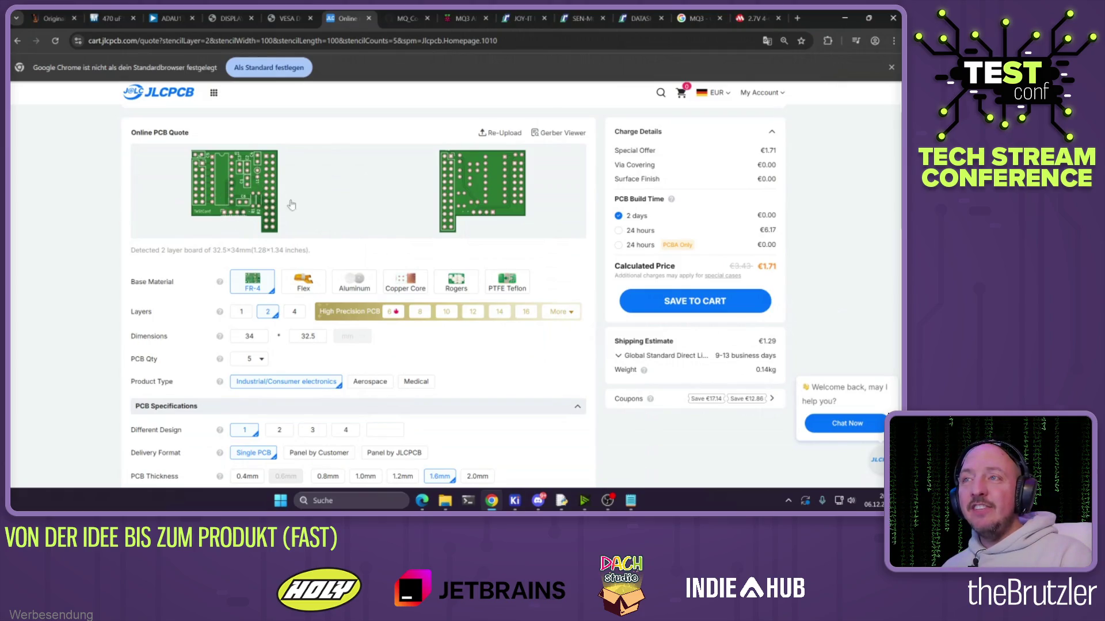
Show the My Account dropdown with Order History, My Projects and Sign Out
{"action": "mouse_move", "coordinate": [774, 98]}
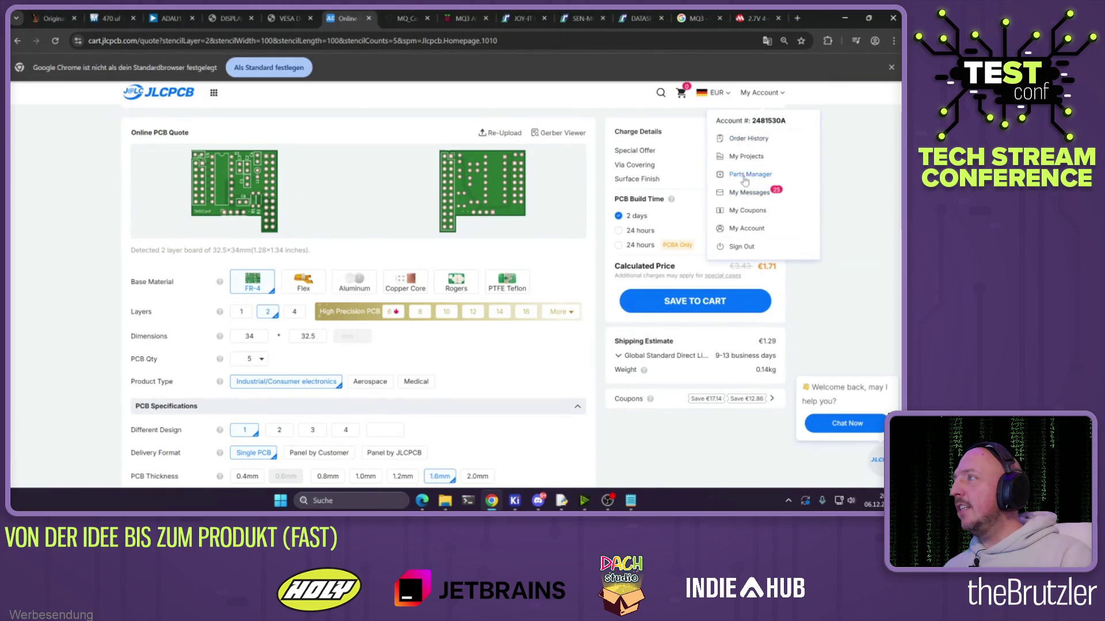
Open Order History, expand an earlier order, and view its Standard PCBA item details
{"action": "left_click", "coordinate": [746, 139]}
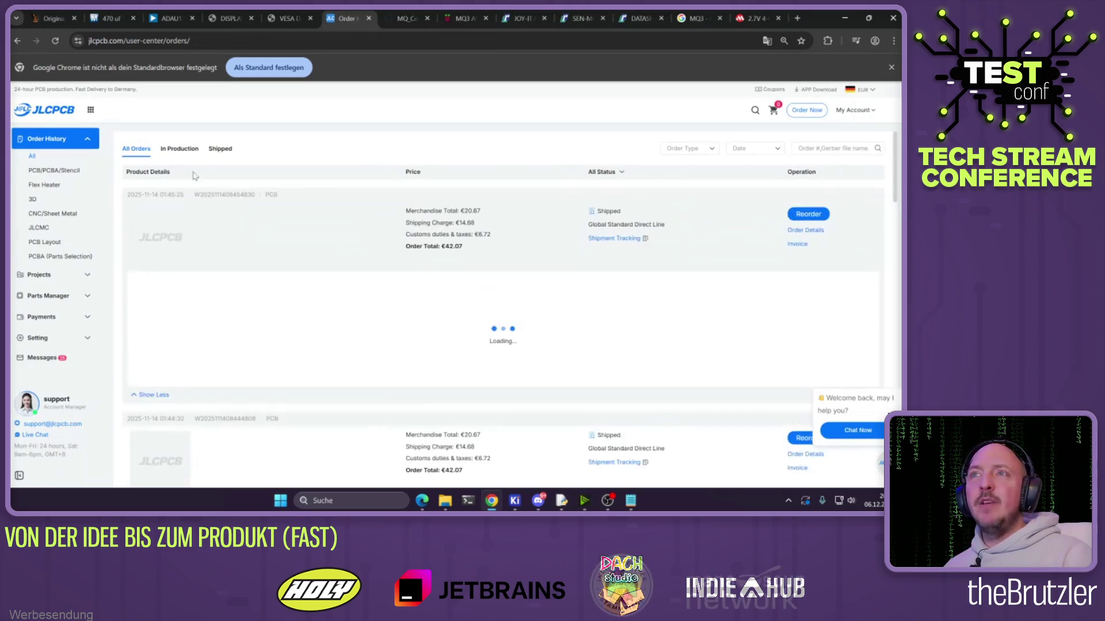
{"action": "scroll", "coordinate": [224, 221], "scroll_direction": "down", "scroll_amount": 3}
{"action": "scroll", "coordinate": [224, 221], "scroll_direction": "down", "scroll_amount": 10}
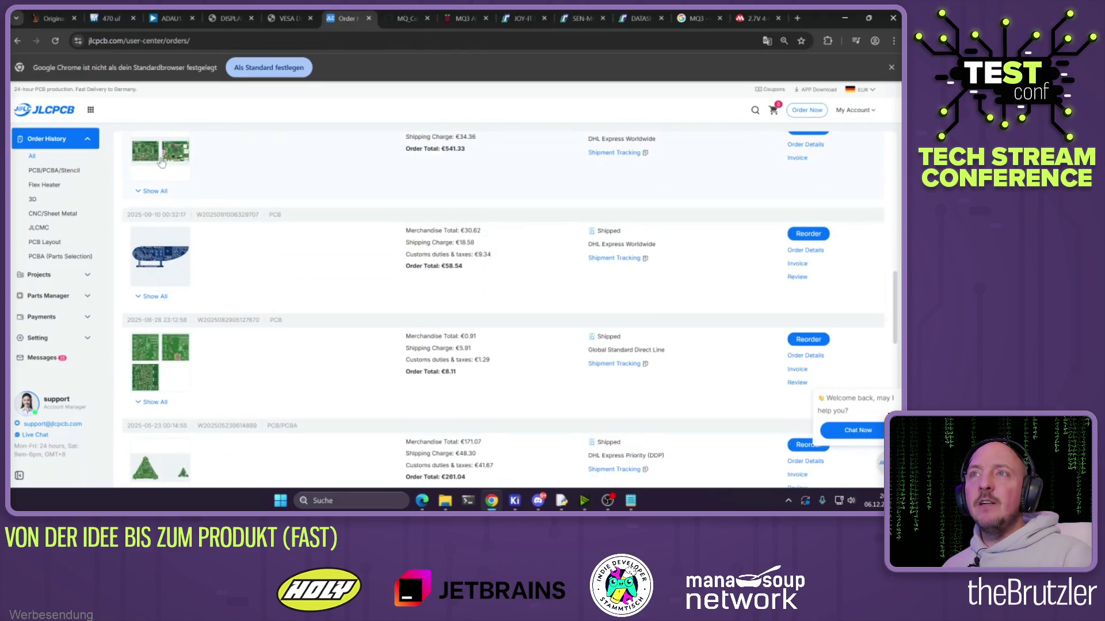
{"action": "left_click", "coordinate": [154, 191]}
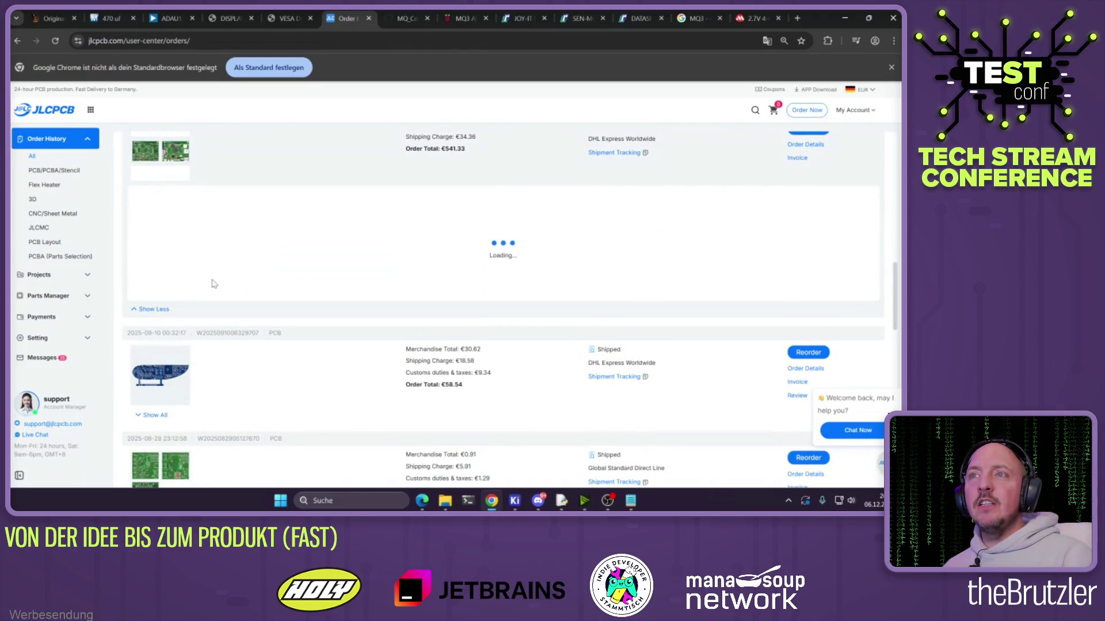
{"action": "mouse_move", "coordinate": [172, 288]}
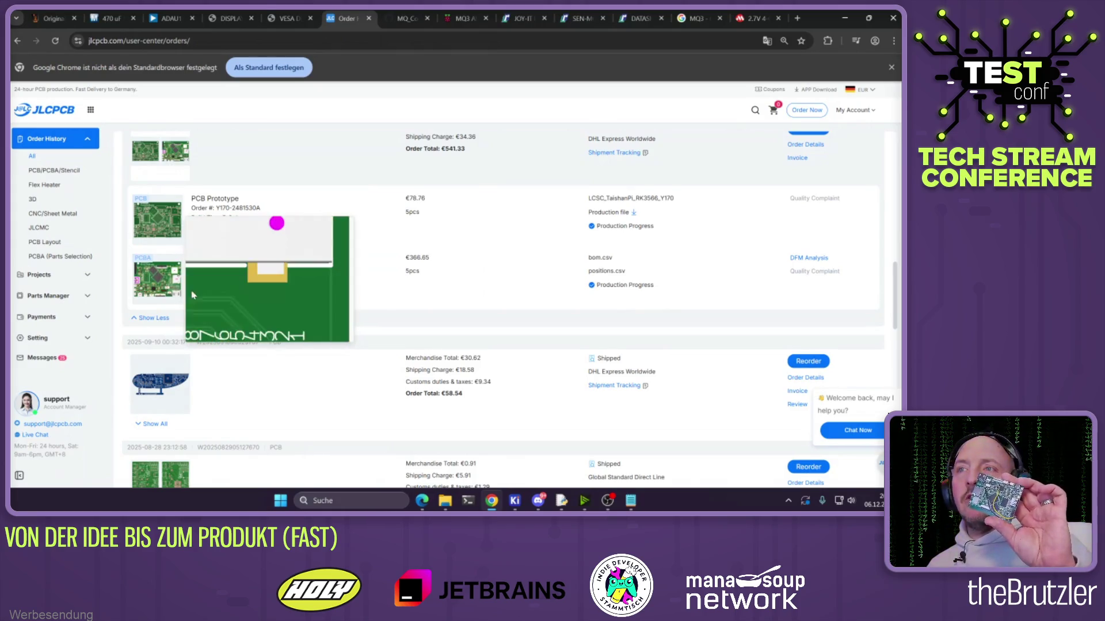
{"action": "left_click", "coordinate": [212, 288]}
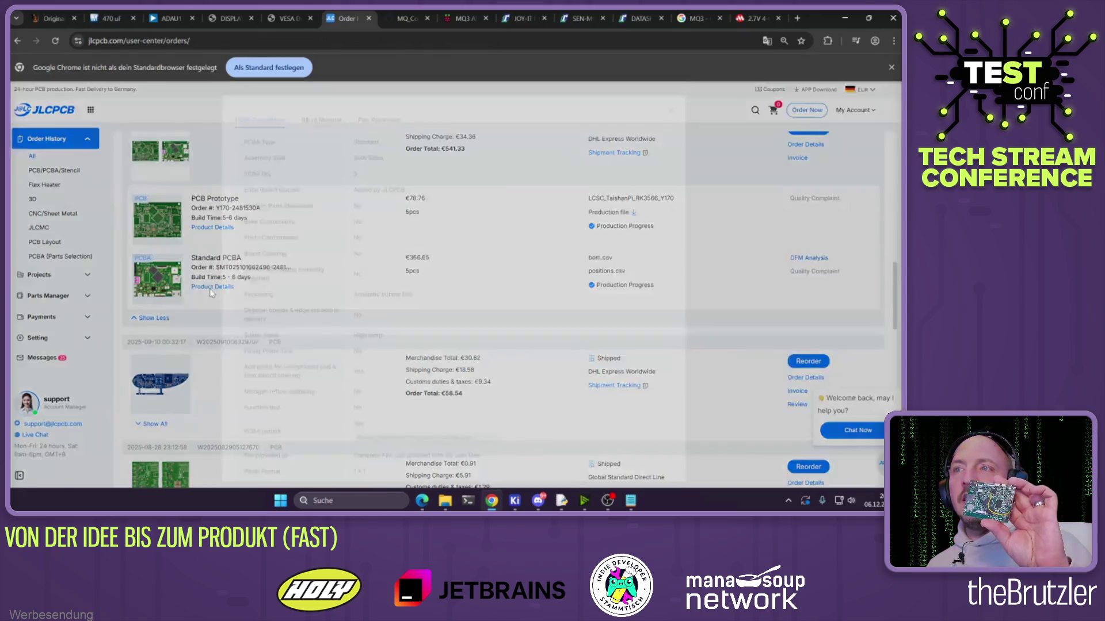
{"action": "left_click", "coordinate": [369, 127]}
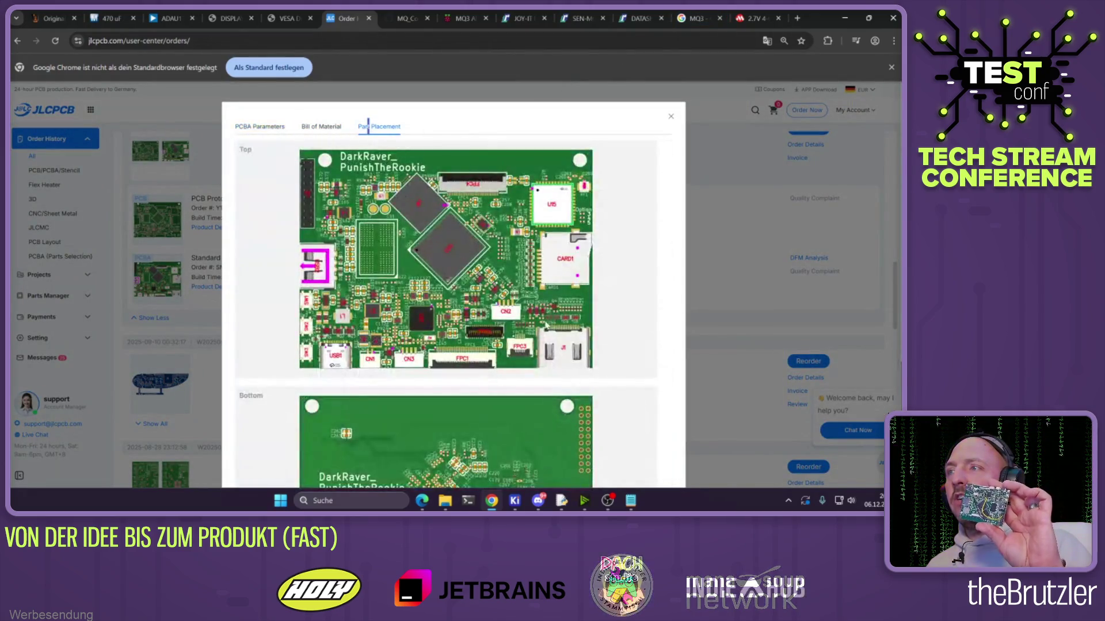
{"action": "scroll", "coordinate": [499, 301], "scroll_direction": "down", "scroll_amount": 2}
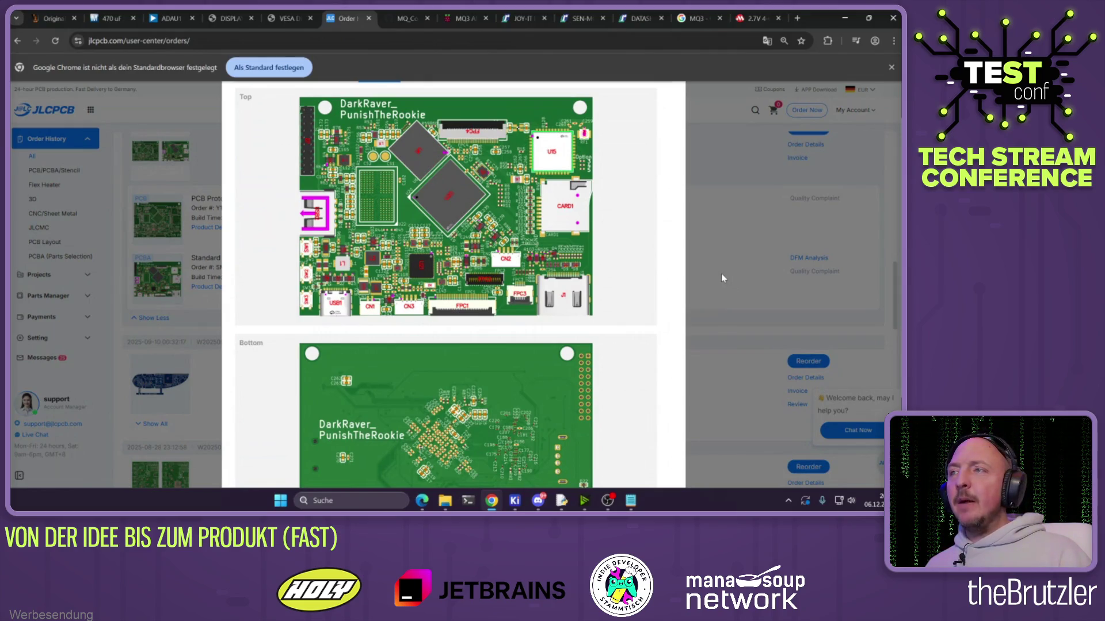
{"action": "scroll", "coordinate": [661, 150], "scroll_direction": "up", "scroll_amount": 2}
{"action": "left_click", "coordinate": [671, 117]}
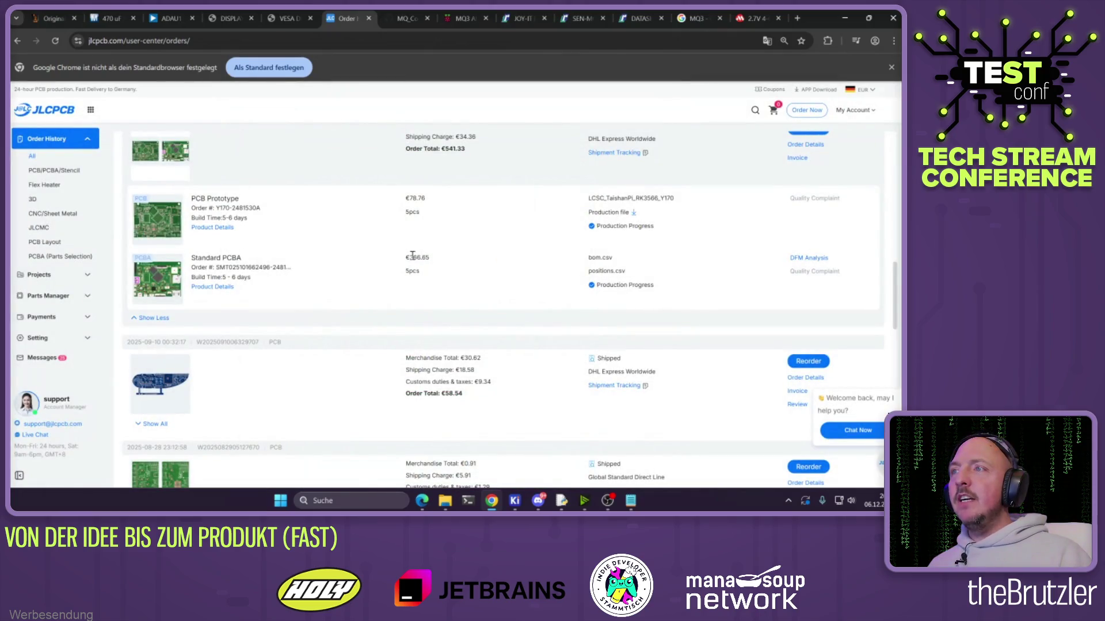
Highlight the €366.65 and €78.76 prices and check the PCB prototype's 6 layers in Product Details
{"action": "left_click_drag", "start_coordinate": [412, 257], "coordinate": [436, 262]}
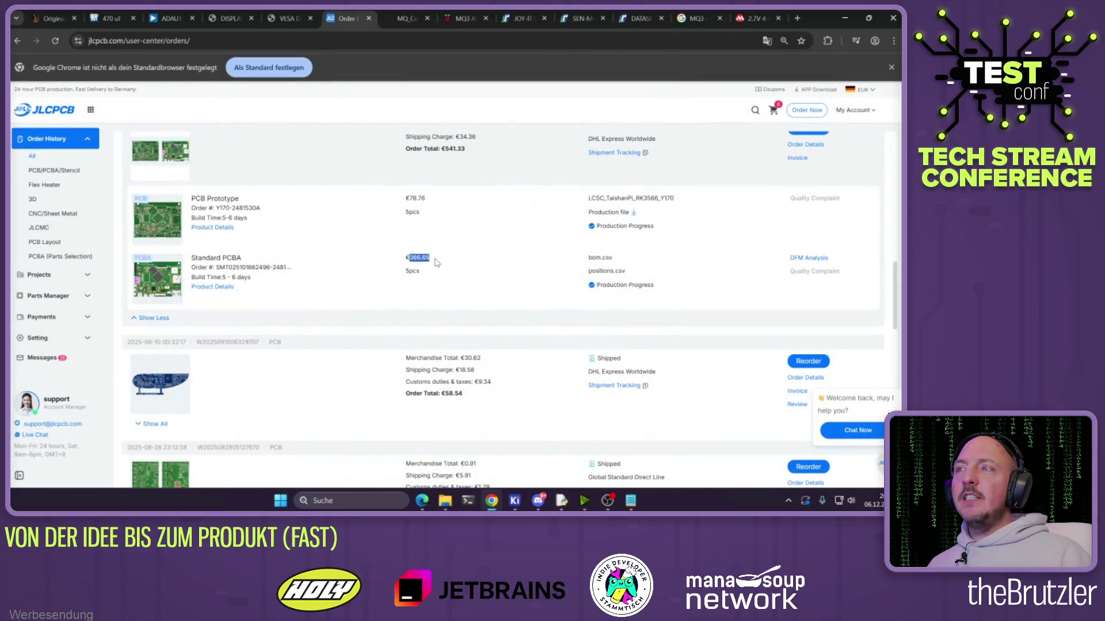
{"action": "left_click_drag", "start_coordinate": [408, 198], "coordinate": [427, 200]}
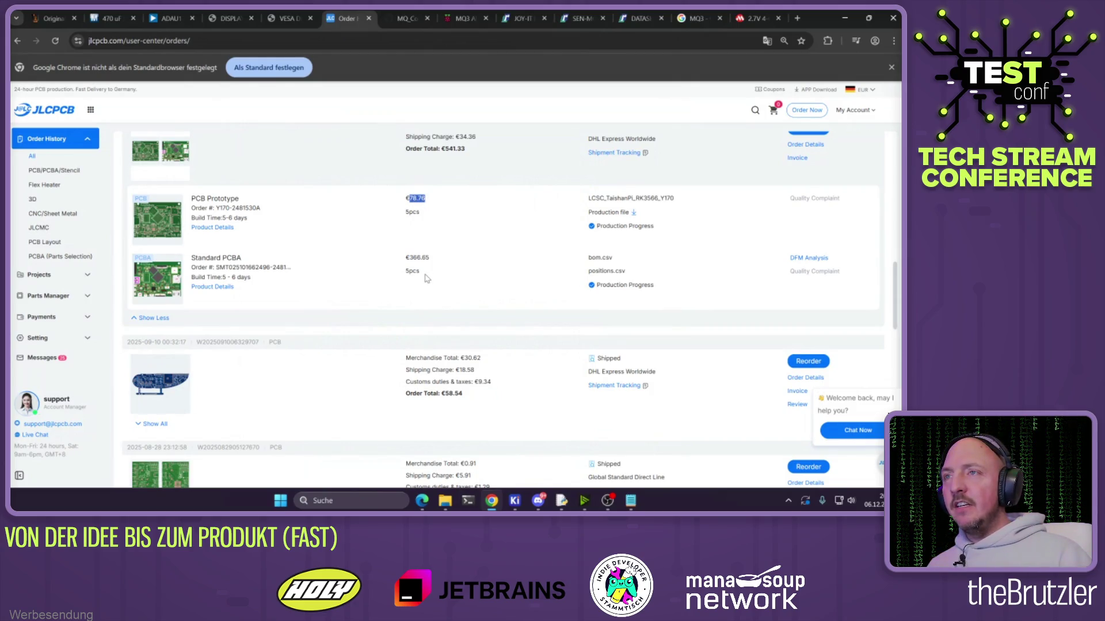
{"action": "left_click", "coordinate": [219, 229]}
{"action": "double_click", "coordinate": [551, 151]}
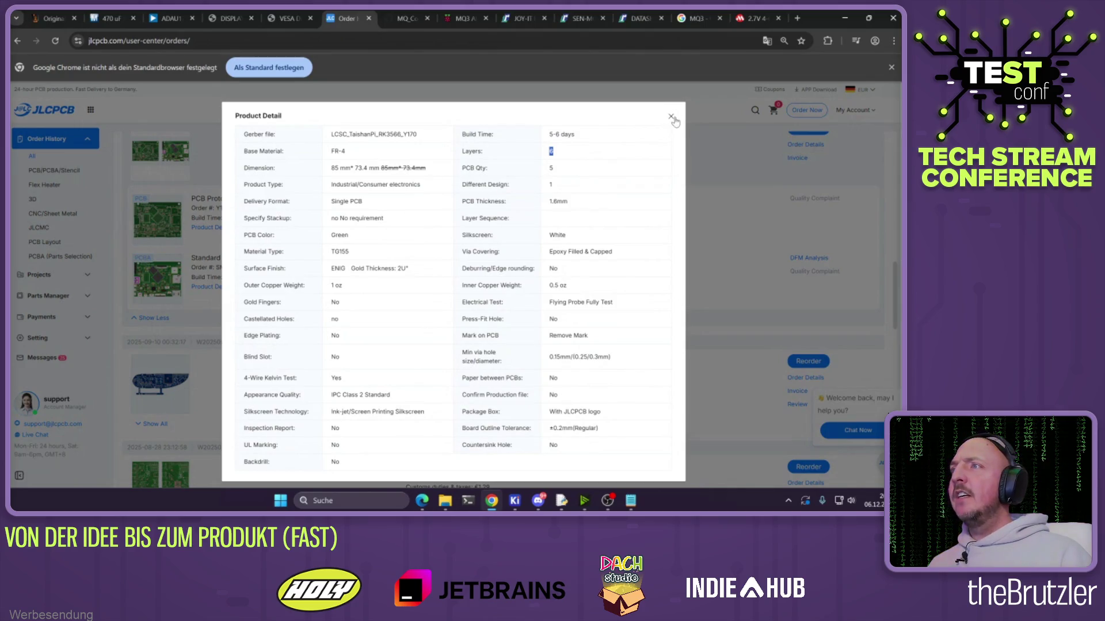
{"action": "left_click", "coordinate": [672, 117]}
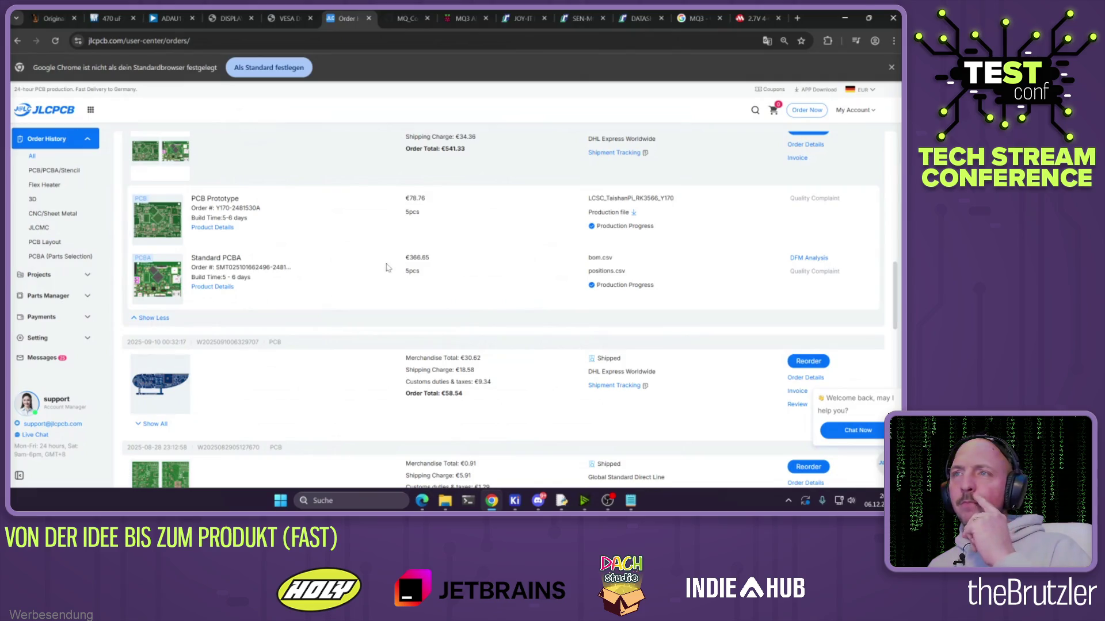
Re-highlight the €78.76 and €366.65 prices, then bring up Windows search for the calculator
{"action": "left_click_drag", "start_coordinate": [406, 198], "coordinate": [428, 201]}
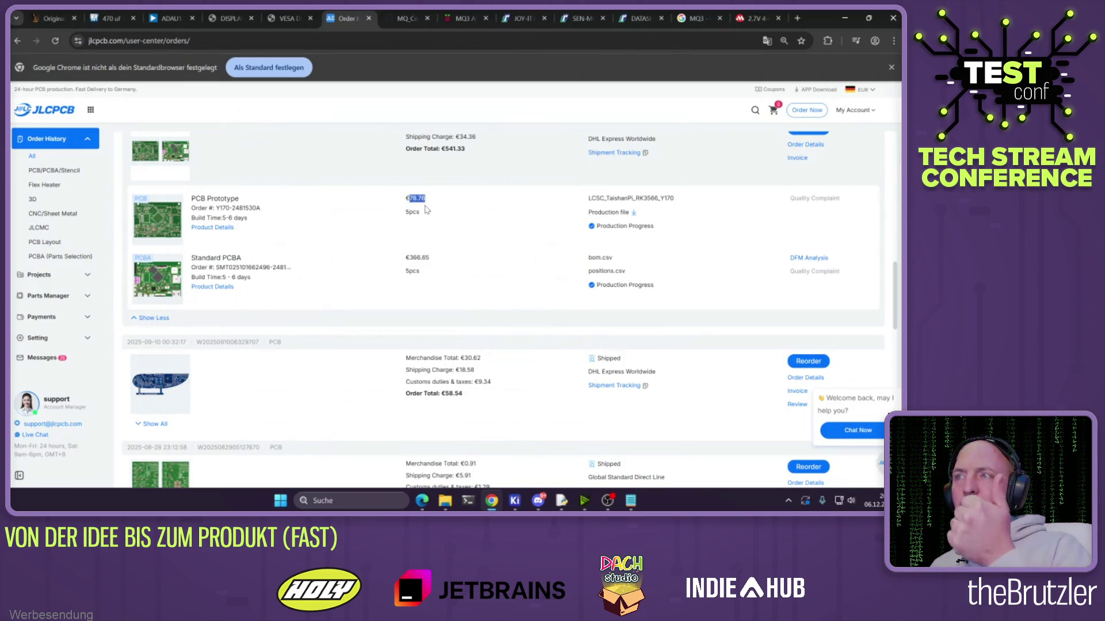
{"action": "left_click_drag", "start_coordinate": [406, 257], "coordinate": [427, 257]}
{"action": "left_click", "coordinate": [436, 273]}
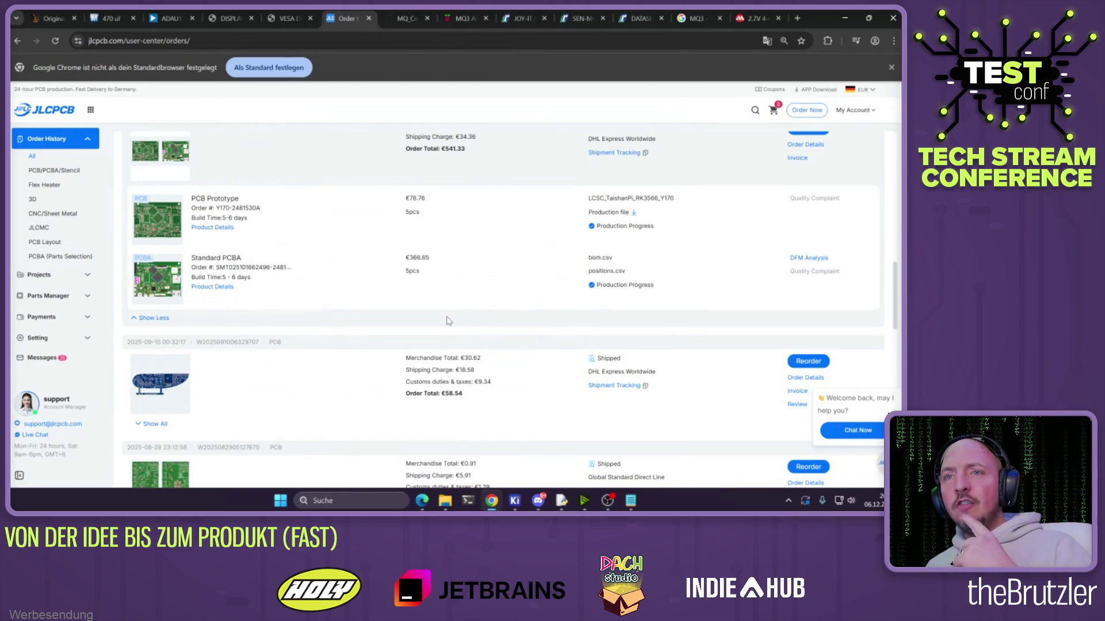
{"action": "key", "text": "super"}
Launch Rechner, move it to the page centre, and enter 78,76 plus
{"action": "type", "text": "re"}
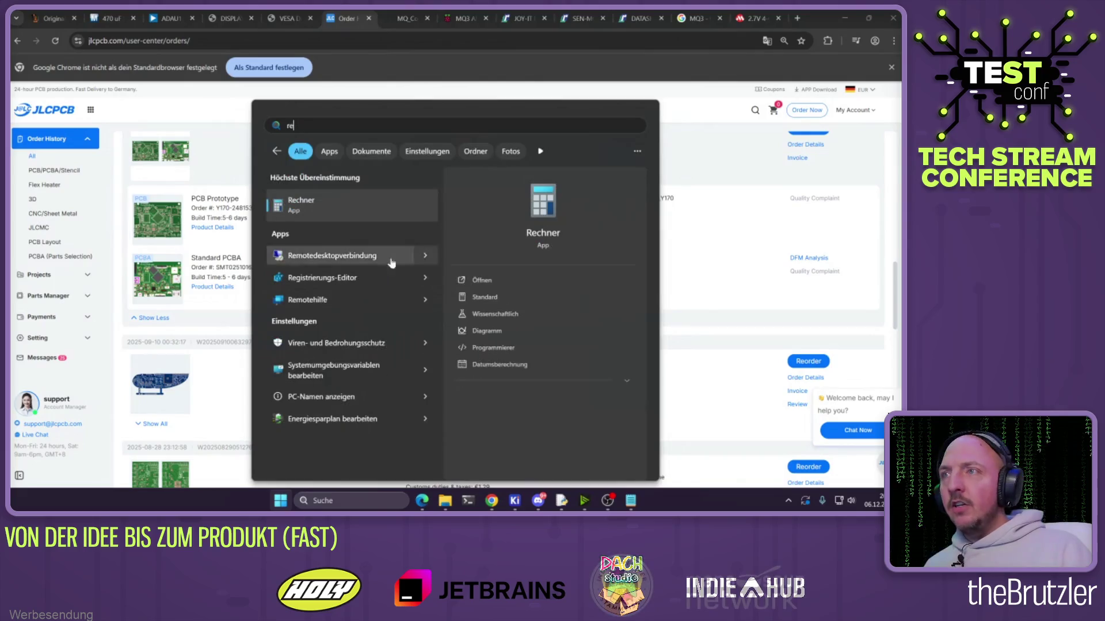
{"action": "key", "text": "Return"}
{"action": "left_click_drag", "start_coordinate": [149, 67], "coordinate": [530, 104]}
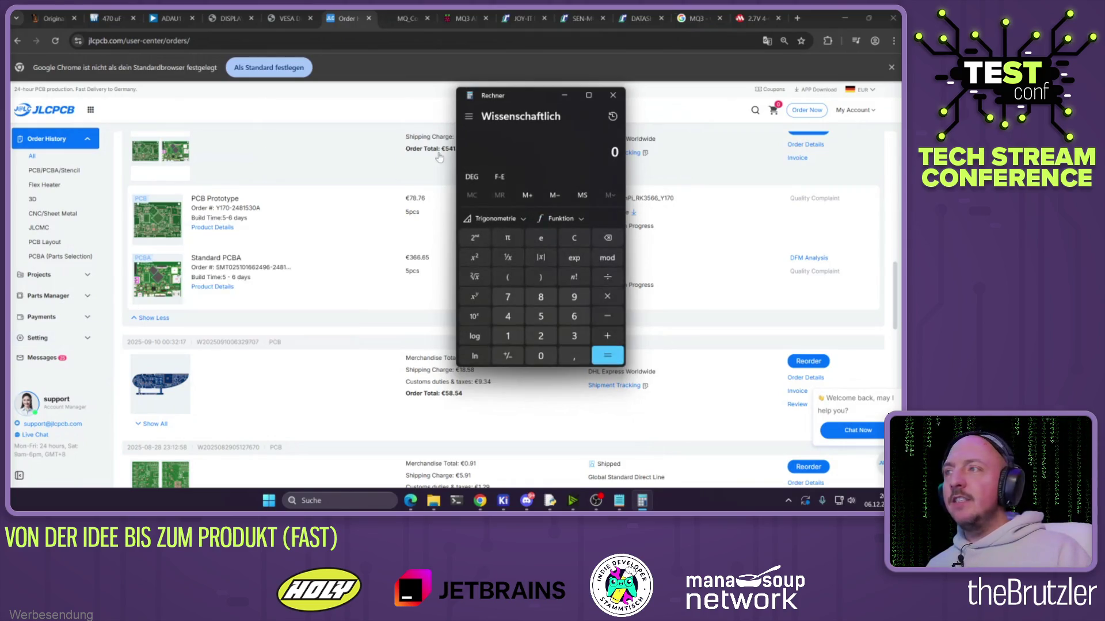
{"action": "left_click", "coordinate": [508, 297]}
{"action": "left_click", "coordinate": [541, 297]}
{"action": "left_click", "coordinate": [568, 359]}
{"action": "left_click", "coordinate": [508, 297]}
{"action": "left_click", "coordinate": [573, 316]}
{"action": "key", "text": "plus"}
Add the PCBA price 366,65 to the running sum
{"action": "left_click", "coordinate": [574, 336]}
{"action": "left_click", "coordinate": [574, 317]}
{"action": "left_click", "coordinate": [573, 316]}
{"action": "left_click", "coordinate": [573, 355]}
{"action": "left_click", "coordinate": [567, 320]}
{"action": "left_click", "coordinate": [544, 318]}
{"action": "key", "text": "plus"}
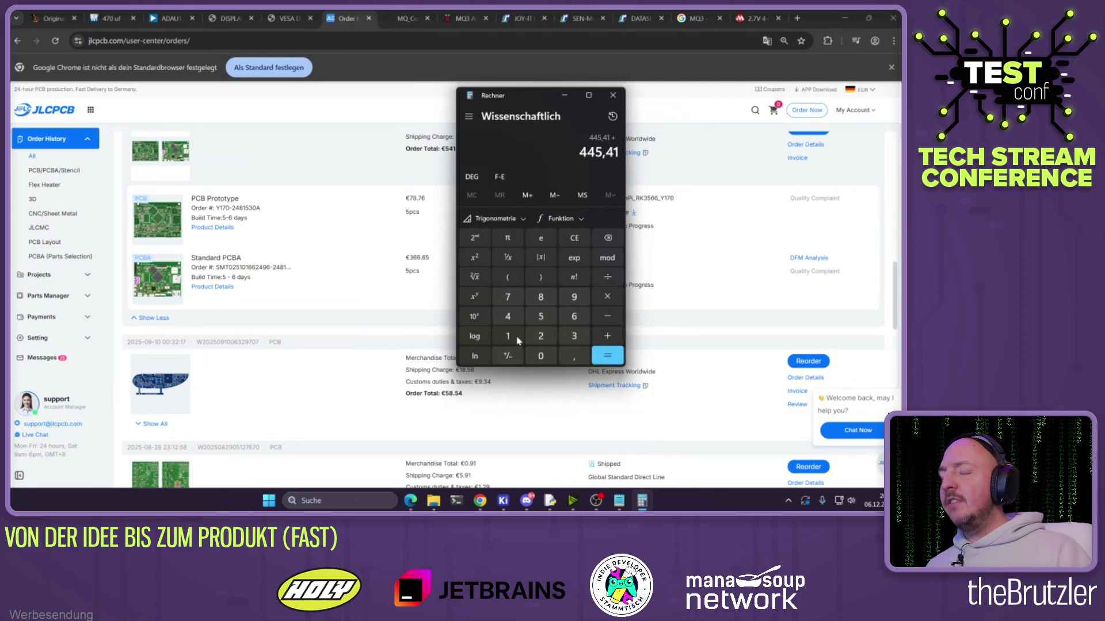
Add 180 to reach the total 625,41, then close the calculator
{"action": "left_click", "coordinate": [508, 336]}
{"action": "left_click", "coordinate": [541, 297]}
{"action": "left_click", "coordinate": [540, 356]}
{"action": "left_click", "coordinate": [615, 358]}
{"action": "mouse_move", "coordinate": [580, 153]}
{"action": "left_mouse_down"}
{"action": "mouse_move", "coordinate": [611, 153]}
{"action": "mouse_move", "coordinate": [602, 156]}
{"action": "left_mouse_up"}
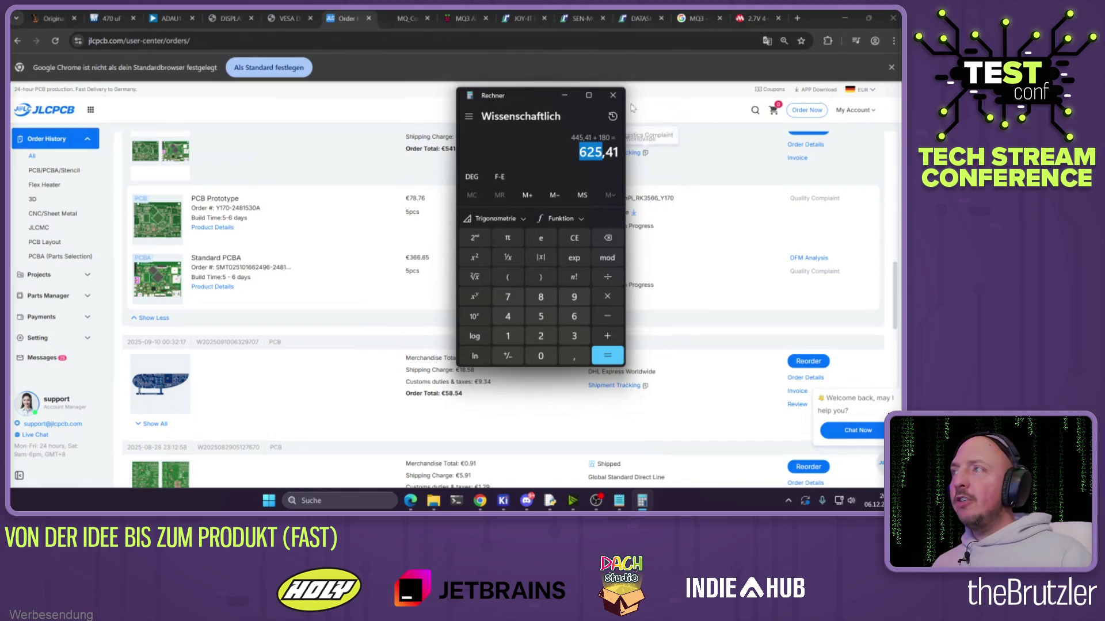
{"action": "left_click", "coordinate": [613, 95]}
{"action": "left_click", "coordinate": [262, 41]}
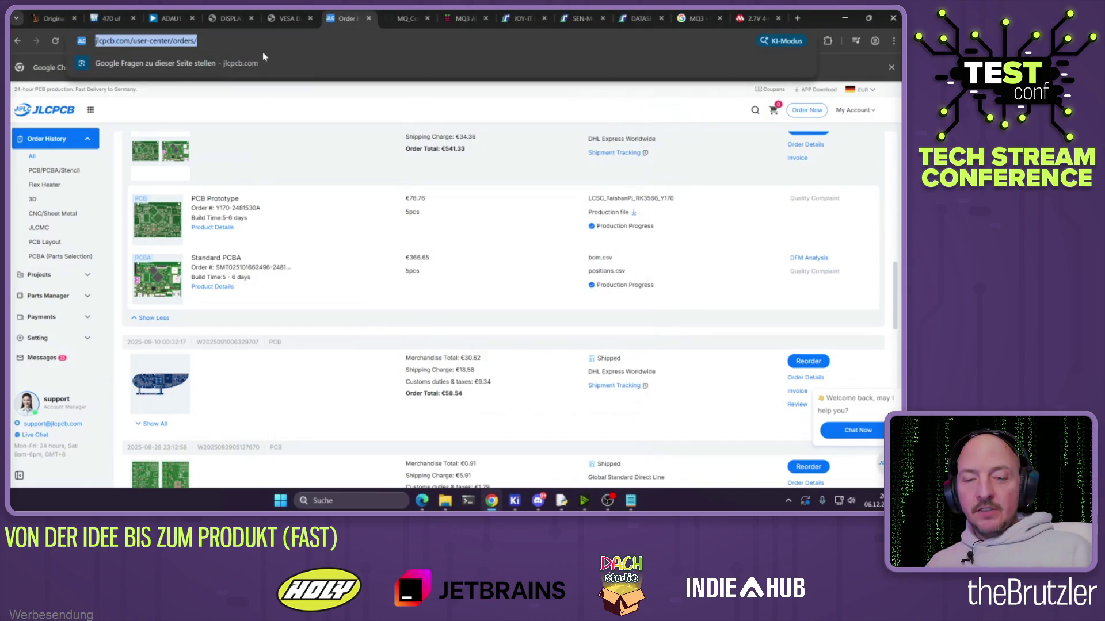
Search Google for rk3566 and check the 4/4 core count on Notebookcheck's specs page
{"action": "type", "text": "rk3566"}
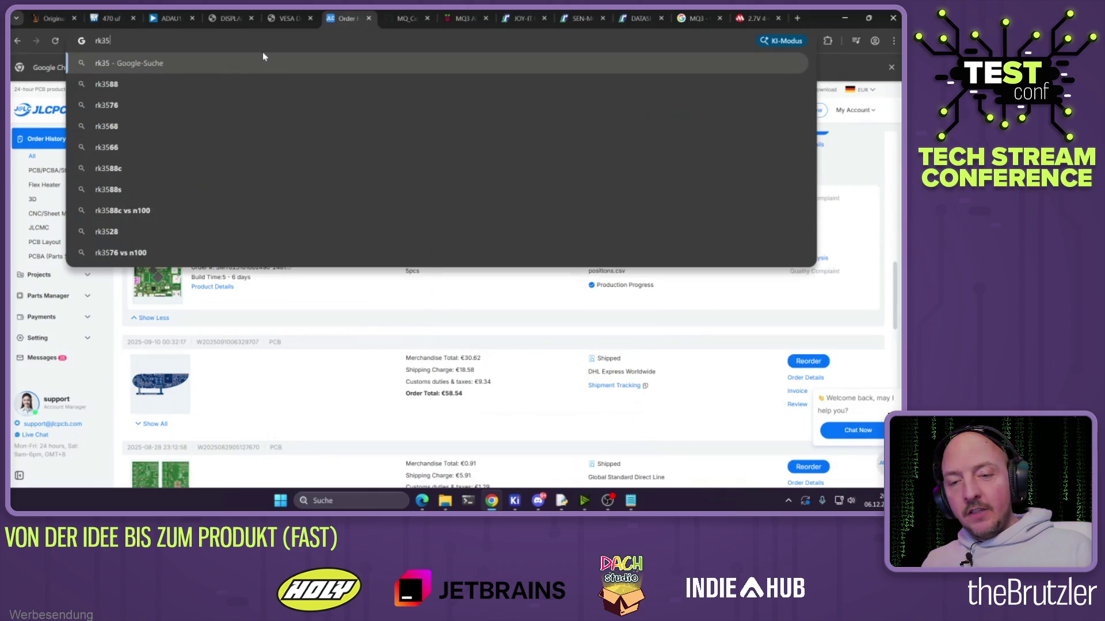
{"action": "key", "text": "Return"}
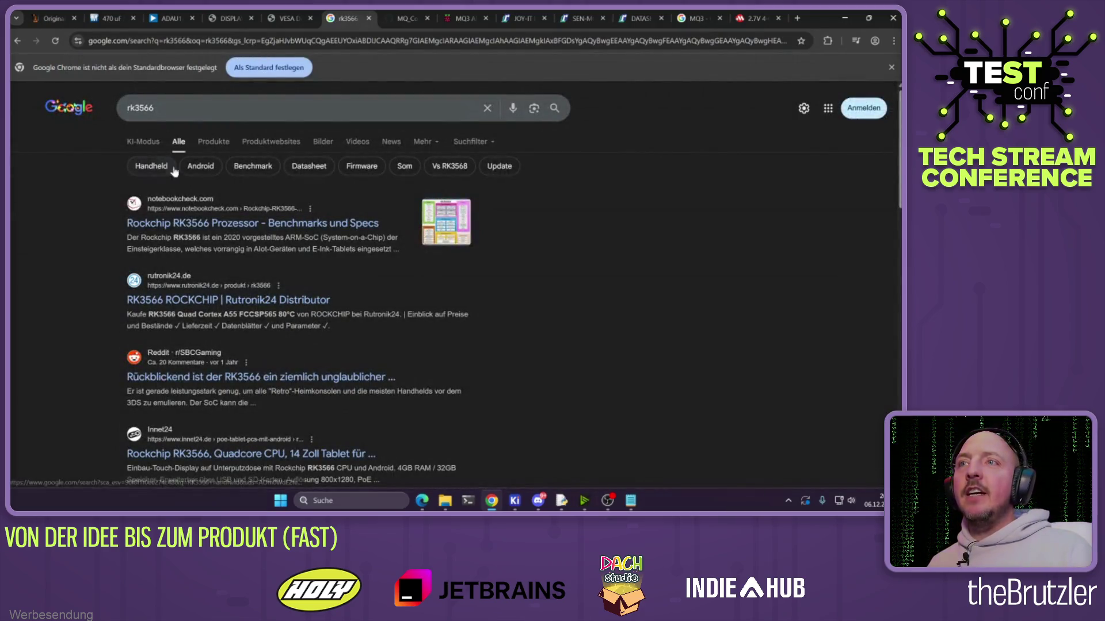
{"action": "left_click", "coordinate": [190, 222]}
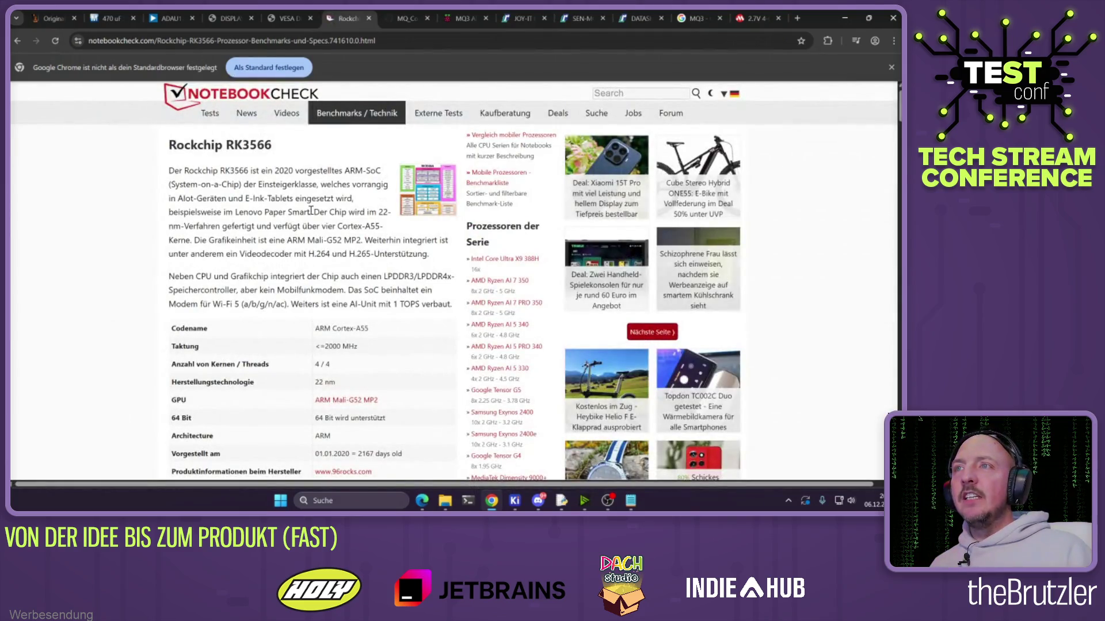
{"action": "scroll", "coordinate": [311, 233], "scroll_direction": "down", "scroll_amount": 1}
{"action": "left_click_drag", "start_coordinate": [336, 312], "coordinate": [315, 313]}
{"action": "left_click", "coordinate": [299, 214]}
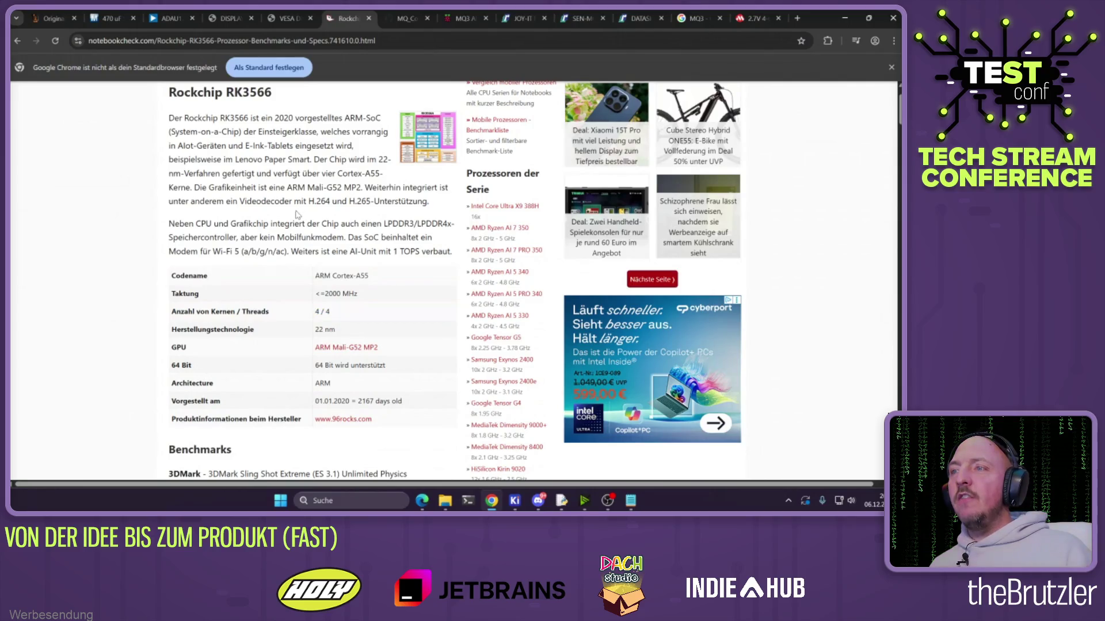
{"action": "scroll", "coordinate": [299, 214], "scroll_direction": "up", "scroll_amount": 1}
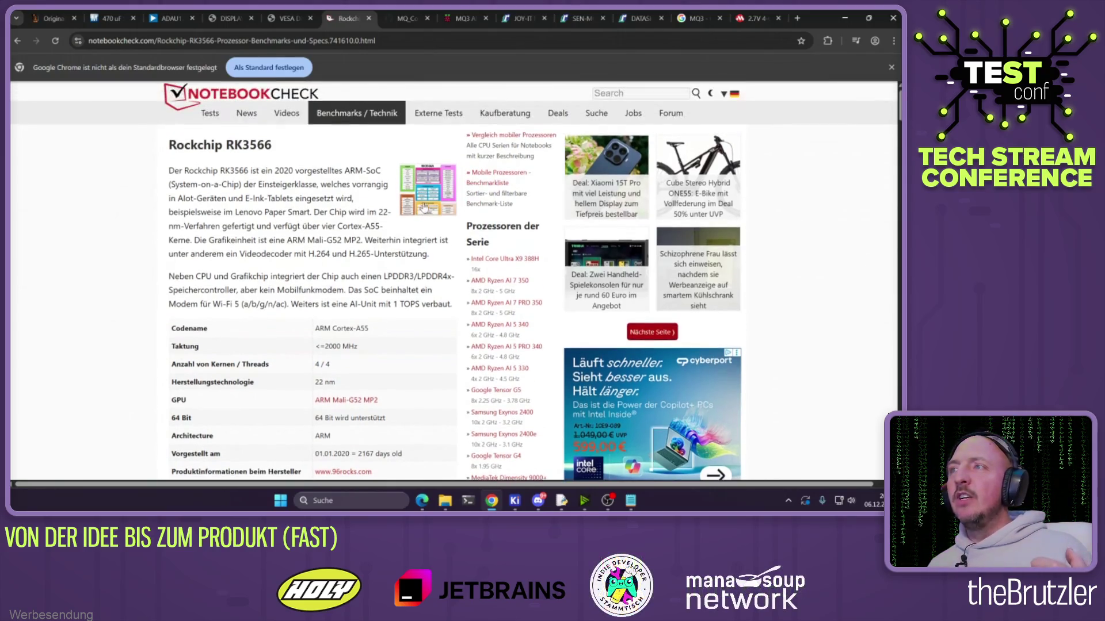
View the enlarged RK3566 block diagram, go back to results, and minimize Chrome
{"action": "left_click", "coordinate": [408, 212]}
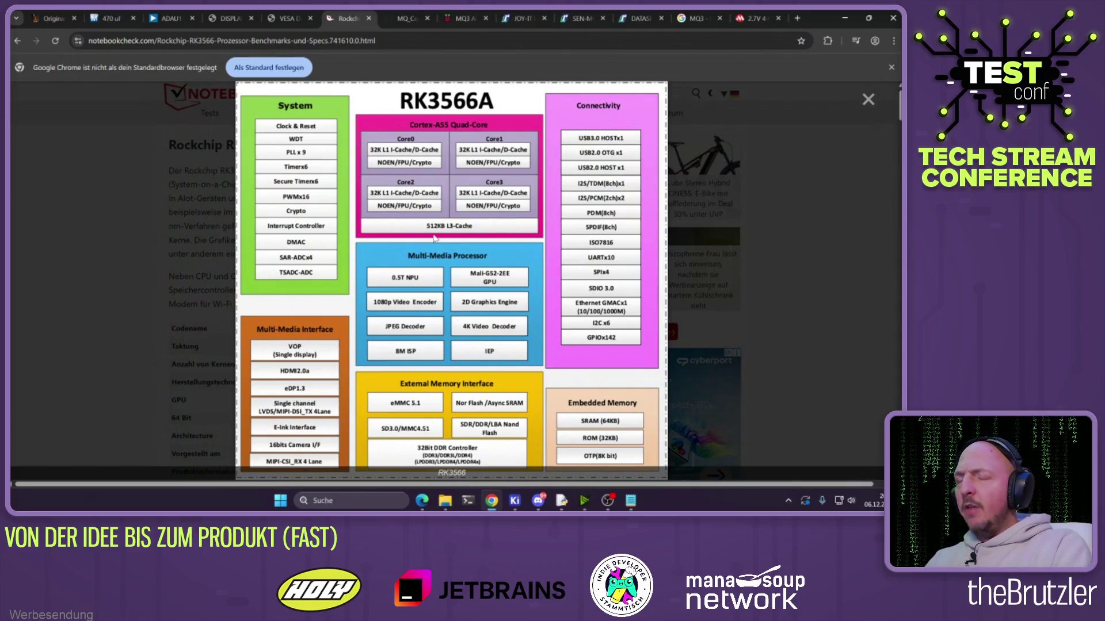
{"action": "left_click", "coordinate": [879, 88]}
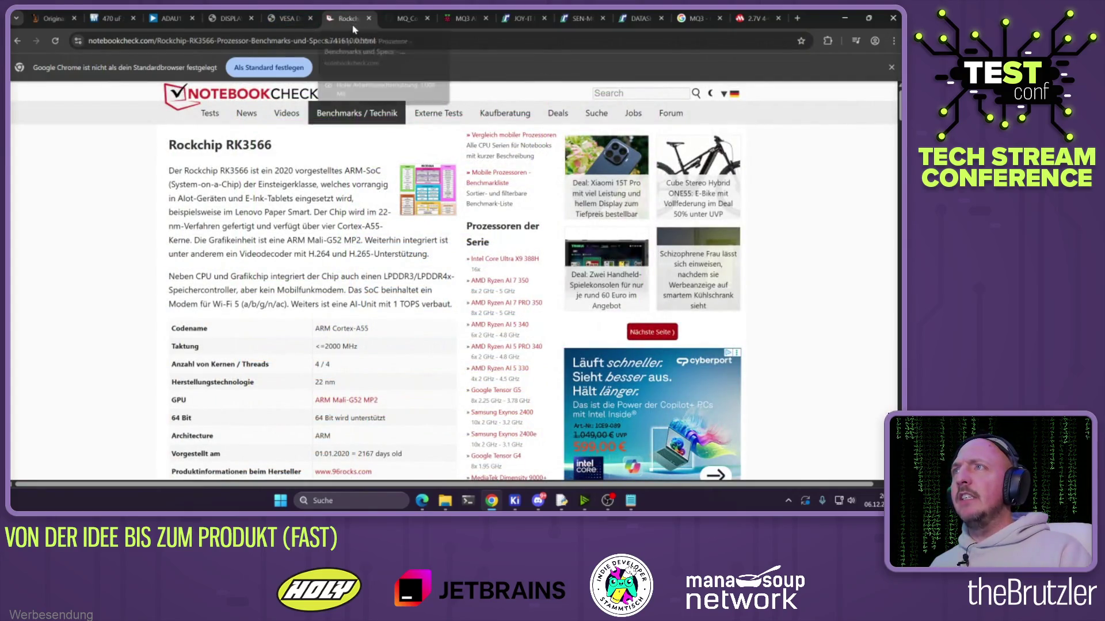
{"action": "key", "text": "alt+Left"}
{"action": "left_click", "coordinate": [845, 21]}
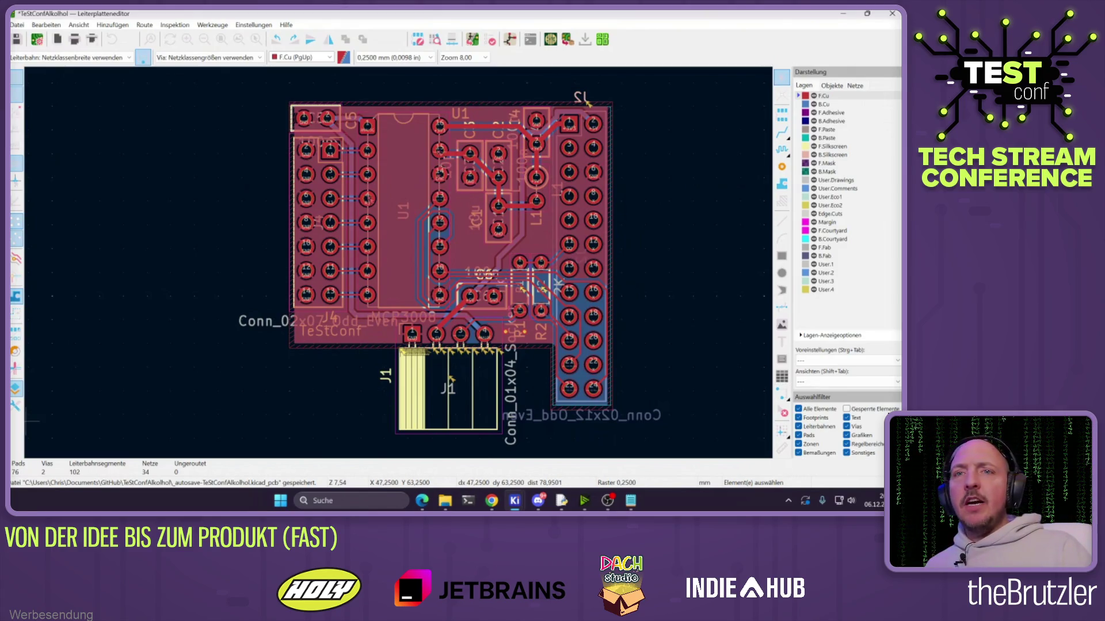
{"action": "key", "text": "alt+Tab"}
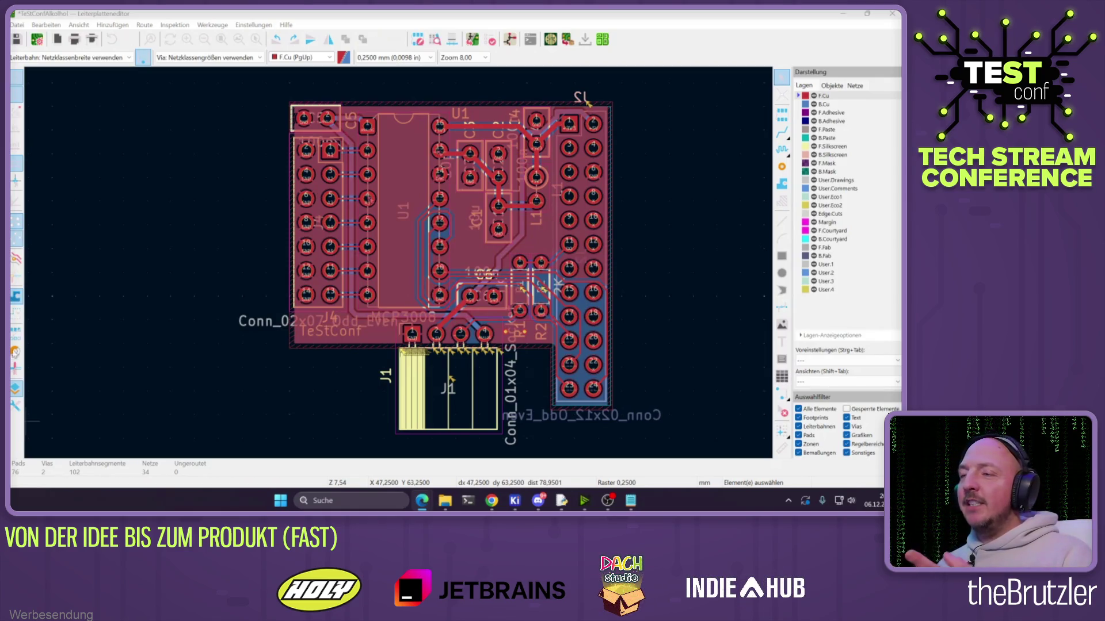
{"action": "left_click", "coordinate": [497, 505]}
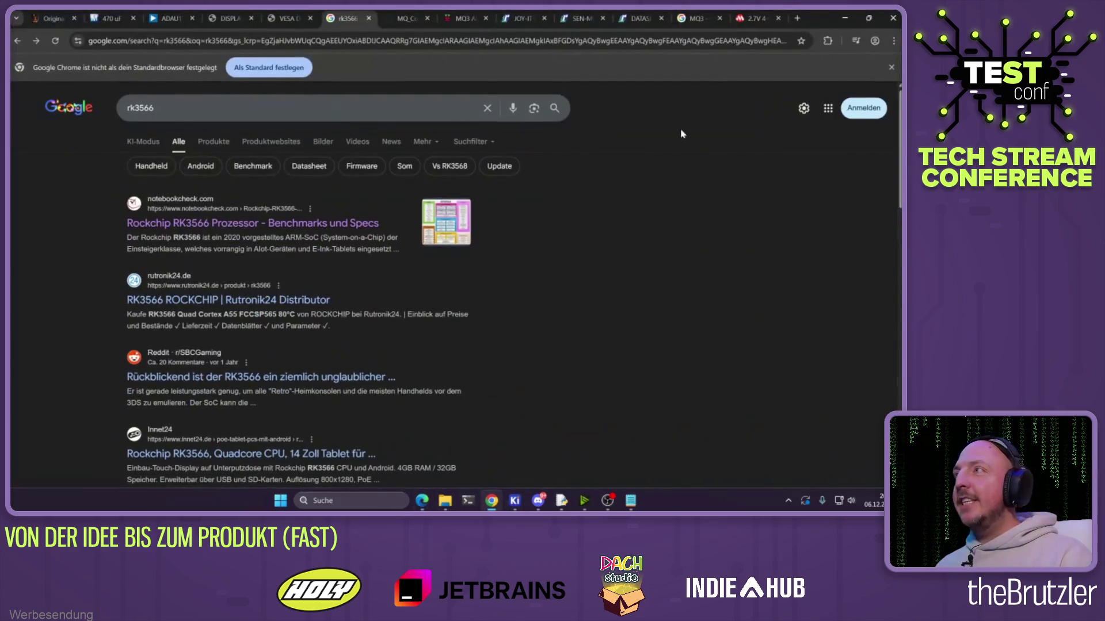
Page through the MCP3004/3008 datasheet PDF to page 12, then minimize Chrome back to KiCad
{"action": "left_click", "coordinate": [748, 18]}
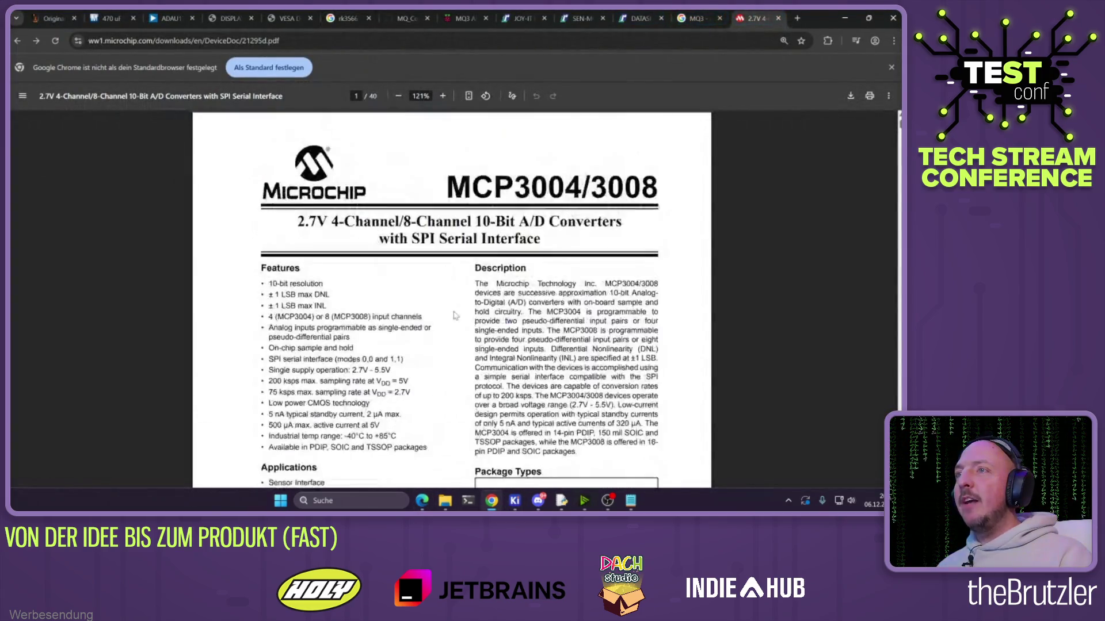
{"action": "scroll", "coordinate": [452, 300], "scroll_direction": "down", "scroll_amount": 20}
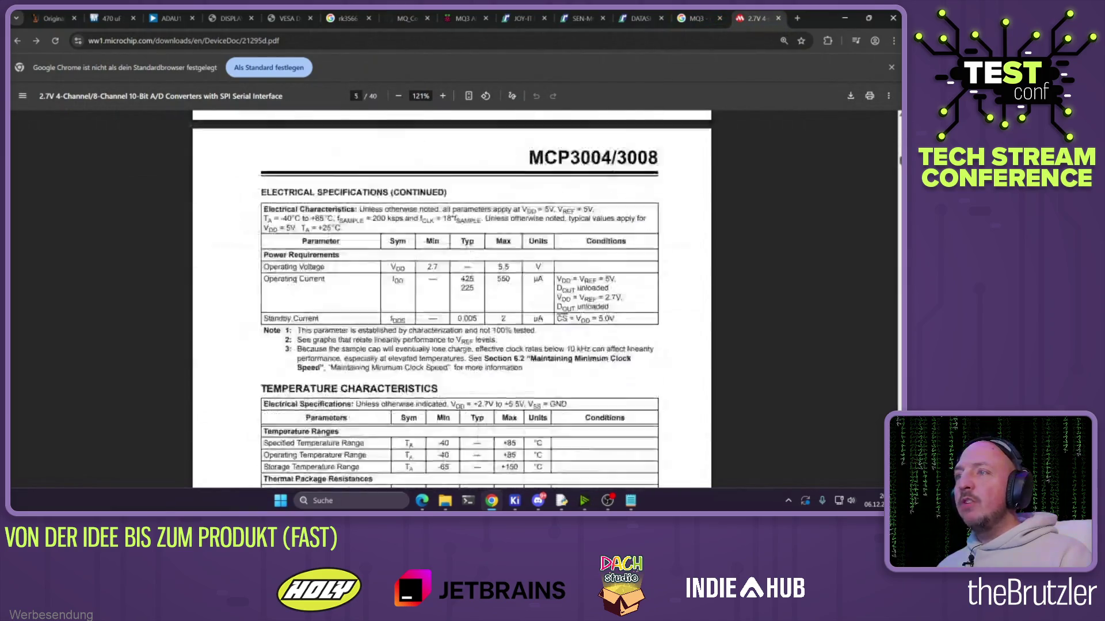
{"action": "scroll", "coordinate": [452, 299], "scroll_direction": "down", "scroll_amount": 15}
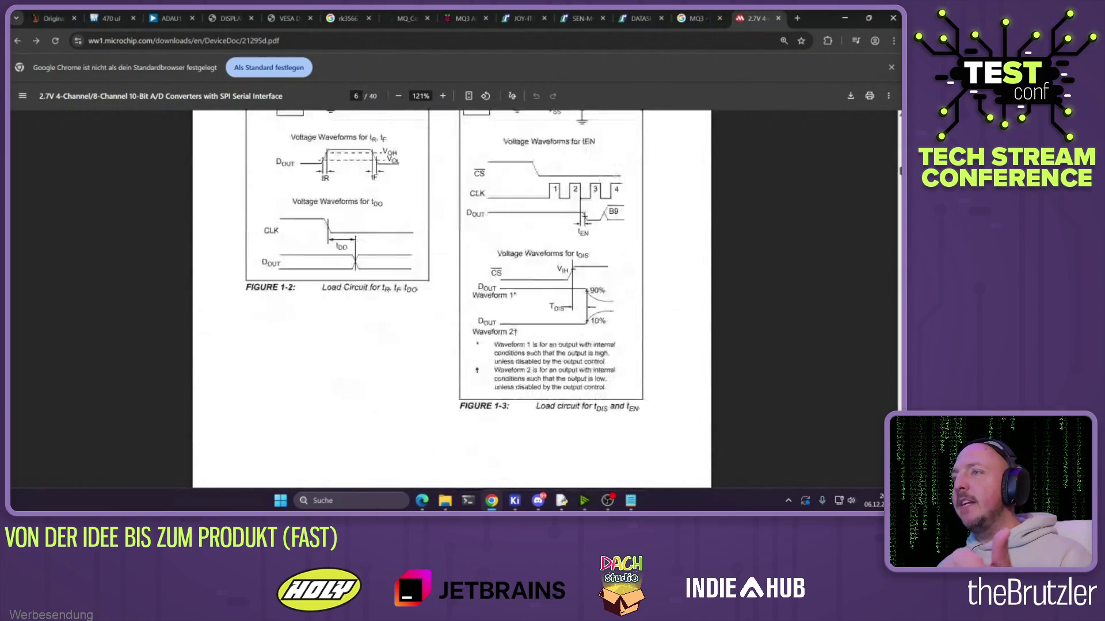
{"action": "scroll", "coordinate": [452, 299], "scroll_direction": "down", "scroll_amount": 3}
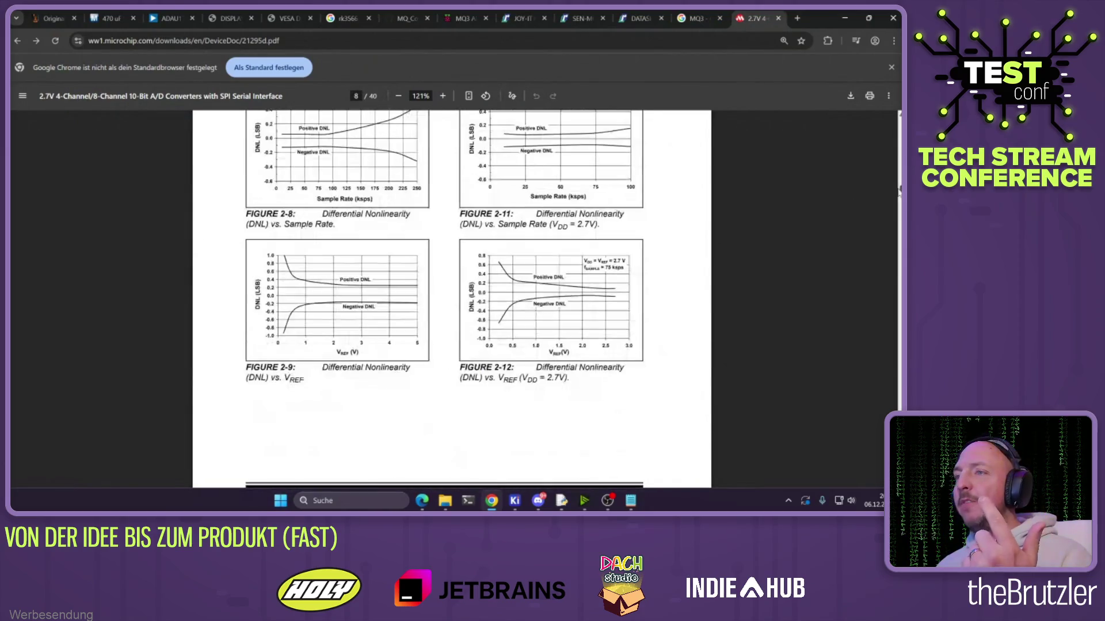
{"action": "scroll", "coordinate": [452, 299], "scroll_direction": "down", "scroll_amount": 8}
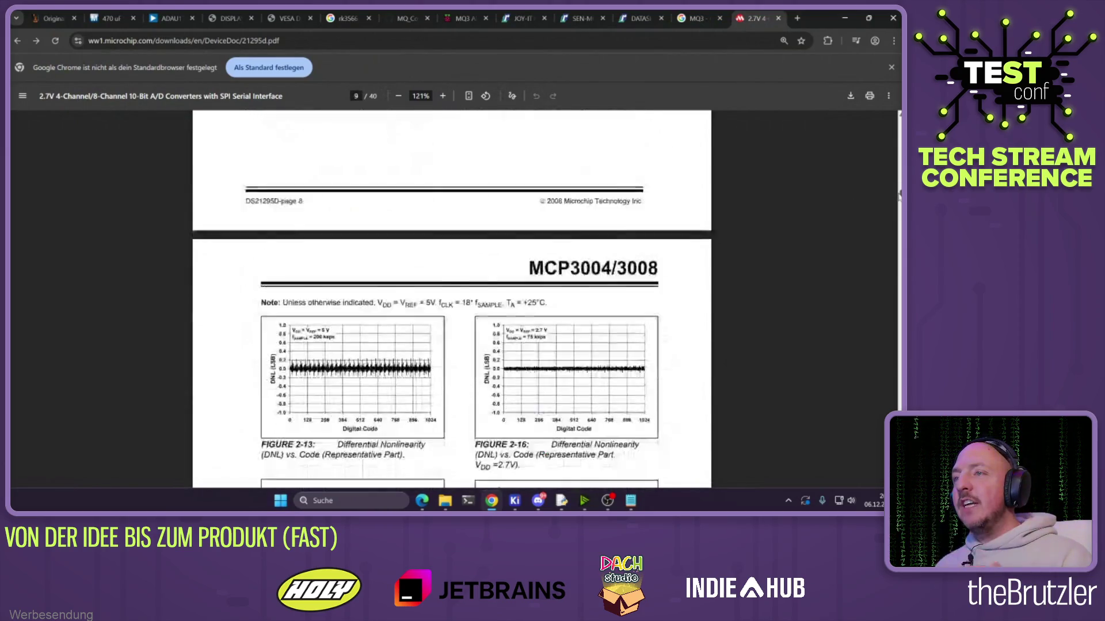
{"action": "scroll", "coordinate": [567, 252], "scroll_direction": "down", "scroll_amount": 18}
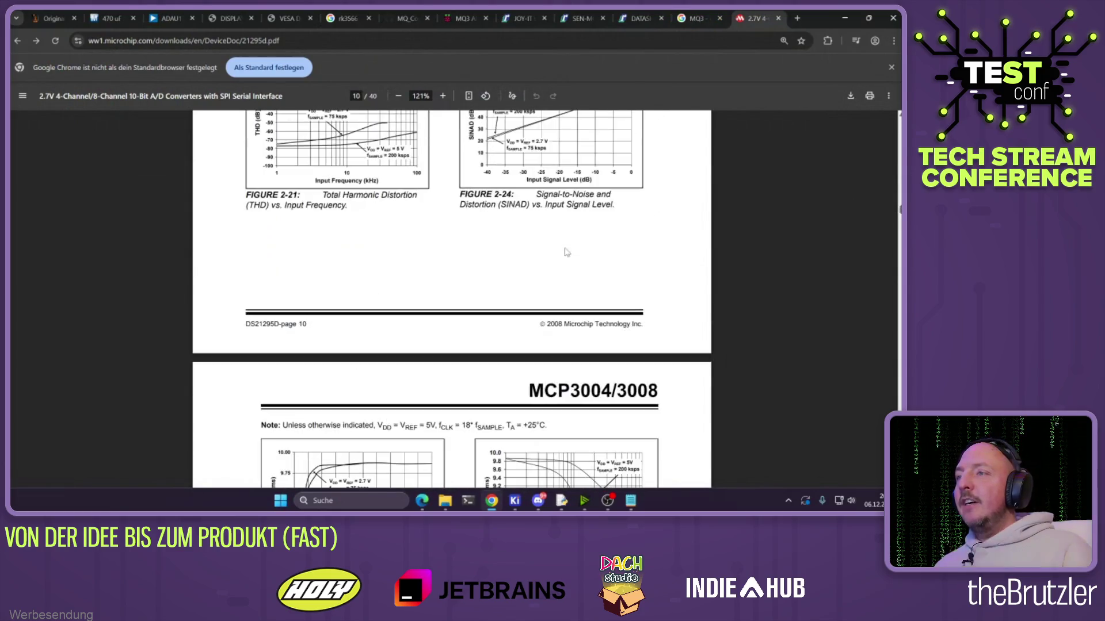
{"action": "scroll", "coordinate": [498, 244], "scroll_direction": "down", "scroll_amount": 5, "text": "ctrl"}
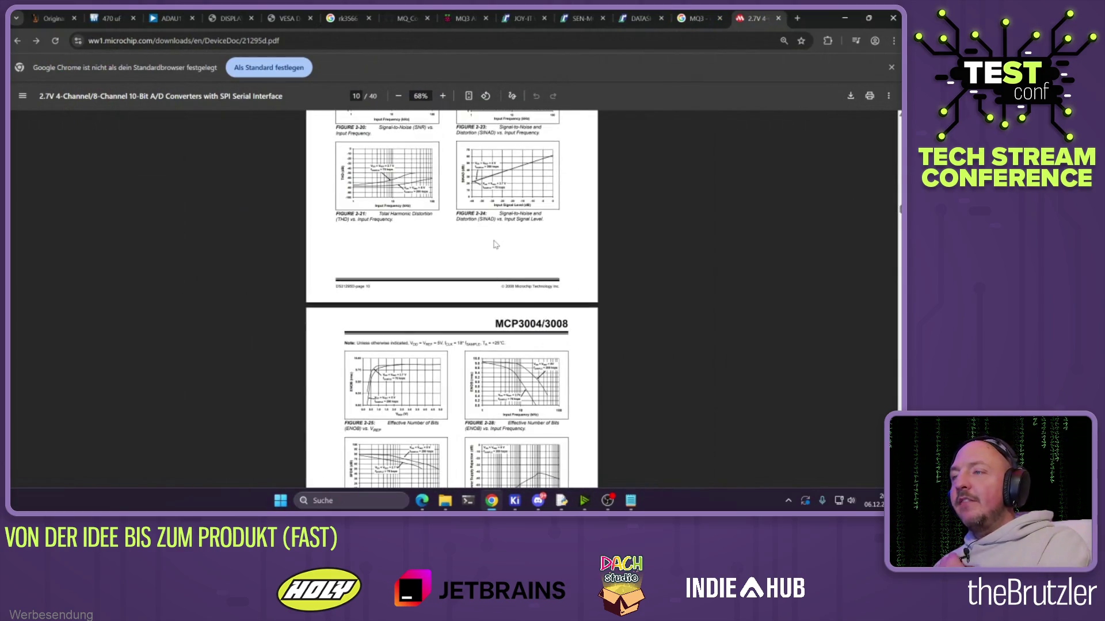
{"action": "scroll", "coordinate": [494, 244], "scroll_direction": "down", "scroll_amount": 2}
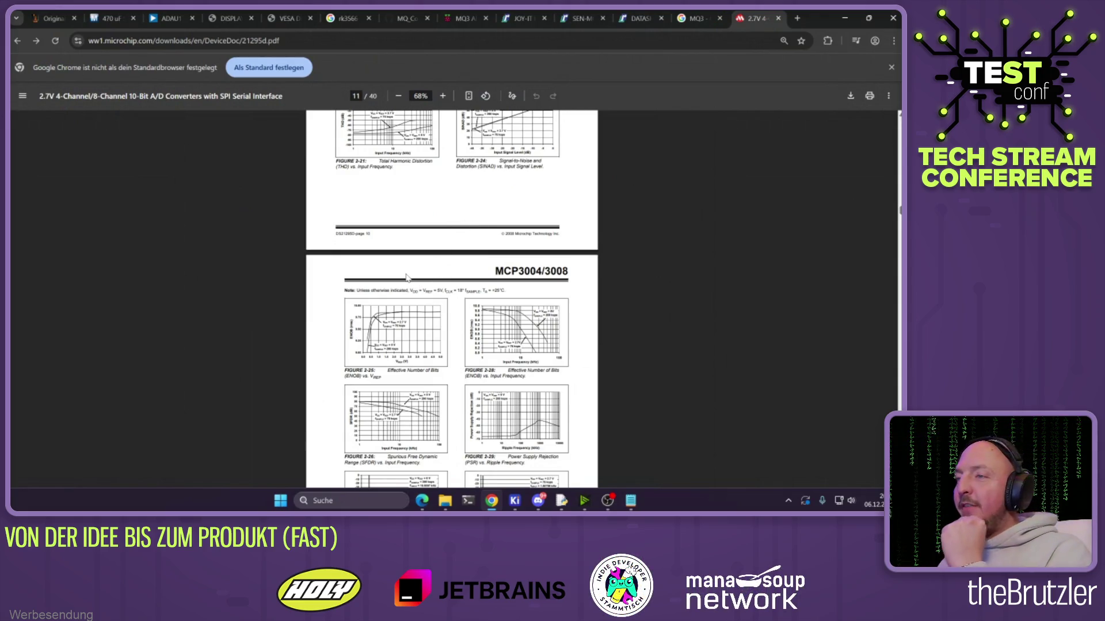
{"action": "scroll", "coordinate": [406, 278], "scroll_direction": "down", "scroll_amount": 7}
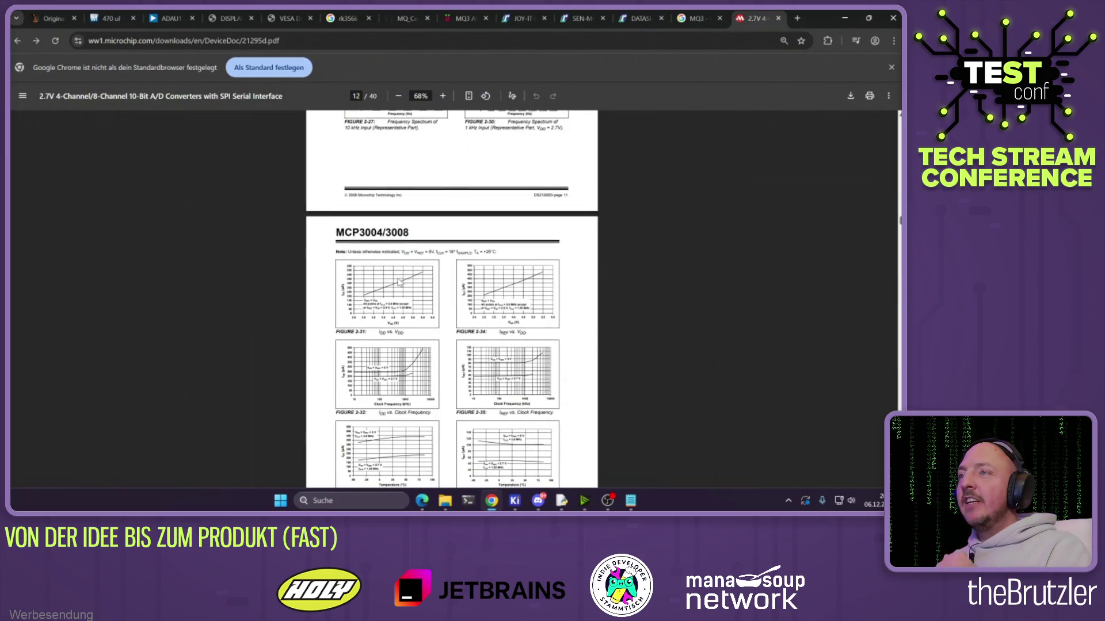
{"action": "scroll", "coordinate": [389, 274], "scroll_direction": "down", "scroll_amount": 5}
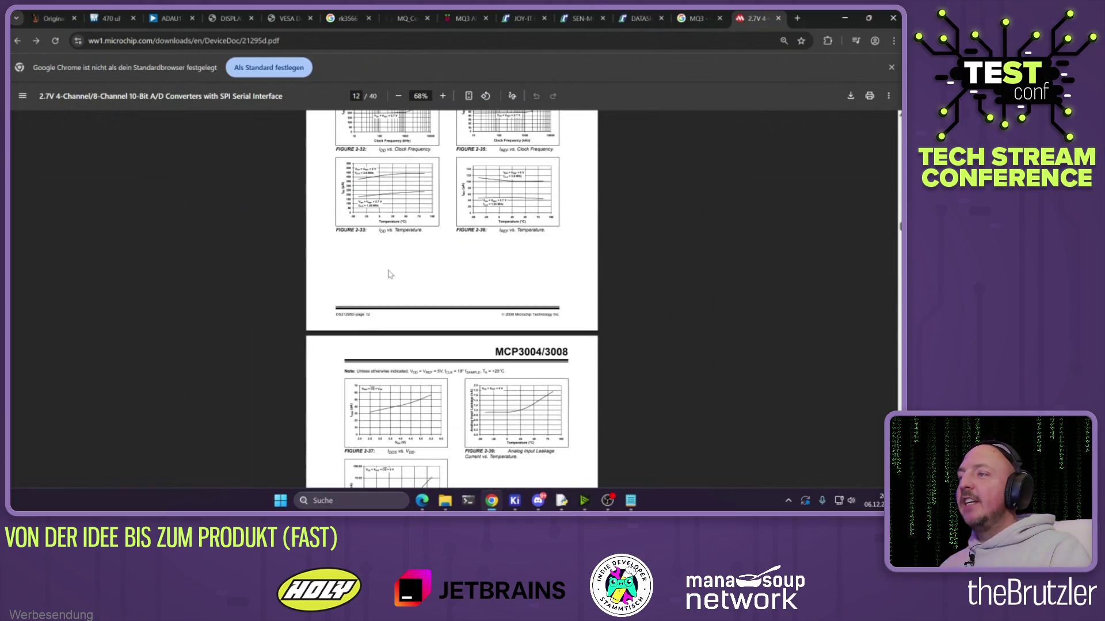
{"action": "left_click", "coordinate": [844, 20]}
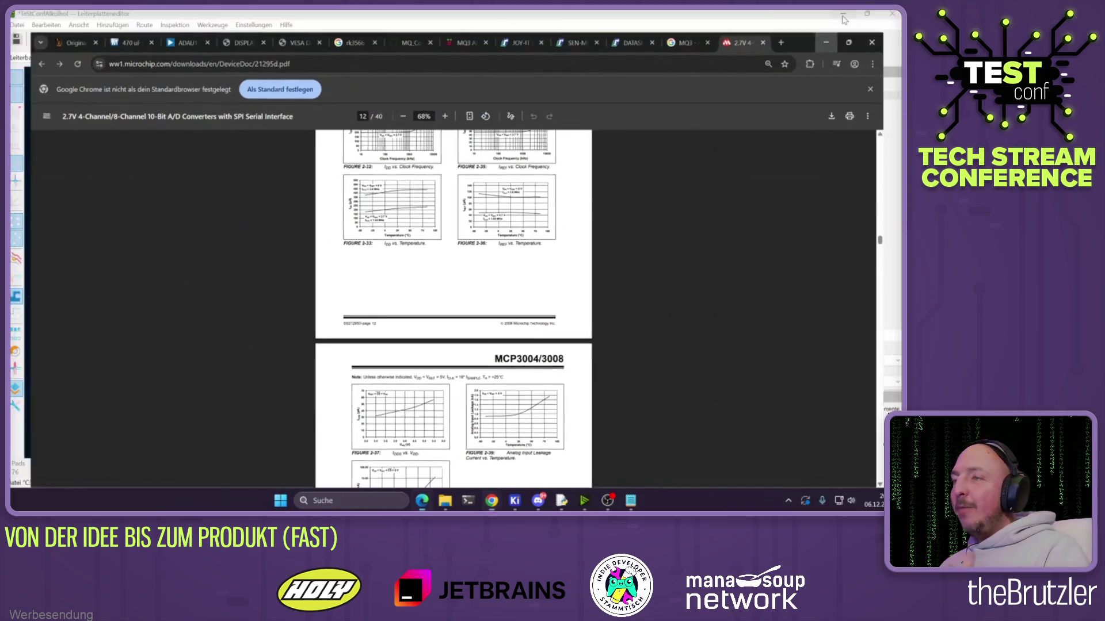
{"action": "left_click", "coordinate": [510, 40]}
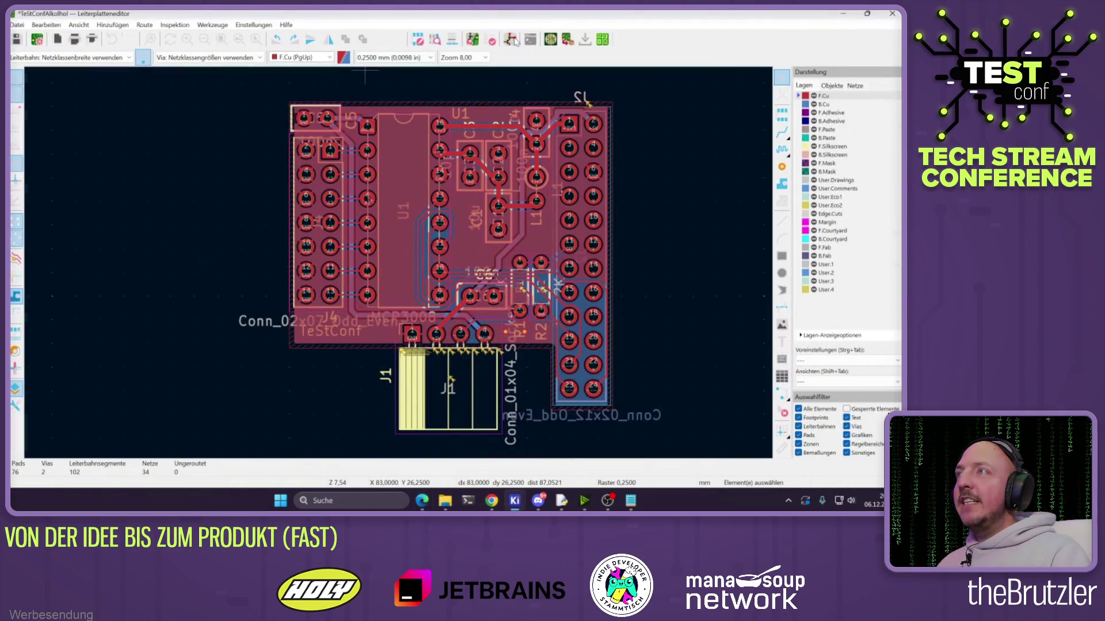
Zoom around the MCP3008 schematic, then restore Chrome from the taskbar
{"action": "scroll", "coordinate": [447, 258], "scroll_direction": "down", "scroll_amount": 2}
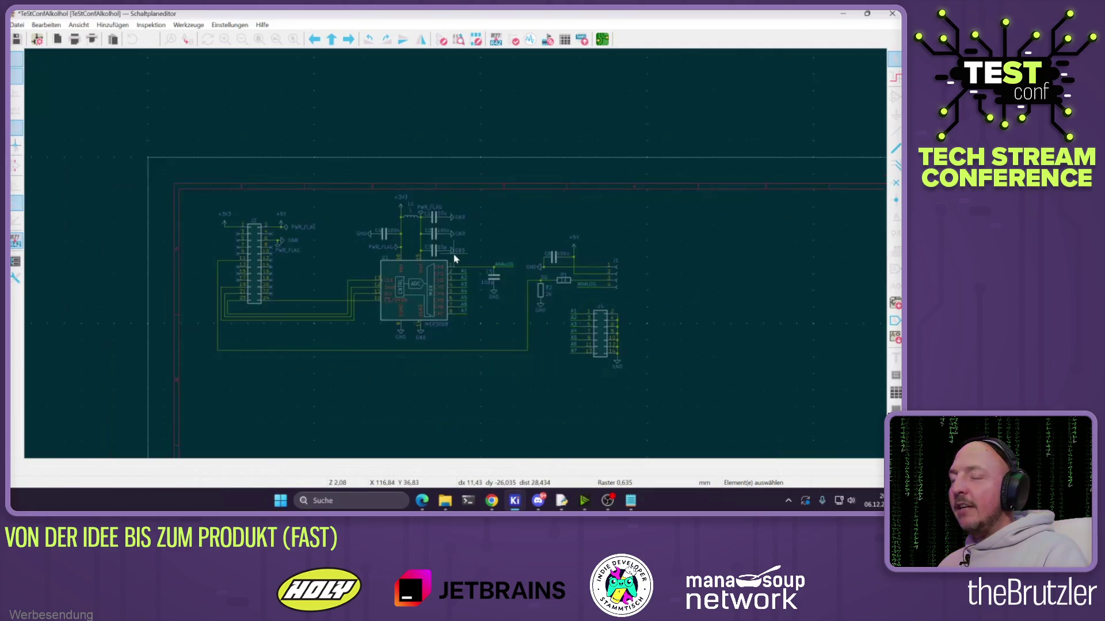
{"action": "scroll", "coordinate": [454, 254], "scroll_direction": "up", "scroll_amount": 2}
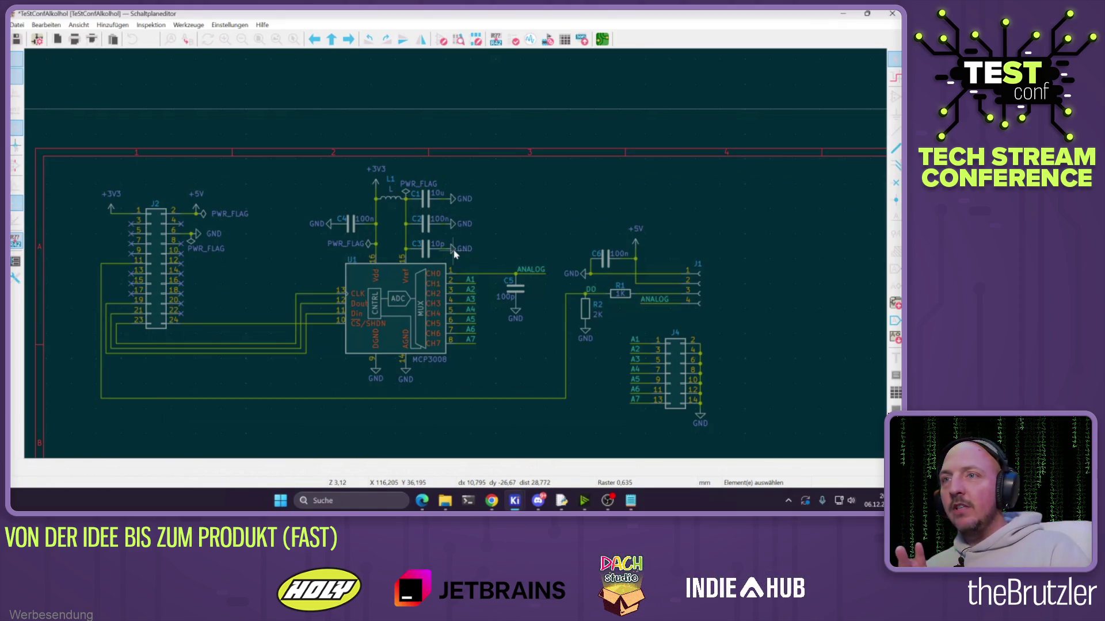
{"action": "left_click", "coordinate": [491, 500]}
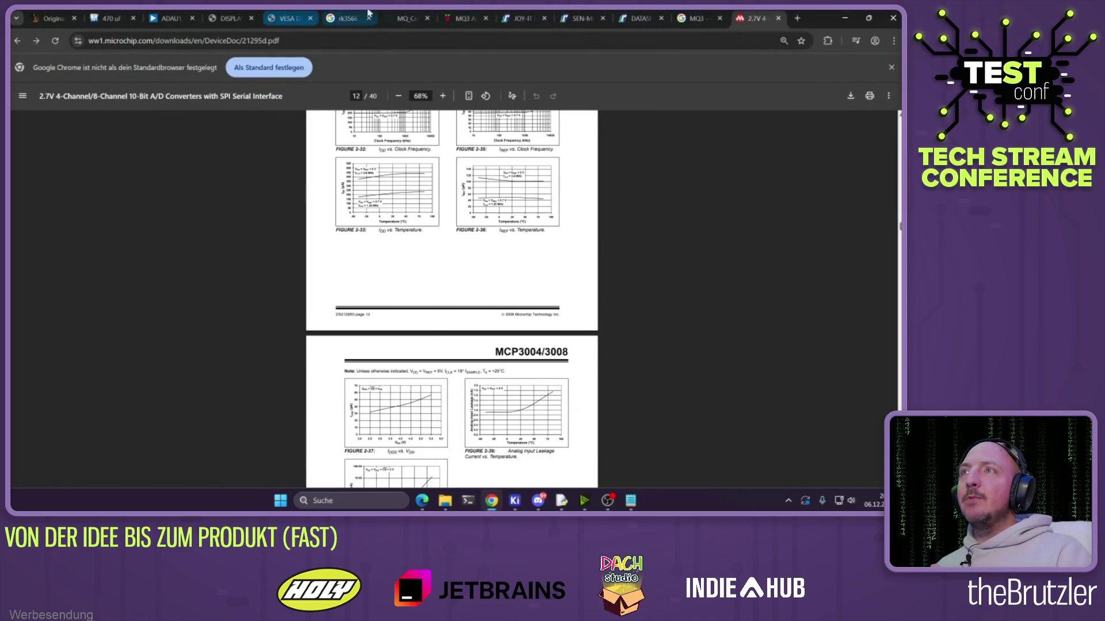
Scroll JLCPCB's order history, then minimize Chrome and the schematic editor
{"action": "left_click", "coordinate": [348, 18]}
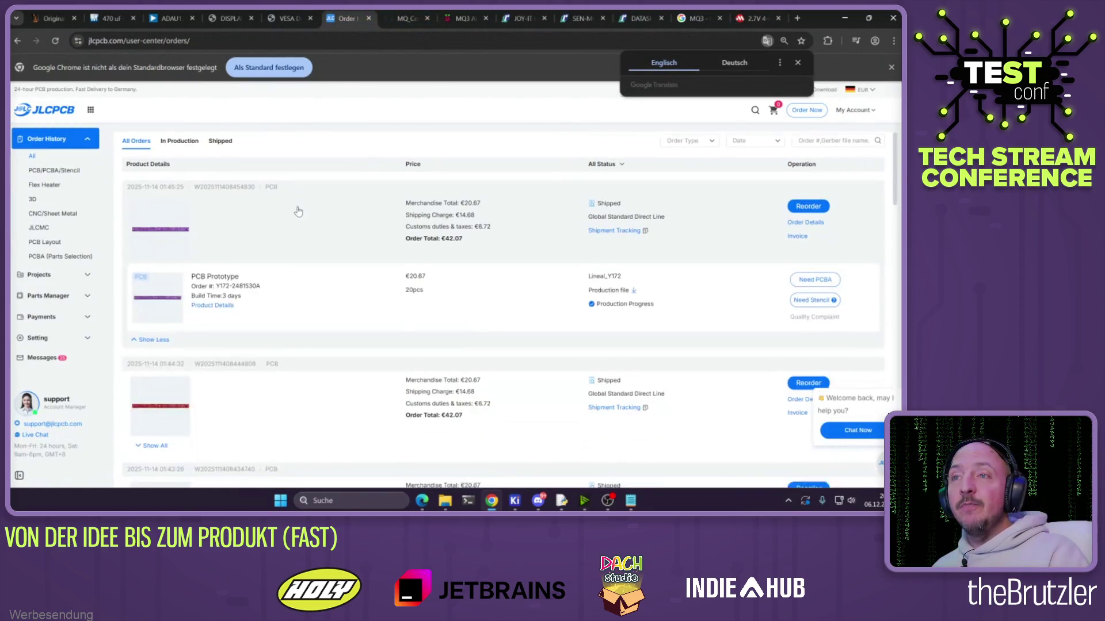
{"action": "scroll", "coordinate": [297, 210], "scroll_direction": "down", "scroll_amount": 2}
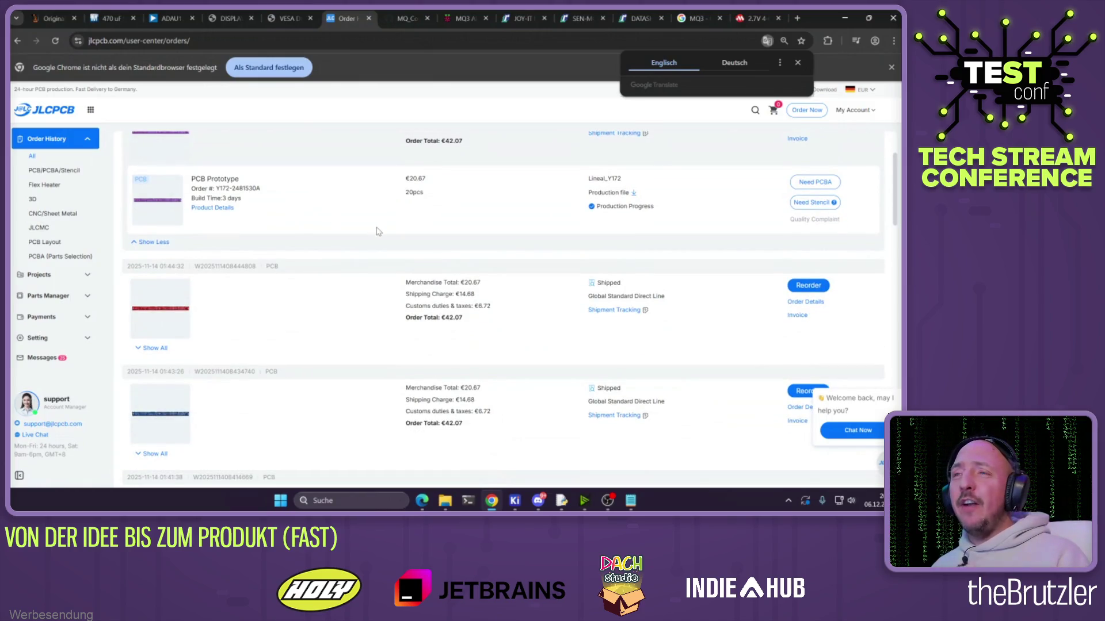
{"action": "left_click", "coordinate": [845, 18]}
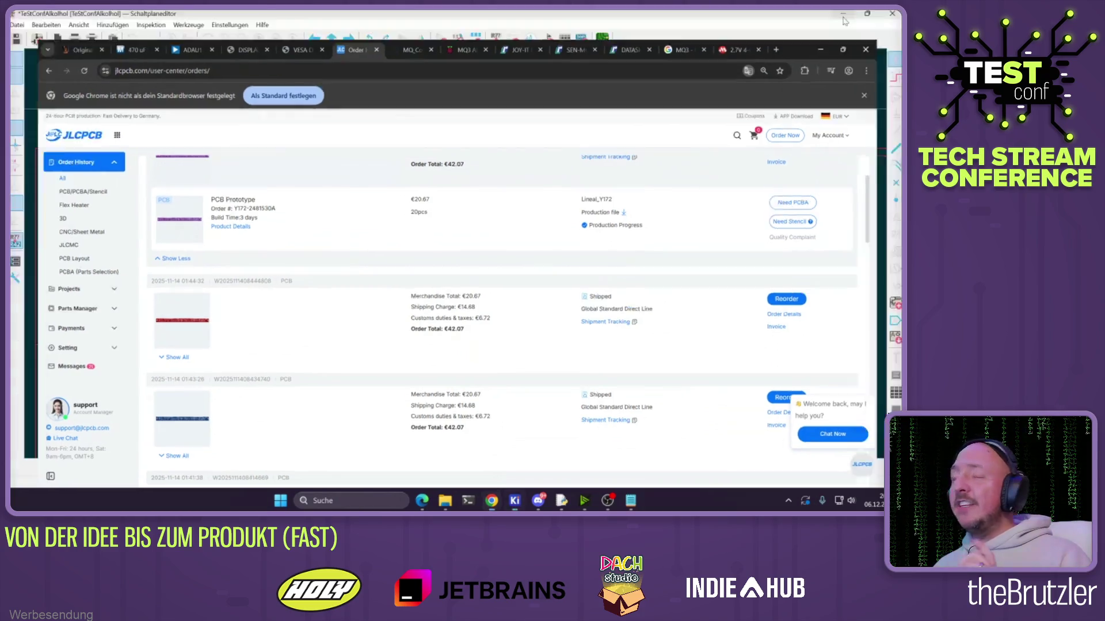
{"action": "left_click", "coordinate": [844, 15]}
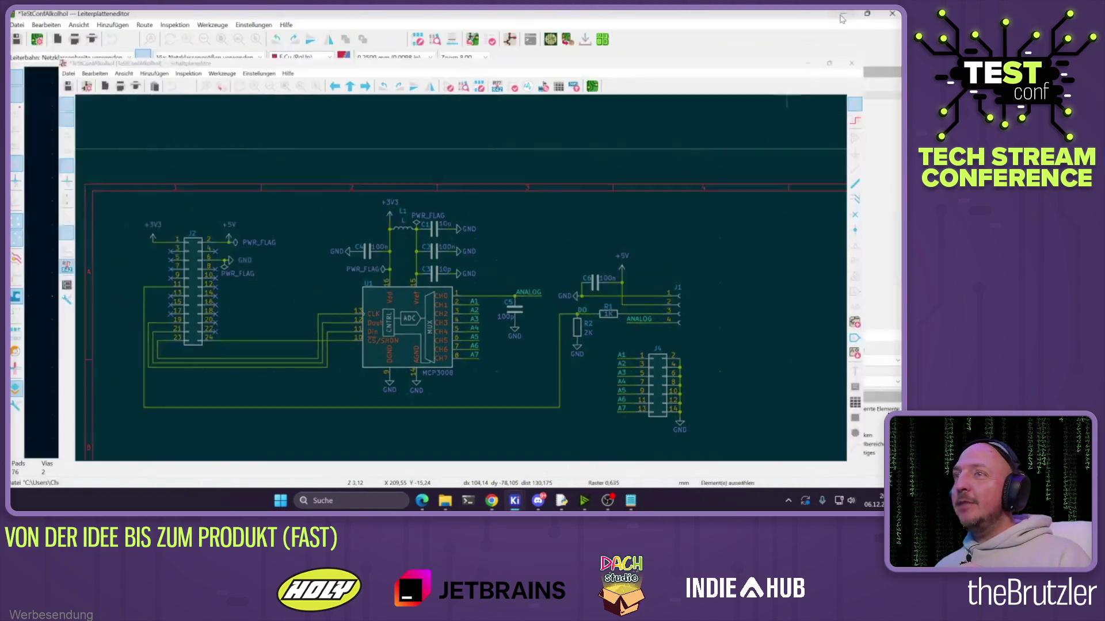
Minimize the KiCad PCB editor to reveal the talk agenda slide on the desktop
{"action": "left_click", "coordinate": [845, 15]}
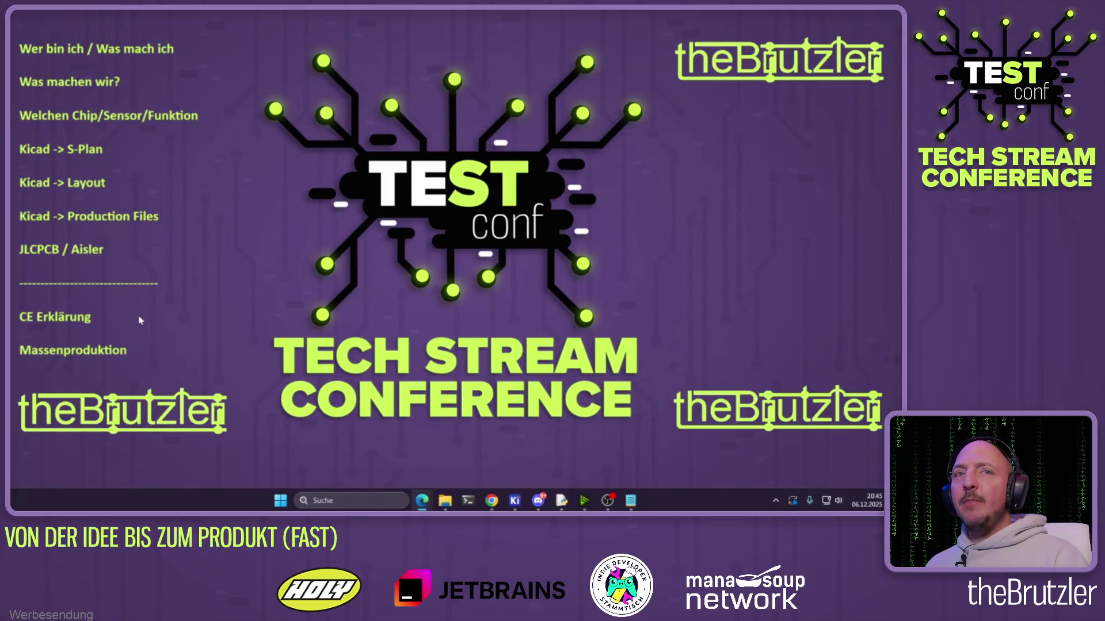
Restore Chrome from the taskbar to show JLCPCB's shipped PCB orders
{"action": "mouse_move", "coordinate": [416, 503]}
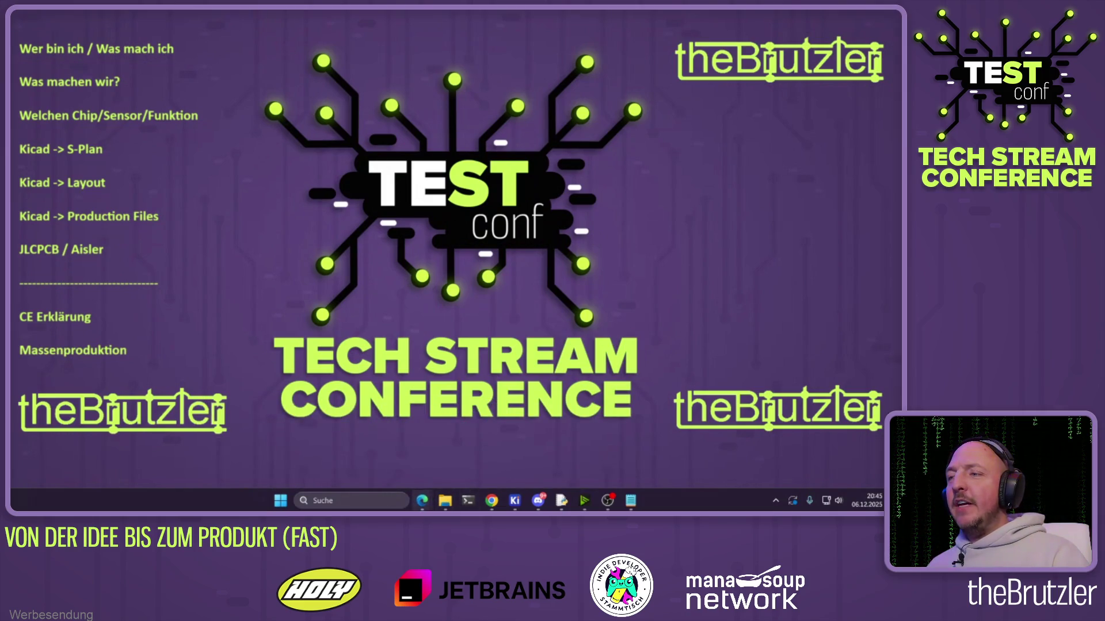
{"action": "left_click", "coordinate": [491, 501]}
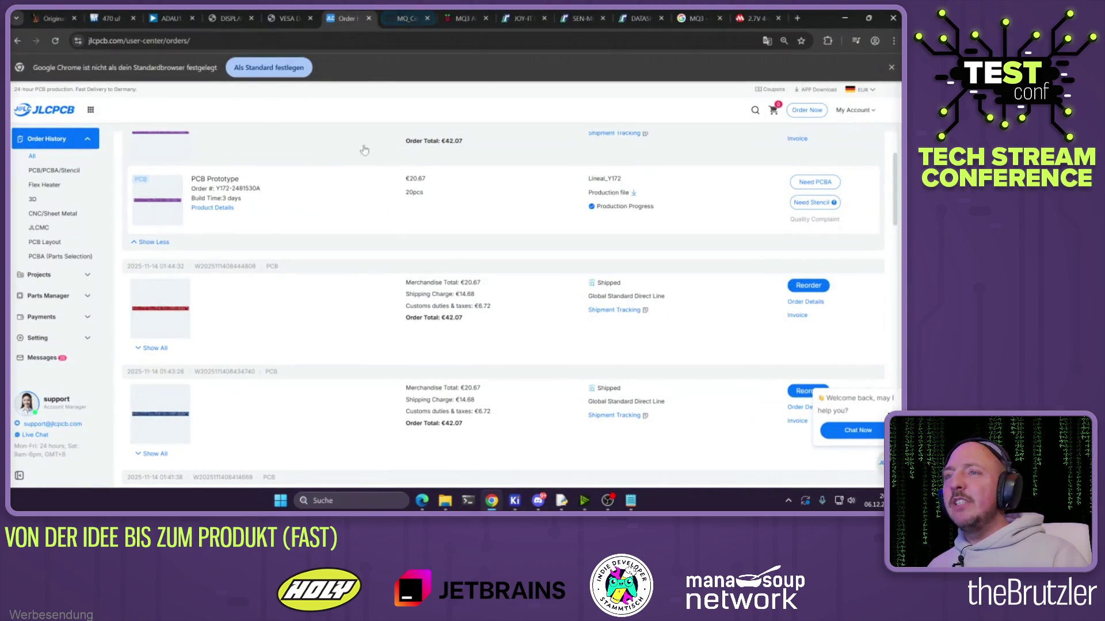
Show the MCP3008.py example in the MQ_Code_4705 GitHub tab, then minimize Chrome
{"action": "left_click", "coordinate": [412, 24]}
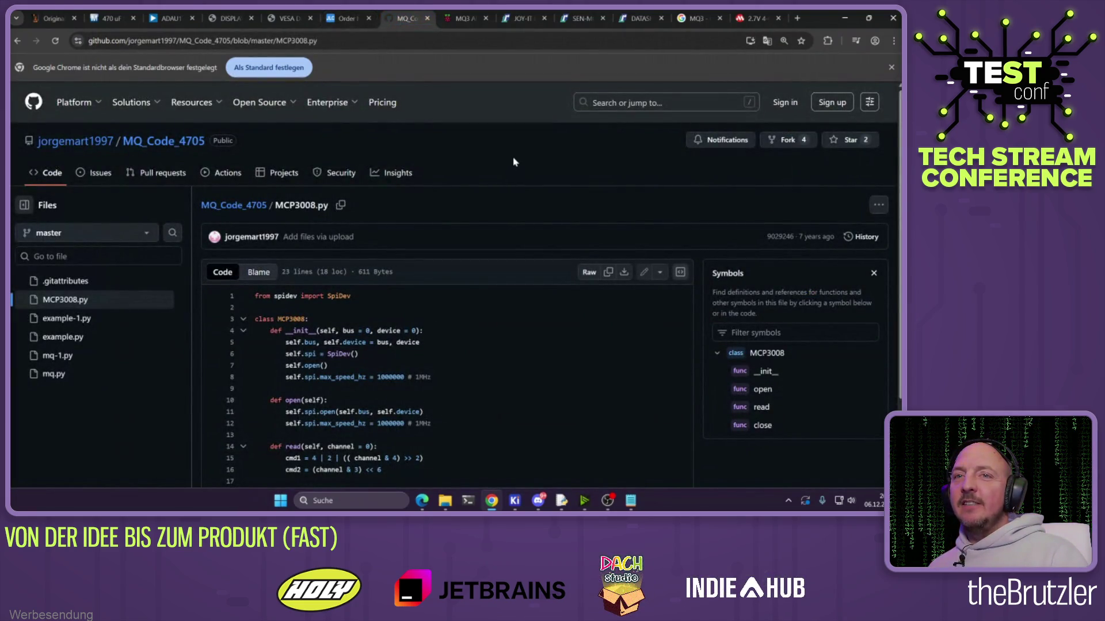
{"action": "left_click", "coordinate": [845, 18]}
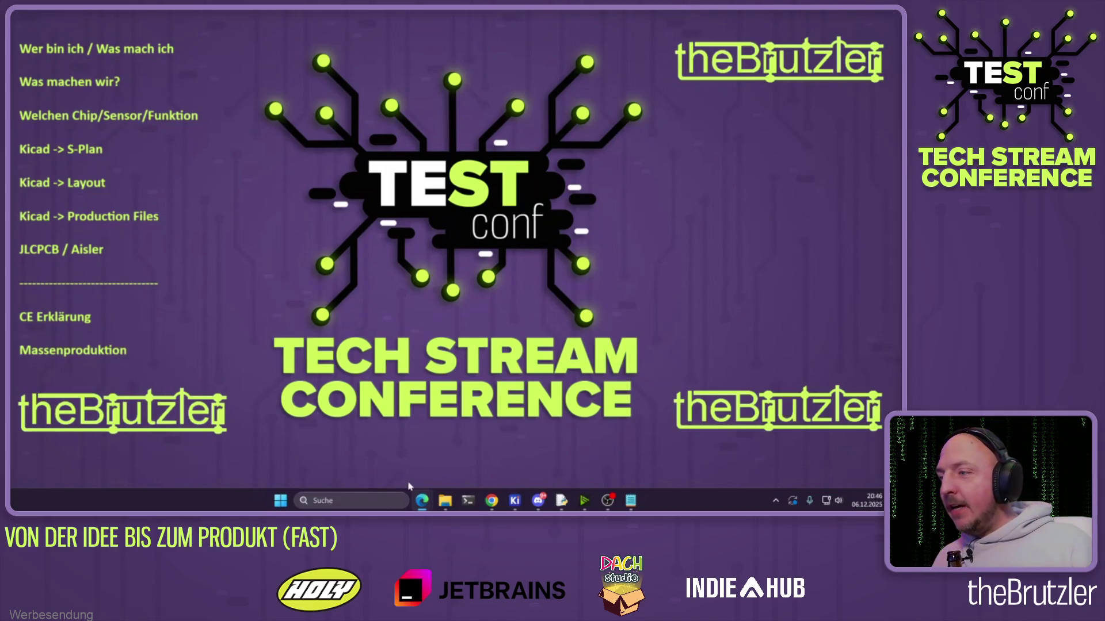
Launch the Arduino IDE via Windows search 'arduino IDE' and scroll up through the uboot.ino sketch
{"action": "left_click", "coordinate": [364, 497]}
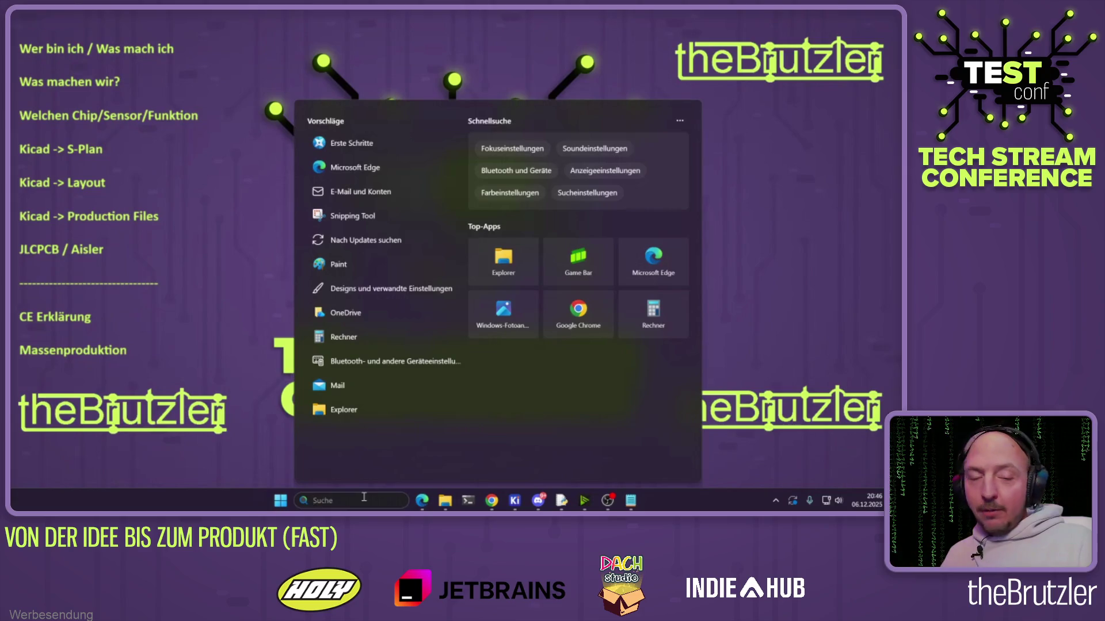
{"action": "type", "text": "arduino IDE"}
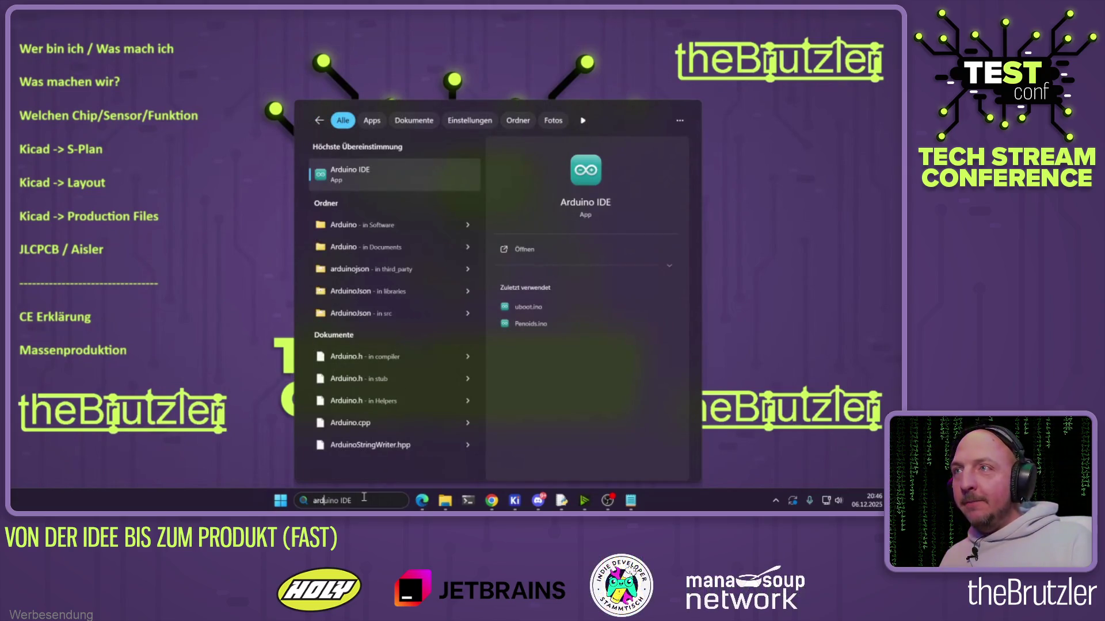
{"action": "key", "text": "Return"}
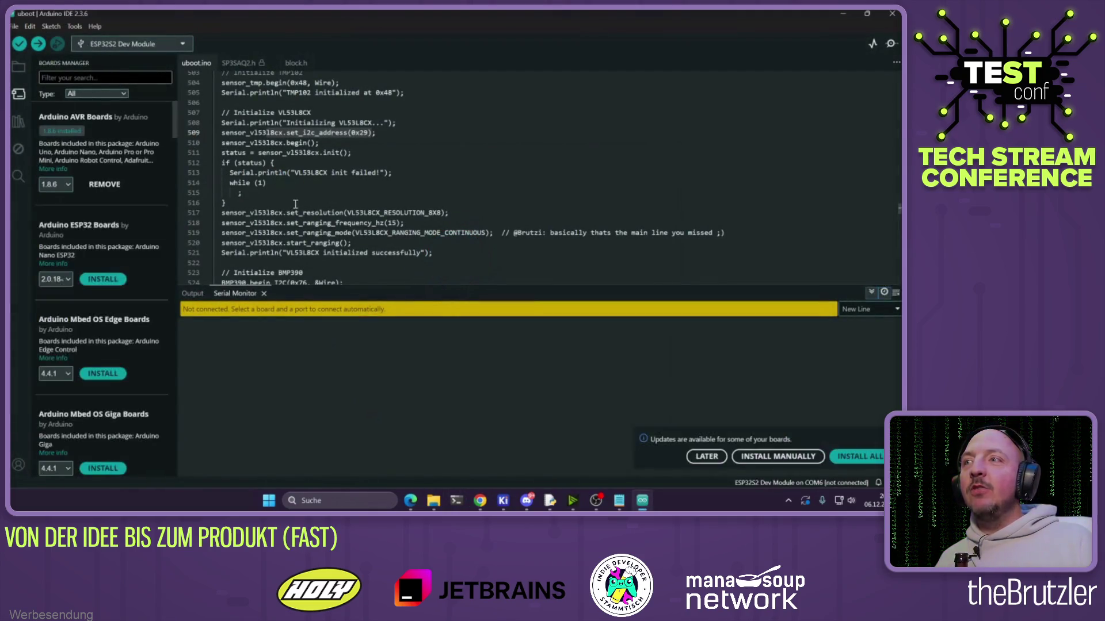
{"action": "scroll", "coordinate": [288, 203], "scroll_direction": "up", "scroll_amount": 5}
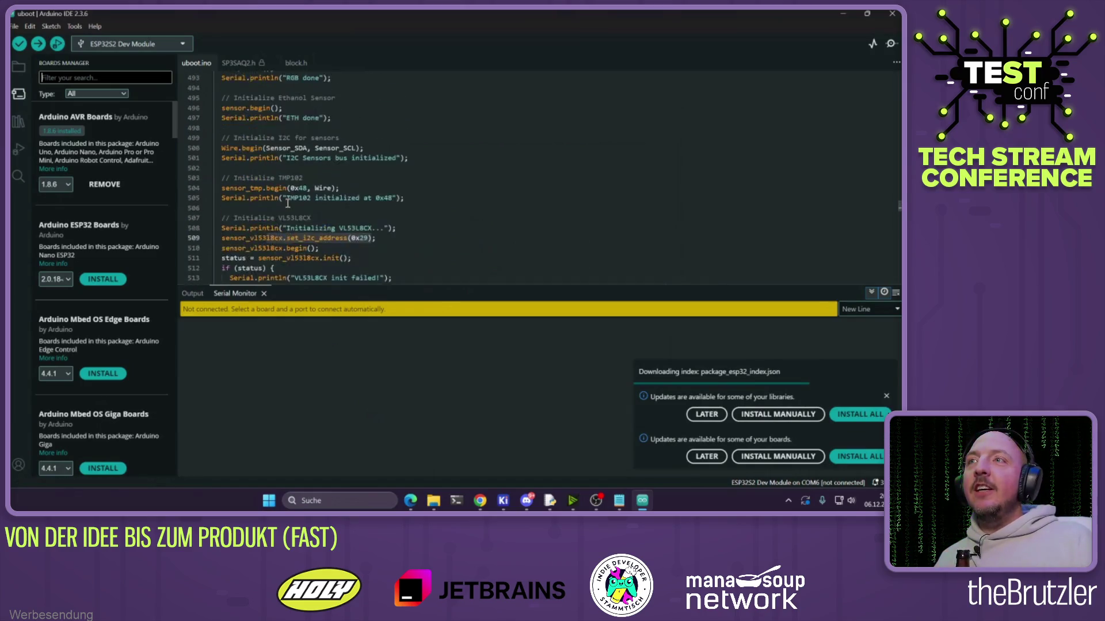
{"action": "scroll", "coordinate": [374, 213], "scroll_direction": "up", "scroll_amount": 9}
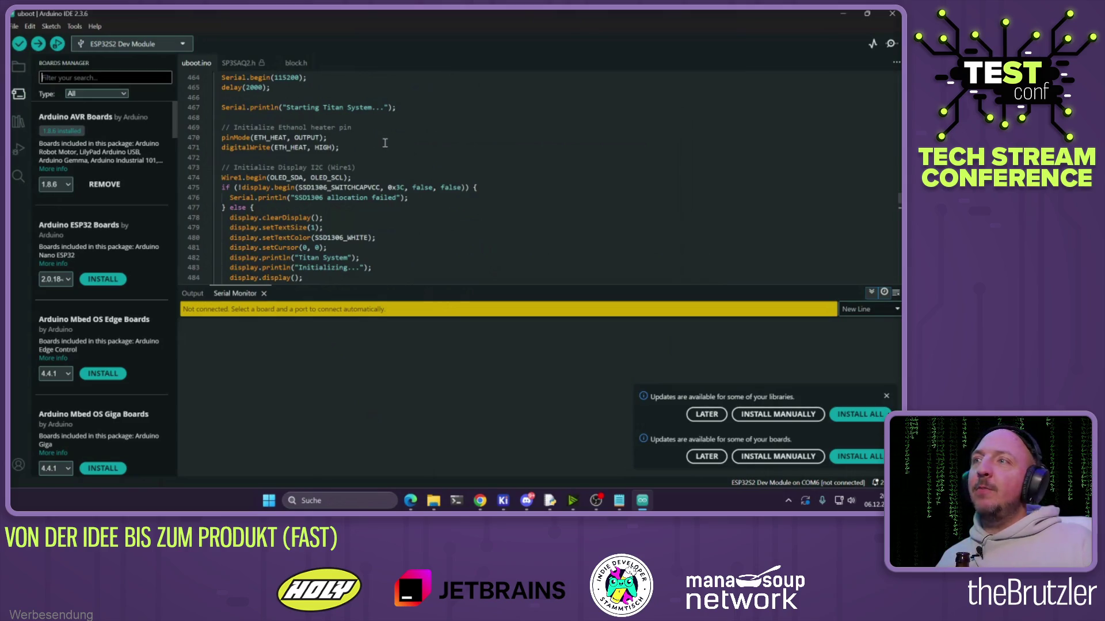
{"action": "scroll", "coordinate": [380, 146], "scroll_direction": "up", "scroll_amount": 2}
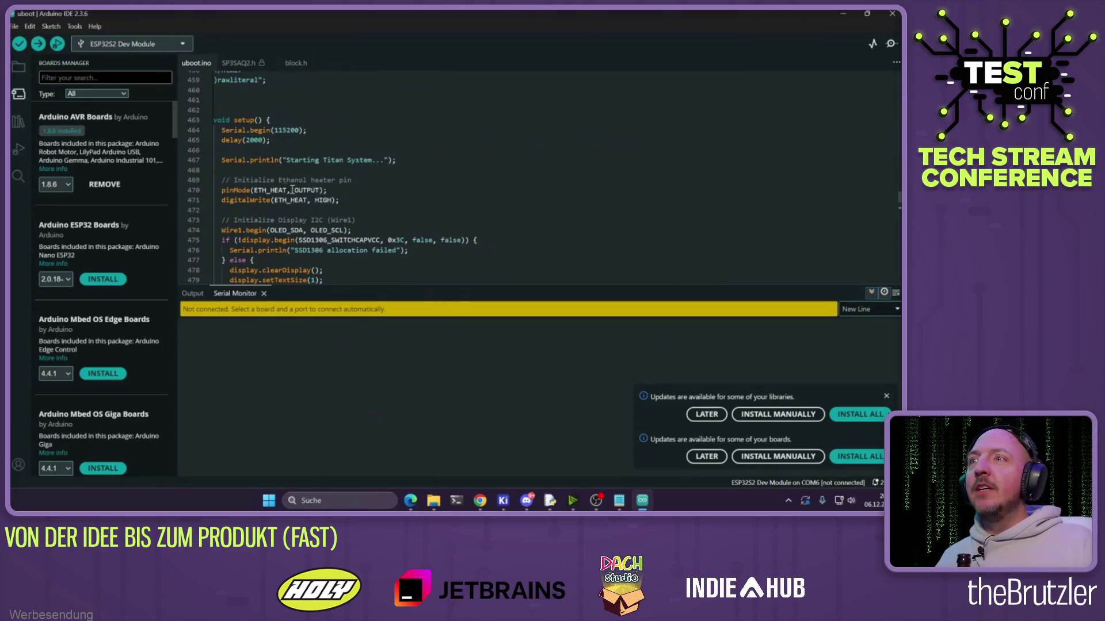
Highlight ETH_HEAT on pinMode line 471, browse the sketch, then minimize Arduino IDE and restore Chrome
{"action": "left_click_drag", "start_coordinate": [276, 203], "coordinate": [301, 203]}
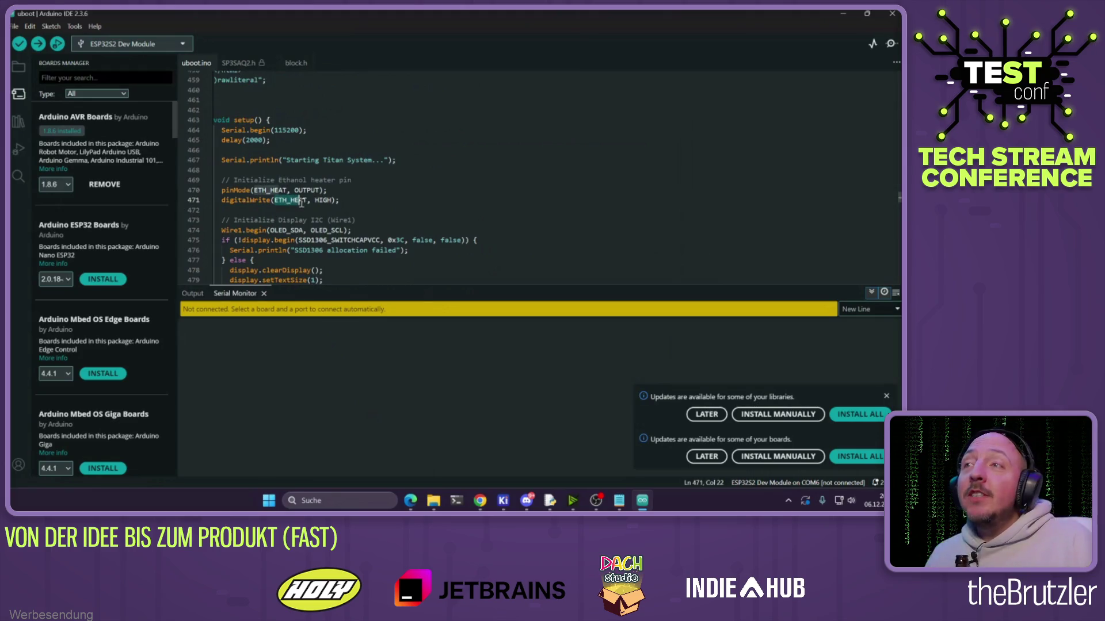
{"action": "scroll", "coordinate": [358, 199], "scroll_direction": "up", "scroll_amount": 5}
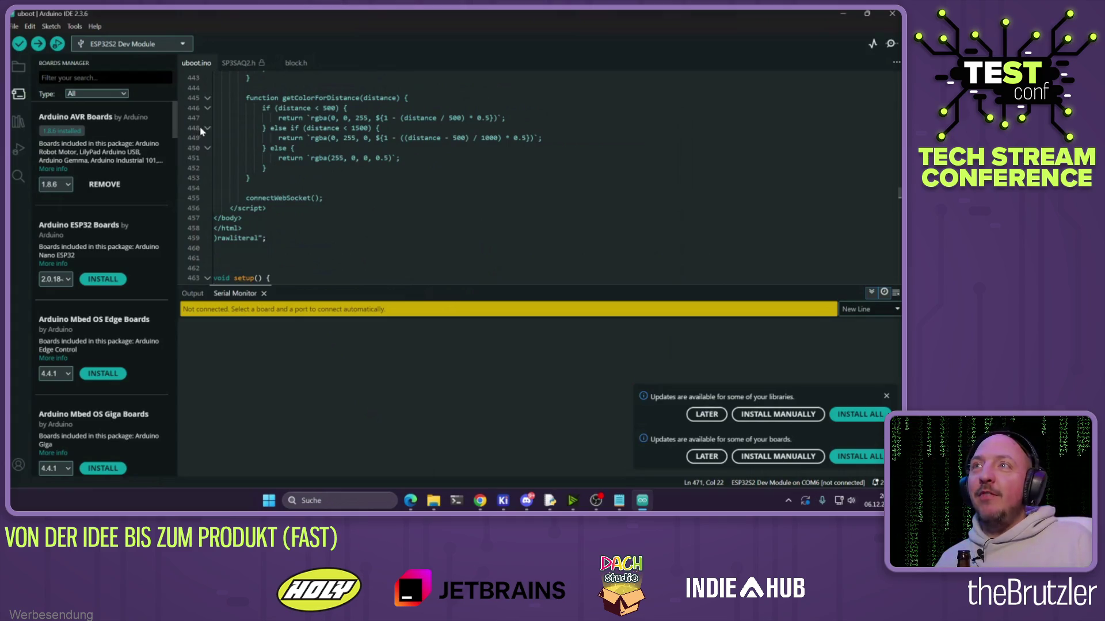
{"action": "scroll", "coordinate": [500, 209], "scroll_direction": "up", "scroll_amount": 4}
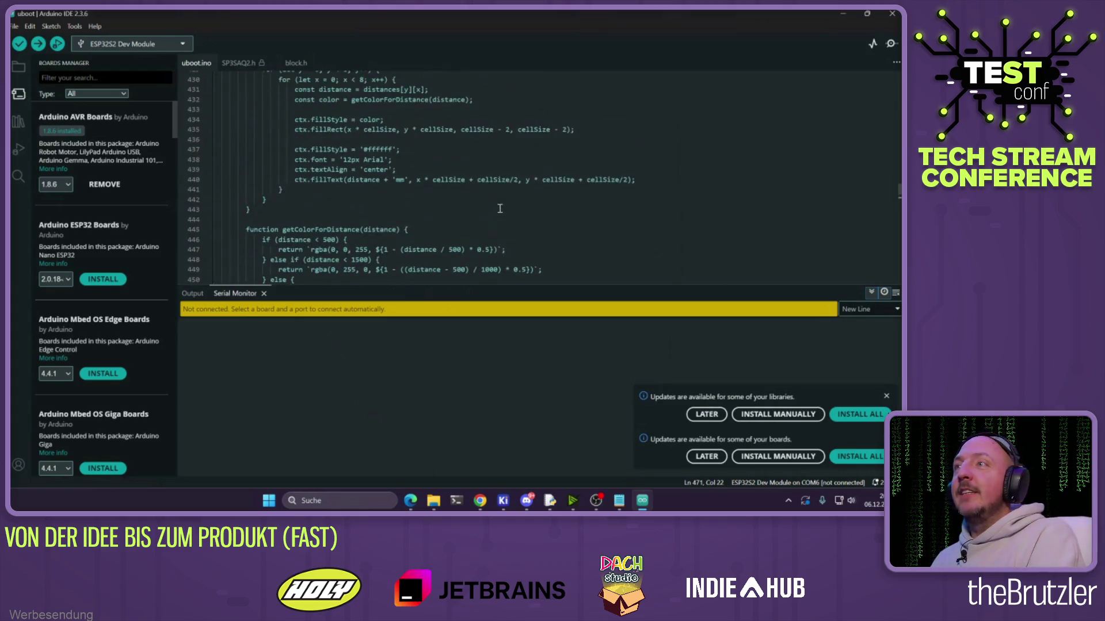
{"action": "scroll", "coordinate": [498, 210], "scroll_direction": "up", "scroll_amount": 5}
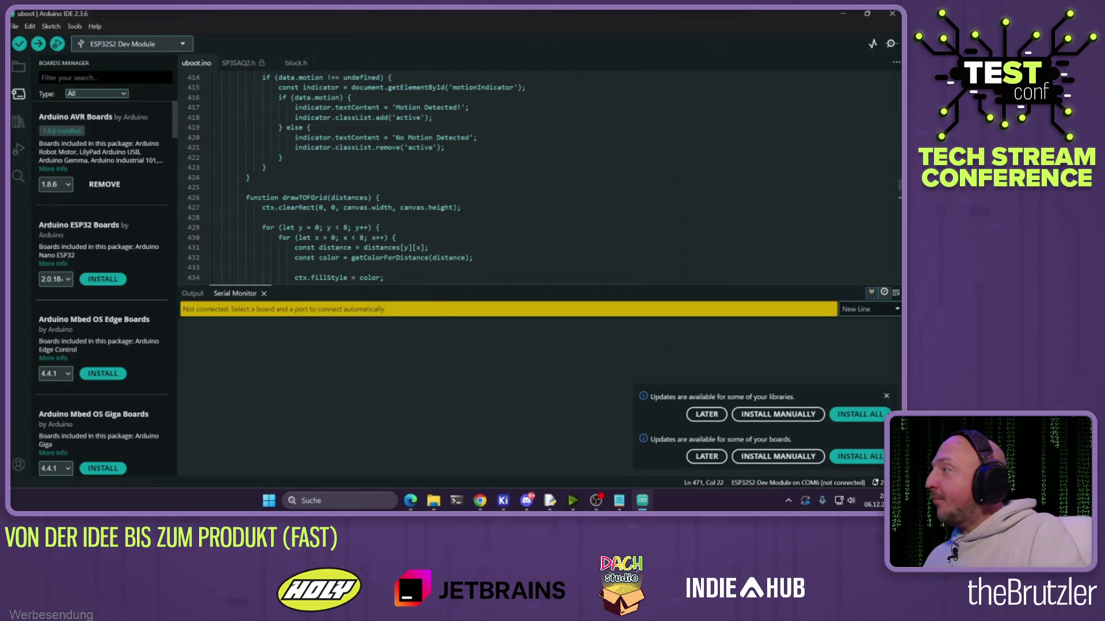
{"action": "left_click_drag", "start_coordinate": [900, 184], "coordinate": [898, 102]}
{"action": "left_click_drag", "start_coordinate": [258, 132], "coordinate": [237, 162]}
{"action": "left_click", "coordinate": [333, 206]}
{"action": "left_click", "coordinate": [843, 13]}
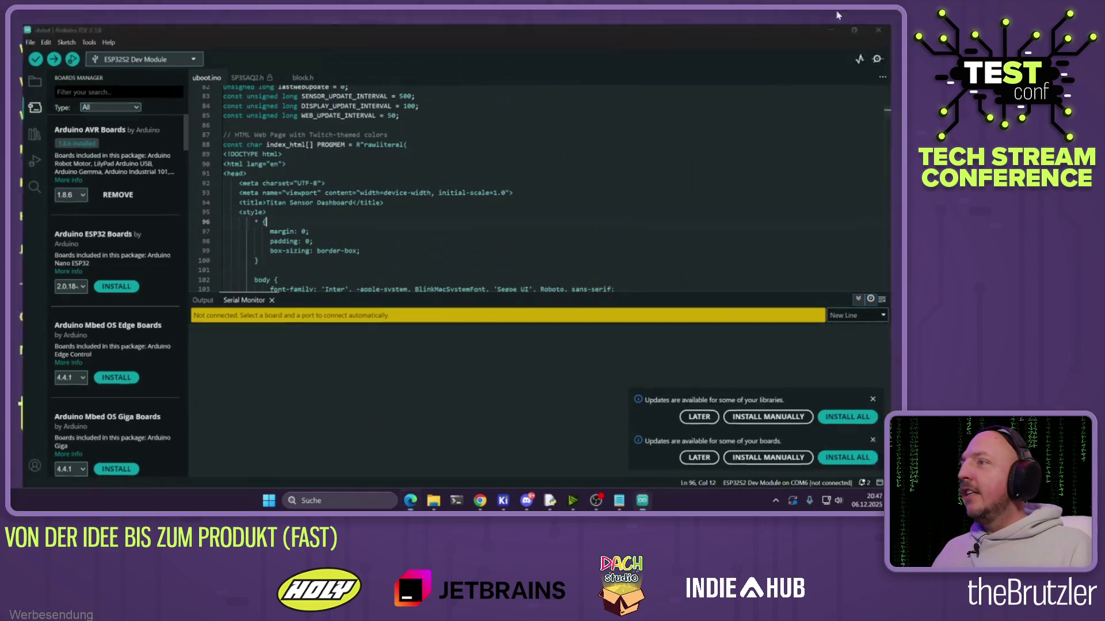
{"action": "left_click", "coordinate": [479, 500]}
{"action": "left_click", "coordinate": [247, 41]}
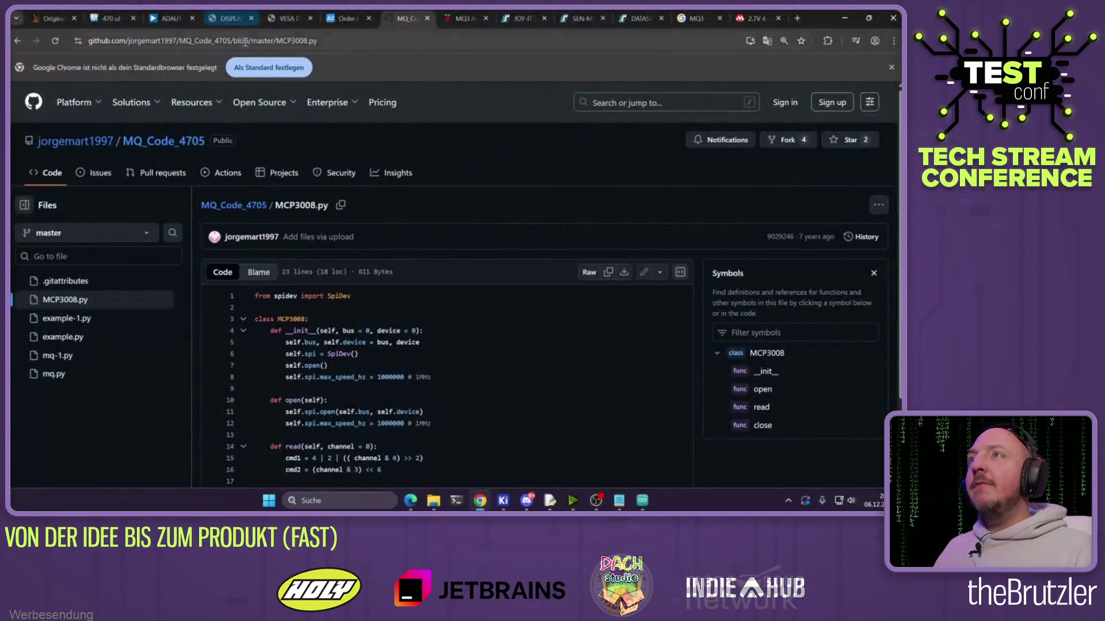
Load github.com and go to the streamer's GitHub profile page
{"action": "type", "text": "github.com"}
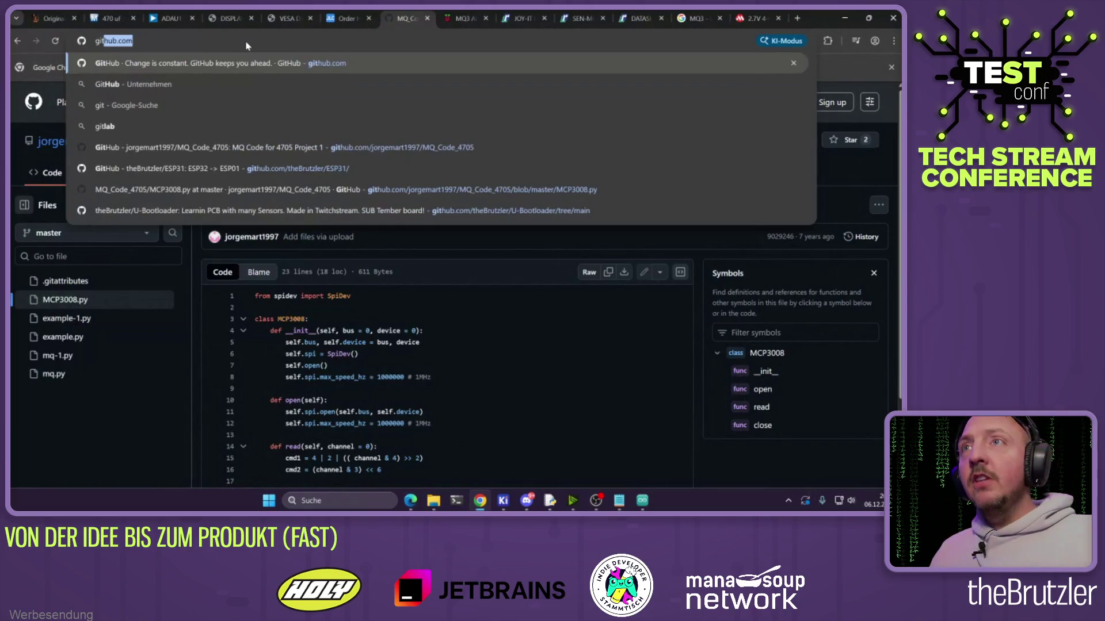
{"action": "key", "text": "Return"}
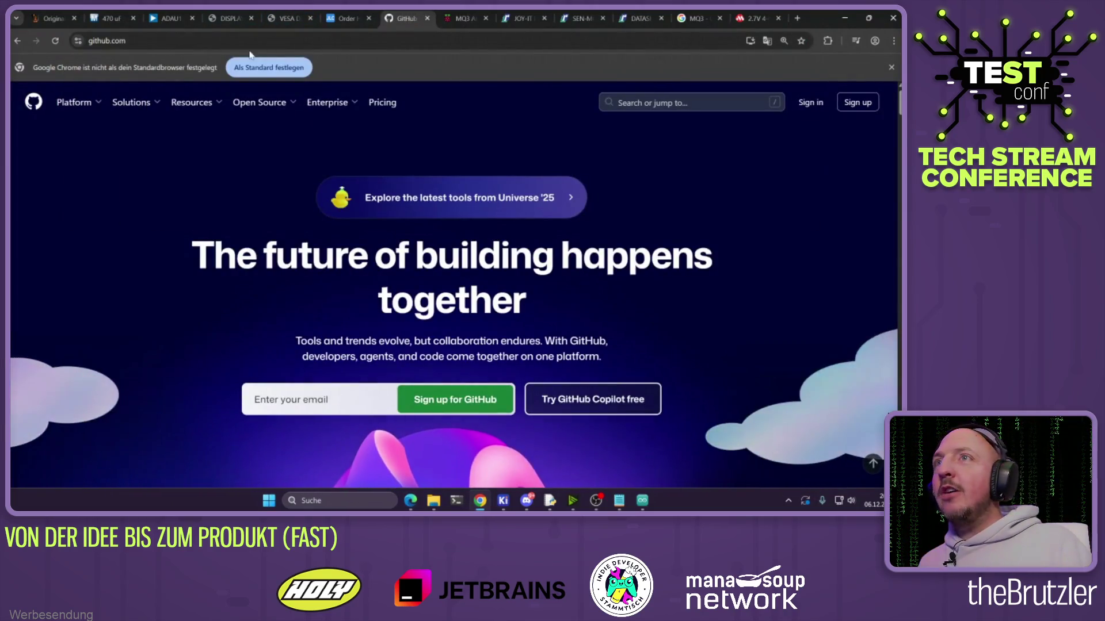
{"action": "left_click", "coordinate": [226, 43]}
{"action": "type", "text": "theb"}
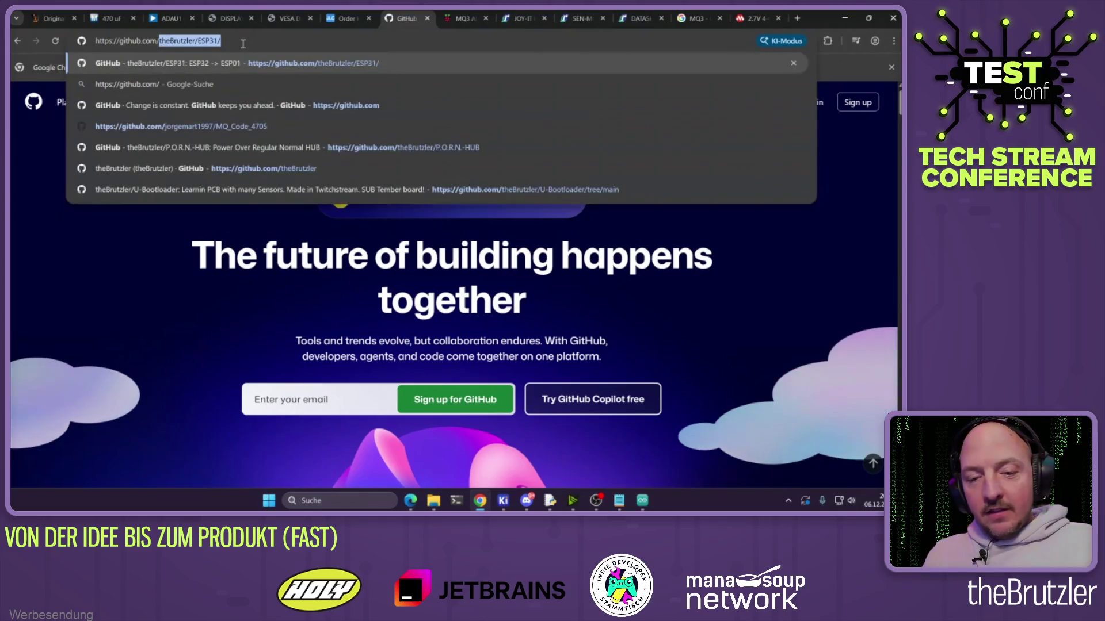
{"action": "type", "text": "ru"}
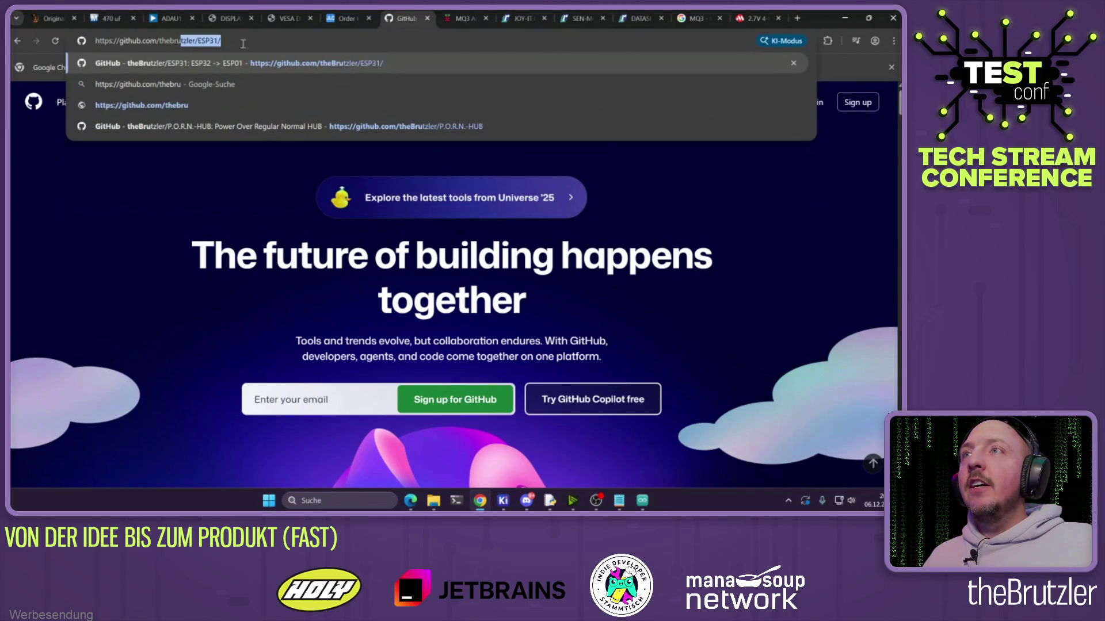
{"action": "type", "text": "tzler/"}
{"action": "key", "text": "Return"}
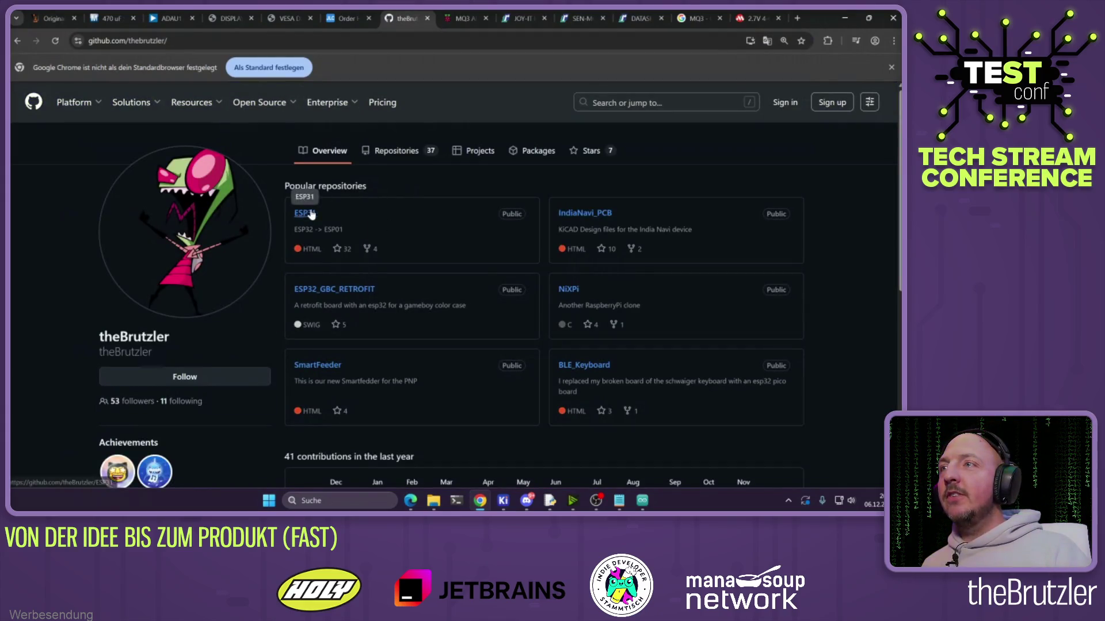
Show the profile's list of 37 repositories
{"action": "left_click", "coordinate": [392, 151]}
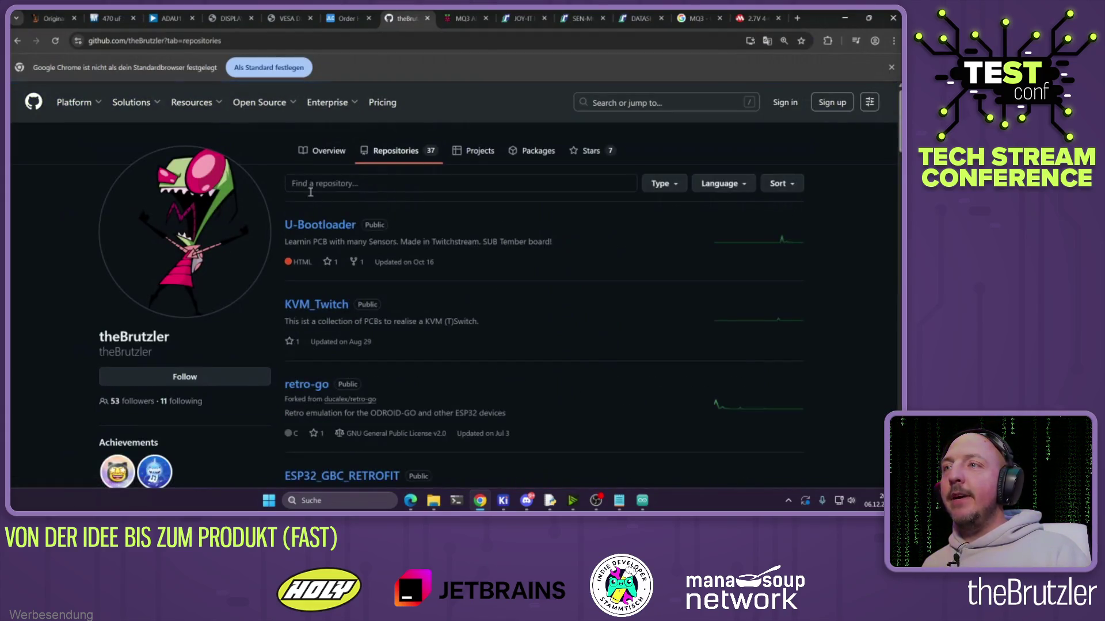
{"action": "scroll", "coordinate": [334, 183], "scroll_direction": "down", "scroll_amount": 1}
{"action": "scroll", "coordinate": [334, 183], "scroll_direction": "down", "scroll_amount": 3}
{"action": "scroll", "coordinate": [305, 282], "scroll_direction": "up", "scroll_amount": 2}
Open the forked retro-go repository and read through its README
{"action": "left_click", "coordinate": [304, 282]}
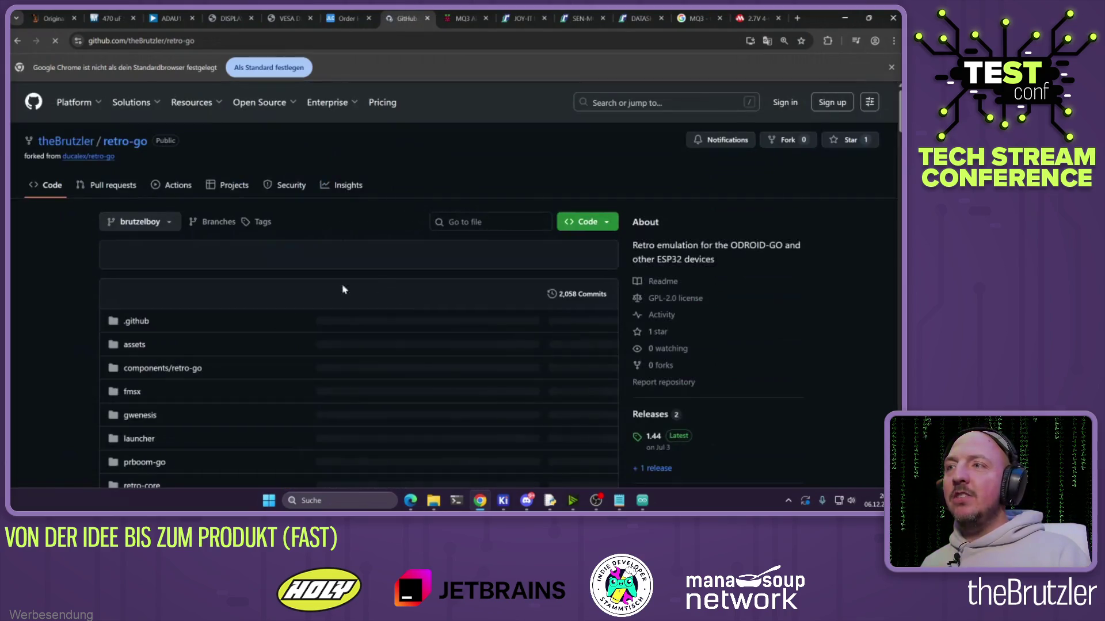
{"action": "scroll", "coordinate": [202, 317], "scroll_direction": "down", "scroll_amount": 1}
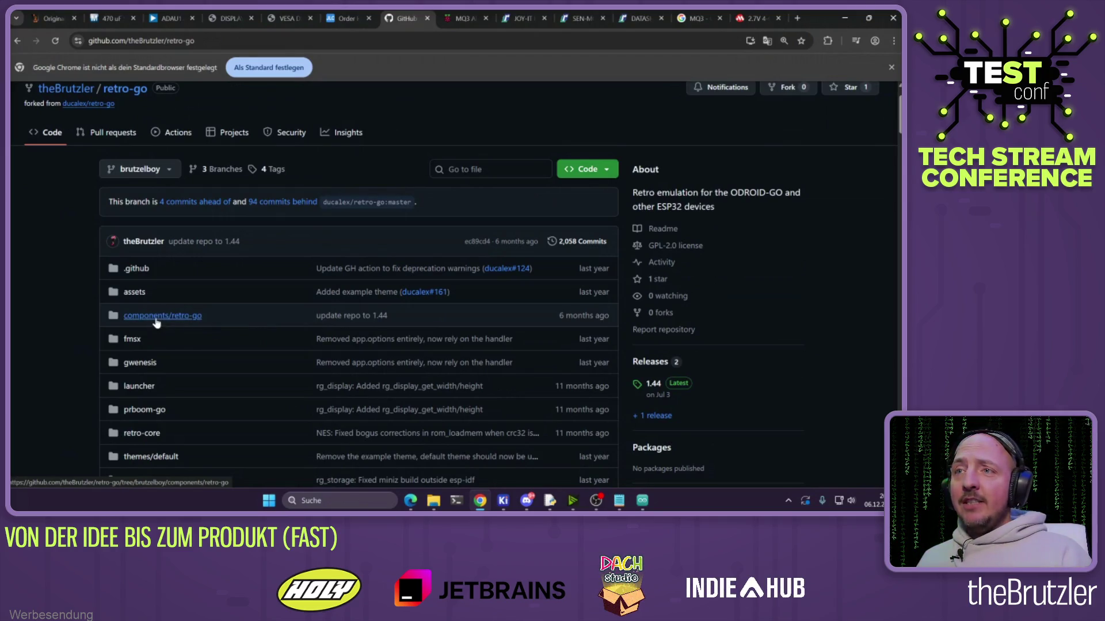
{"action": "scroll", "coordinate": [156, 323], "scroll_direction": "down", "scroll_amount": 20}
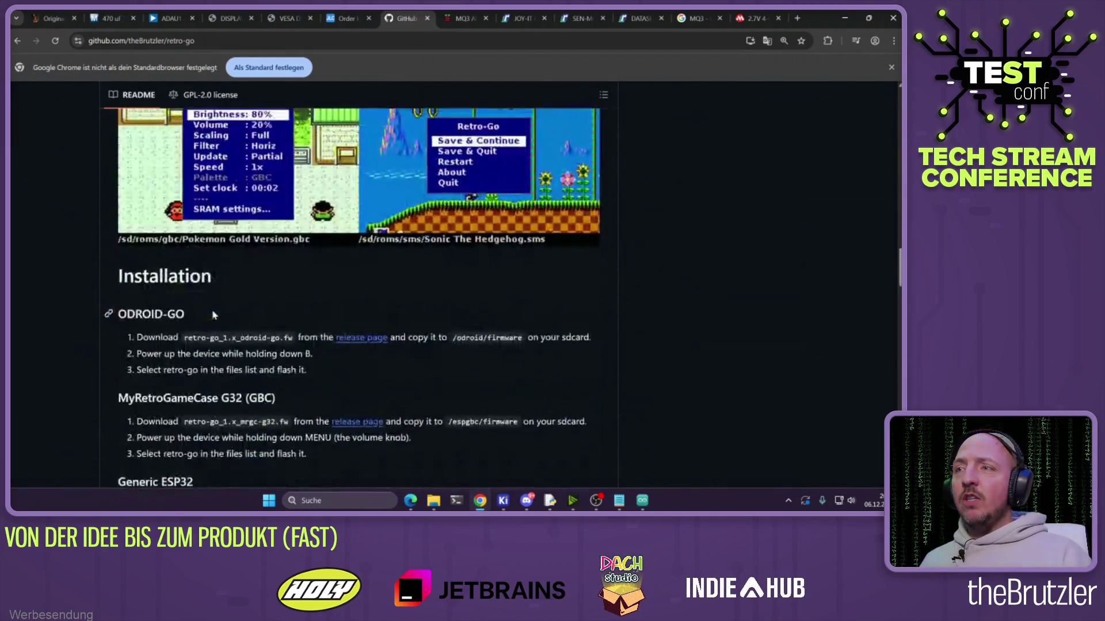
{"action": "scroll", "coordinate": [213, 314], "scroll_direction": "up", "scroll_amount": 5}
{"action": "scroll", "coordinate": [225, 314], "scroll_direction": "down", "scroll_amount": 20}
{"action": "scroll", "coordinate": [226, 314], "scroll_direction": "down", "scroll_amount": 3}
{"action": "scroll", "coordinate": [242, 288], "scroll_direction": "up", "scroll_amount": 15}
{"action": "left_click_drag", "start_coordinate": [196, 216], "coordinate": [163, 214]}
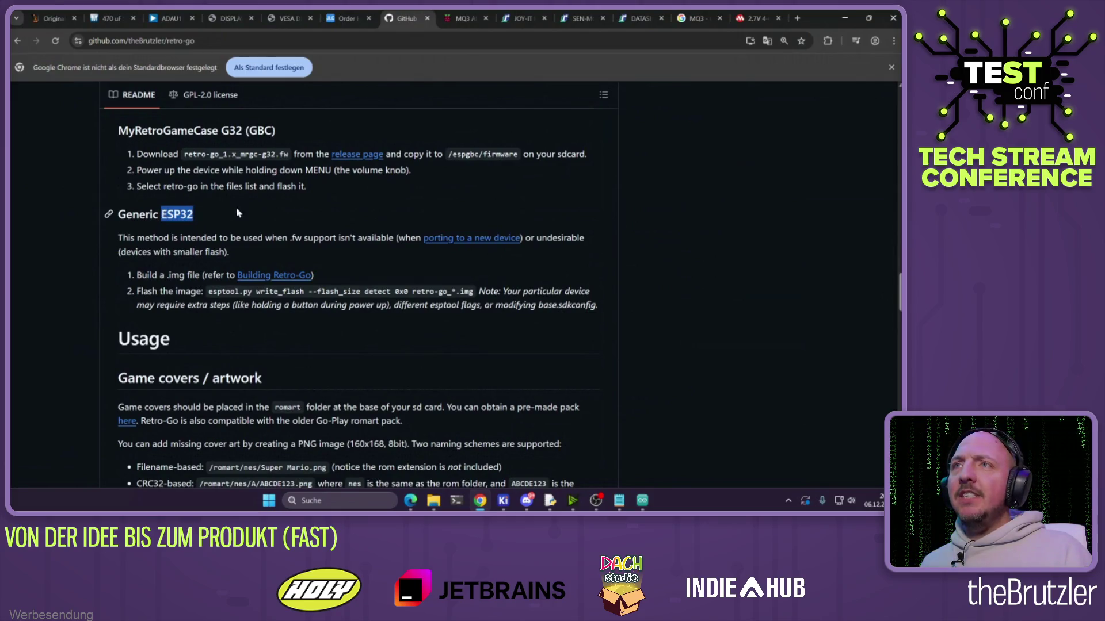
{"action": "left_click_drag", "start_coordinate": [896, 306], "coordinate": [888, 106]}
{"action": "scroll", "coordinate": [134, 321], "scroll_direction": "down", "scroll_amount": 1}
Browse to components/retro-go/targets/brutzelboy, then follow the link to the upstream repository
{"action": "left_click", "coordinate": [140, 318]}
{"action": "scroll", "coordinate": [265, 304], "scroll_direction": "down", "scroll_amount": 2}
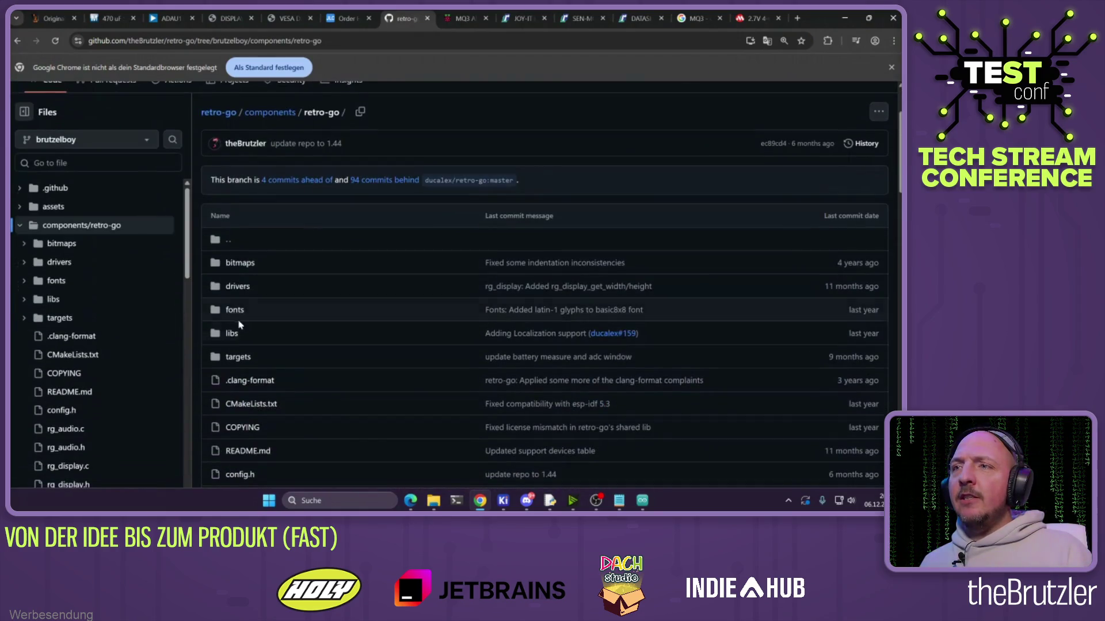
{"action": "left_click", "coordinate": [237, 345]}
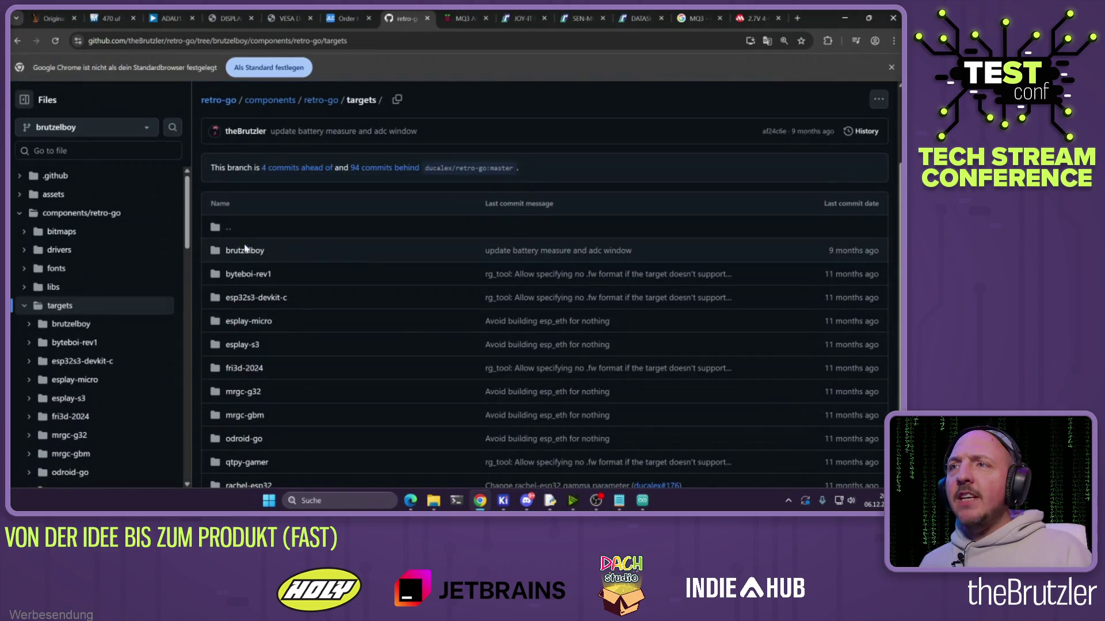
{"action": "left_click", "coordinate": [246, 253]}
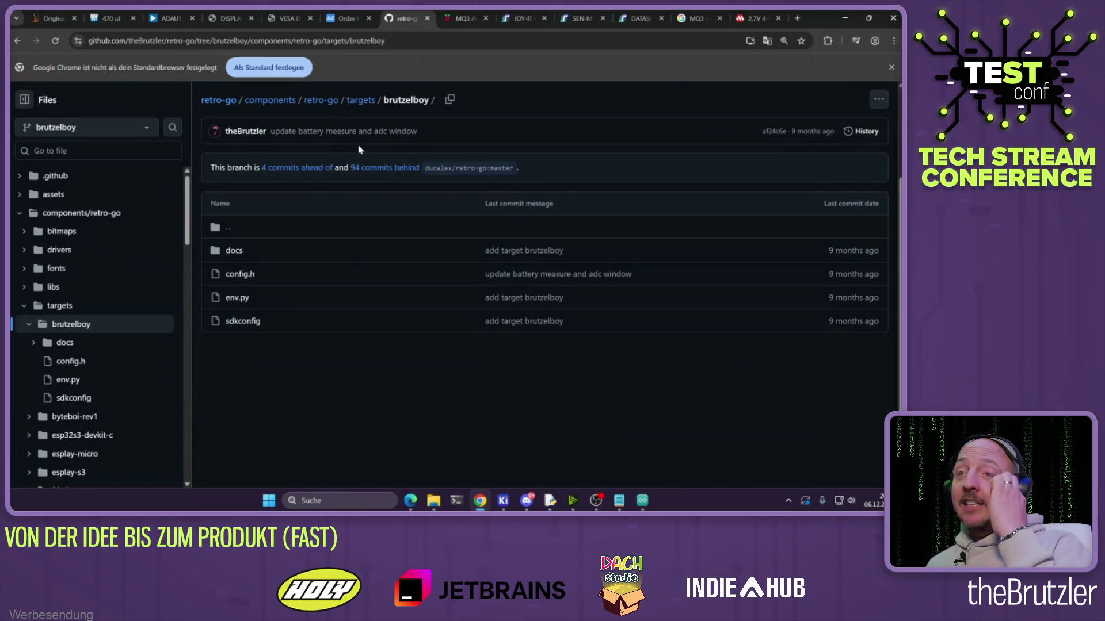
{"action": "scroll", "coordinate": [319, 159], "scroll_direction": "up", "scroll_amount": 2}
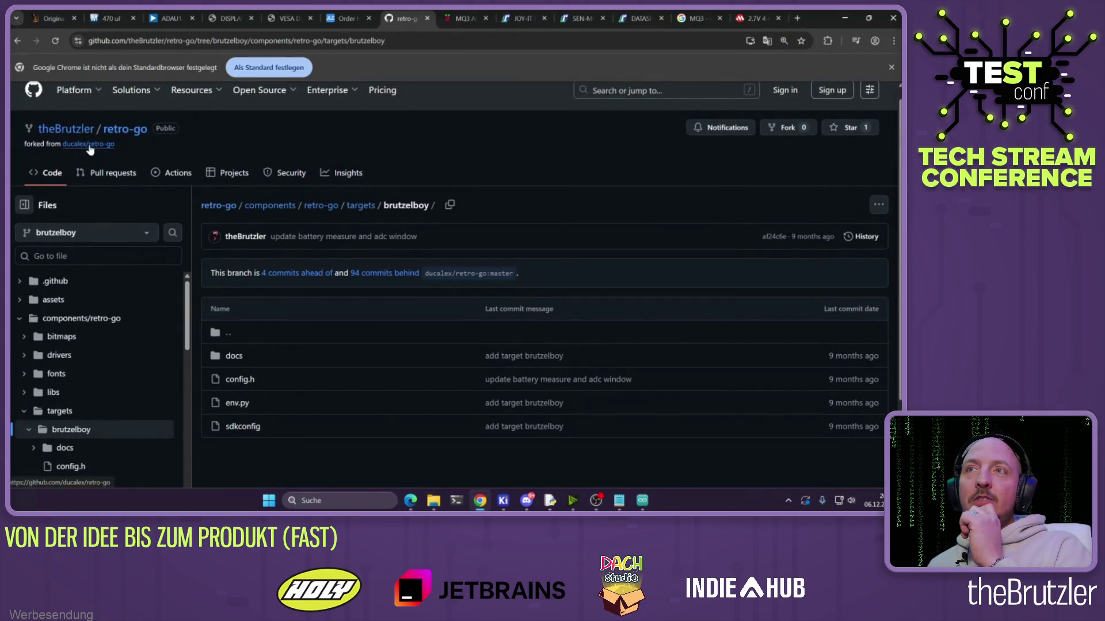
{"action": "mouse_move", "coordinate": [86, 150]}
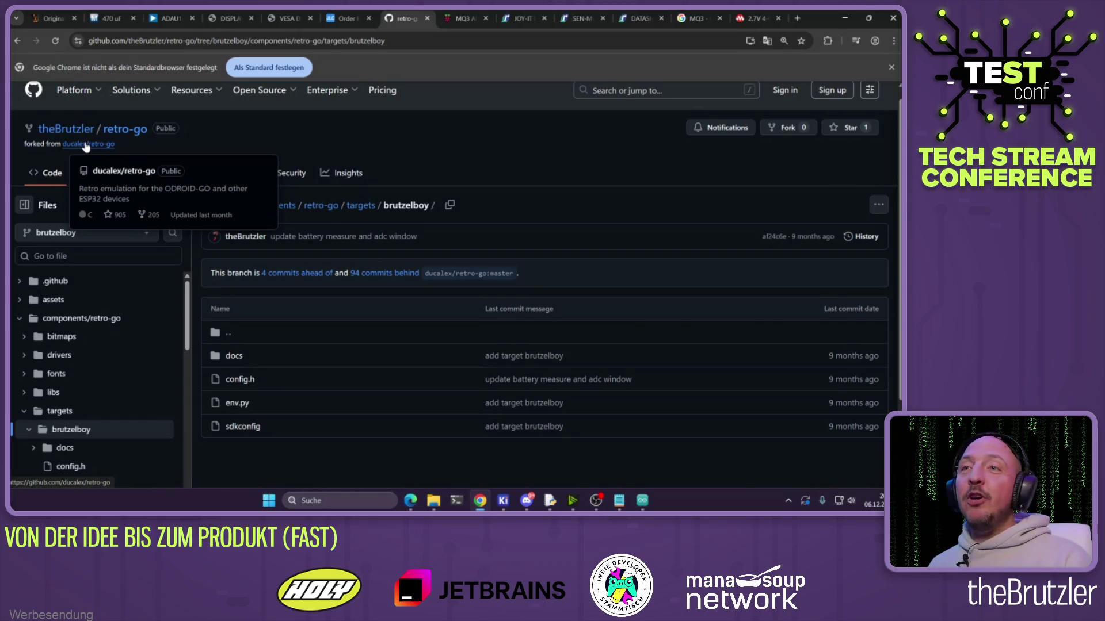
{"action": "left_click", "coordinate": [86, 145]}
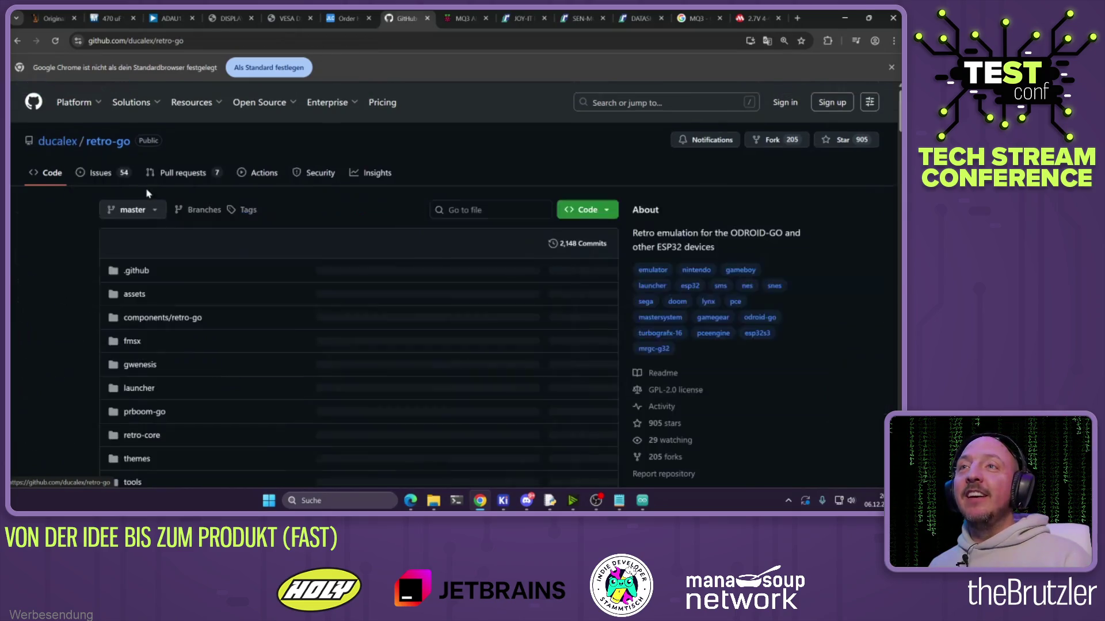
Look over the upstream ducalex/retro-go page, then minimize Chrome to reveal the agenda slide
{"action": "scroll", "coordinate": [506, 197], "scroll_direction": "down", "scroll_amount": 5}
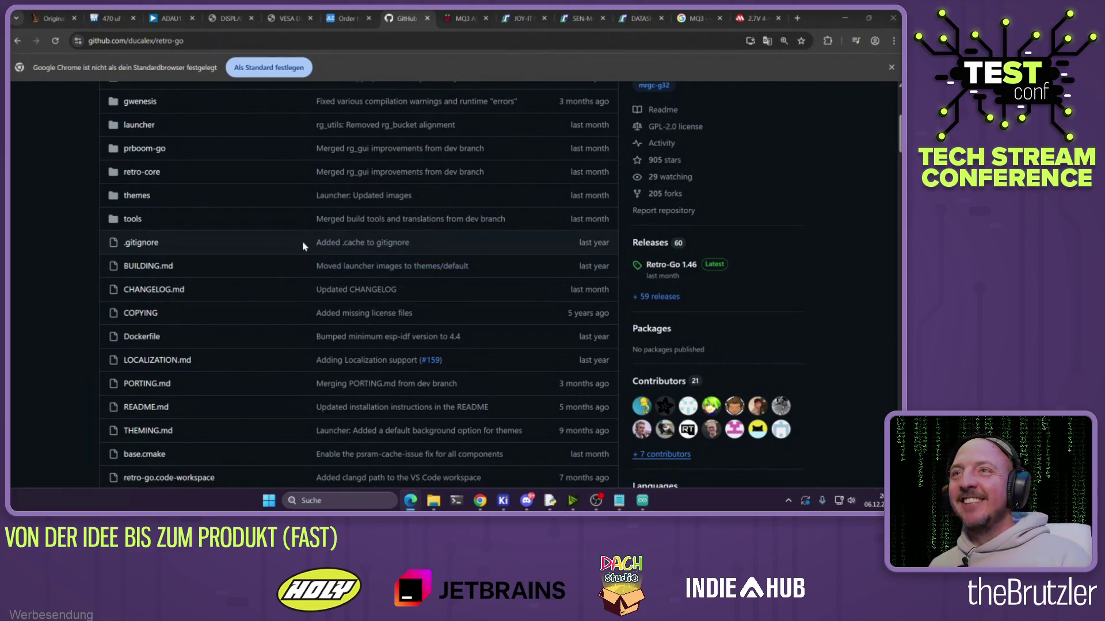
{"action": "left_click", "coordinate": [844, 18]}
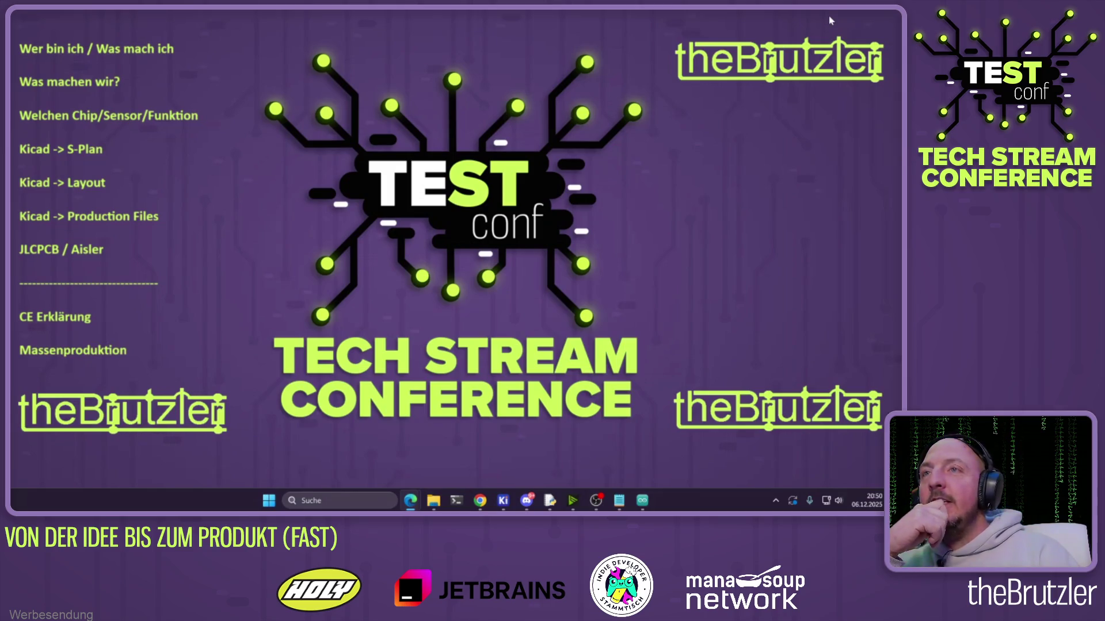
Close the Lineal project, then close the schematic editor, saving its changes
{"action": "mouse_move", "coordinate": [503, 500]}
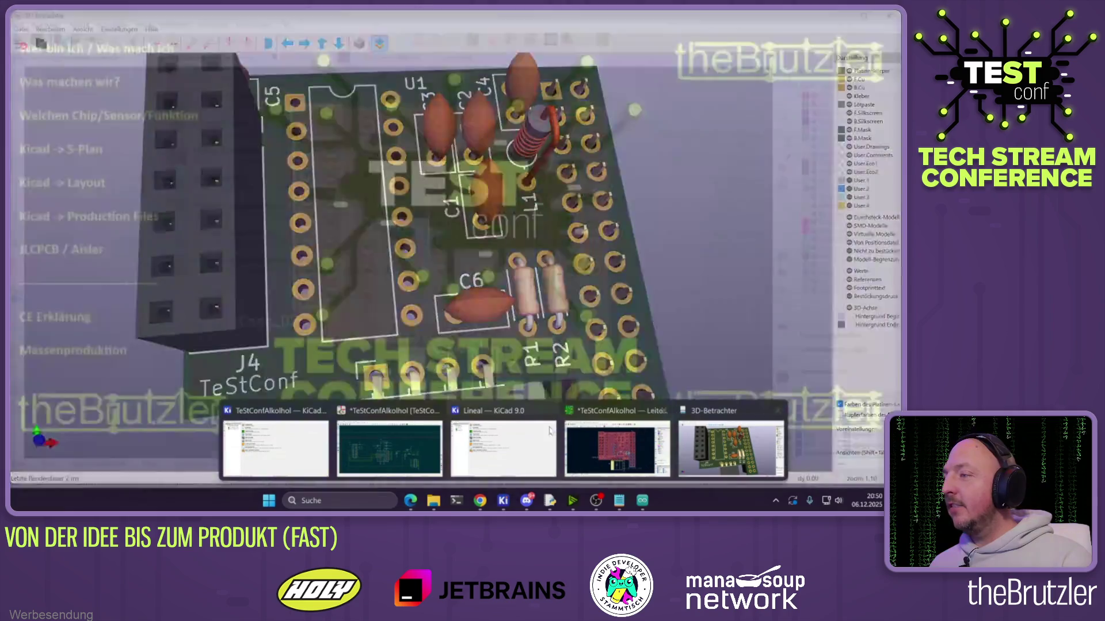
{"action": "left_click", "coordinate": [503, 446]}
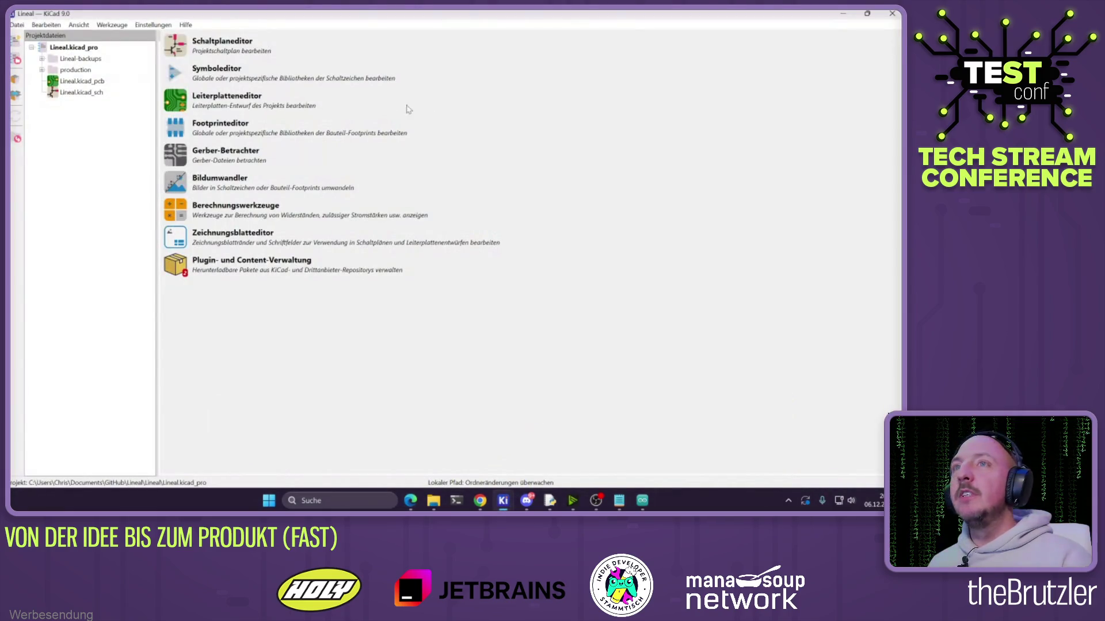
{"action": "left_click", "coordinate": [889, 17]}
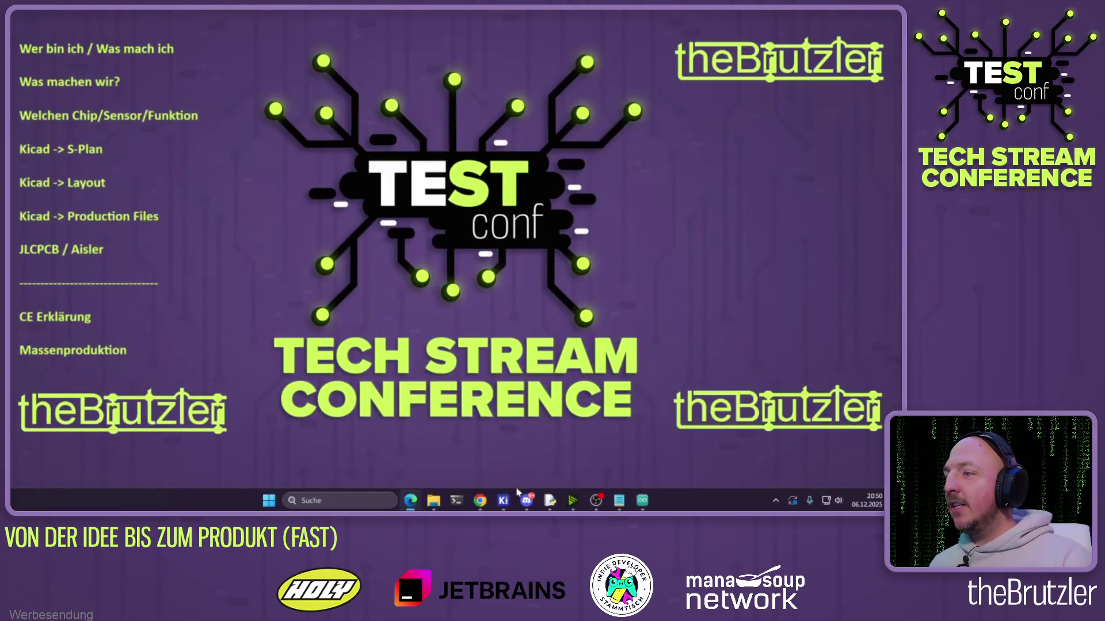
{"action": "mouse_move", "coordinate": [506, 504]}
{"action": "left_click", "coordinate": [446, 455]}
{"action": "left_click", "coordinate": [892, 13]}
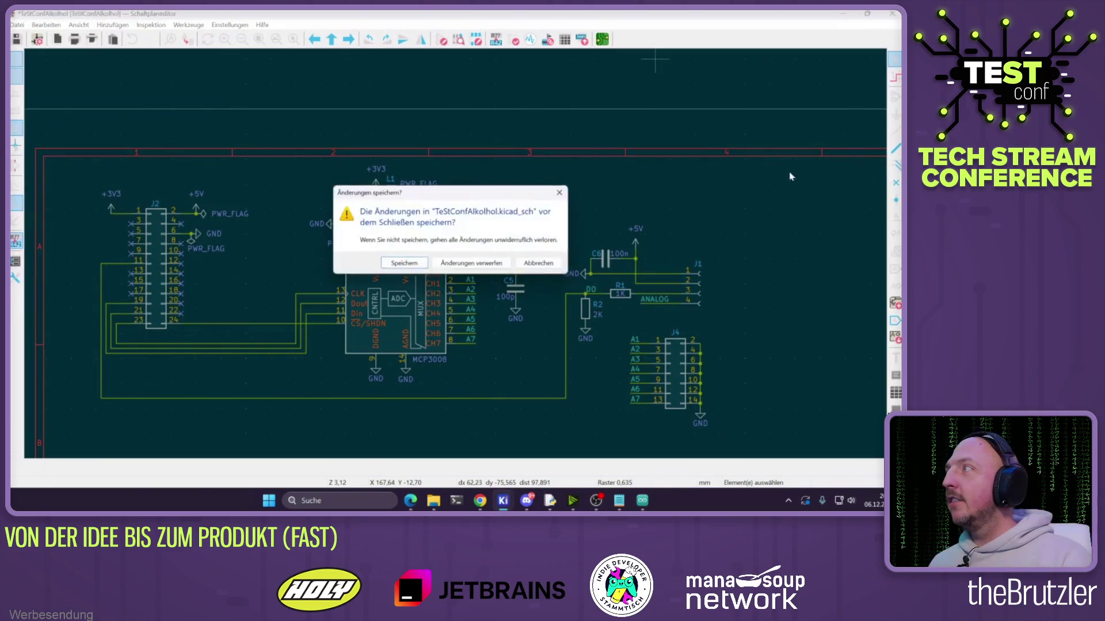
{"action": "left_click", "coordinate": [410, 266]}
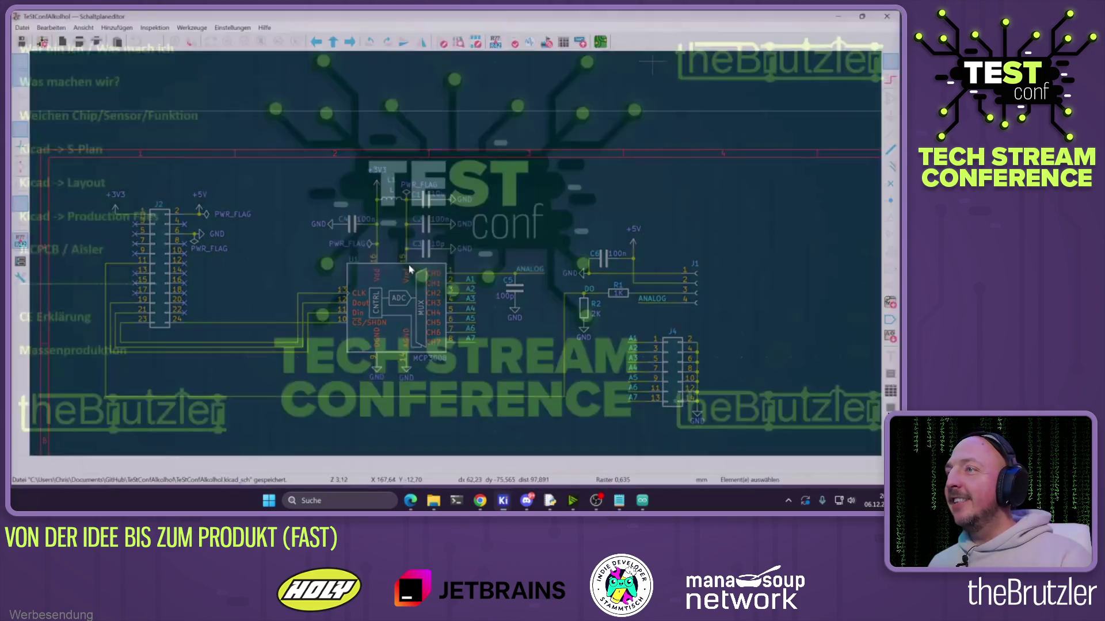
Close the PCB editor, saving the board changes
{"action": "mouse_move", "coordinate": [517, 498]}
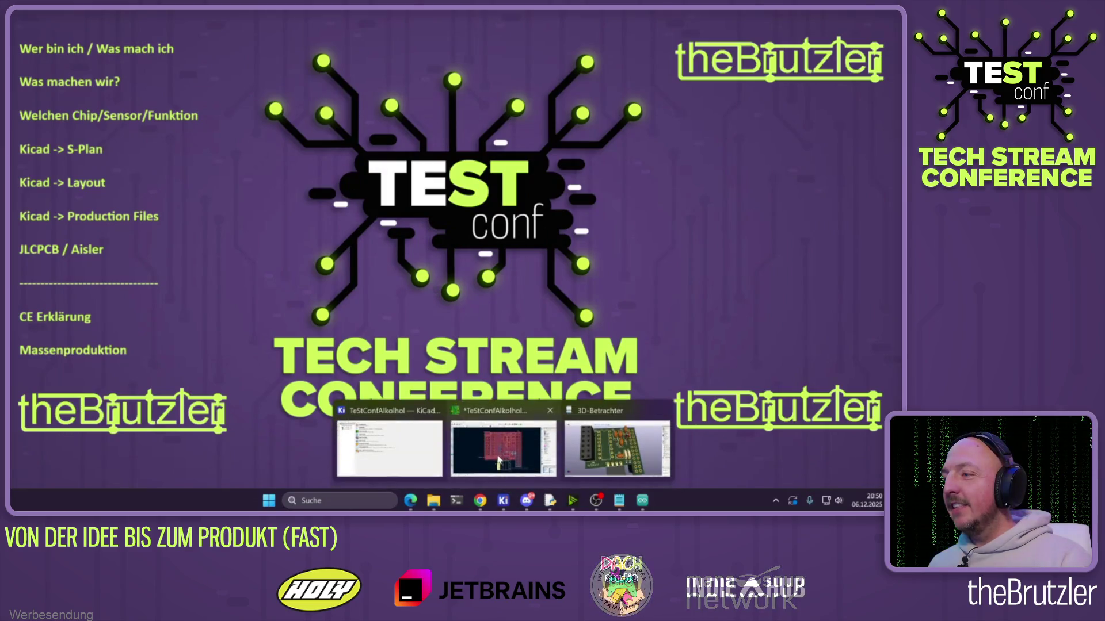
{"action": "left_click", "coordinate": [506, 458]}
{"action": "left_click", "coordinate": [892, 13]}
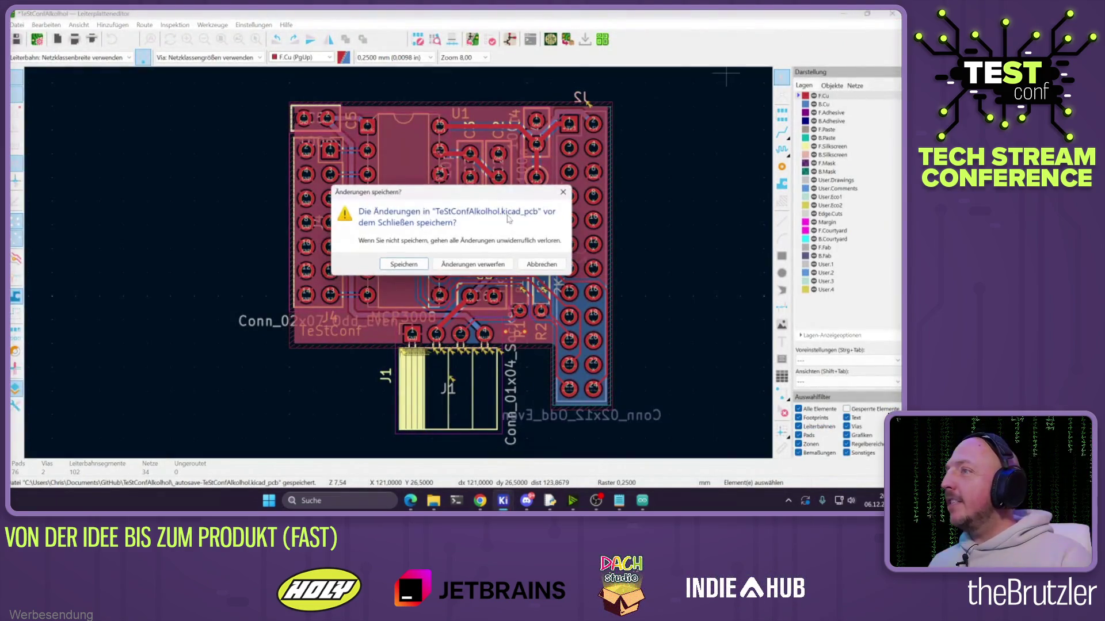
{"action": "left_click", "coordinate": [426, 265]}
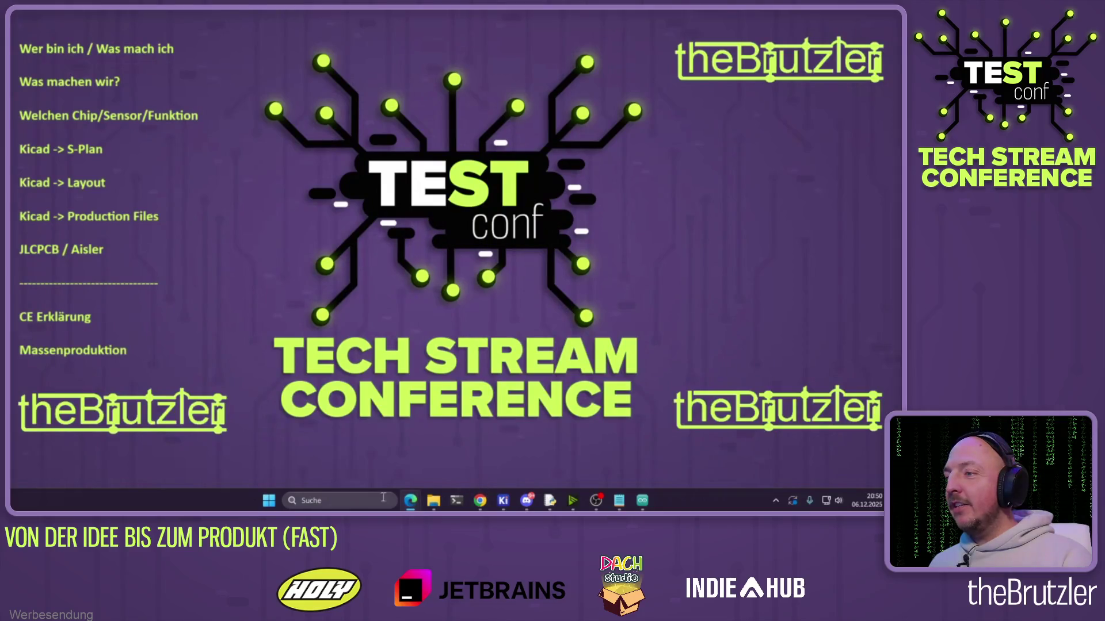
{"action": "left_click", "coordinate": [358, 500]}
{"action": "type", "text": "git"}
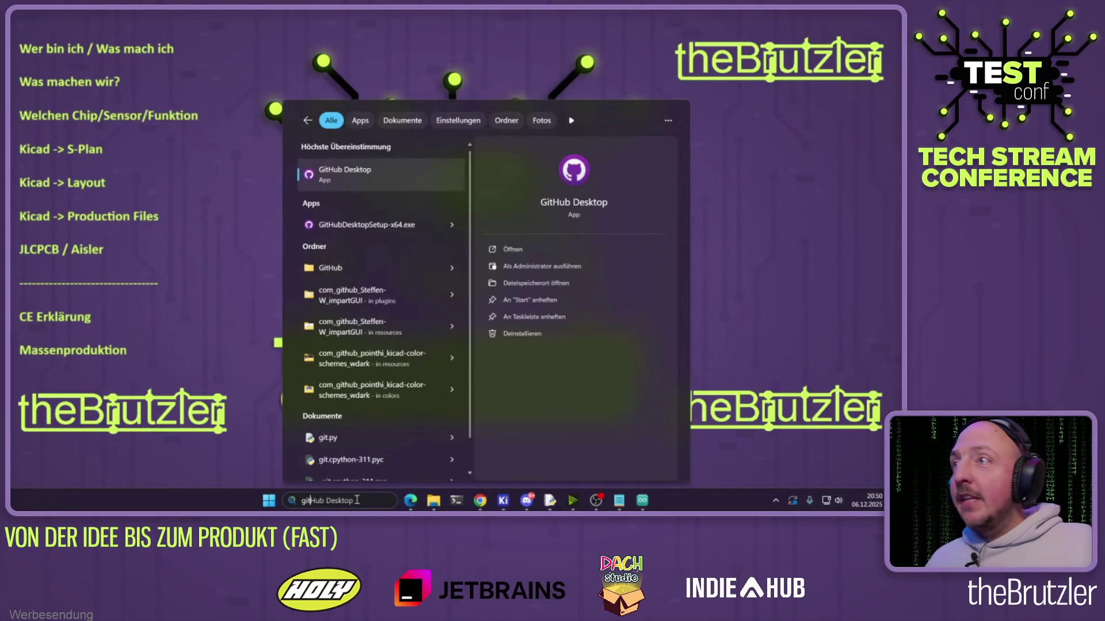
{"action": "key", "text": "Return"}
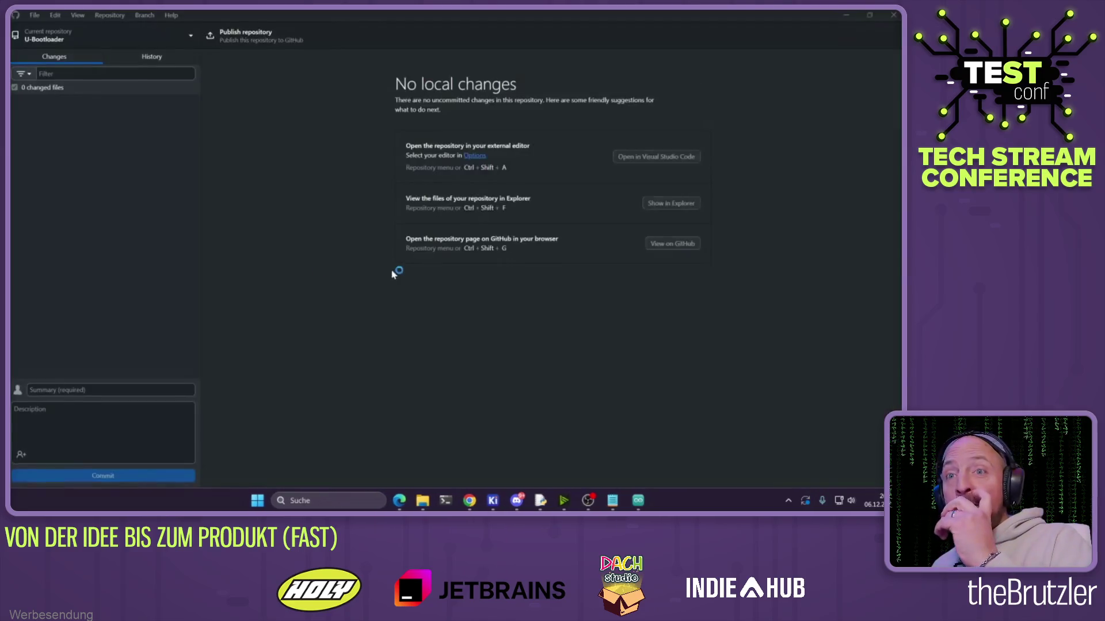
{"action": "left_click", "coordinate": [85, 38]}
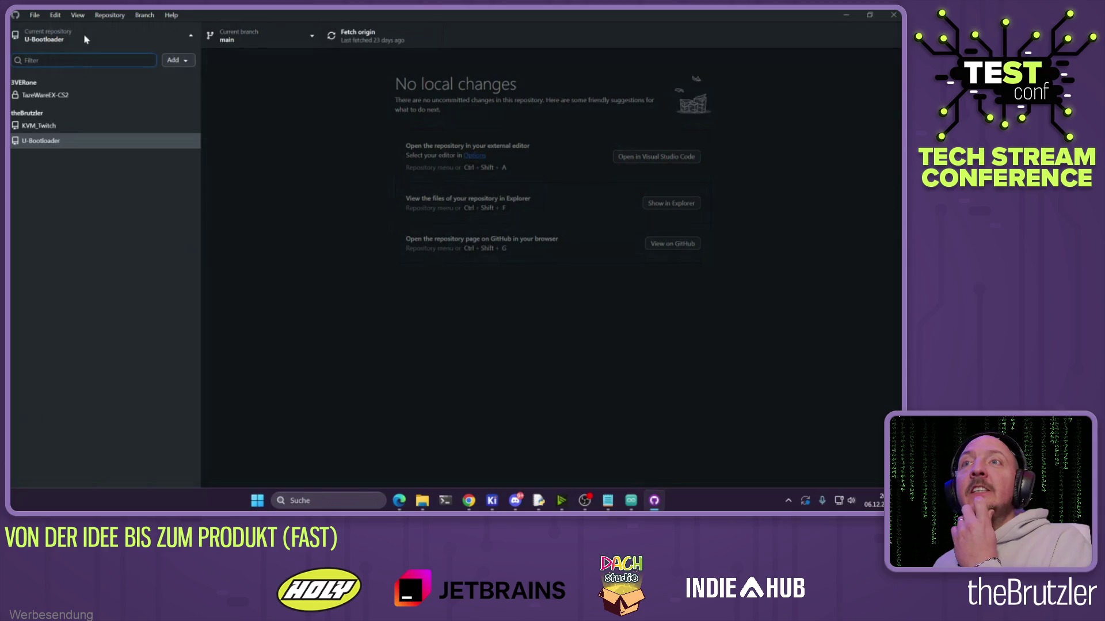
{"action": "key", "text": "Down"}
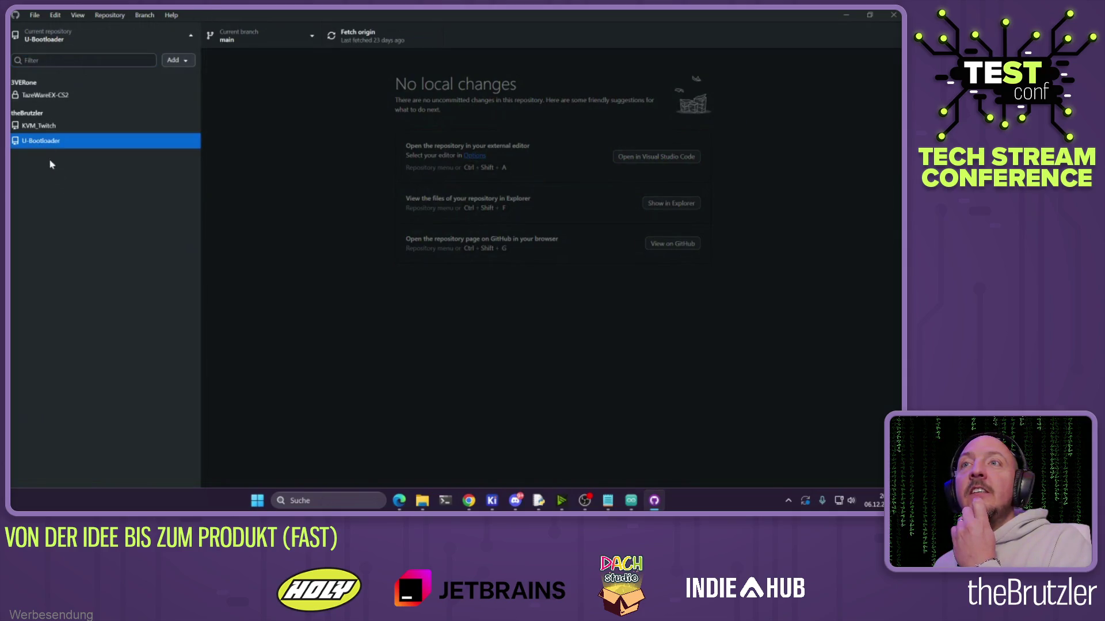
{"action": "left_click", "coordinate": [37, 16]}
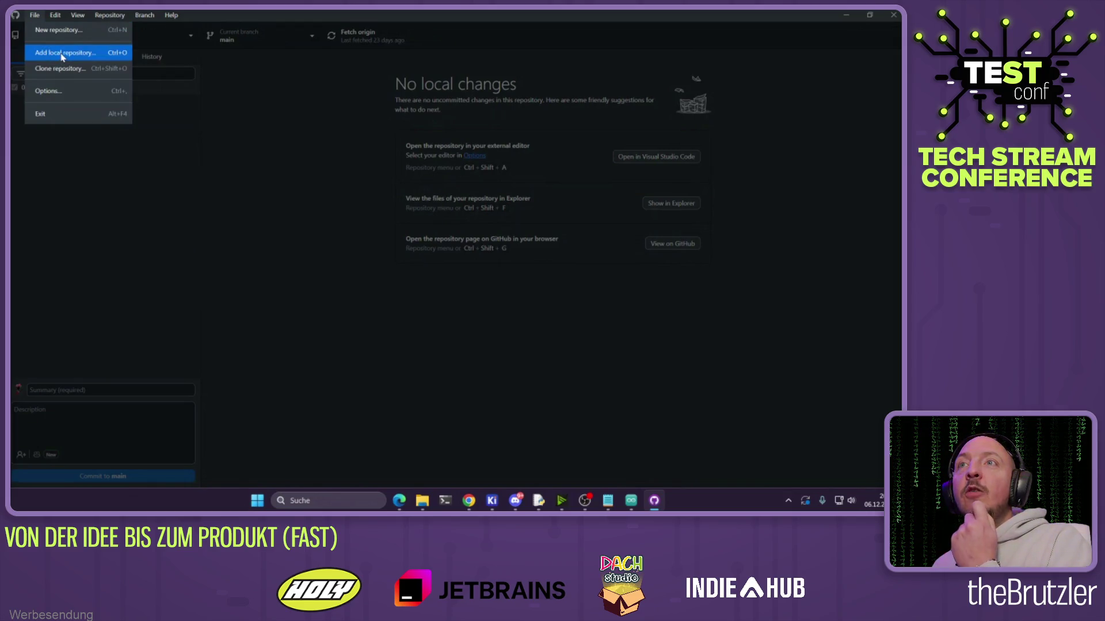
{"action": "left_click", "coordinate": [62, 54]}
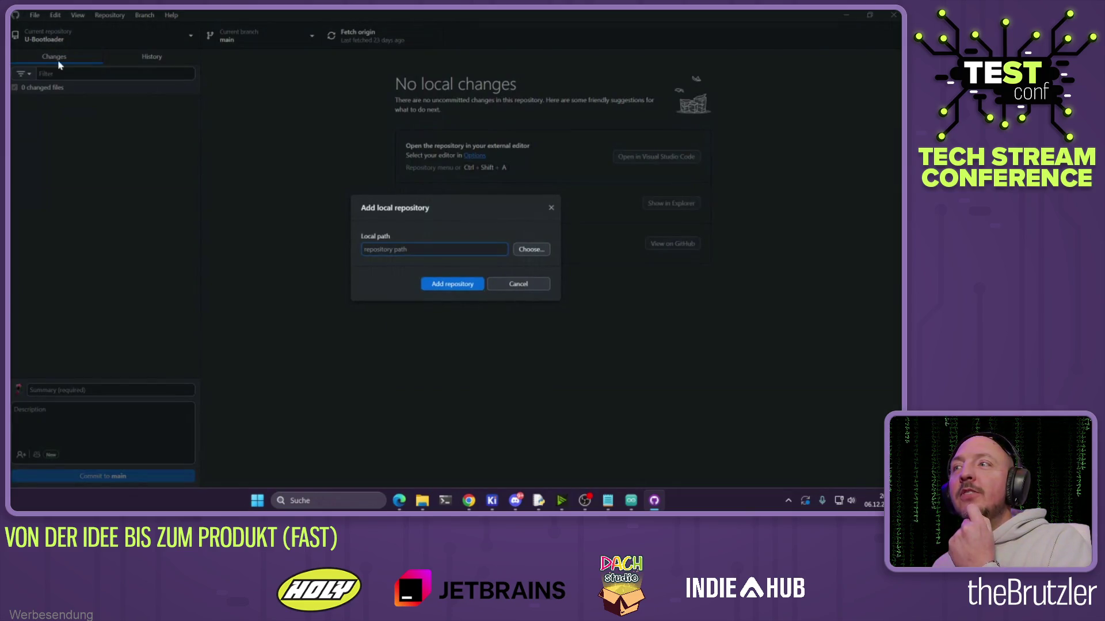
{"action": "left_click", "coordinate": [544, 256]}
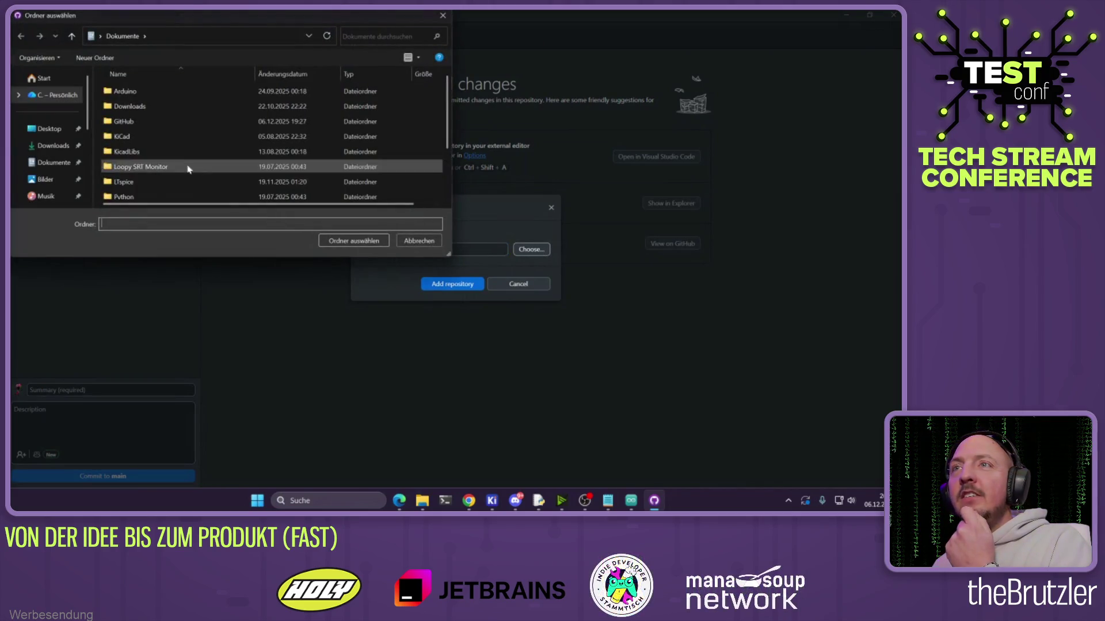
{"action": "double_click", "coordinate": [138, 122]}
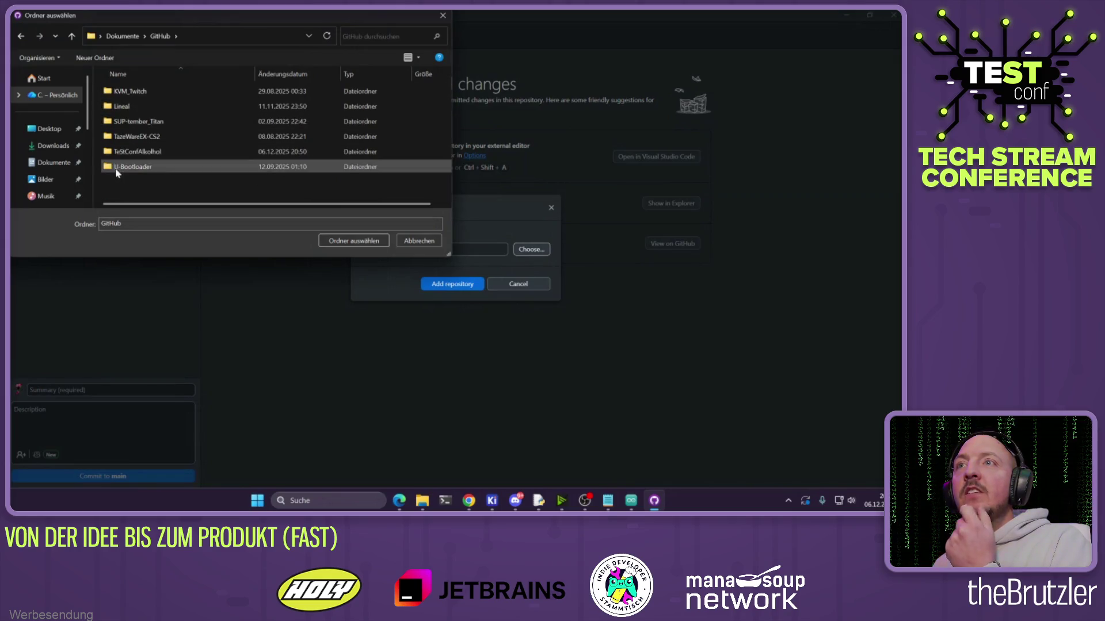
{"action": "double_click", "coordinate": [126, 150]}
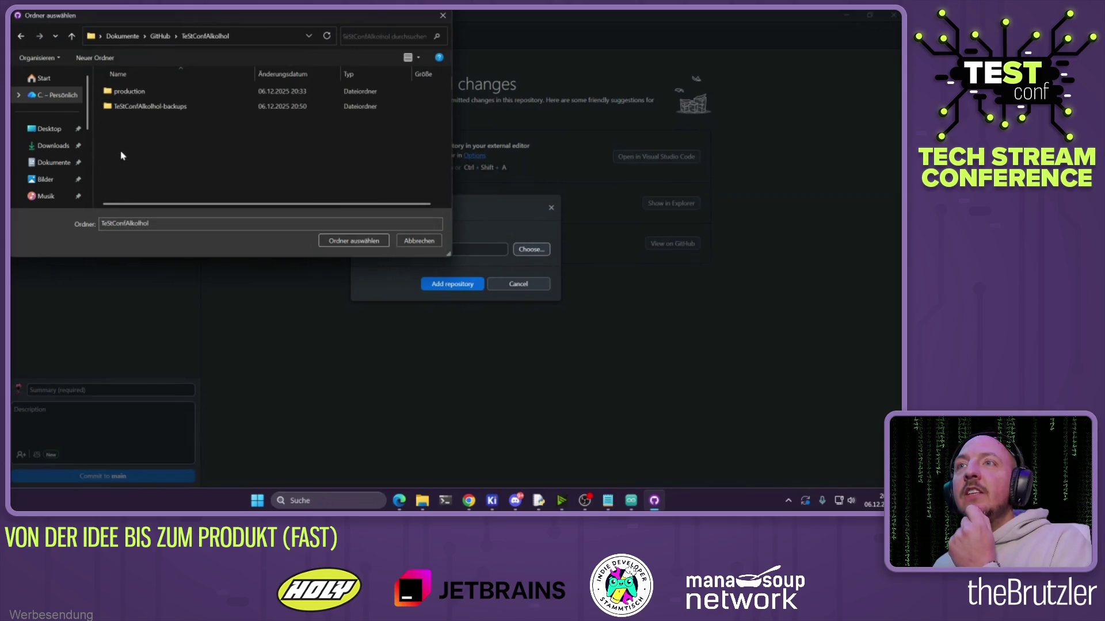
{"action": "left_click", "coordinate": [342, 241]}
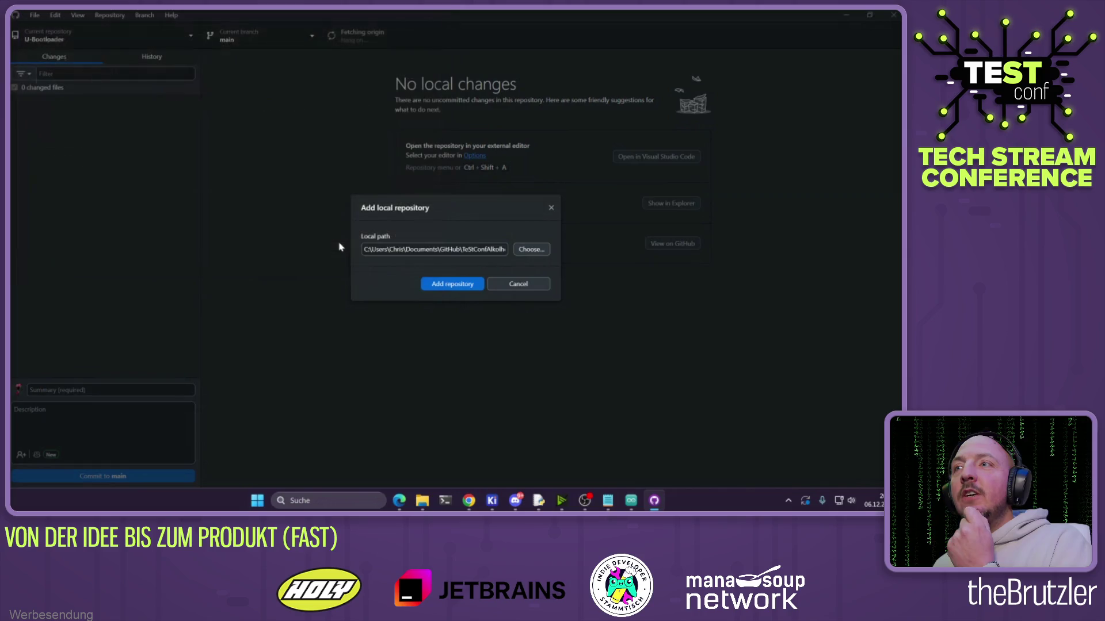
{"action": "left_click", "coordinate": [450, 284]}
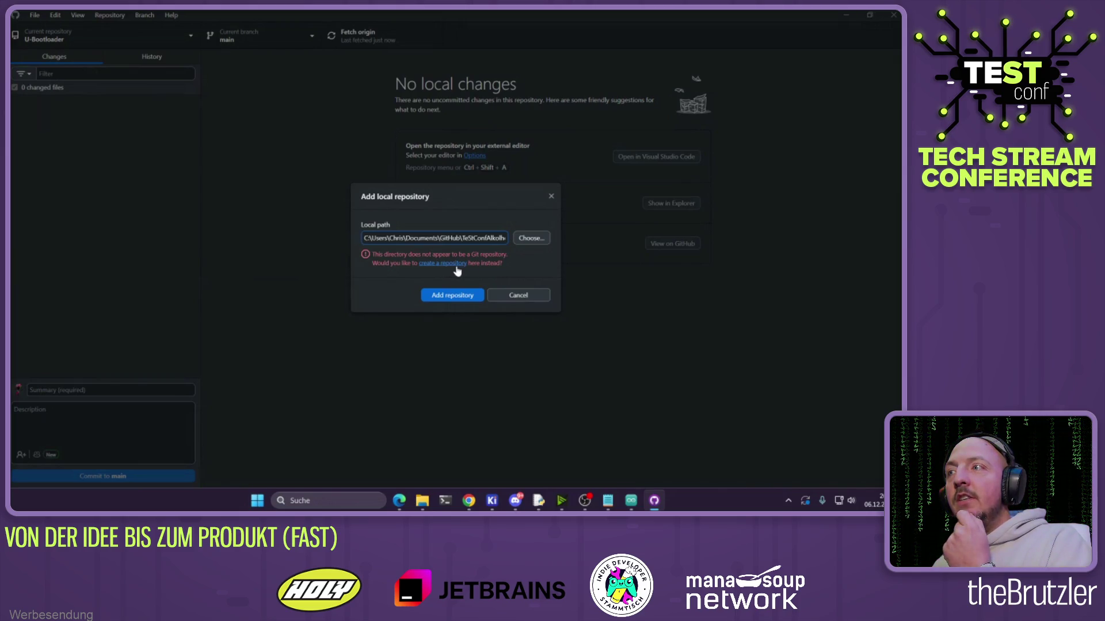
{"action": "left_click", "coordinate": [529, 298]}
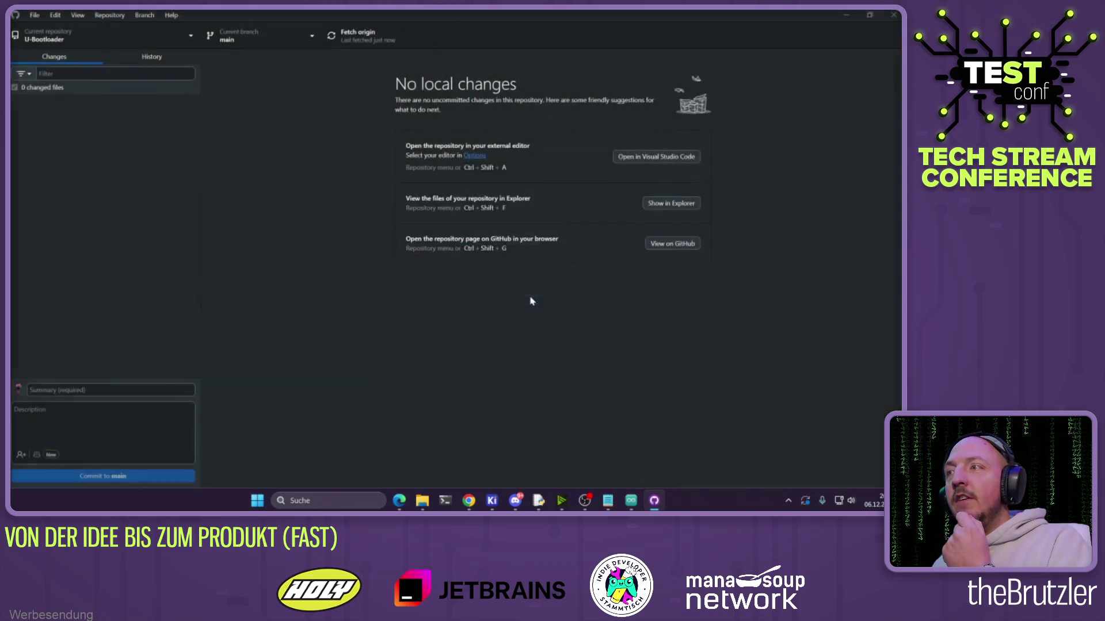
{"action": "left_click", "coordinate": [893, 15]}
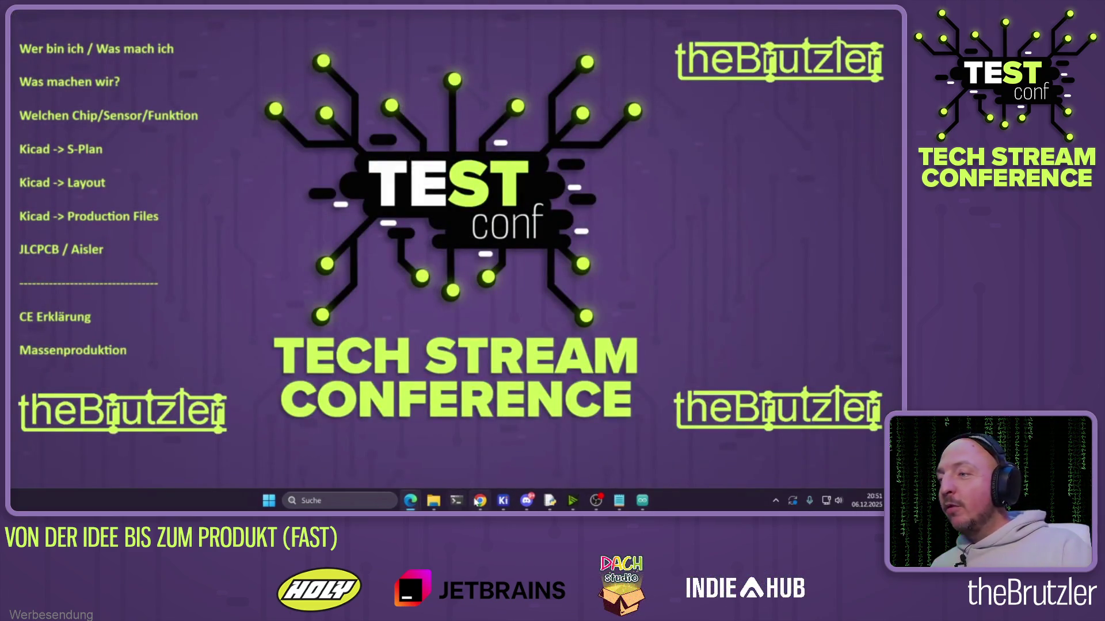
Return to Chrome and load the account's GitHub profile from the address-bar suggestion
{"action": "left_click", "coordinate": [480, 500]}
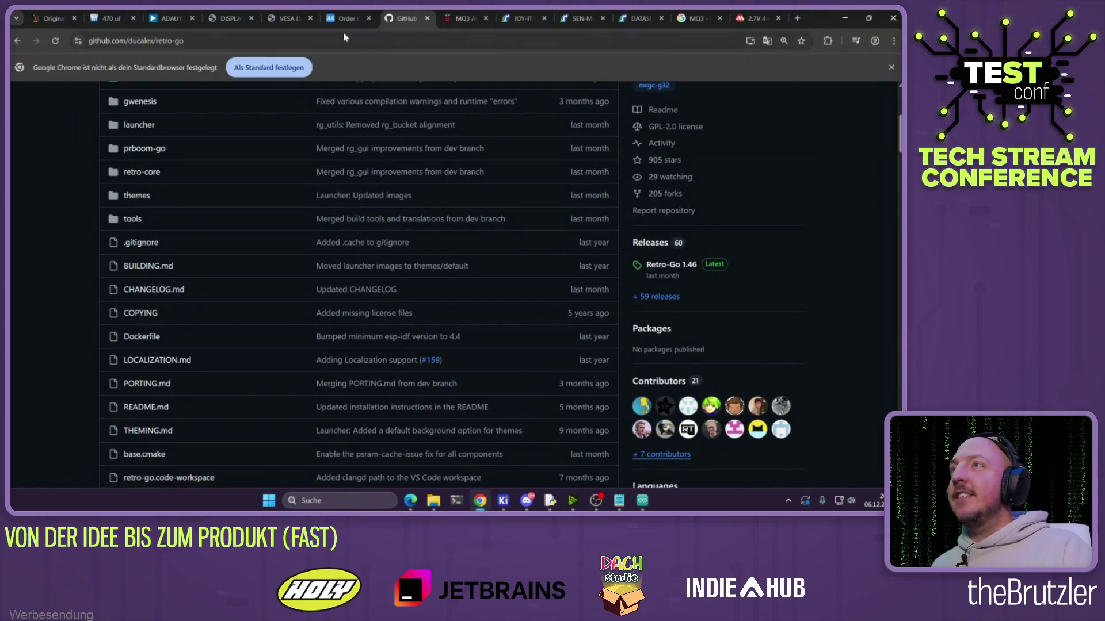
{"action": "left_click", "coordinate": [298, 40]}
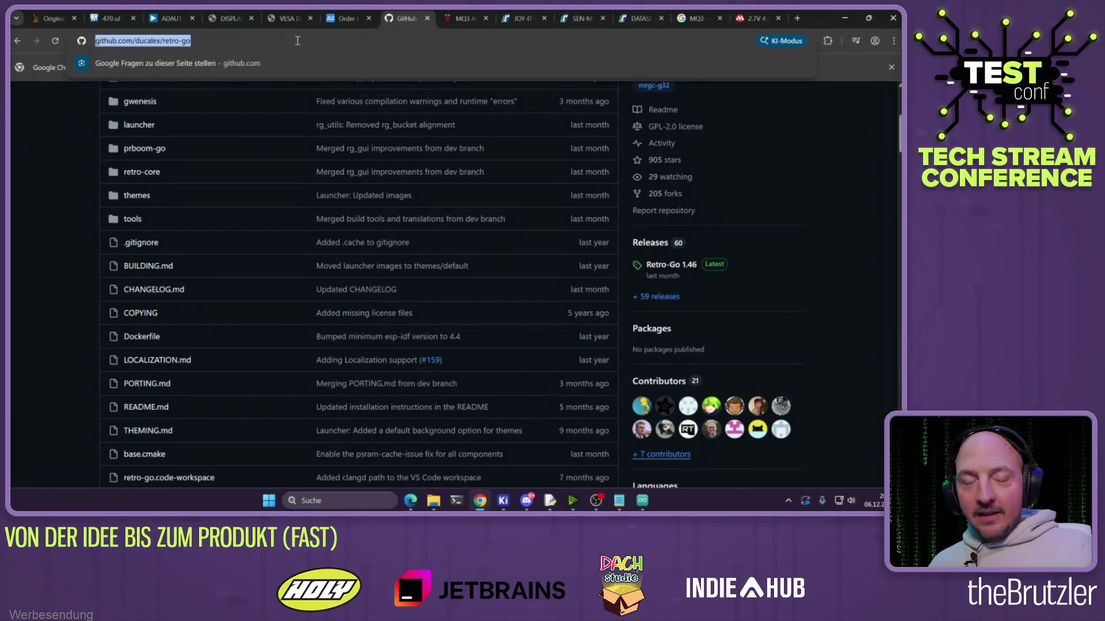
{"action": "left_click", "coordinate": [297, 40]}
{"action": "key", "text": "BackSpace"}
{"action": "key", "text": "BackSpace"}
{"action": "key", "text": "BackSpace"}
{"action": "key", "text": "BackSpace"}
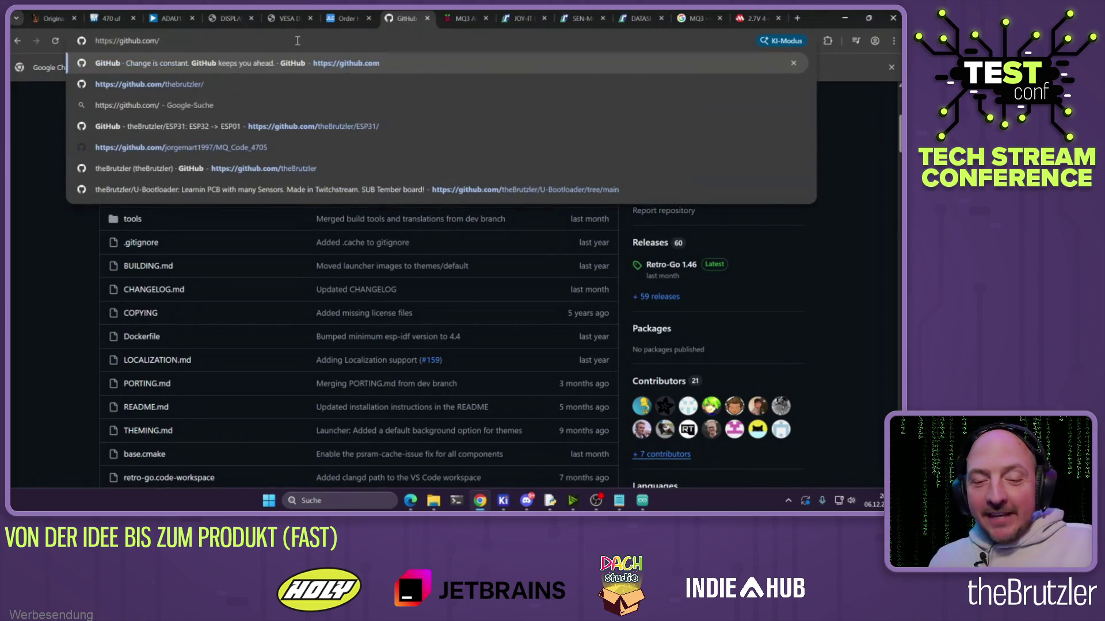
{"action": "type", "text": "the"}
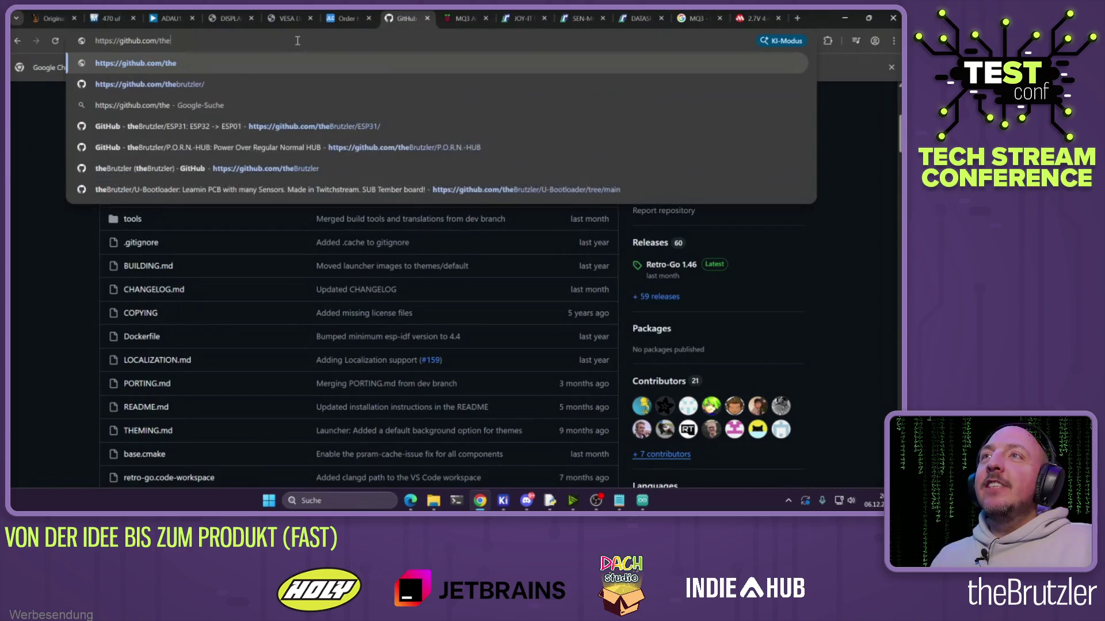
{"action": "key", "text": "Down"}
{"action": "key", "text": "Return"}
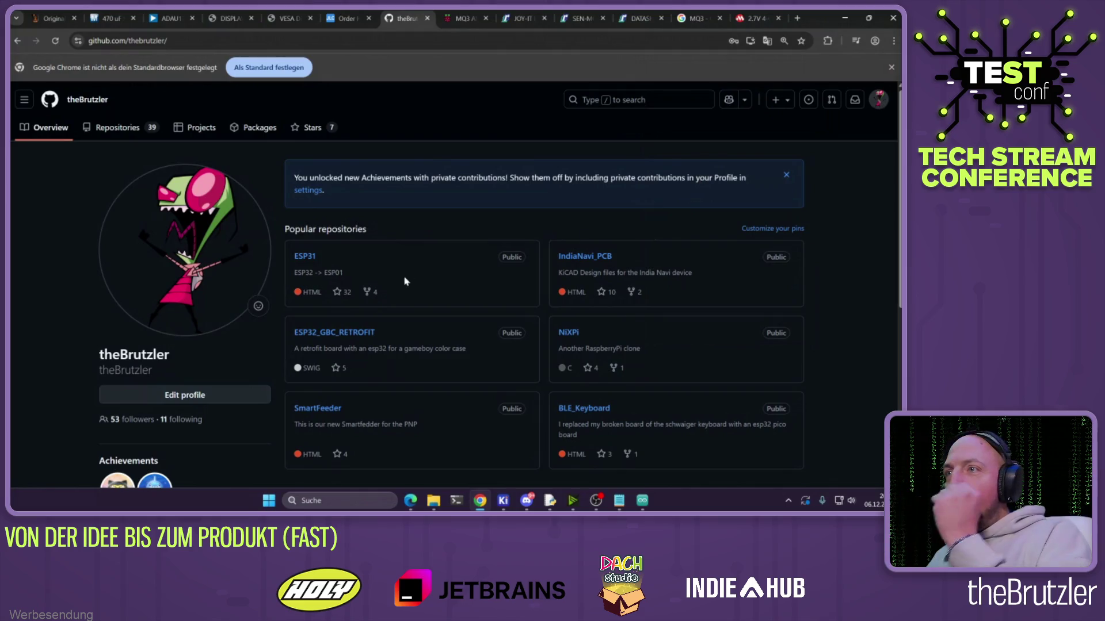
{"action": "left_click", "coordinate": [127, 132]}
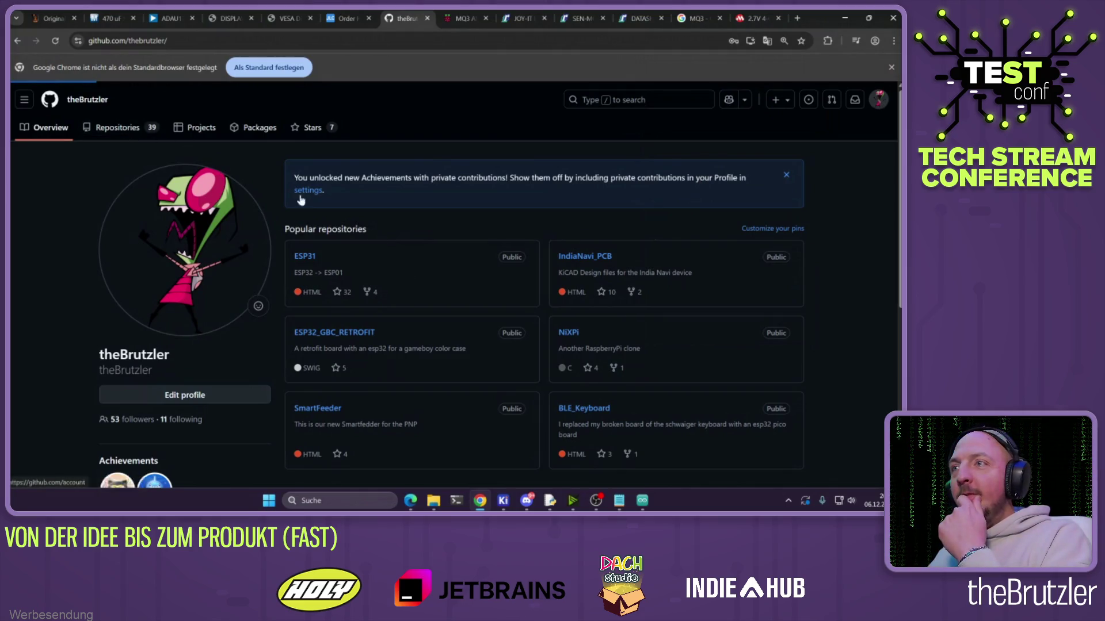
Create public repository TeStConf_Alk, described 'TeStConf Alkohol sensor', with a README
{"action": "left_click", "coordinate": [776, 168]}
{"action": "left_click", "coordinate": [371, 231]}
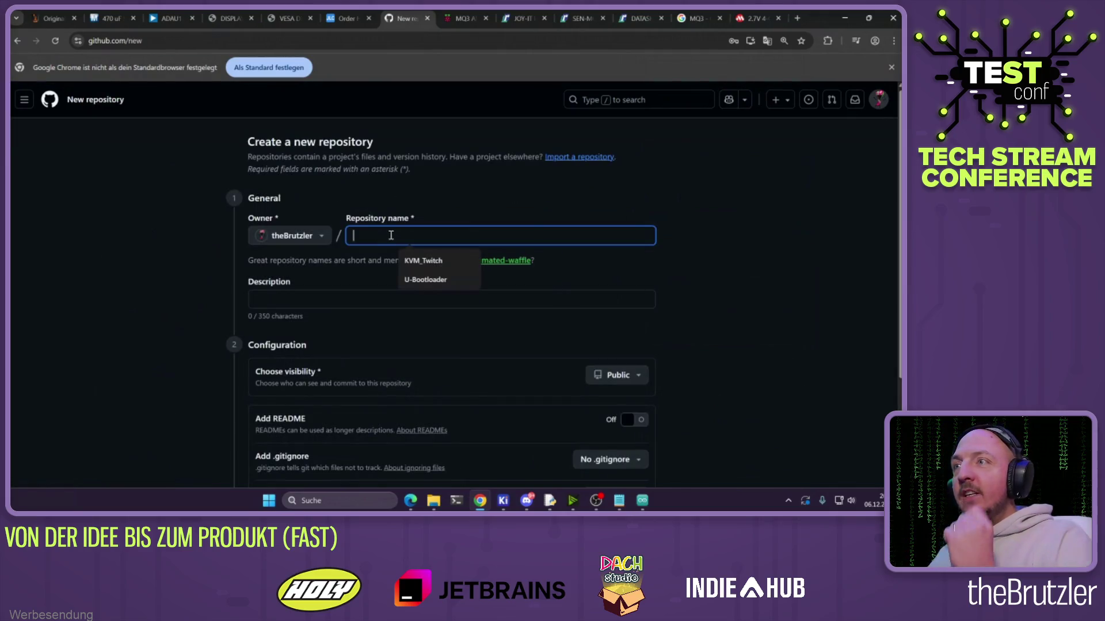
{"action": "type", "text": "tTeSt"}
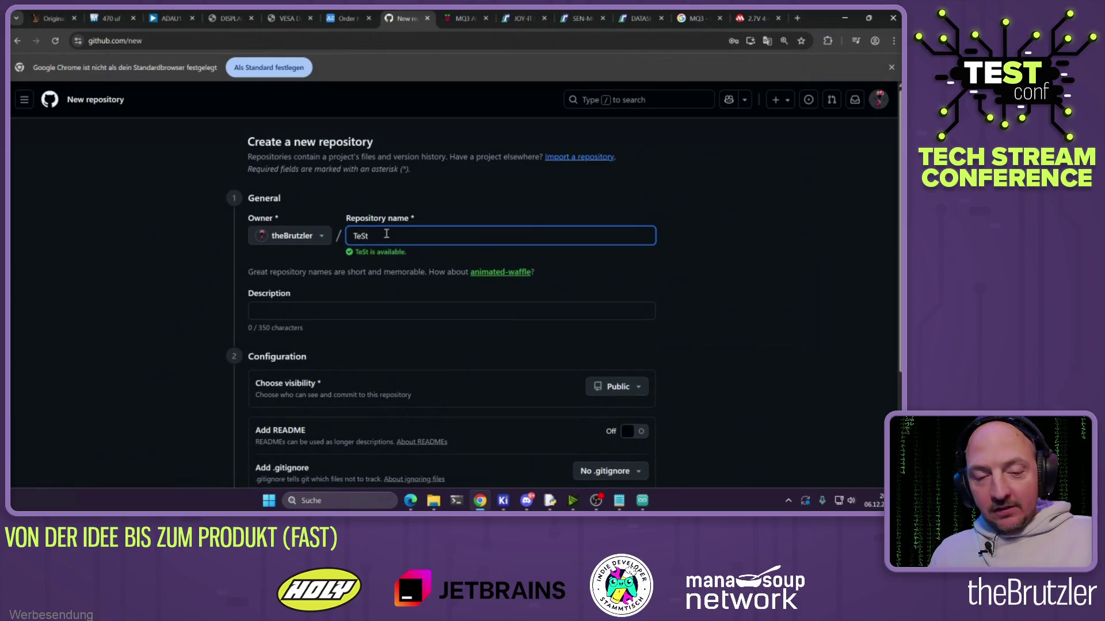
{"action": "type", "text": "Conf"}
{"action": "type", "text": "-Alk"}
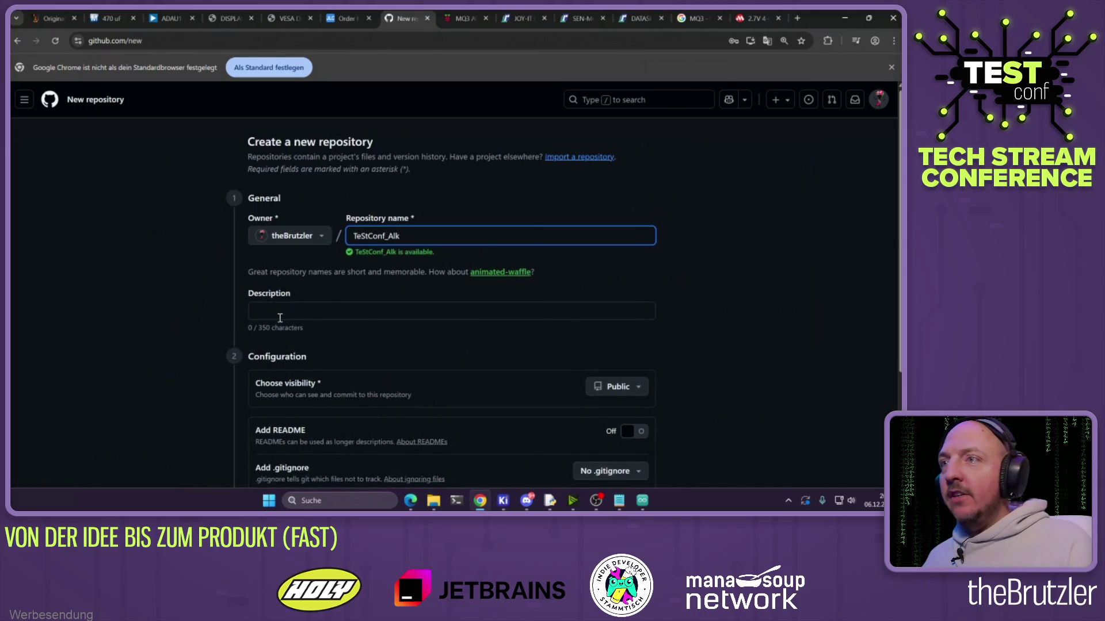
{"action": "left_click", "coordinate": [281, 316]}
{"action": "type", "text": "TeSt"}
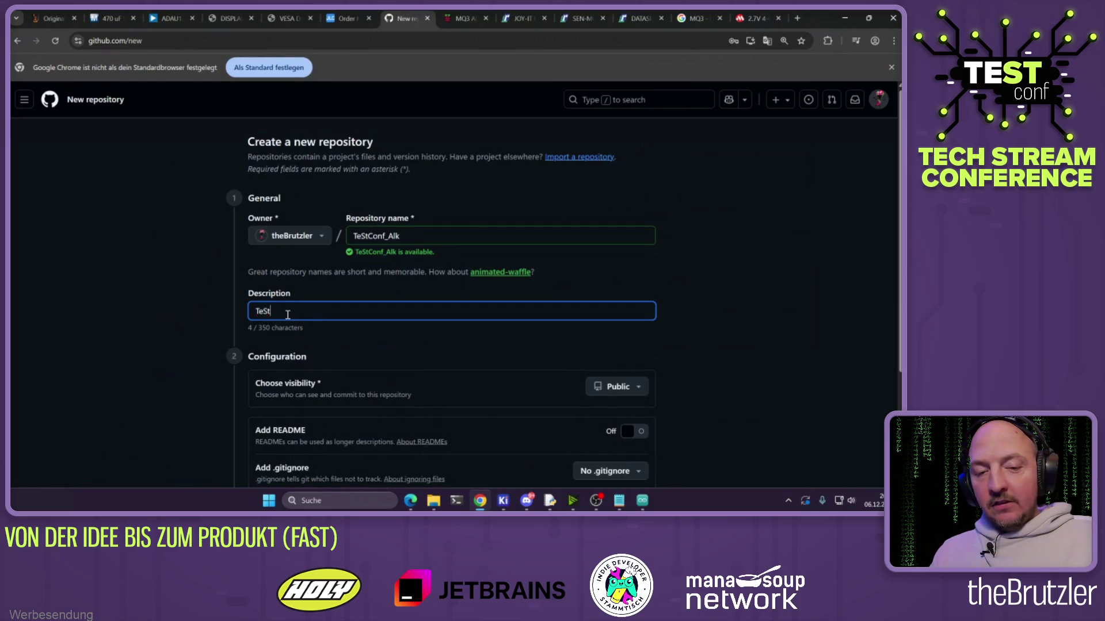
{"action": "type", "text": "Conf Alkohol sensor"}
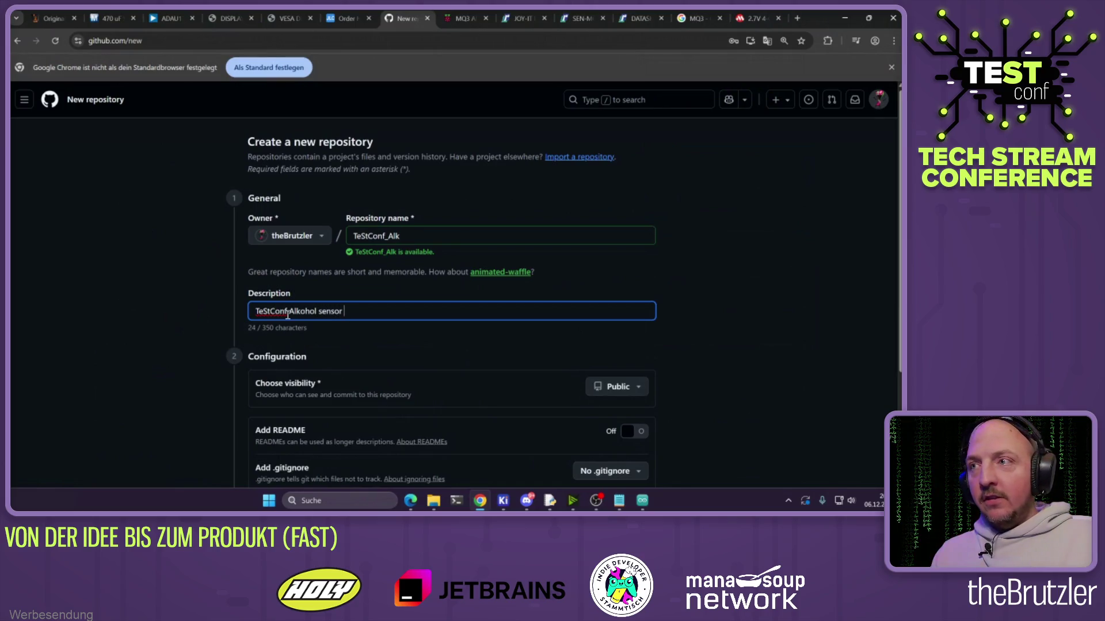
{"action": "scroll", "coordinate": [385, 276], "scroll_direction": "down", "scroll_amount": 2}
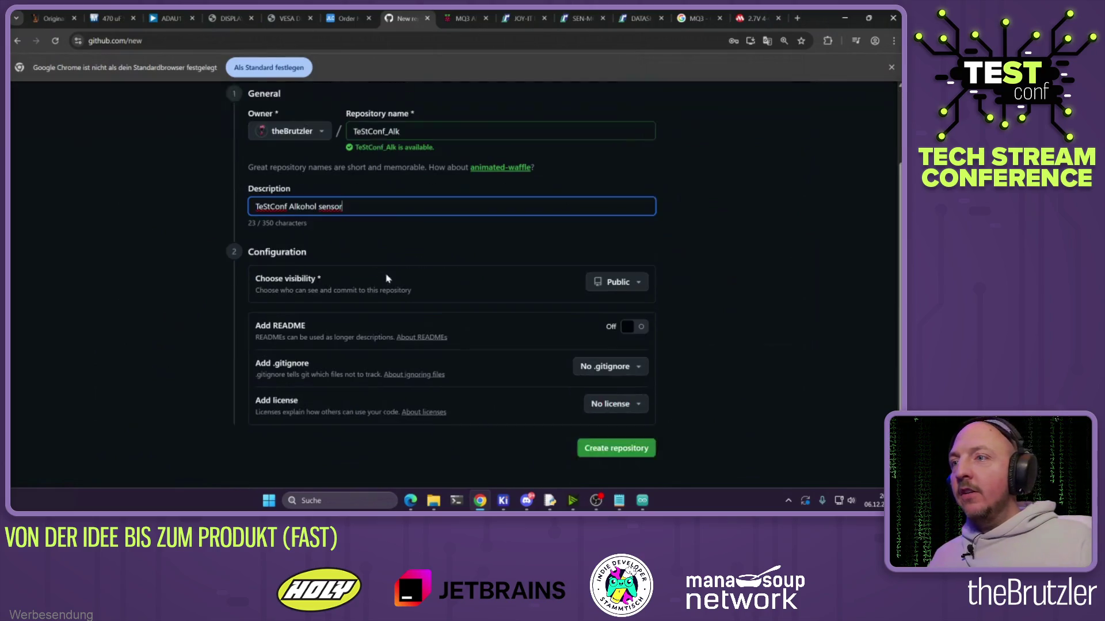
{"action": "left_click", "coordinate": [627, 282]}
{"action": "left_click", "coordinate": [717, 239]}
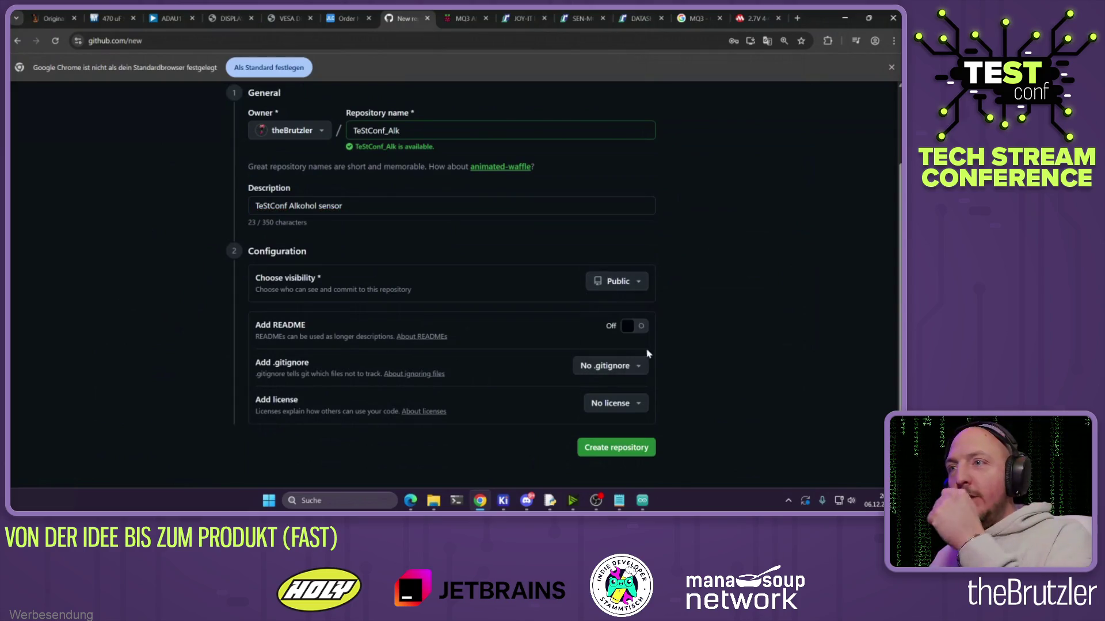
{"action": "left_click", "coordinate": [636, 326]}
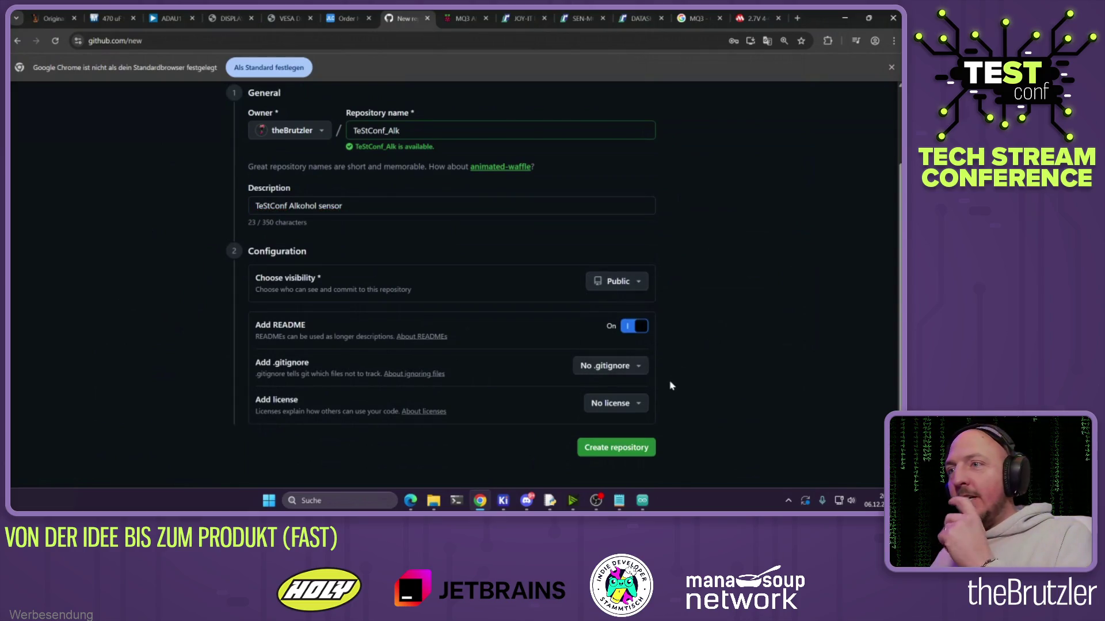
{"action": "left_click", "coordinate": [625, 452]}
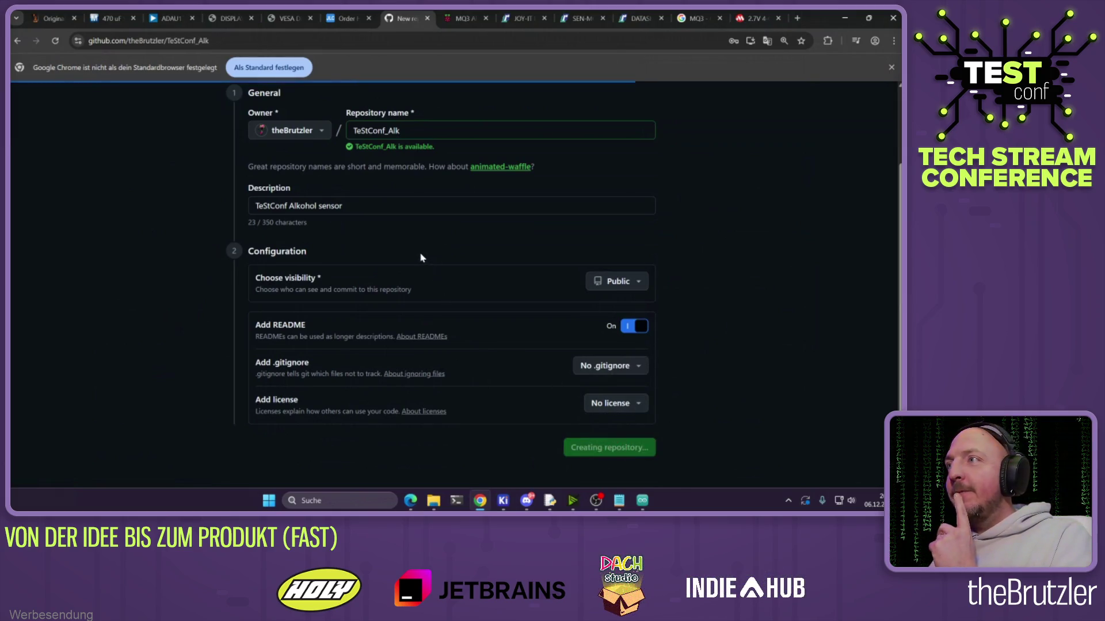
{"action": "left_click", "coordinate": [526, 500]}
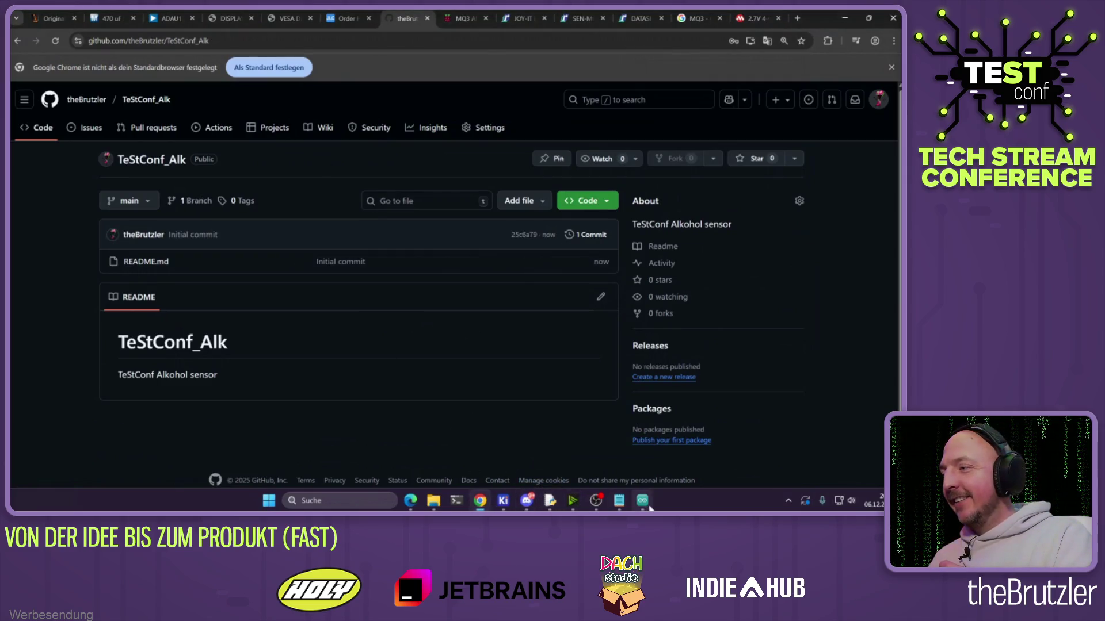
Launch GitHub Desktop and copy the TeStConf_Alk repository address from Chrome
{"action": "left_click", "coordinate": [335, 499]}
{"action": "type", "text": "github"}
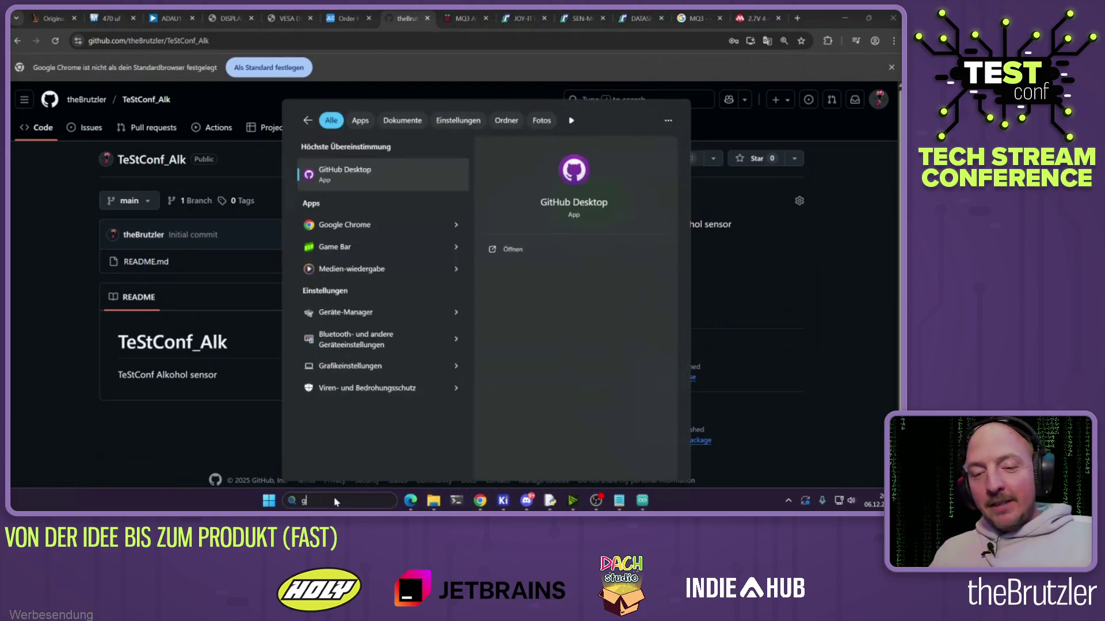
{"action": "key", "text": "Return"}
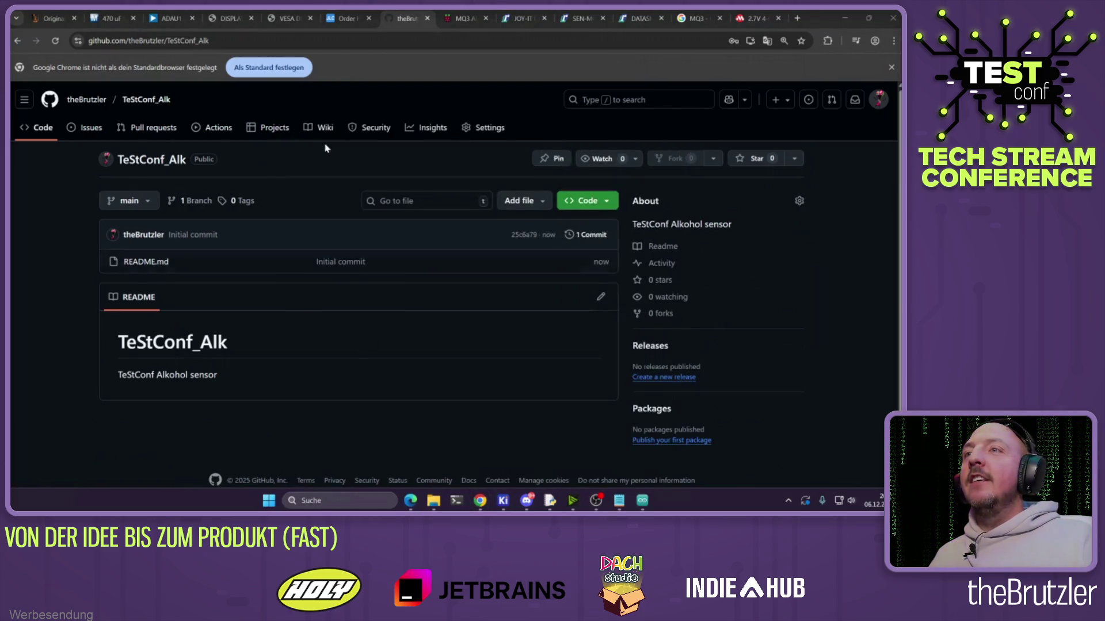
{"action": "left_click", "coordinate": [225, 41]}
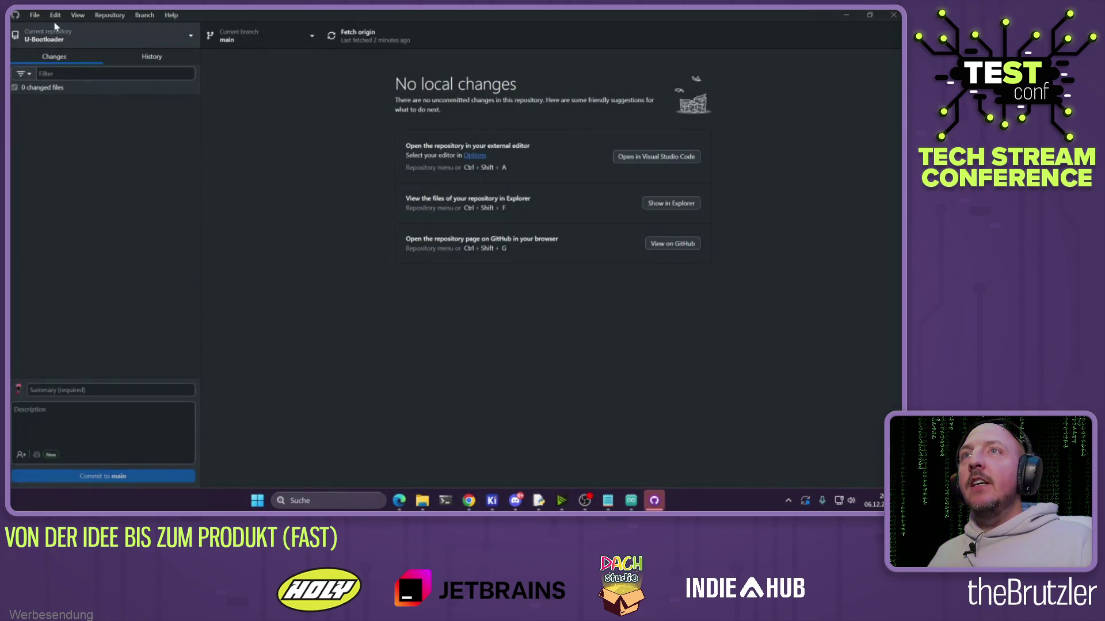
Clone TeStConf_Alk from its pasted URL into the local GitHub folder
{"action": "left_click", "coordinate": [97, 16]}
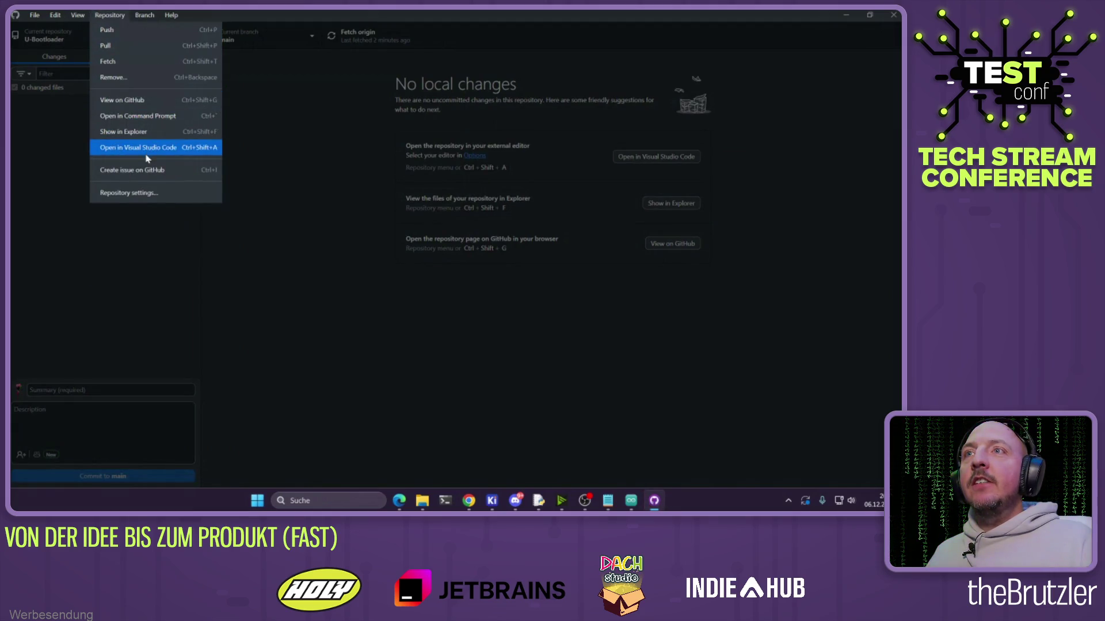
{"action": "left_click", "coordinate": [34, 15]}
{"action": "left_click", "coordinate": [51, 68]}
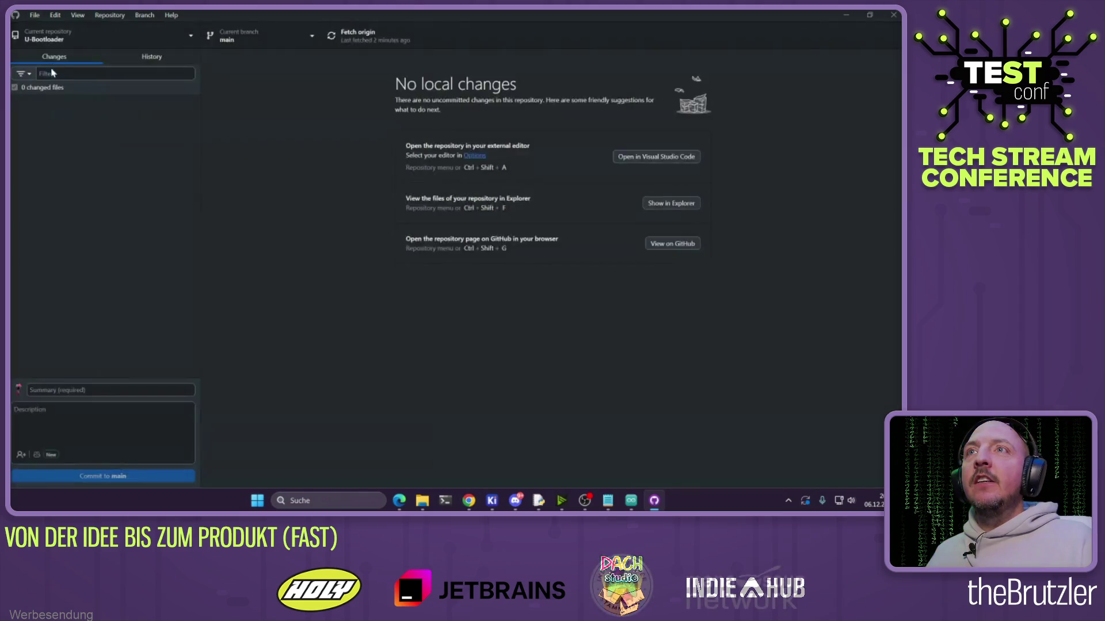
{"action": "left_click", "coordinate": [557, 154]}
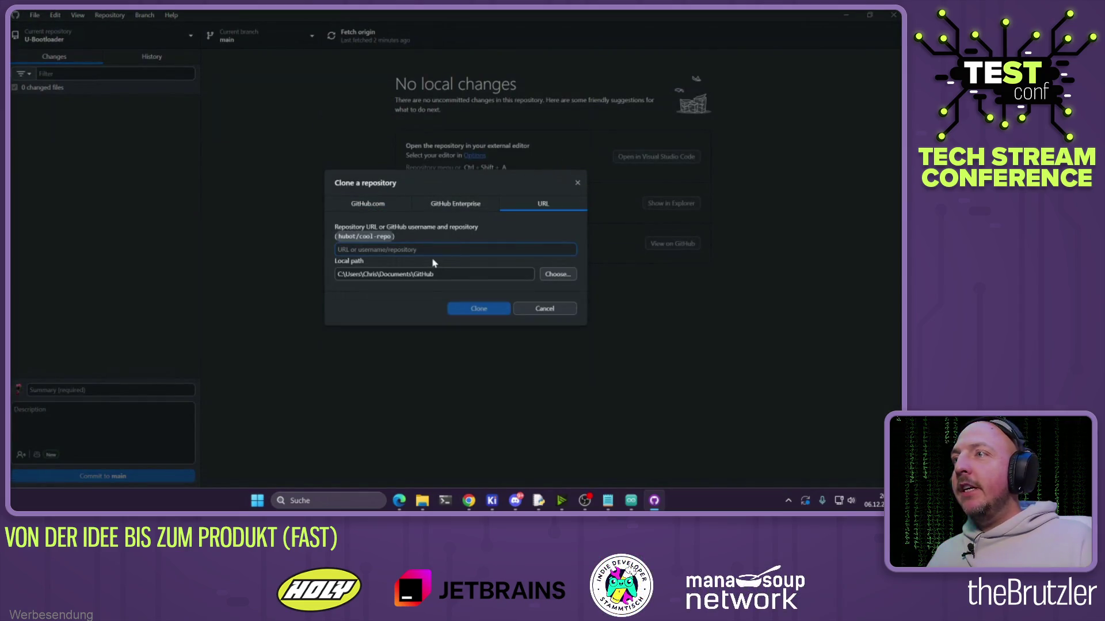
{"action": "type", "text": "https://github.com/theBrutzler/TeStConf_Alk"}
{"action": "left_click", "coordinate": [488, 309]}
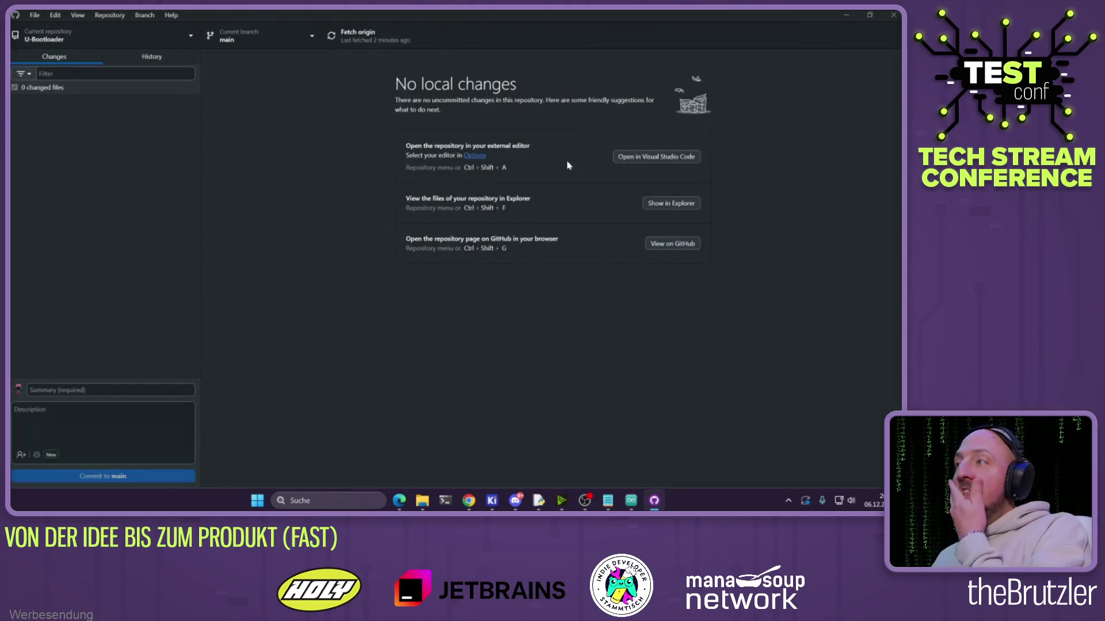
{"action": "left_click", "coordinate": [846, 15]}
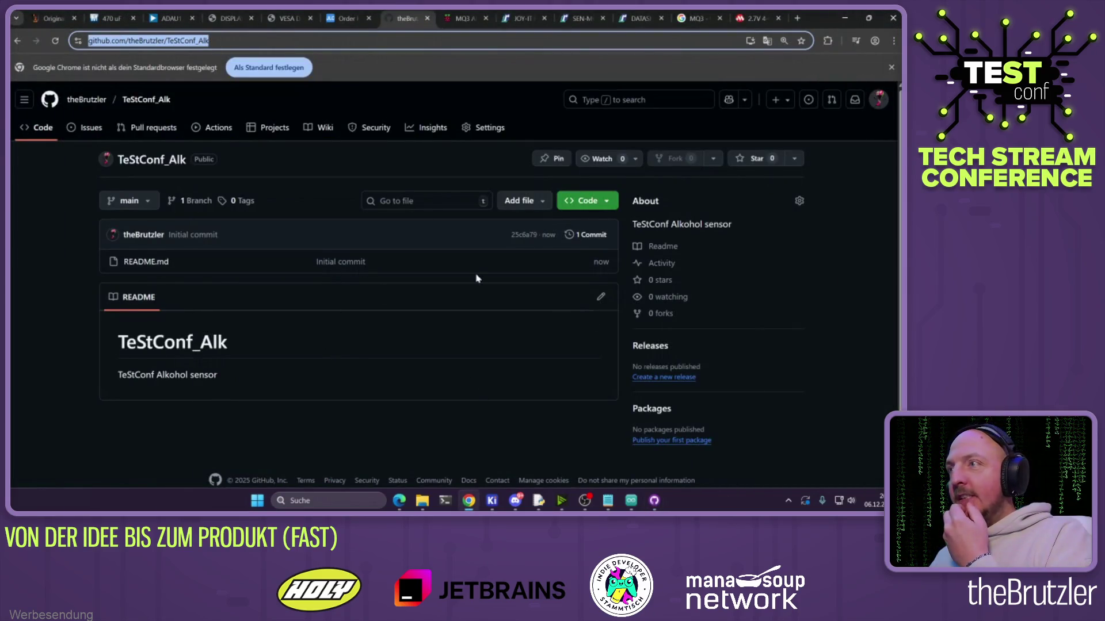
Copy the production folder and KiCad files from TeStConfAlkohol into the TeStConf_Alk clone
{"action": "left_click", "coordinate": [422, 500]}
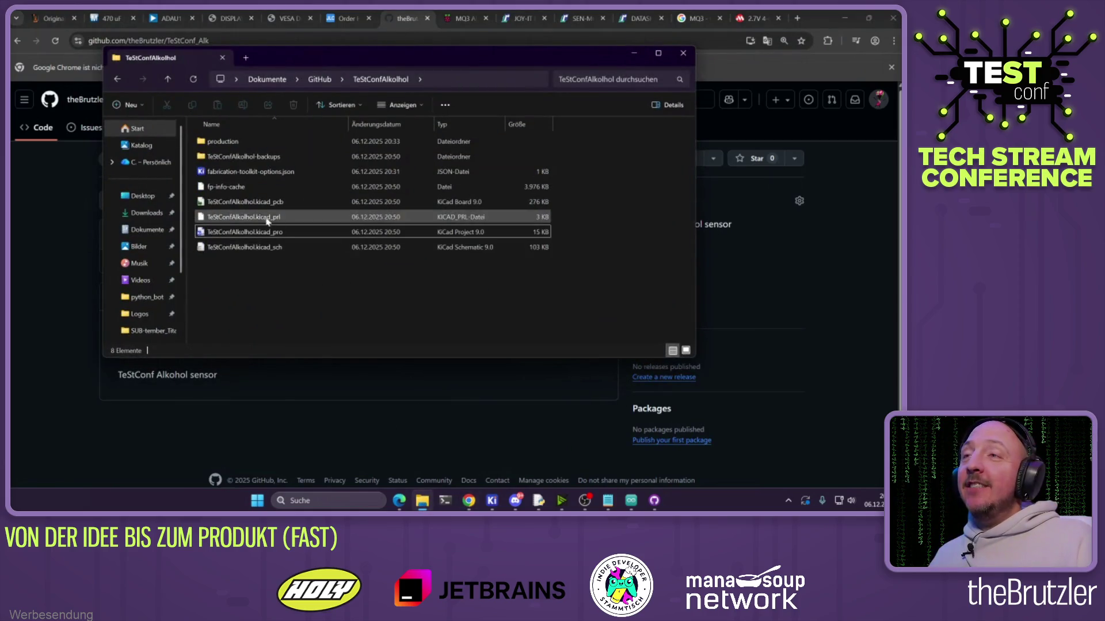
{"action": "left_click", "coordinate": [220, 144]}
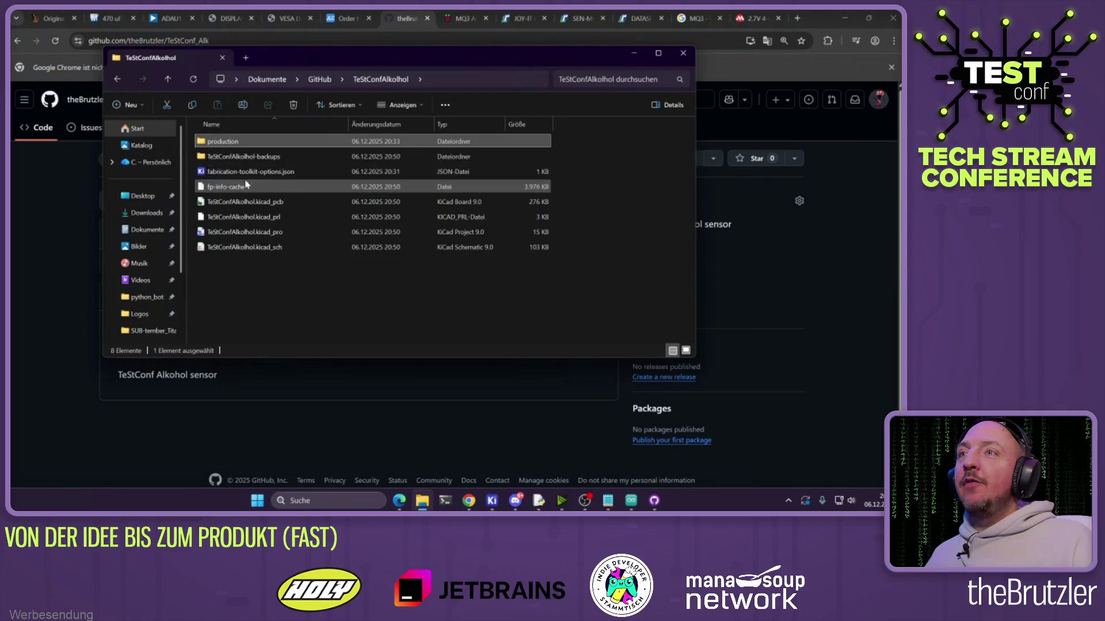
{"action": "mouse_move", "coordinate": [294, 277]}
{"action": "left_mouse_down"}
{"action": "mouse_move", "coordinate": [221, 201]}
{"action": "mouse_move", "coordinate": [217, 148]}
{"action": "left_mouse_up"}
{"action": "key", "text": "ctrl+c"}
{"action": "left_click", "coordinate": [320, 79]}
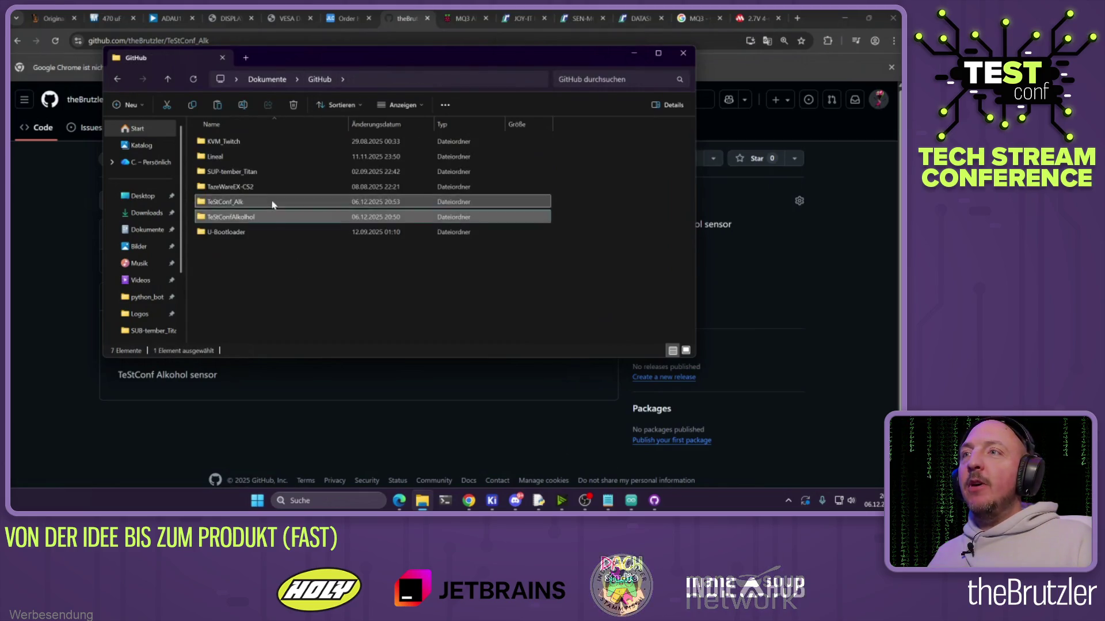
{"action": "double_click", "coordinate": [329, 202]}
{"action": "key", "text": "ctrl+v"}
{"action": "left_click", "coordinate": [401, 244]}
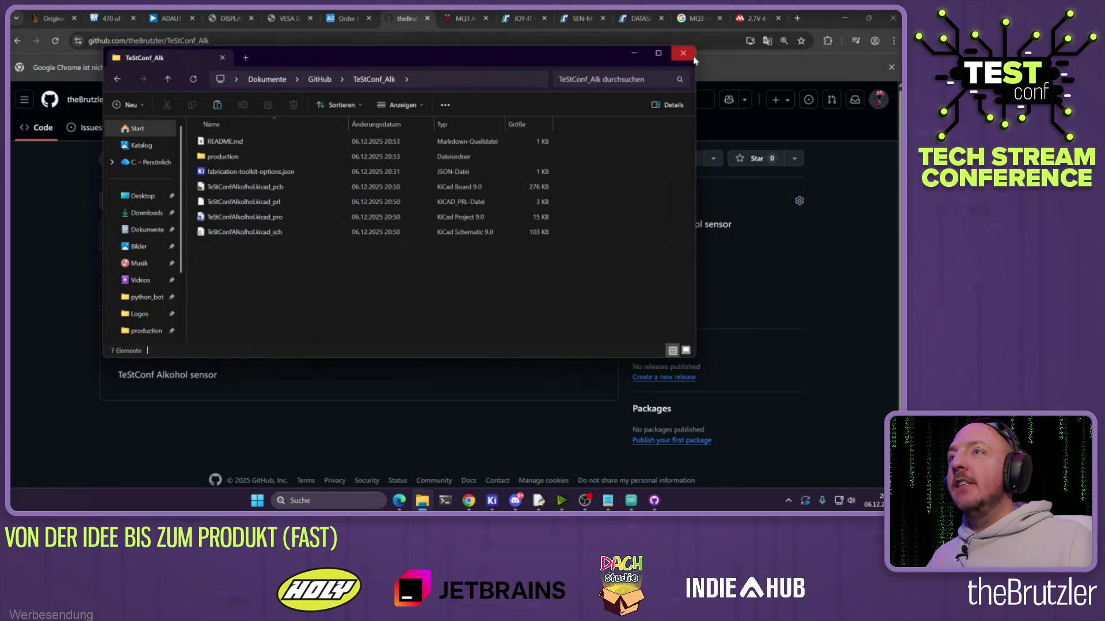
{"action": "left_click", "coordinate": [683, 53]}
{"action": "left_click", "coordinate": [654, 501]}
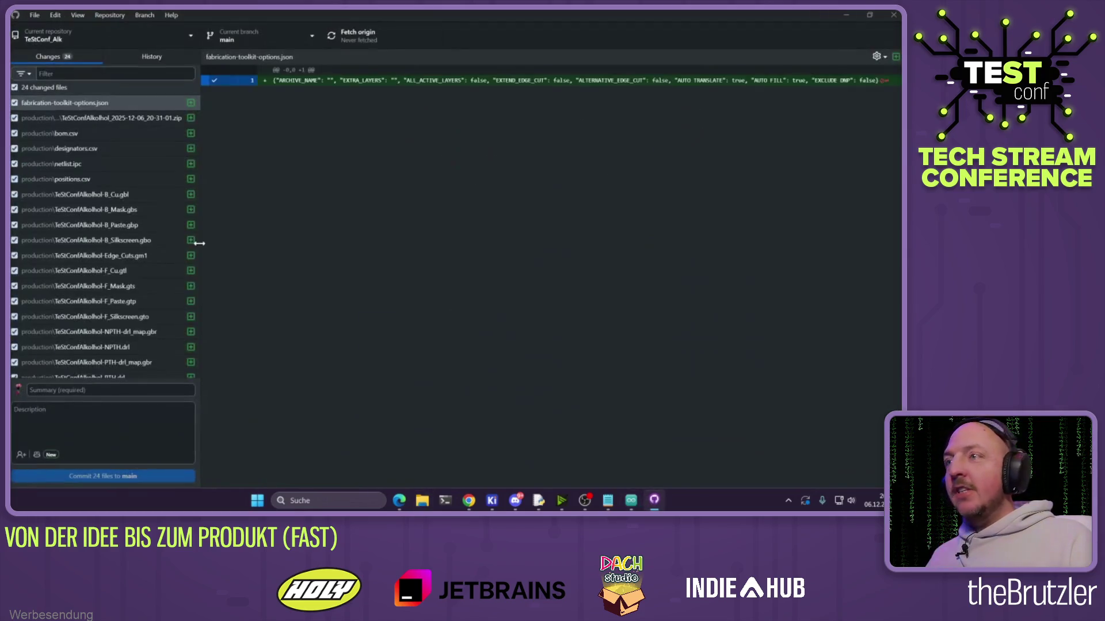
Commit the 24 files to main as 'initial upload', push to origin, and close GitHub Desktop
{"action": "left_click", "coordinate": [76, 391]}
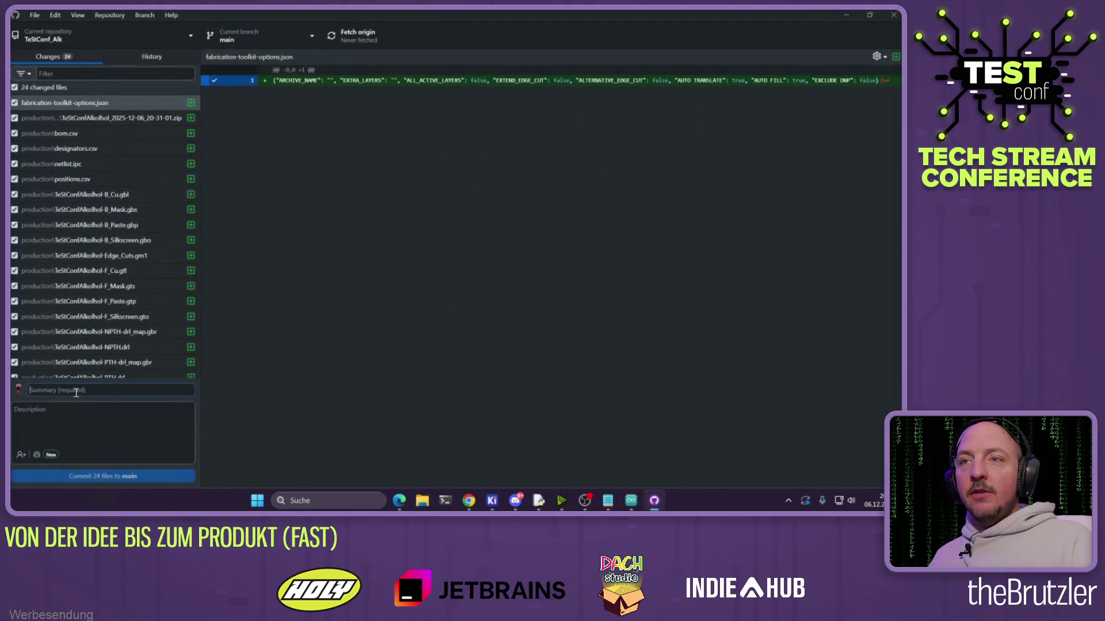
{"action": "type", "text": "initial upload"}
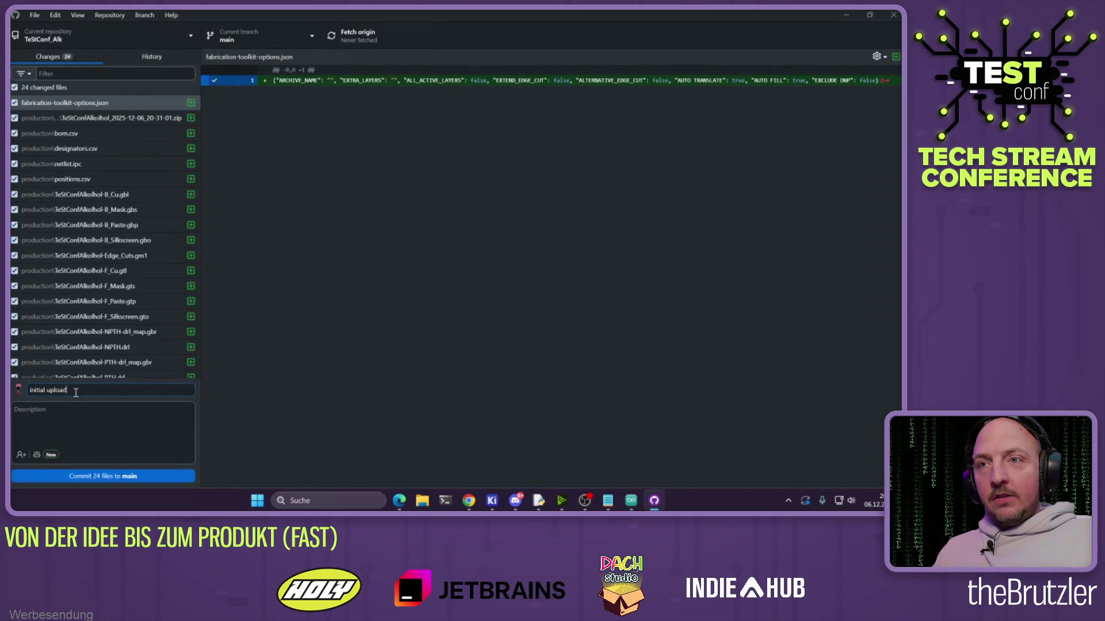
{"action": "left_click", "coordinate": [105, 477]}
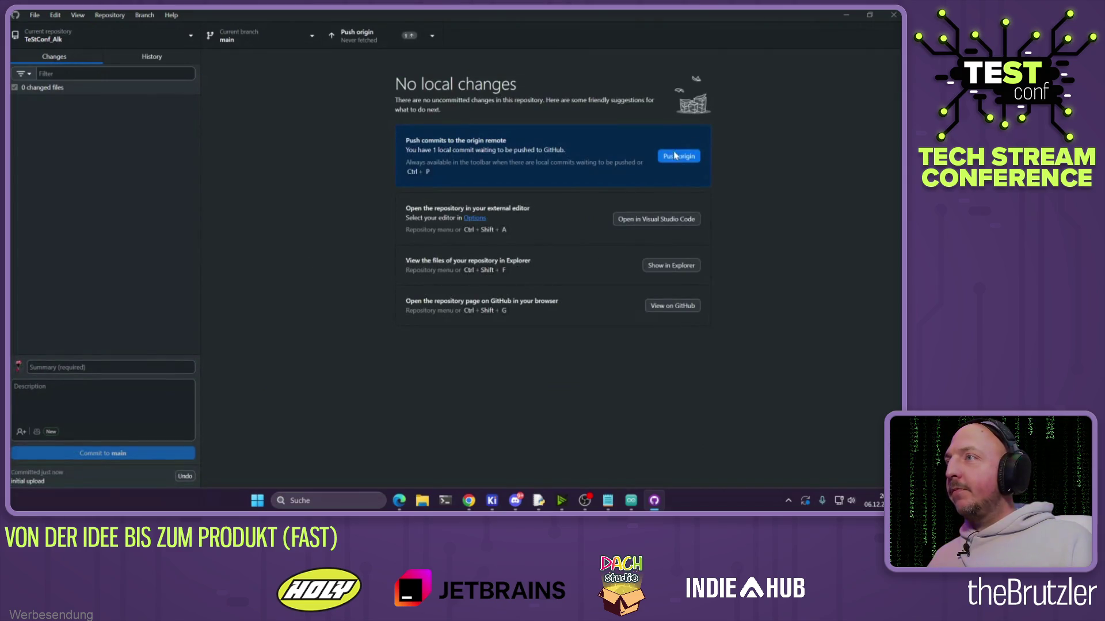
{"action": "left_click", "coordinate": [678, 158]}
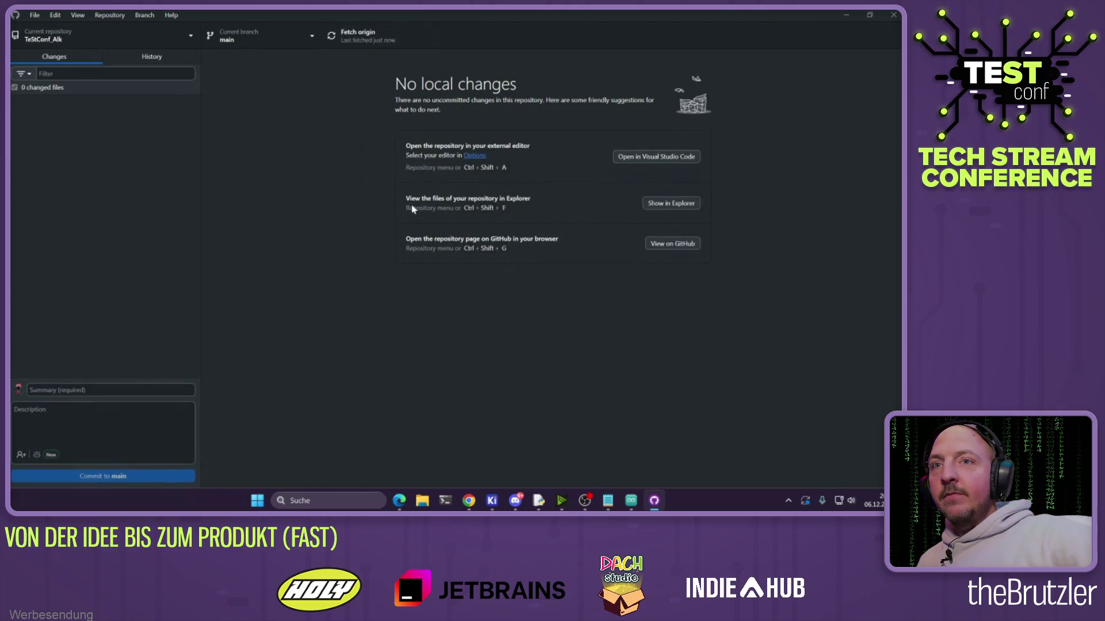
{"action": "left_click", "coordinate": [894, 15]}
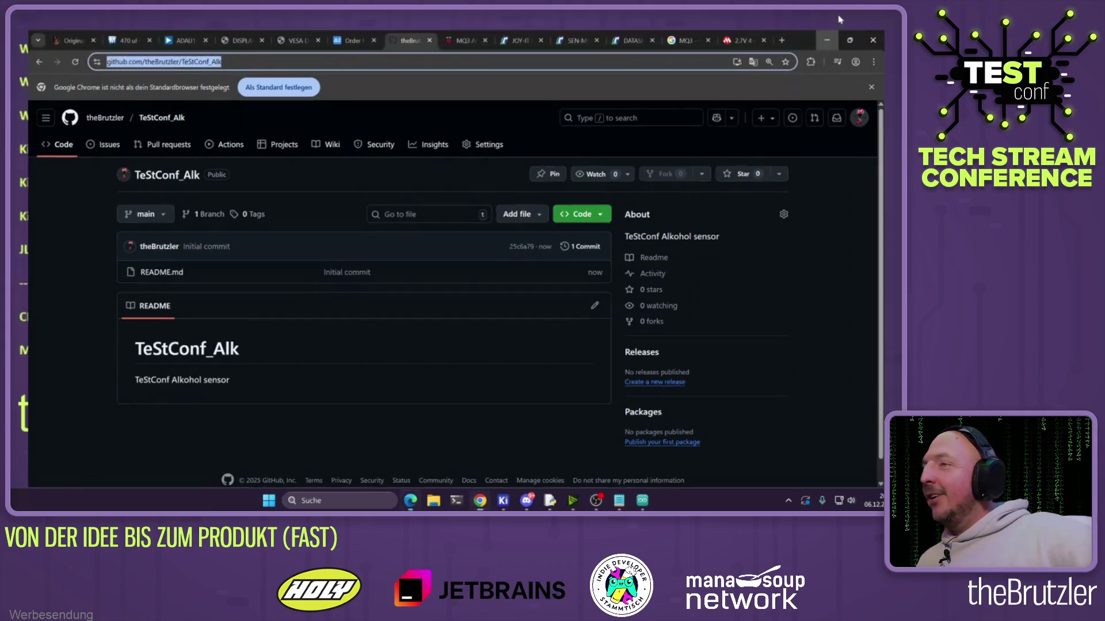
Reload the TeStConf_Alk page to check the uploaded KiCad files, then open the account profile
{"action": "key", "text": "super+d"}
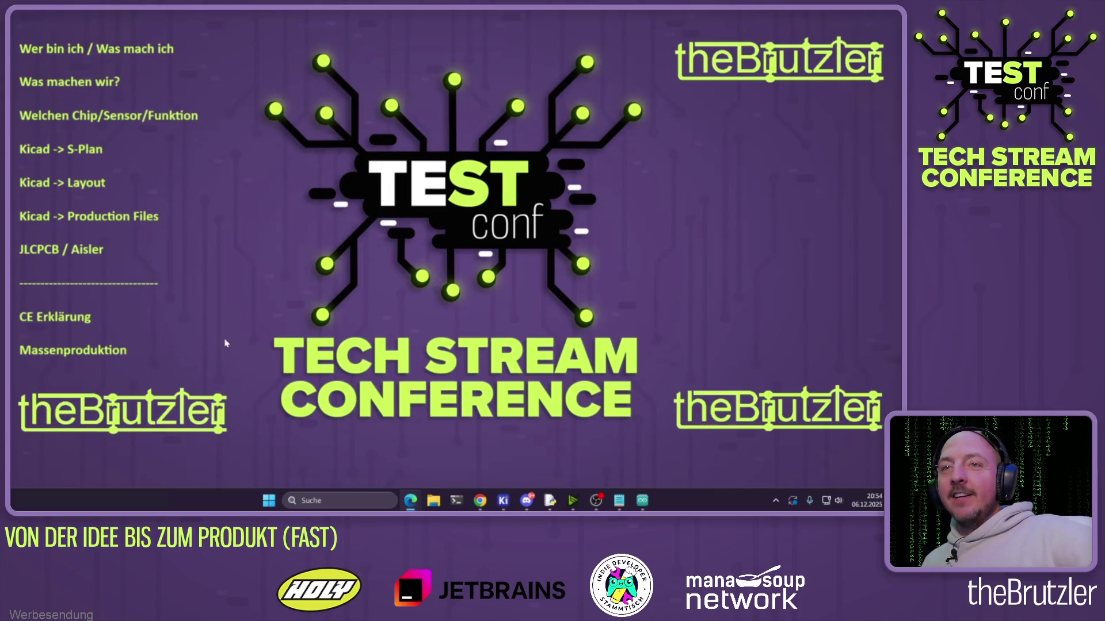
{"action": "left_click", "coordinate": [480, 501]}
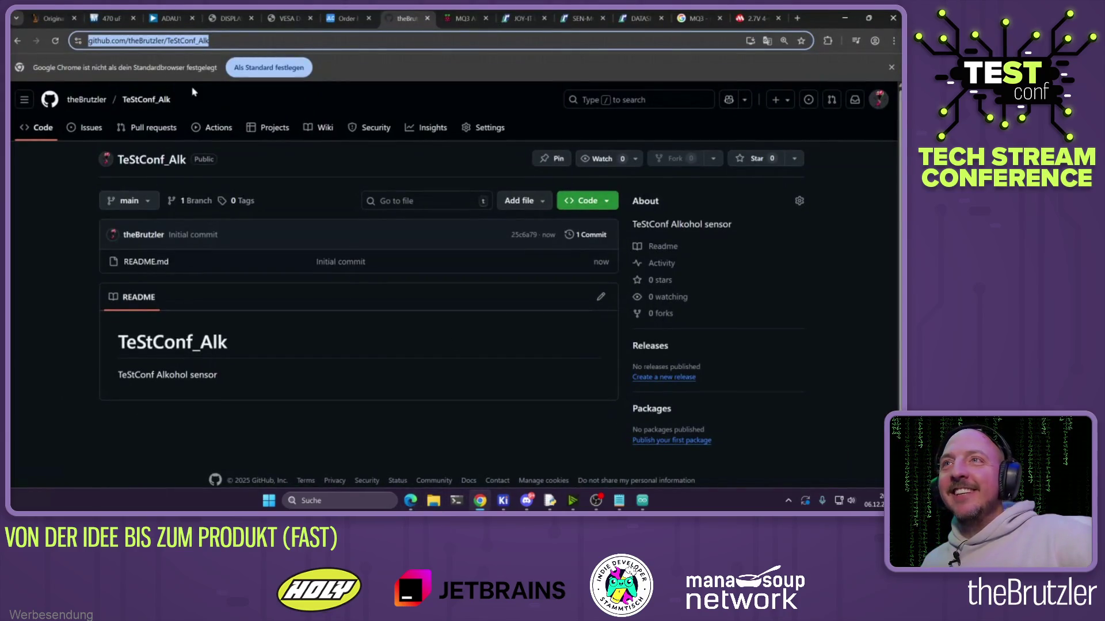
{"action": "left_click", "coordinate": [54, 42]}
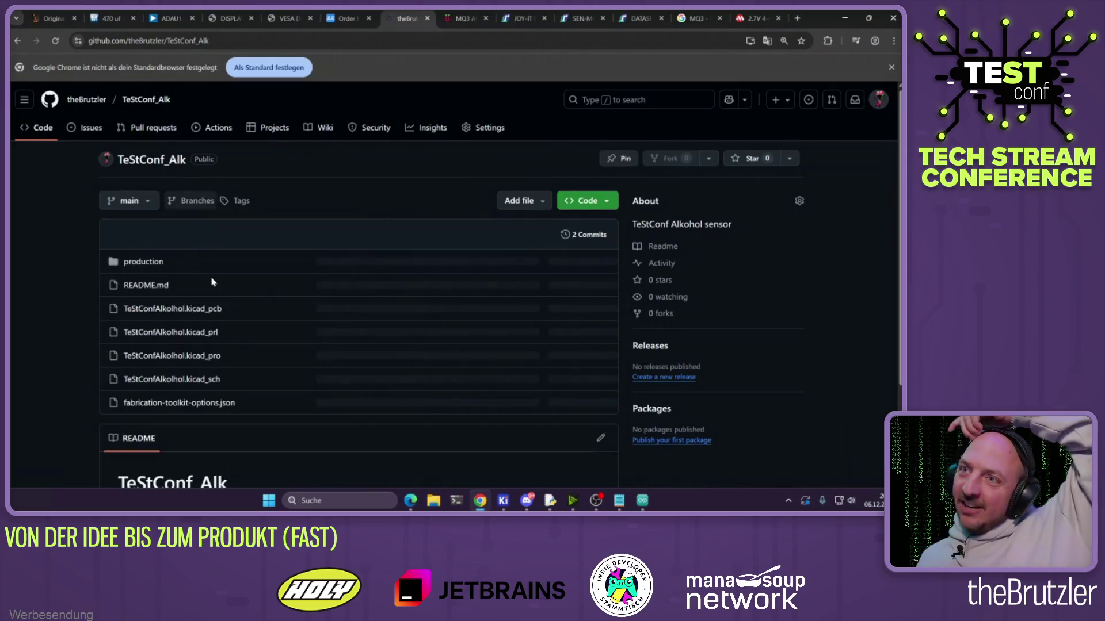
{"action": "scroll", "coordinate": [298, 312], "scroll_direction": "down", "scroll_amount": 2}
{"action": "scroll", "coordinate": [297, 312], "scroll_direction": "down", "scroll_amount": 1}
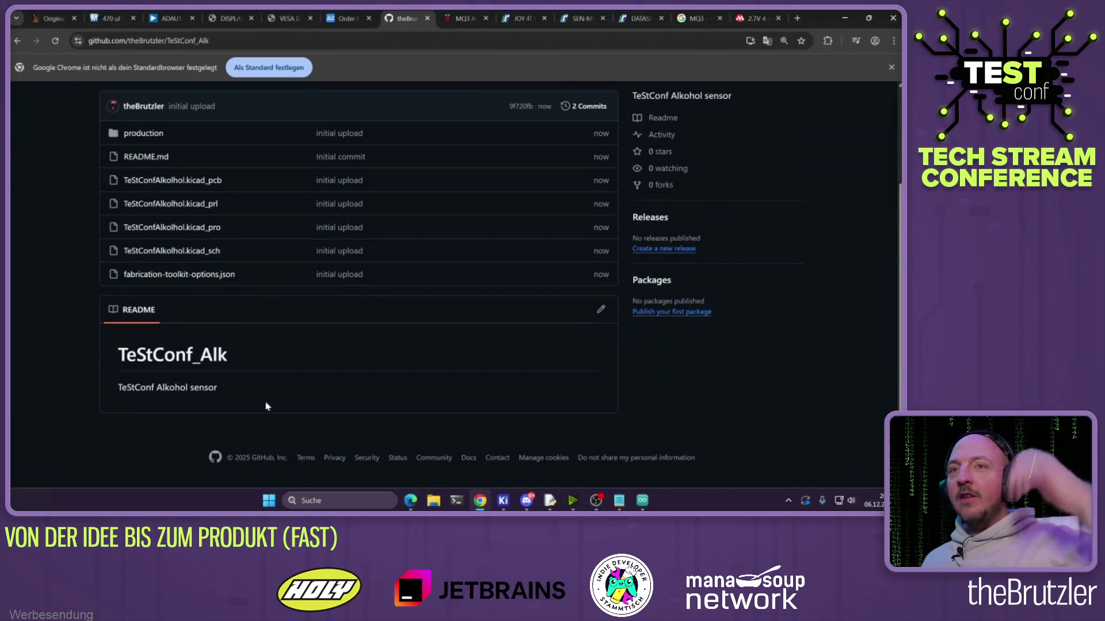
{"action": "scroll", "coordinate": [282, 402], "scroll_direction": "up", "scroll_amount": 3}
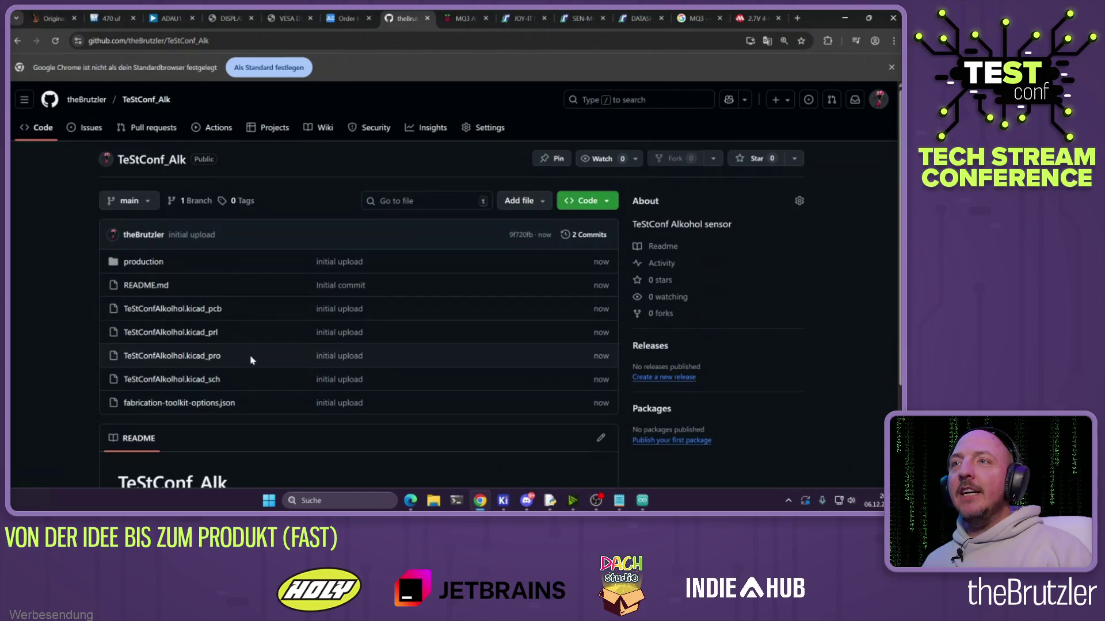
{"action": "left_click", "coordinate": [92, 101]}
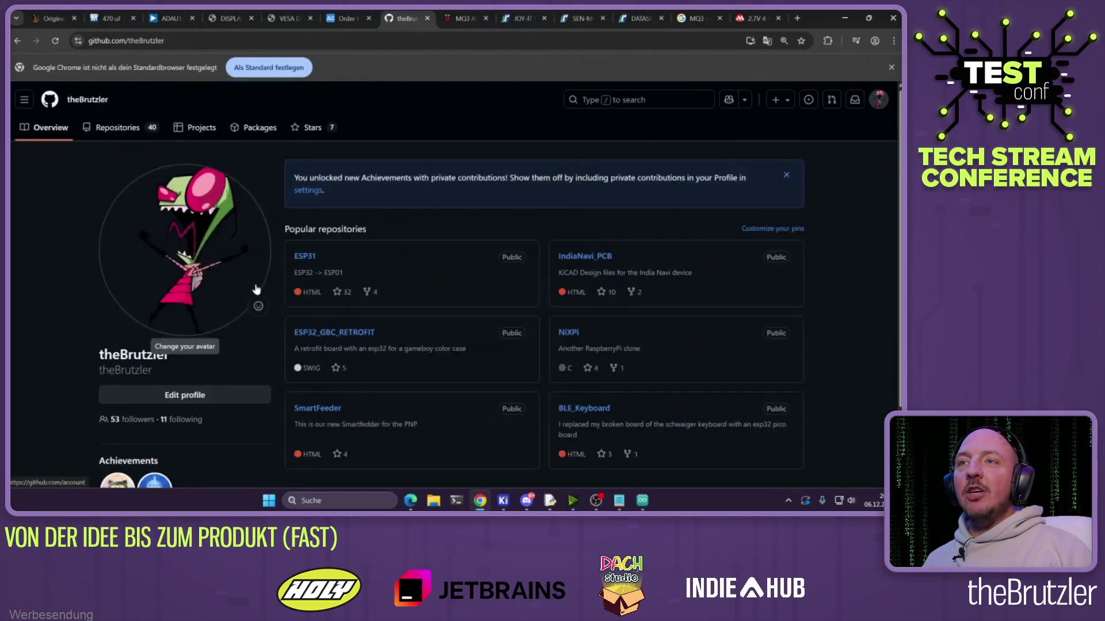
Open the pinned ESP31 repository and view its README photos of the ESP32 board beside the ESP01 module
{"action": "scroll", "coordinate": [322, 288], "scroll_direction": "up", "scroll_amount": 2}
{"action": "left_click", "coordinate": [308, 255]}
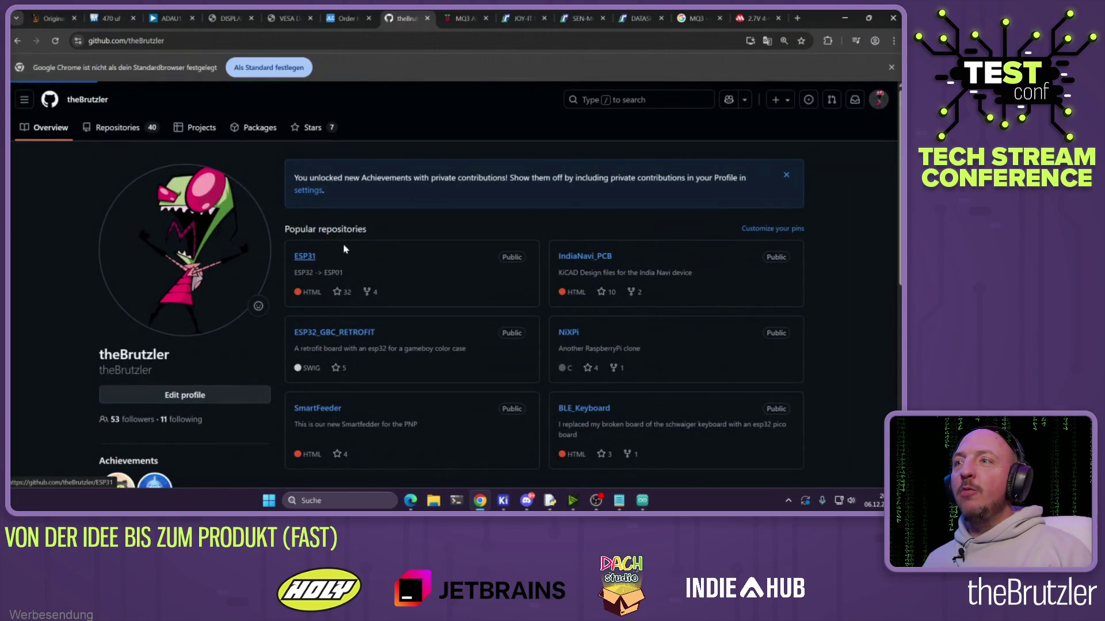
{"action": "scroll", "coordinate": [333, 256], "scroll_direction": "down", "scroll_amount": 10}
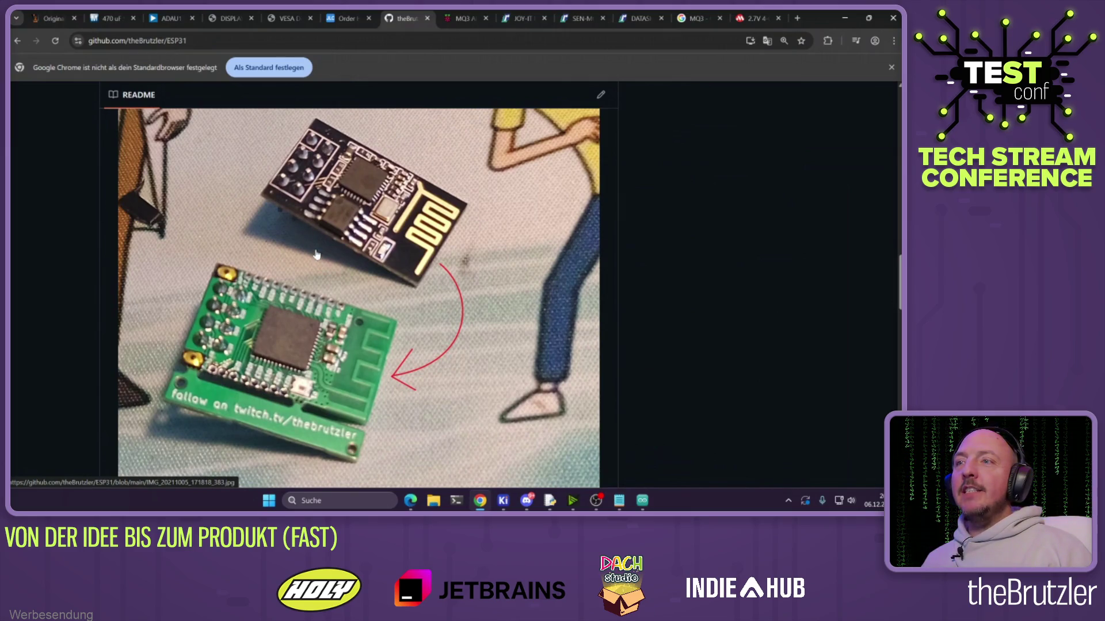
{"action": "scroll", "coordinate": [310, 188], "scroll_direction": "down", "scroll_amount": 1}
{"action": "scroll", "coordinate": [257, 264], "scroll_direction": "down", "scroll_amount": 6}
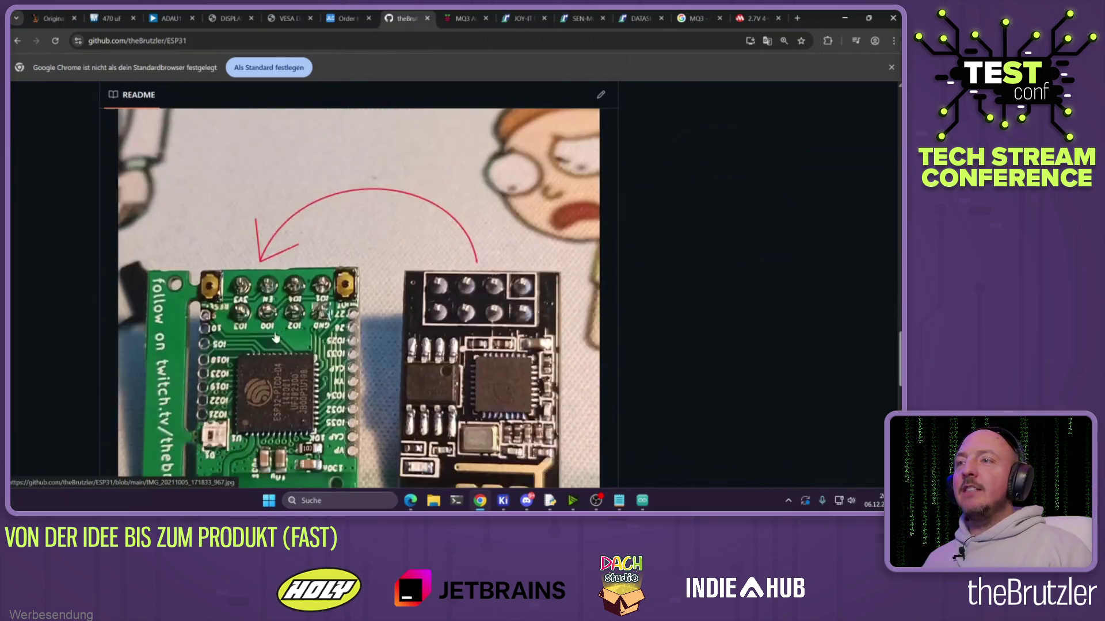